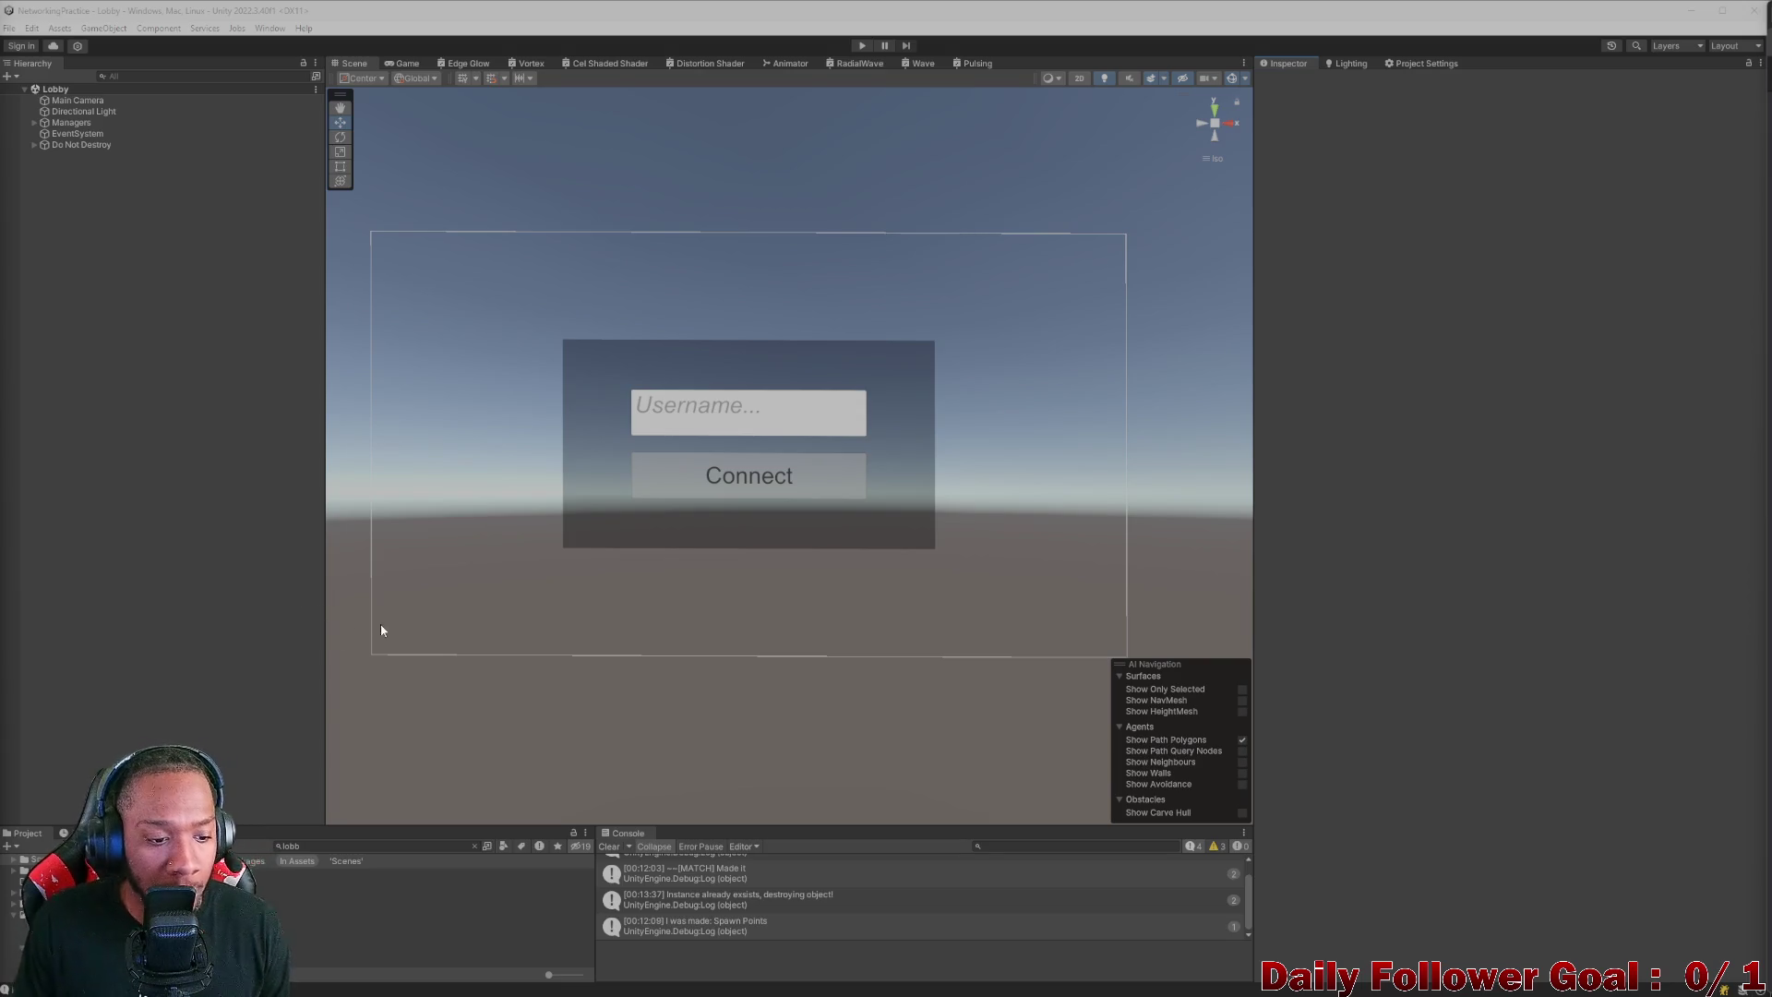
- Clear the console and open CombatScene from a 'combat' project search
left_click(608, 847)
left_click(384, 846)
key("BackSpace")
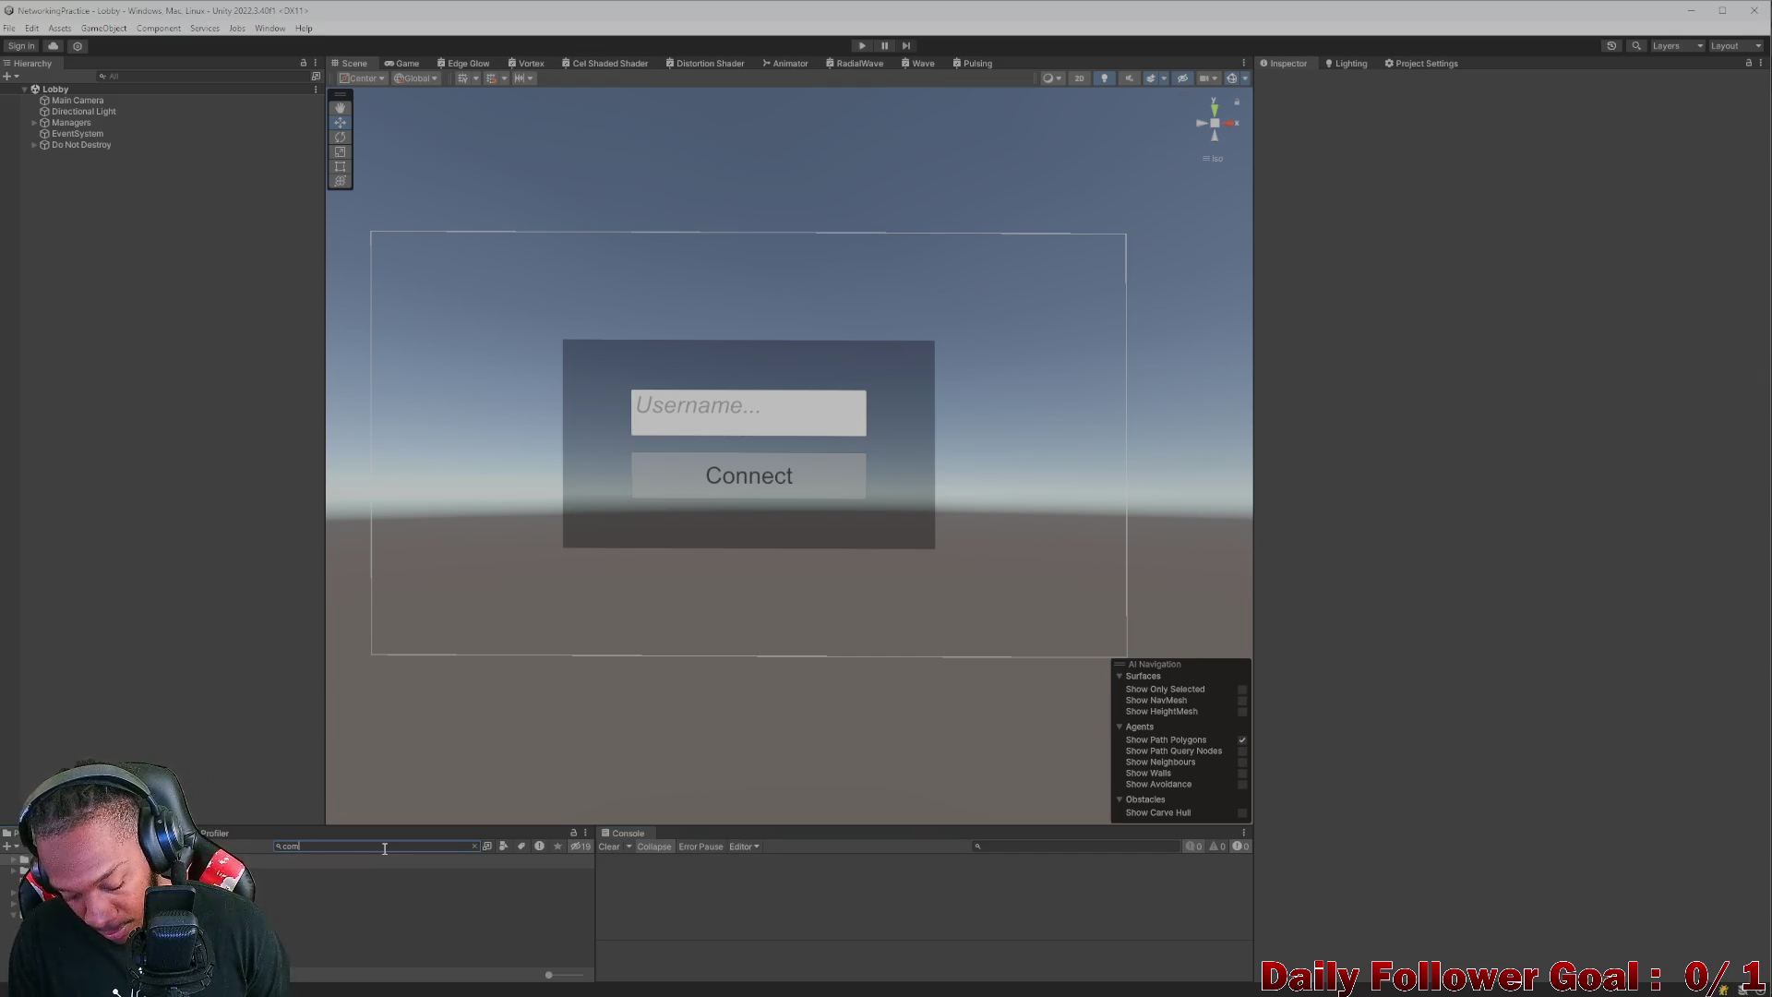
type("combat")
key("Down")
key("Return")
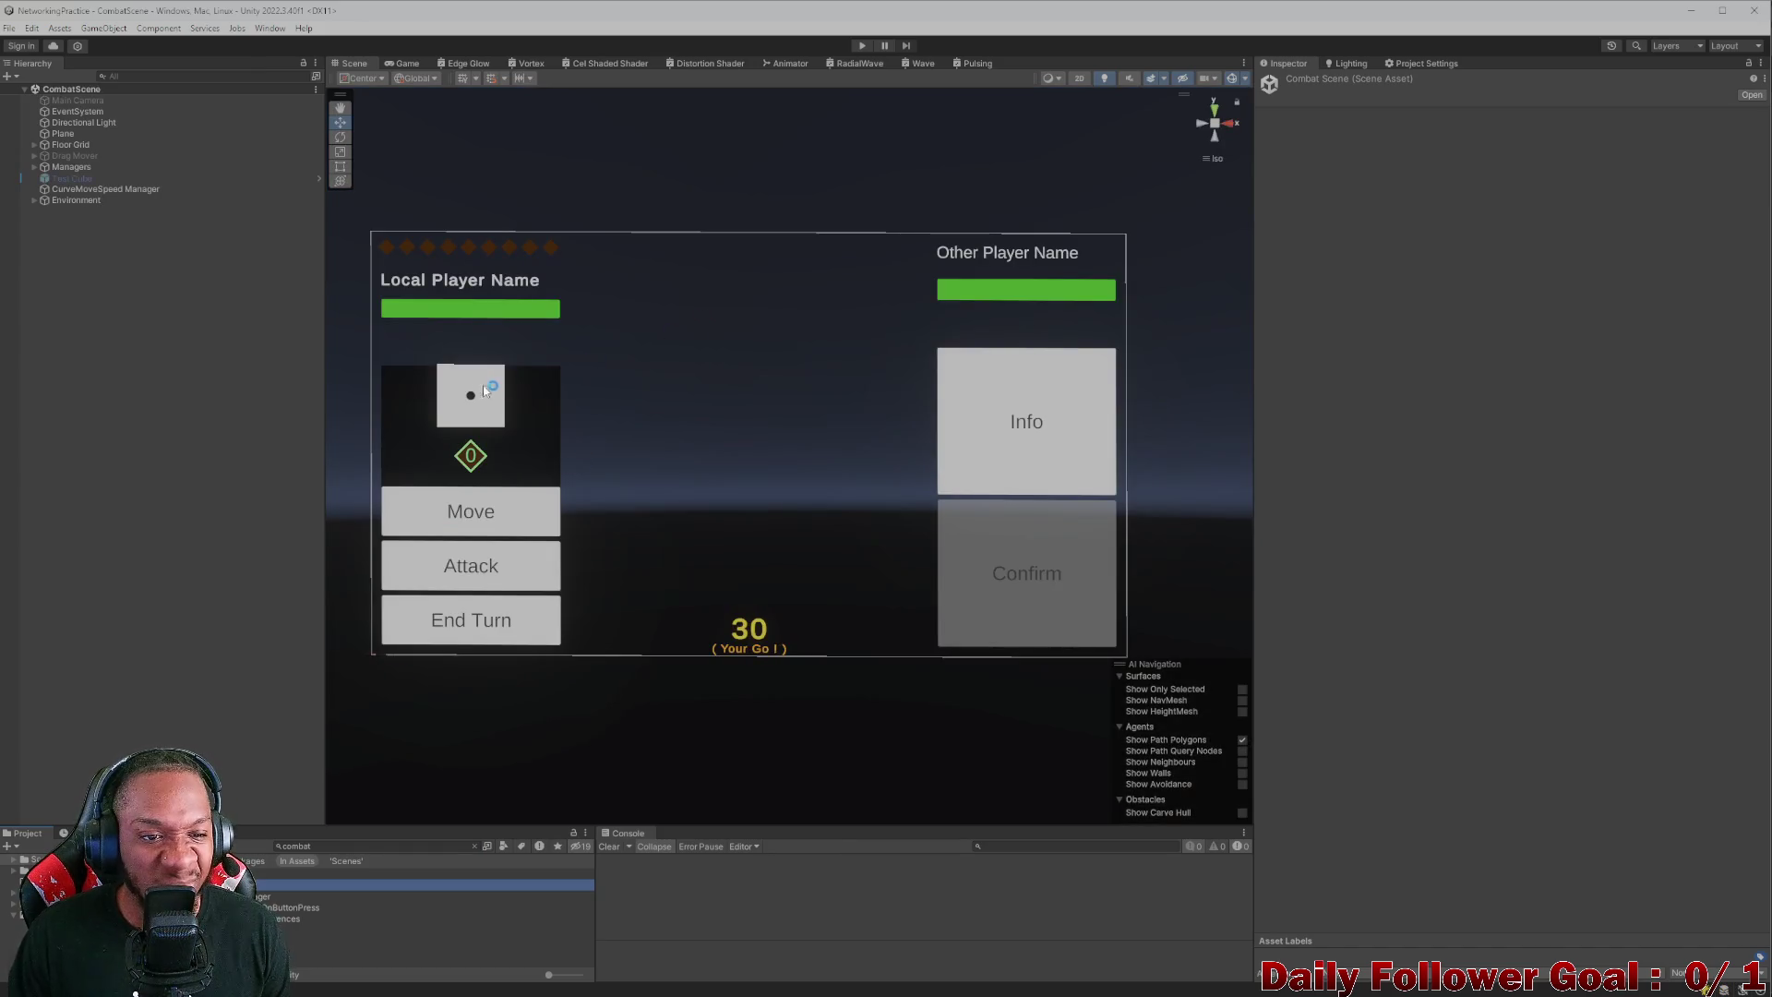
- Preview the combat UI in the Game view, then return to the Scene view
scroll(478, 385, "up", 5)
scroll(478, 386, "down", 4)
scroll(462, 387, "down", 3)
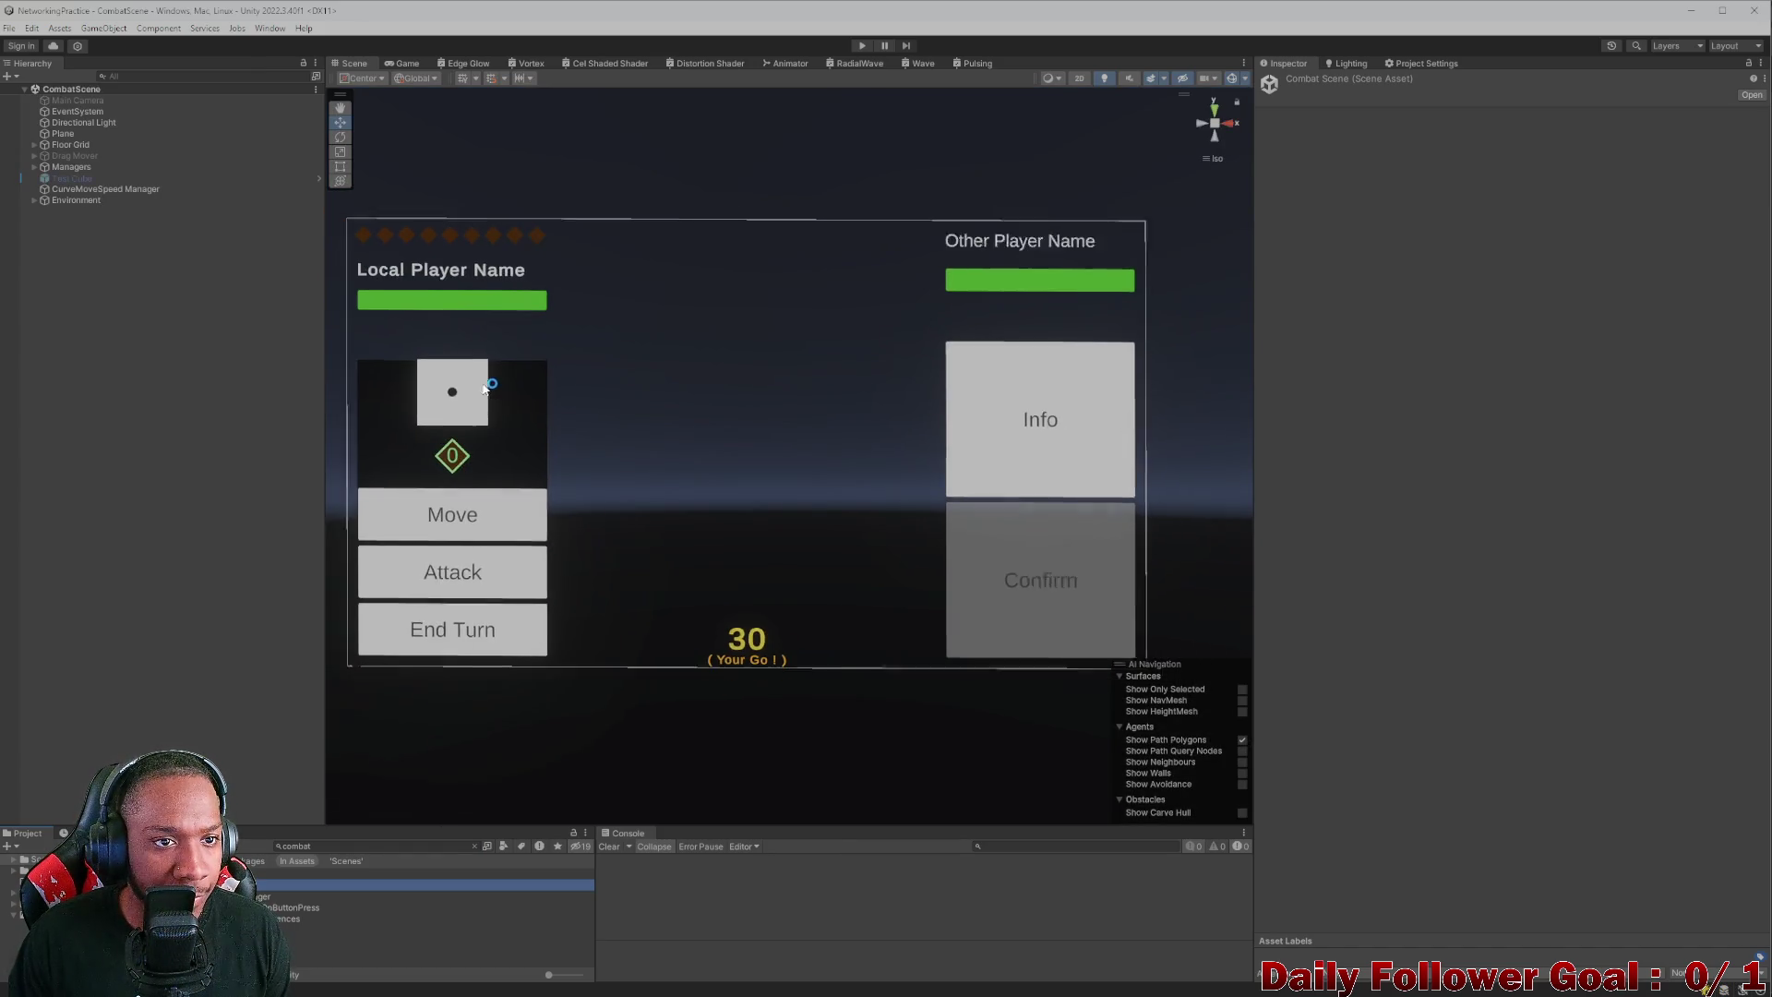
left_click(394, 64)
left_click(353, 63)
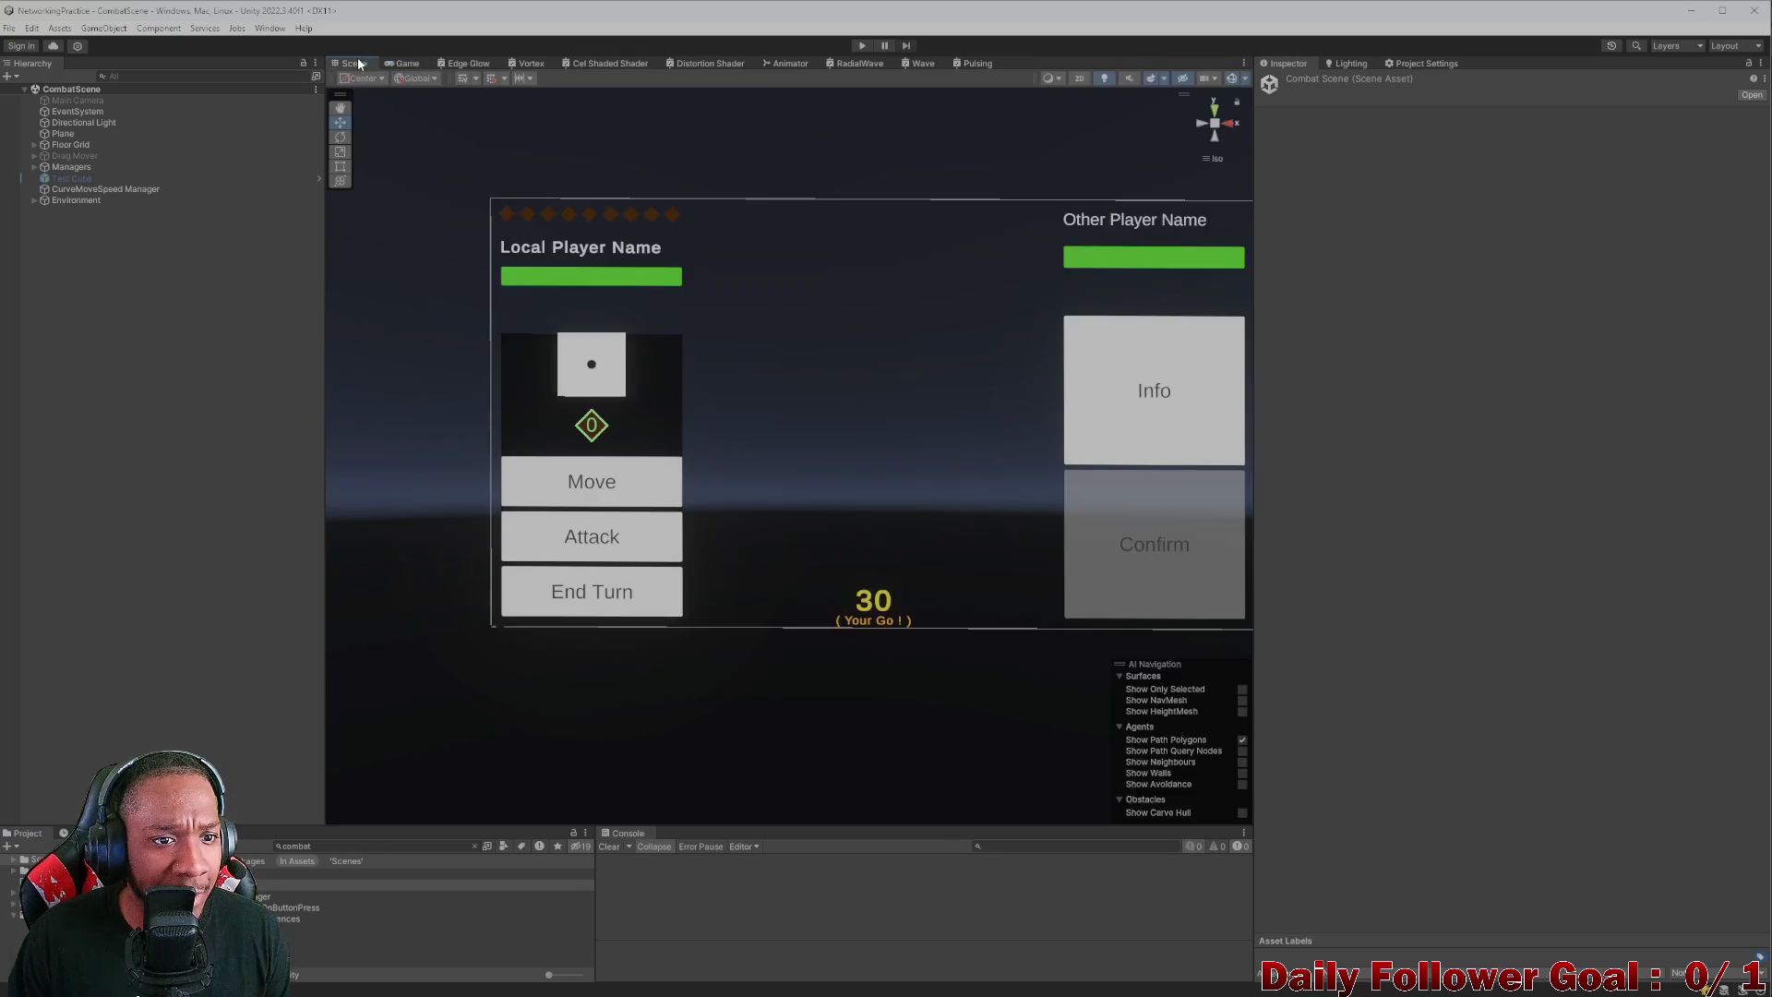
- Select the Ui Dice Holder in the combat UI and expand its dice list in the Hierarchy
left_click(634, 389)
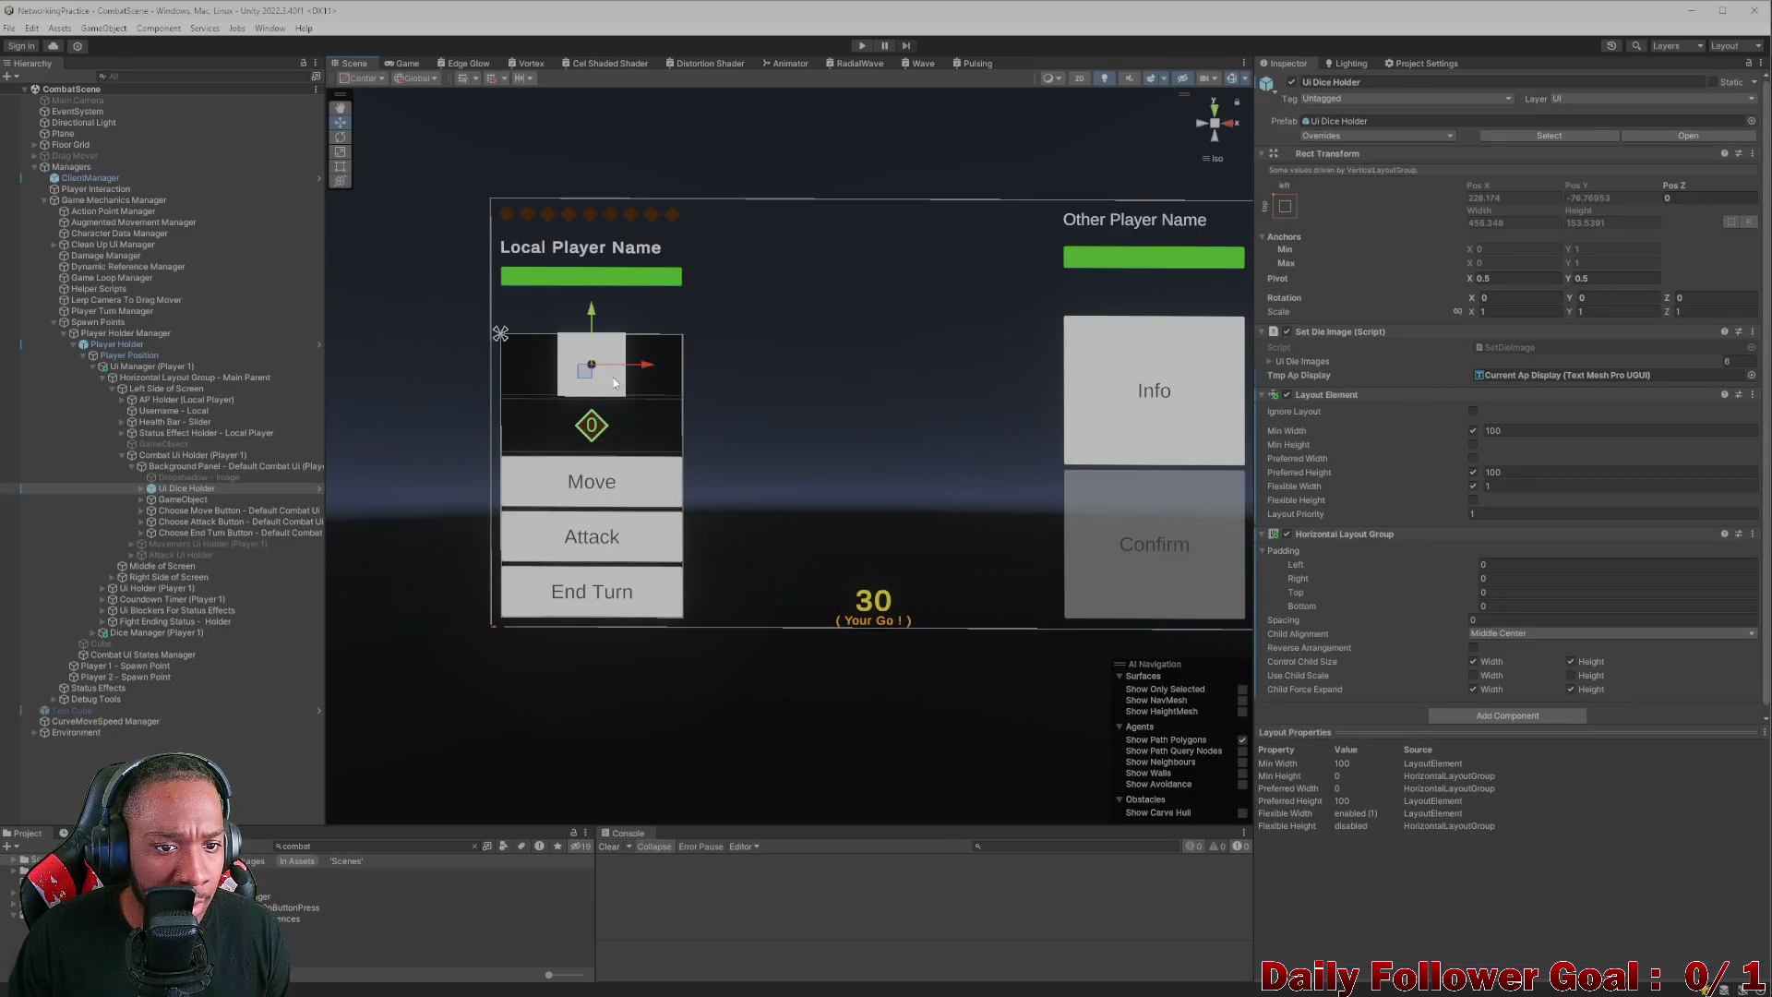
scroll(546, 334, "up", 5)
scroll(554, 323, "down", 4)
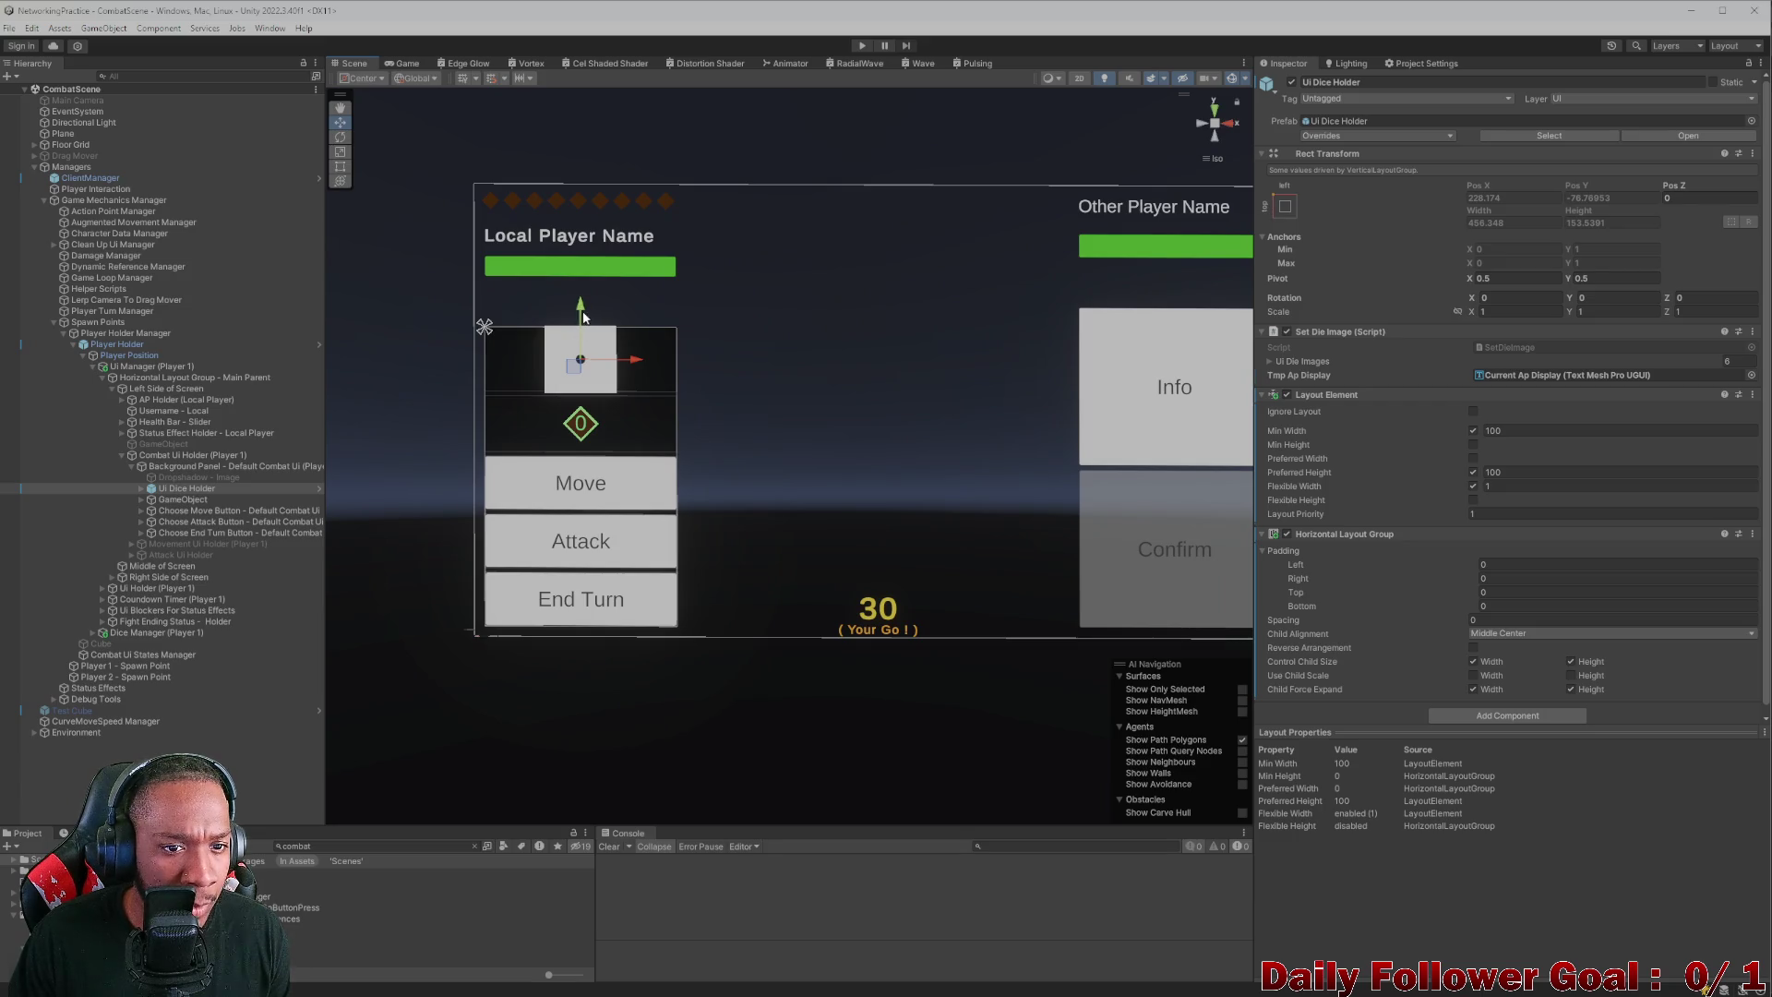
left_click(653, 369)
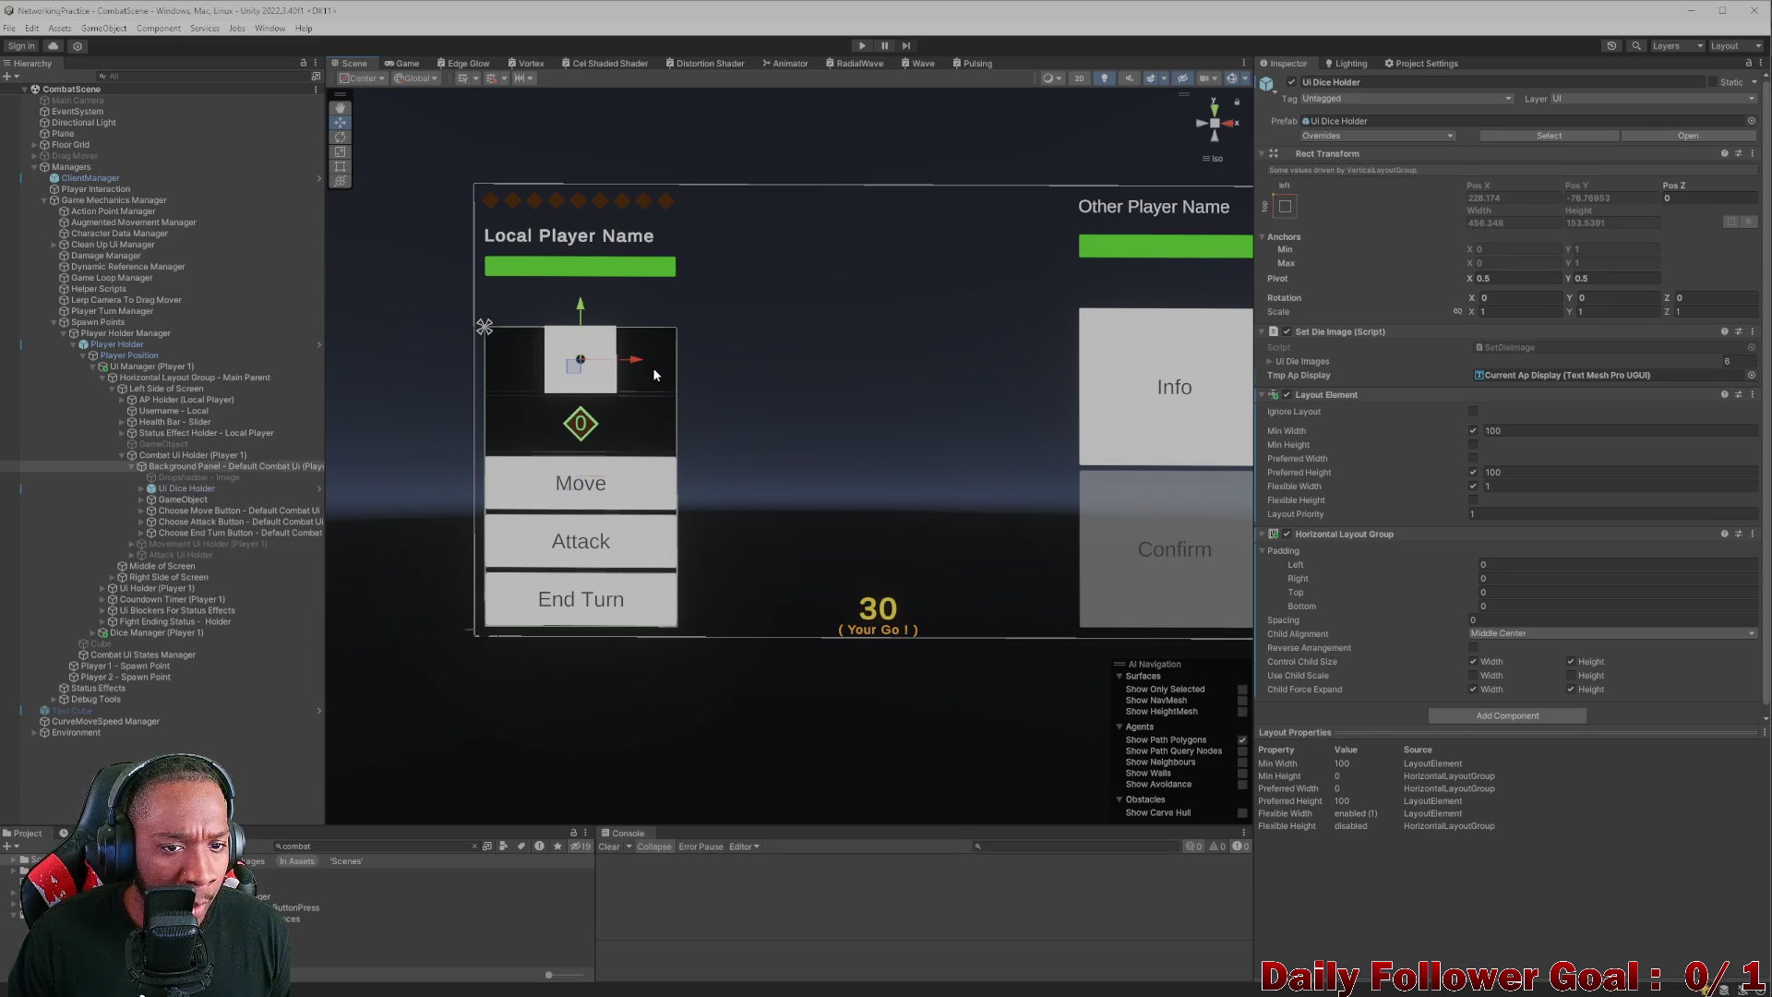
left_click(653, 369)
left_click(652, 369)
left_click(645, 364)
left_click(640, 362)
left_click(640, 362)
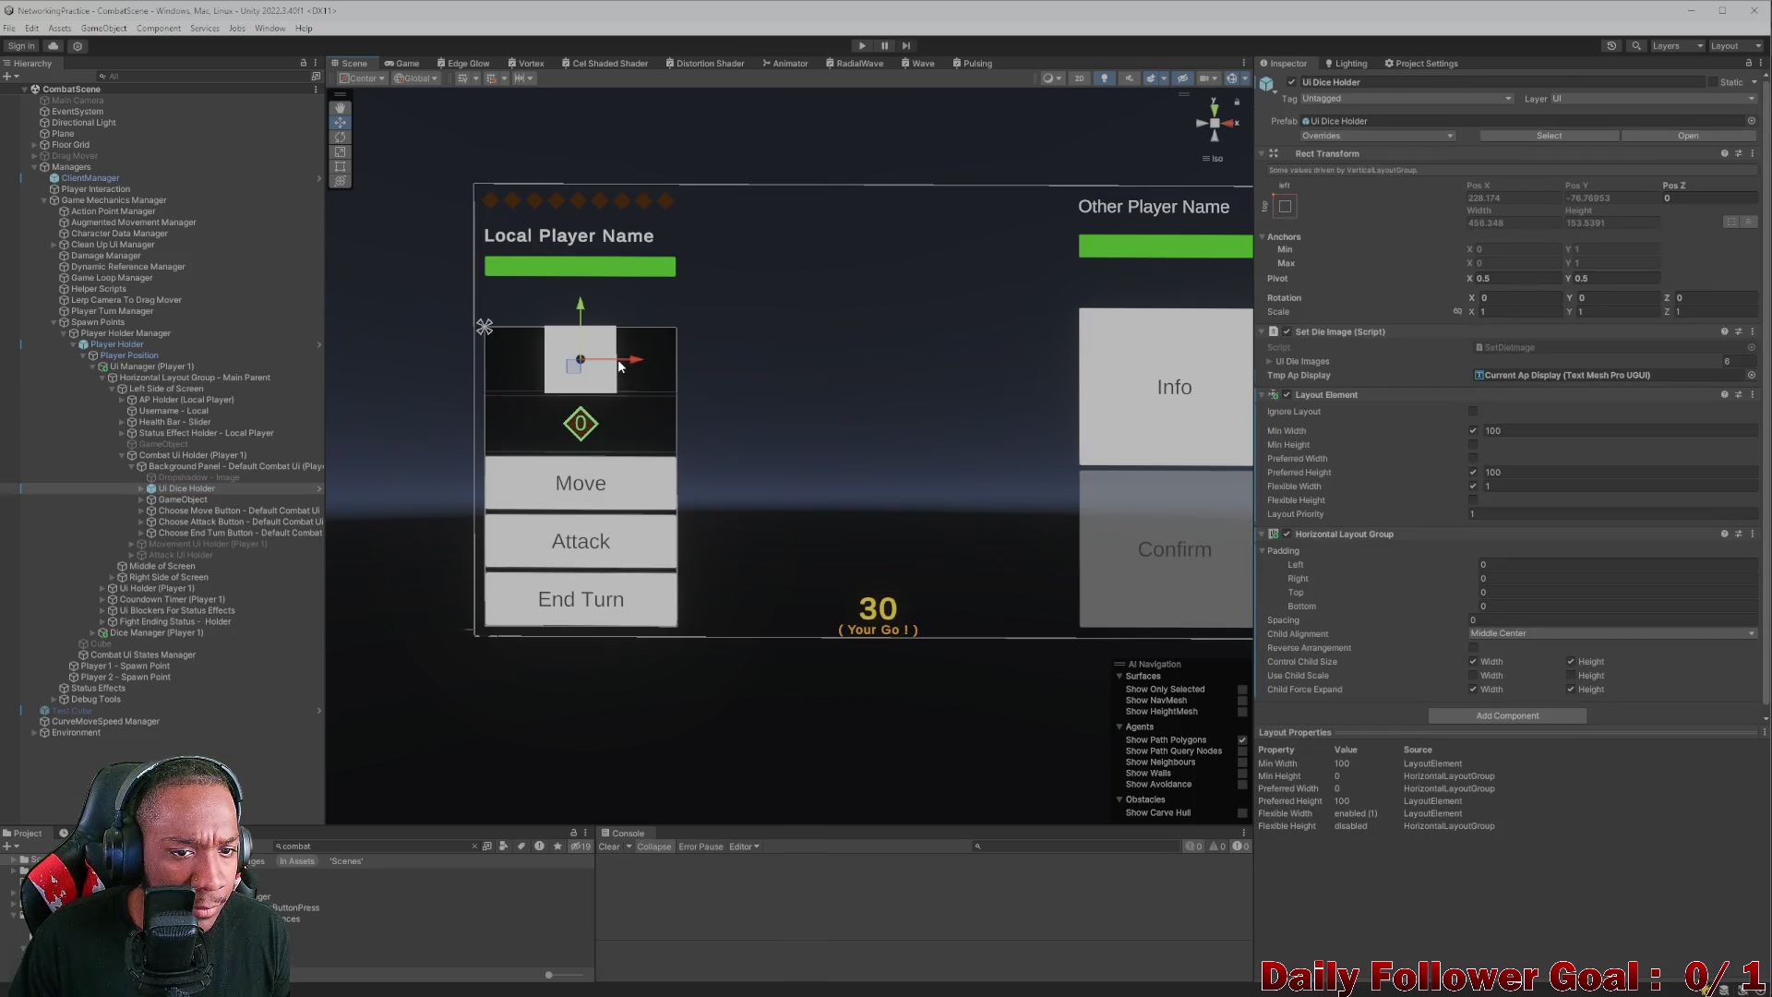
left_click(141, 488)
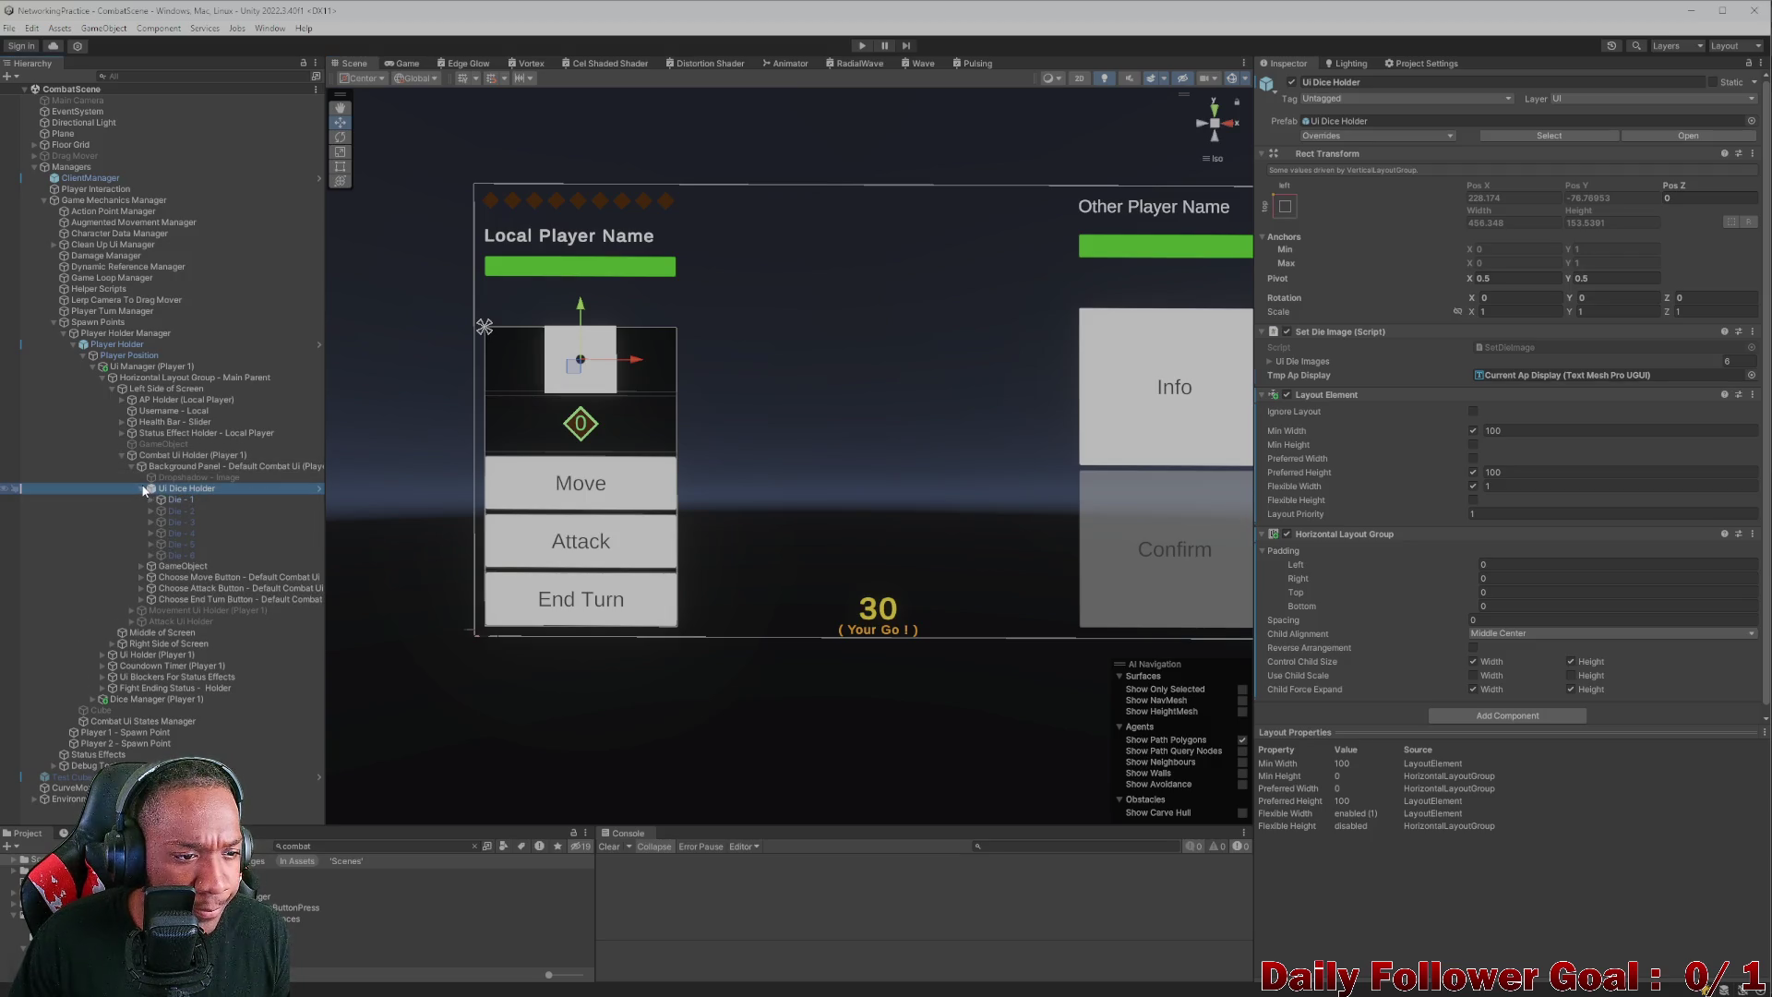
left_click(141, 488)
key("Up")
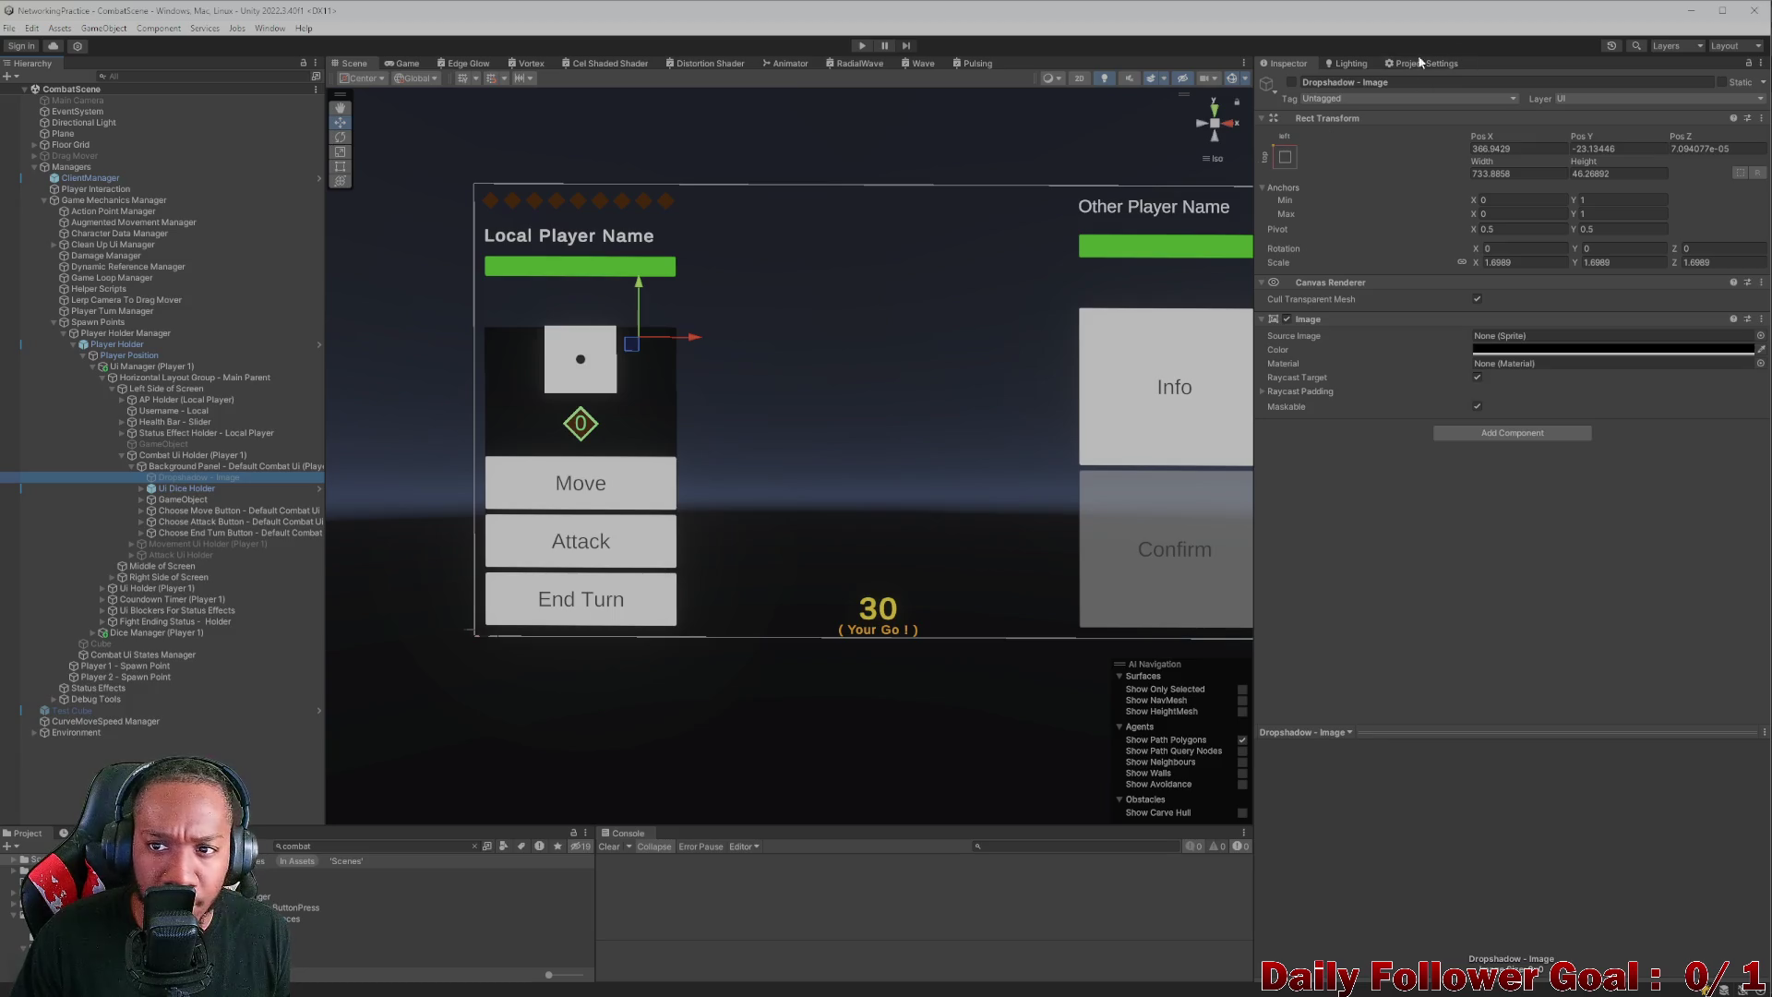
left_click(1291, 82)
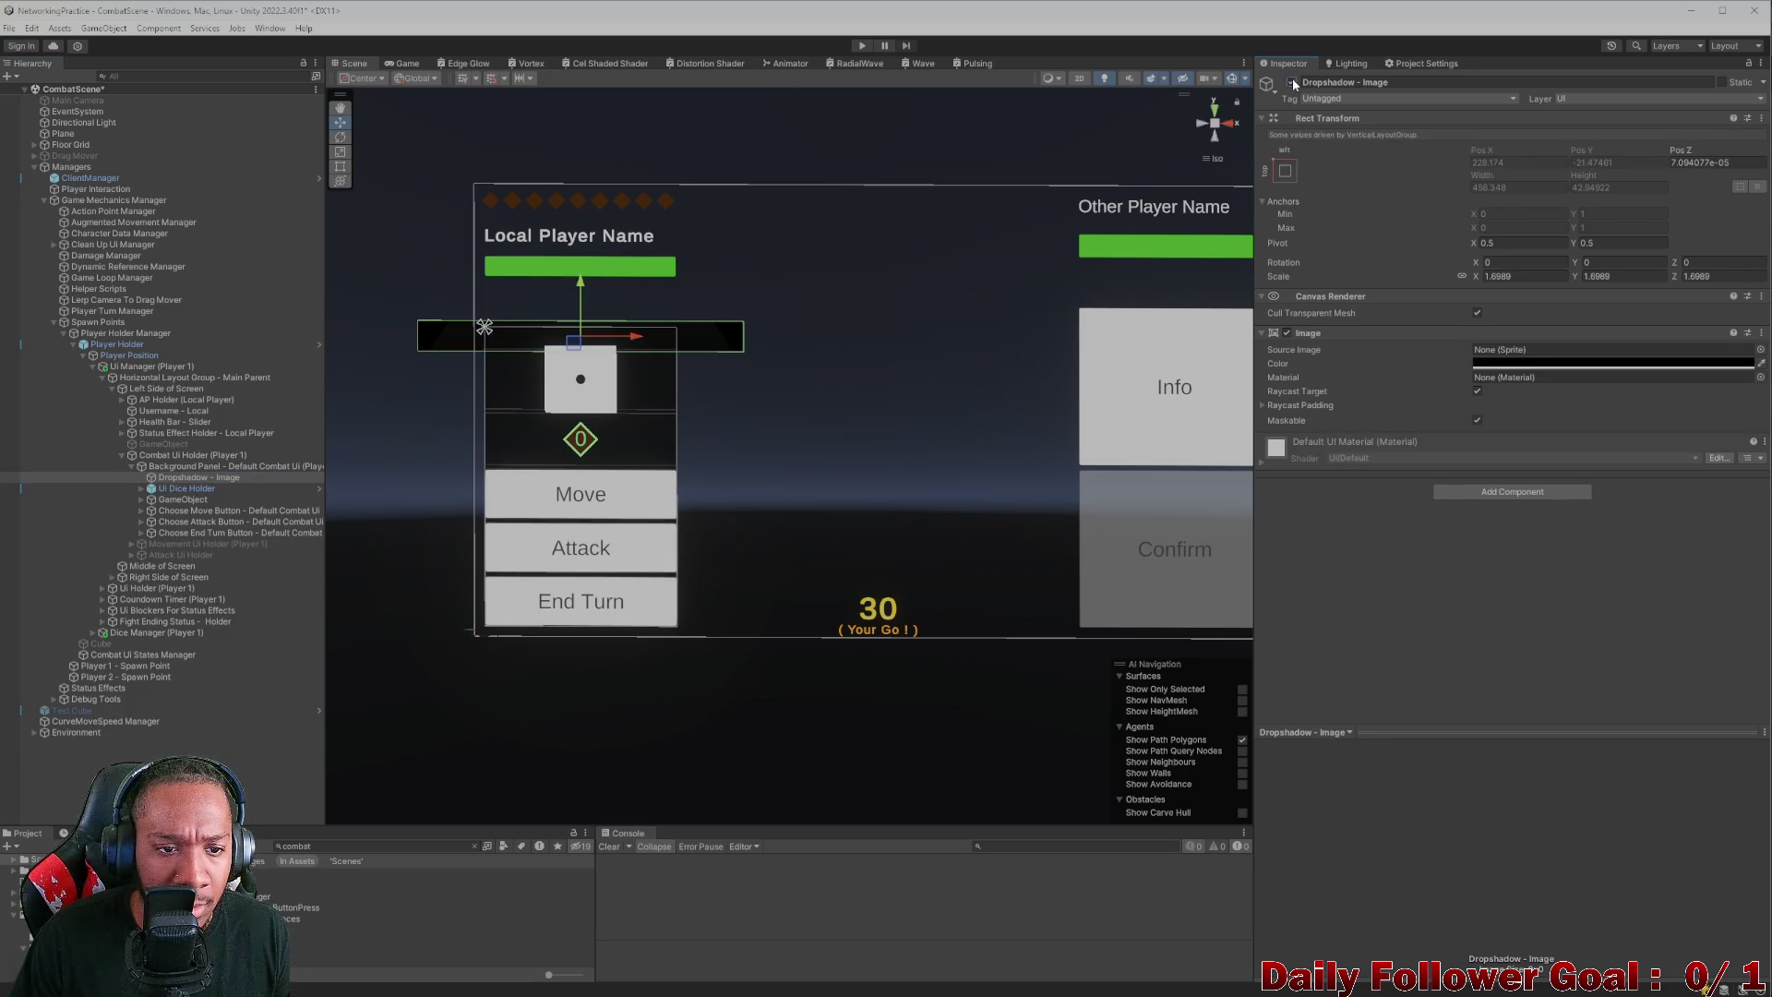
left_click(1292, 81)
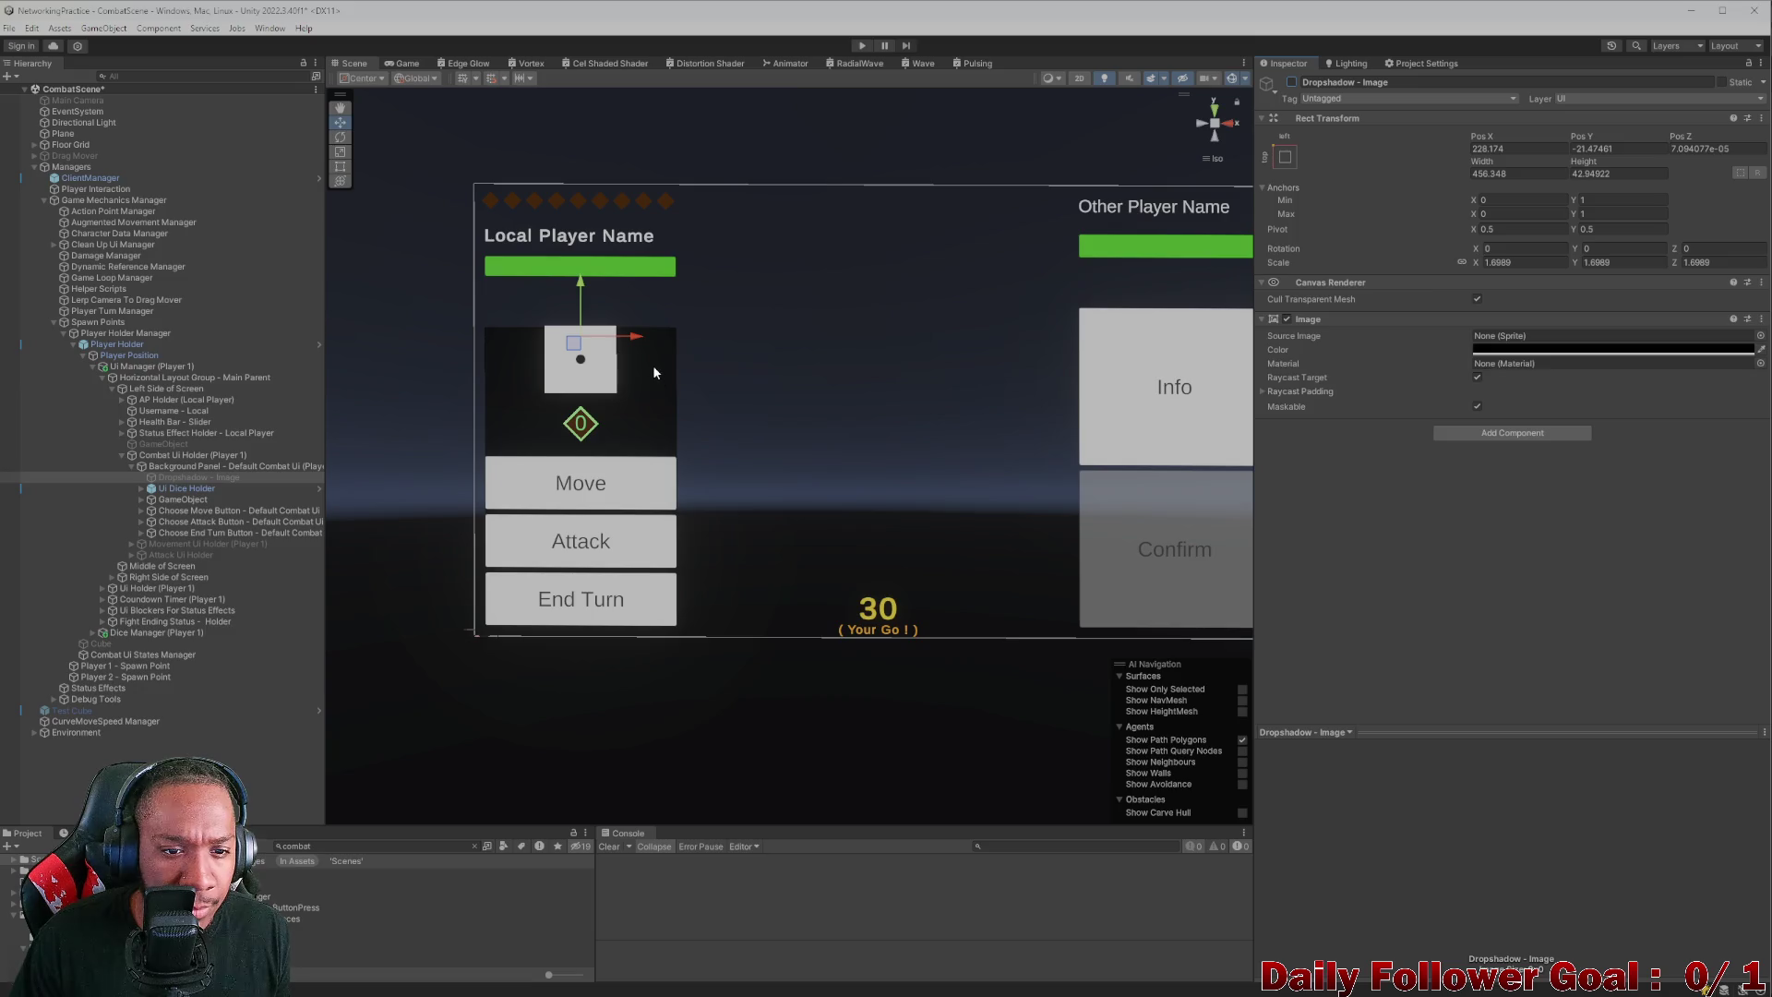
left_click(652, 364)
left_click(663, 362)
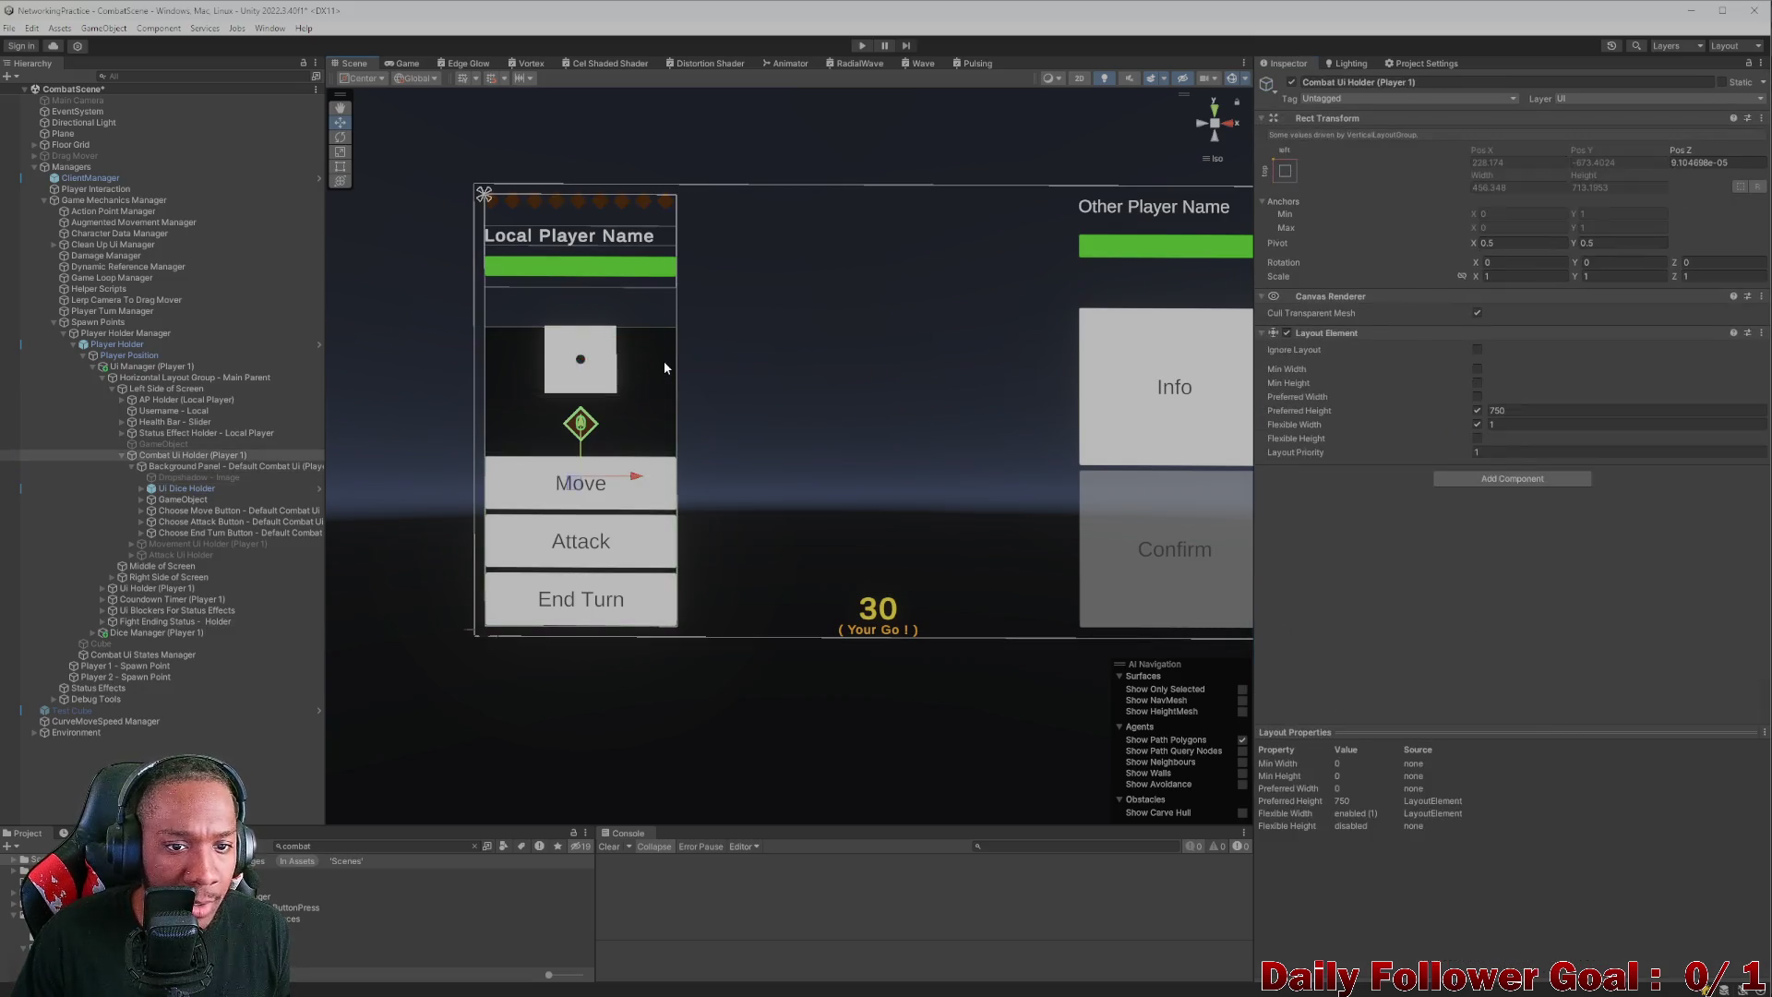
left_click(662, 360)
left_click(656, 357)
left_click(656, 357)
left_click(656, 358)
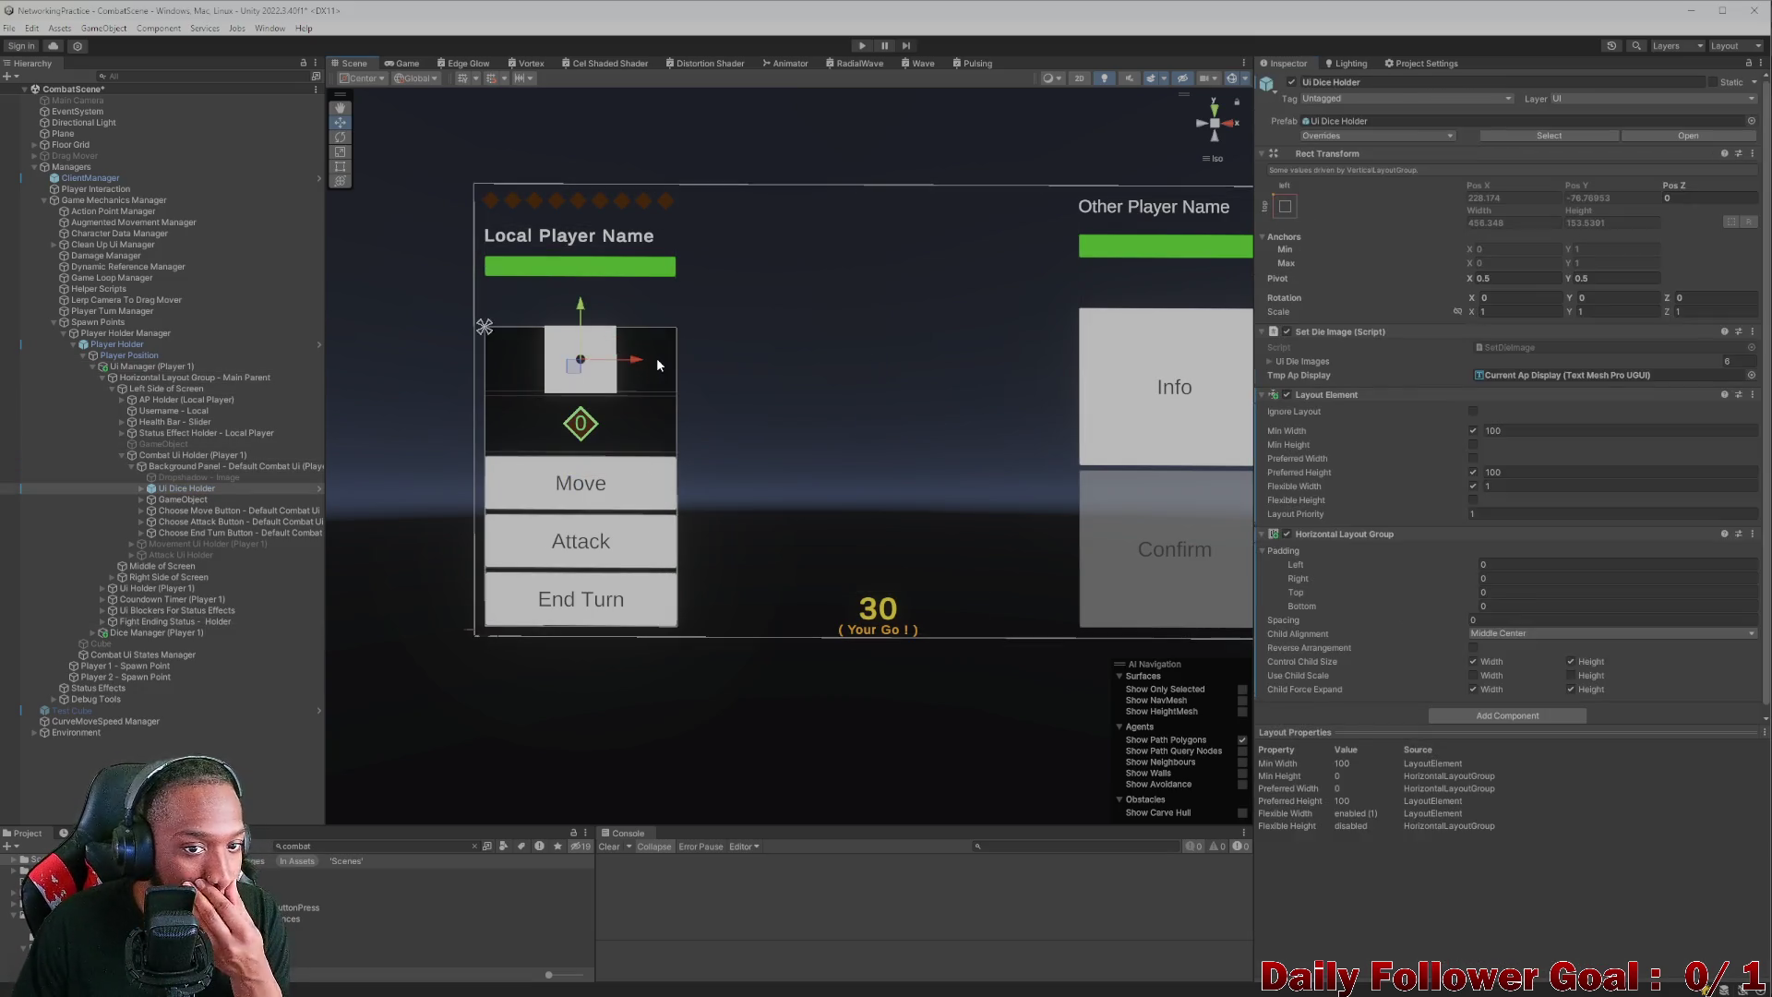
left_click(655, 357)
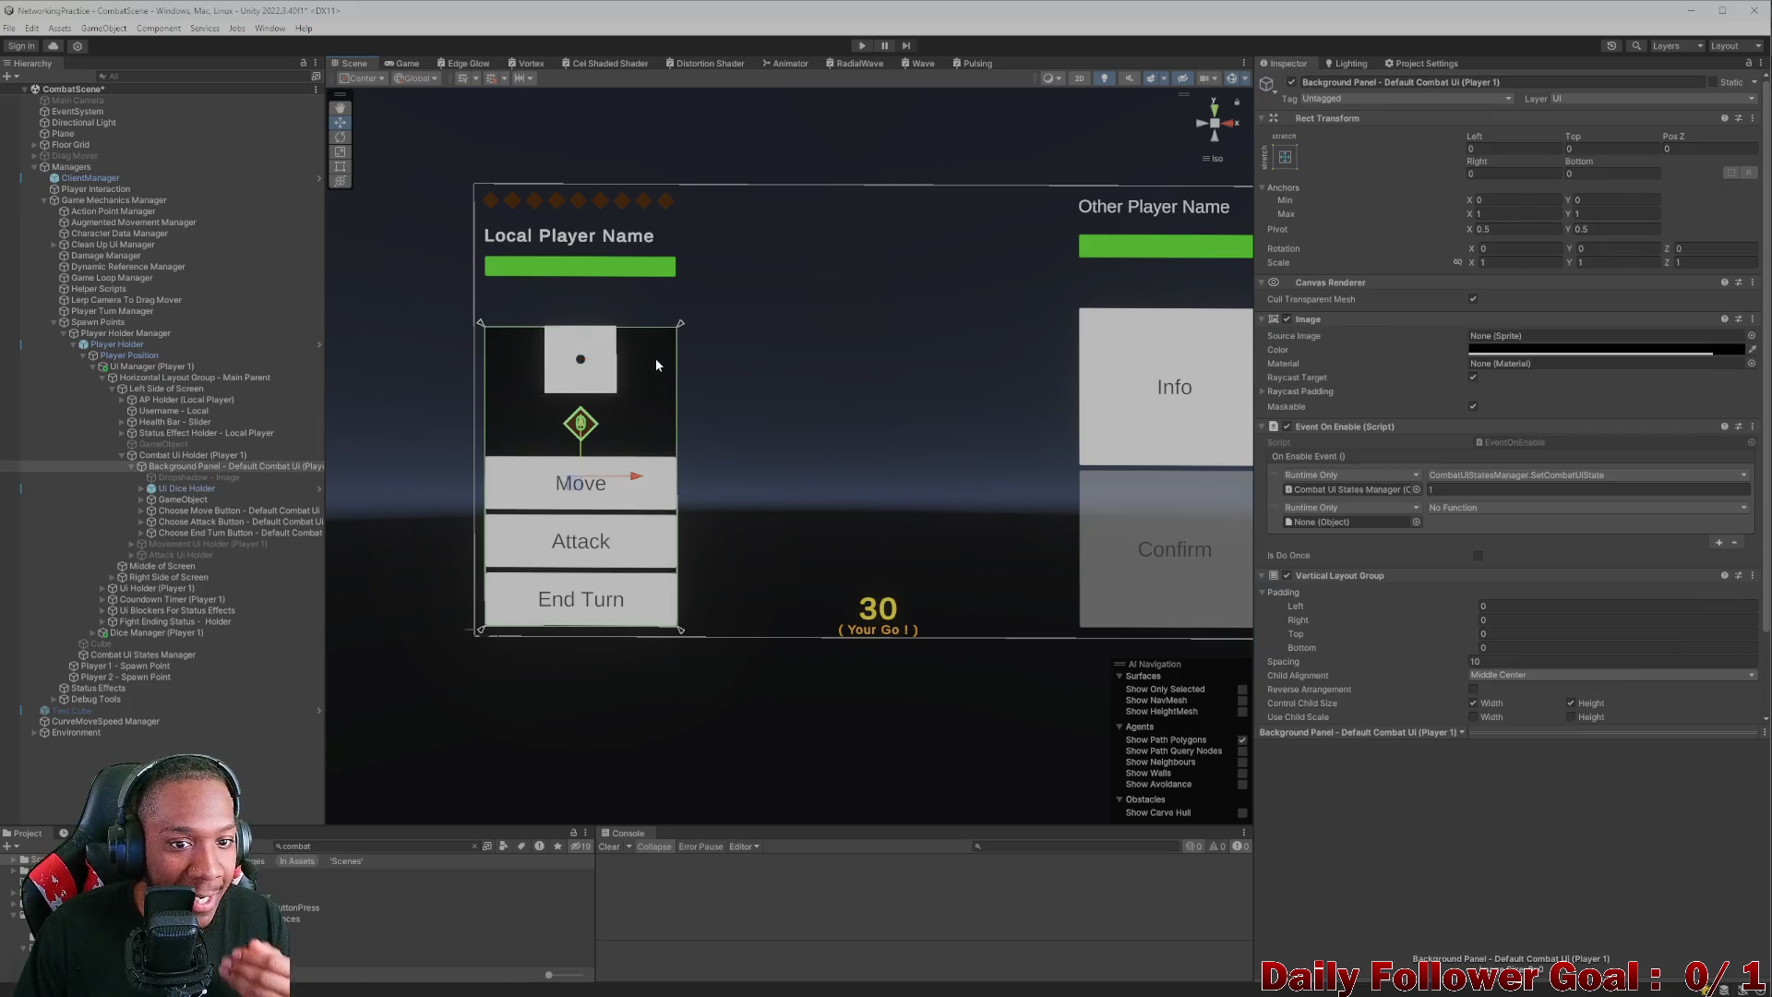
left_click(139, 469)
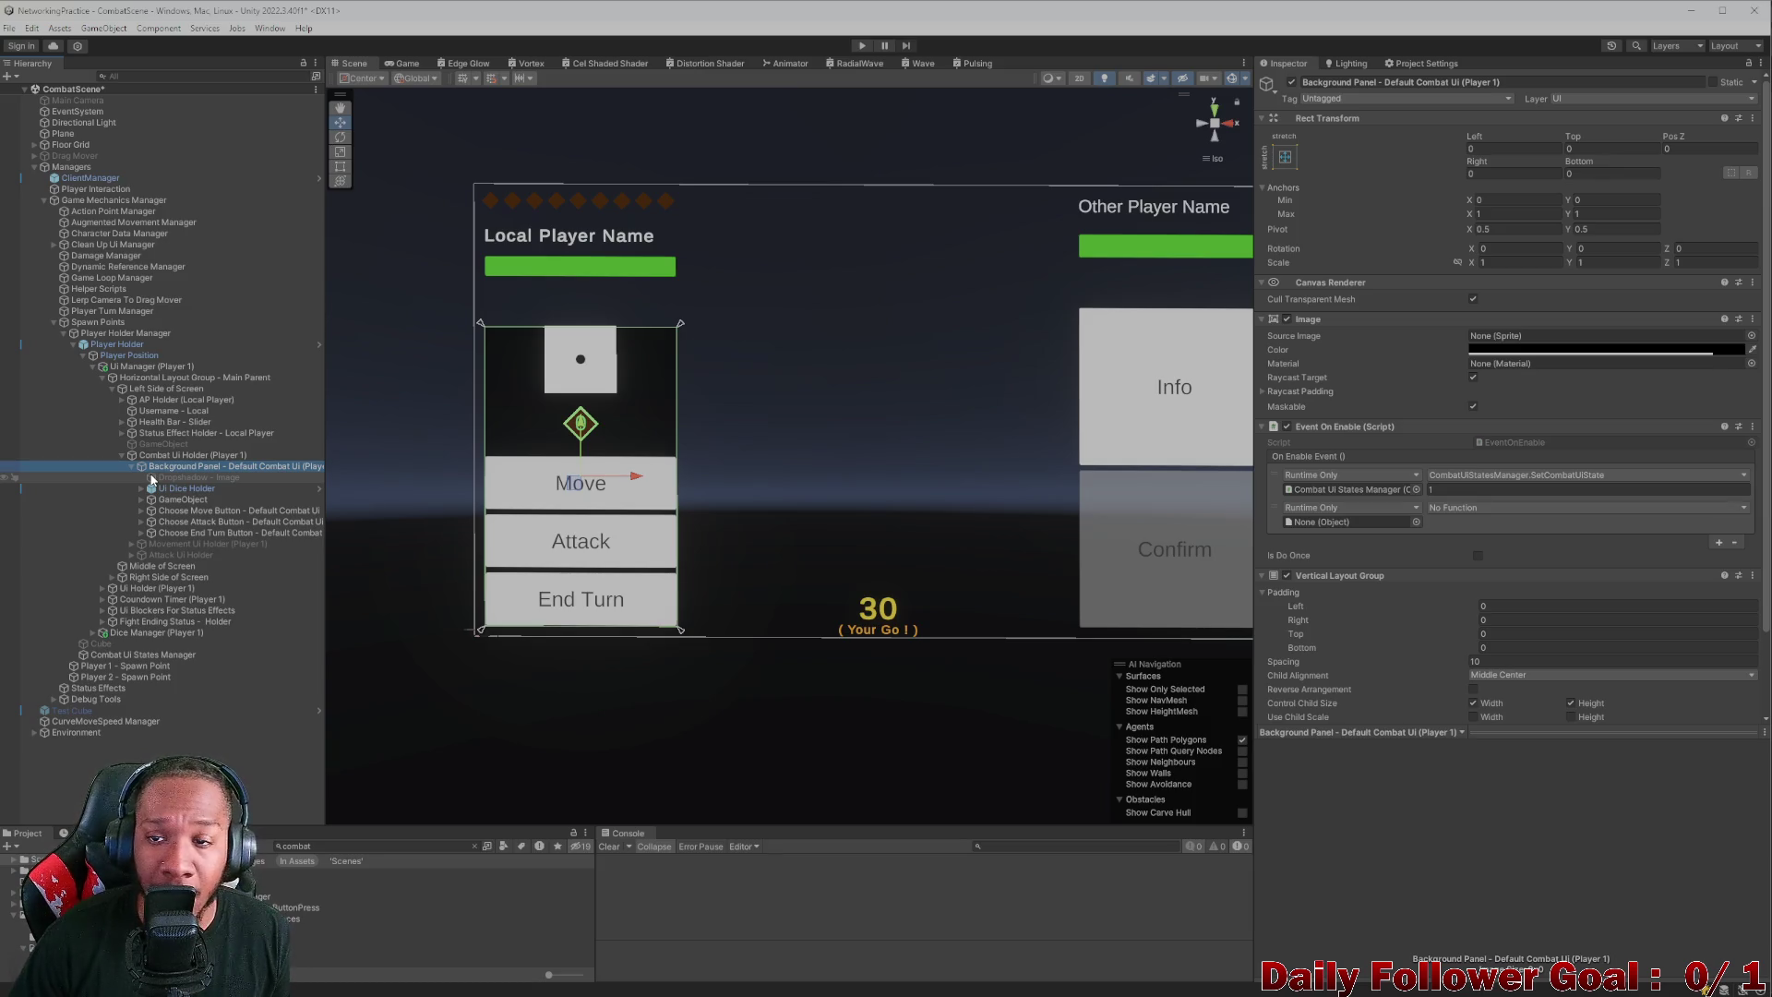
left_click_drag(1569, 145, 1620, 145)
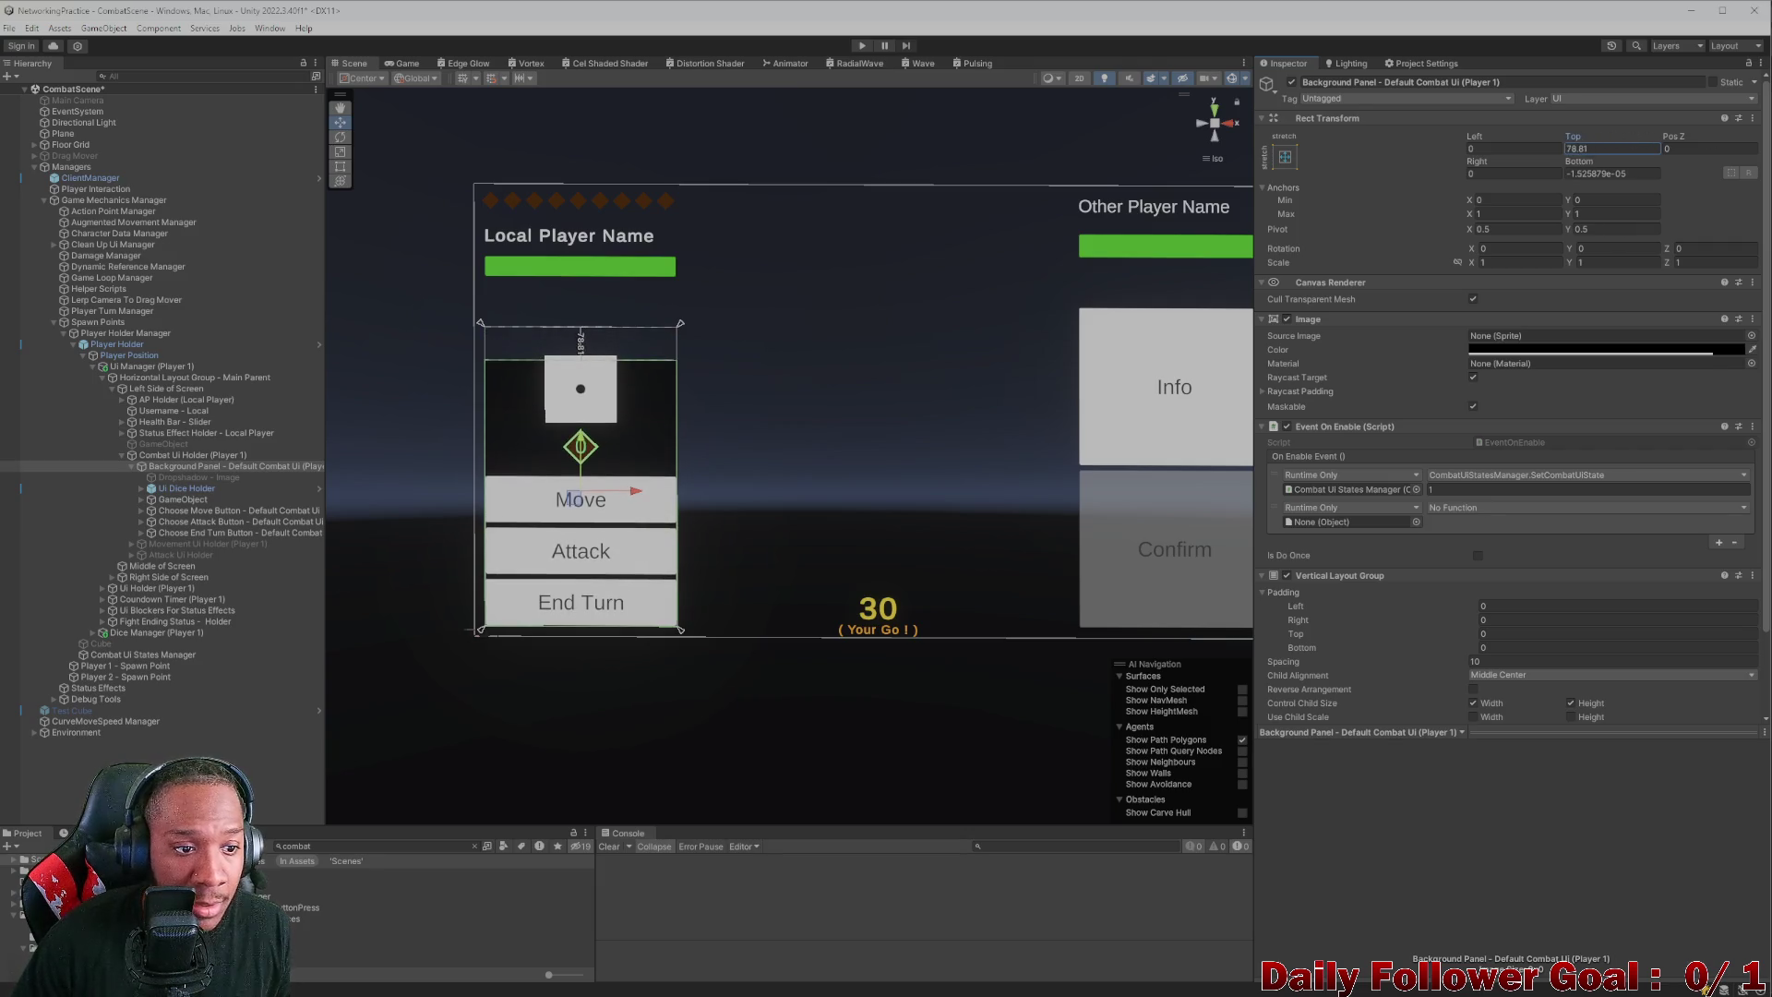
key("ctrl+z")
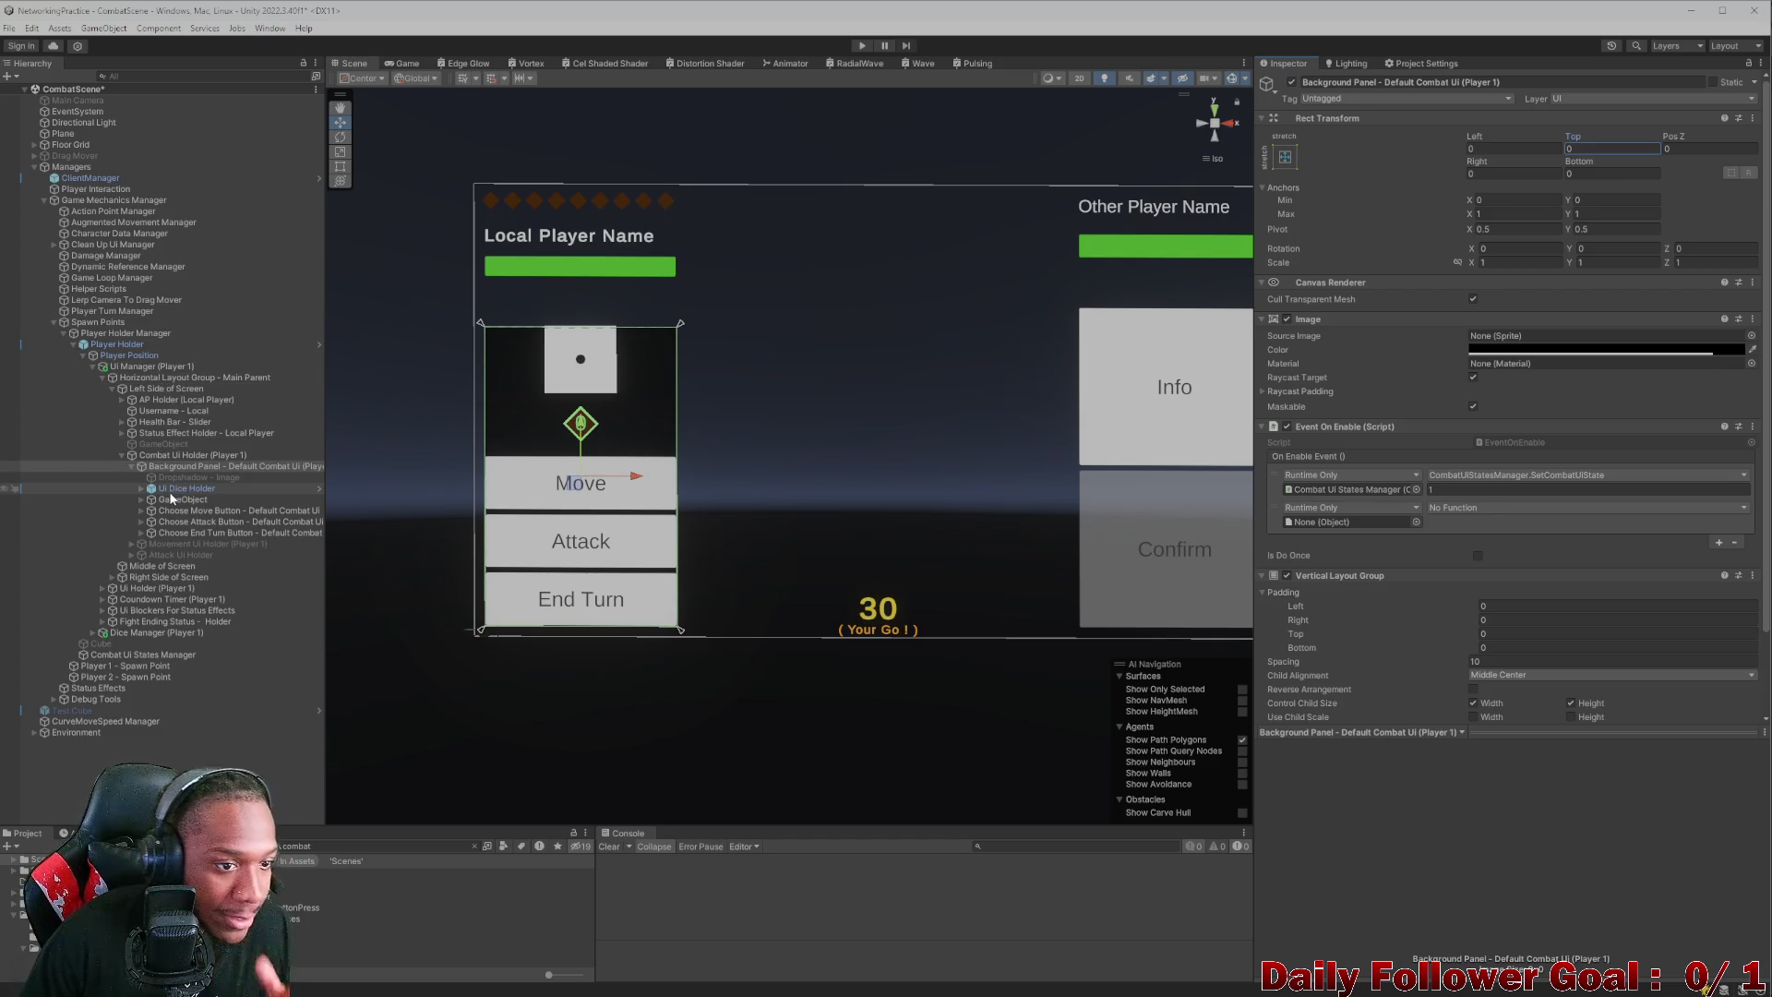
left_click(176, 500)
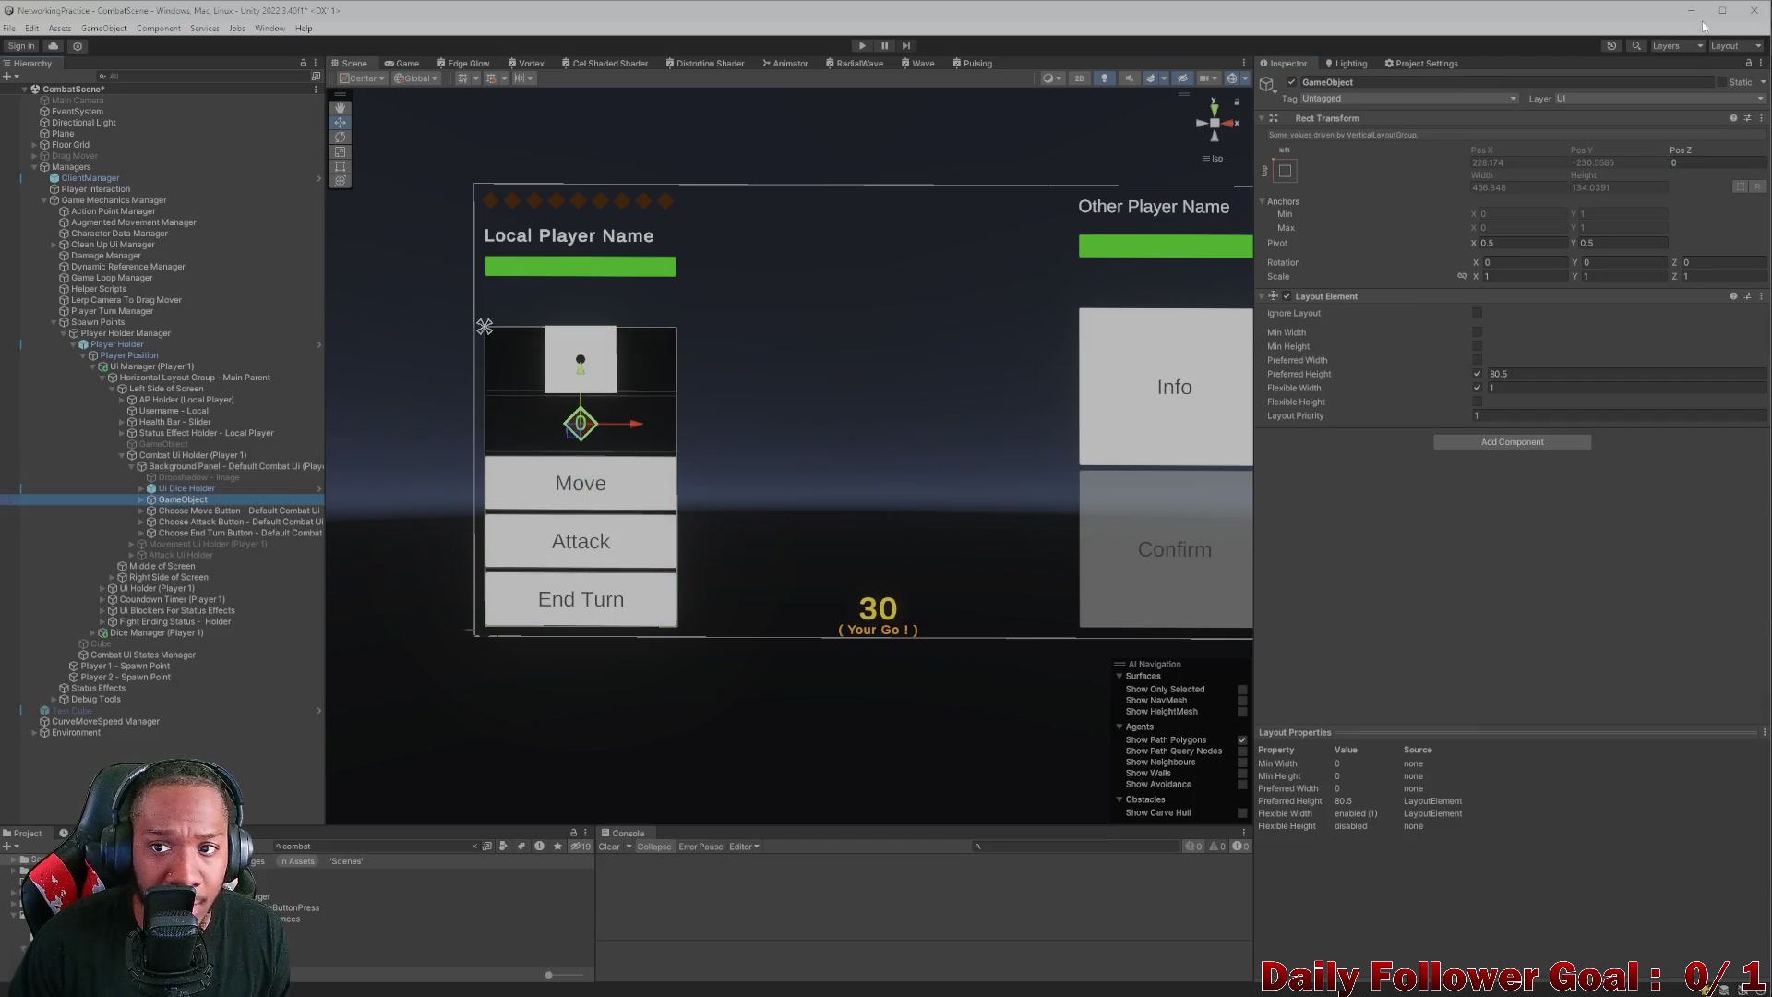
left_click(1293, 83)
left_click(1293, 83)
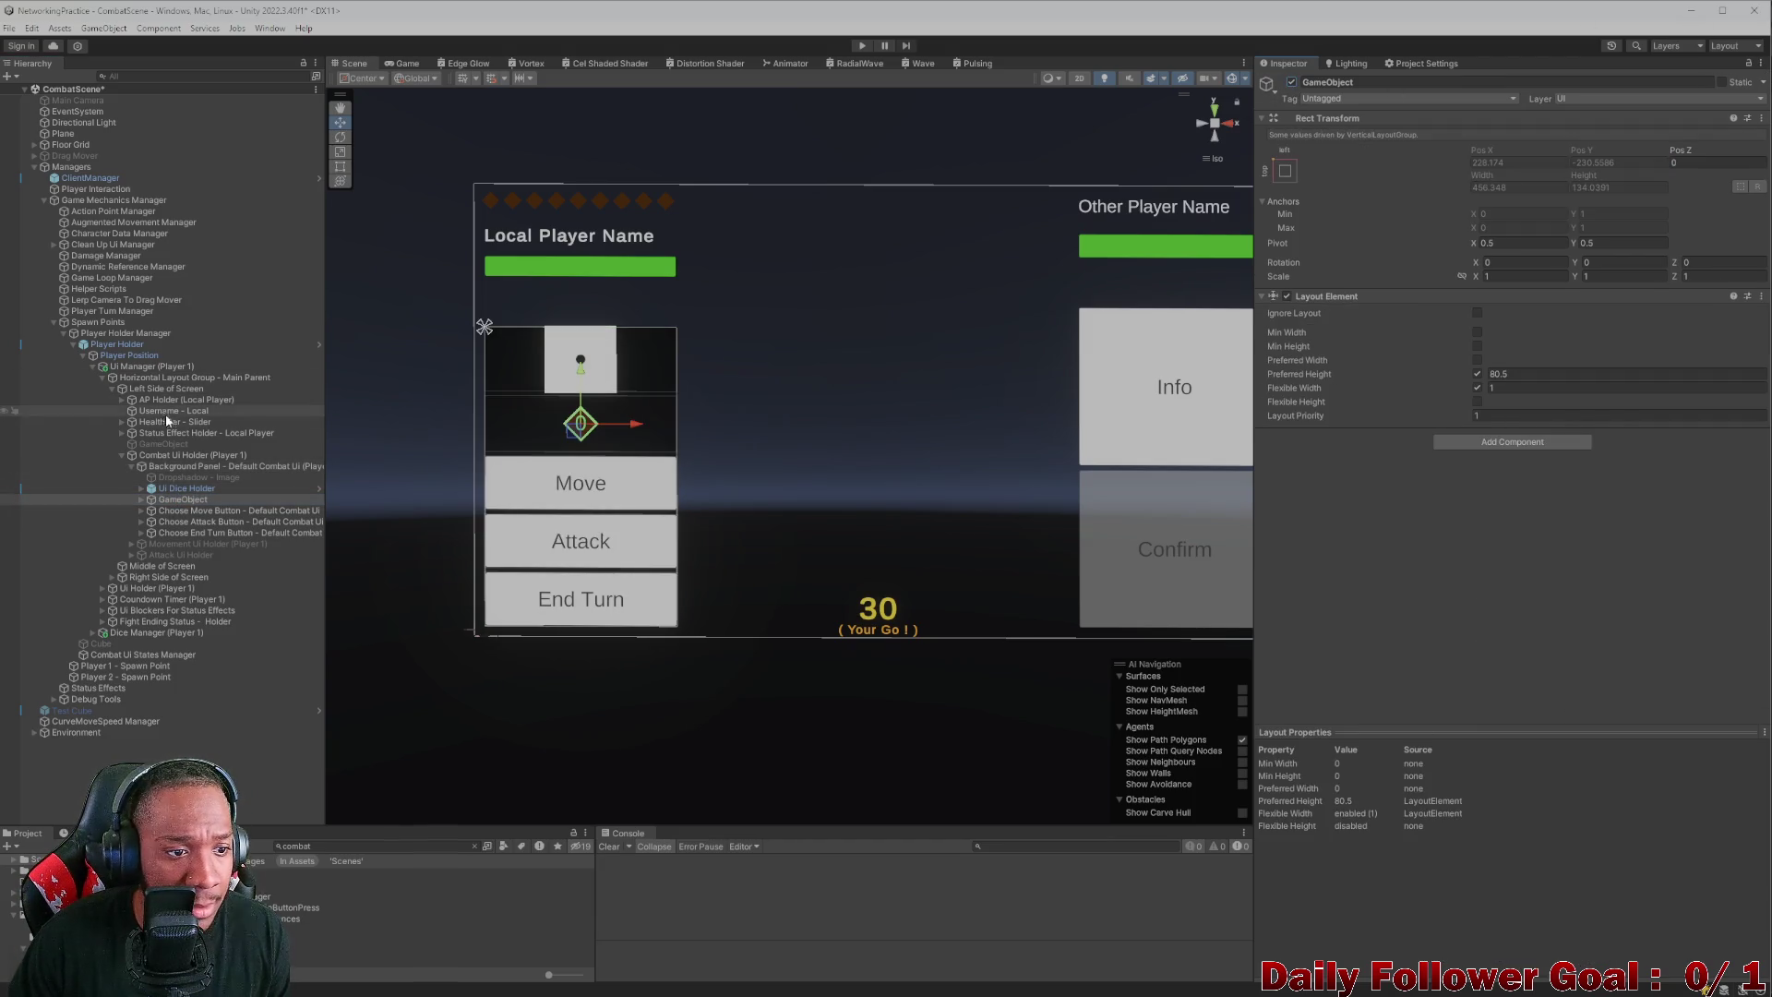
left_click(235, 511)
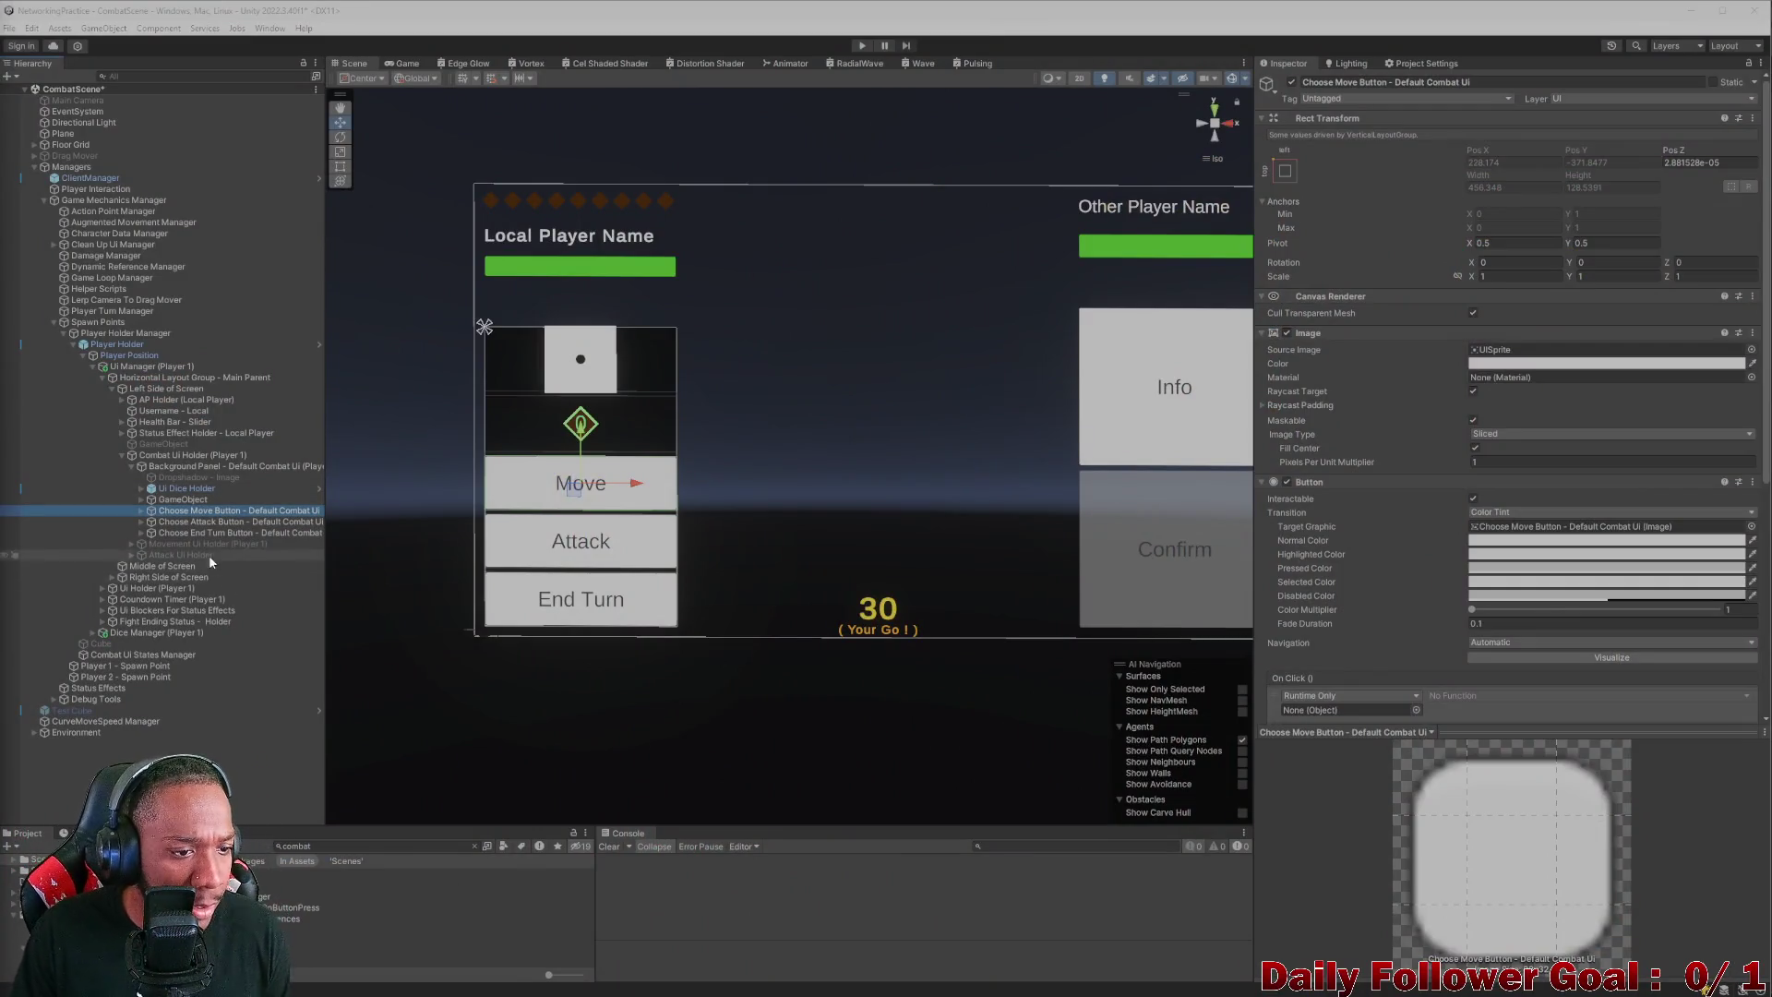
- Select the Background Panel and toggle its black background on and off to compare
left_click(203, 467)
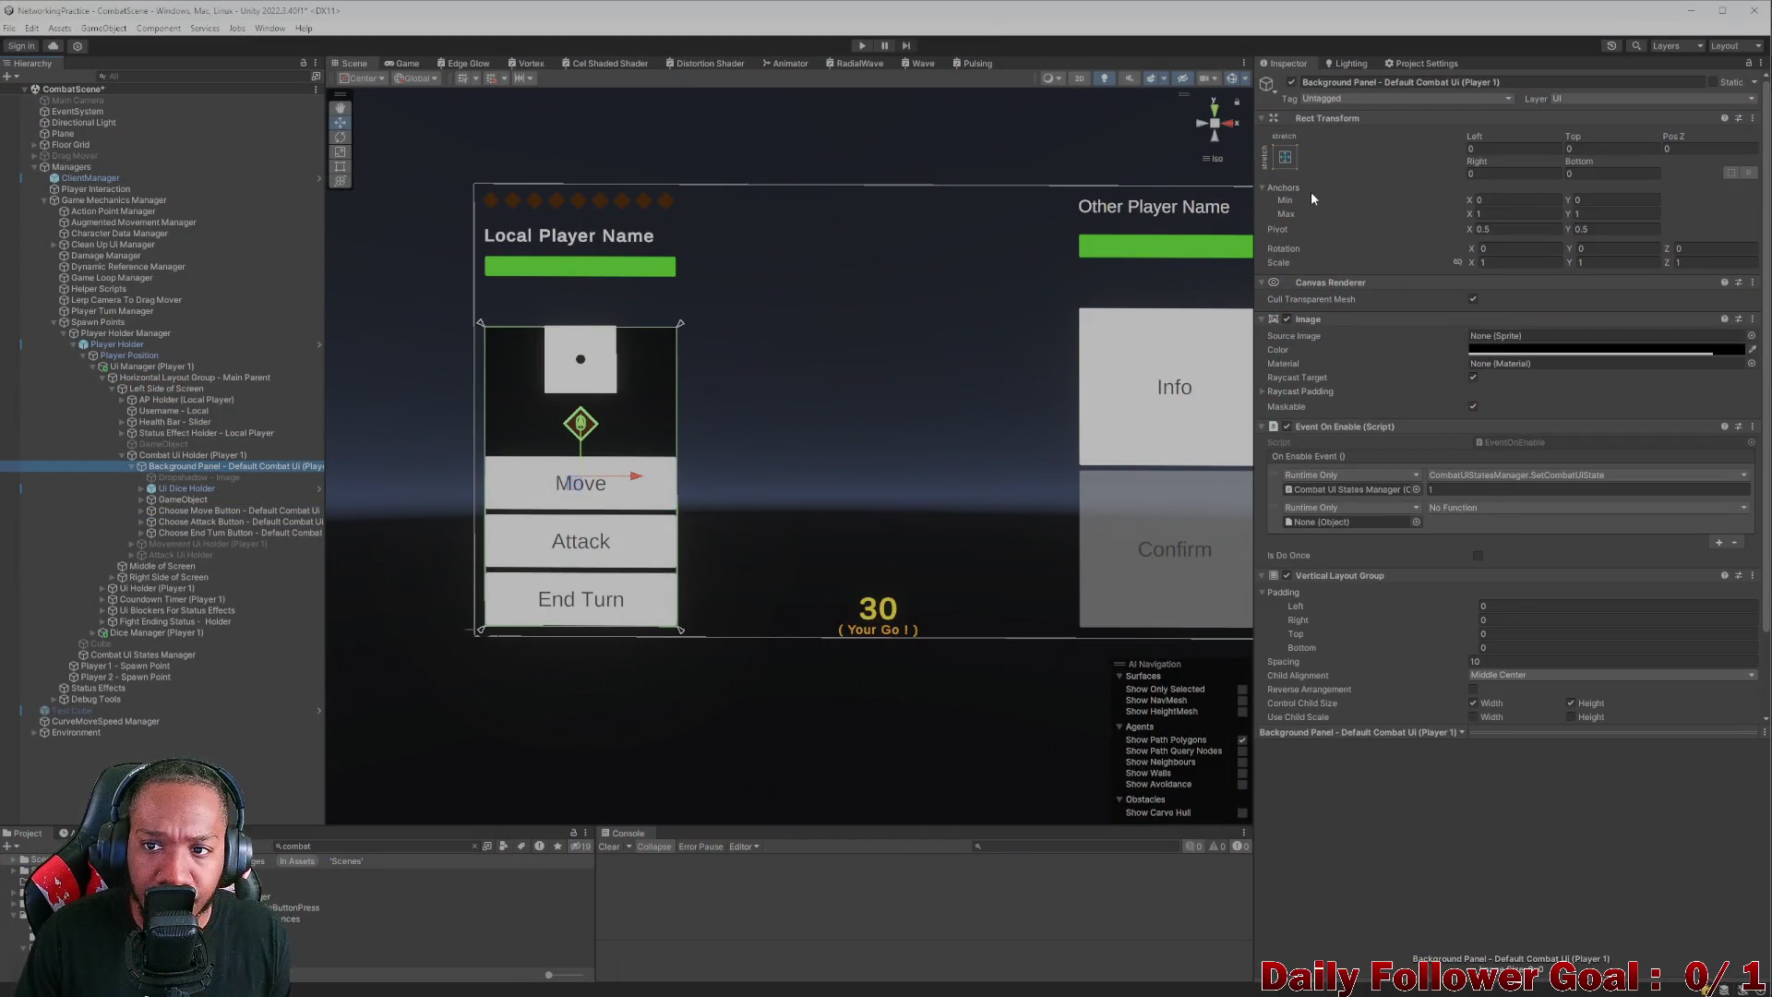
left_click(1286, 318)
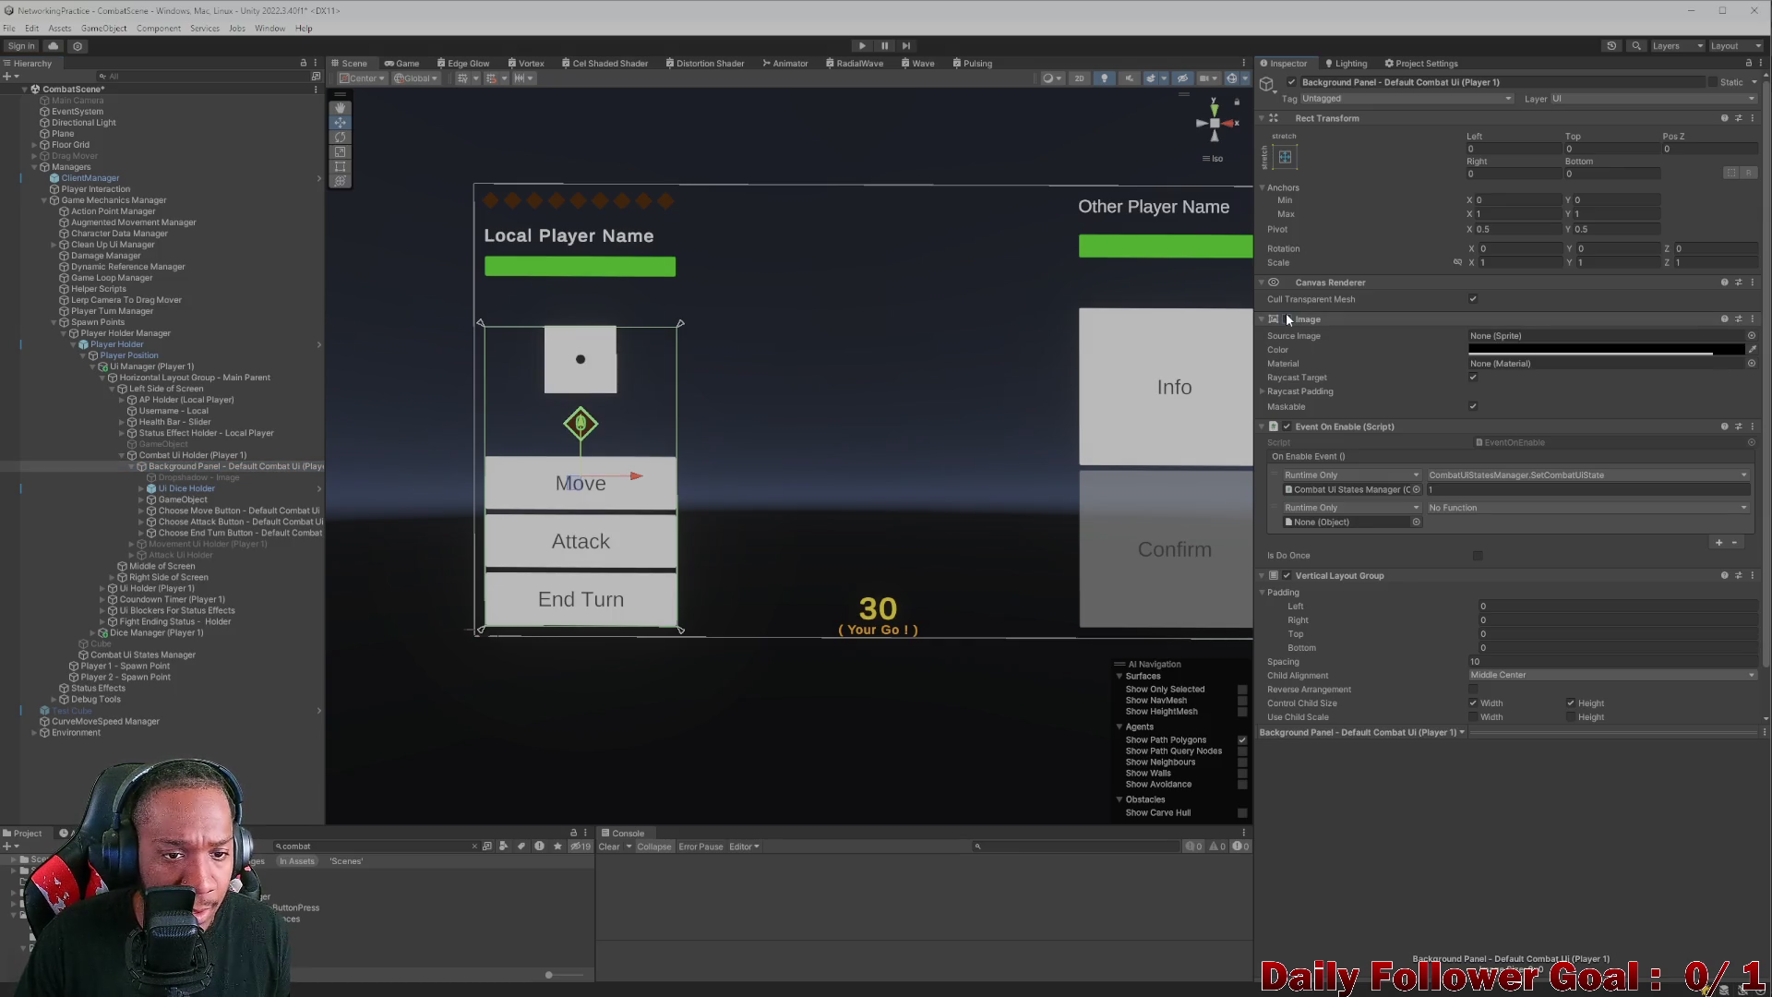
left_click(1287, 318)
left_click(1287, 319)
left_click(1287, 318)
left_click(1287, 318)
left_click(1286, 318)
left_click(1288, 318)
left_click(1289, 318)
left_click(1288, 319)
left_click(1289, 318)
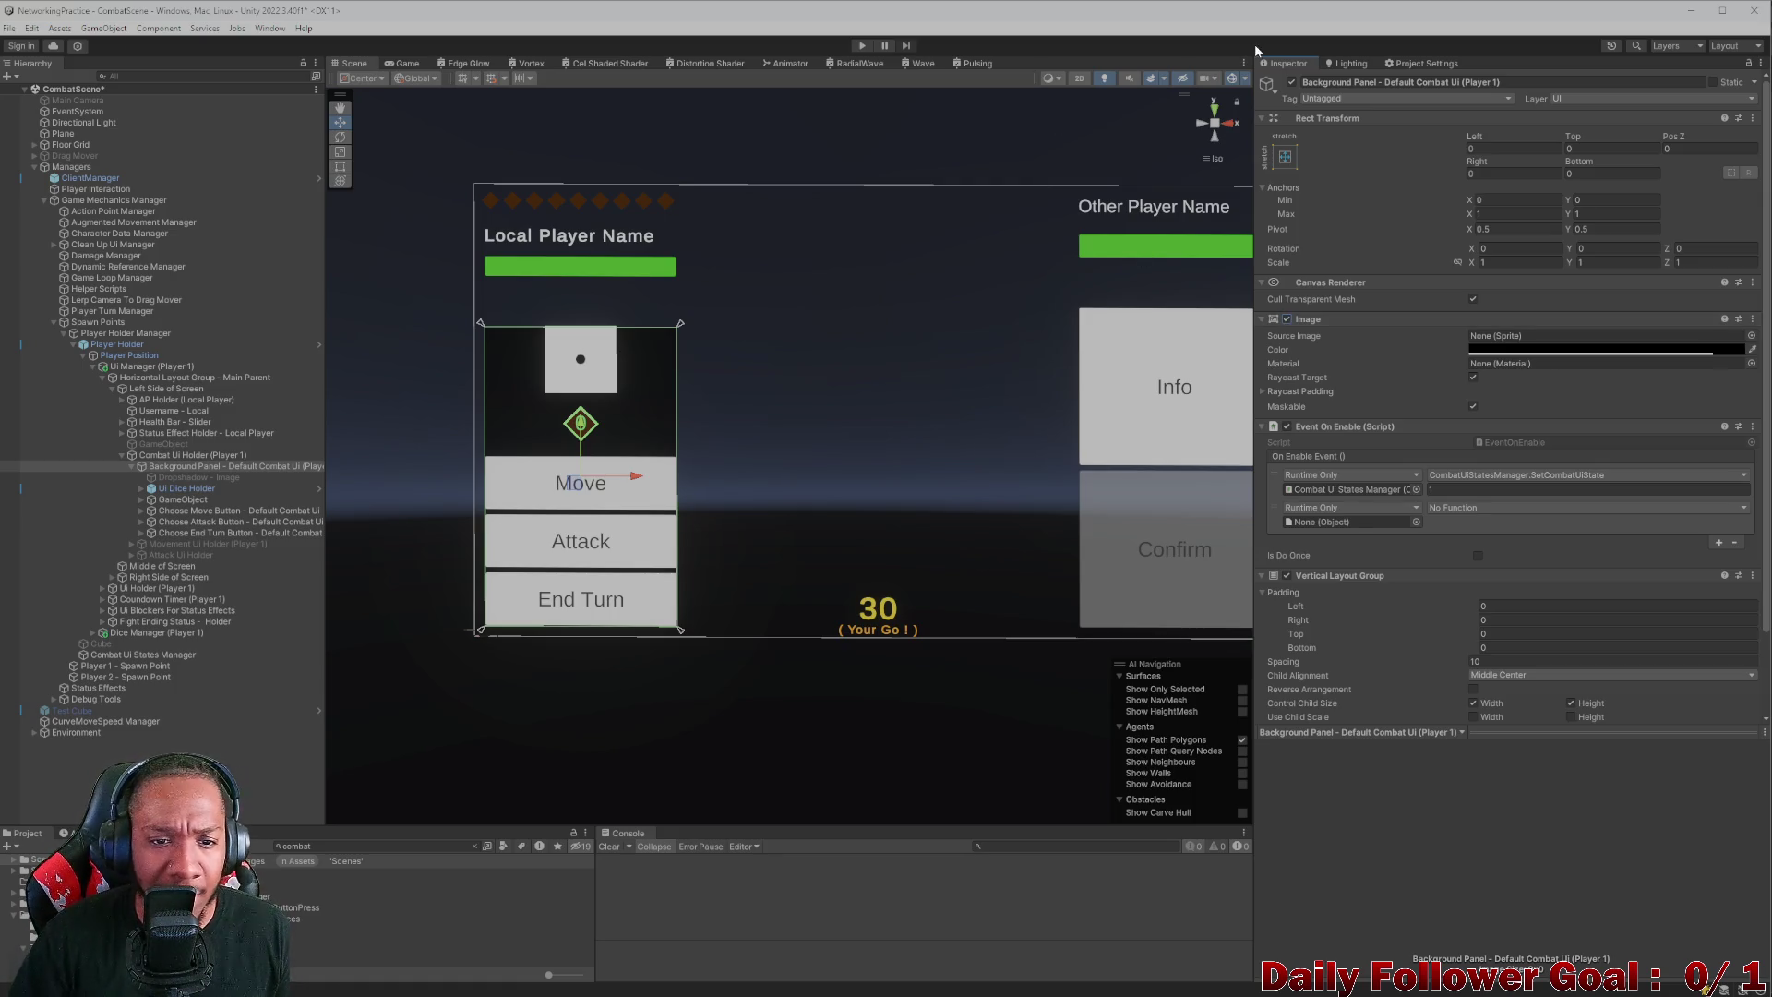
- Hide and reshow the whole Background Panel, leaving its black background turned on
left_click(1293, 82)
left_click(1292, 82)
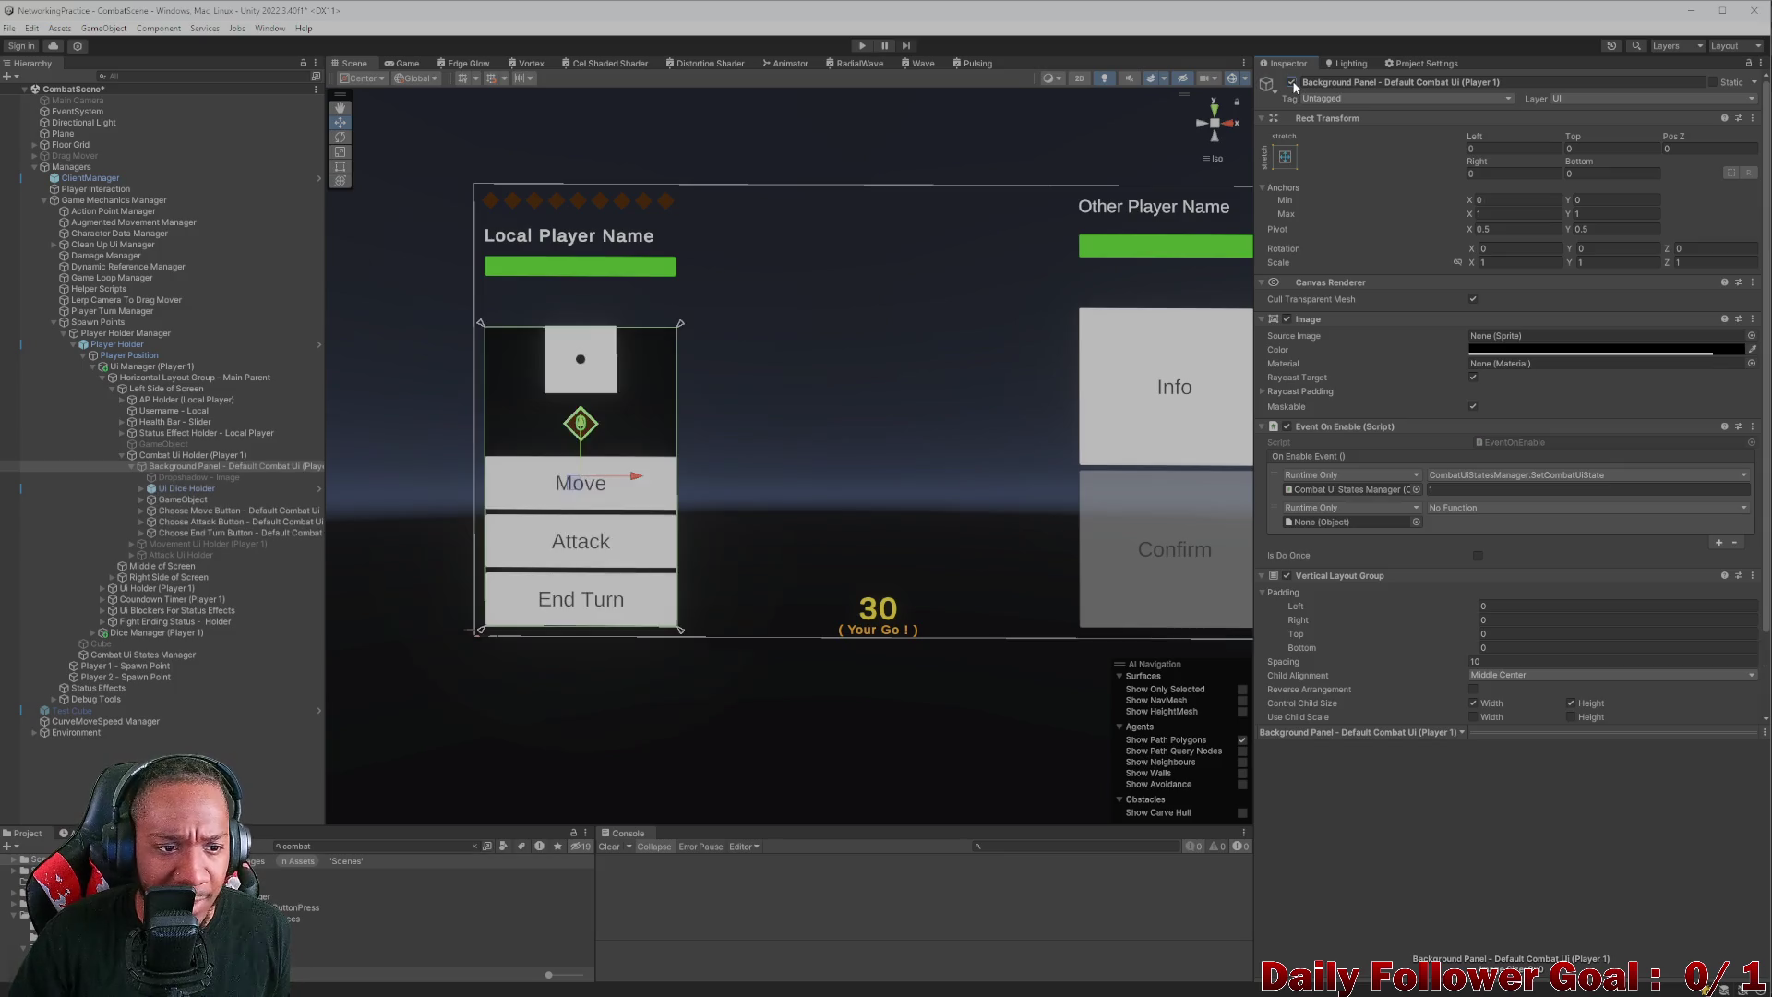
left_click(1288, 320)
left_click(1288, 321)
left_click(1288, 320)
left_click(1287, 320)
left_click(1288, 320)
left_click(1287, 320)
left_click(1288, 320)
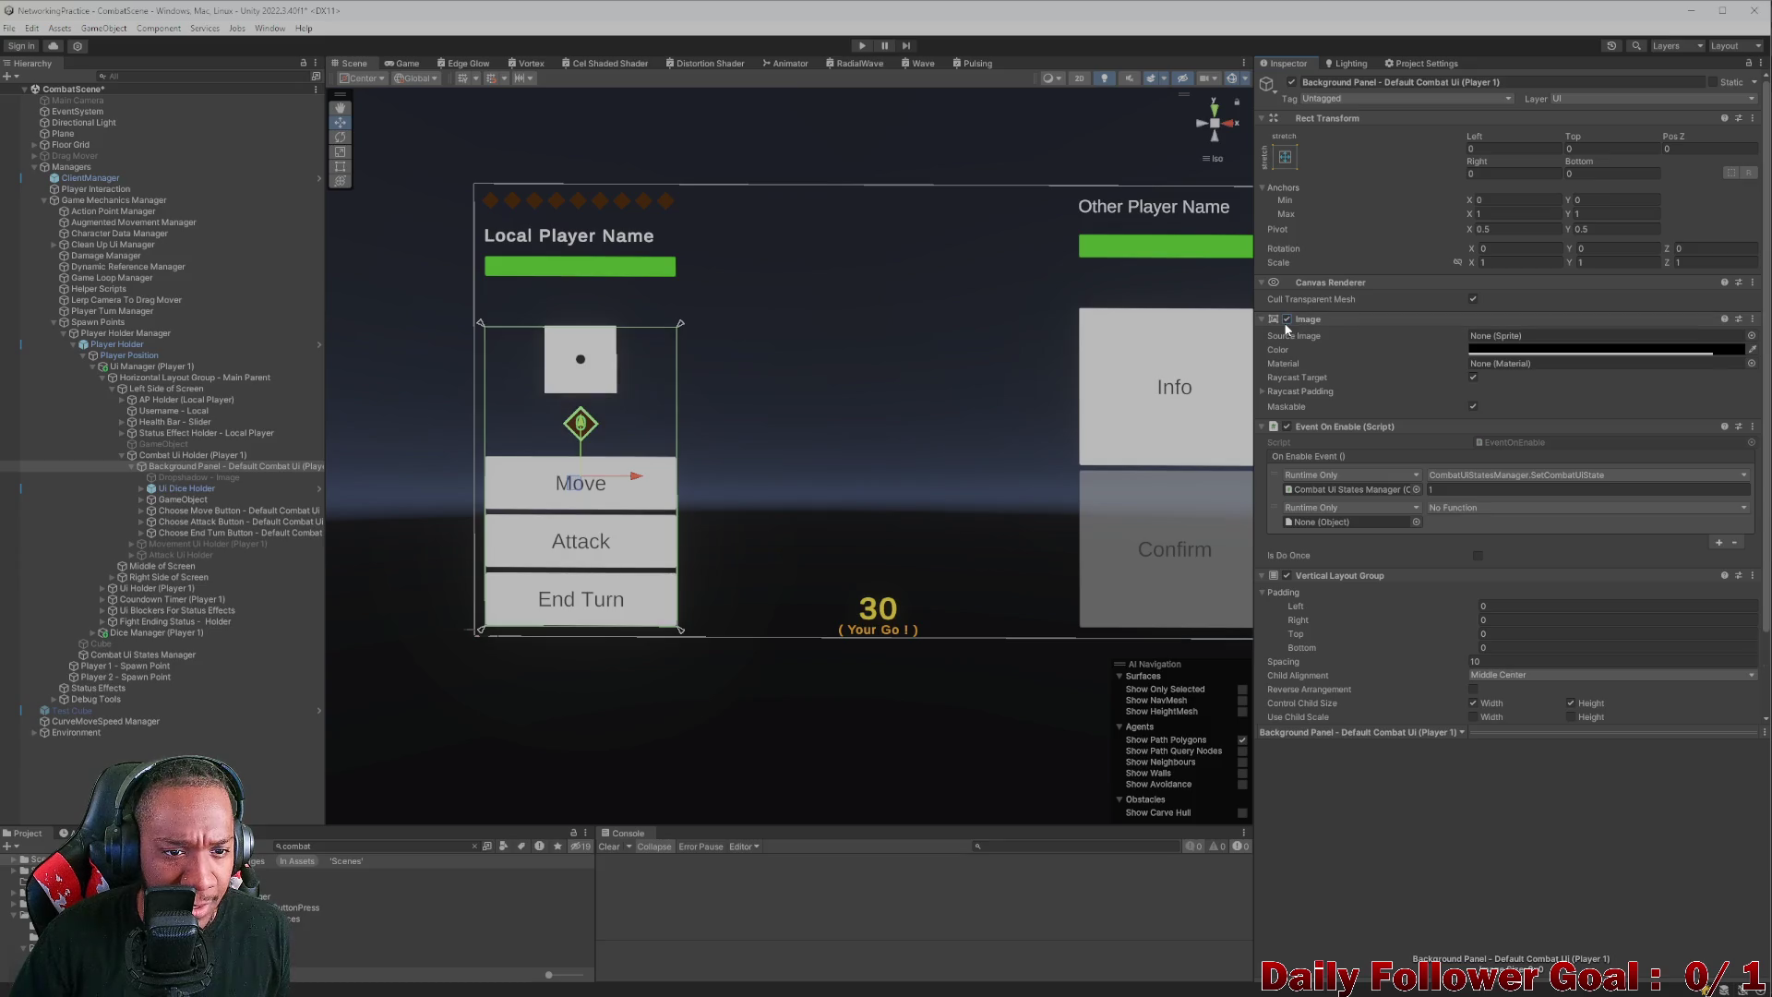
left_click(1288, 320)
left_click(1287, 320)
left_click(1287, 320)
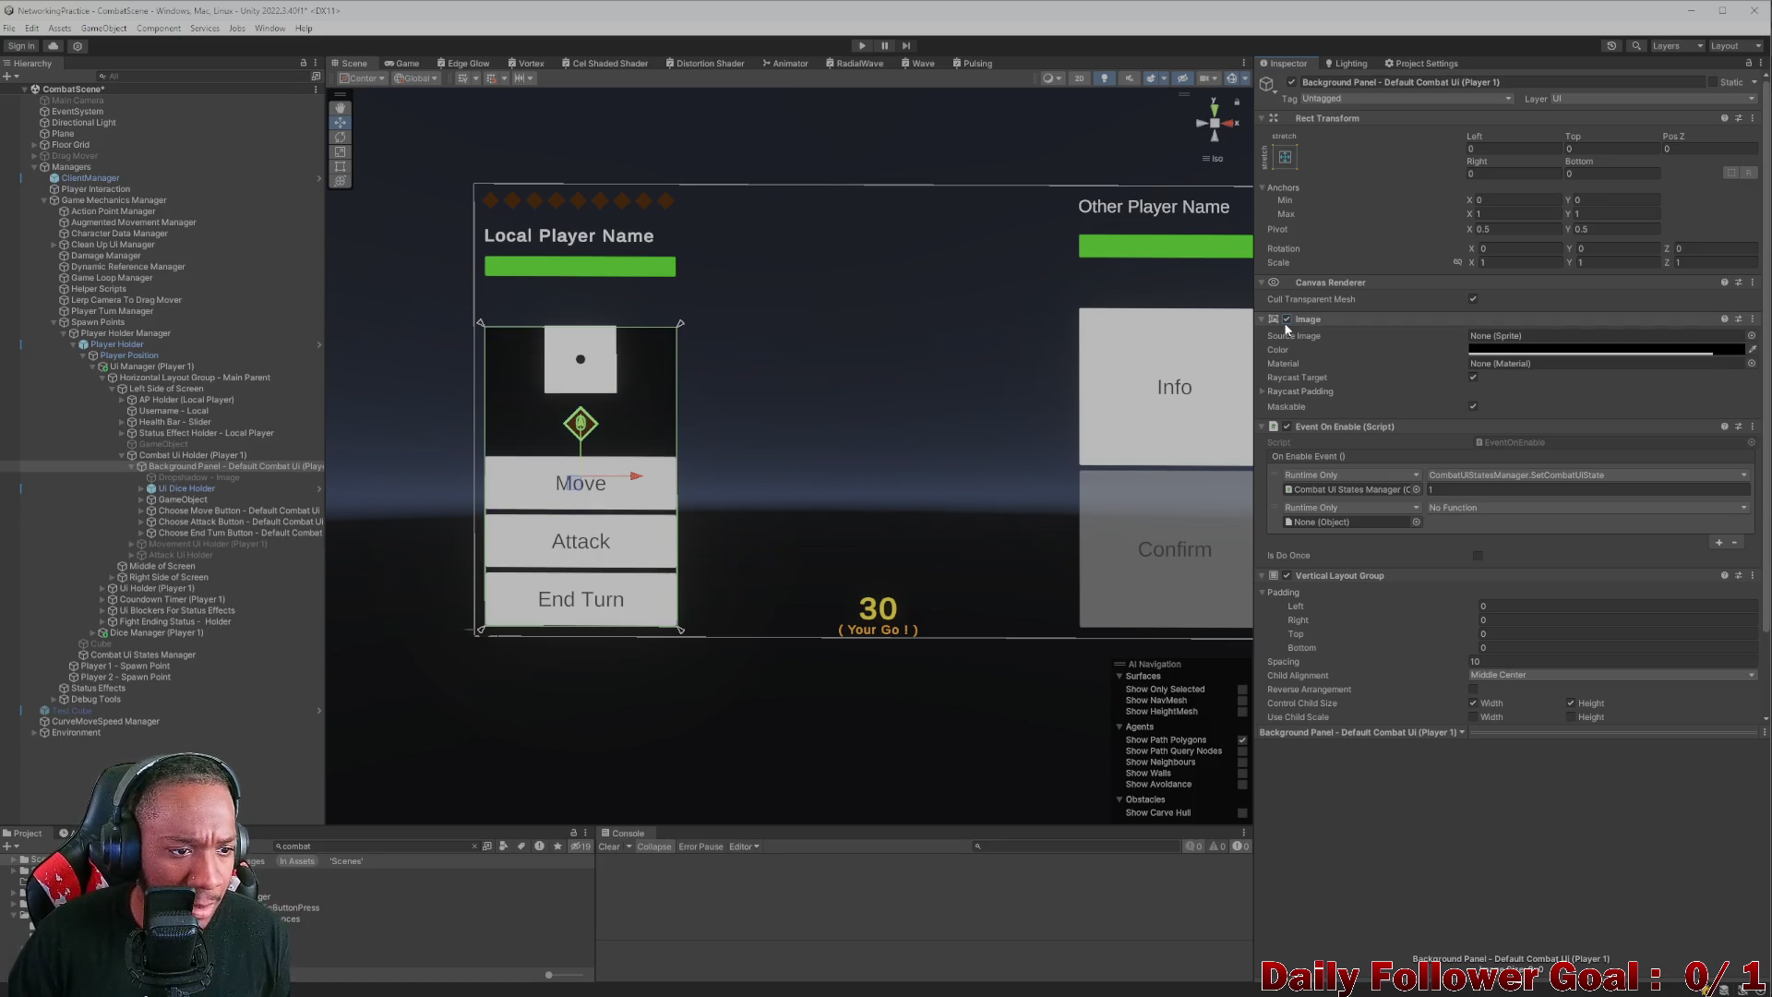
left_click(1287, 320)
- Enable the Dropshadow - Image object and expand the Ui Dice Holder's dice
left_click(219, 474)
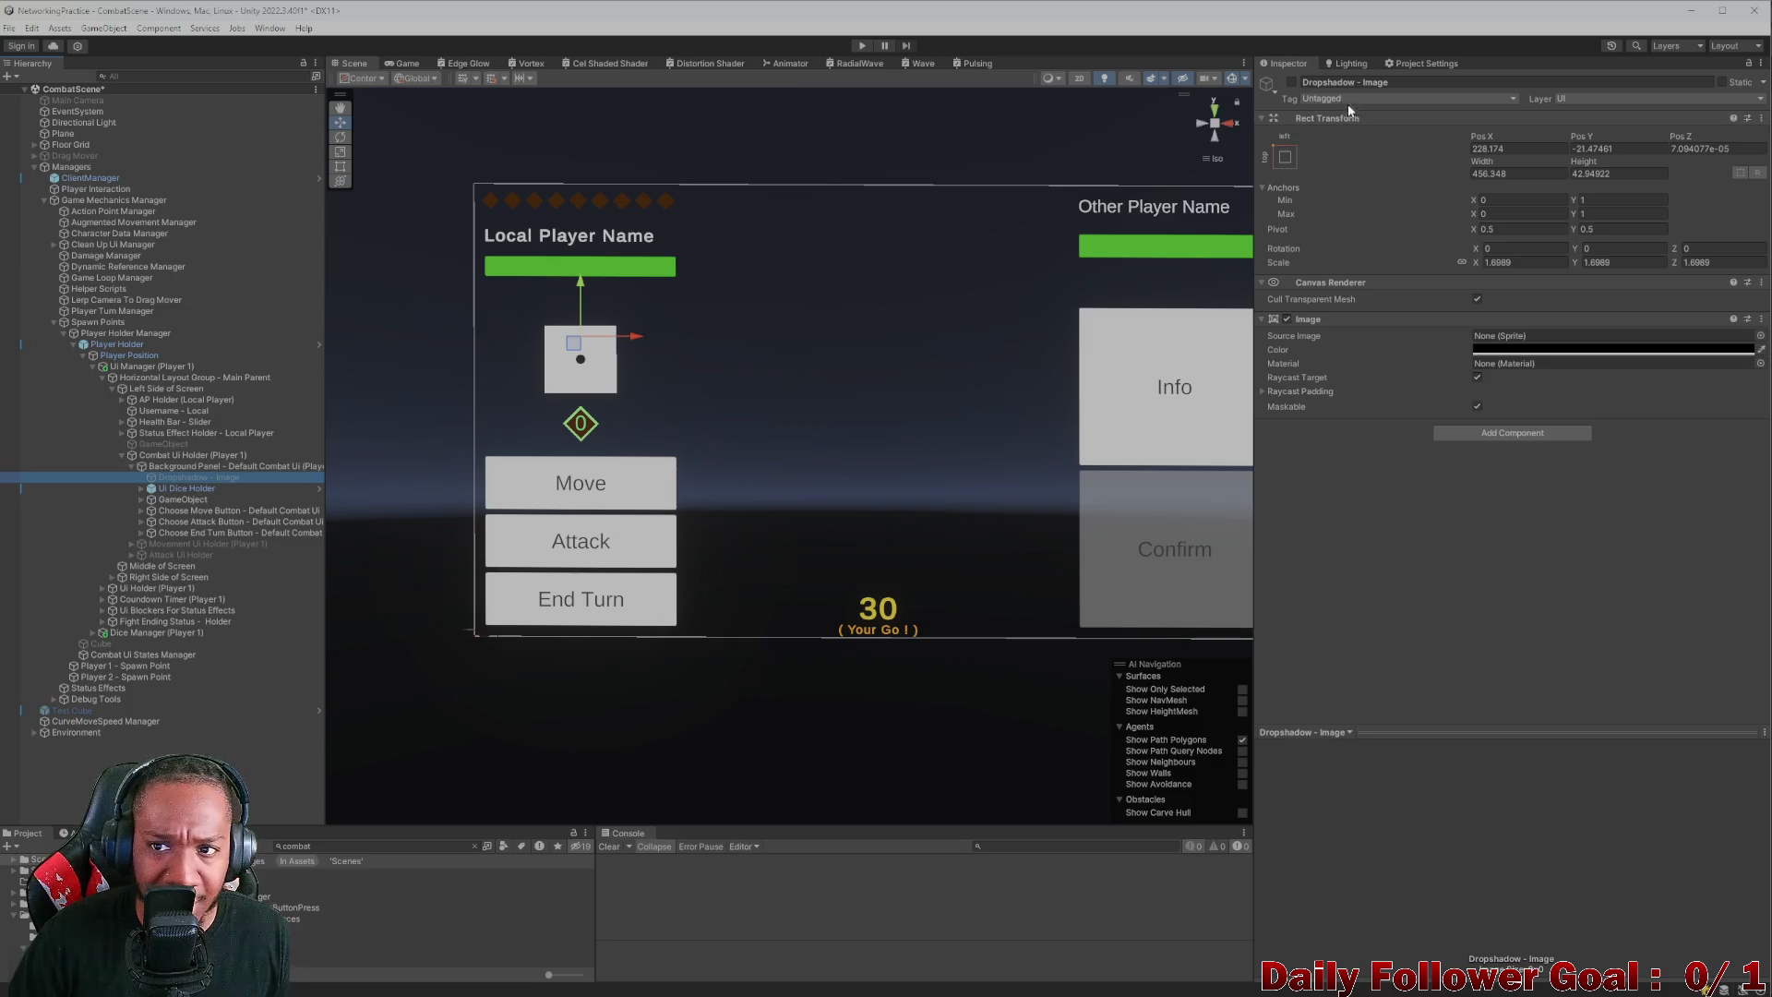
left_click(1291, 83)
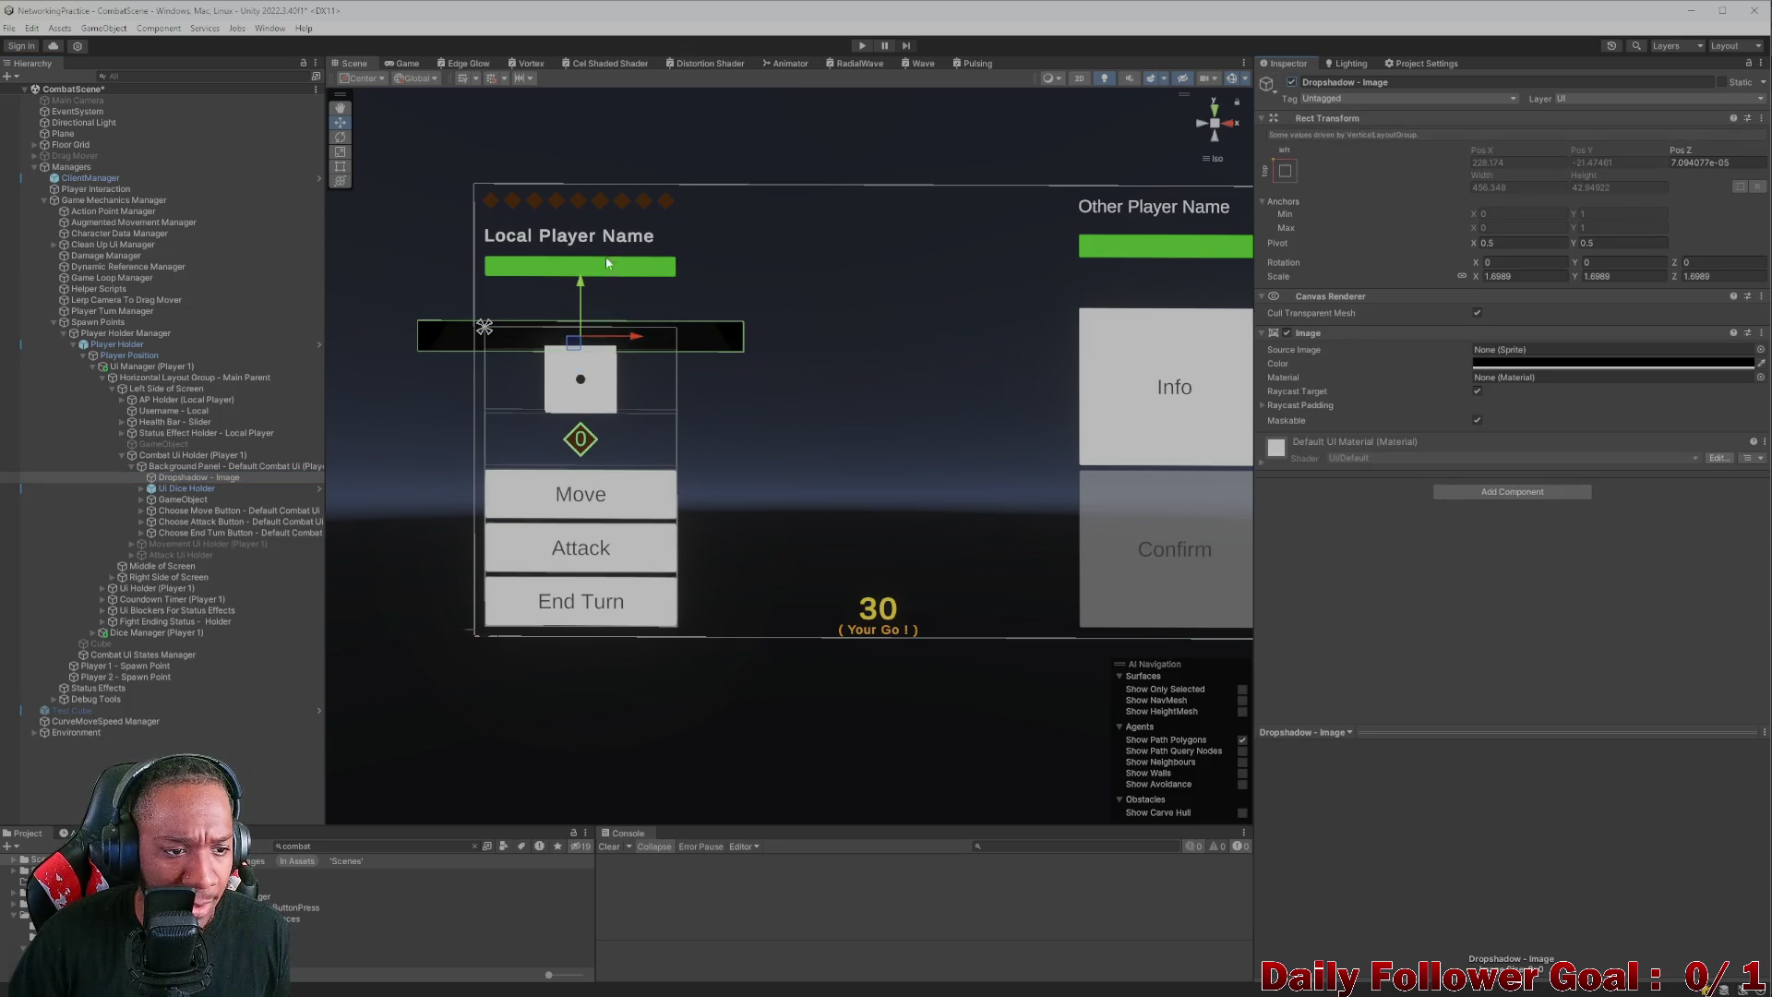
left_click(143, 489)
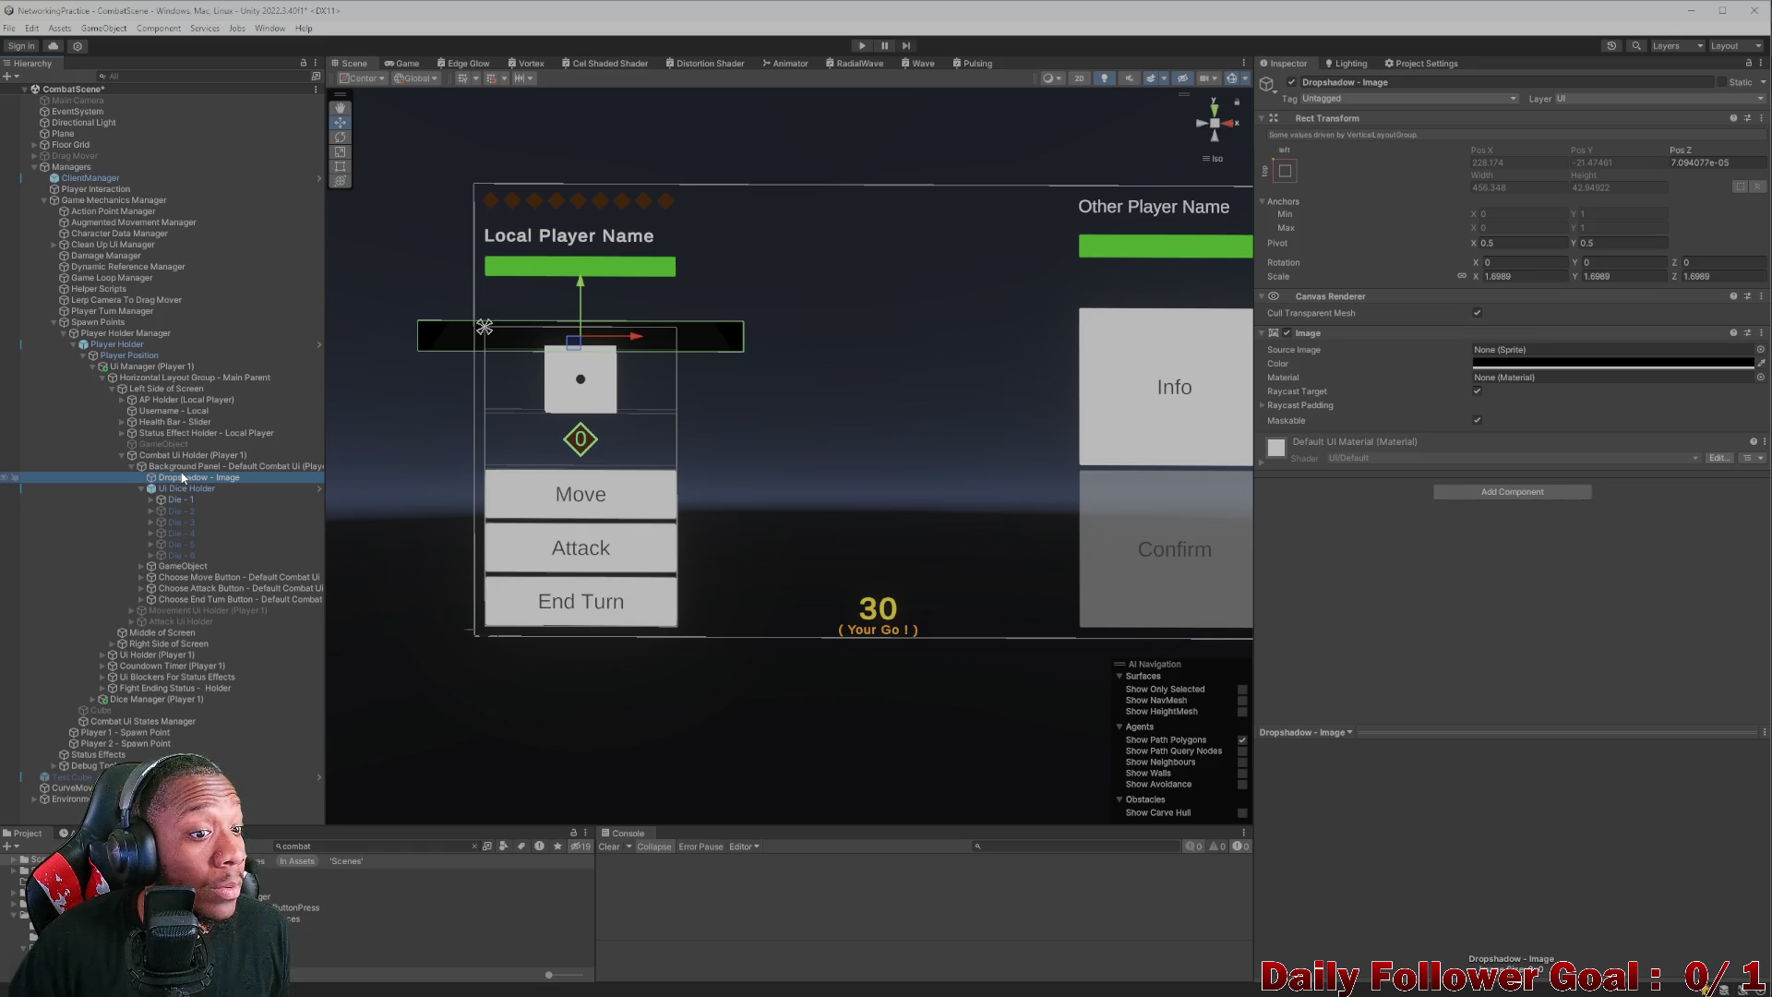
- Move Dropshadow - Image inside the Ui Dice Holder and check the holder's layout and first die
left_click_drag(184, 489, 188, 497)
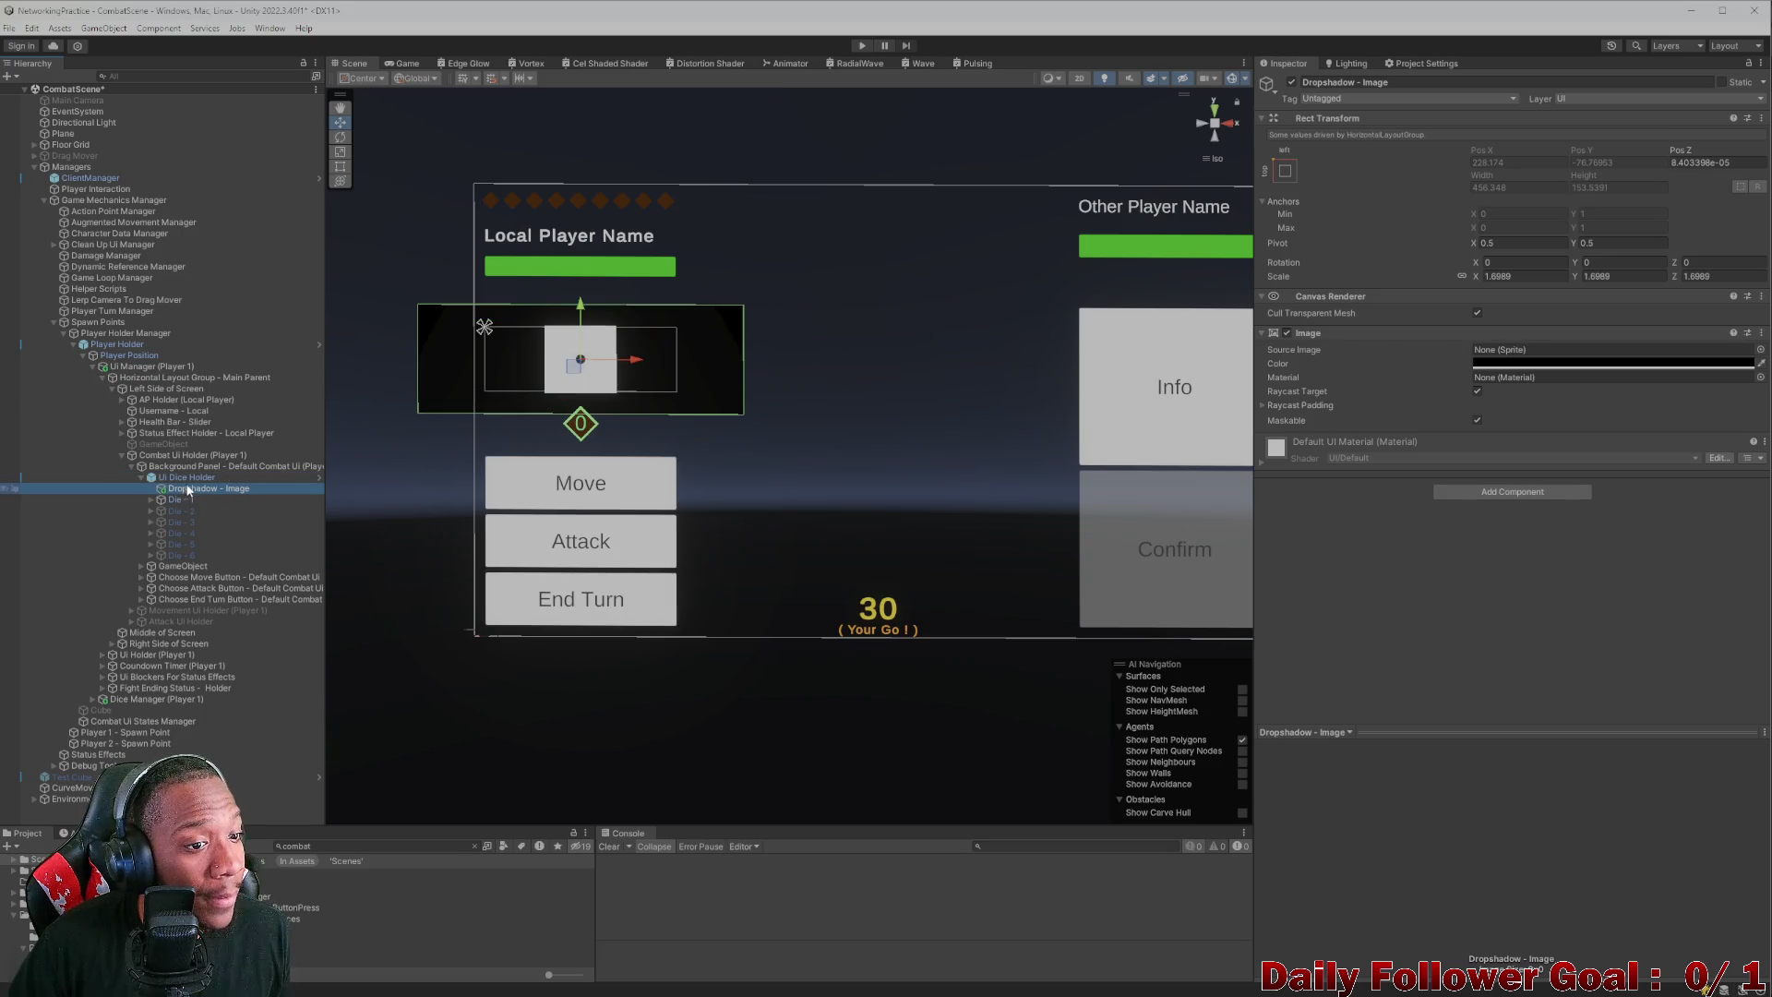
left_click(188, 478)
left_click(191, 487)
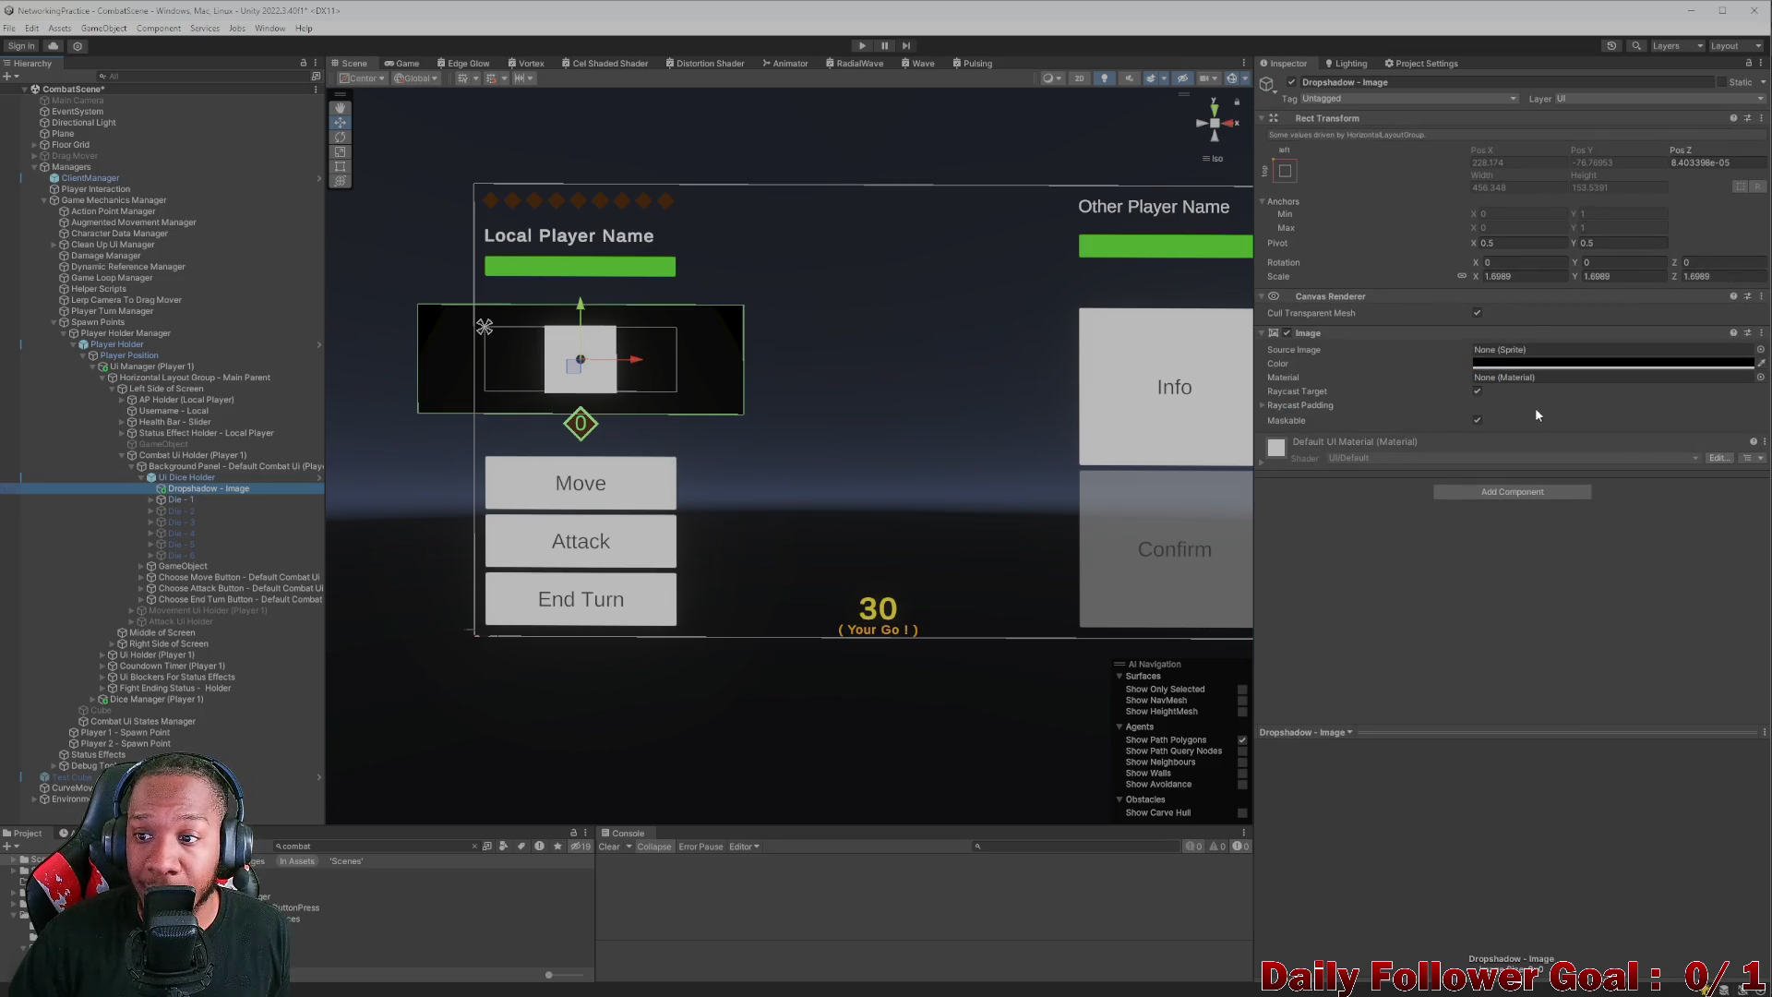
left_click(1502, 493)
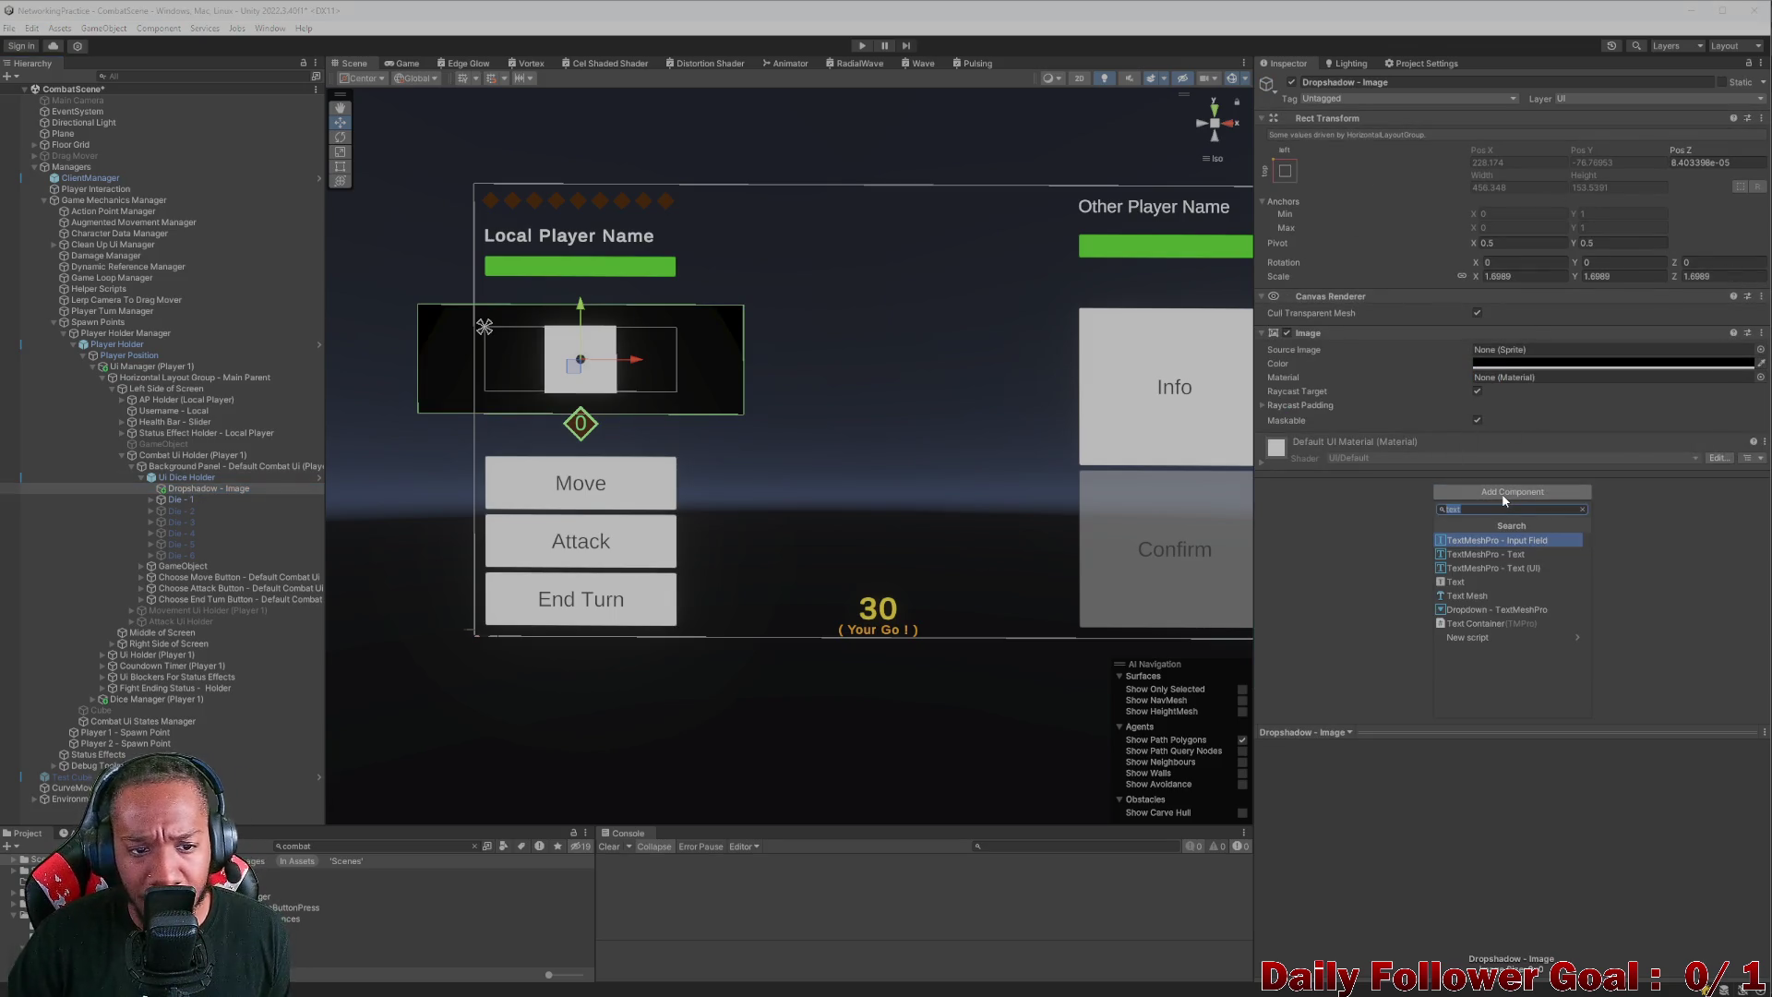
left_click(189, 478)
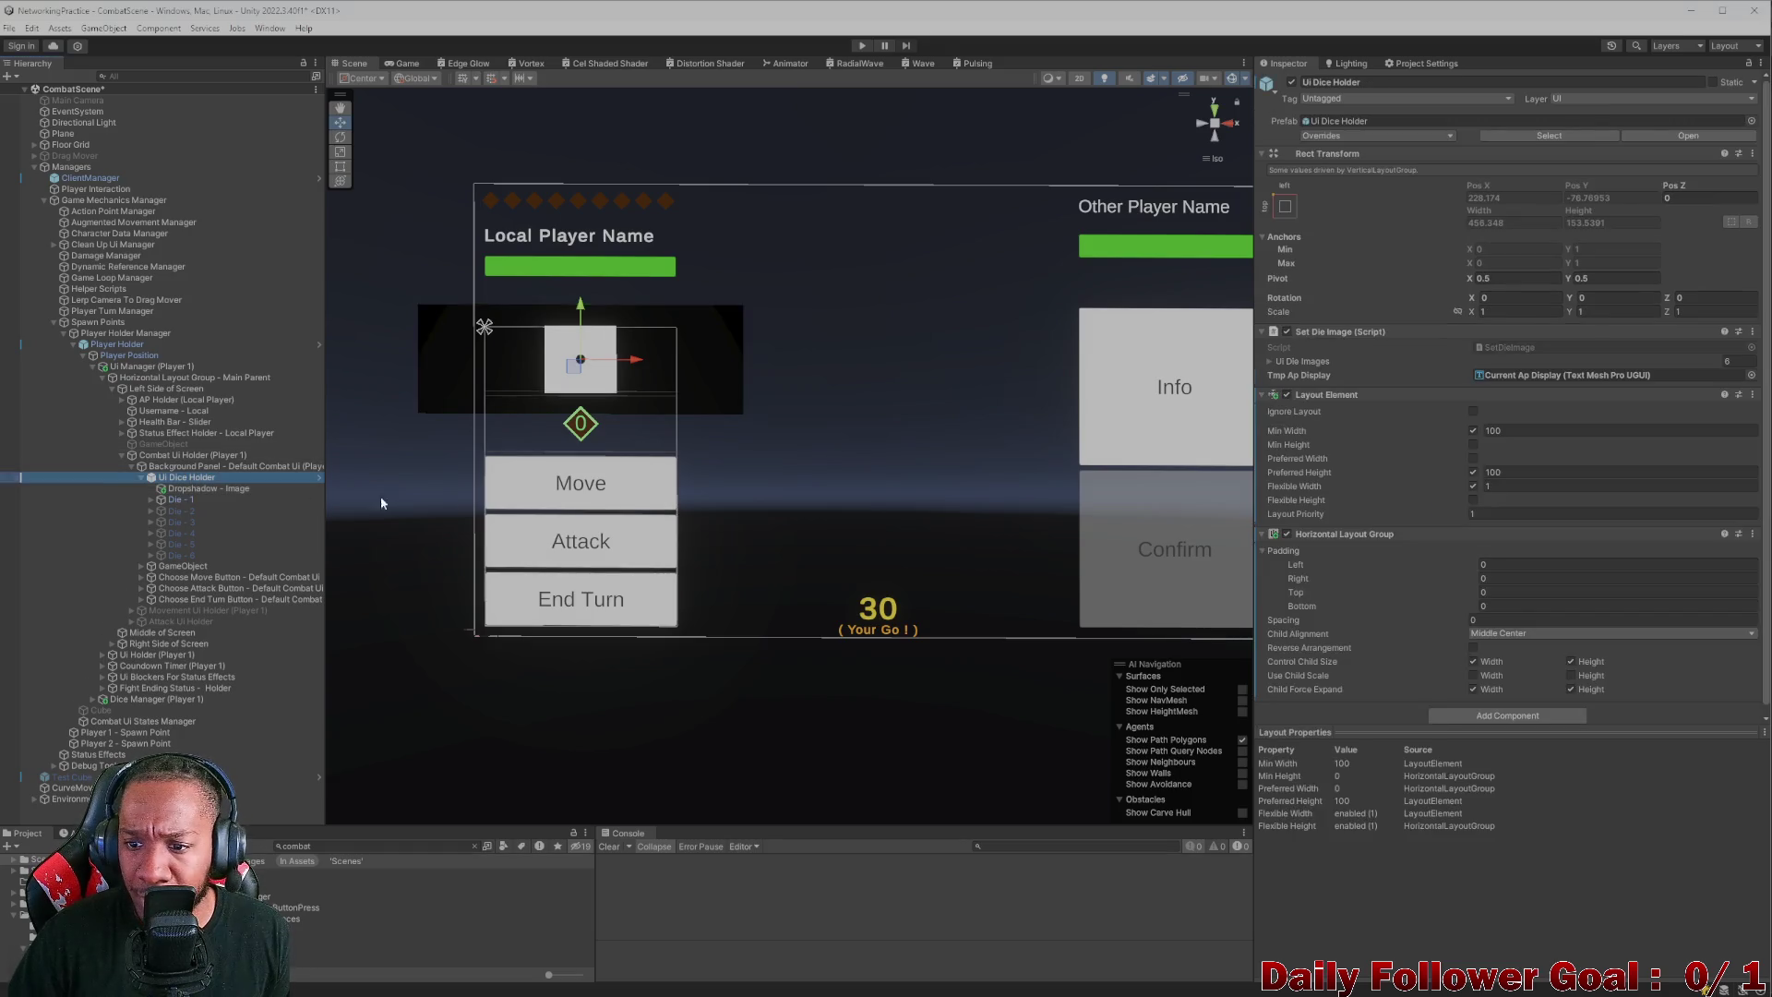
scroll(1277, 522, "down", 1)
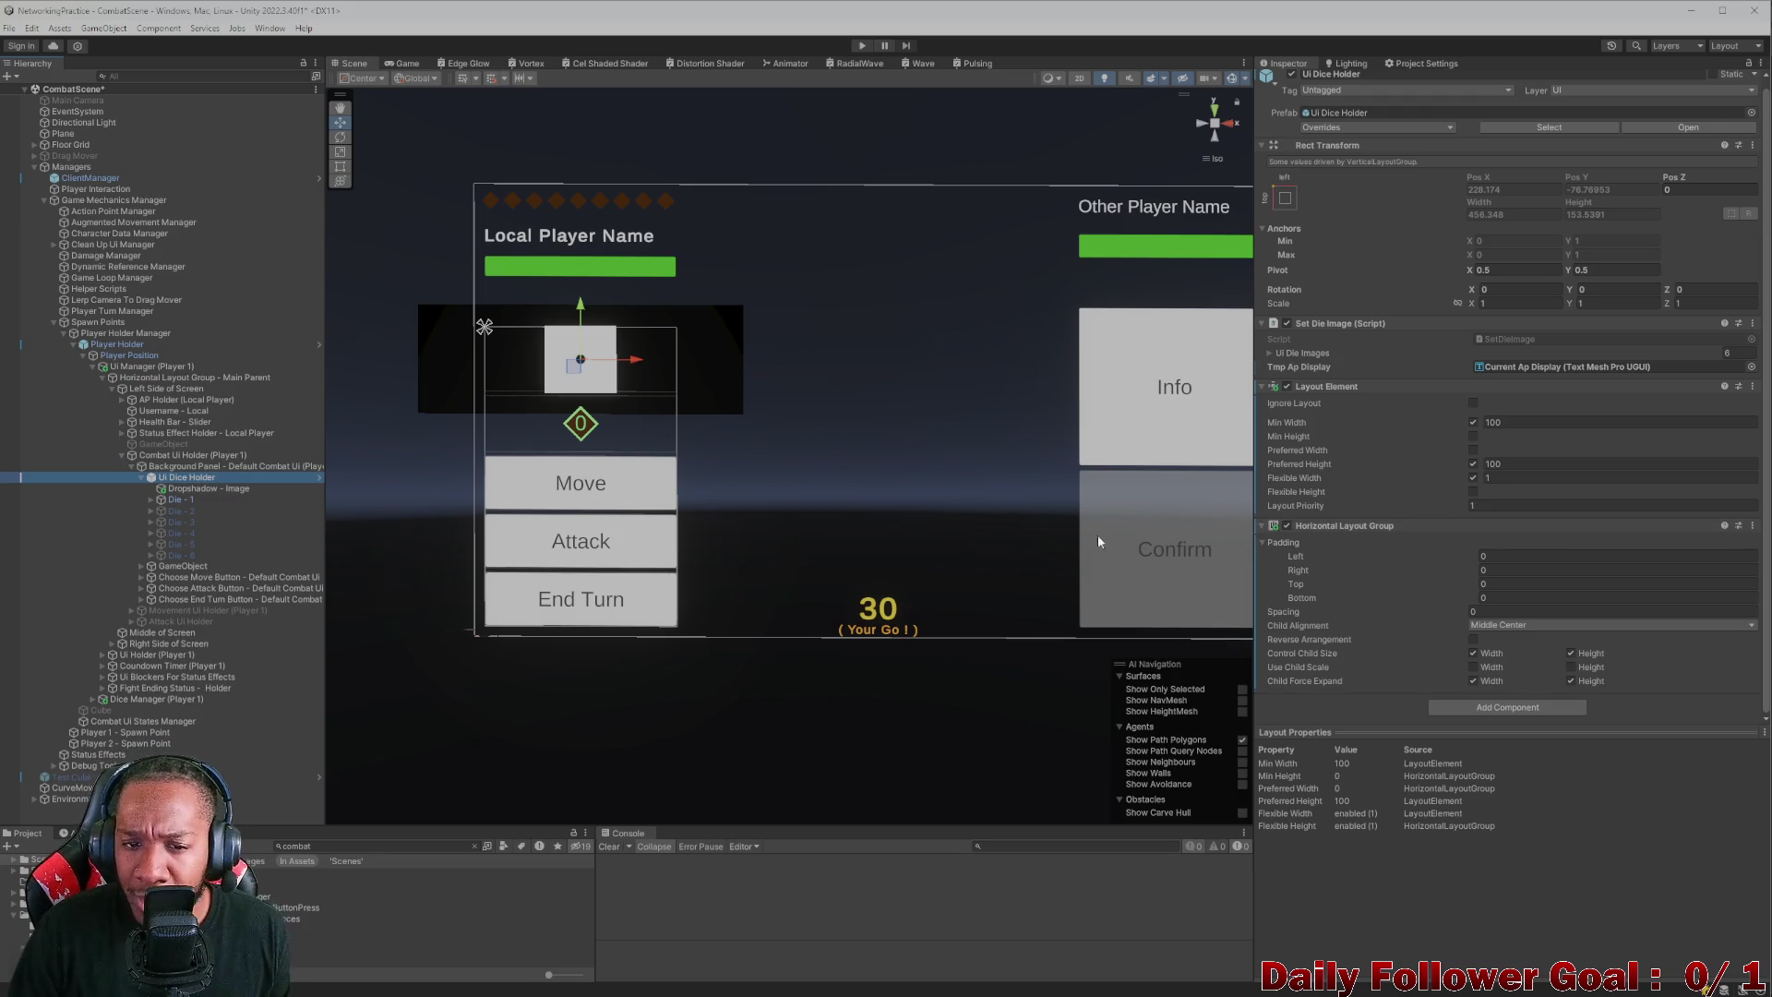
left_click(177, 499)
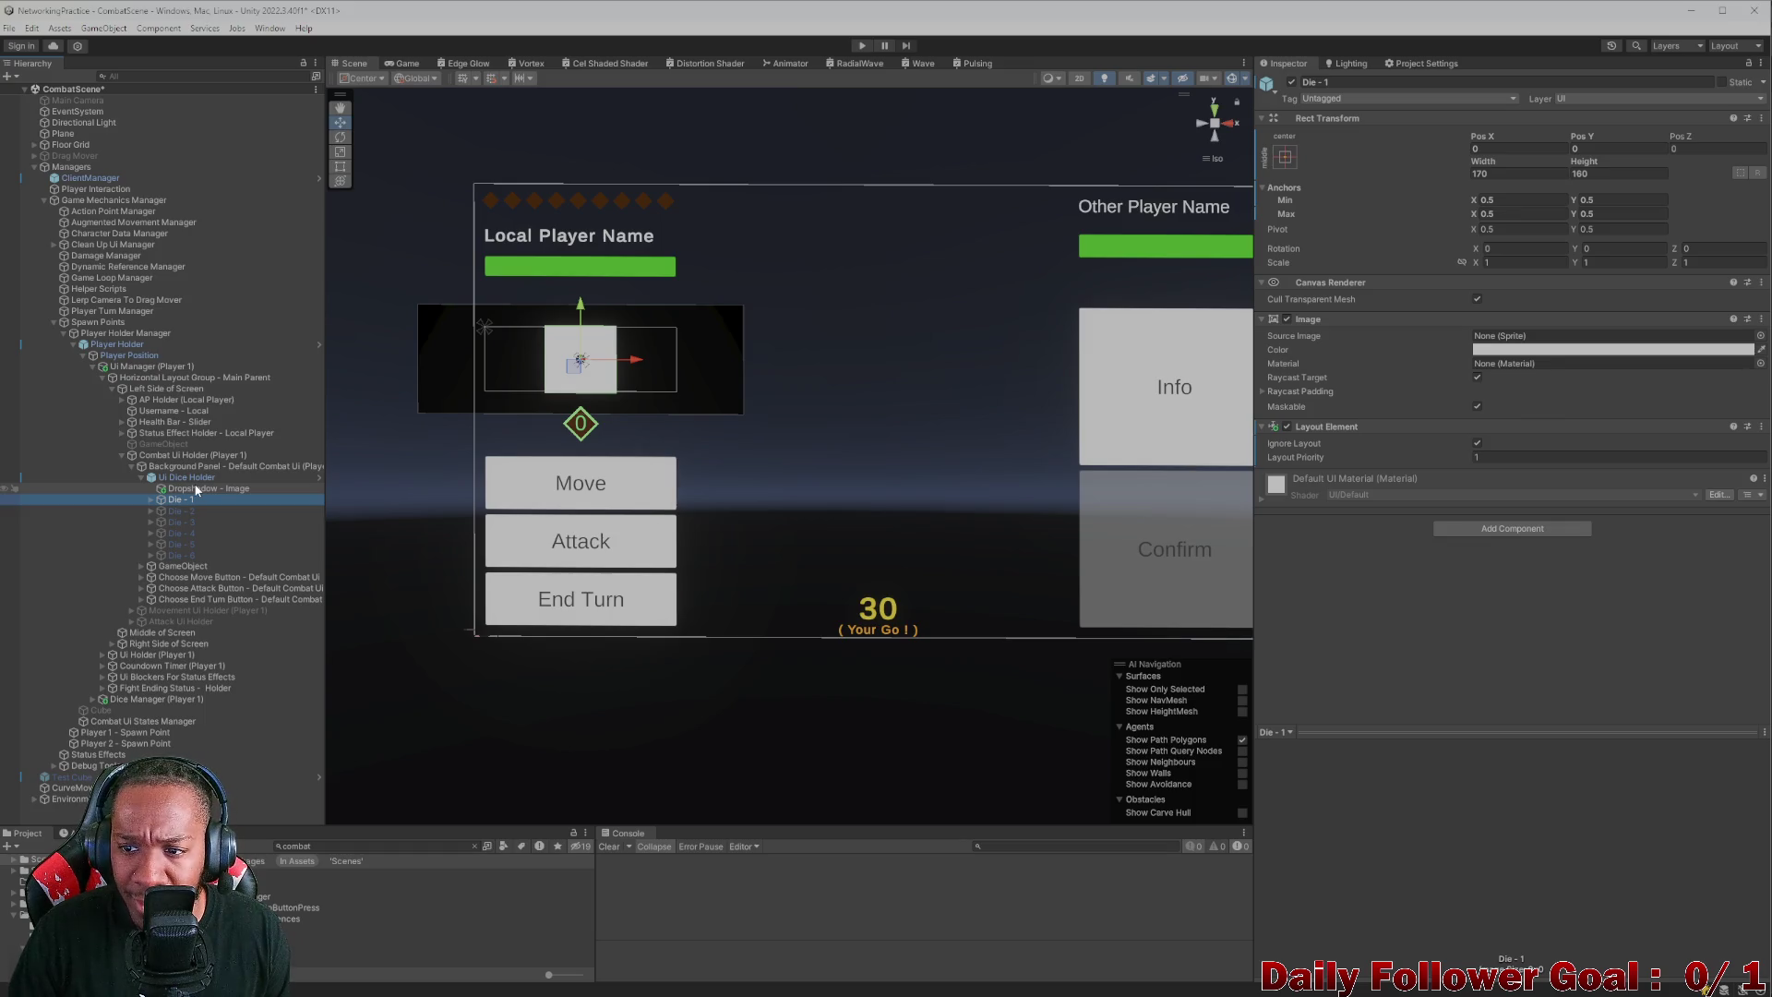
left_click(197, 488)
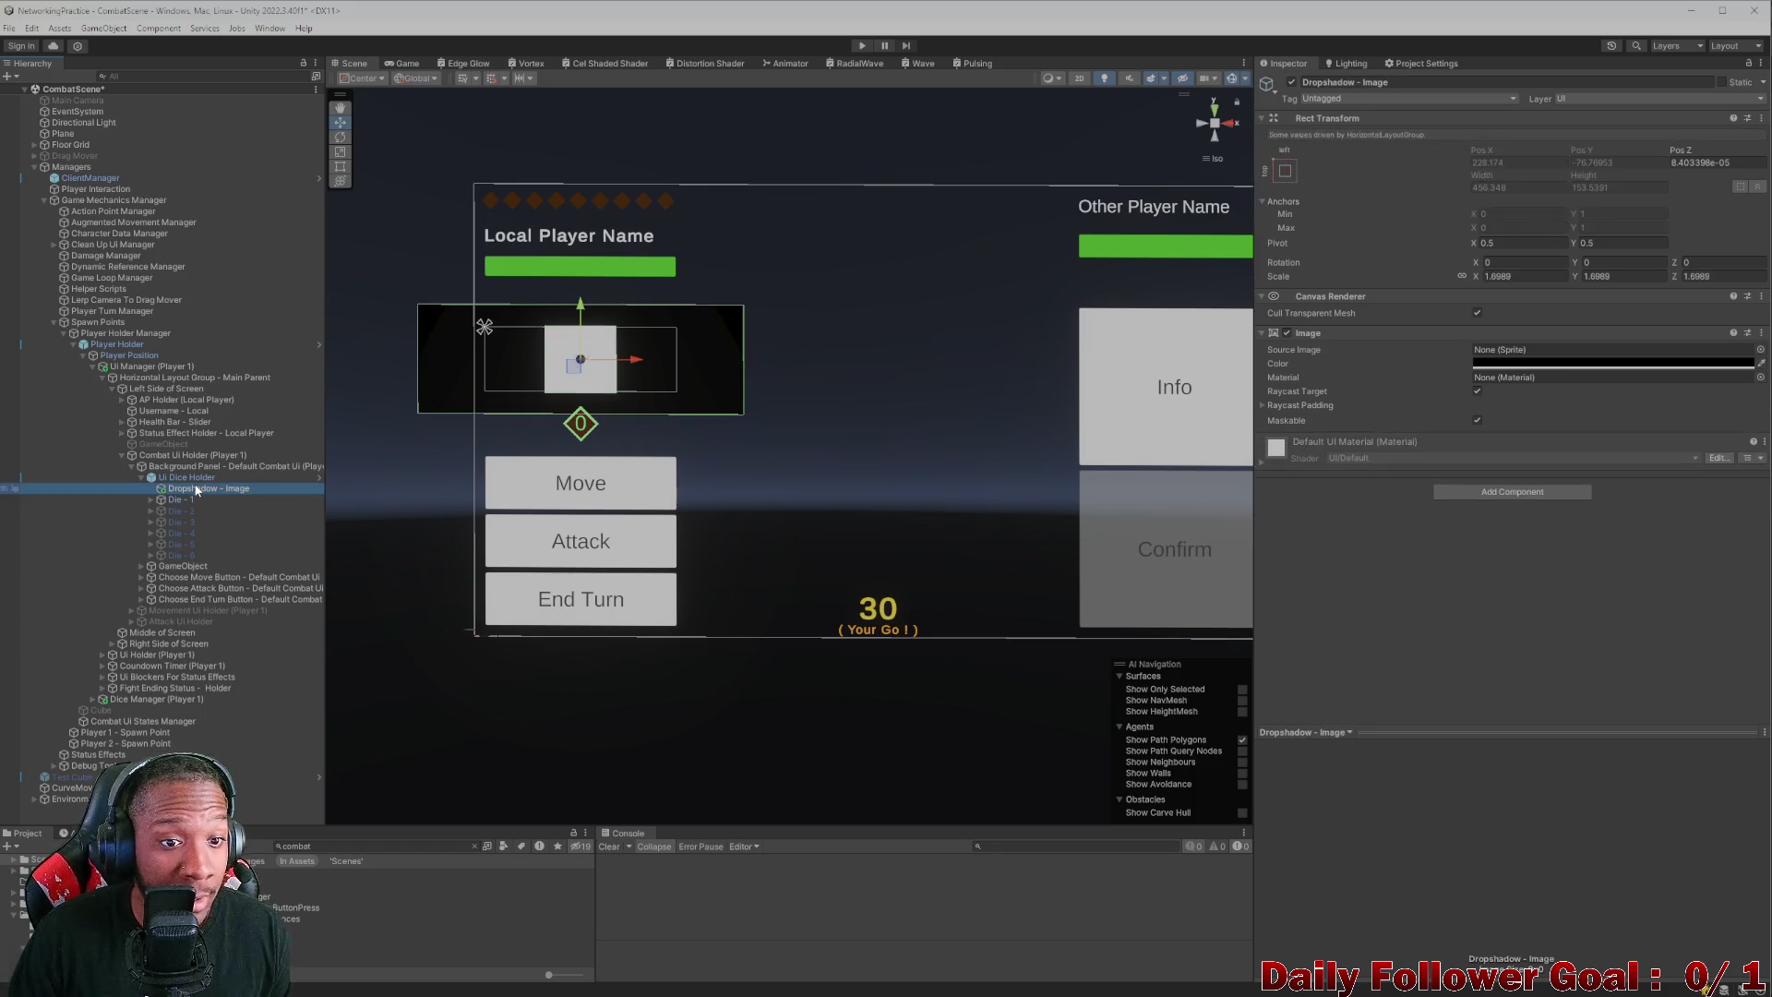
- Add a Layout Element to the dropshadow with Ignore Layout enabled
left_click(1507, 494)
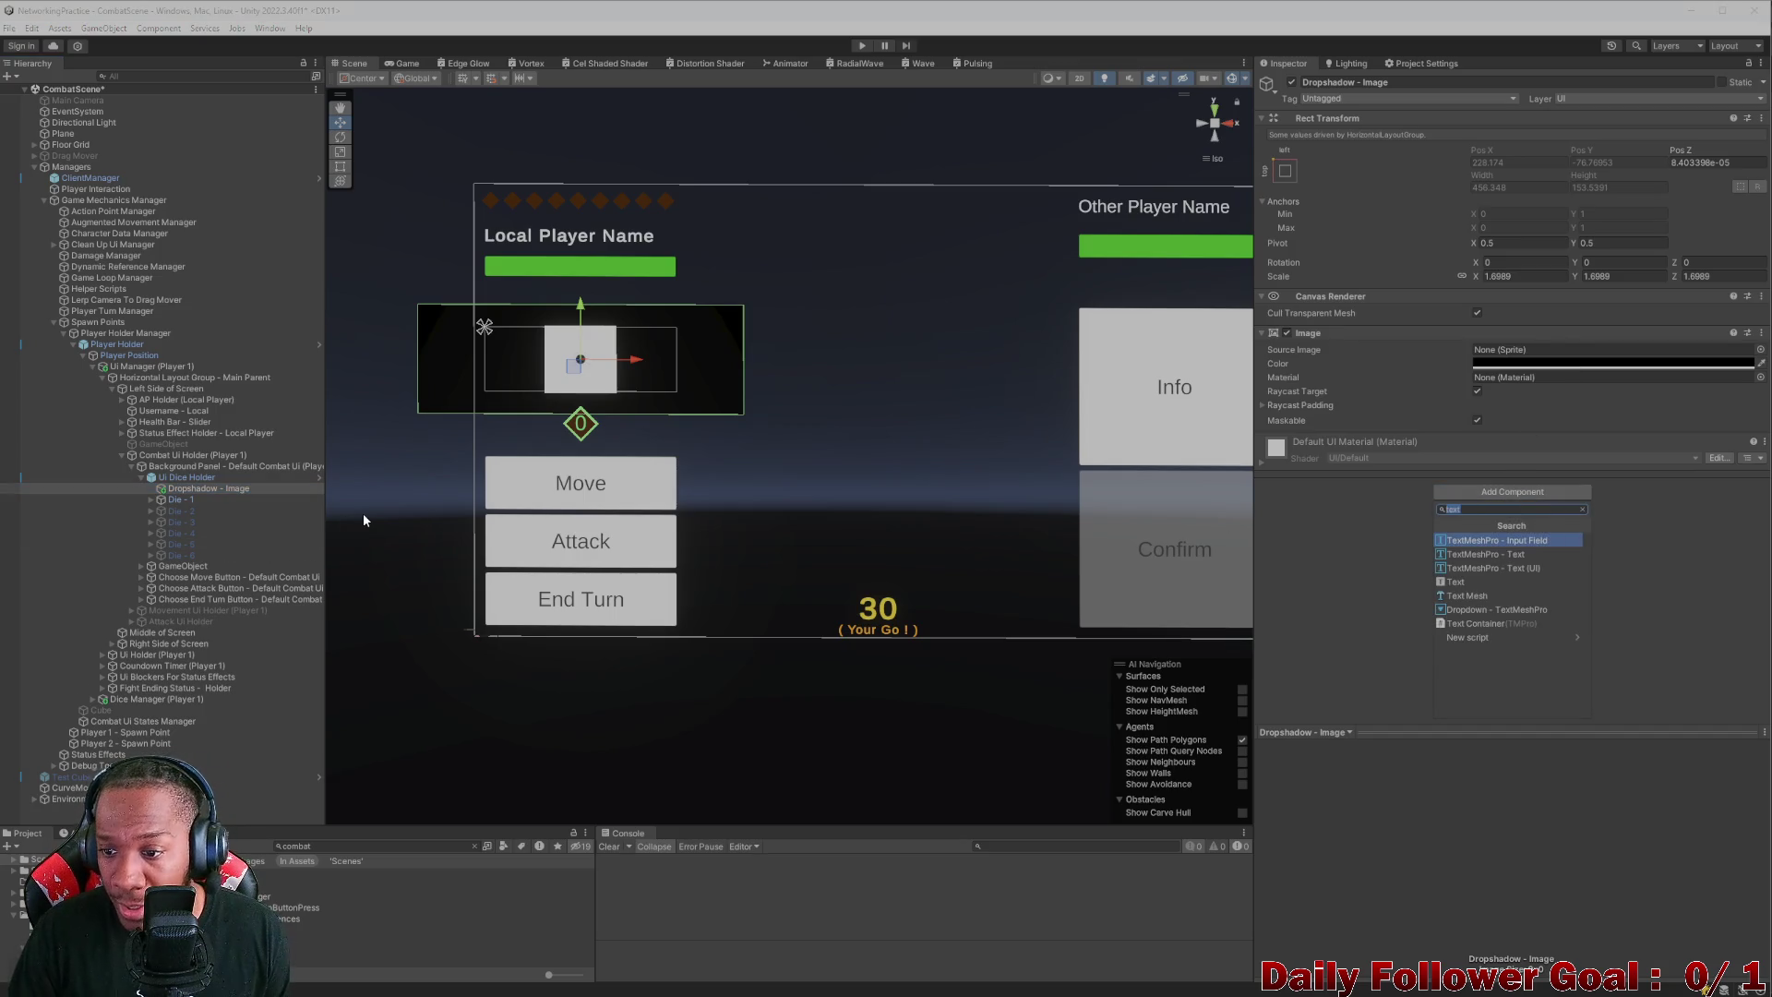
type("la")
key("Down")
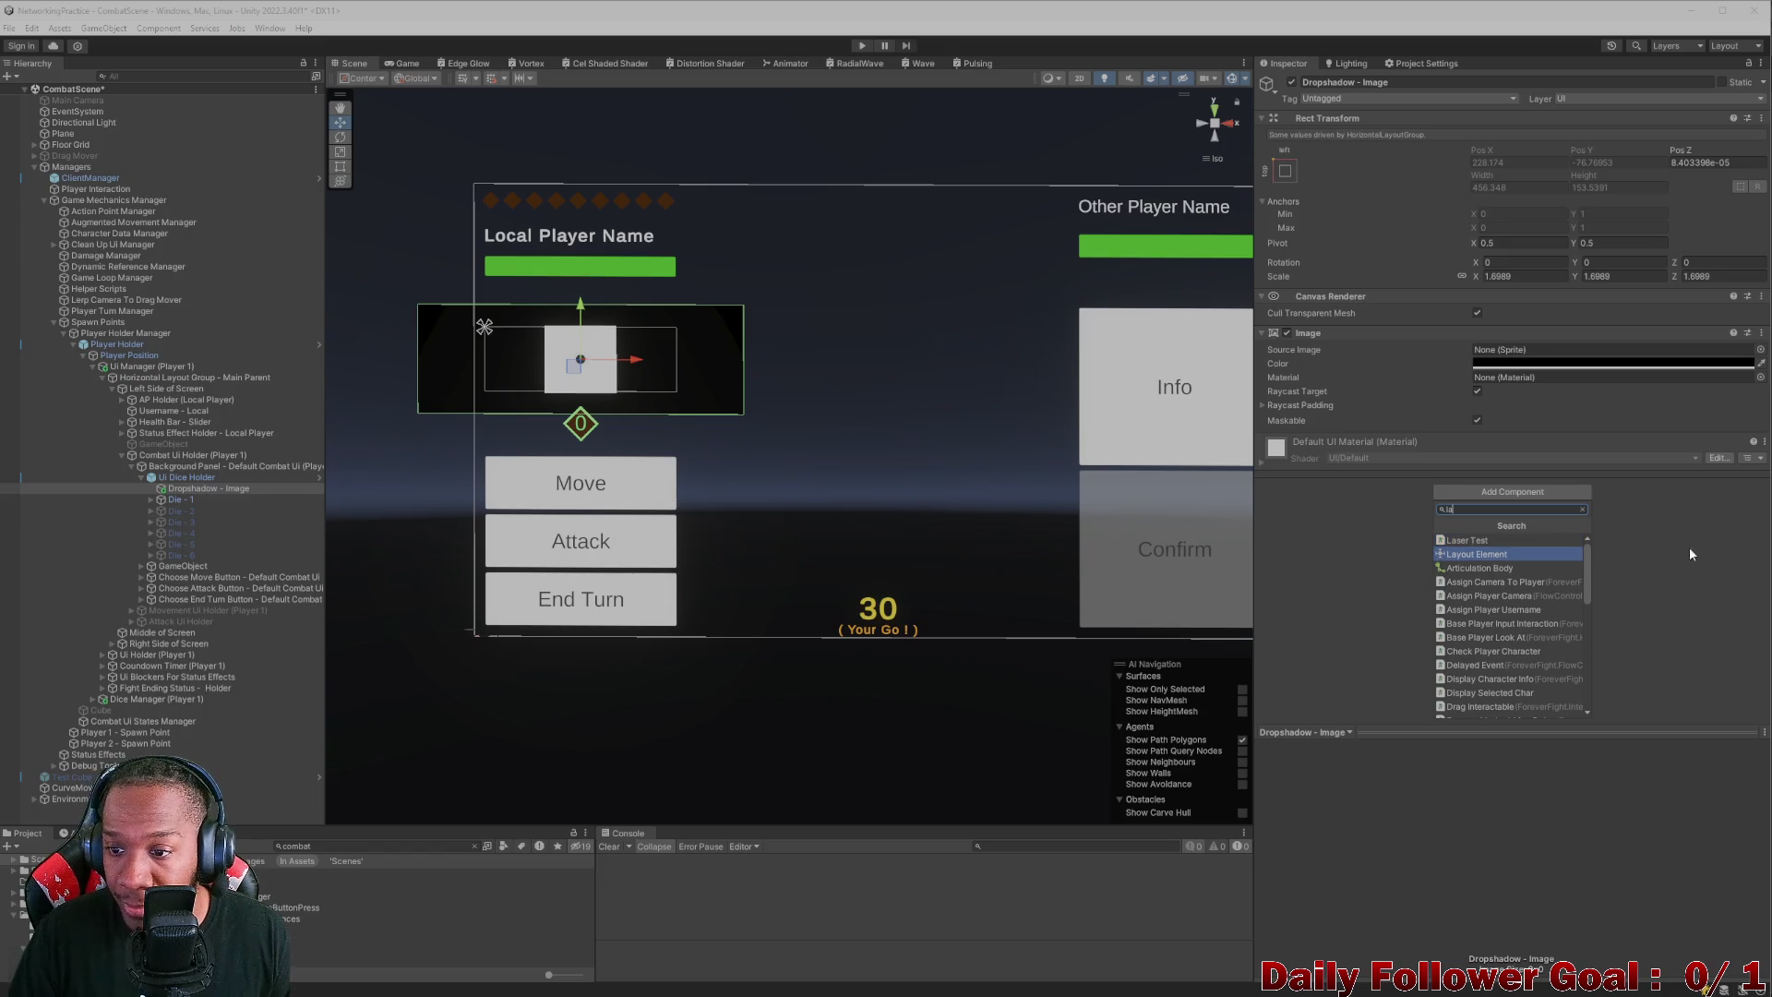
left_click(1505, 557)
left_click(1476, 458)
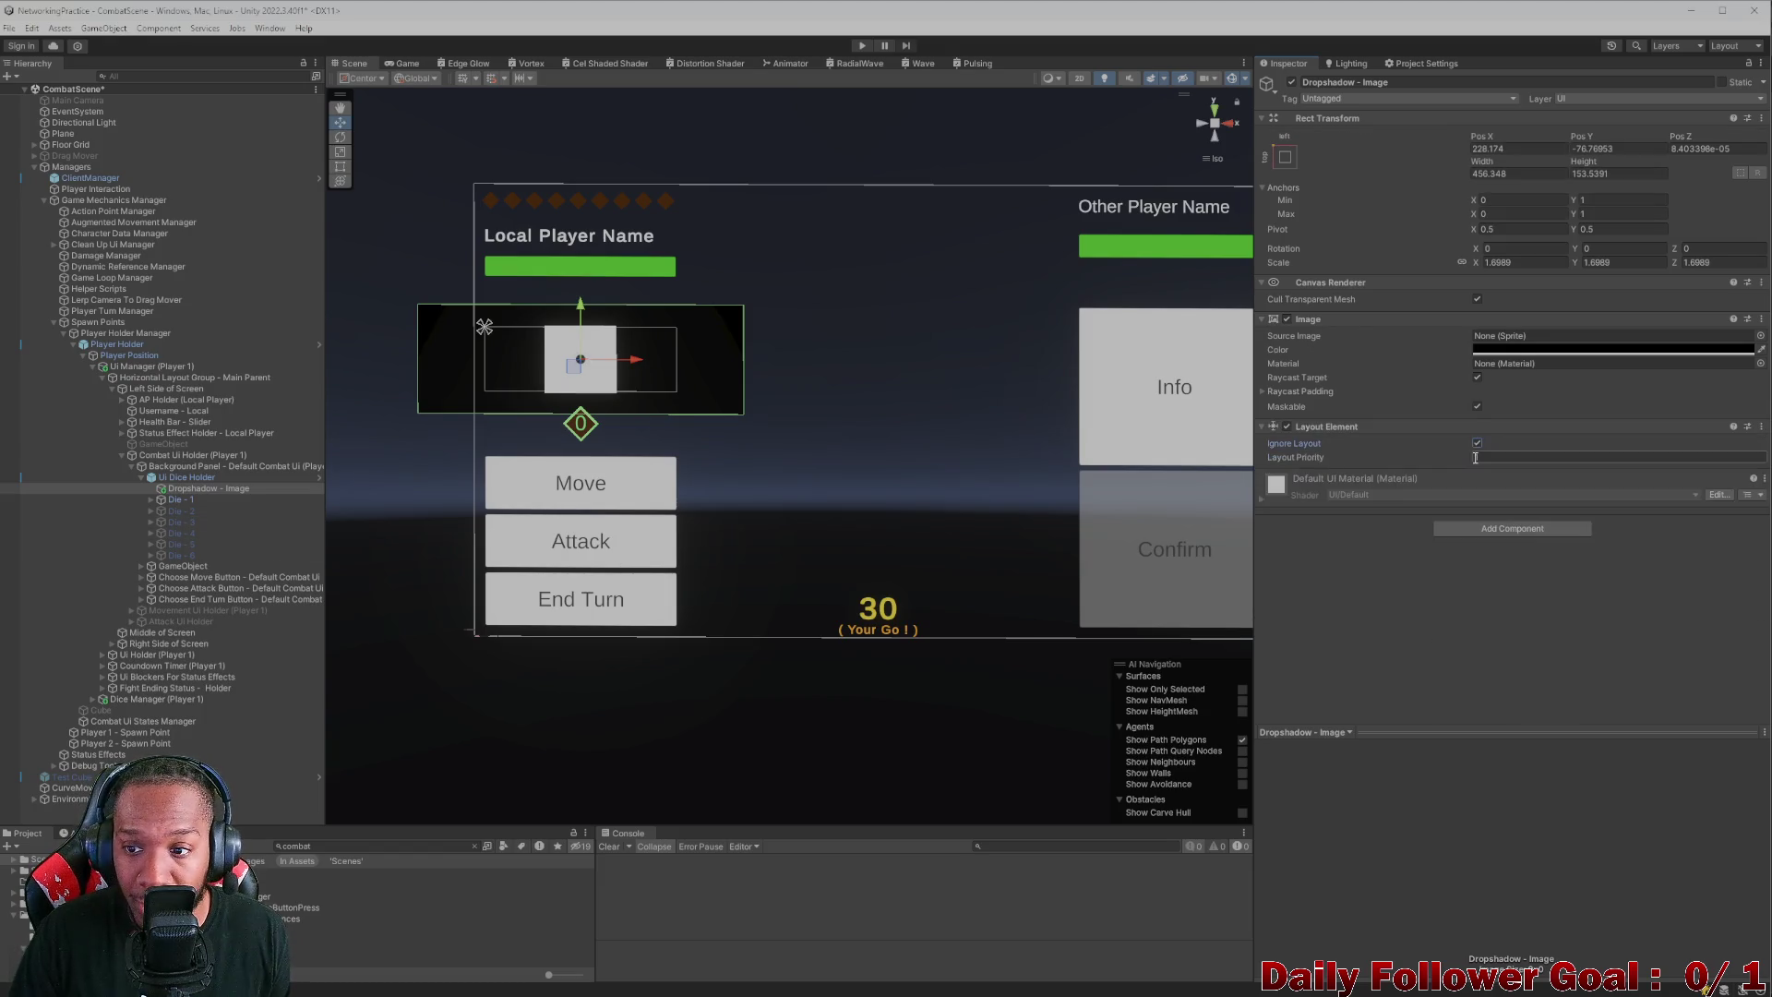
left_click(175, 501)
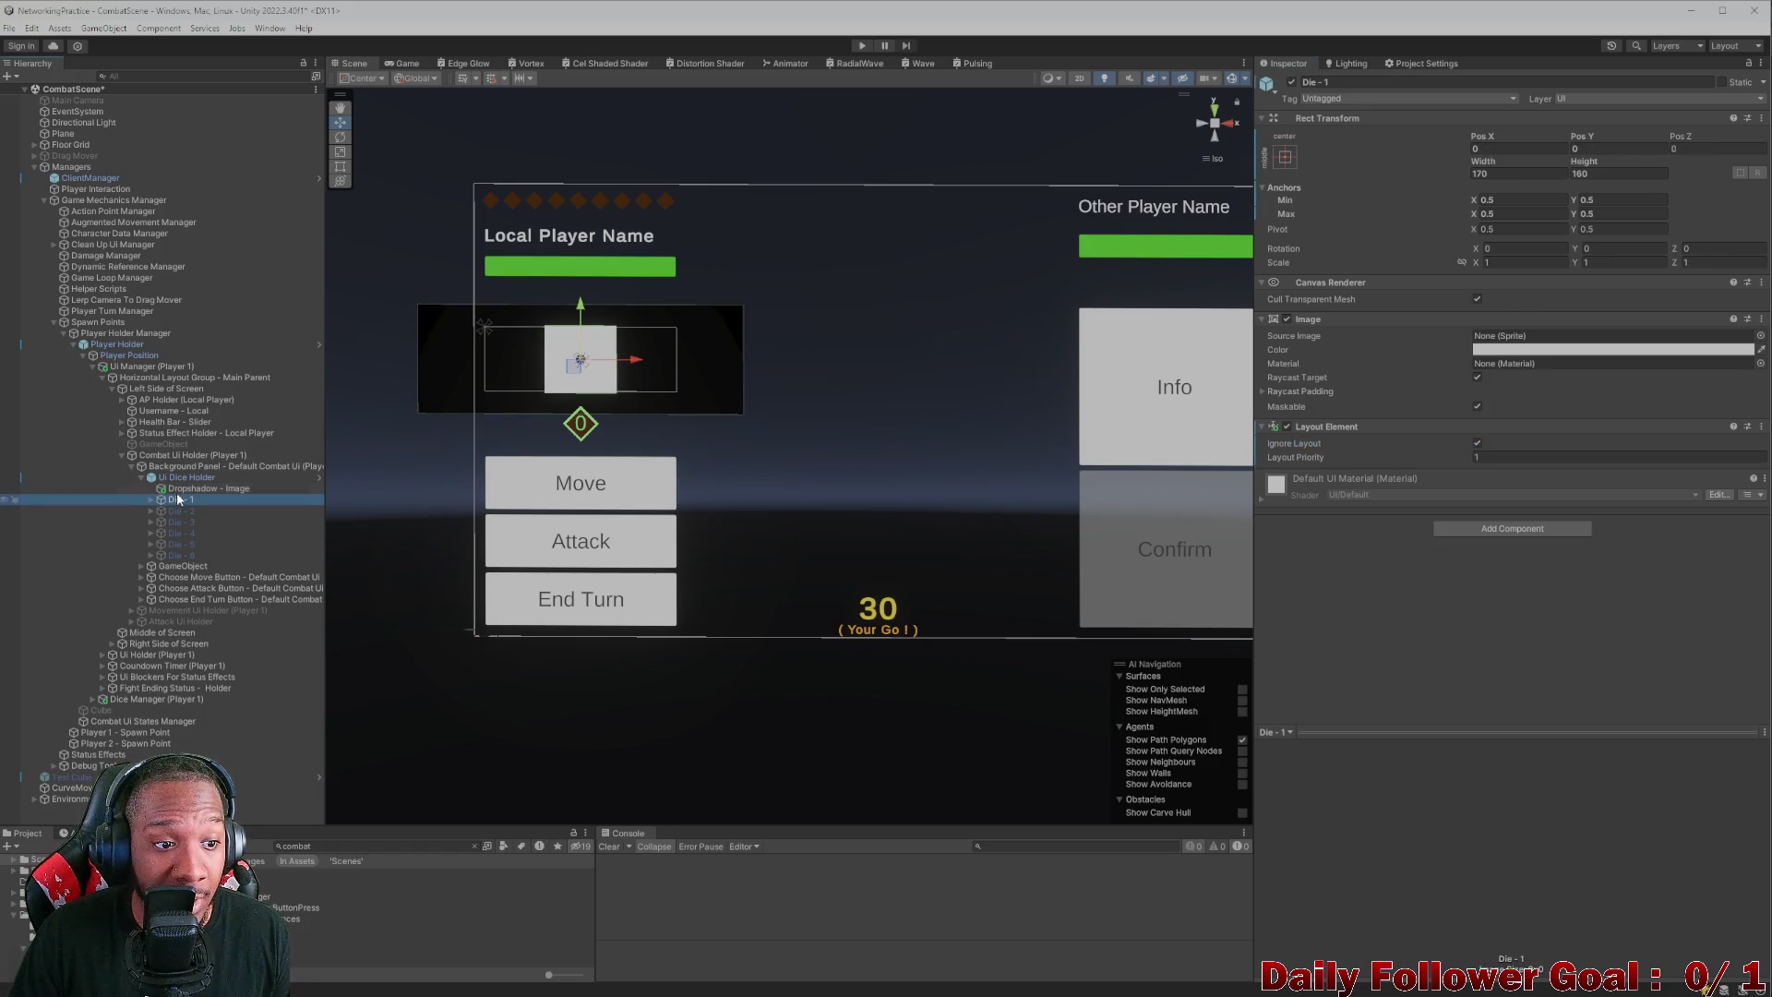
left_click(180, 489)
- Set the dropshadow's position to 0, 0, 0 and its size to 170×160
left_click(1534, 149)
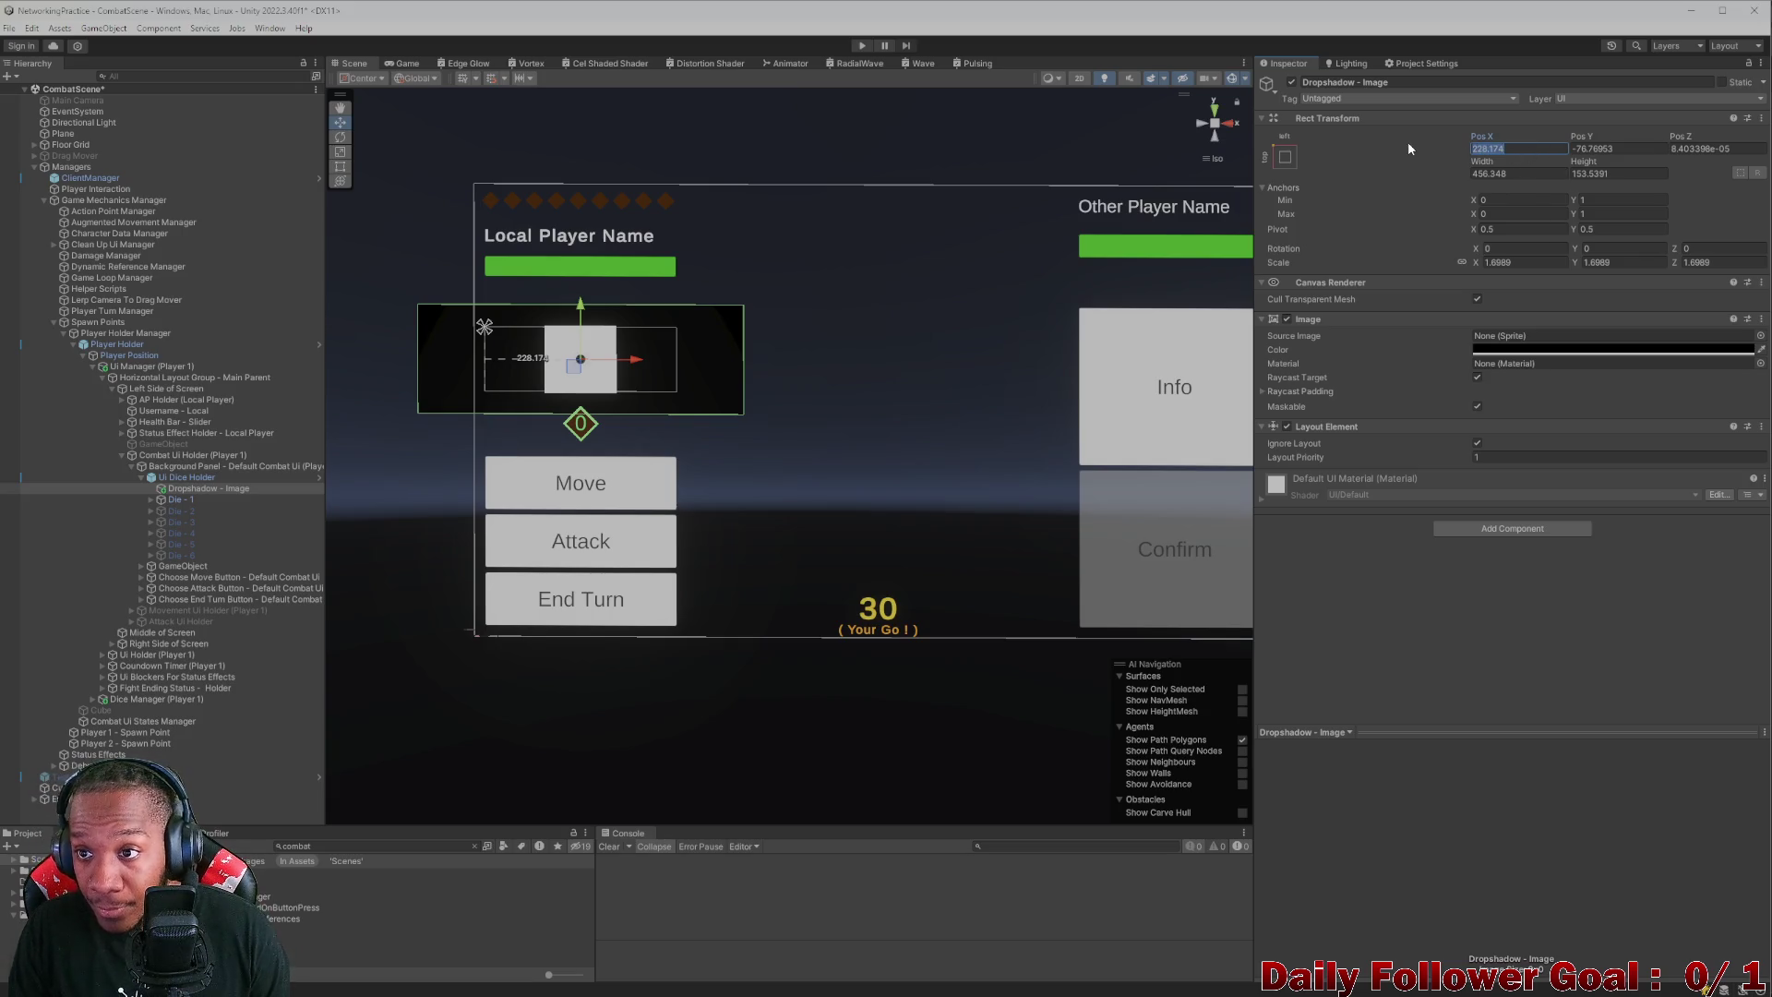
type("0")
key("Tab")
type("0")
left_click(1712, 151)
type("0")
left_click(1513, 172)
type("170")
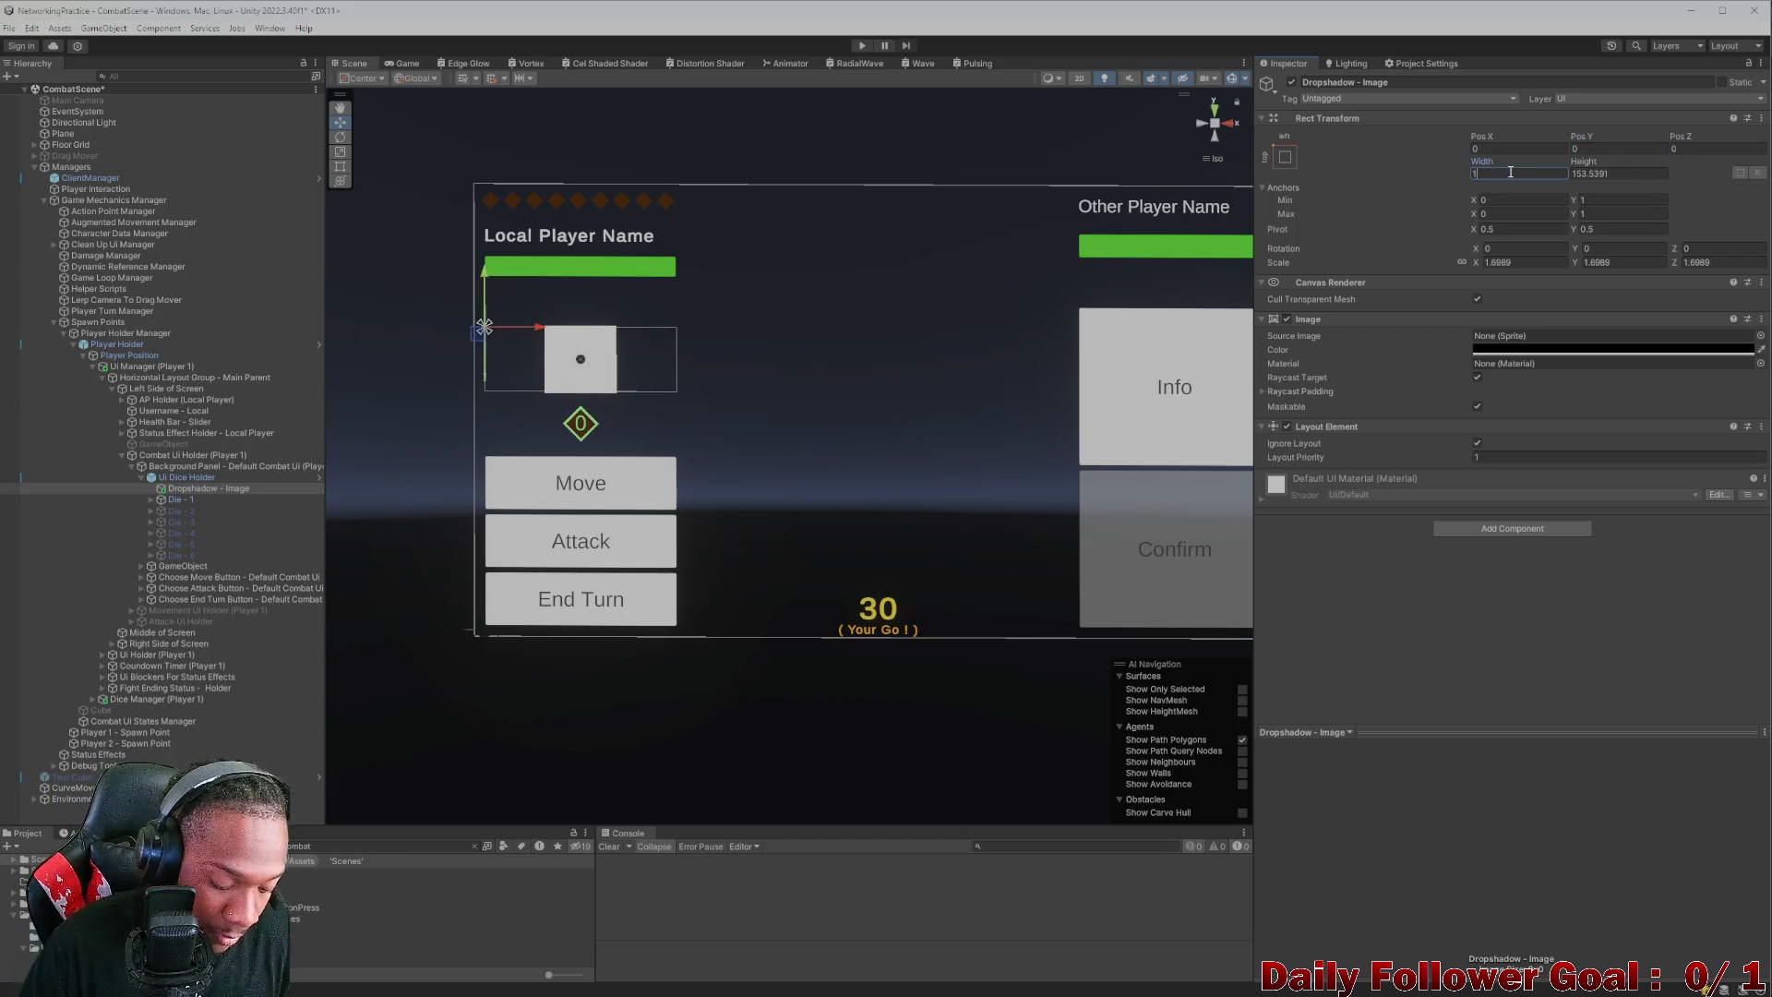
left_click(1646, 174)
type("169")
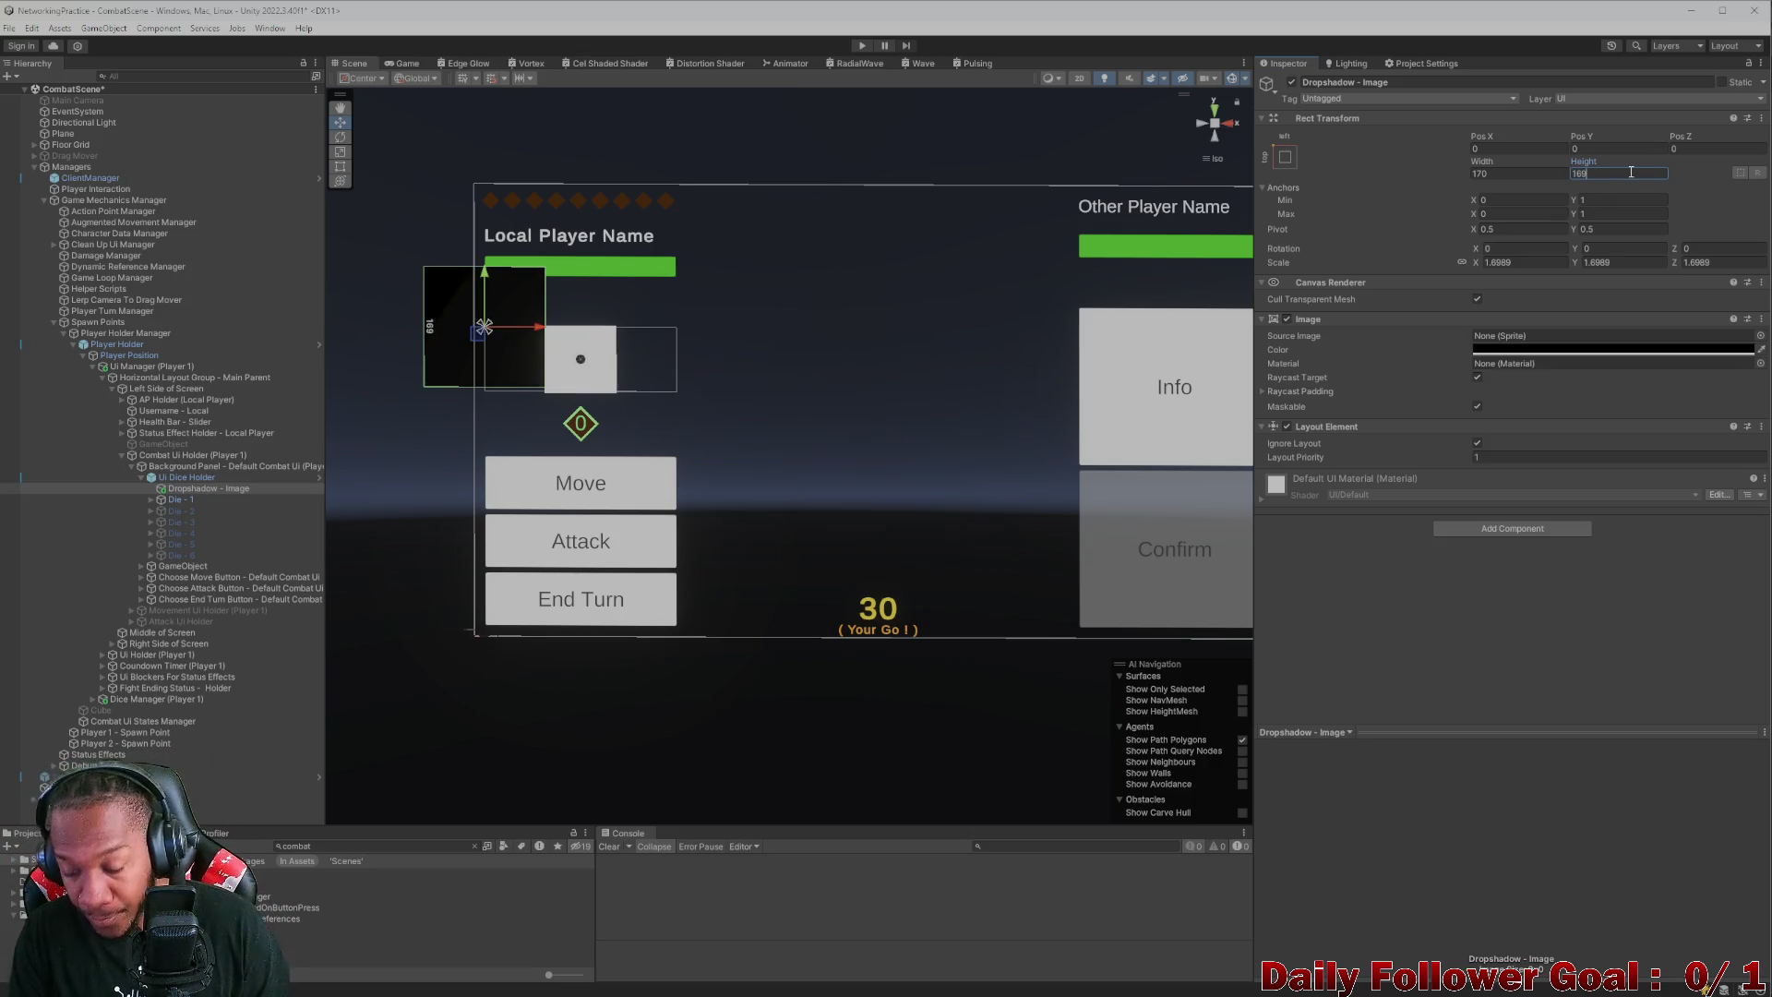
key("BackSpace")
type("0")
- Scale the dropshadow to 1.1, anchor it middle-center, and recentre it at 0, 0
left_click(1525, 263)
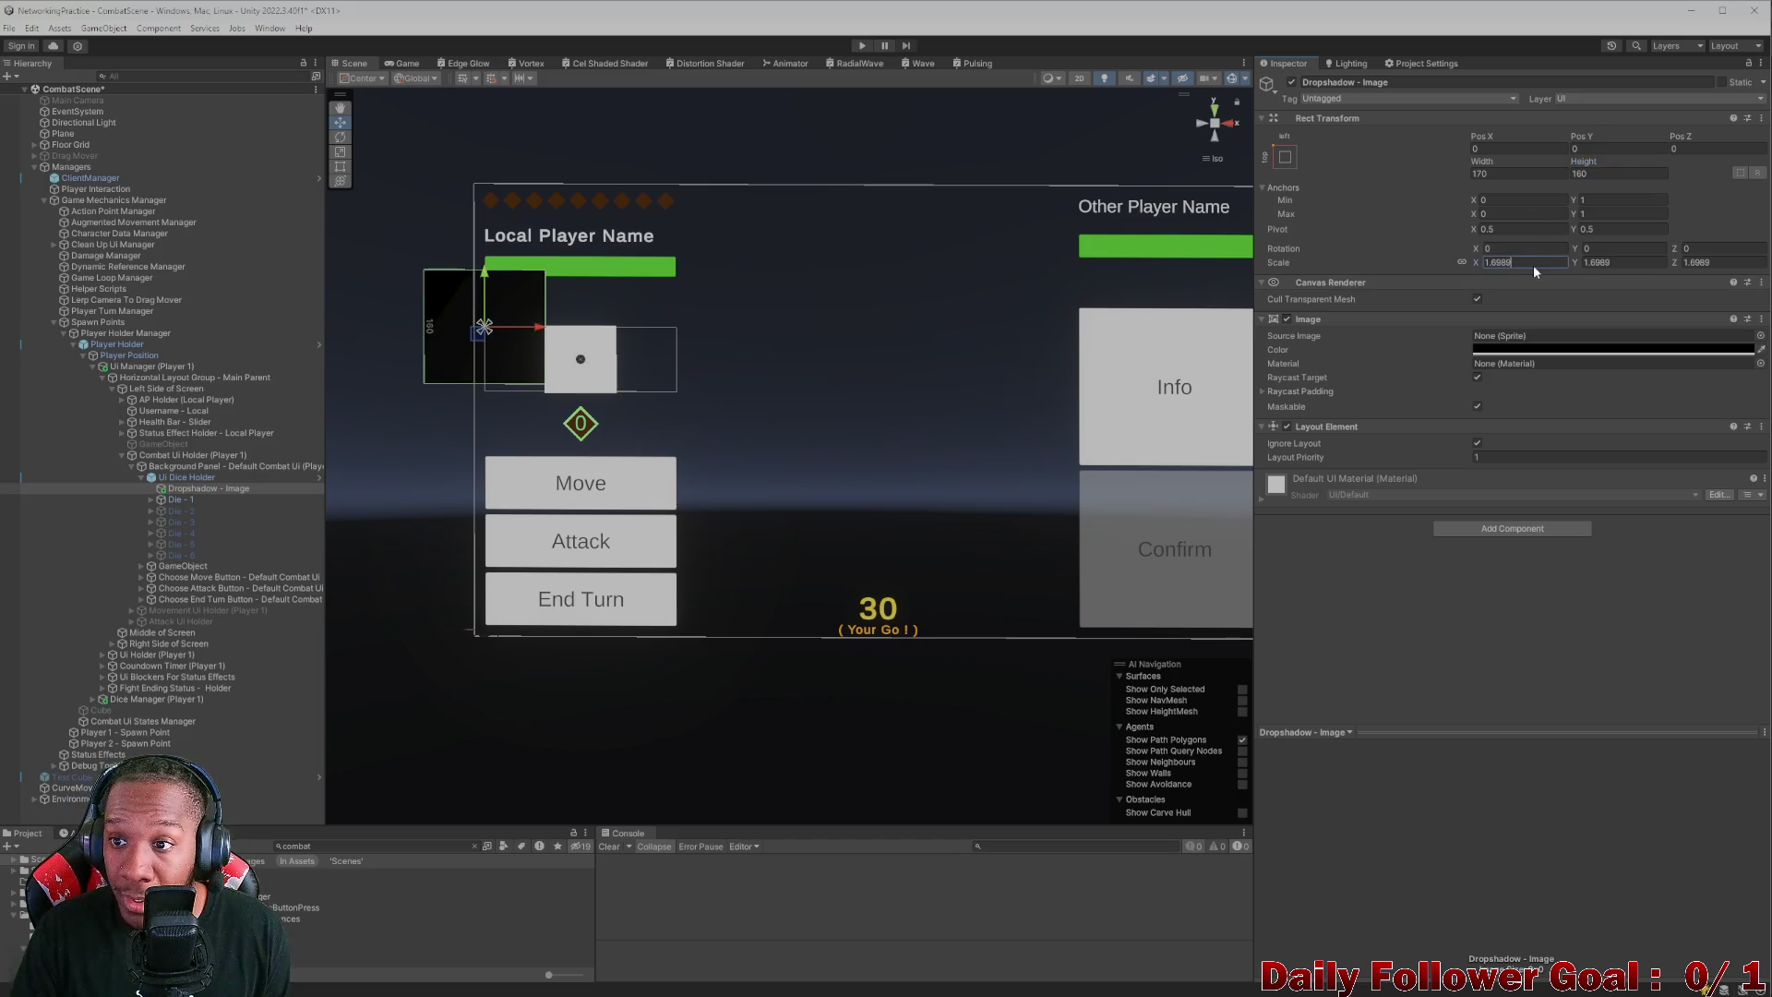
type("1")
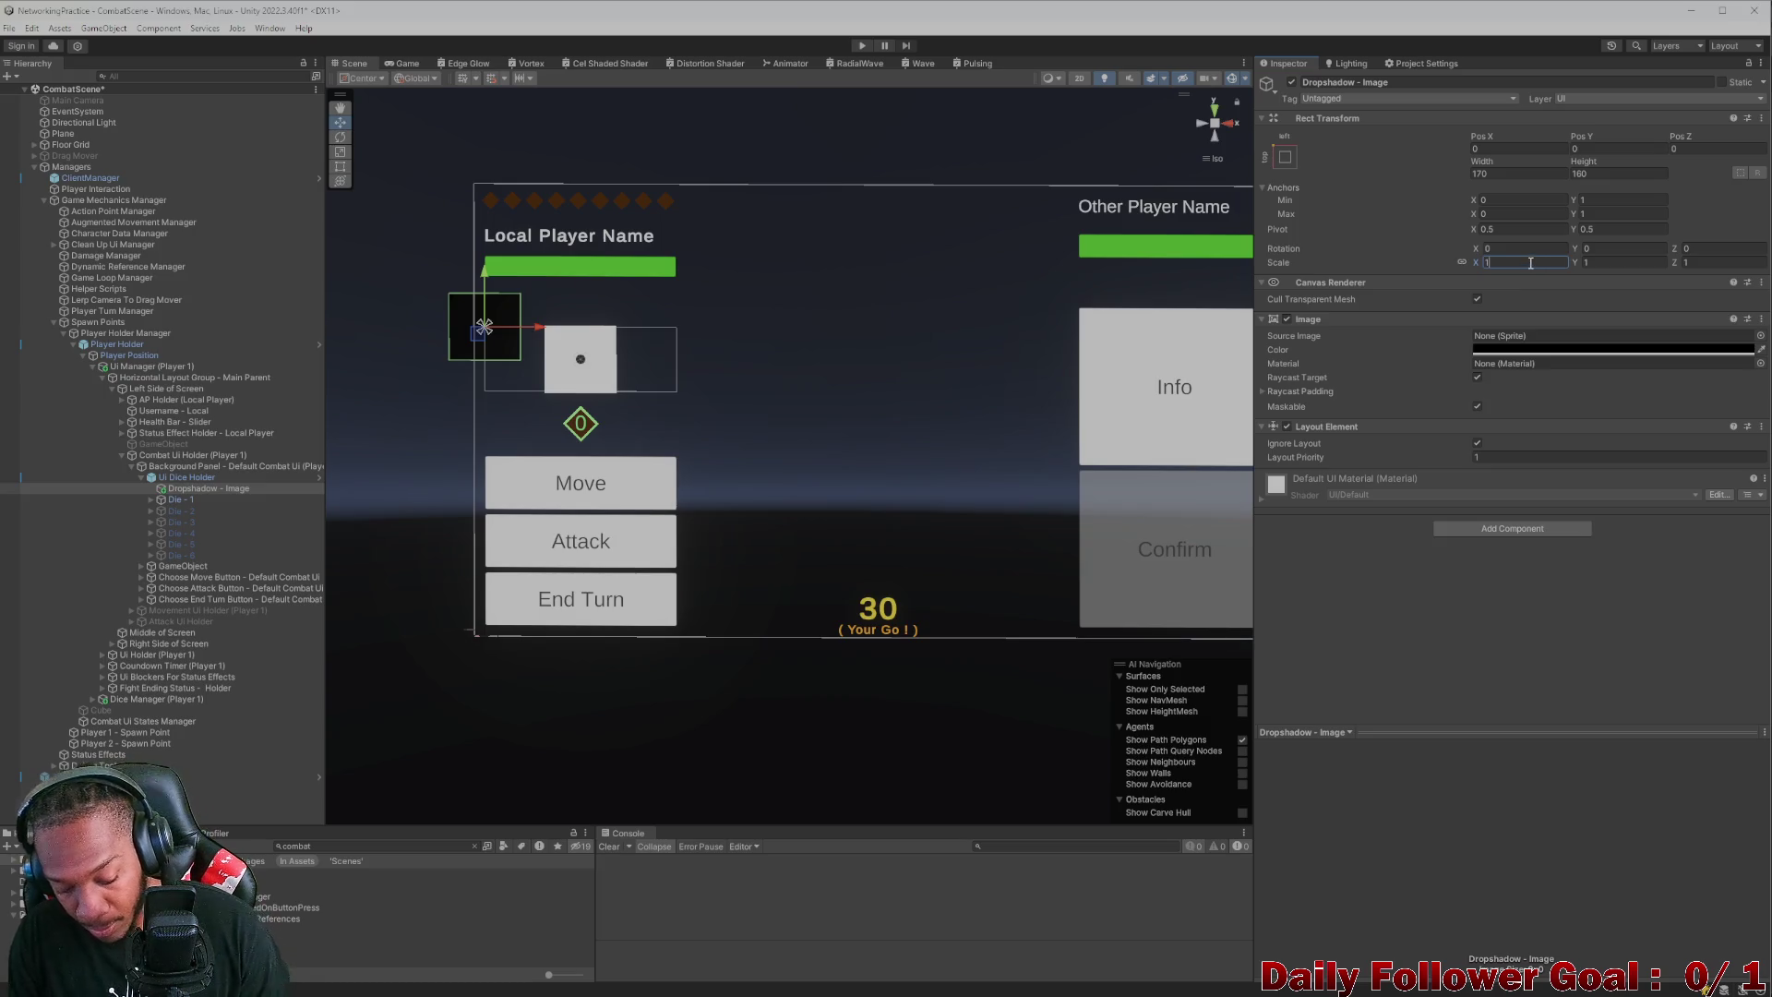
type(".4")
key("BackSpace")
type("1")
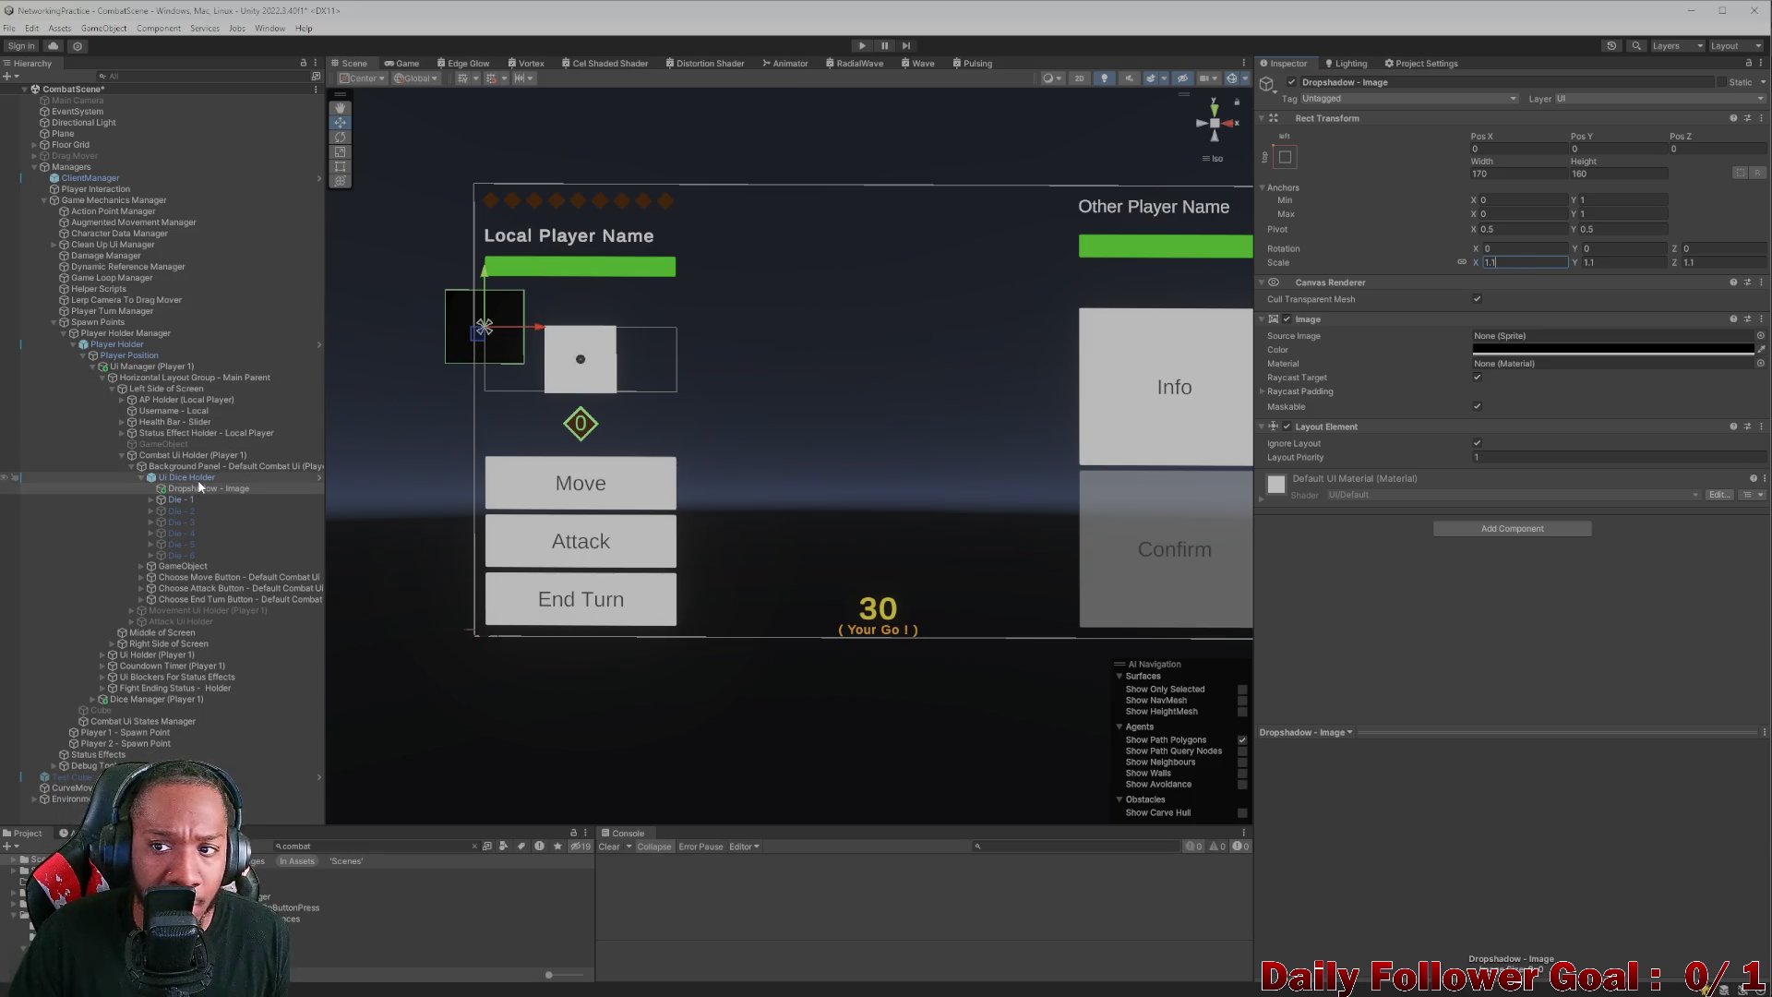
left_click(1285, 157)
left_click(1372, 299)
left_click(1514, 148)
type("0")
key("Tab")
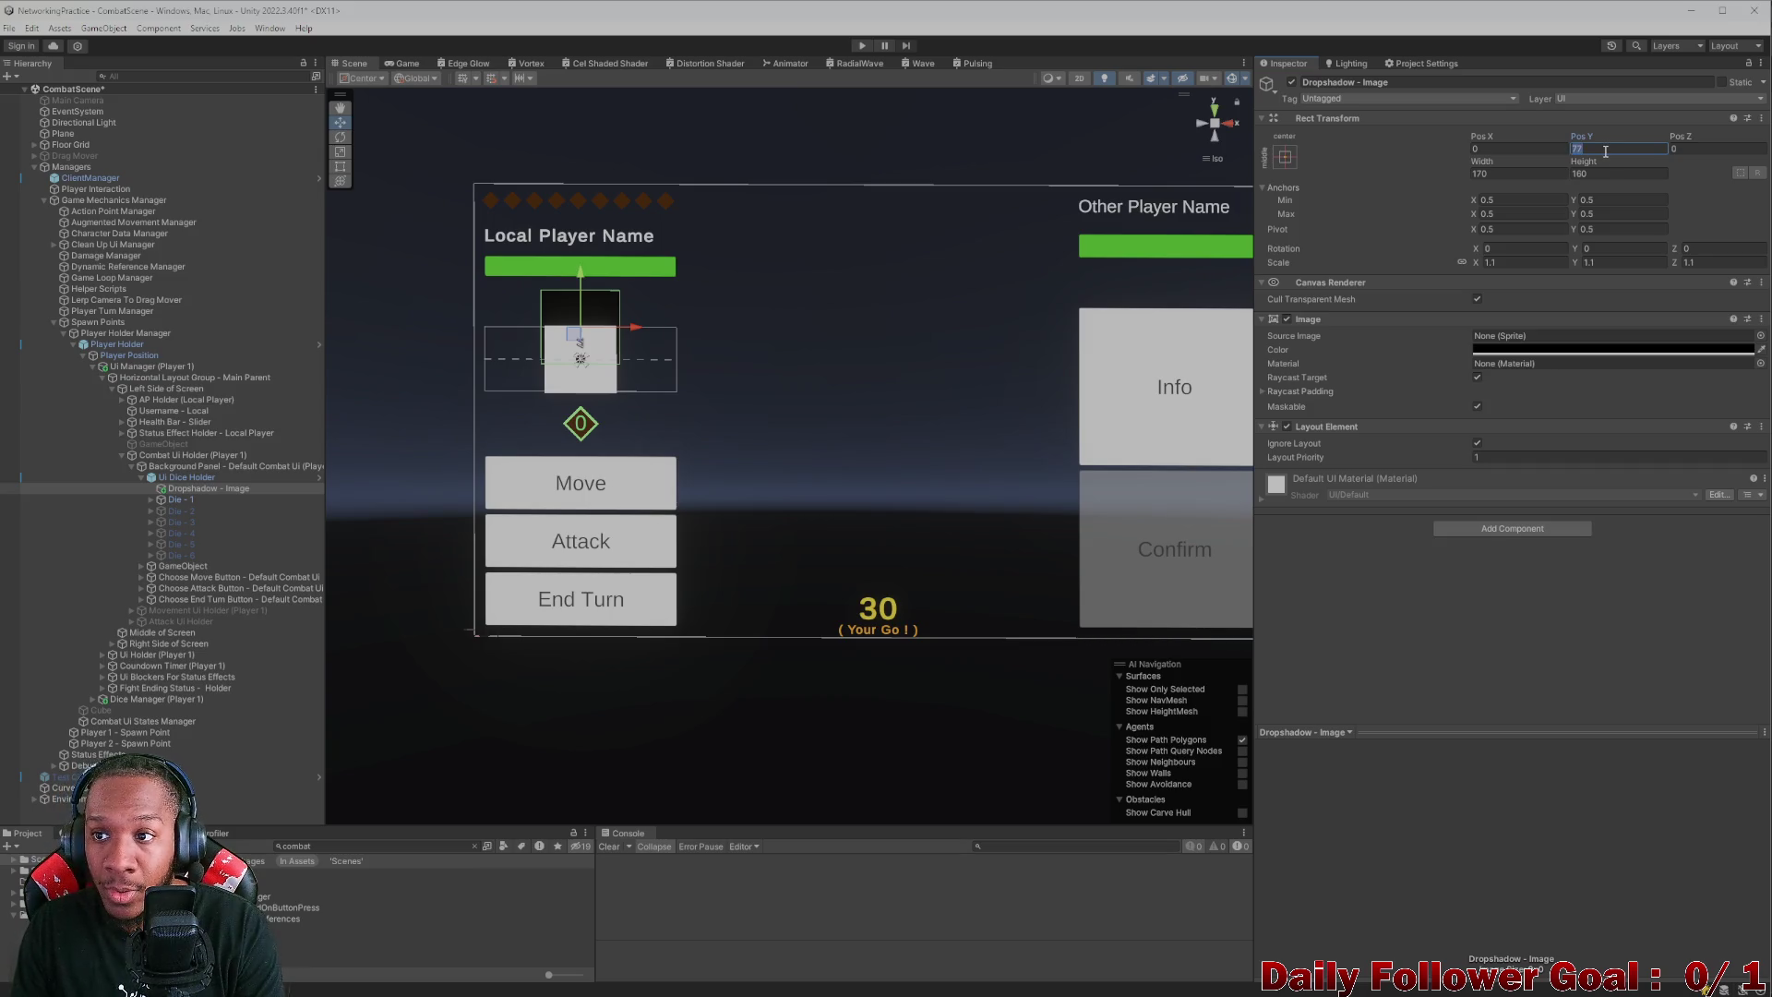
type("0")
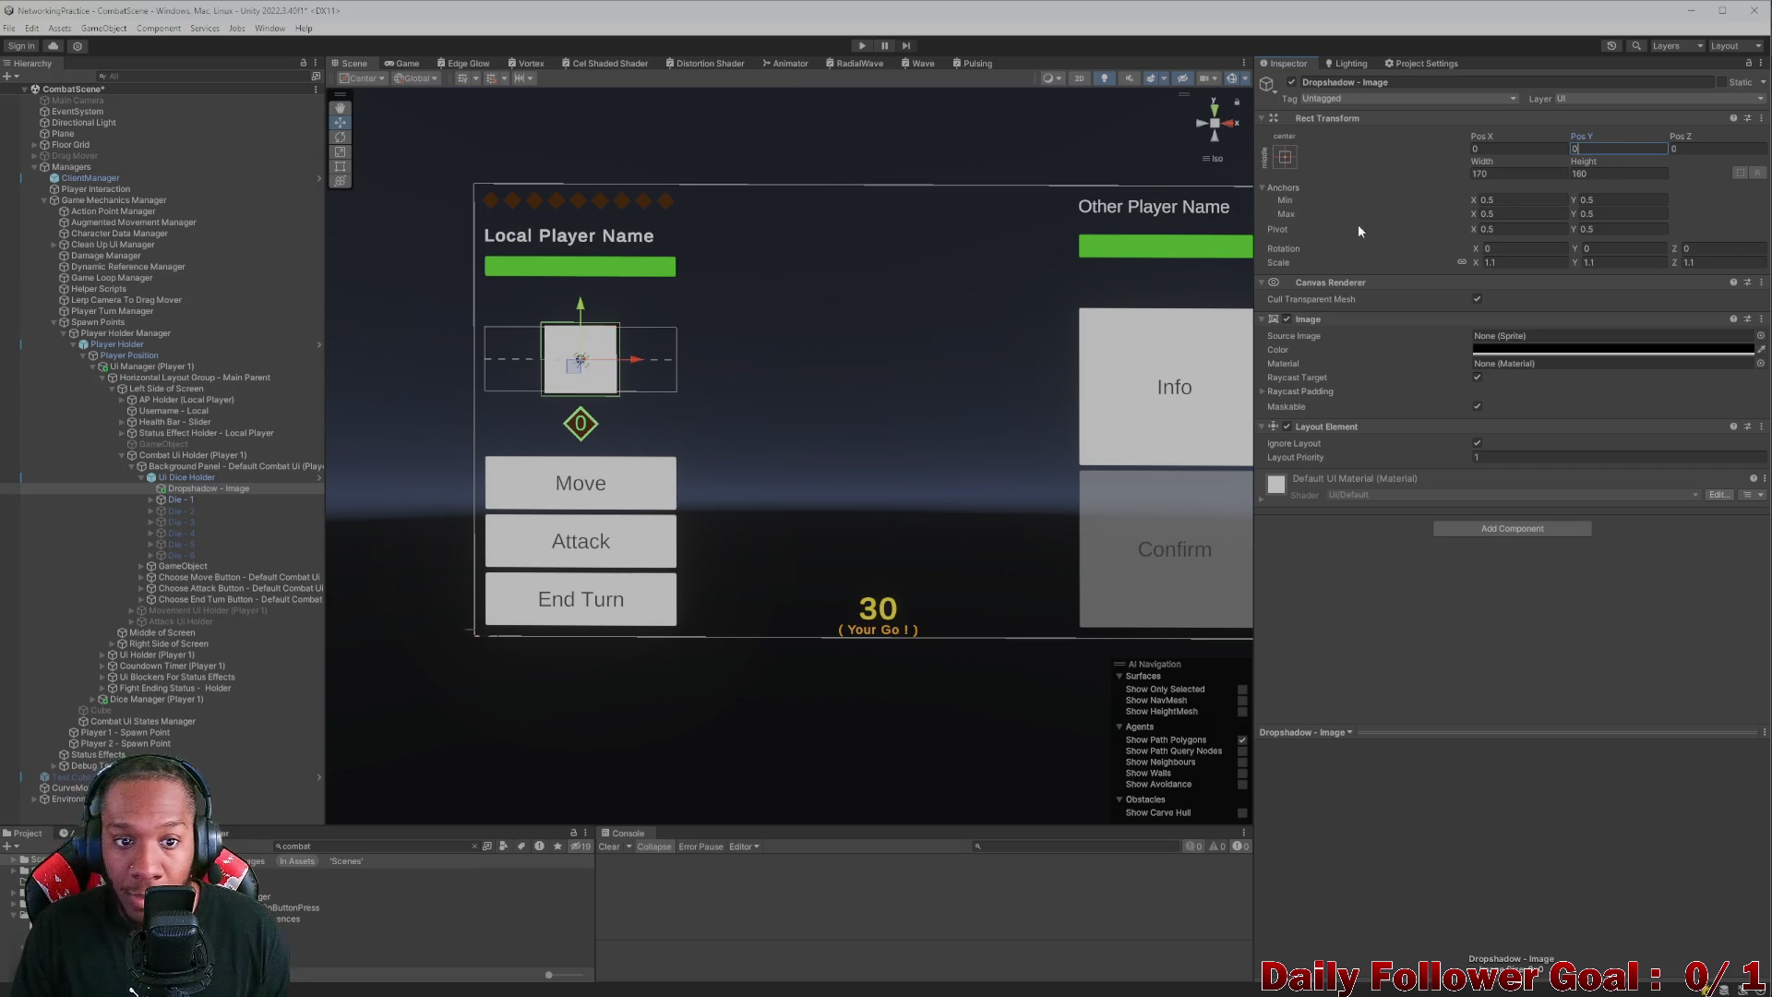
left_click(599, 420)
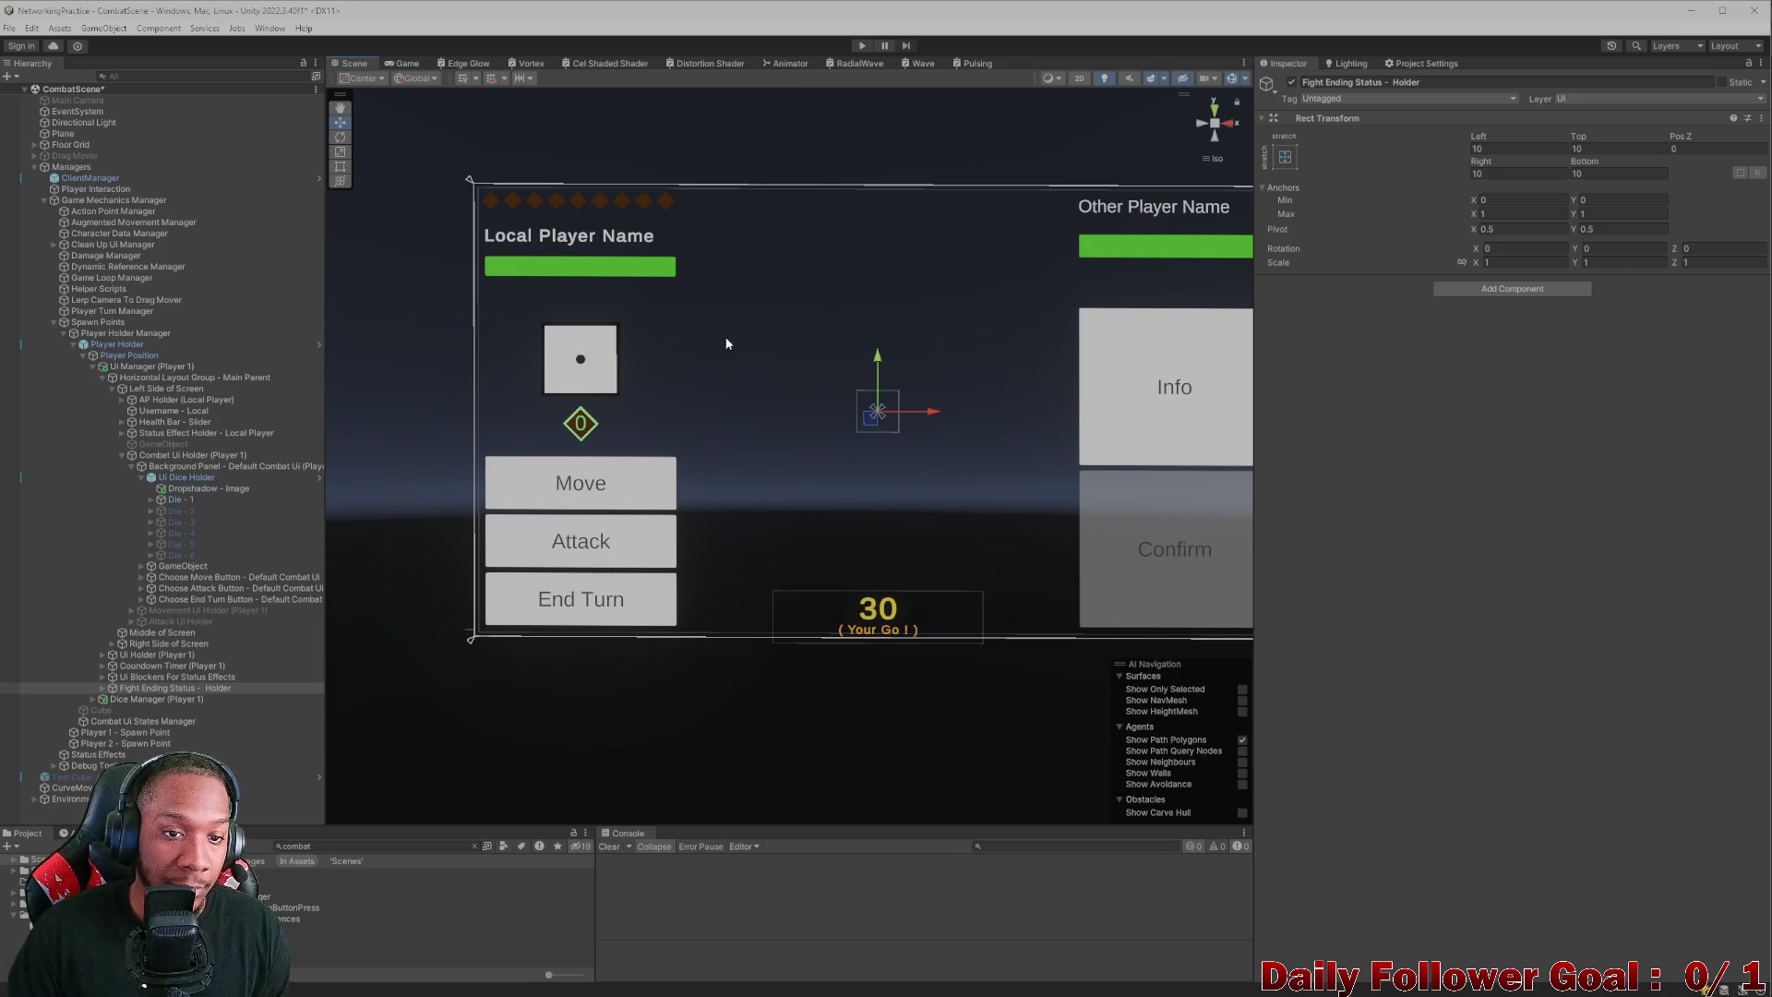
left_click(407, 64)
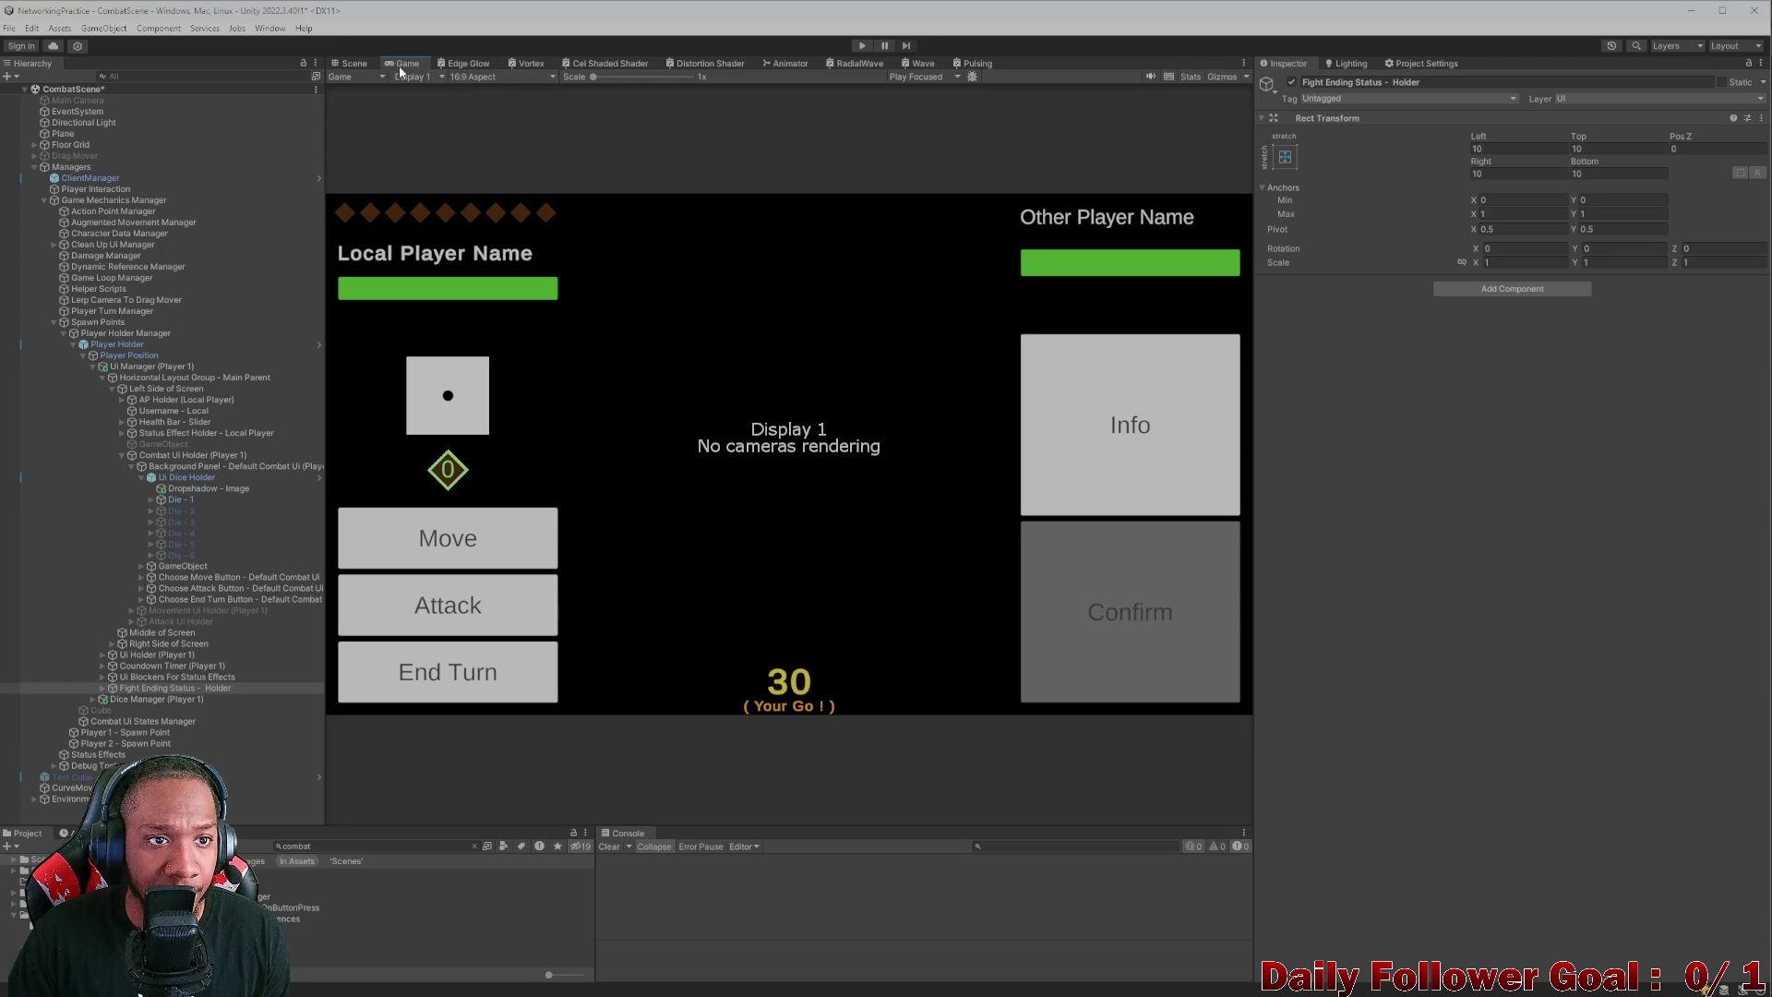
left_click(354, 63)
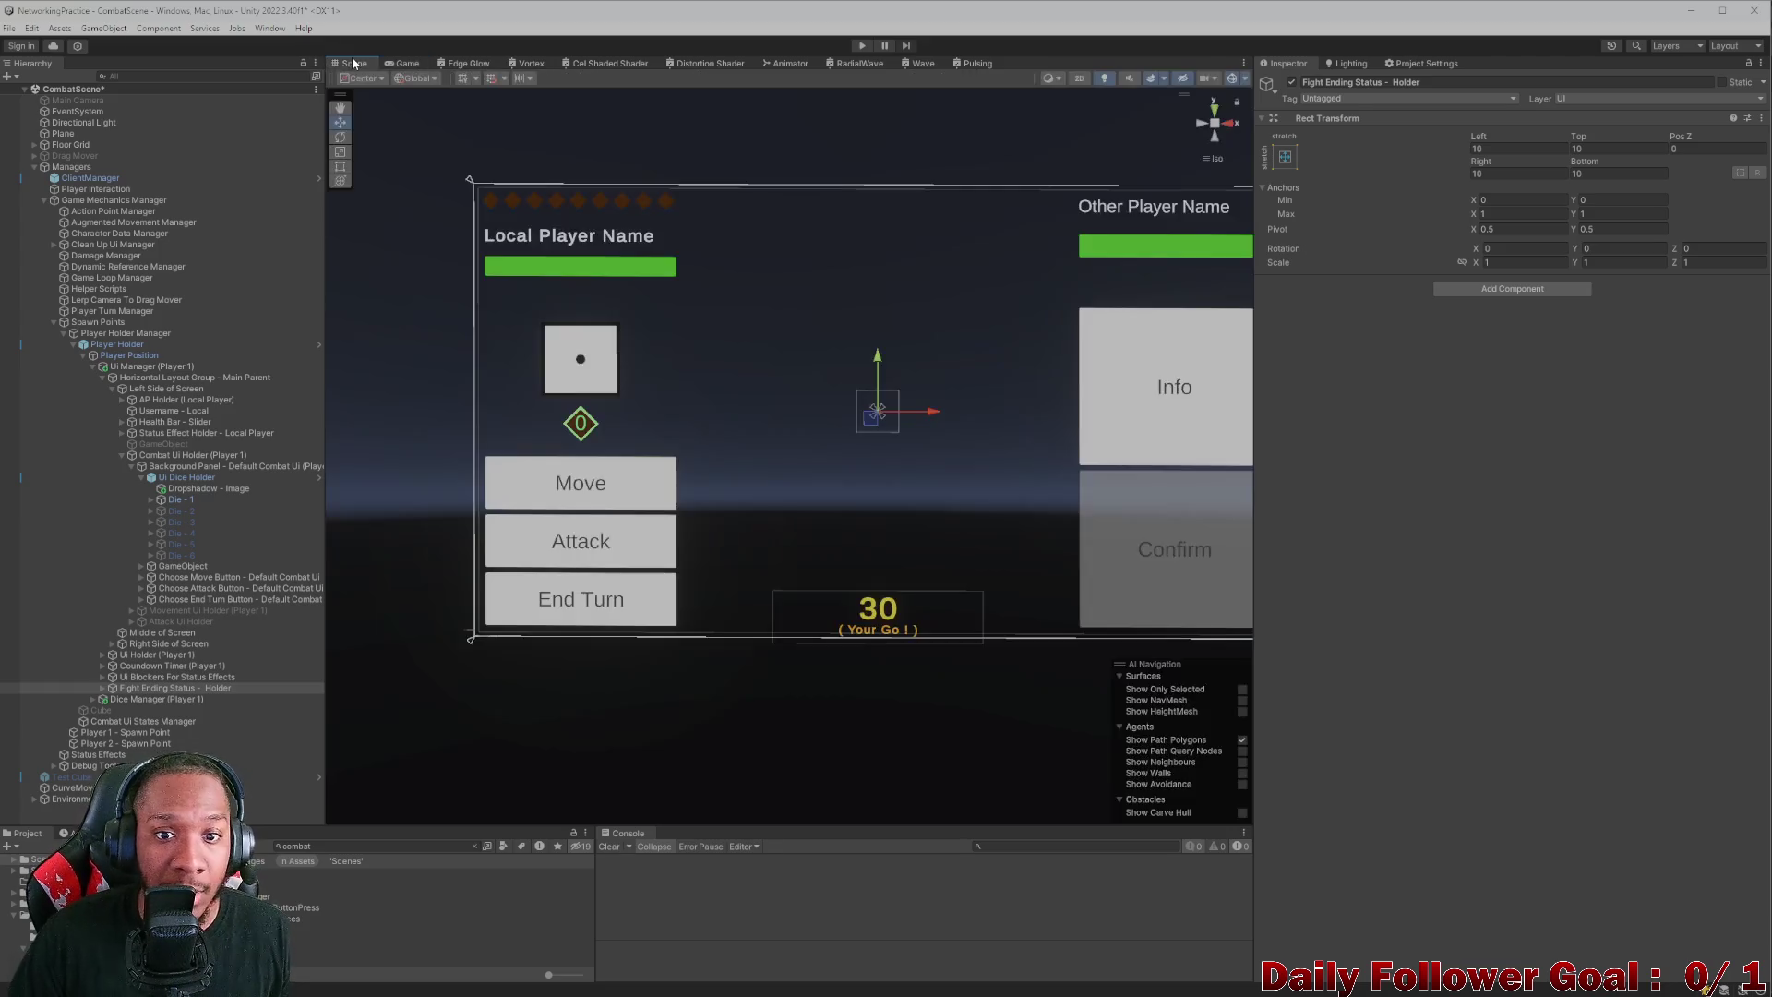
scroll(613, 388, "up", 5)
scroll(615, 390, "down", 5)
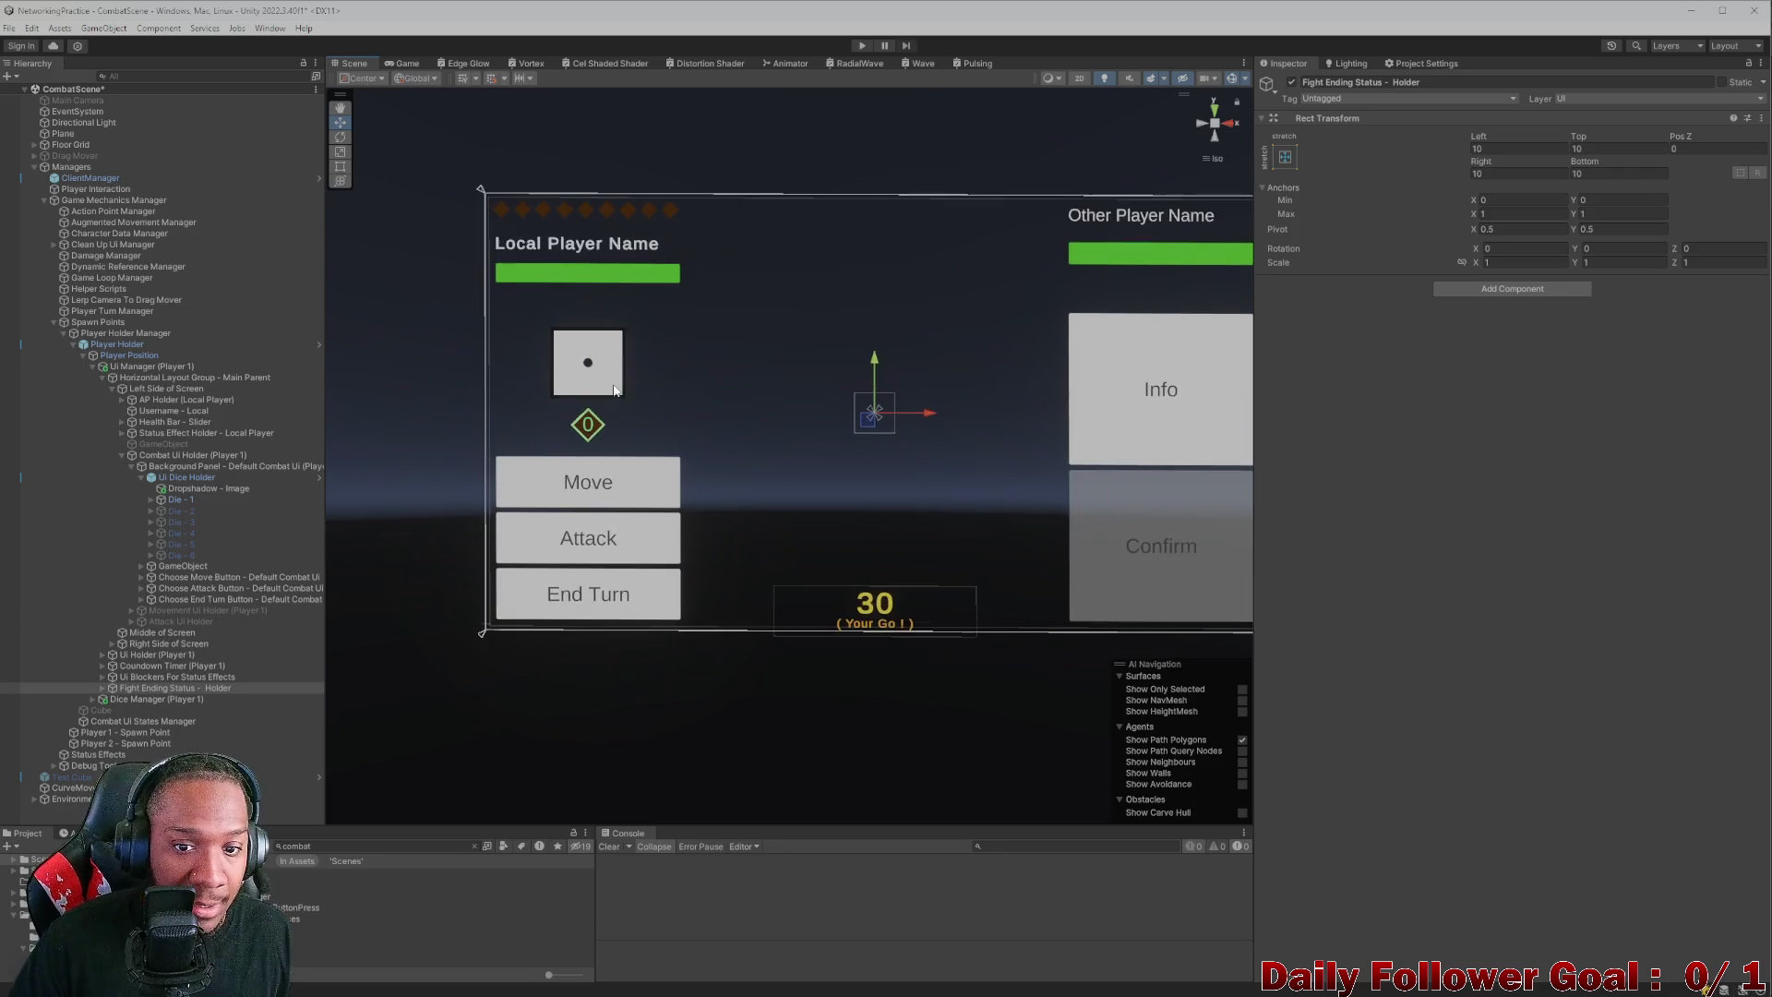
left_click_drag(1032, 231, 961, 250)
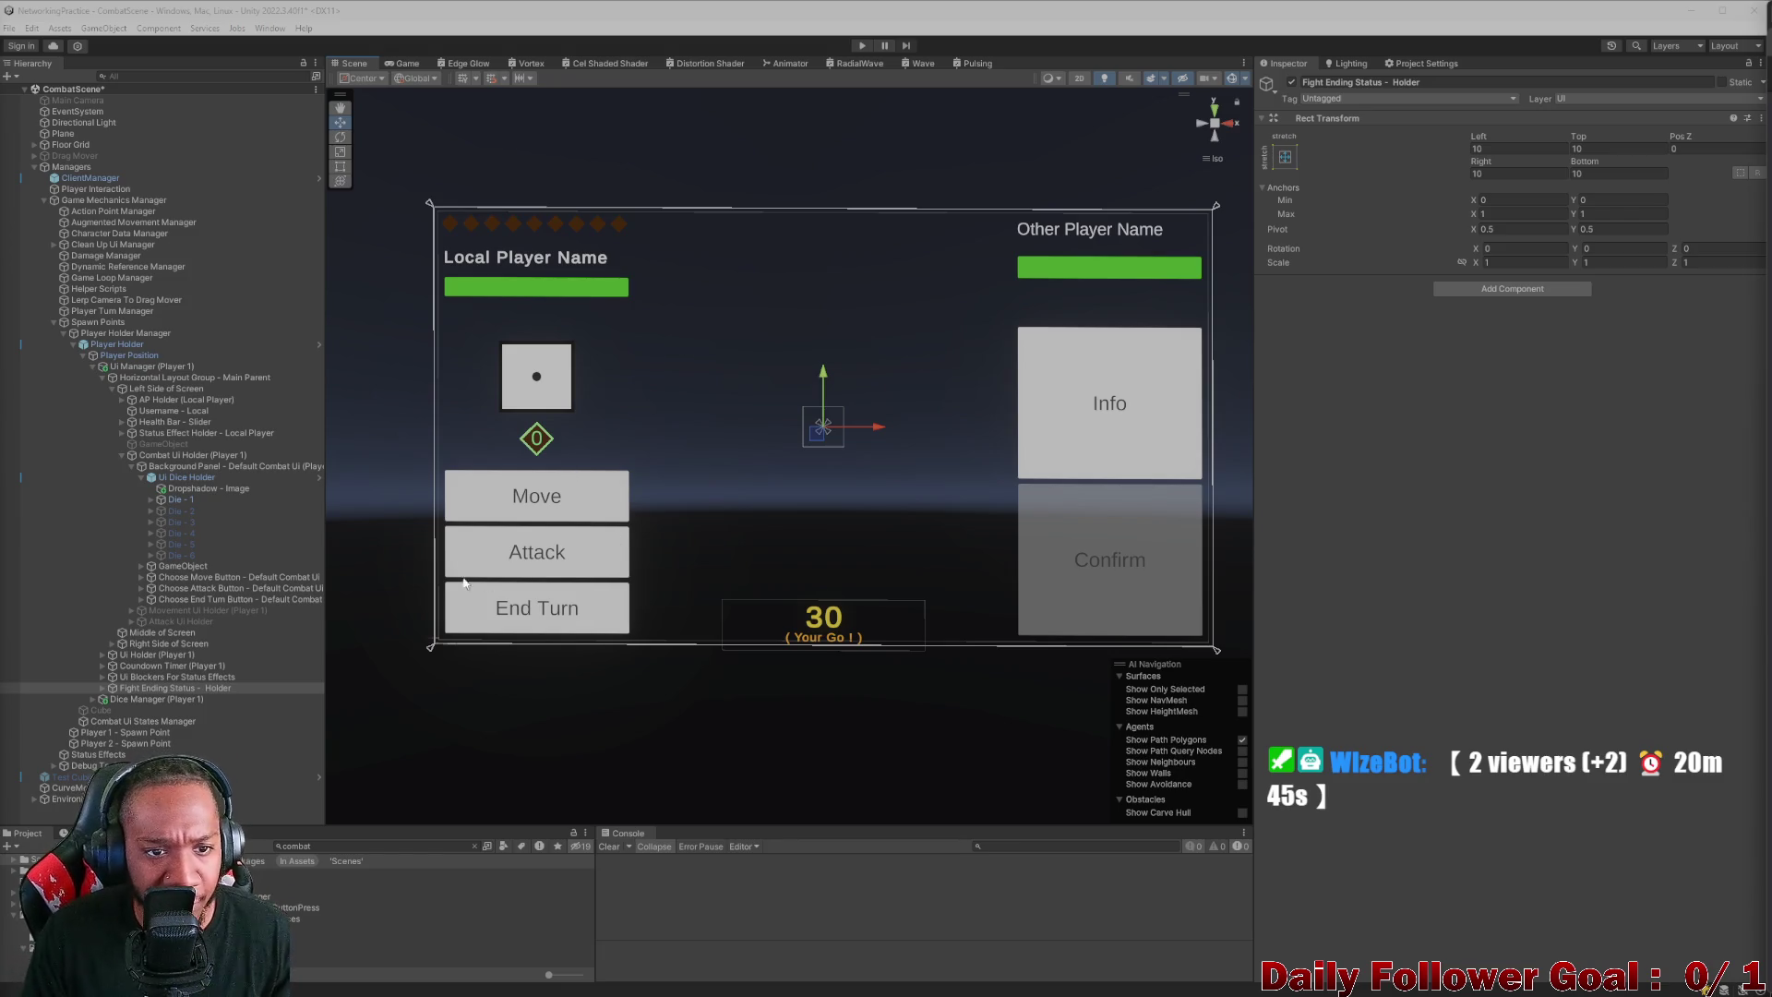
left_click(131, 466)
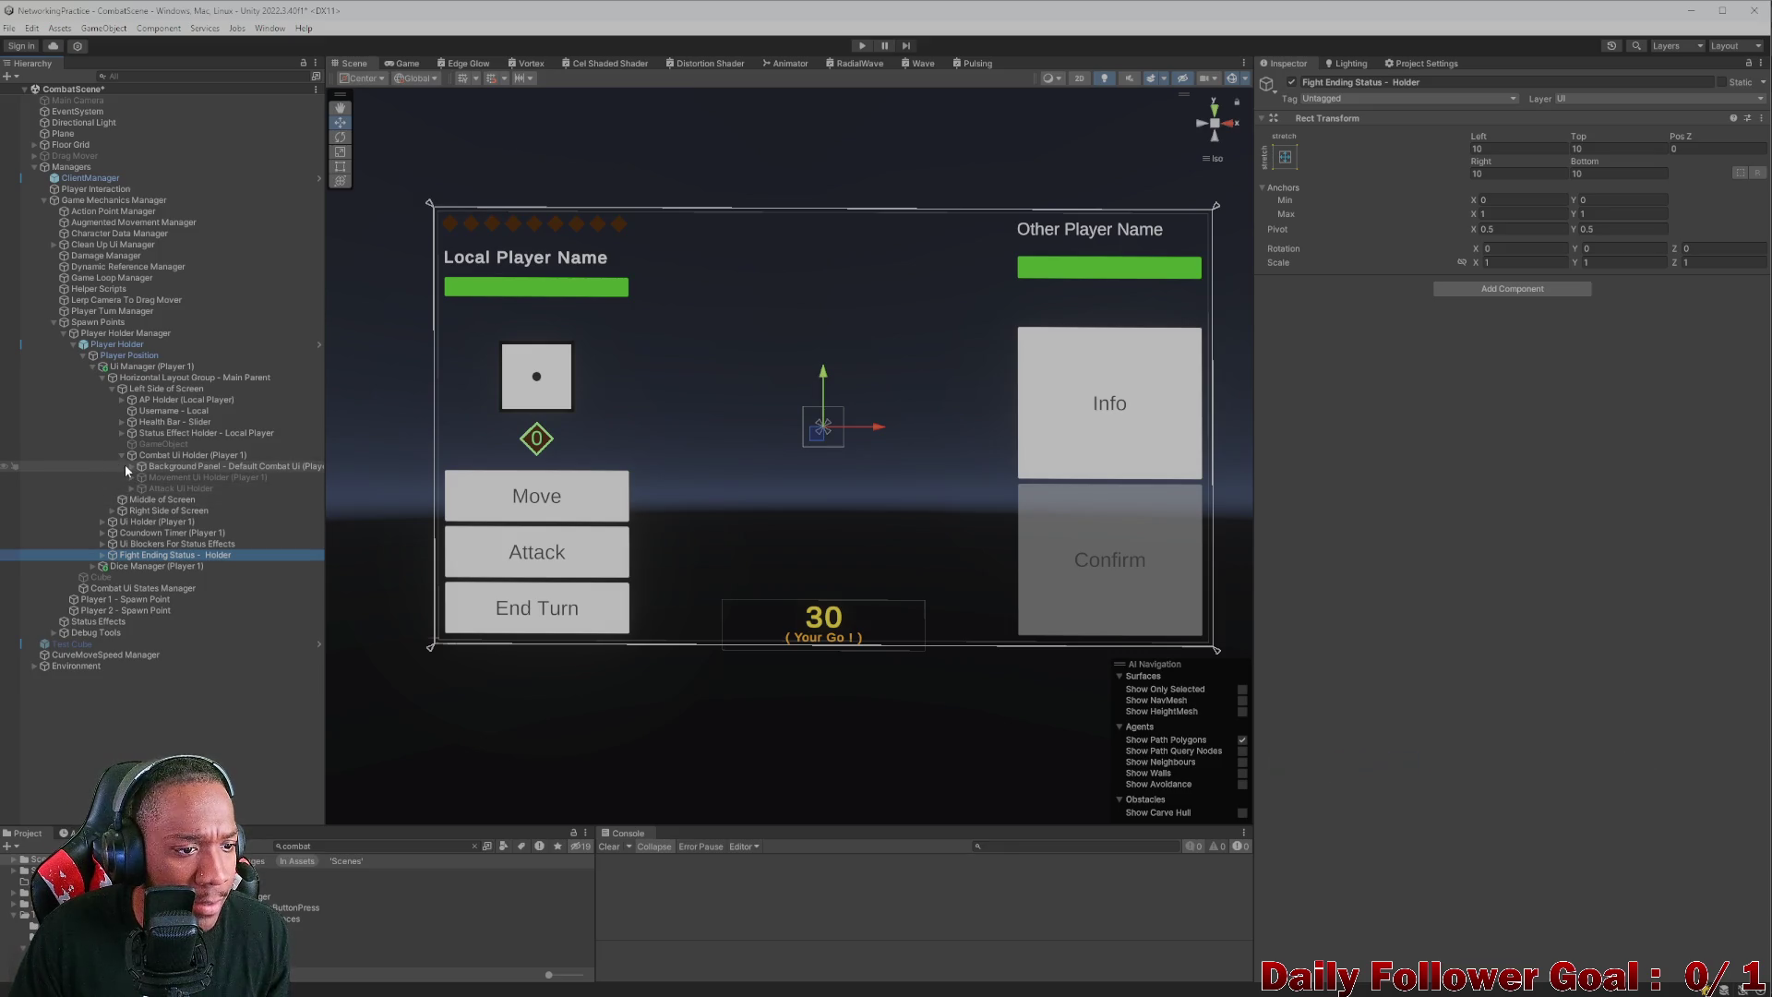
- Hide the Move/Attack/End Turn Background Panel and enable the Attack Ui Holder
left_click(121, 455)
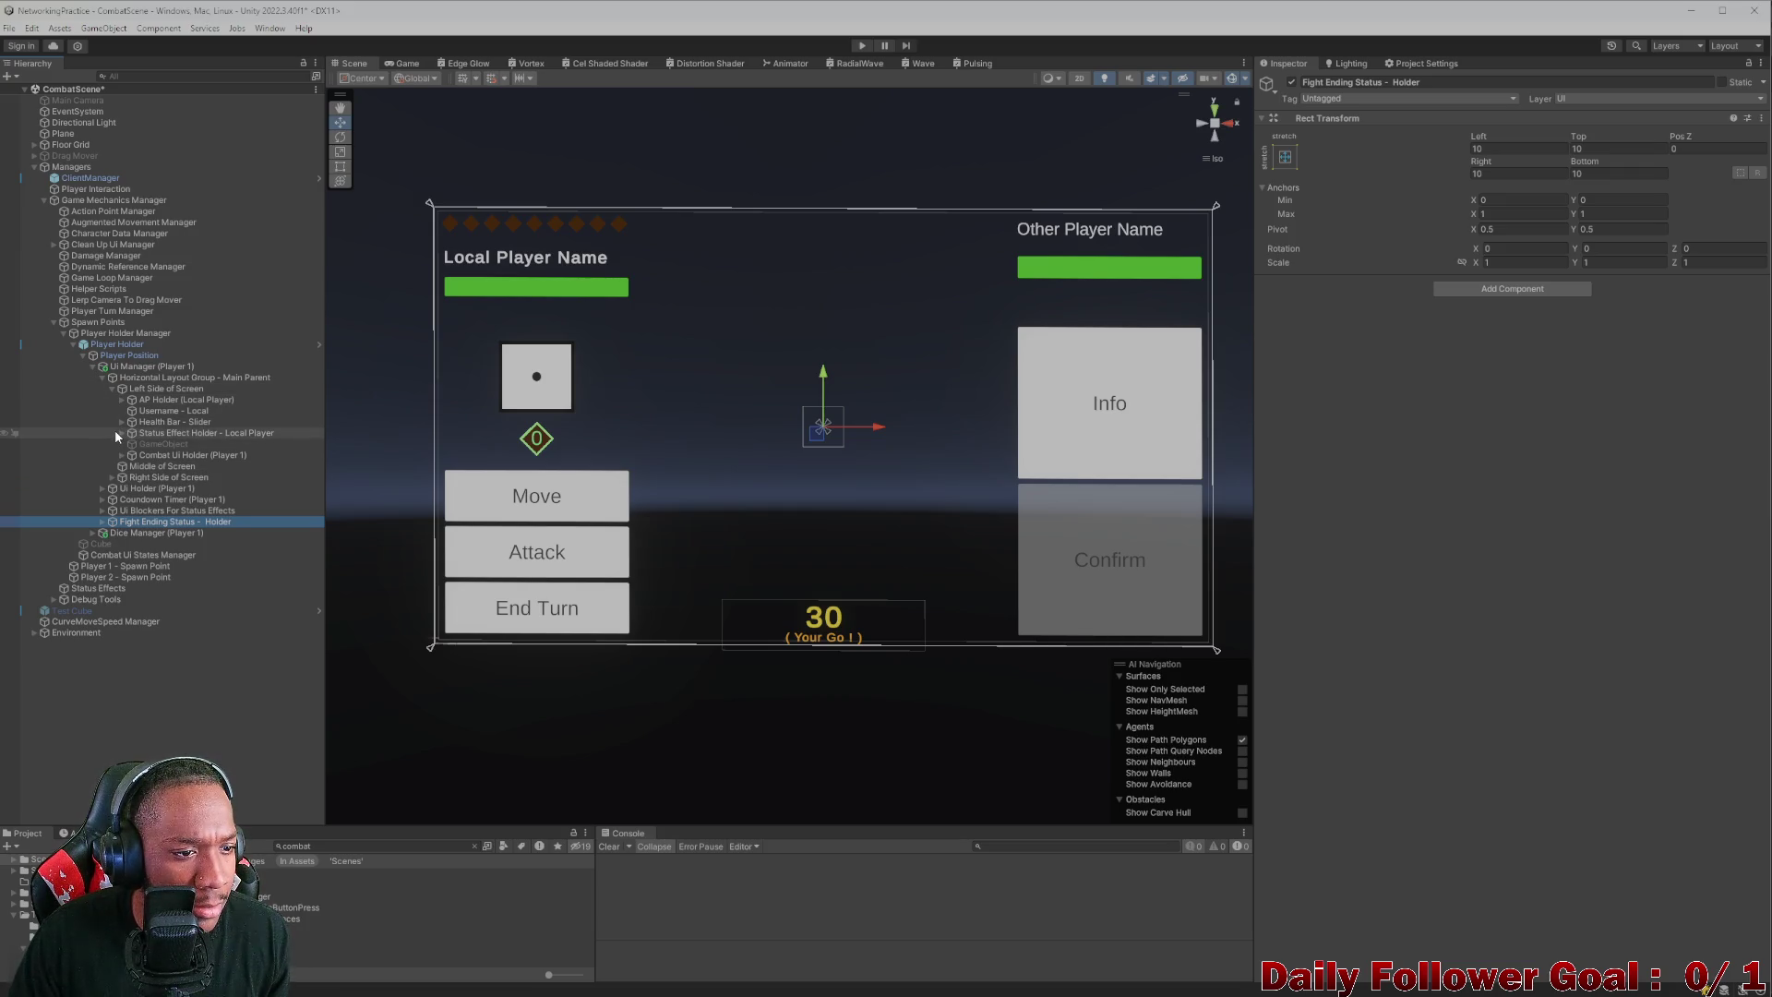
left_click(117, 432)
left_click(120, 445)
left_click(121, 455)
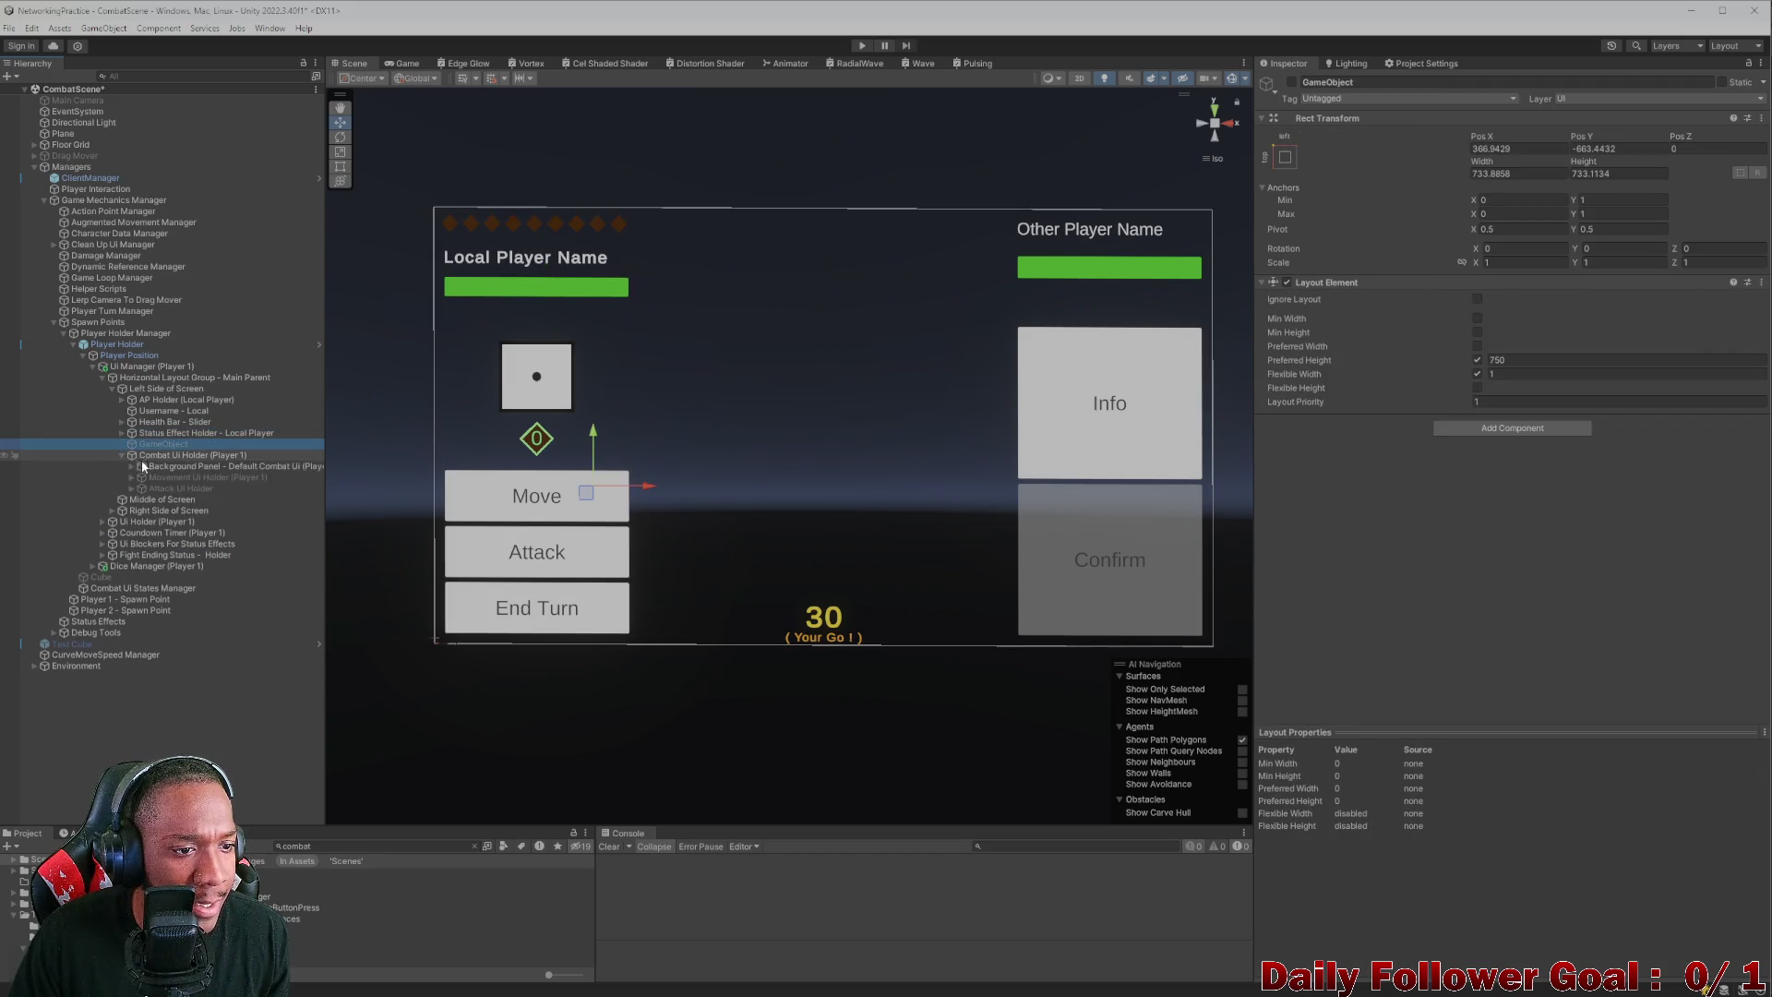
left_click(146, 466)
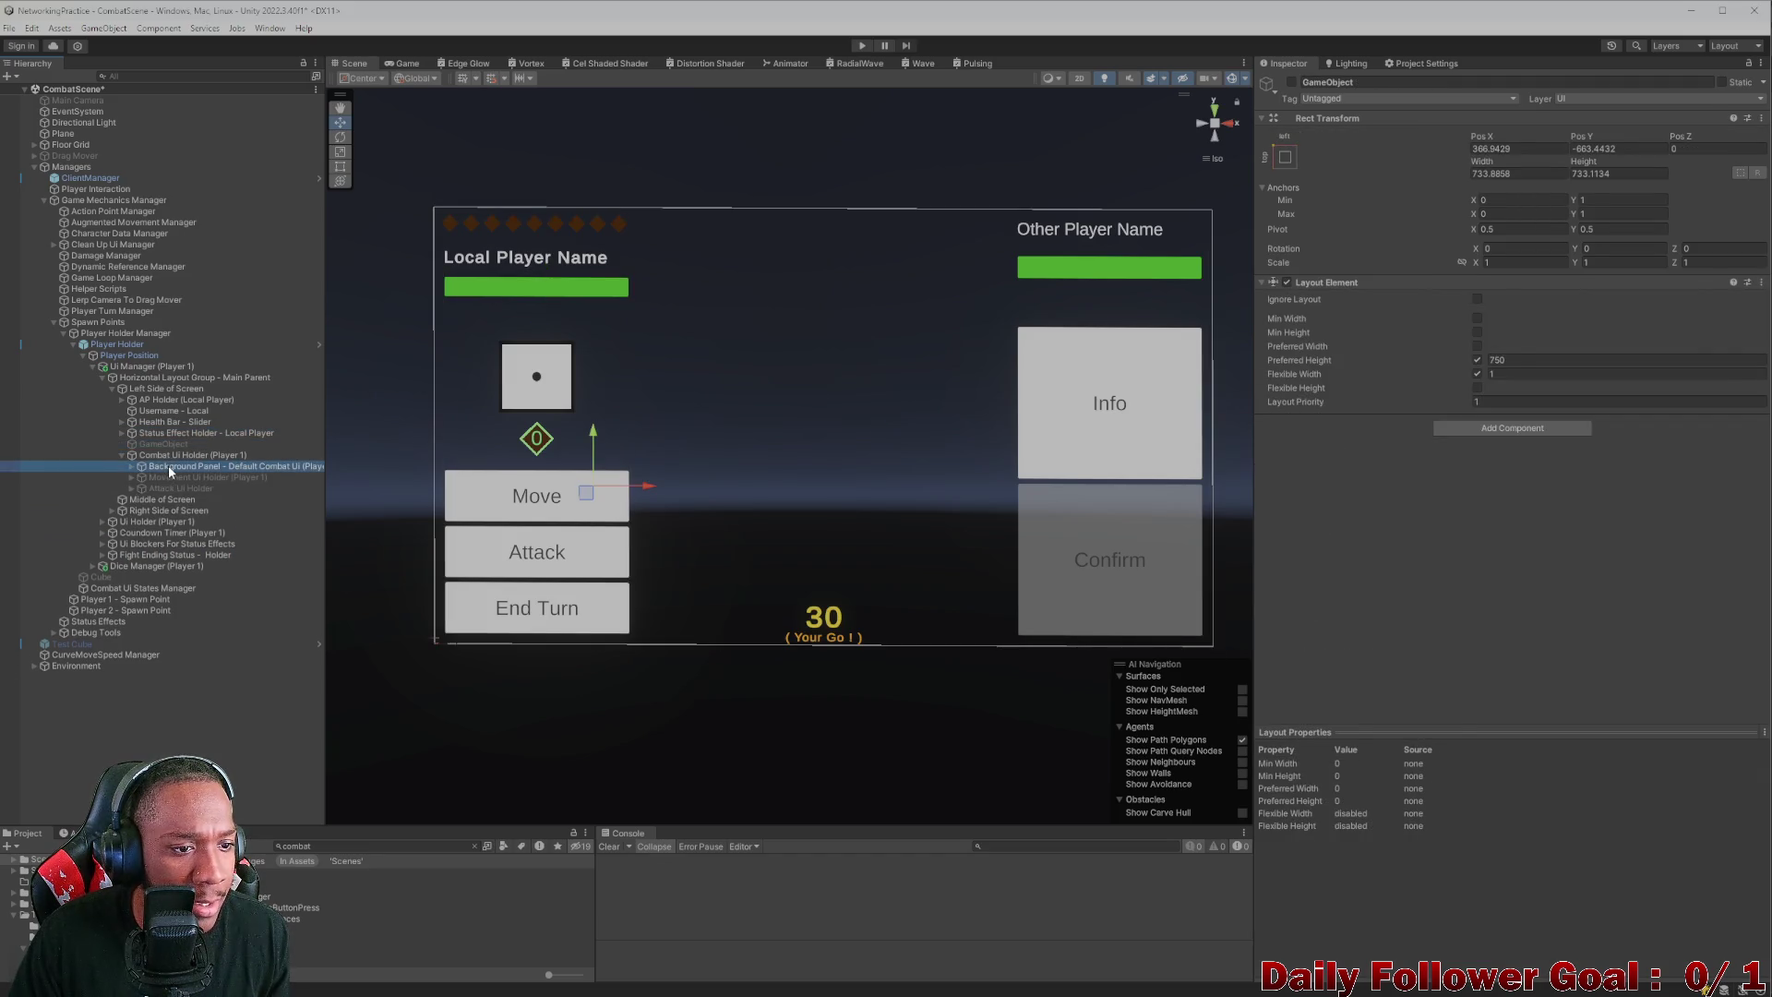
left_click(1291, 82)
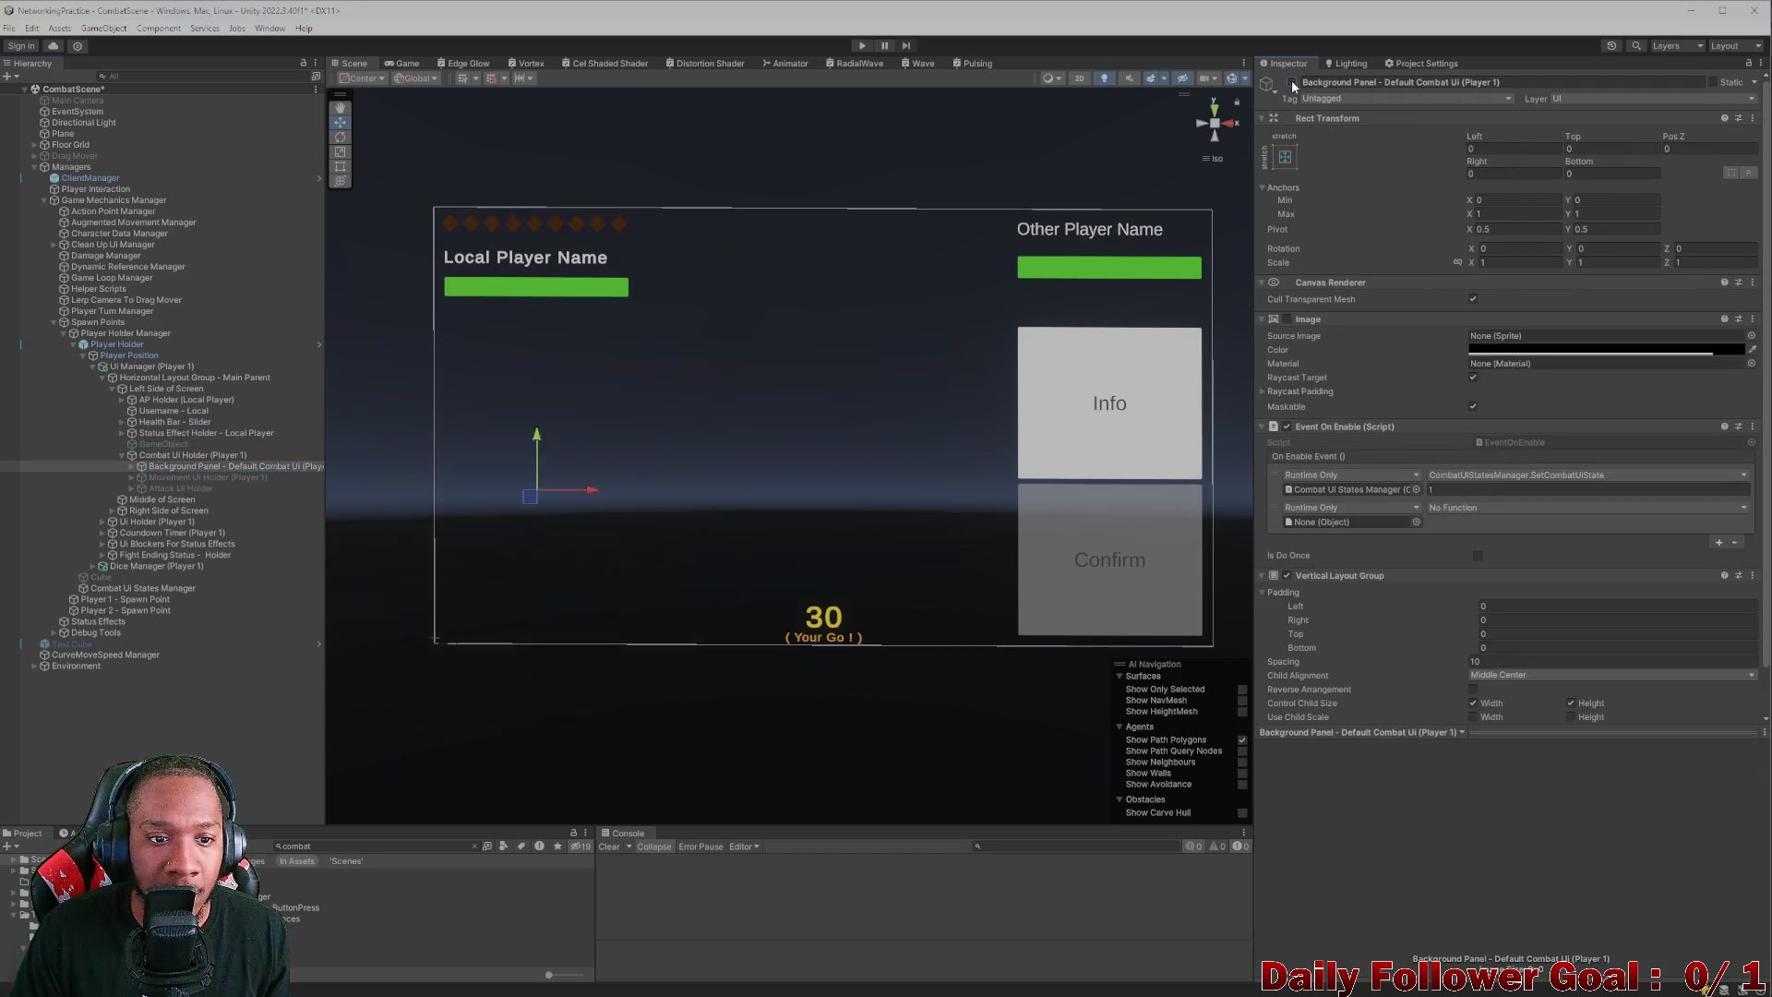
left_click(175, 488)
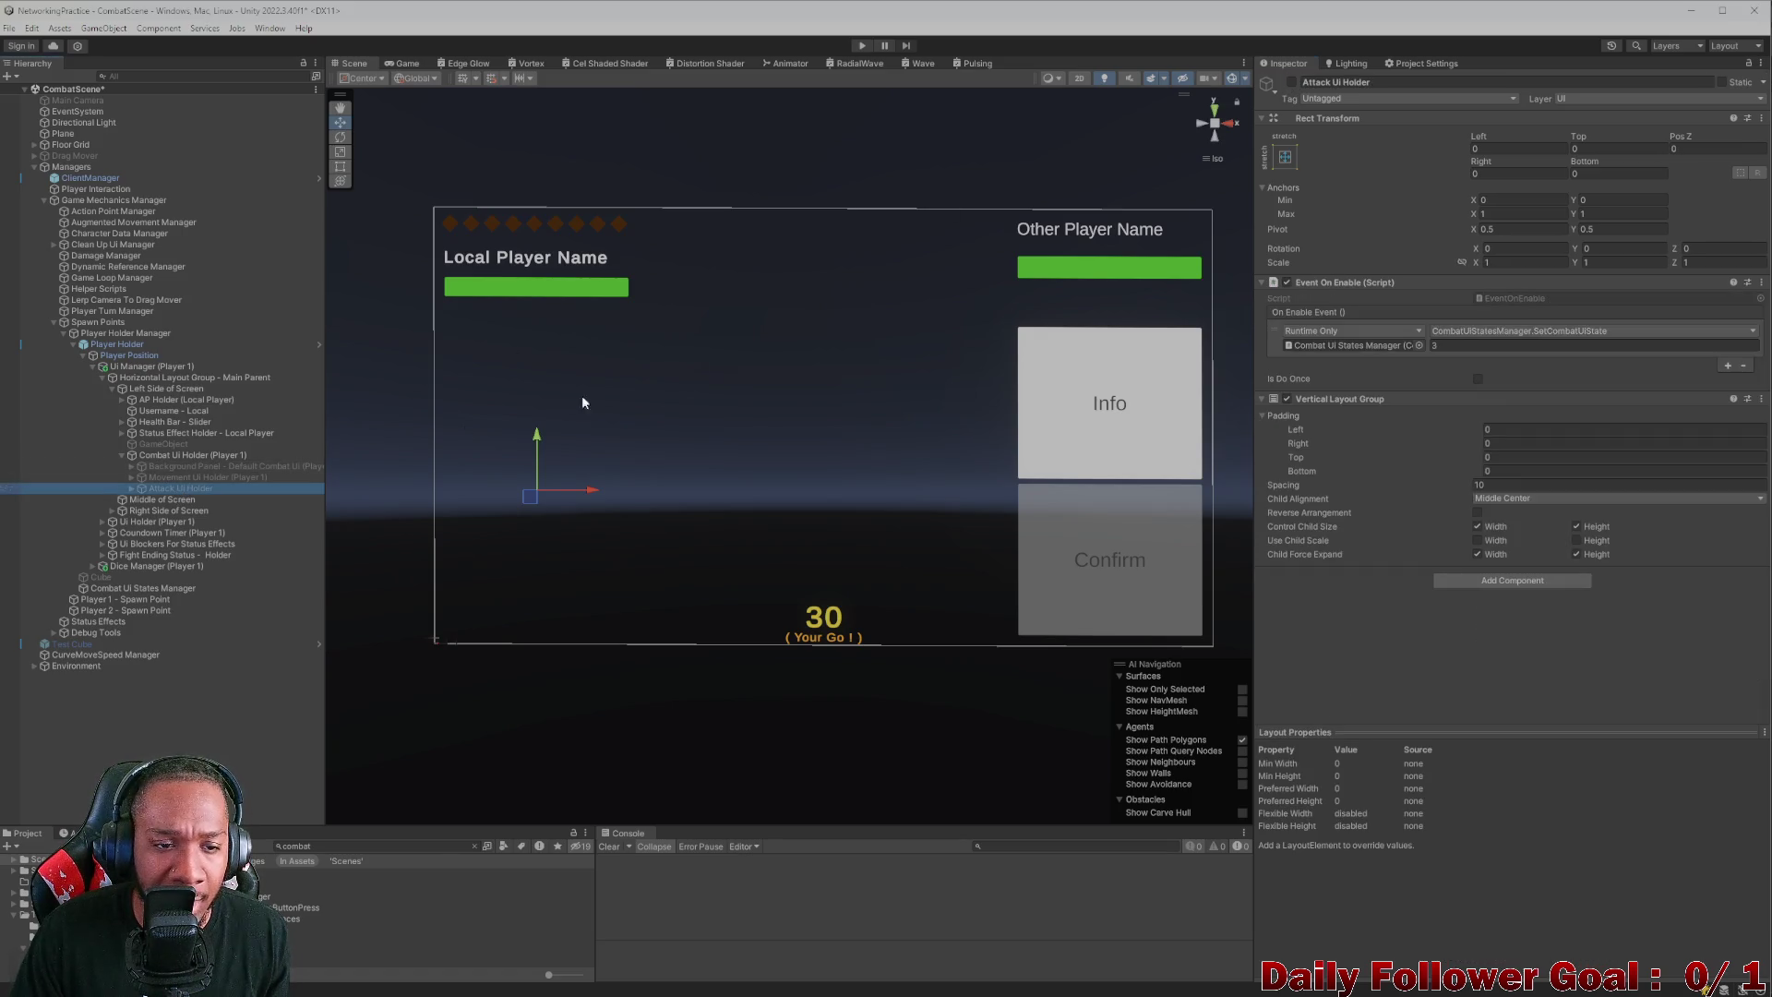
left_click(1291, 82)
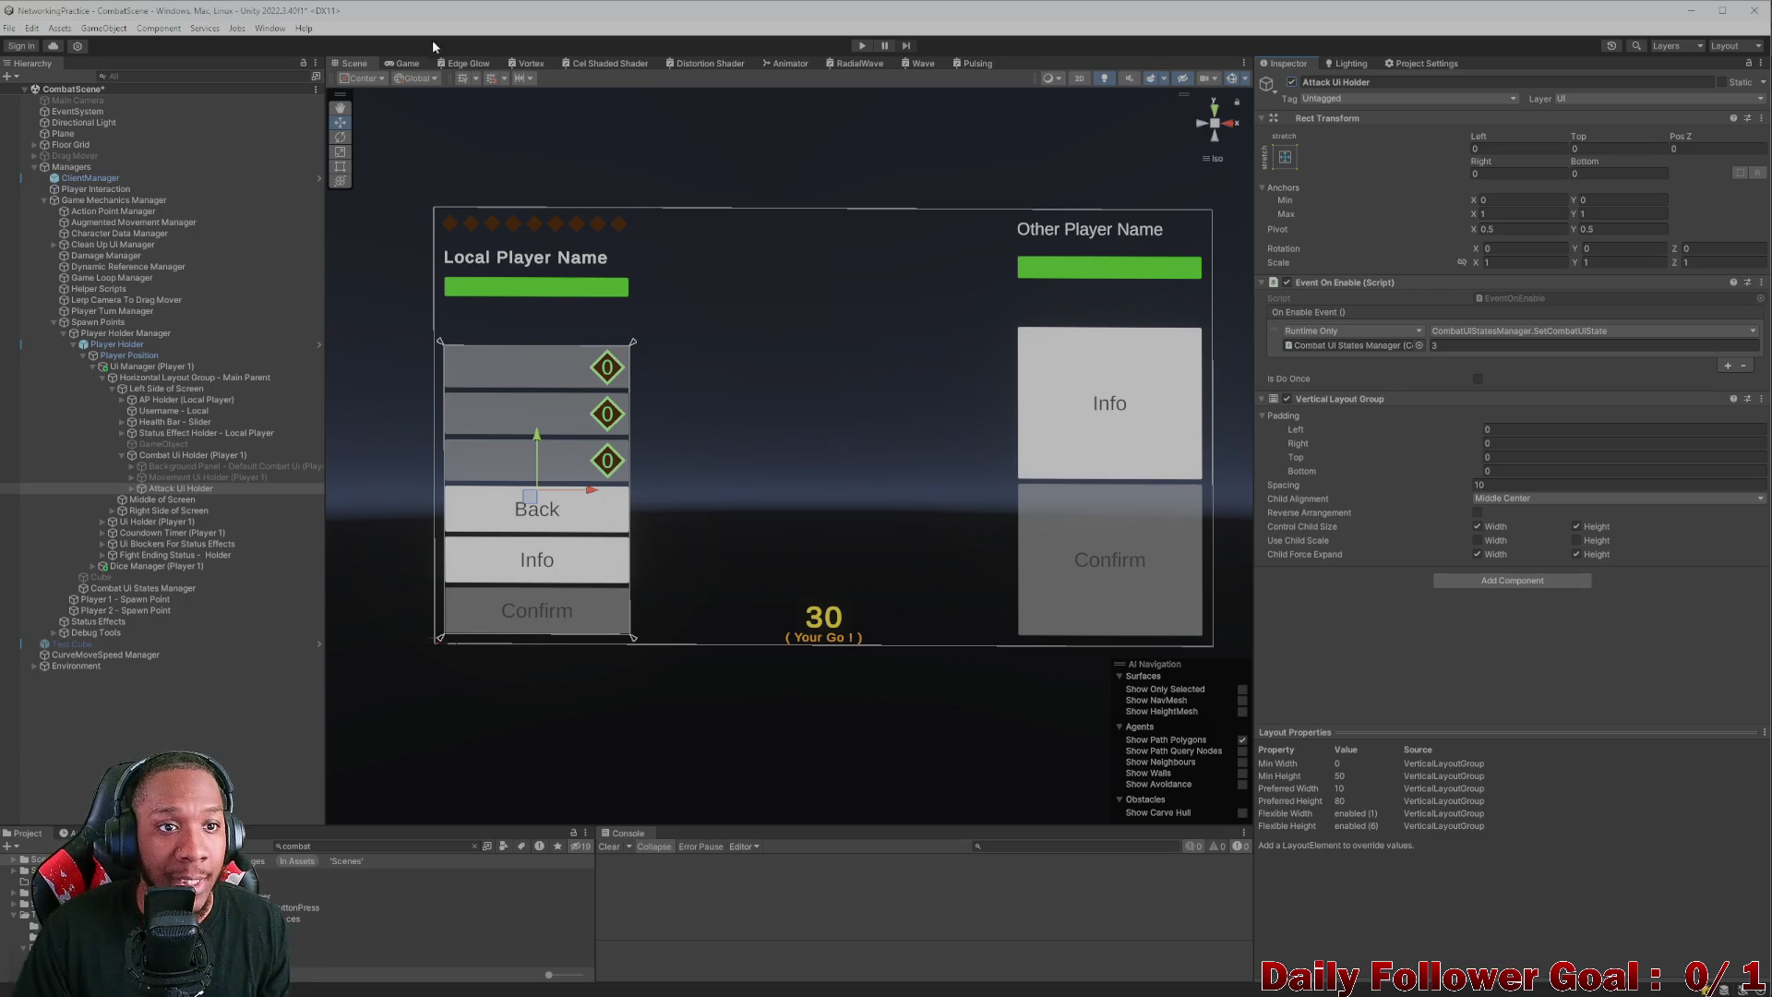
- Preview the attack panel at 4:3 and 16:9, then return to Scene and expand Attack Ui Holder
left_click(406, 63)
left_click(498, 76)
left_click(478, 218)
left_click(501, 78)
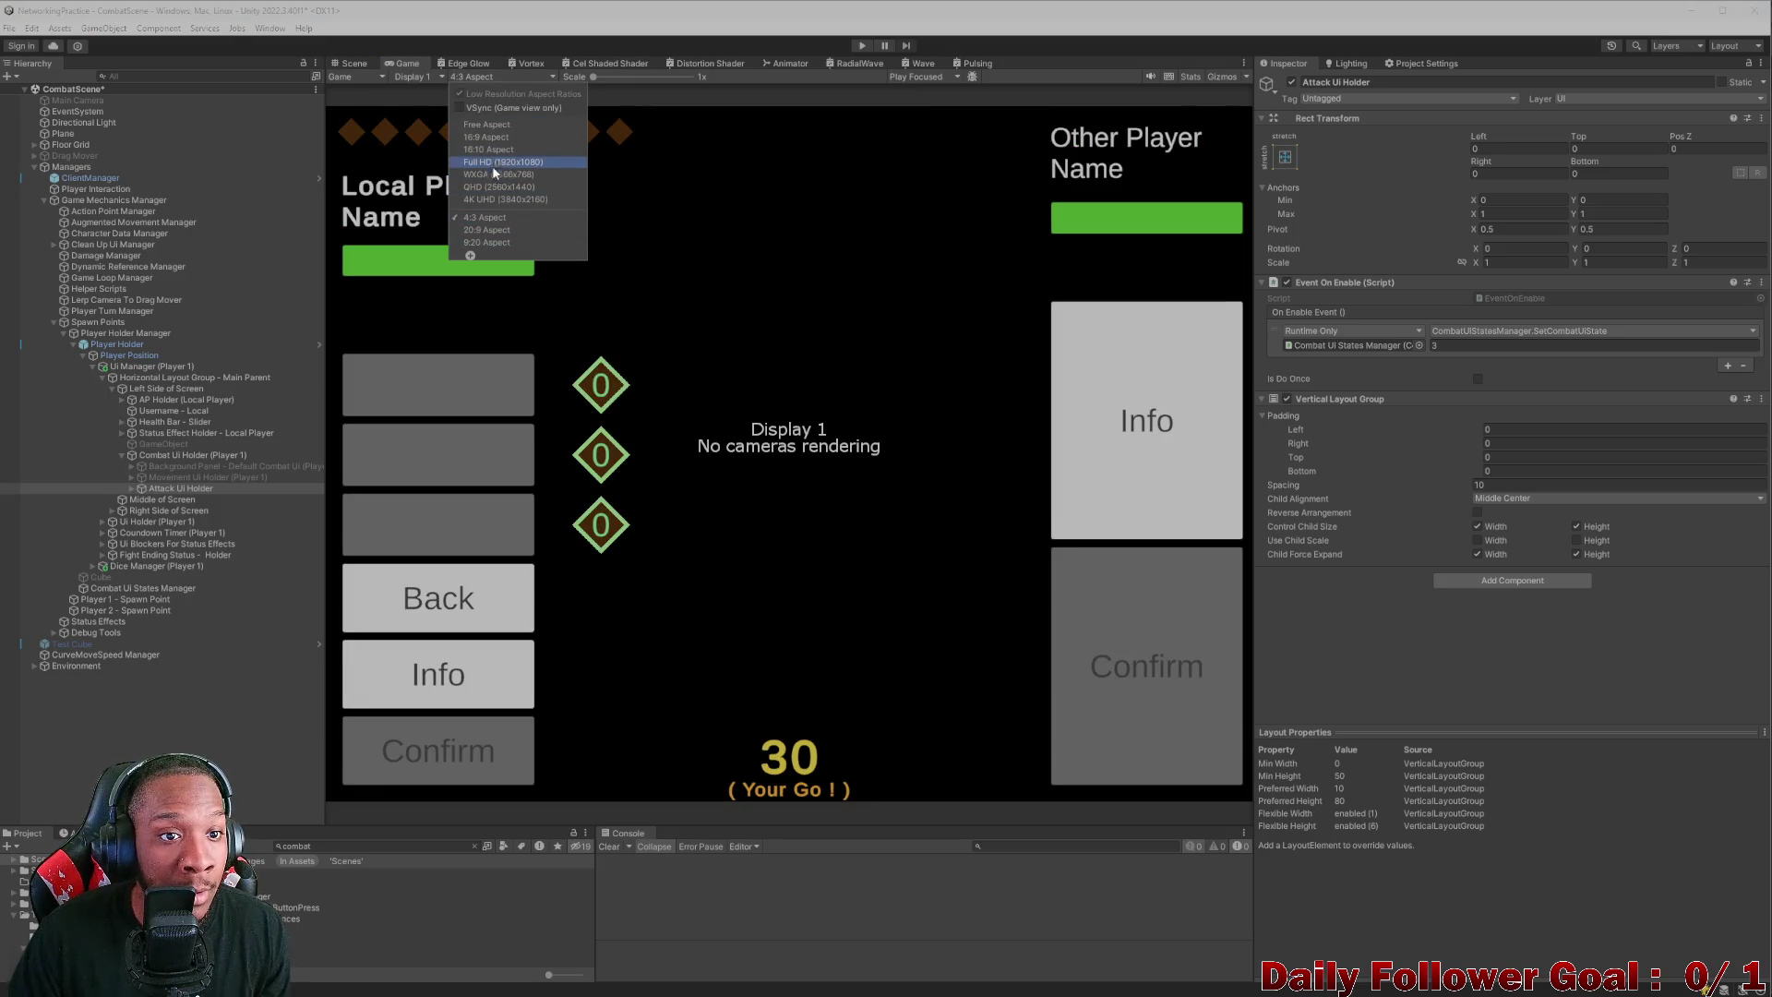
left_click(489, 136)
left_click(350, 63)
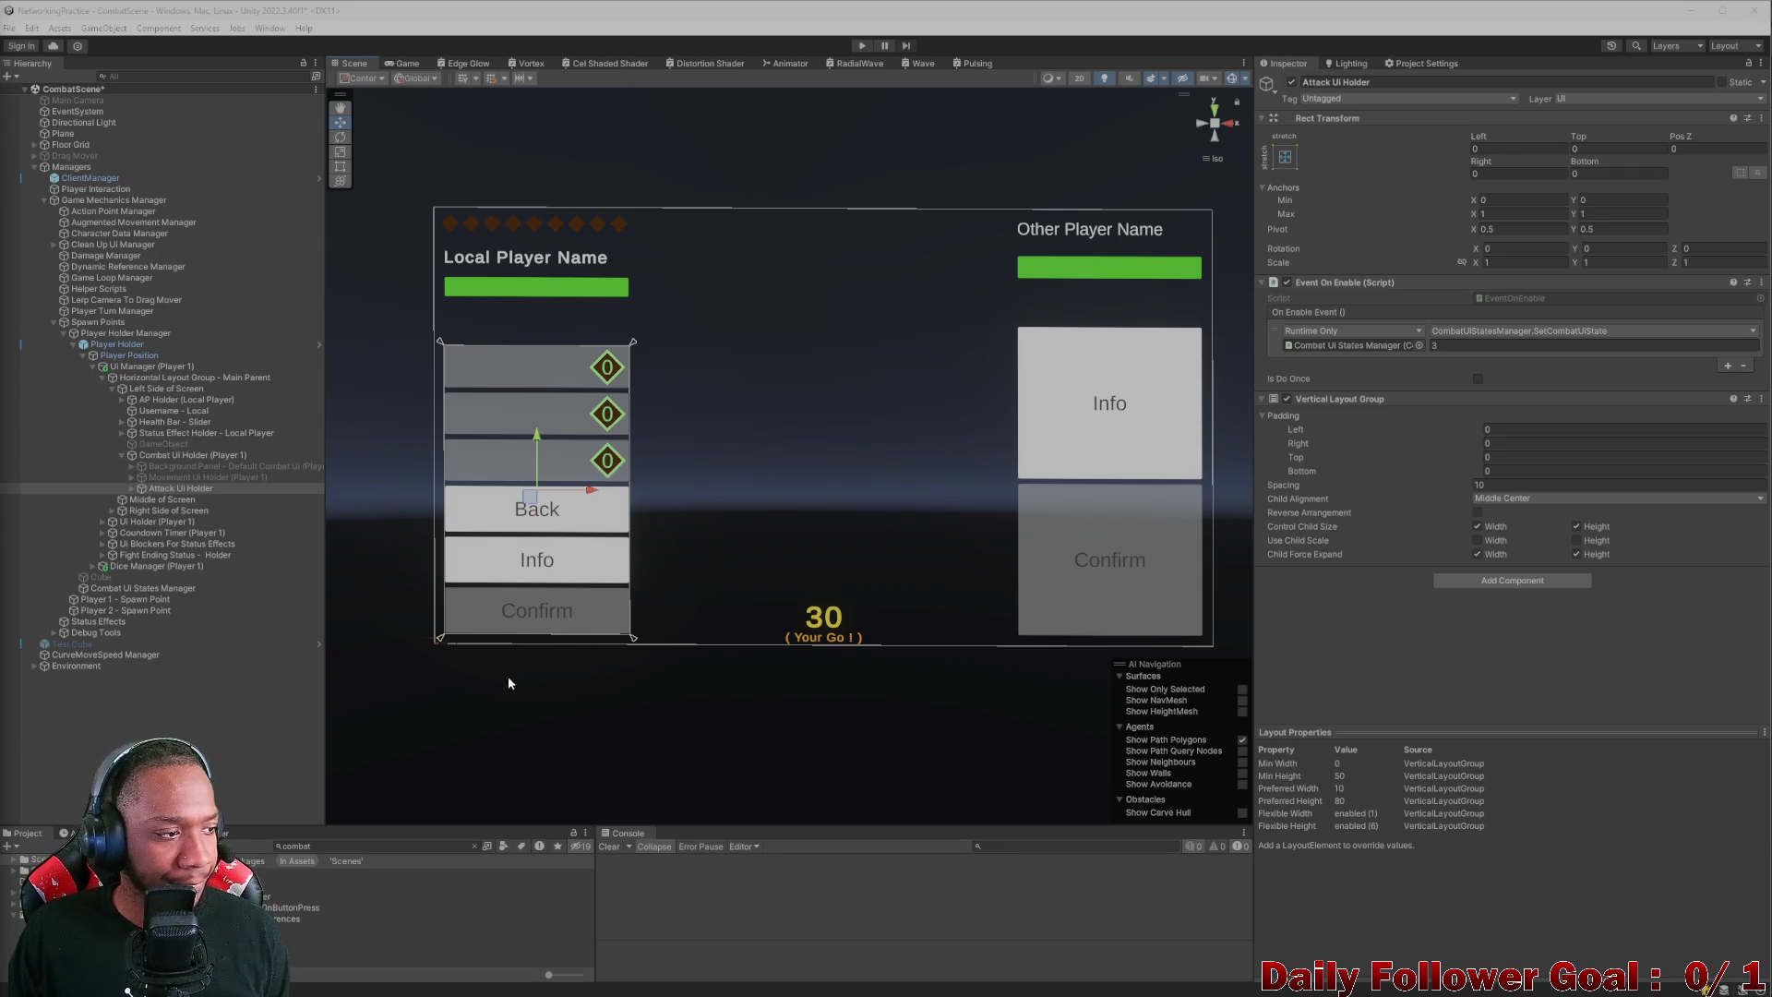
left_click(475, 847)
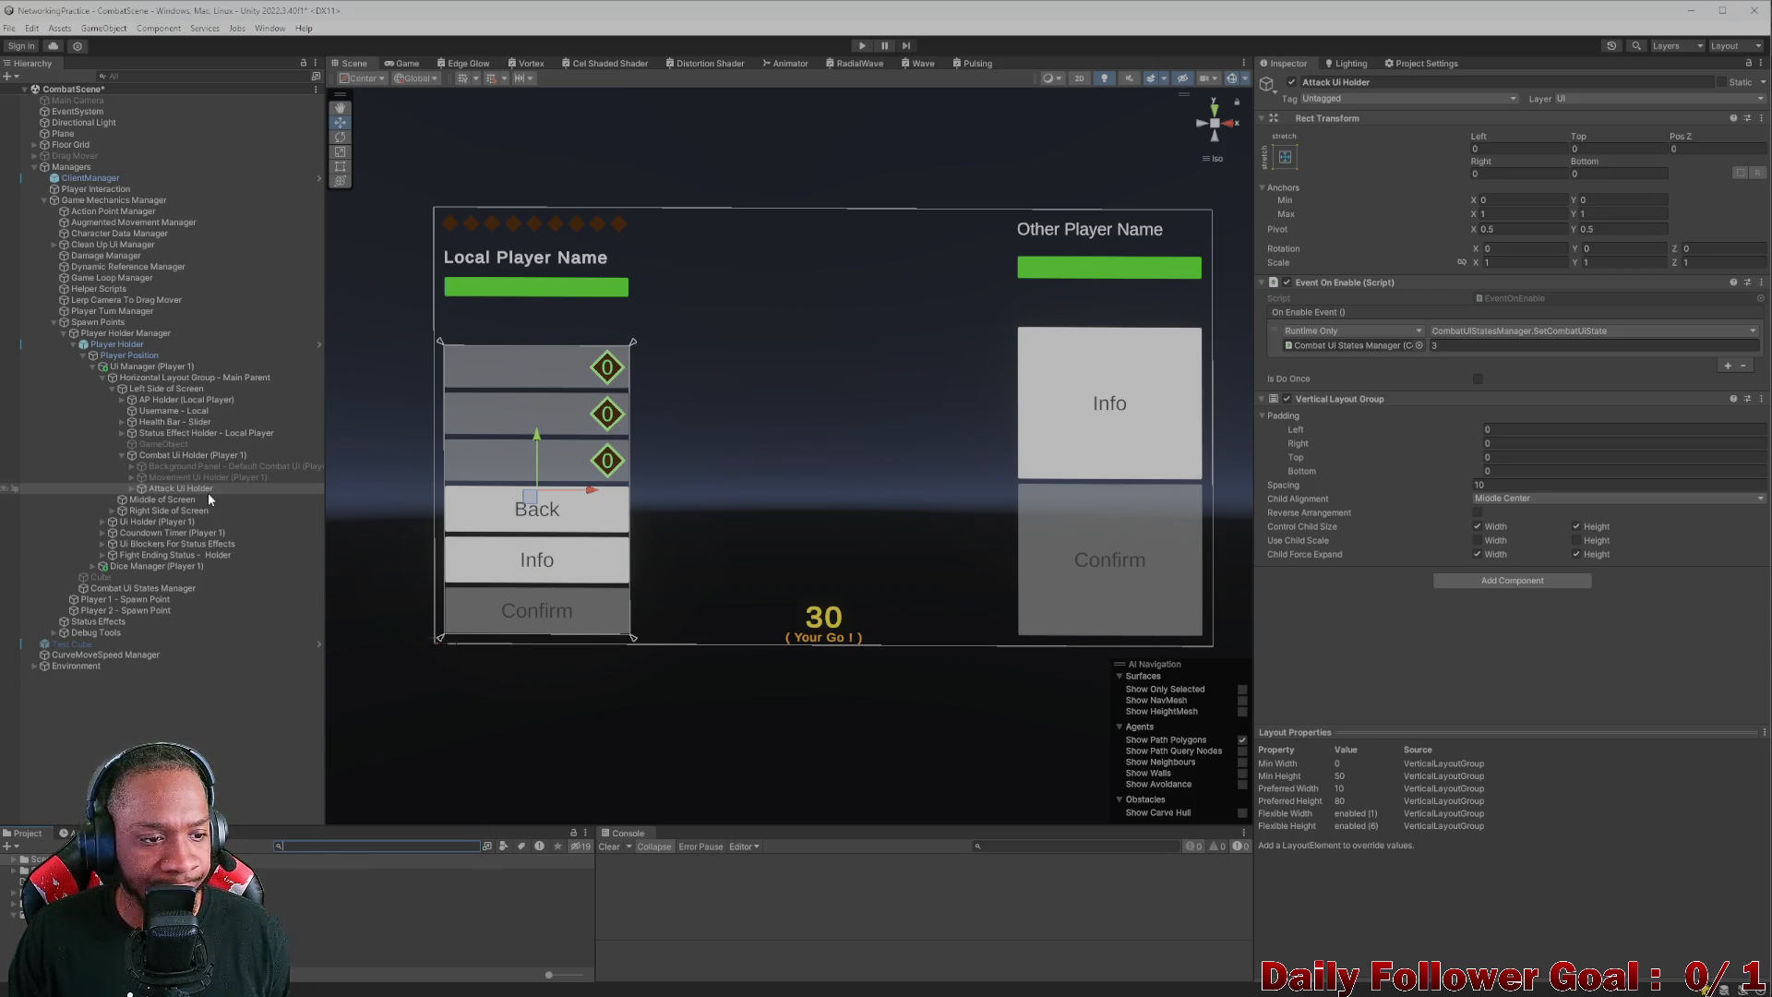
left_click(129, 488)
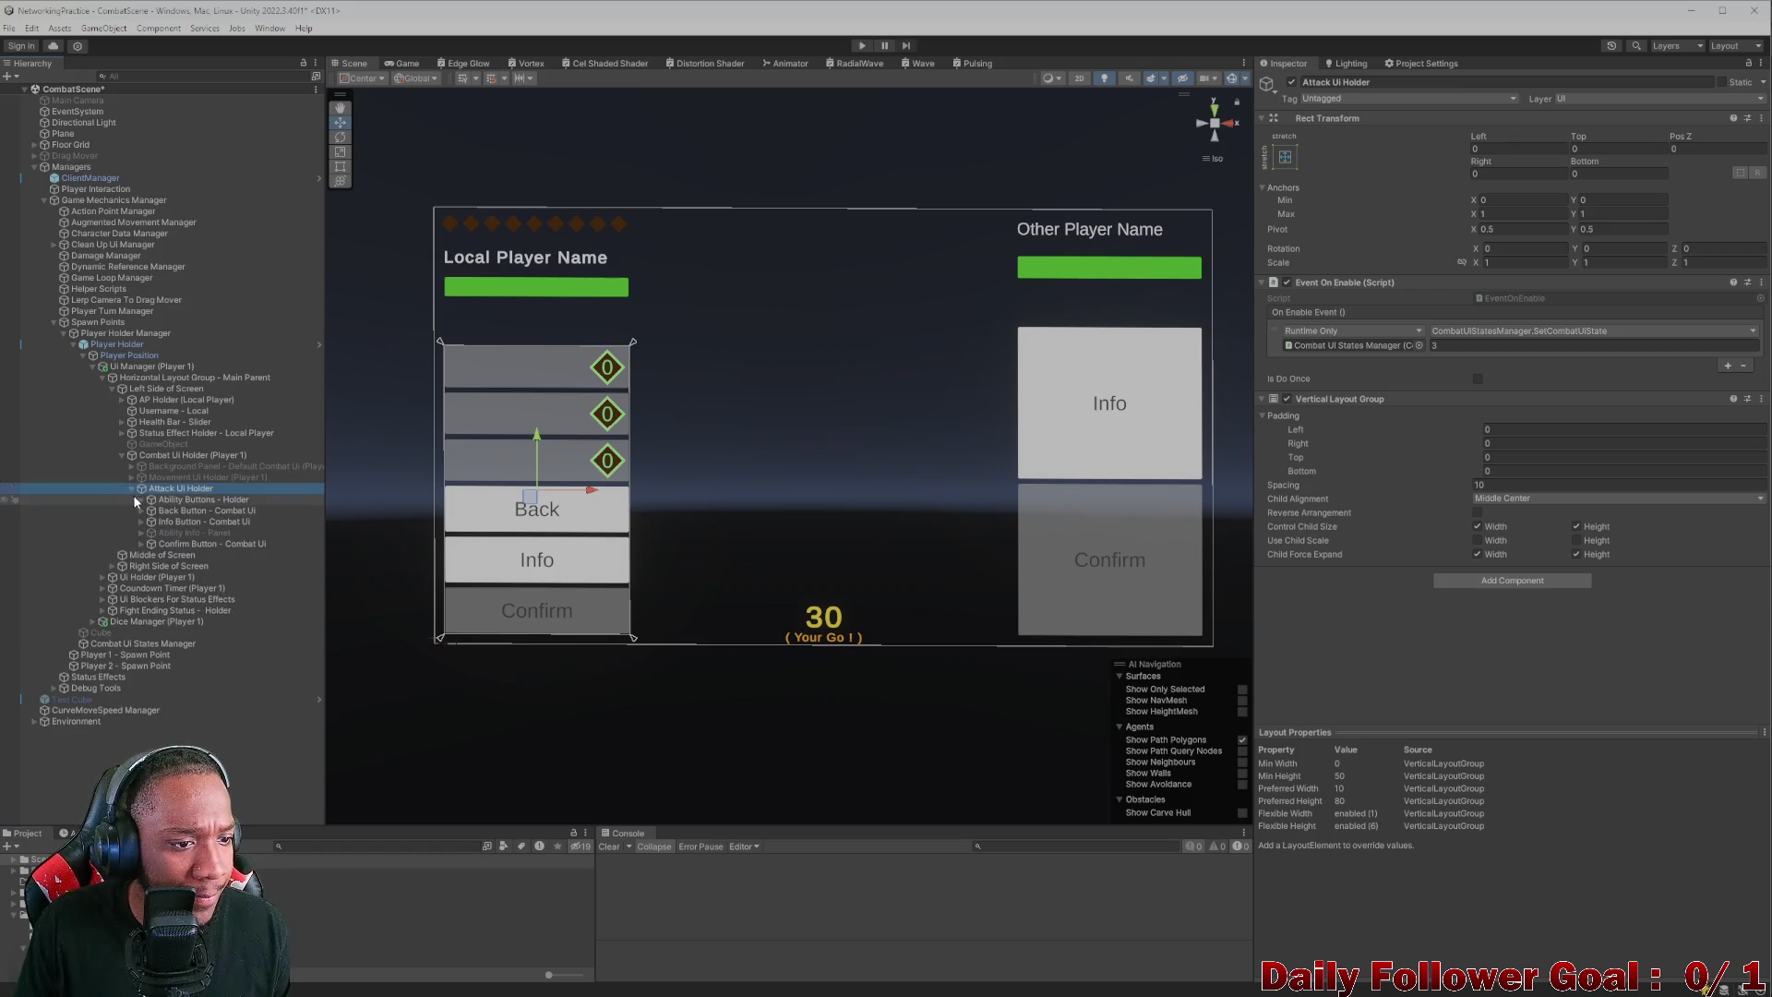
- Expand Ability Buttons - Holder and Ability 1, briefly toggling the first ability's blocker
left_click(141, 500)
left_click(152, 511)
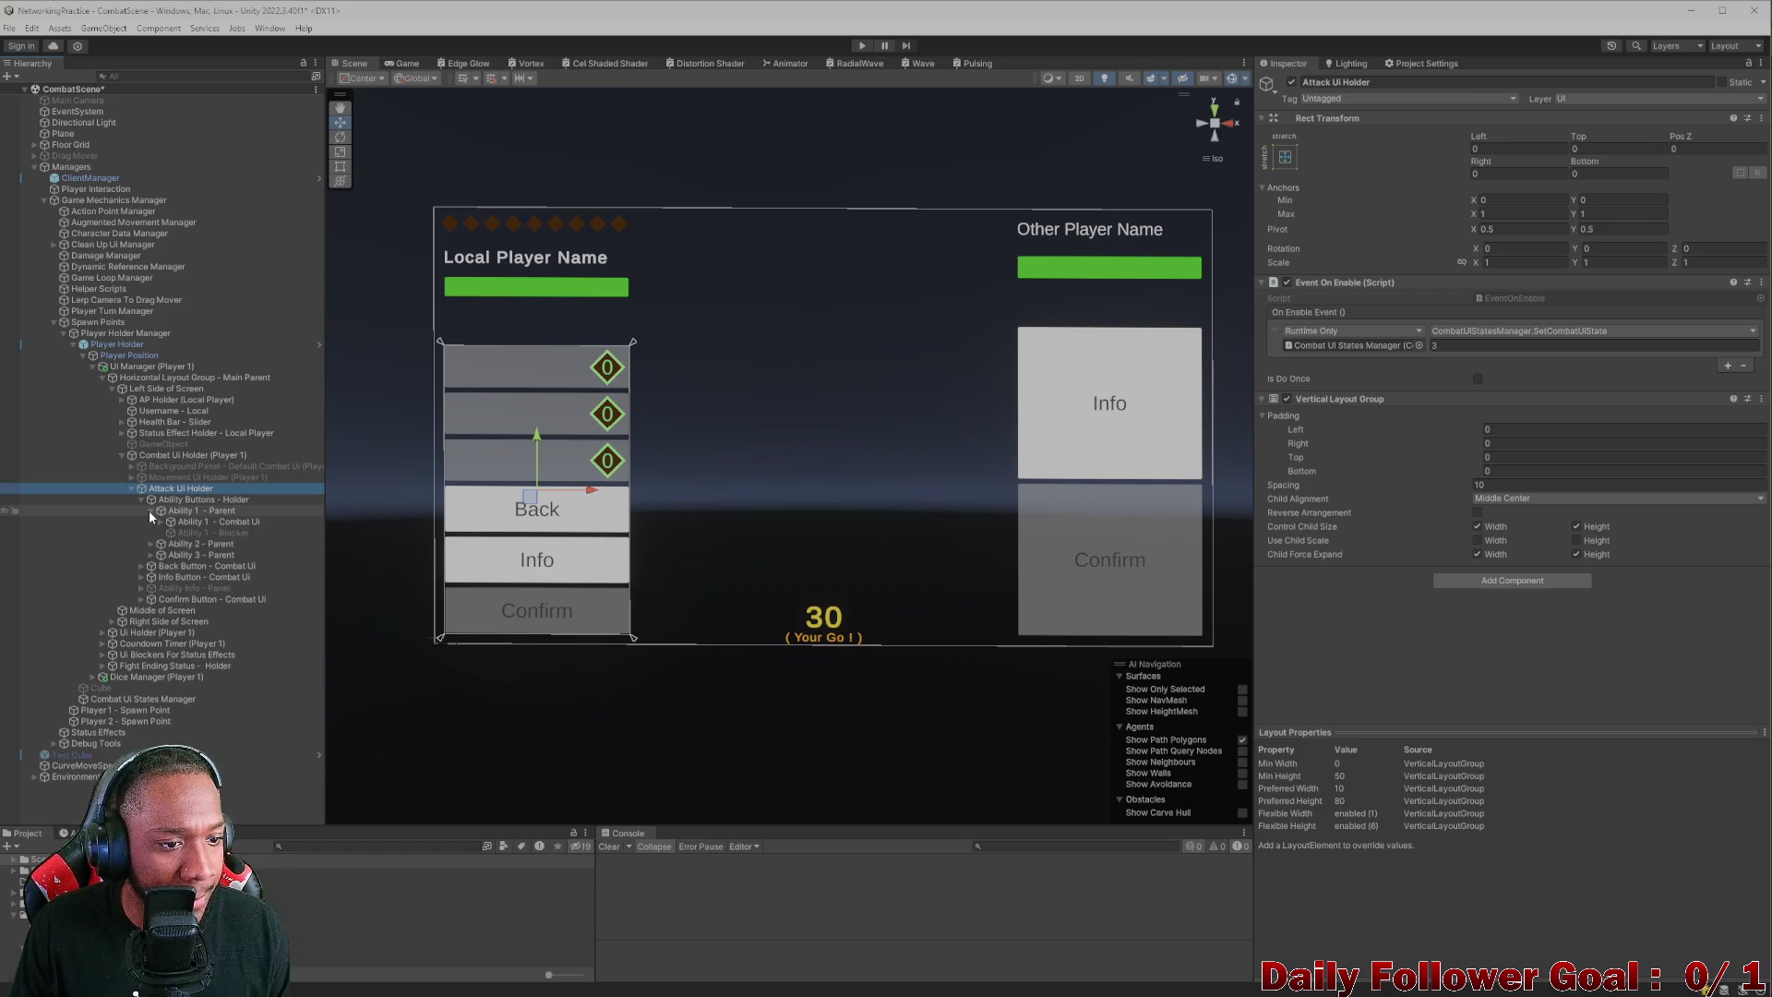
left_click(192, 533)
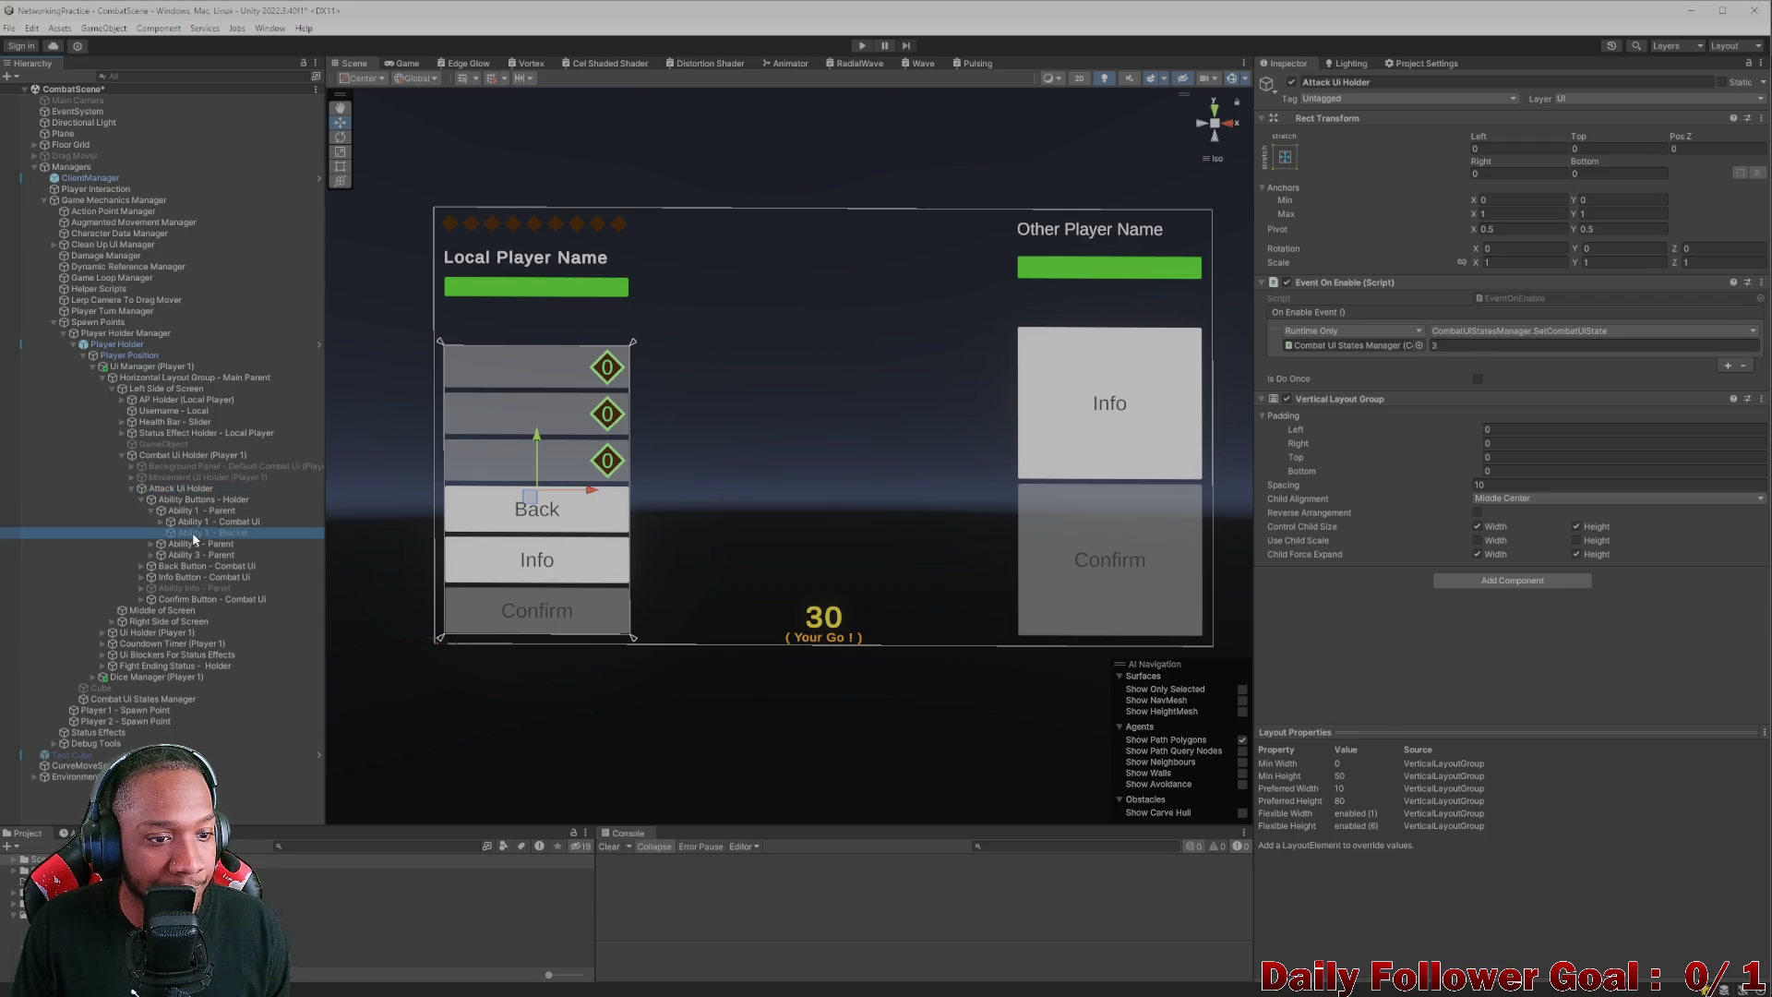
left_click(1292, 82)
left_click(1291, 82)
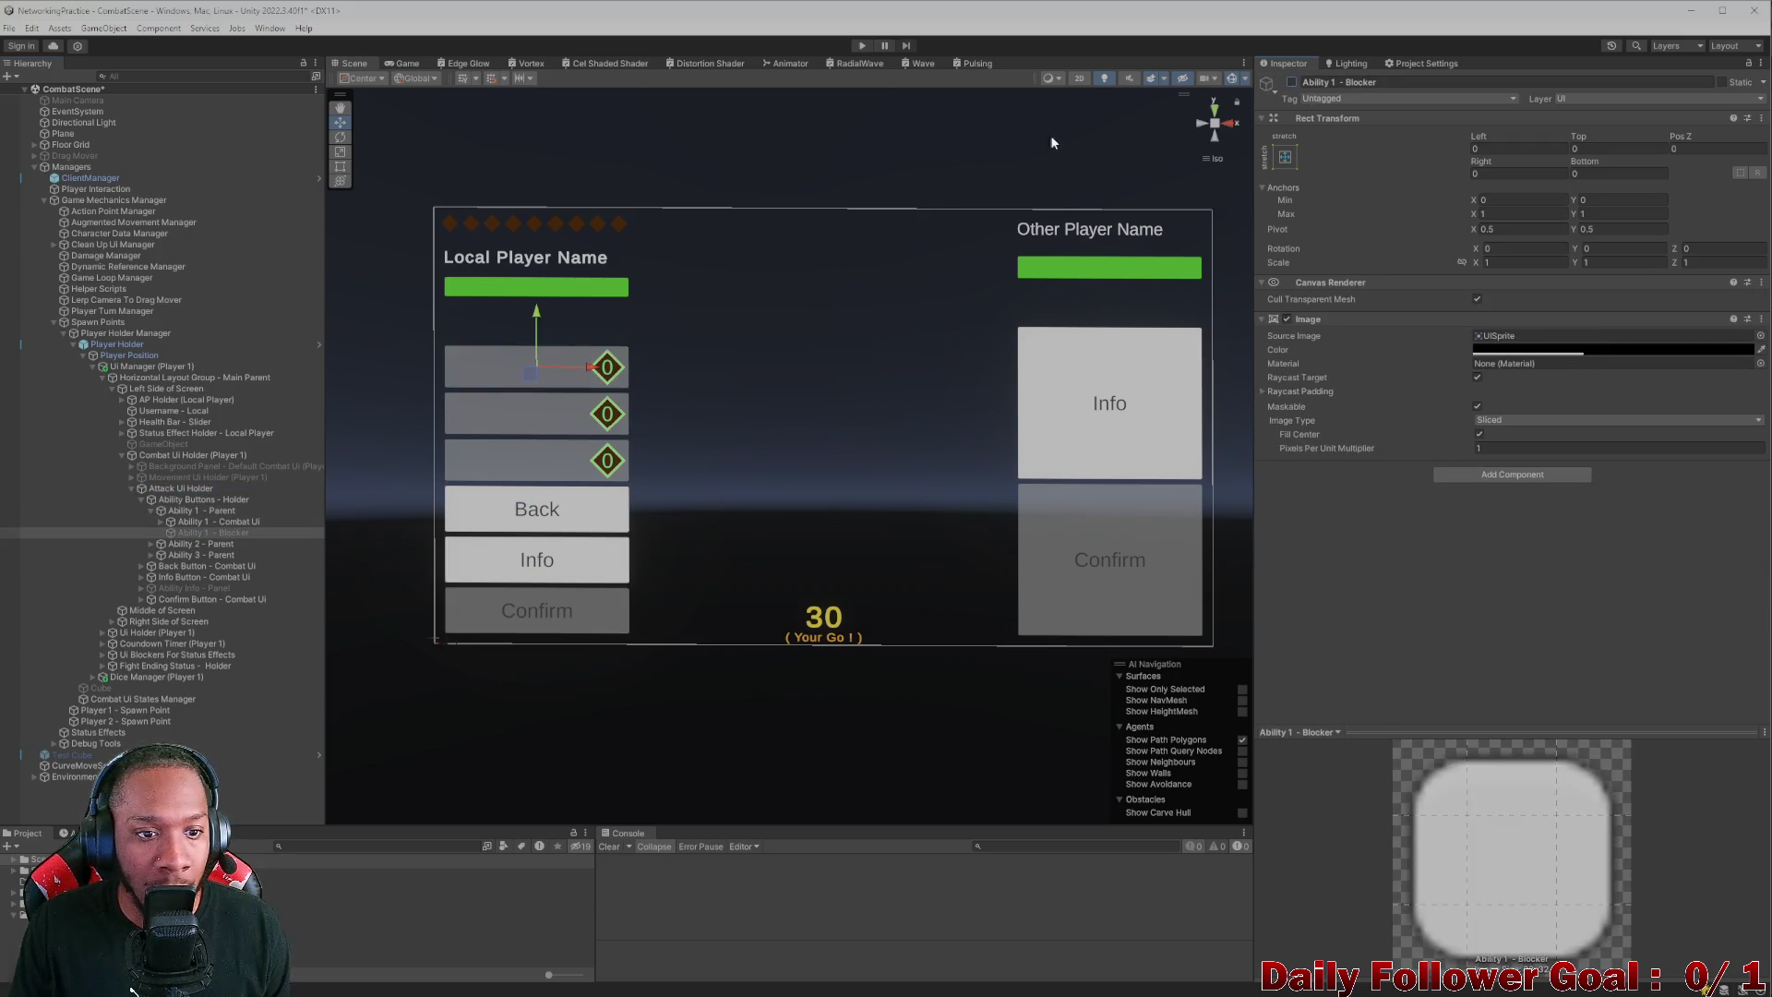
left_click(160, 522)
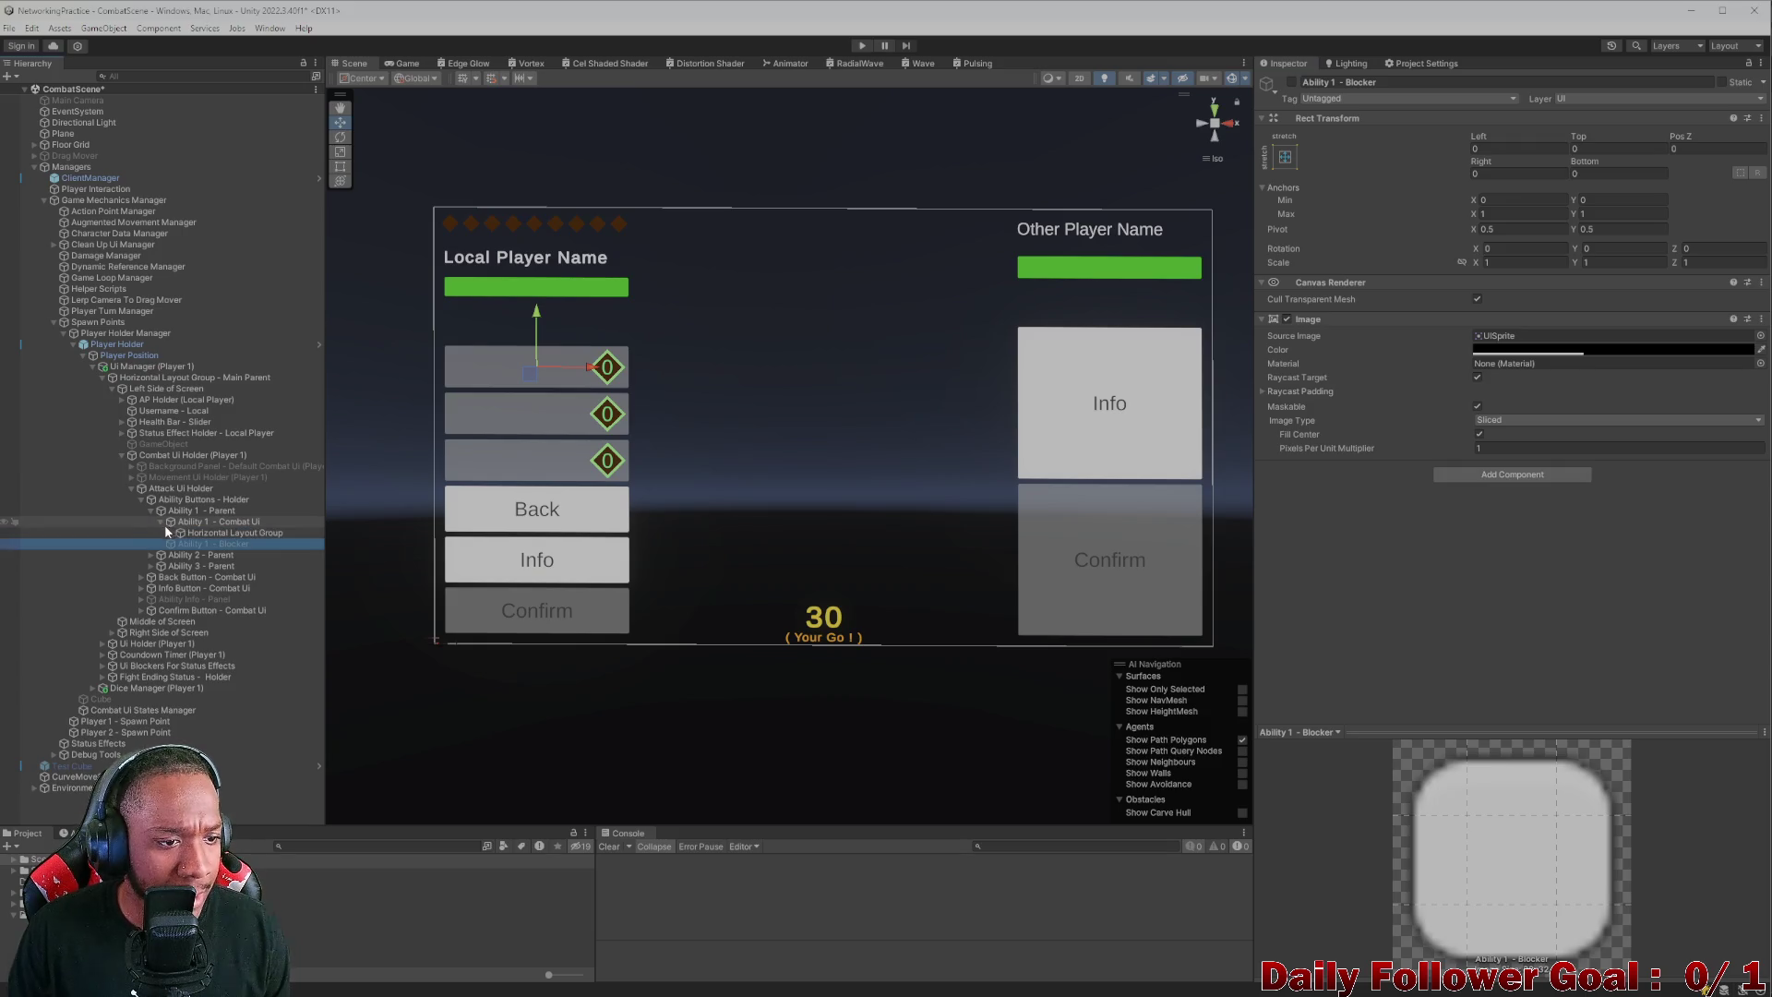
- Inspect Ability 1's Horizontal Layout Group, AP light Outline and Text (TMP)
left_click(174, 530)
left_click(211, 534)
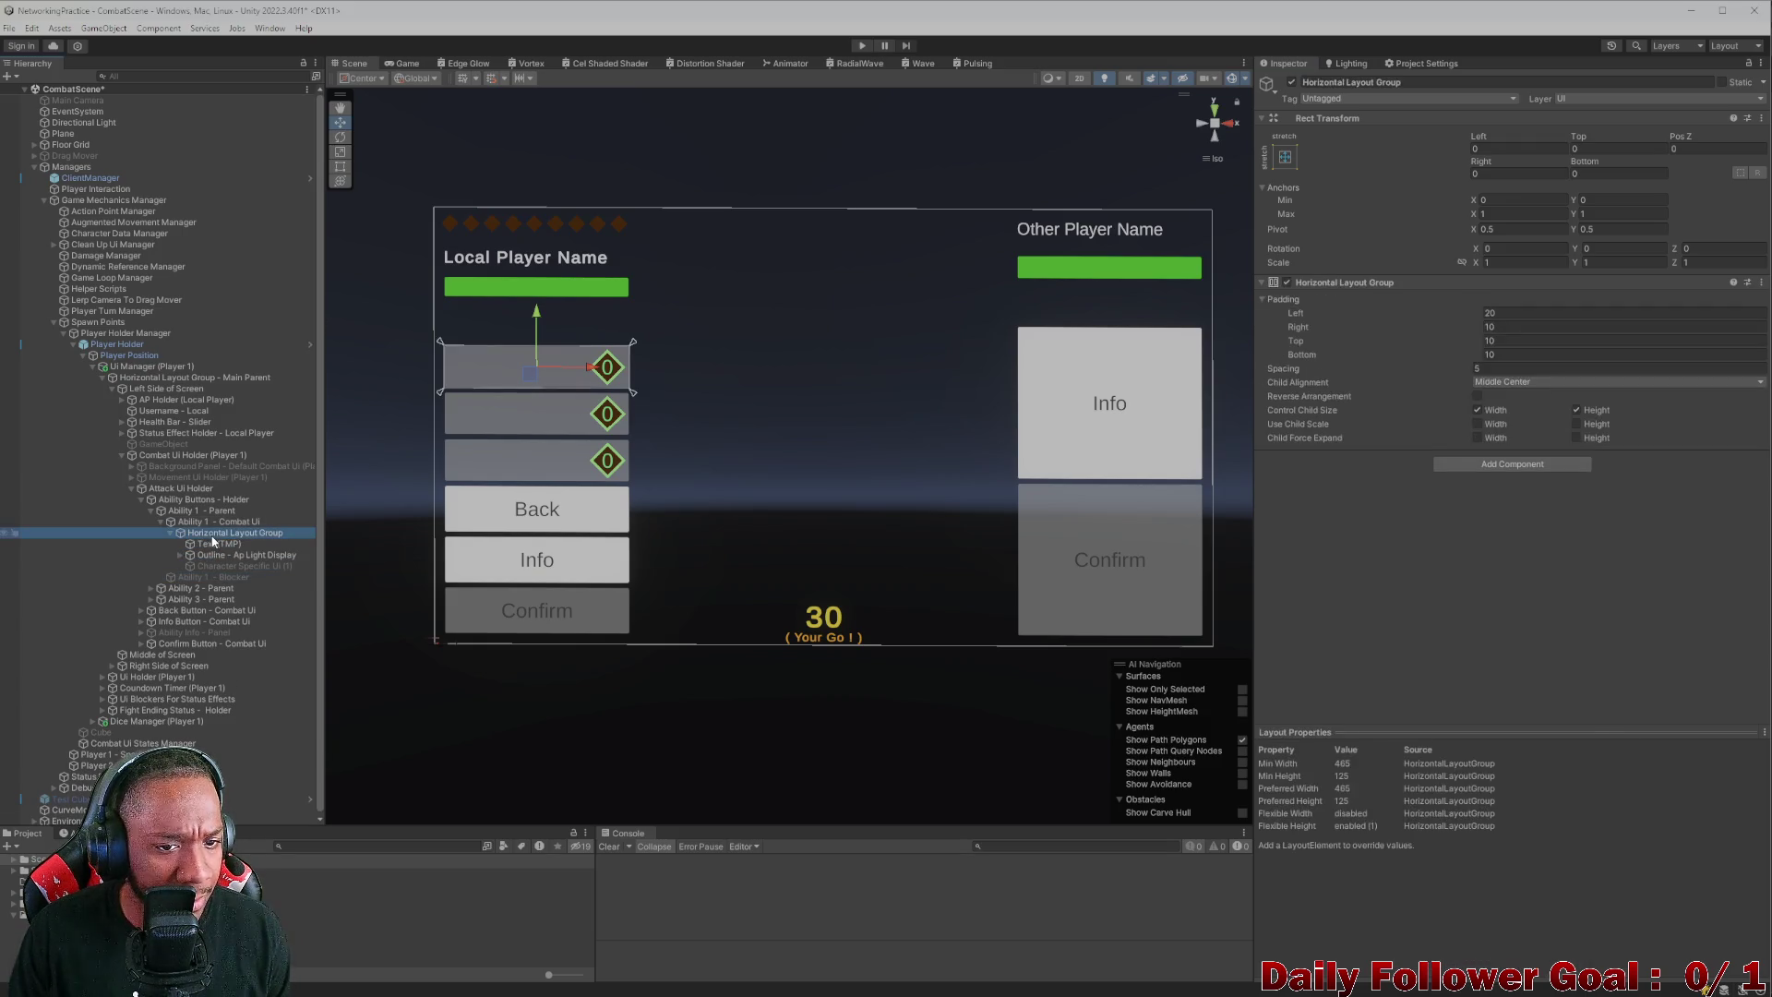
left_click(210, 555)
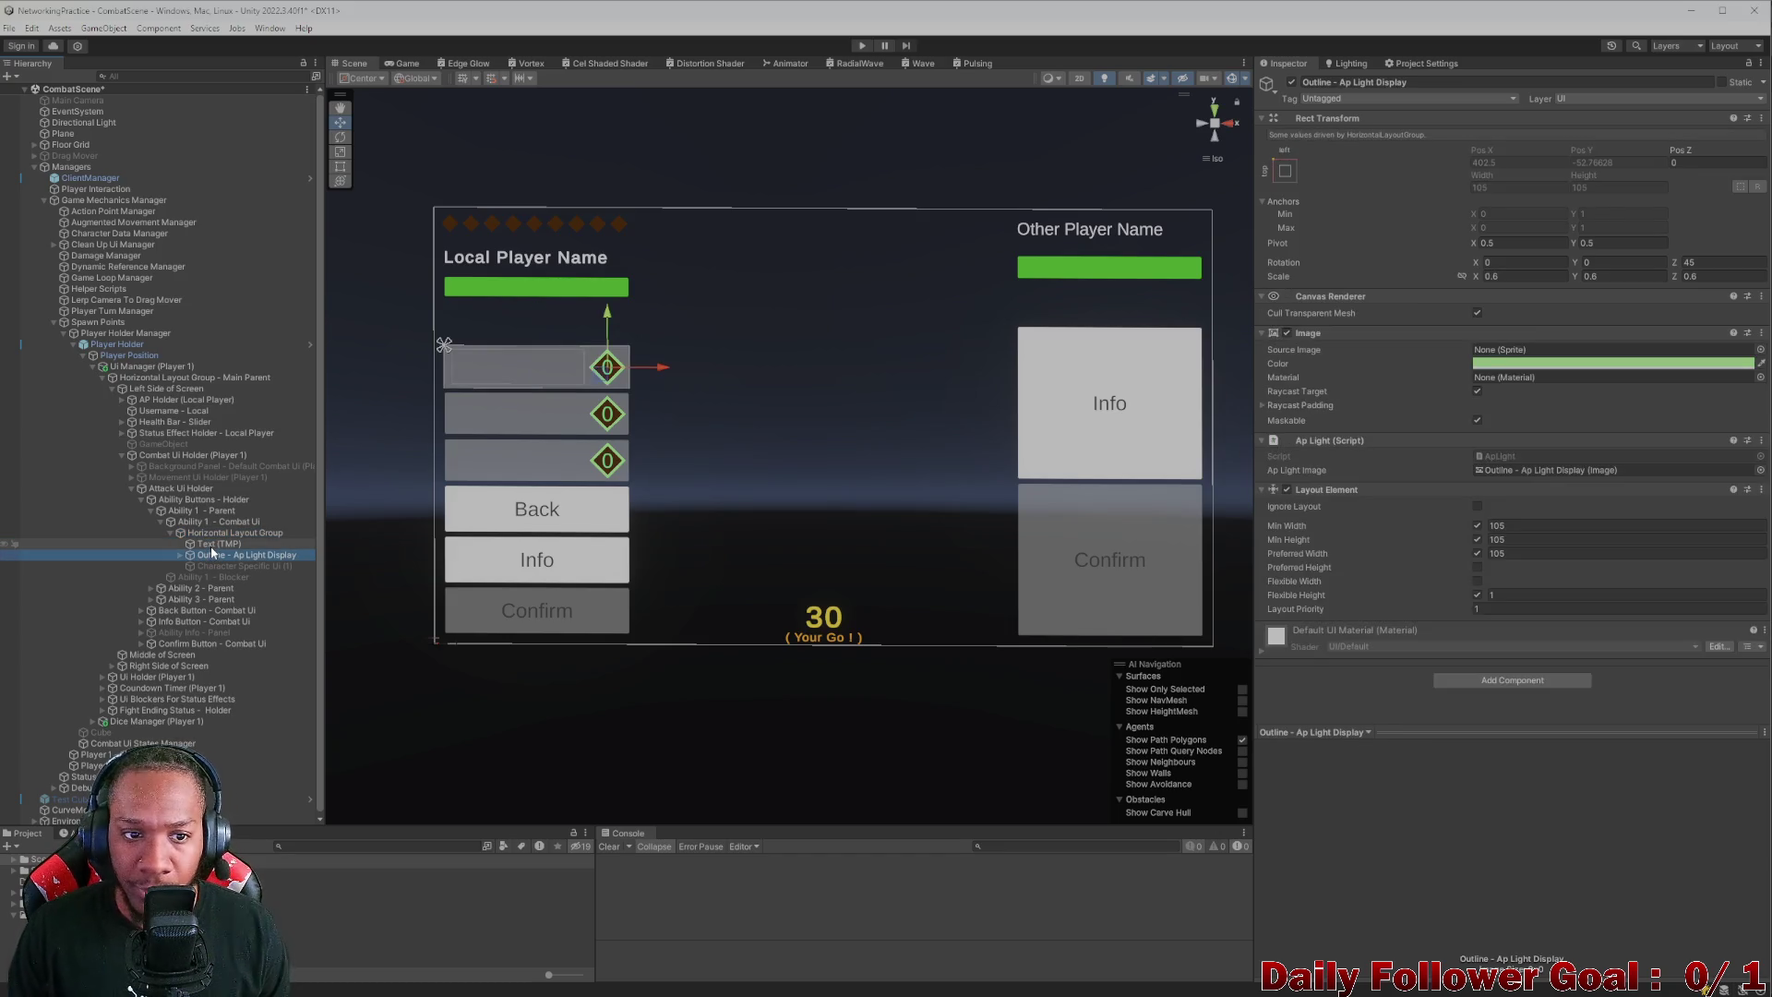
left_click(215, 546)
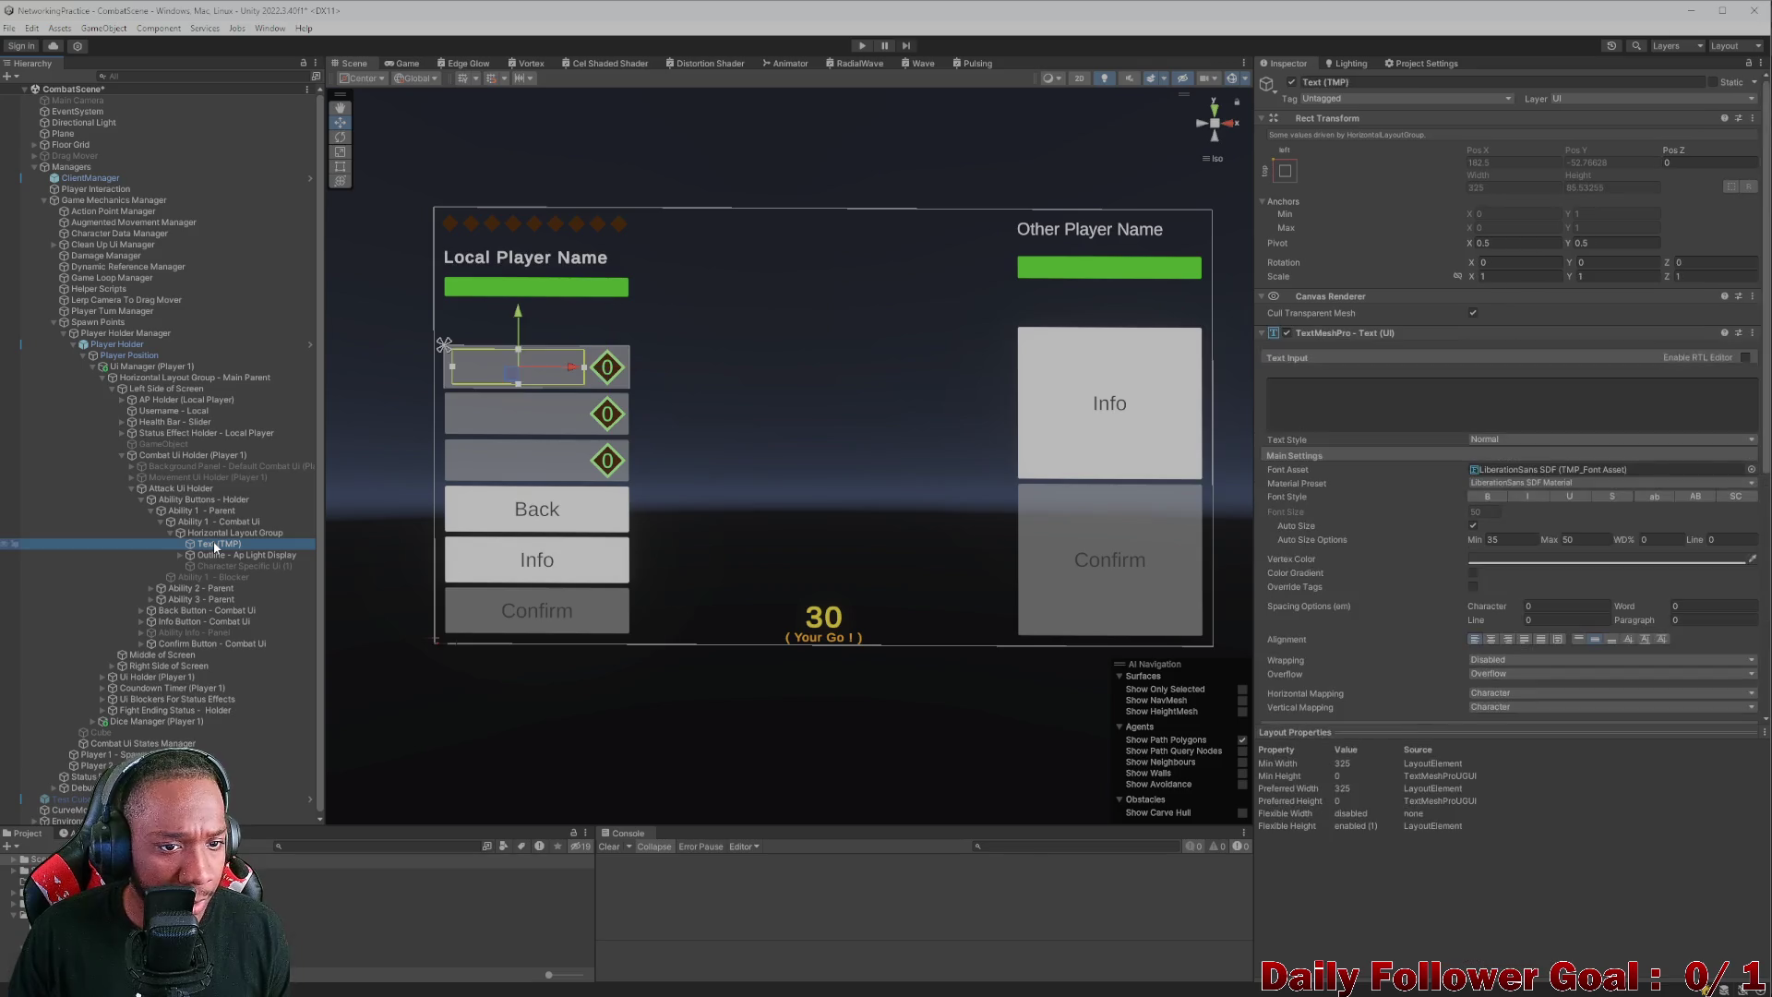
left_click(218, 533)
left_click(218, 553)
left_click(224, 532)
- Expand the AP light outline and compare its settings with the layout group
left_click(225, 551)
left_click(184, 544)
left_click(180, 553)
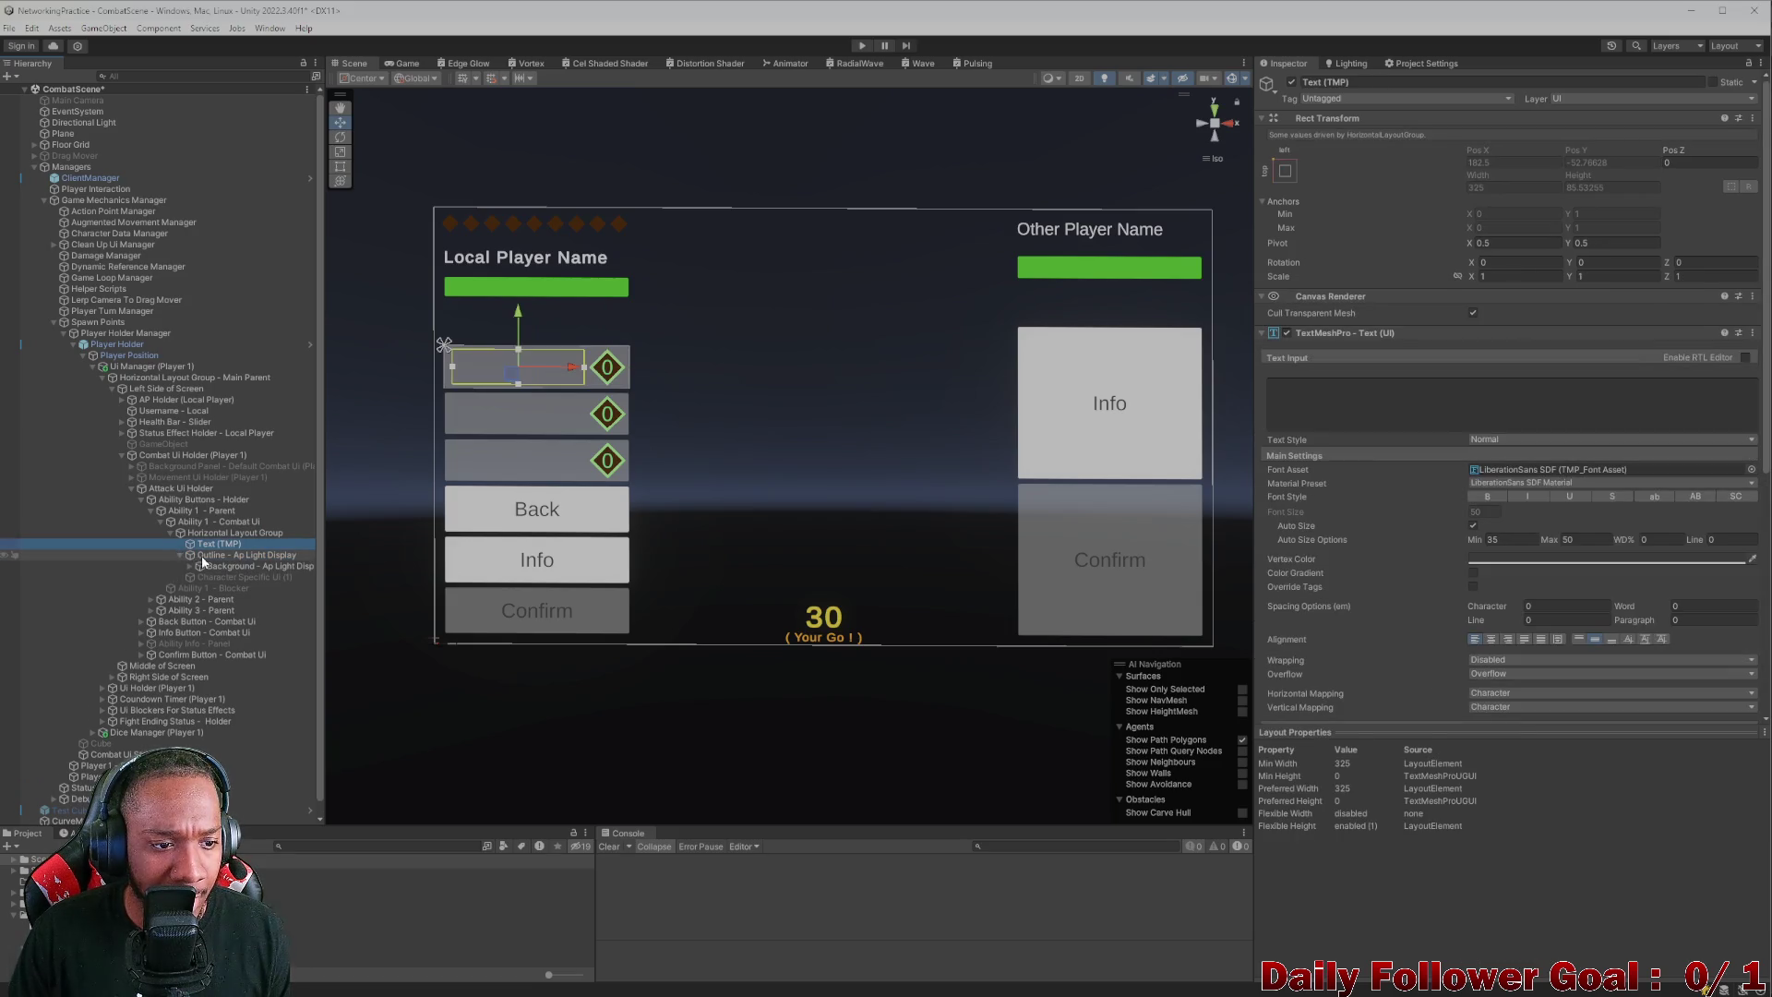
left_click(201, 555)
left_click(214, 533)
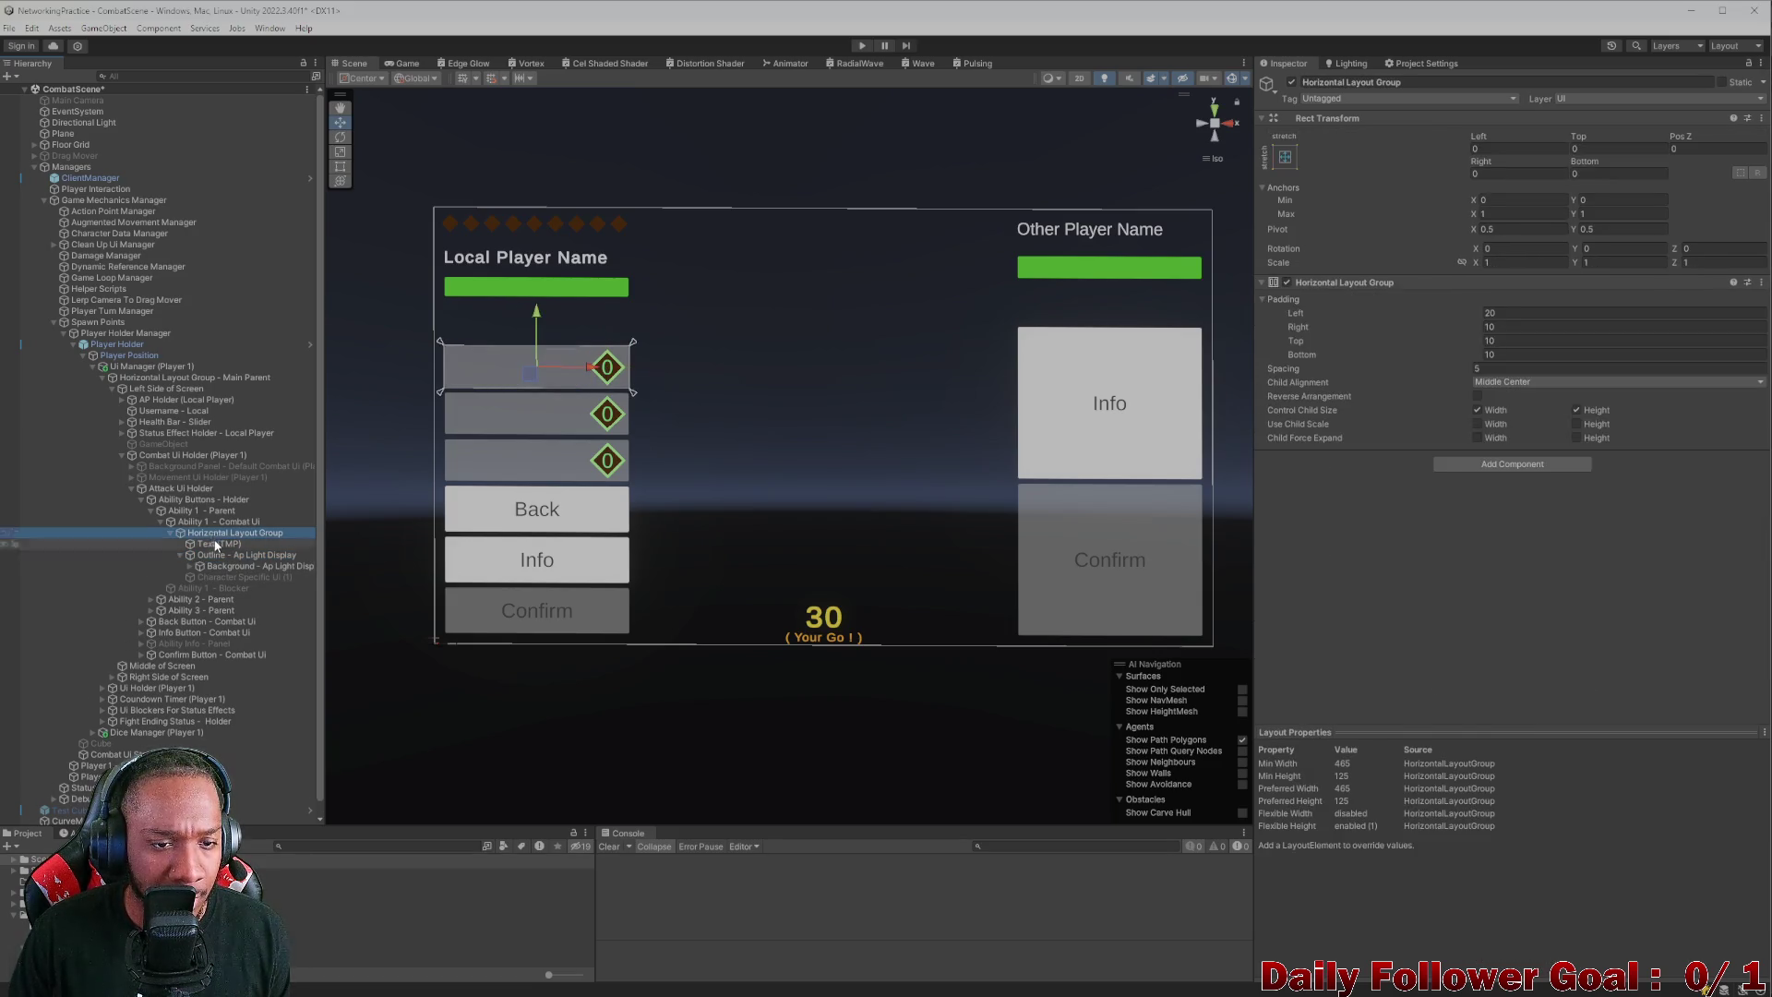
left_click(182, 555)
left_click(181, 554)
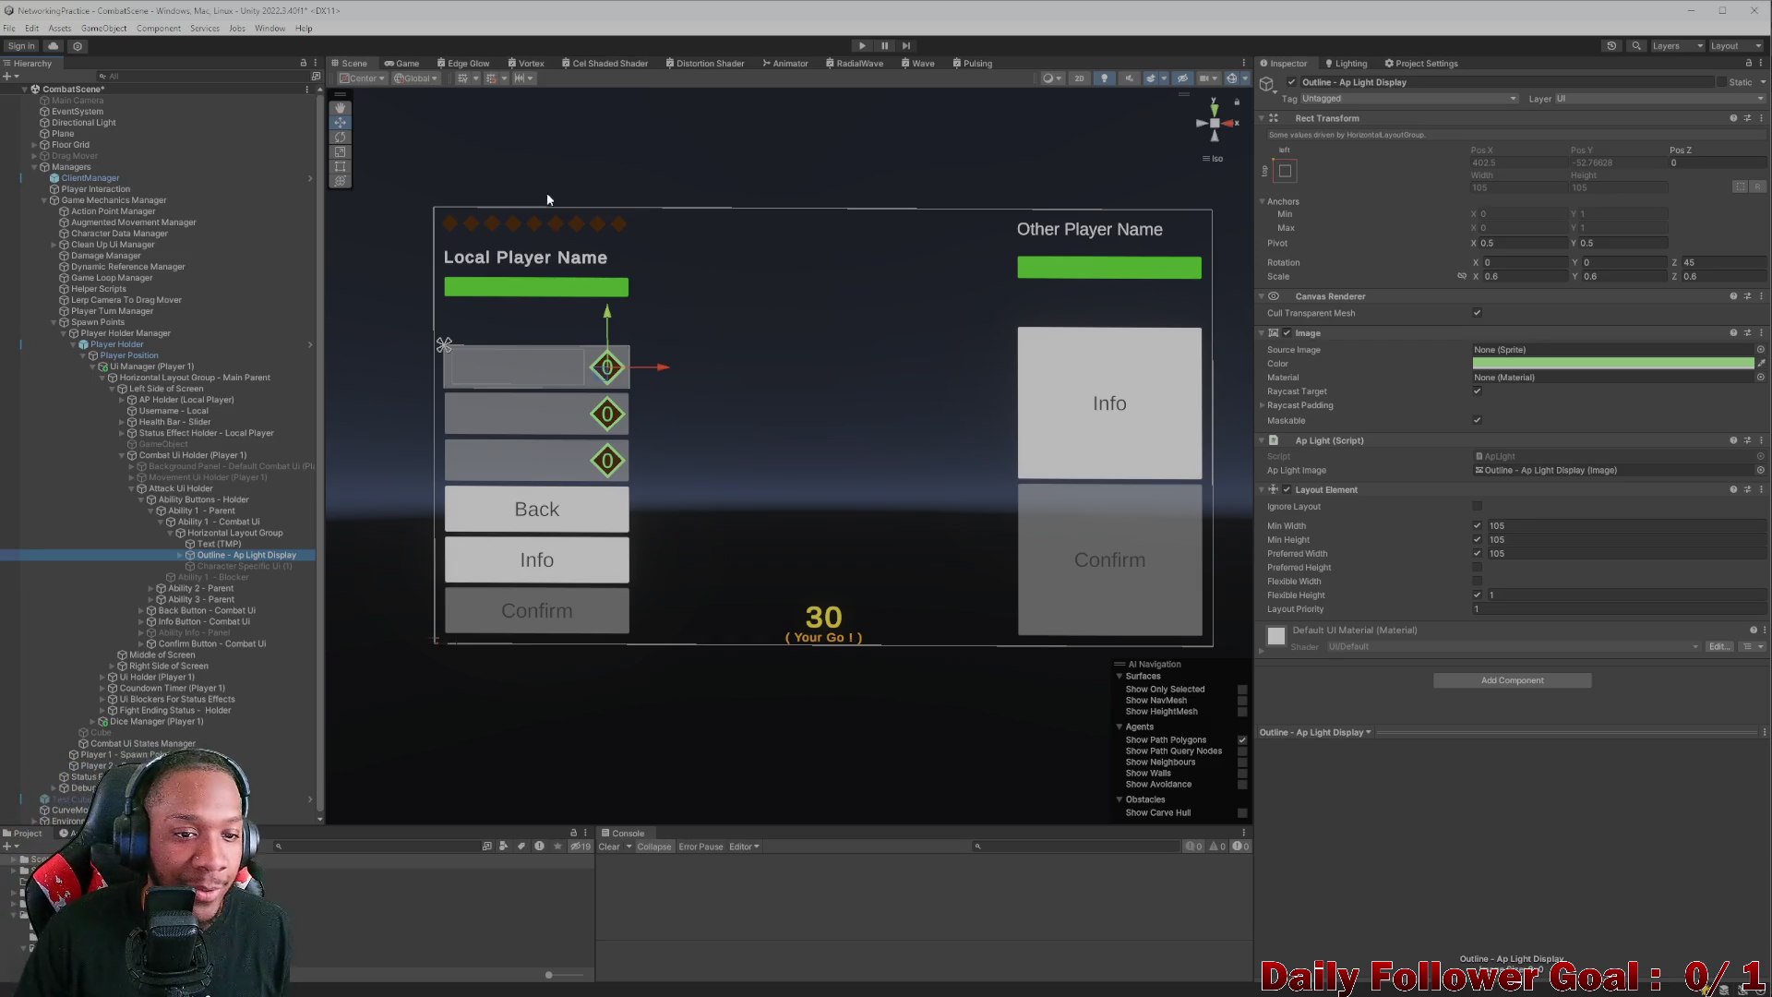
left_click(404, 64)
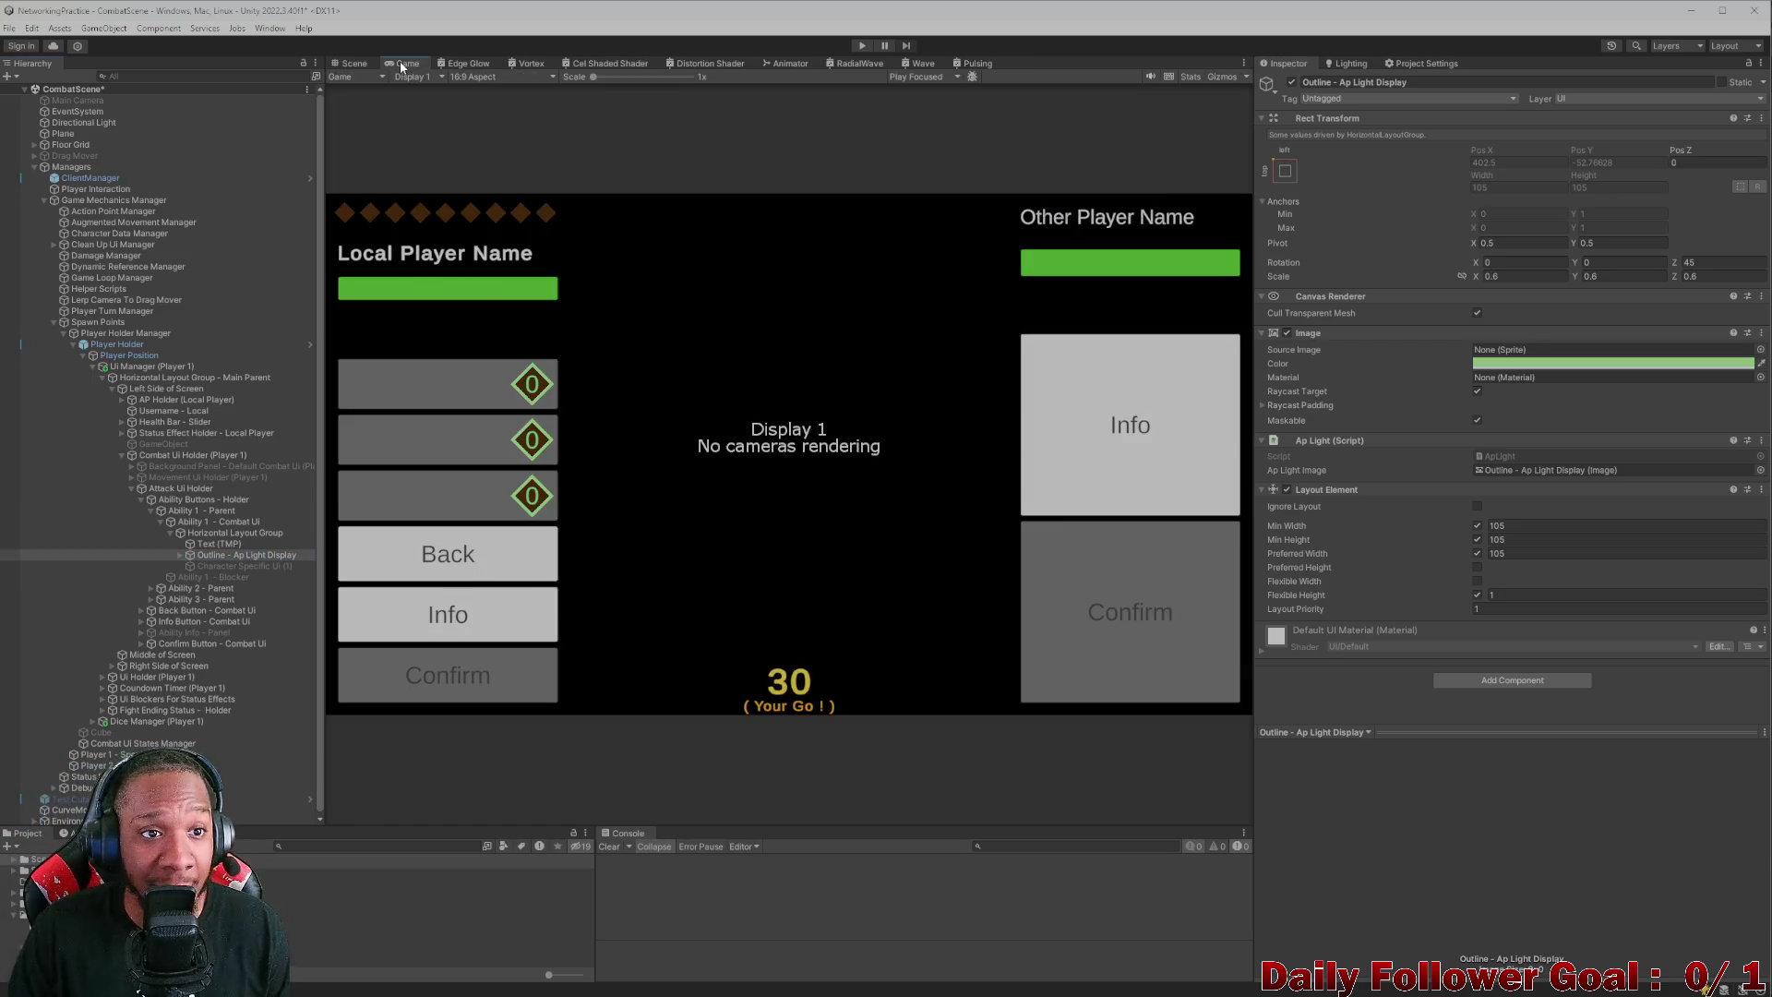
- Preview the combat UI at 20:9 and 4:3 aspect ratios, then return to the Scene view
left_click(494, 77)
left_click(477, 226)
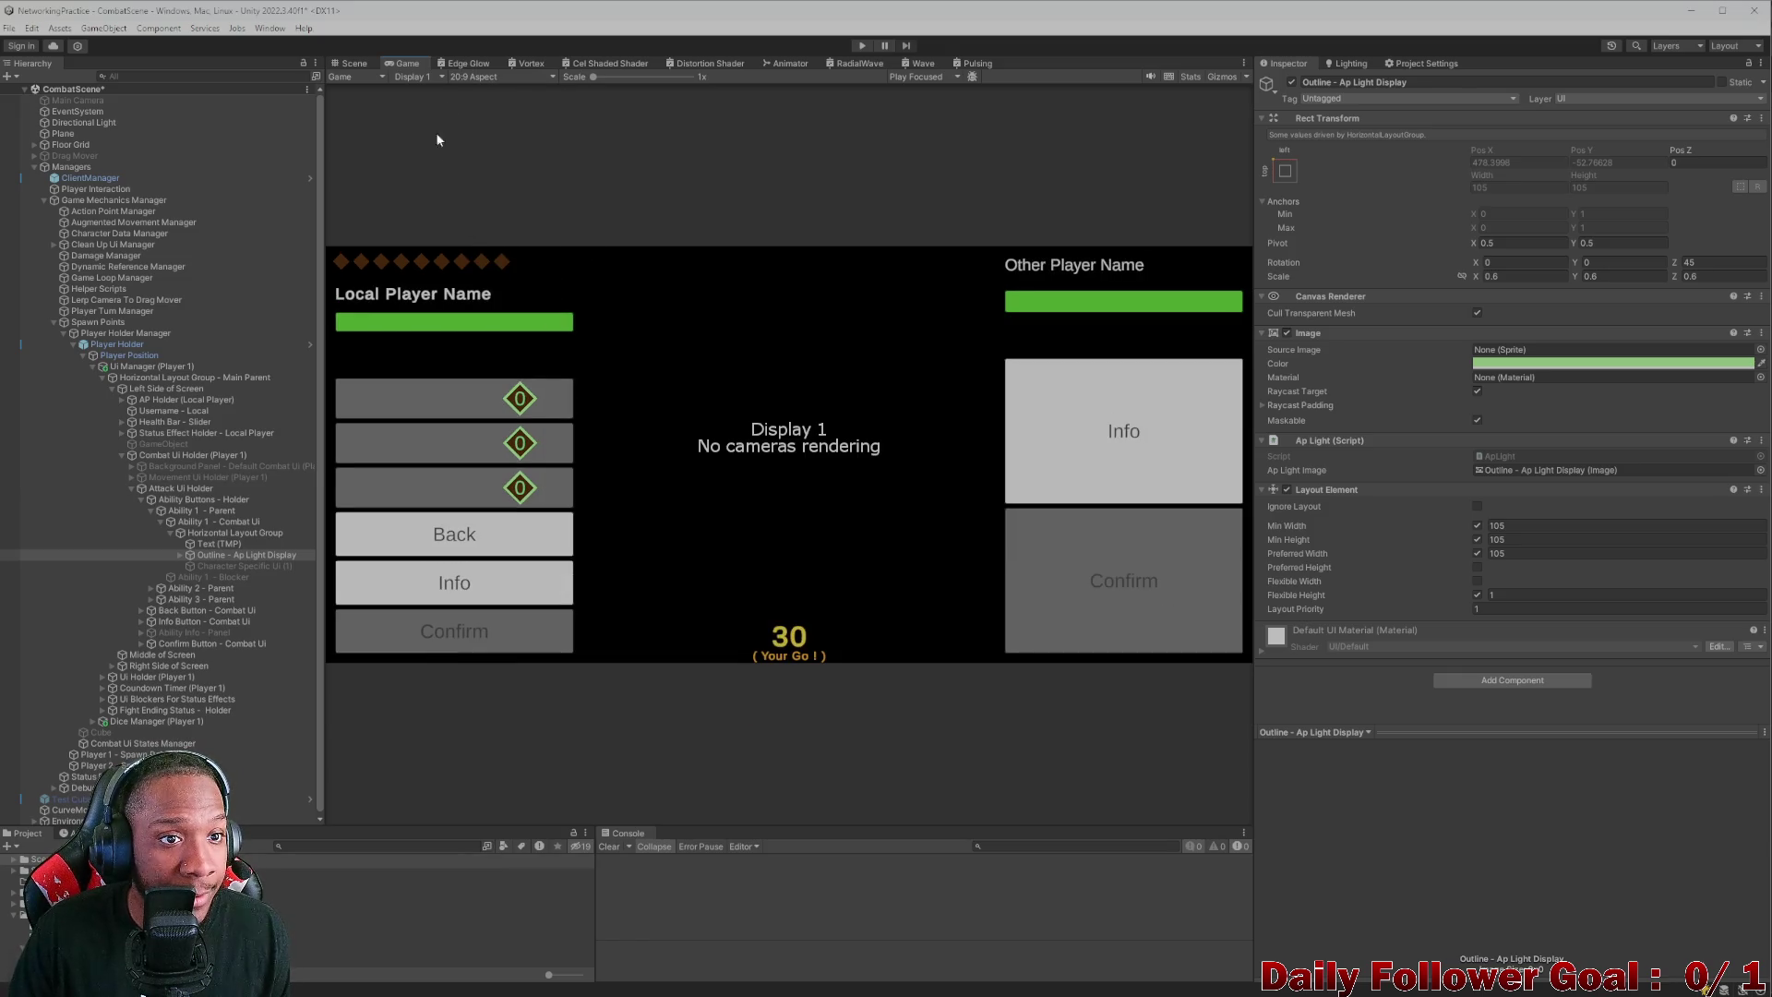
left_click(499, 77)
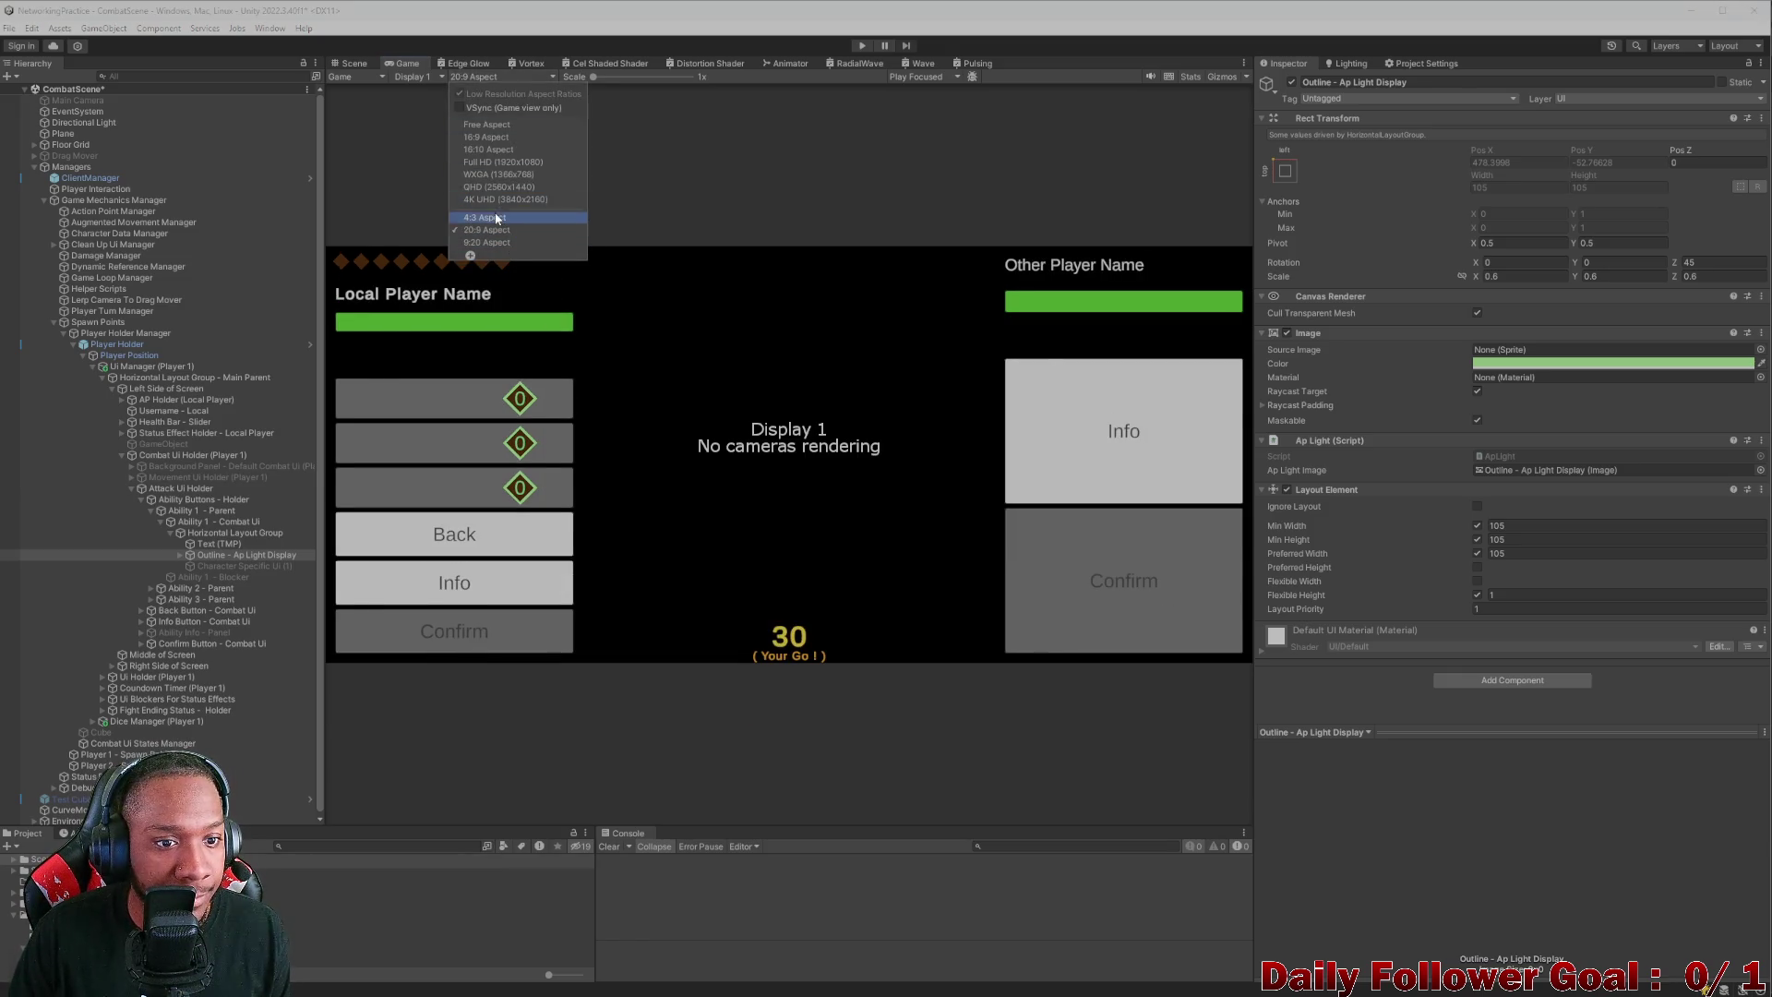
left_click(477, 218)
left_click(346, 64)
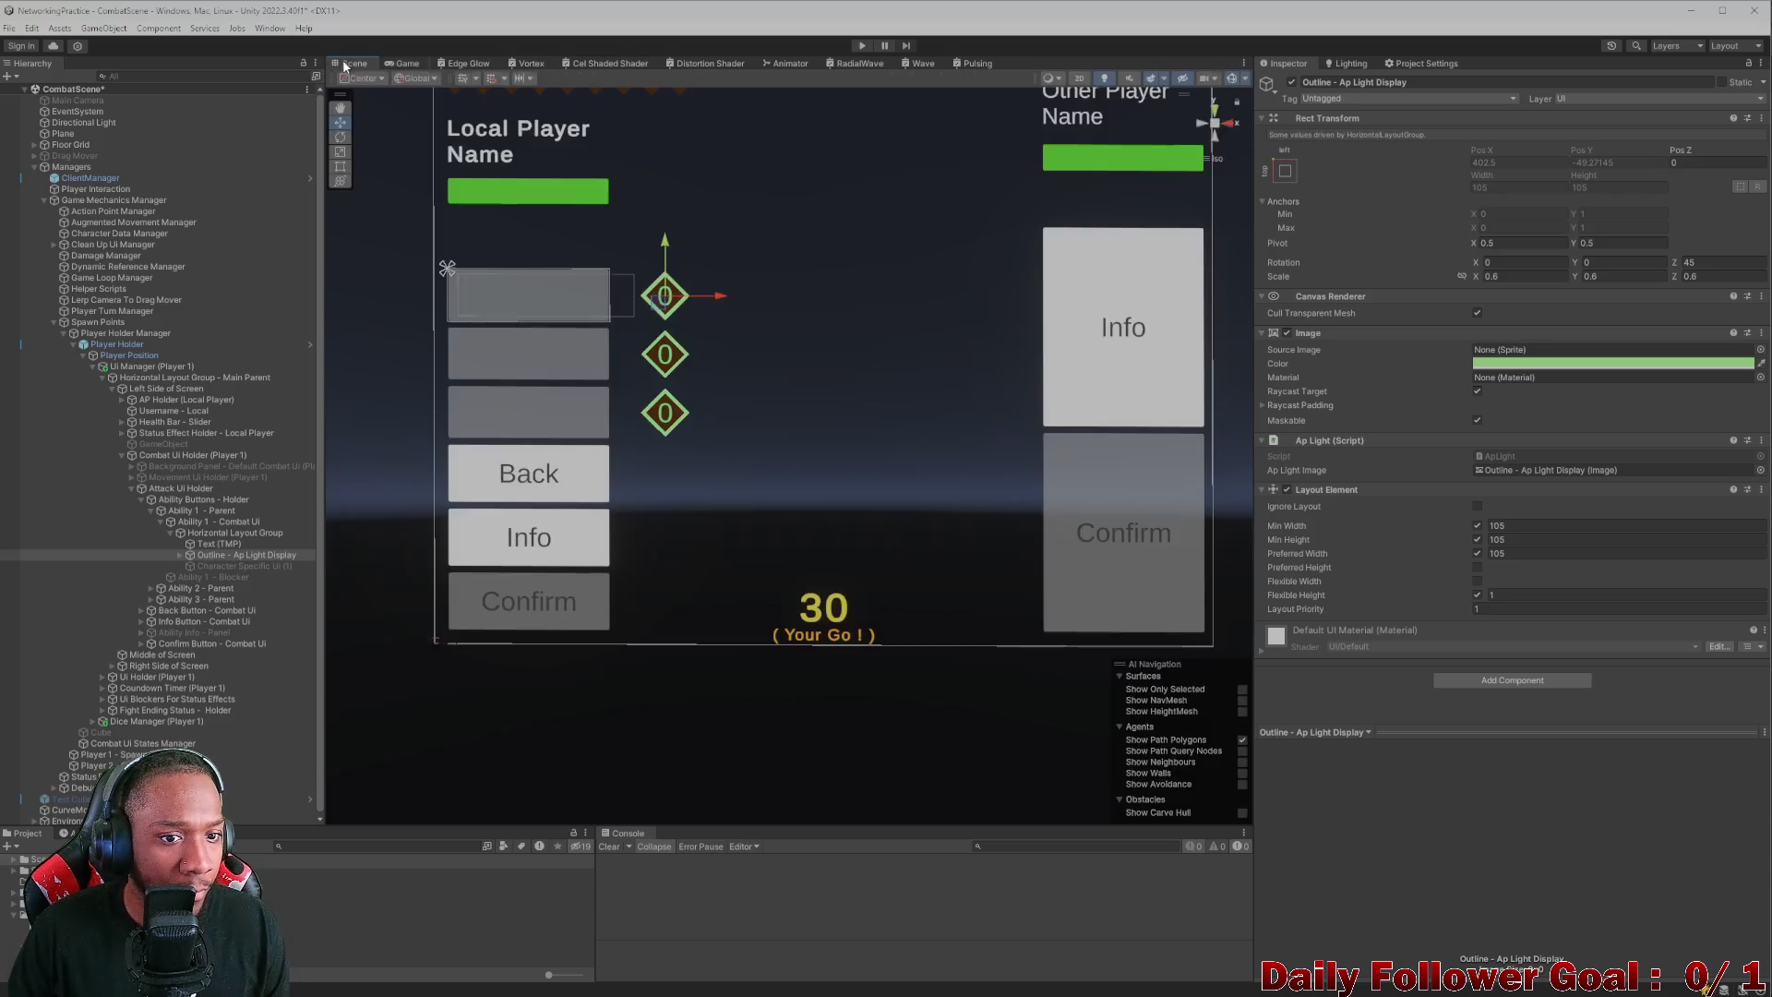
- Select the first ability's text and set its Layout Element minimum width to 200
left_click(221, 544)
left_click(199, 534)
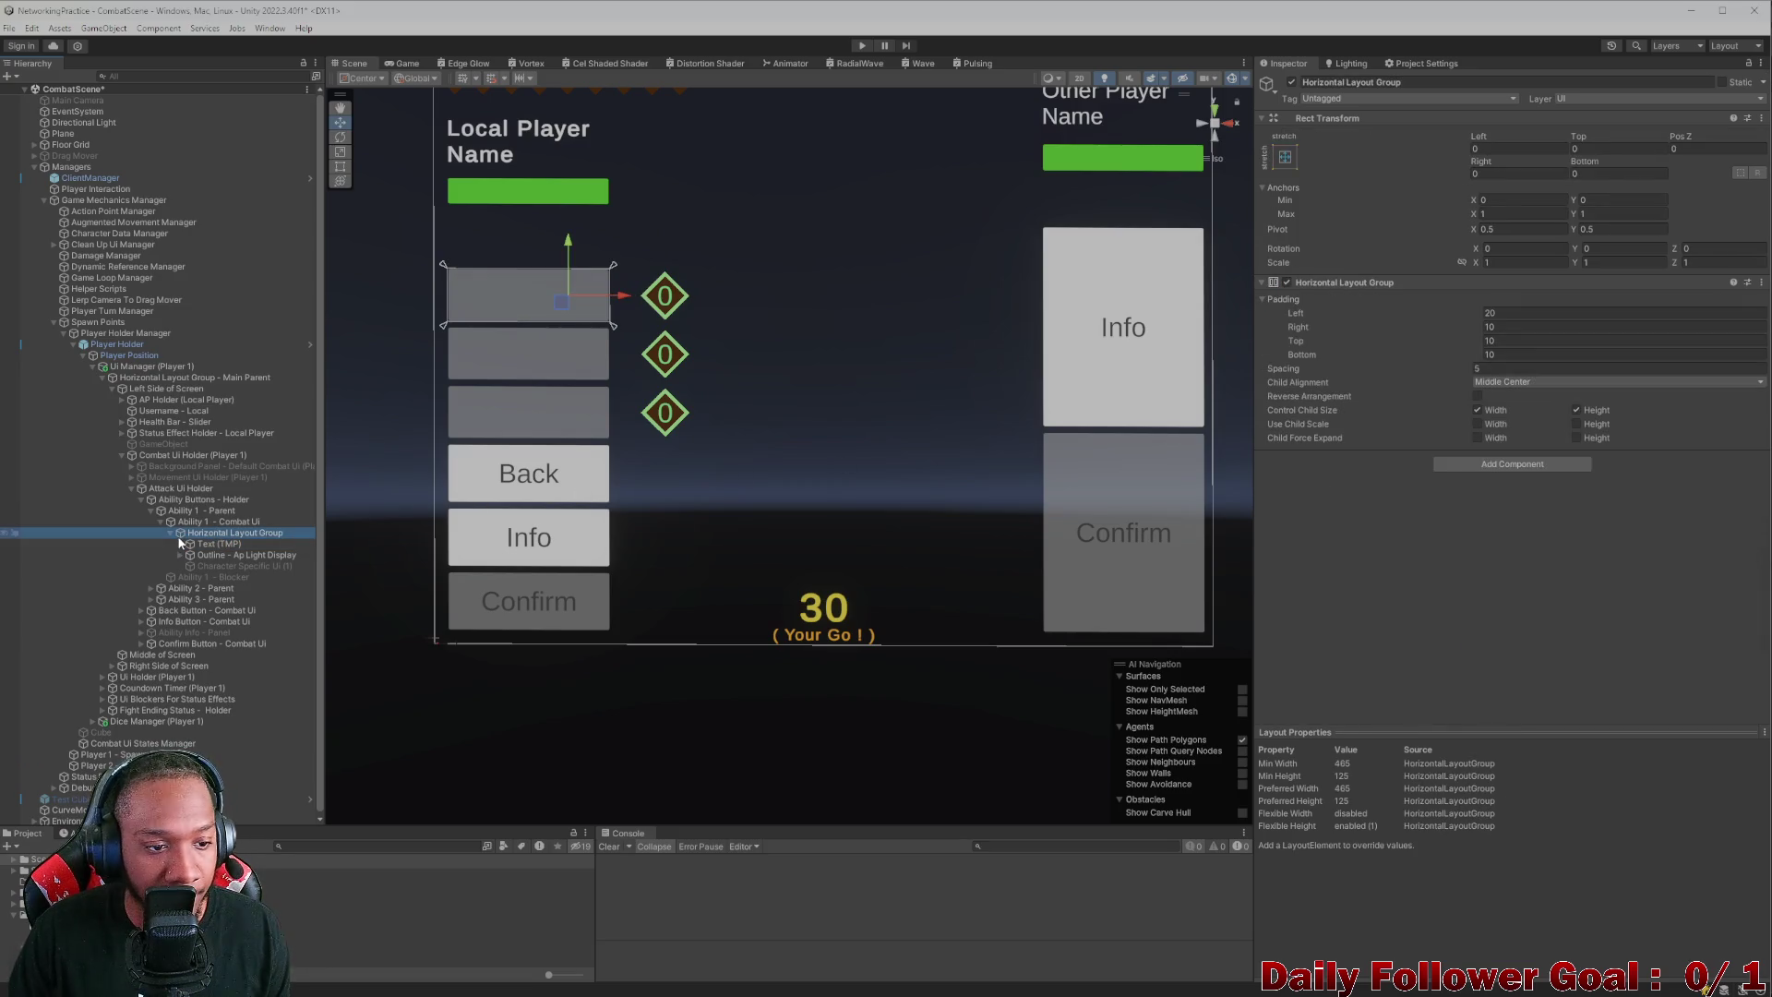
left_click(183, 543)
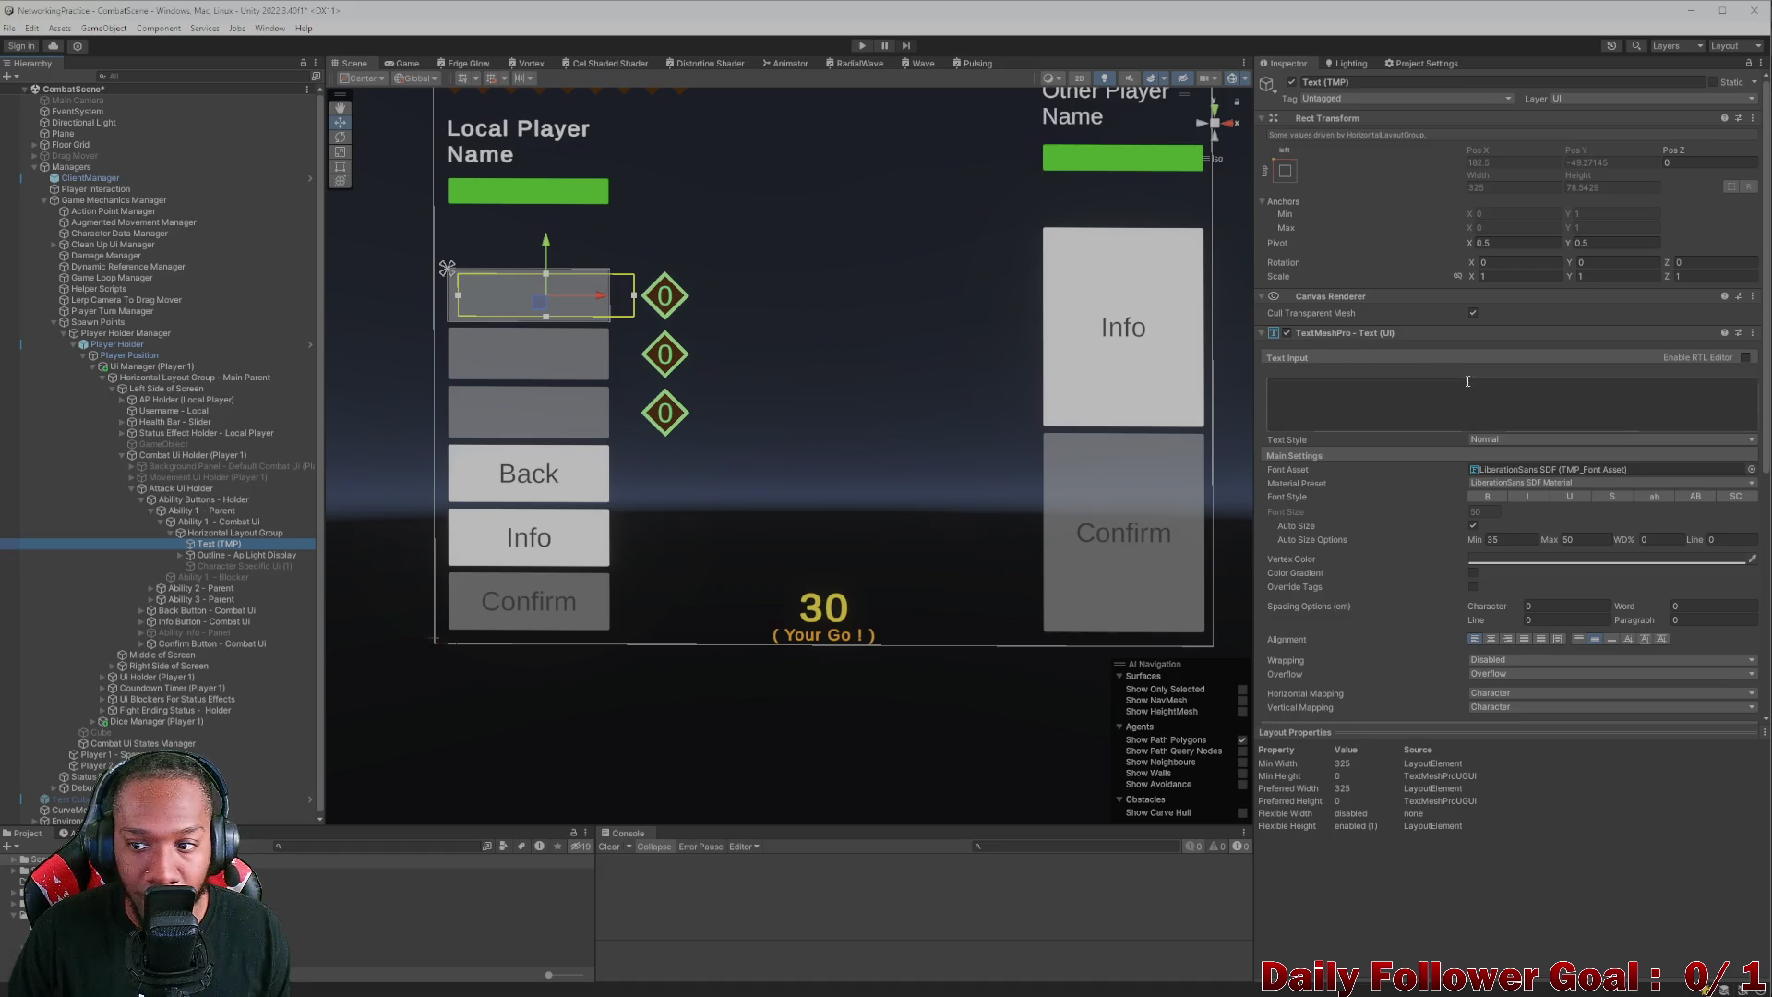
scroll(1421, 416, "down", 5)
left_click(1498, 489)
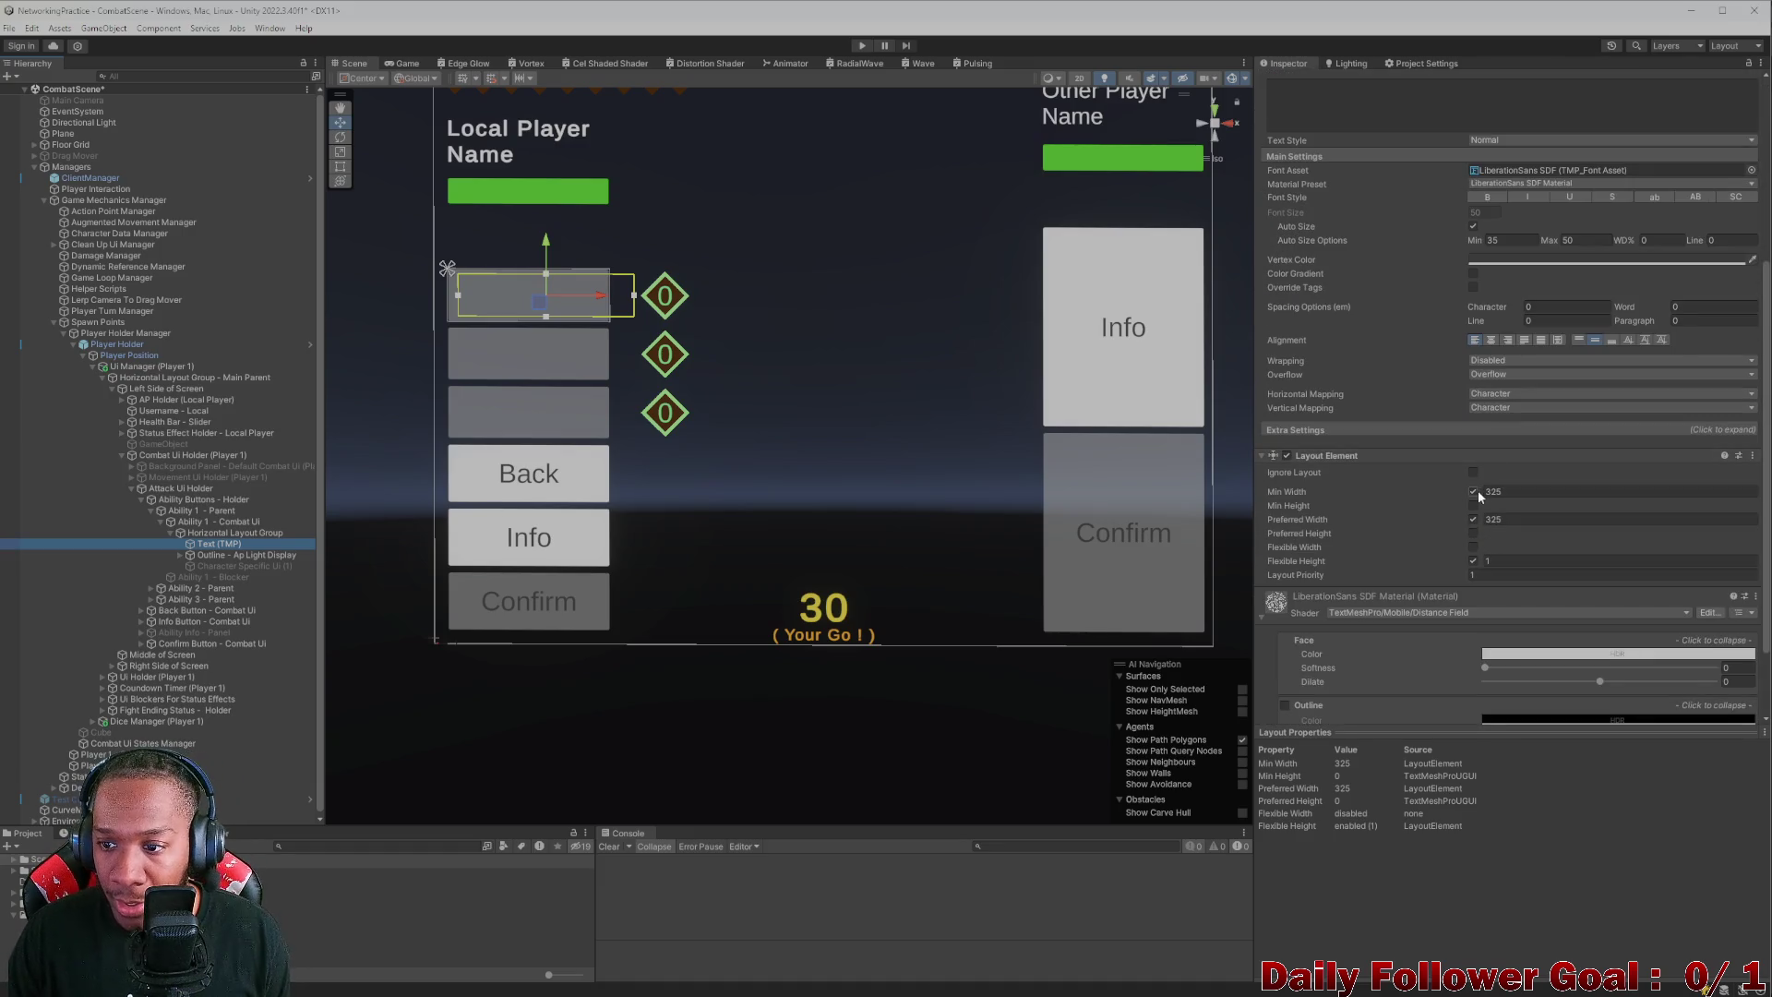
mouse_move(1481, 489)
left_mouse_down()
mouse_move(1133, 456)
mouse_move(1139, 441)
left_mouse_up()
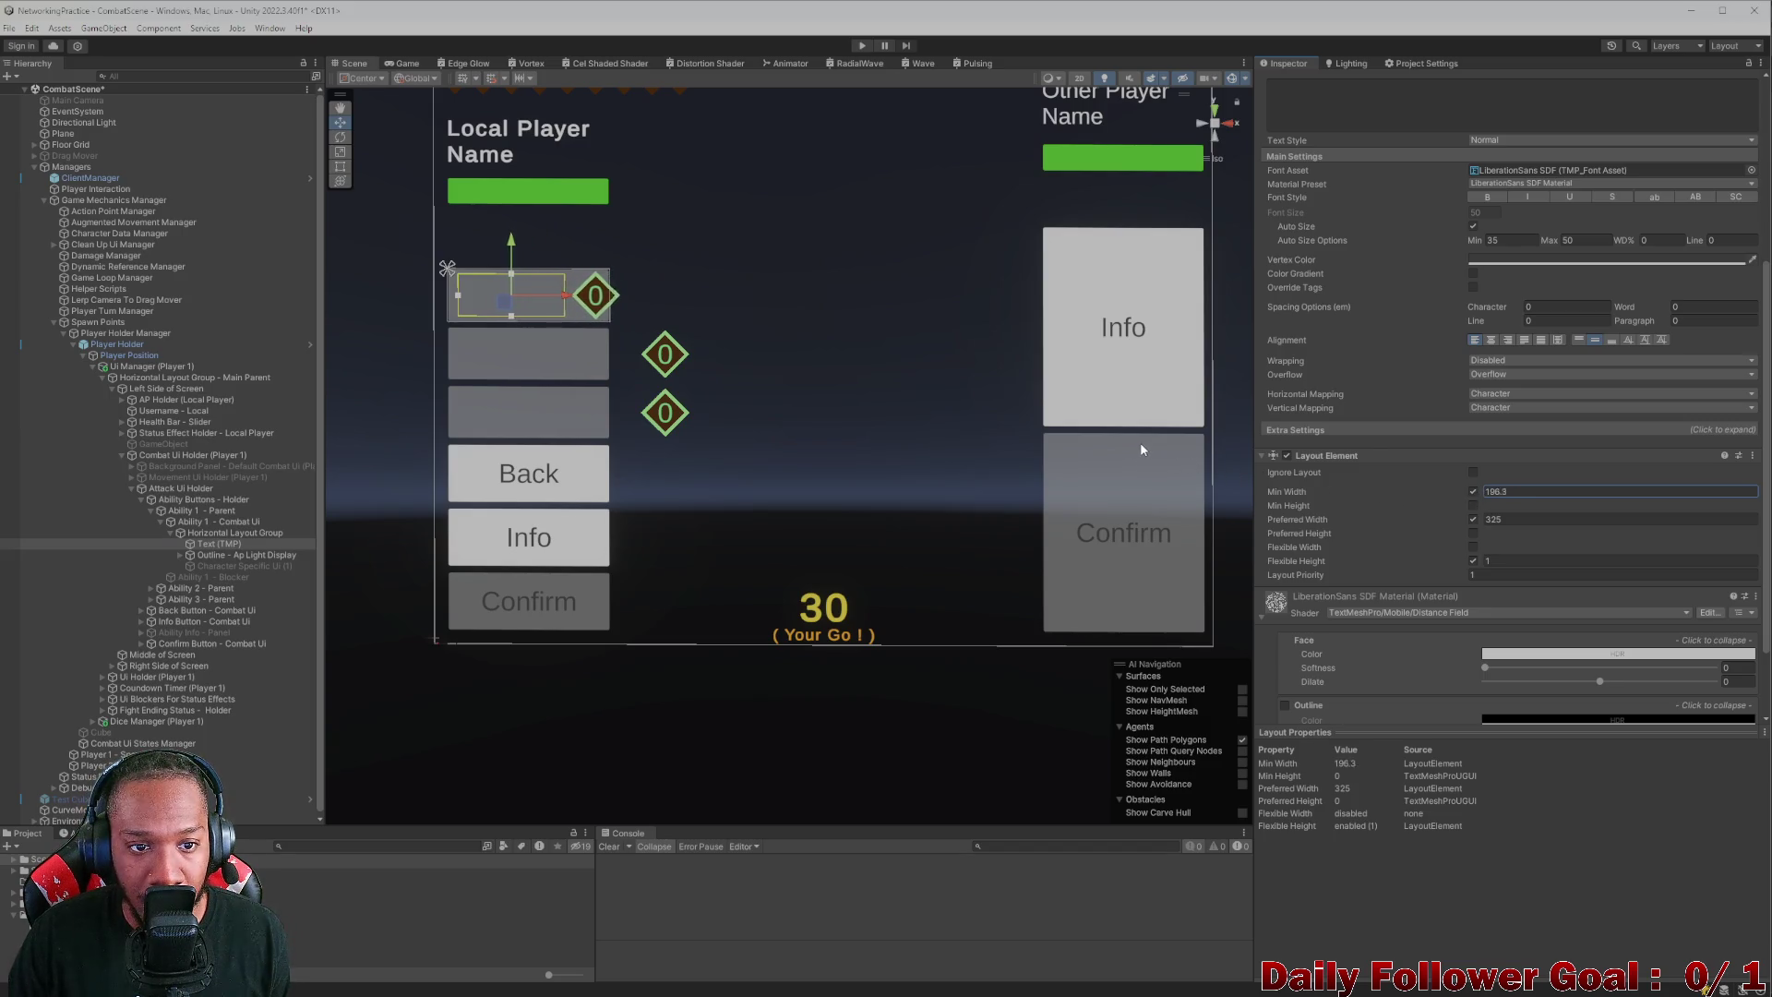
double_click(1525, 491)
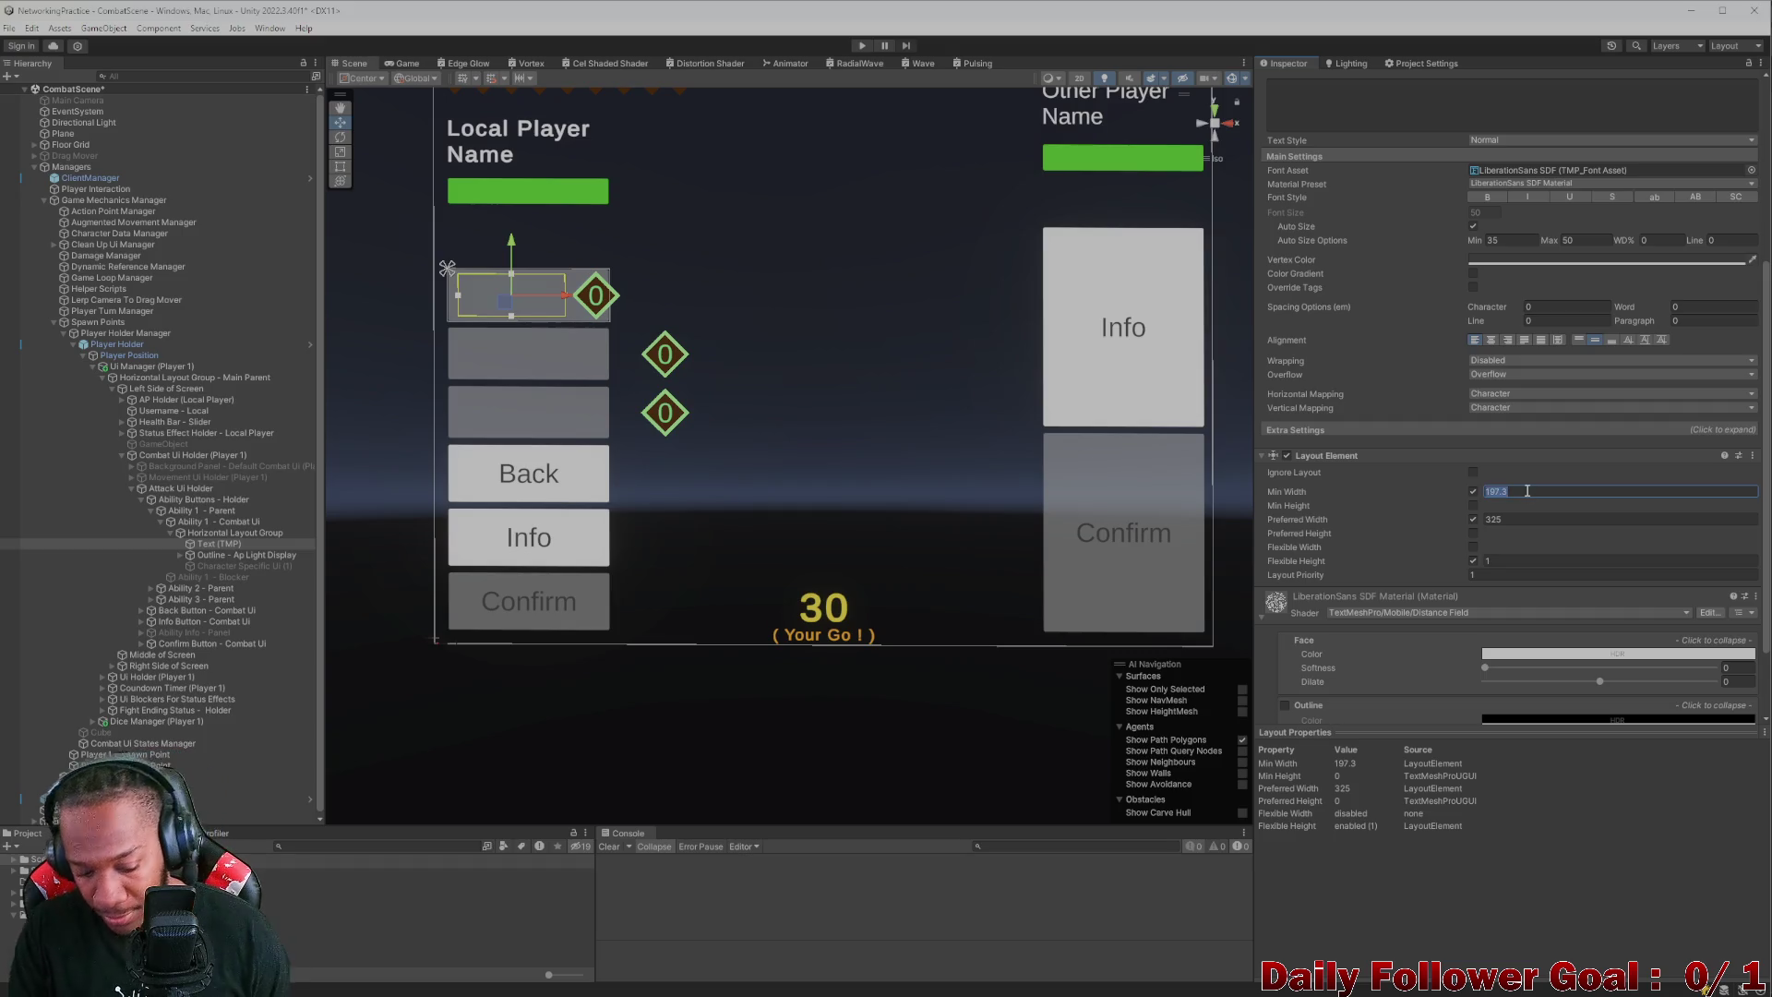
type("200")
- Set the text's preferred width to 325 and preview the result in the Game view
double_click(1504, 517)
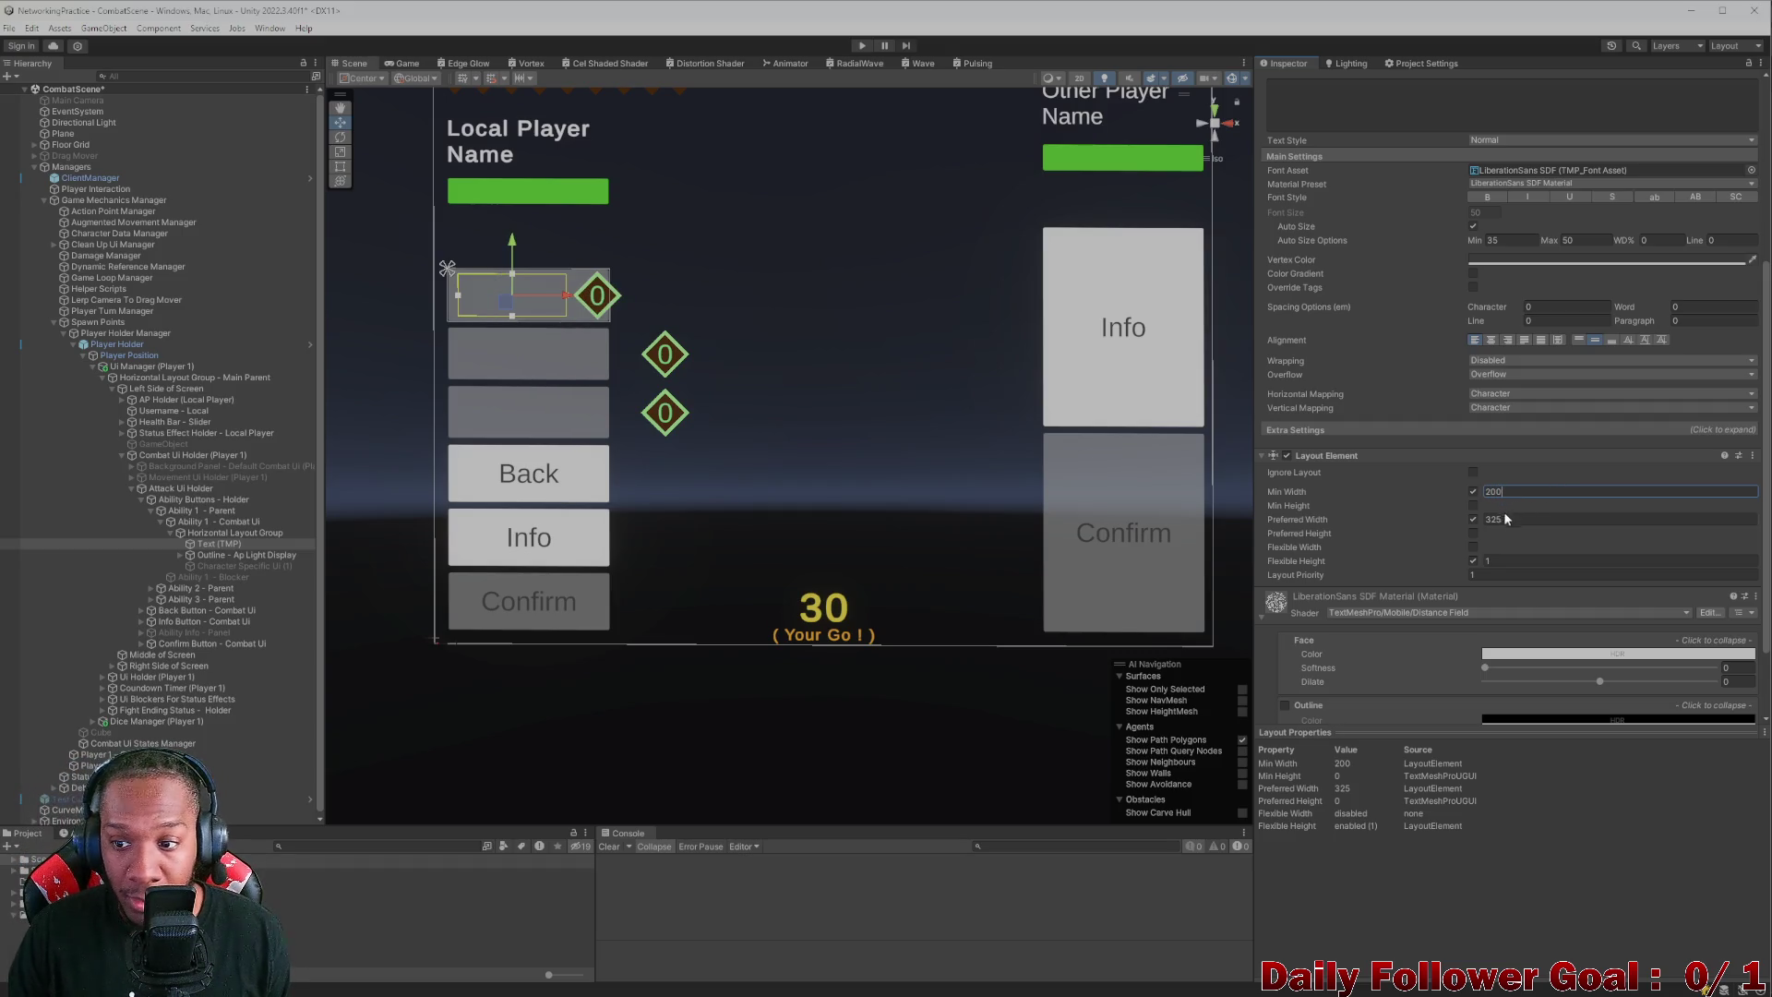
type("200")
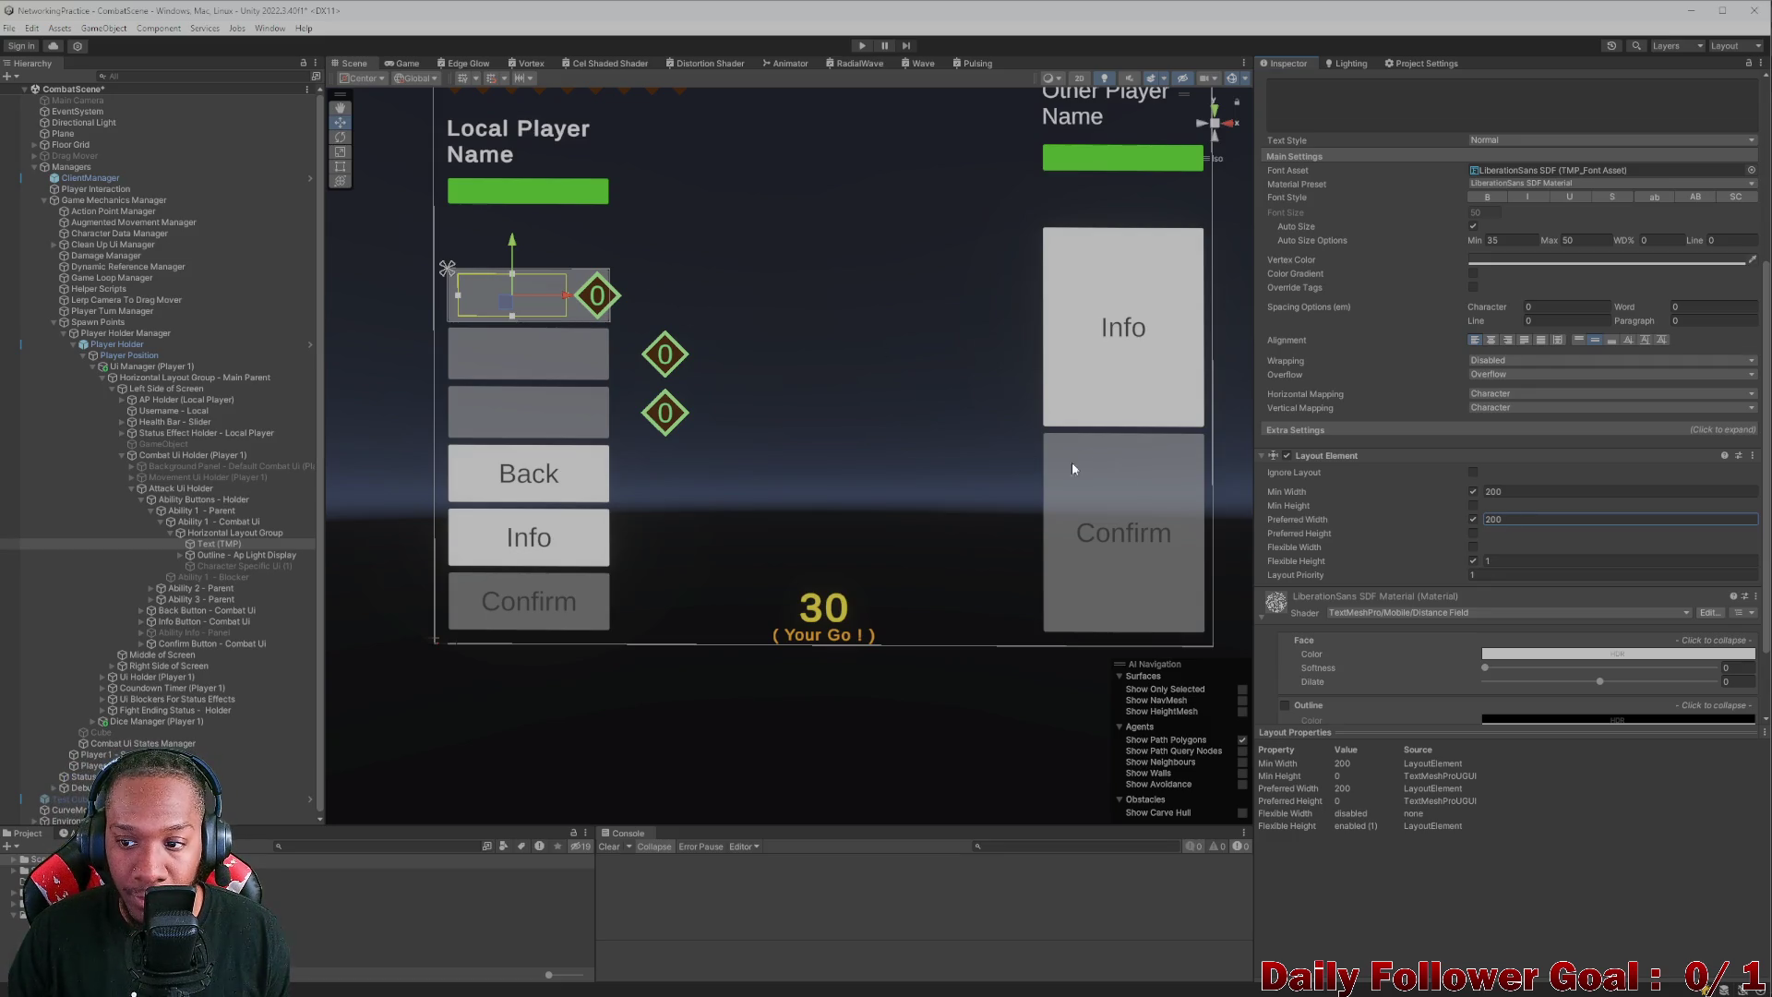
double_click(1502, 519)
type("300")
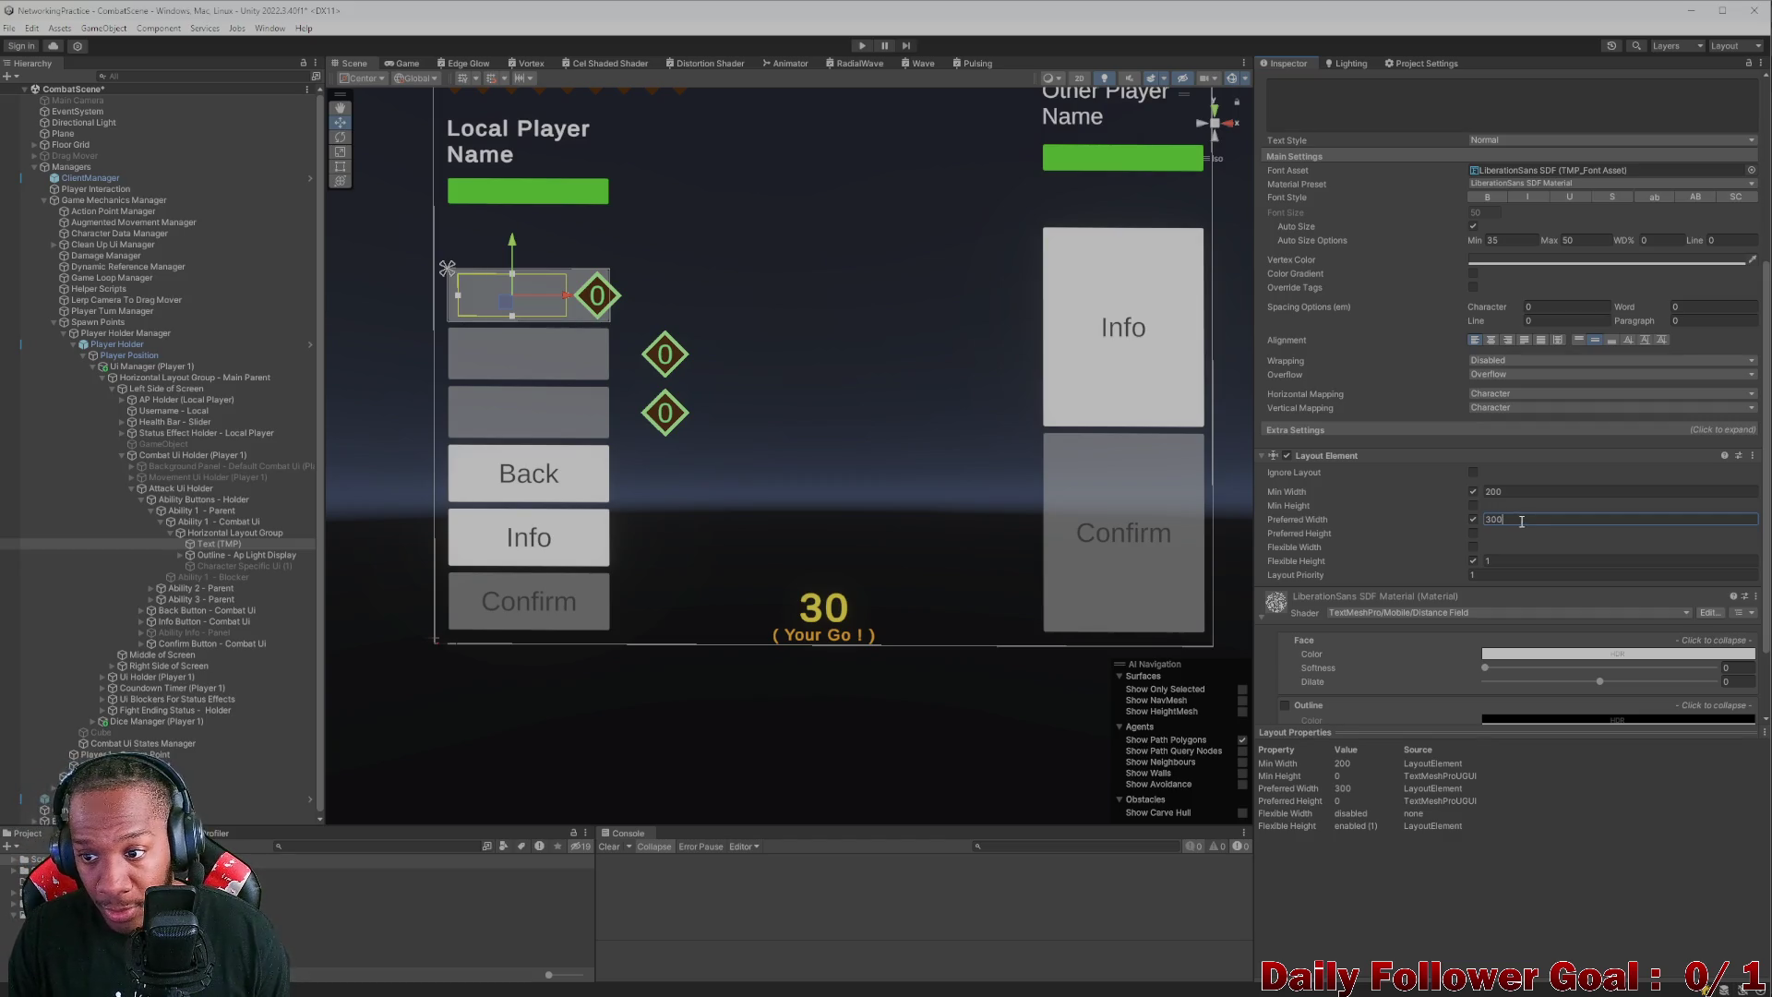
scroll(1510, 528, "up", 2)
key("BackSpace")
key("BackSpace")
type("25")
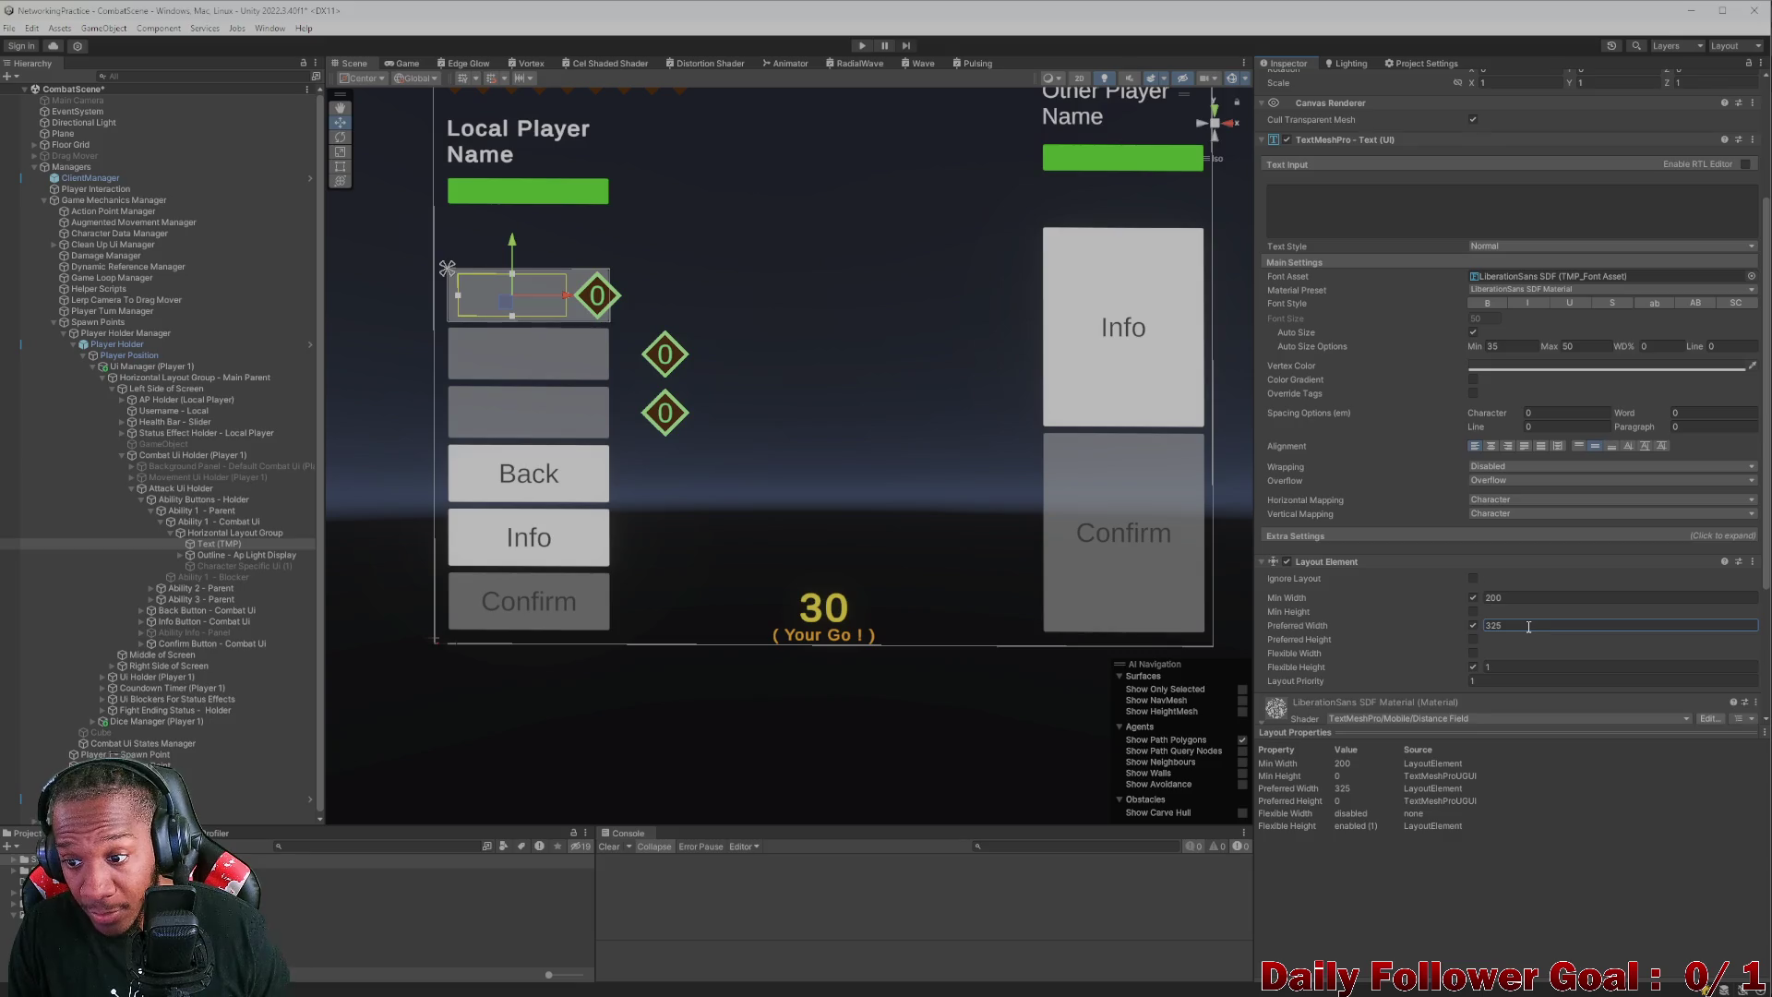
left_click(407, 62)
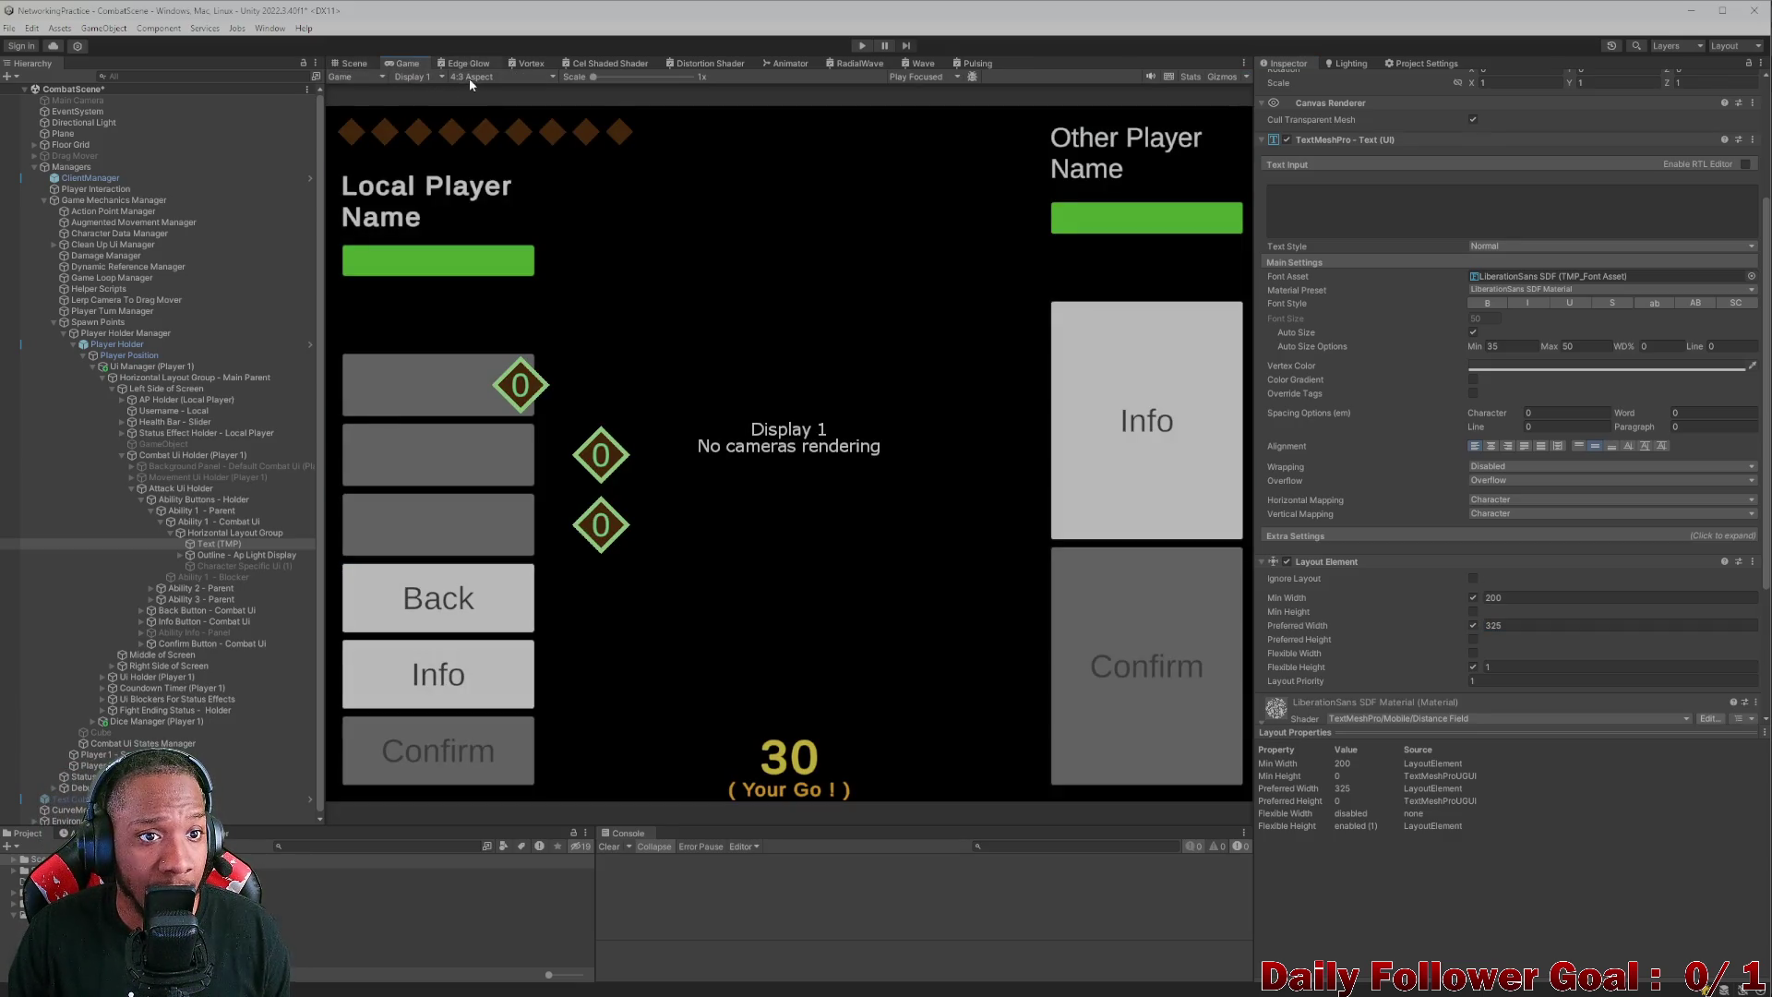
- Preview the attack panel at 20:9, then at 4:3 aspect, then go back to the Scene view
left_click(468, 63)
left_click(407, 63)
left_click(484, 76)
left_click(486, 229)
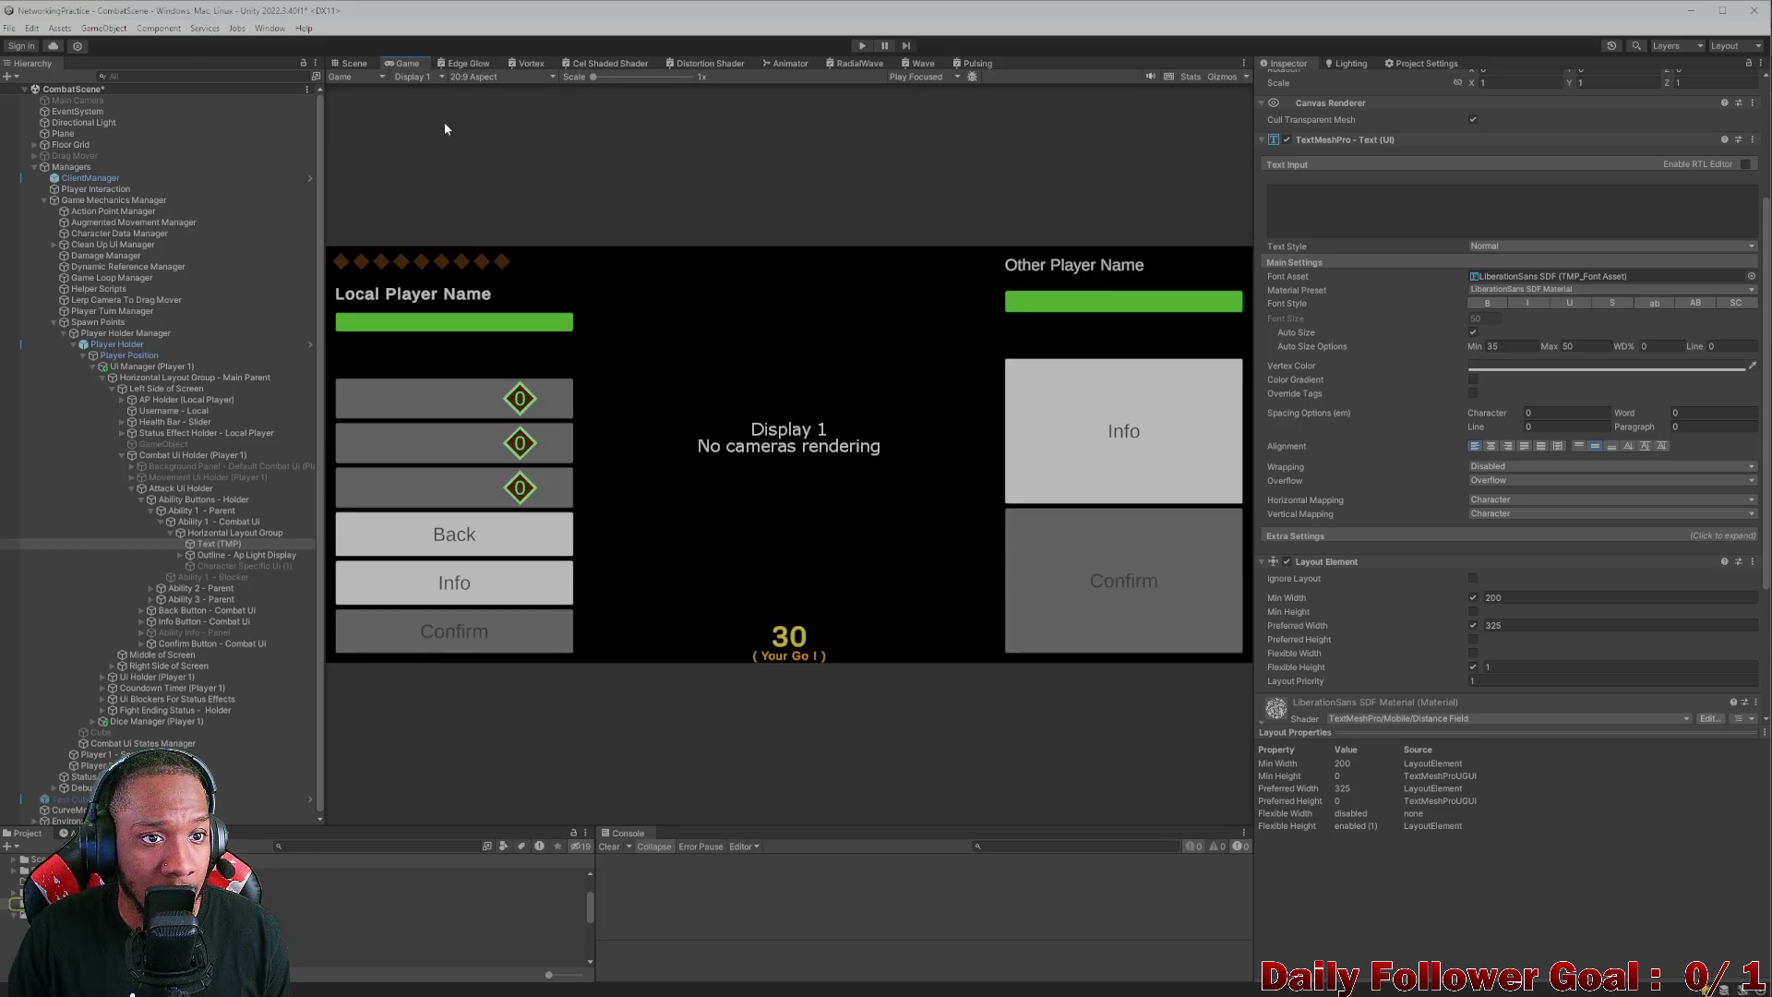
left_click(480, 77)
left_click(502, 216)
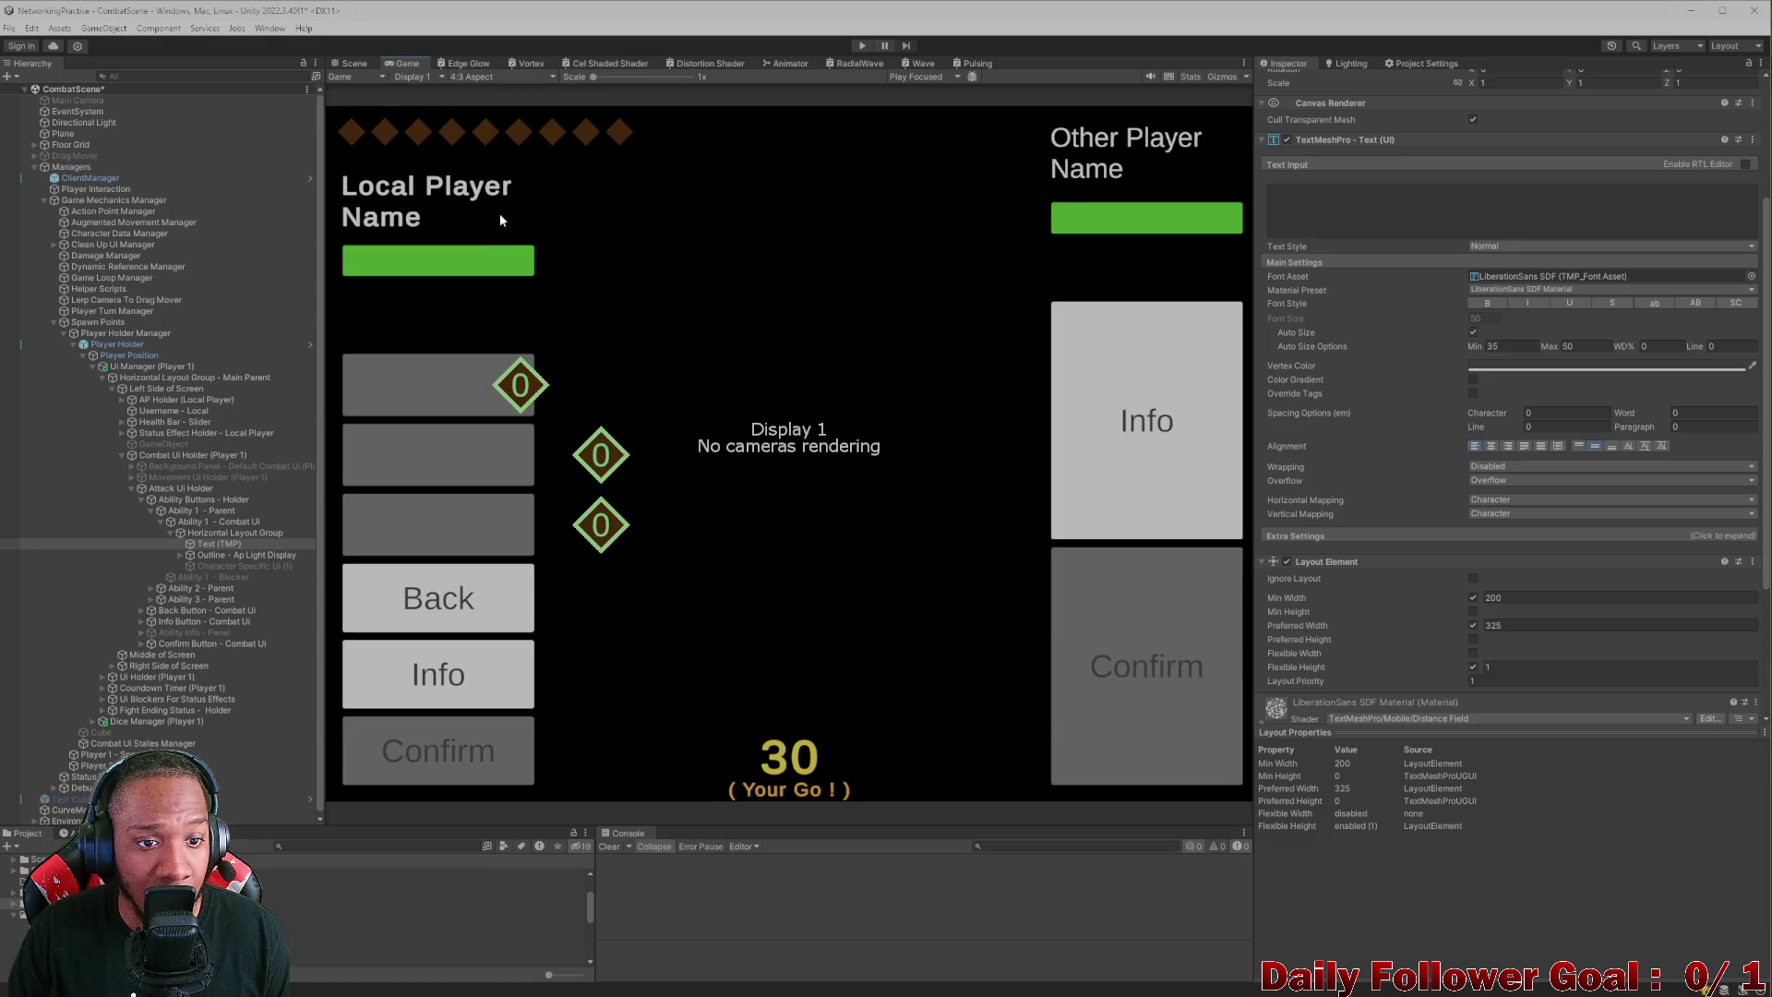
left_click(356, 64)
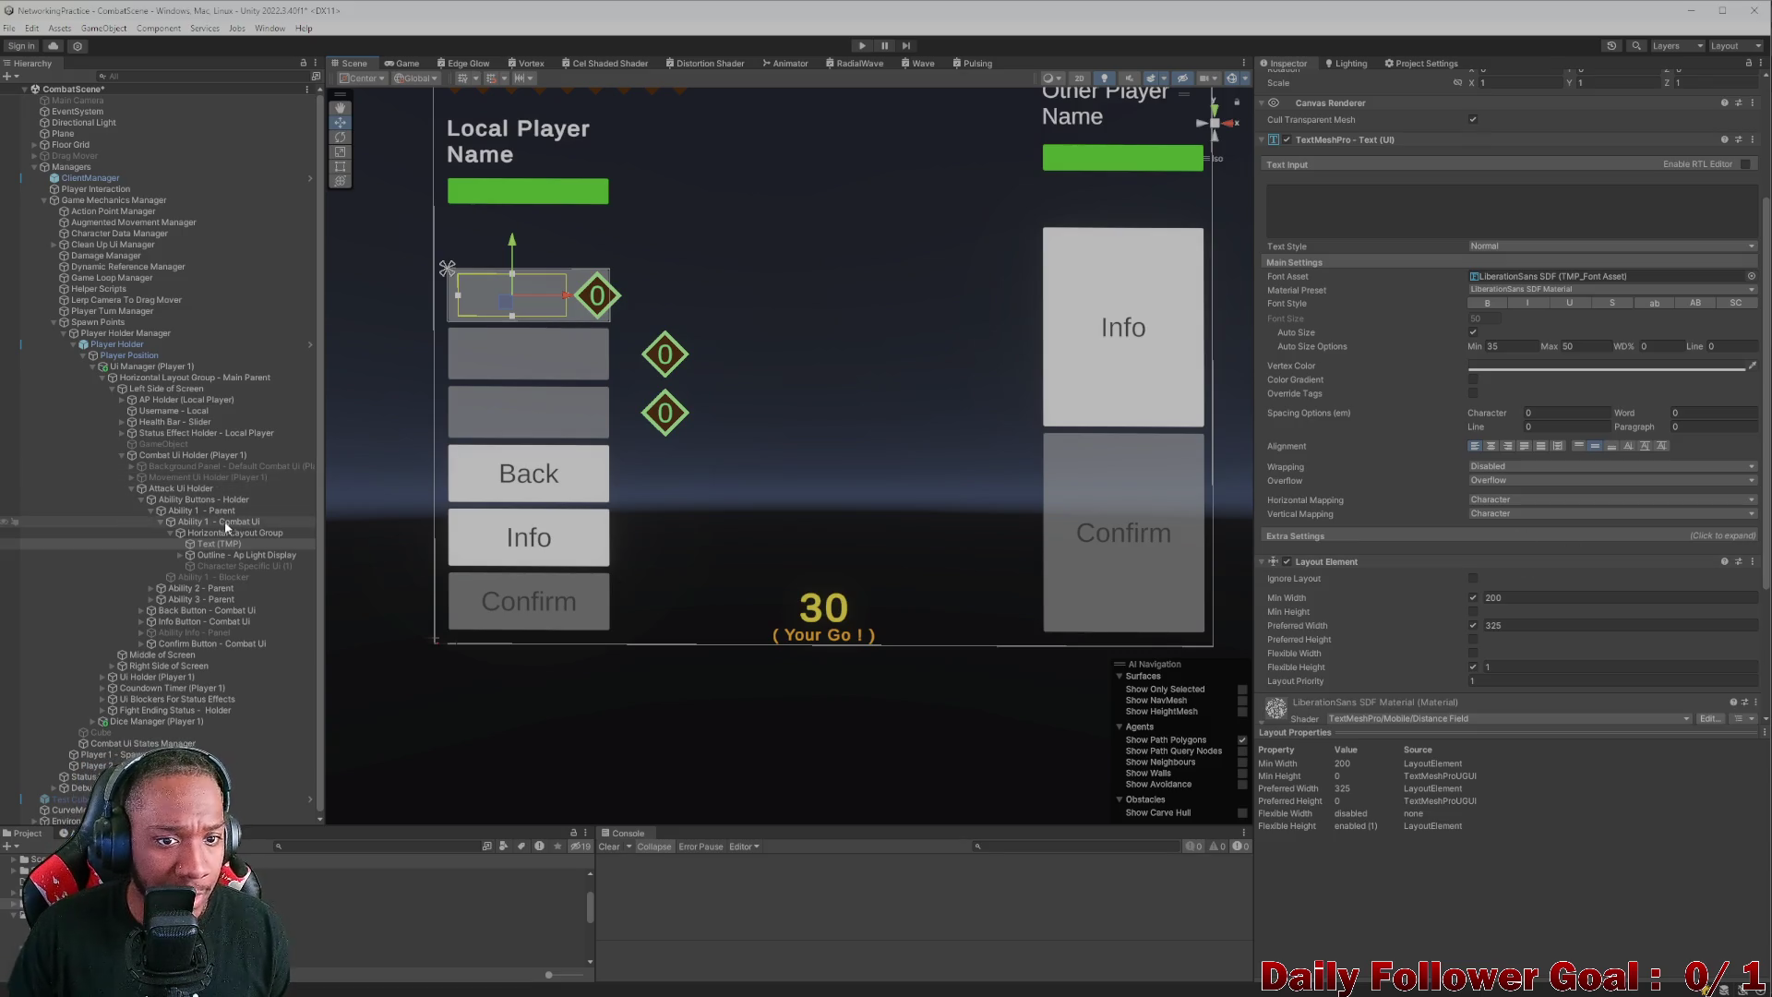
- On Outline - Ap Light Display, enable preferred height 105 and set minimum width and height to 80
left_click(226, 554)
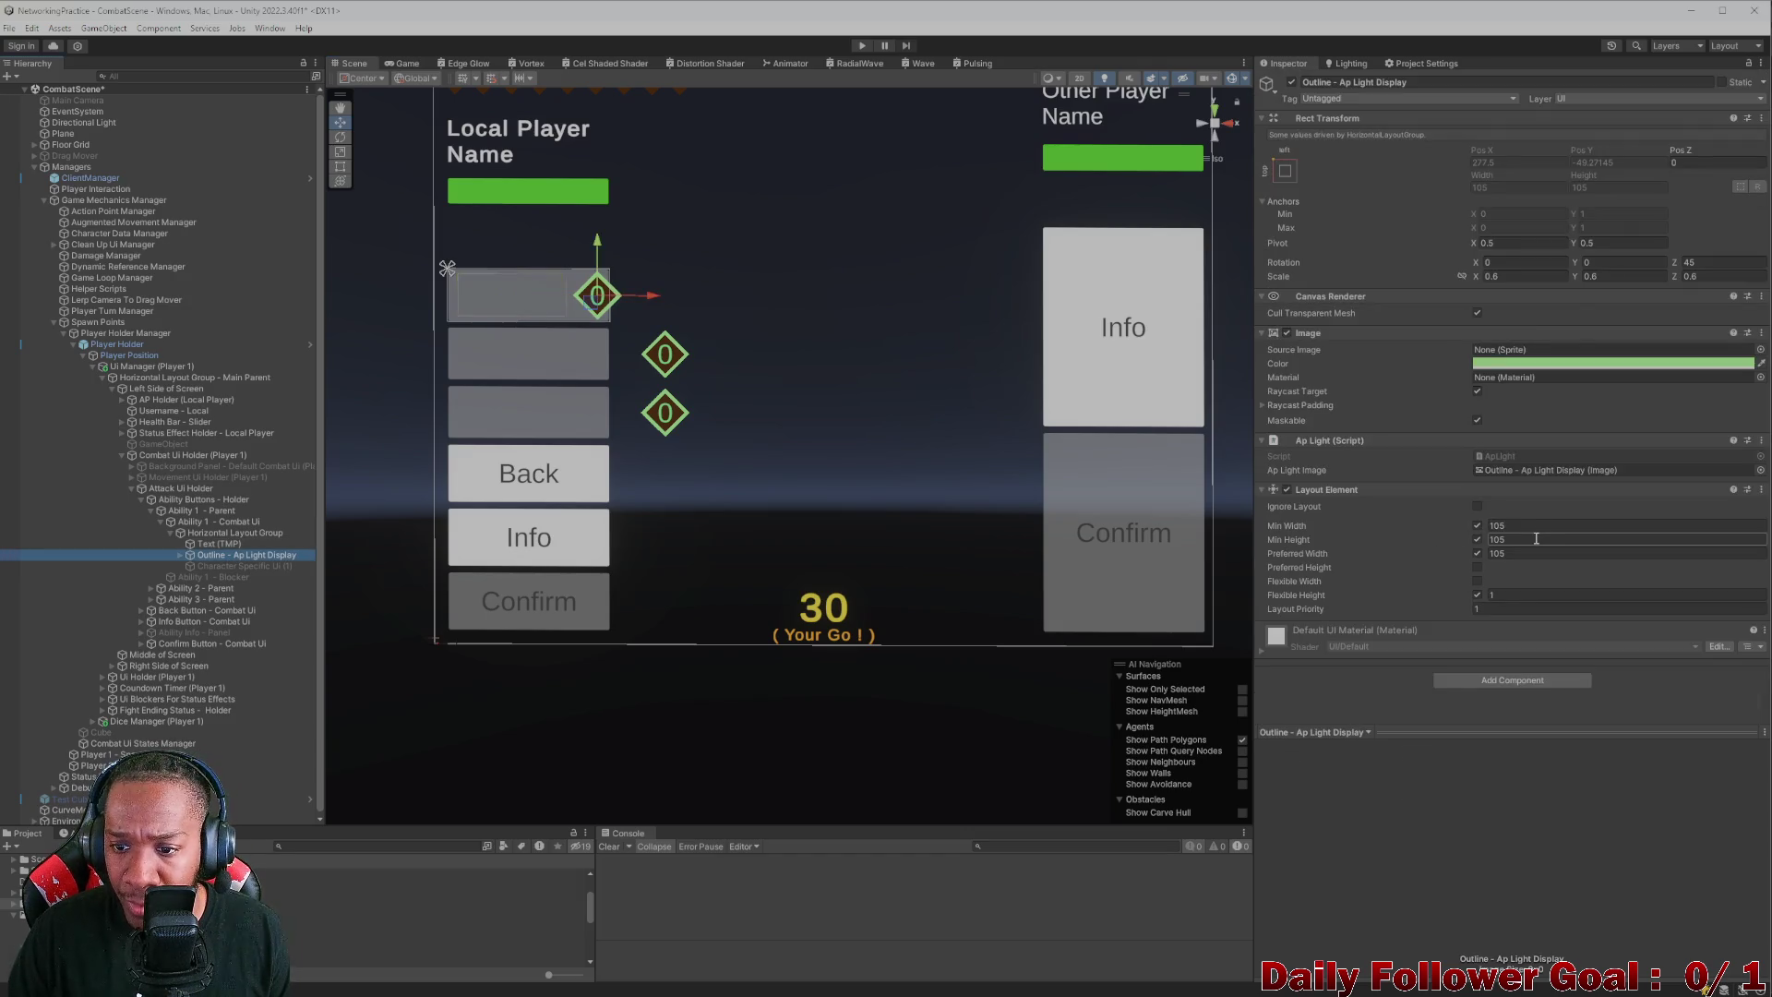
left_click(1477, 568)
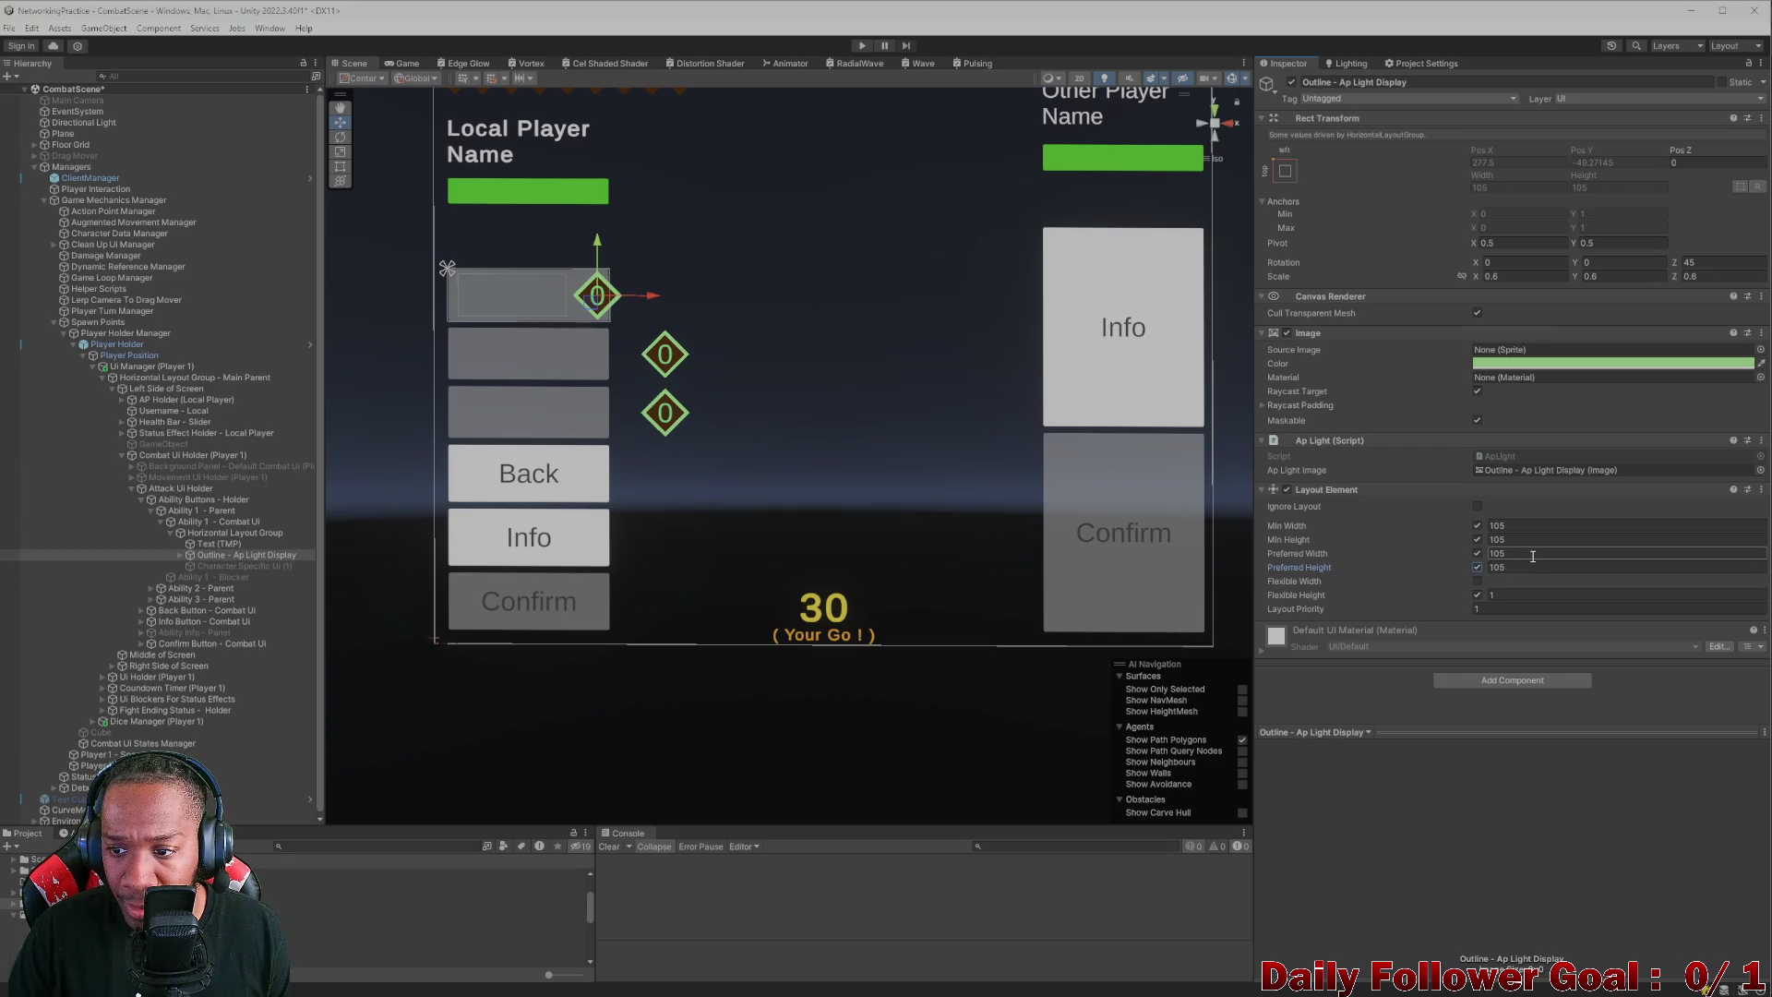
left_click_drag(1486, 524, 1453, 524)
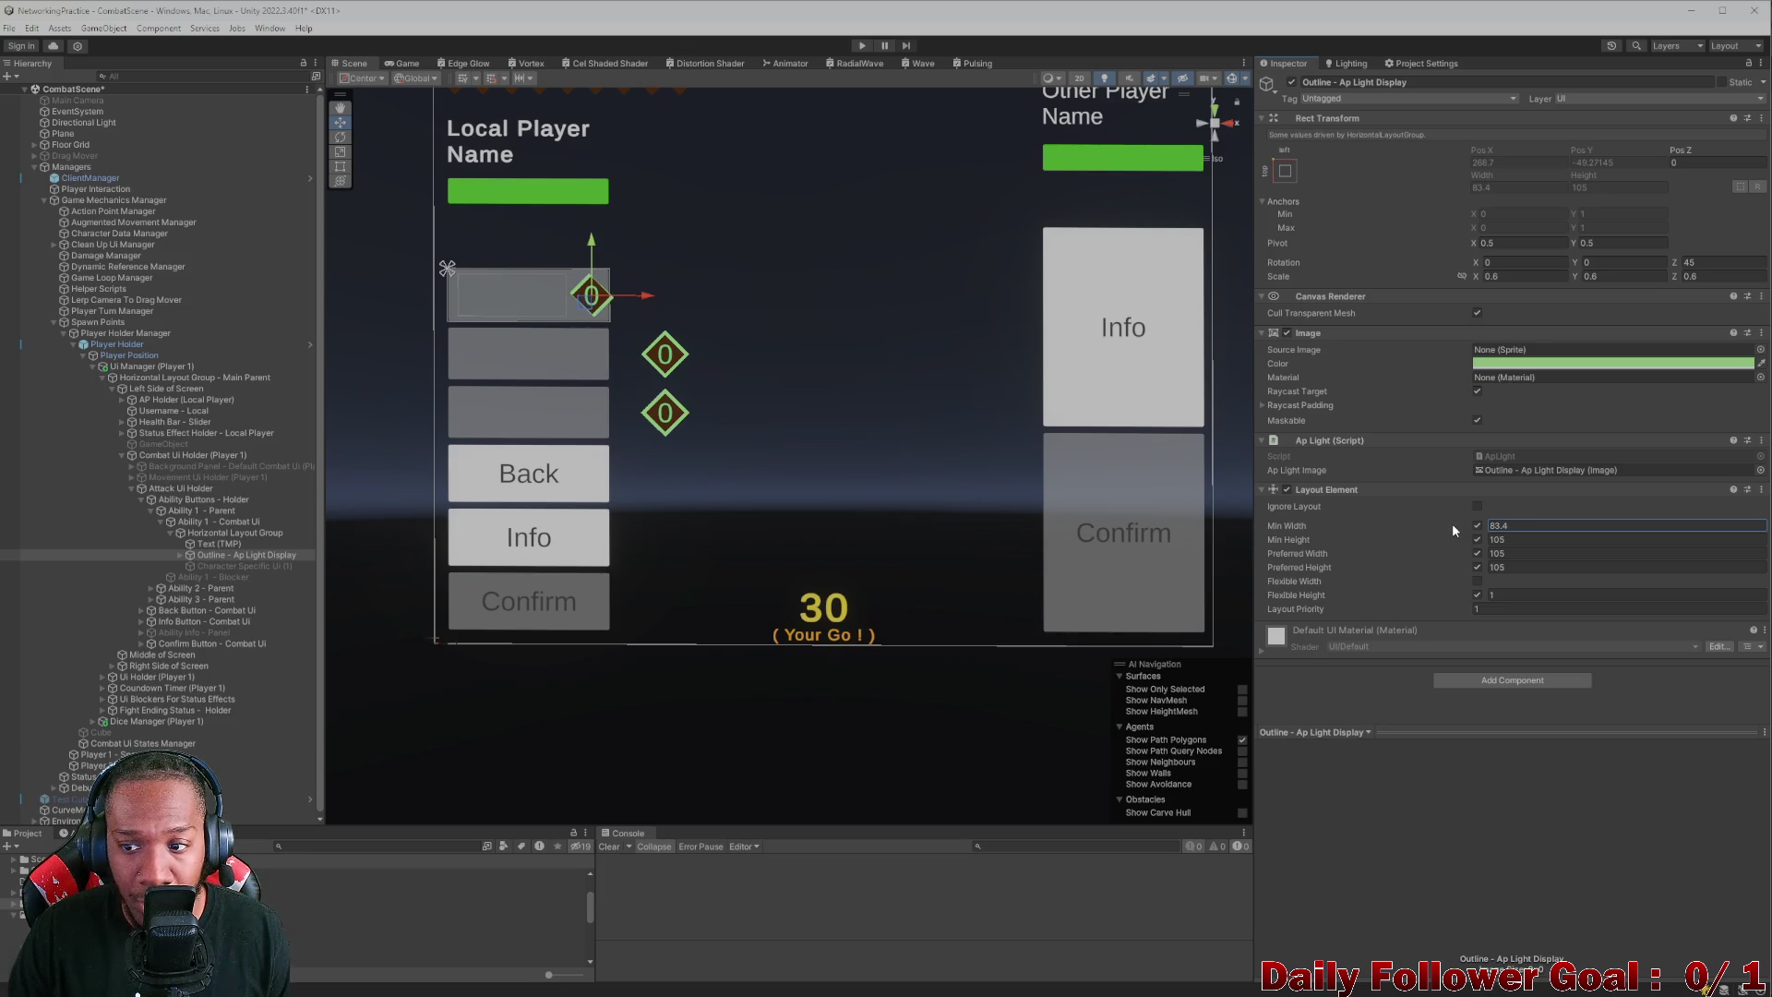
type("80")
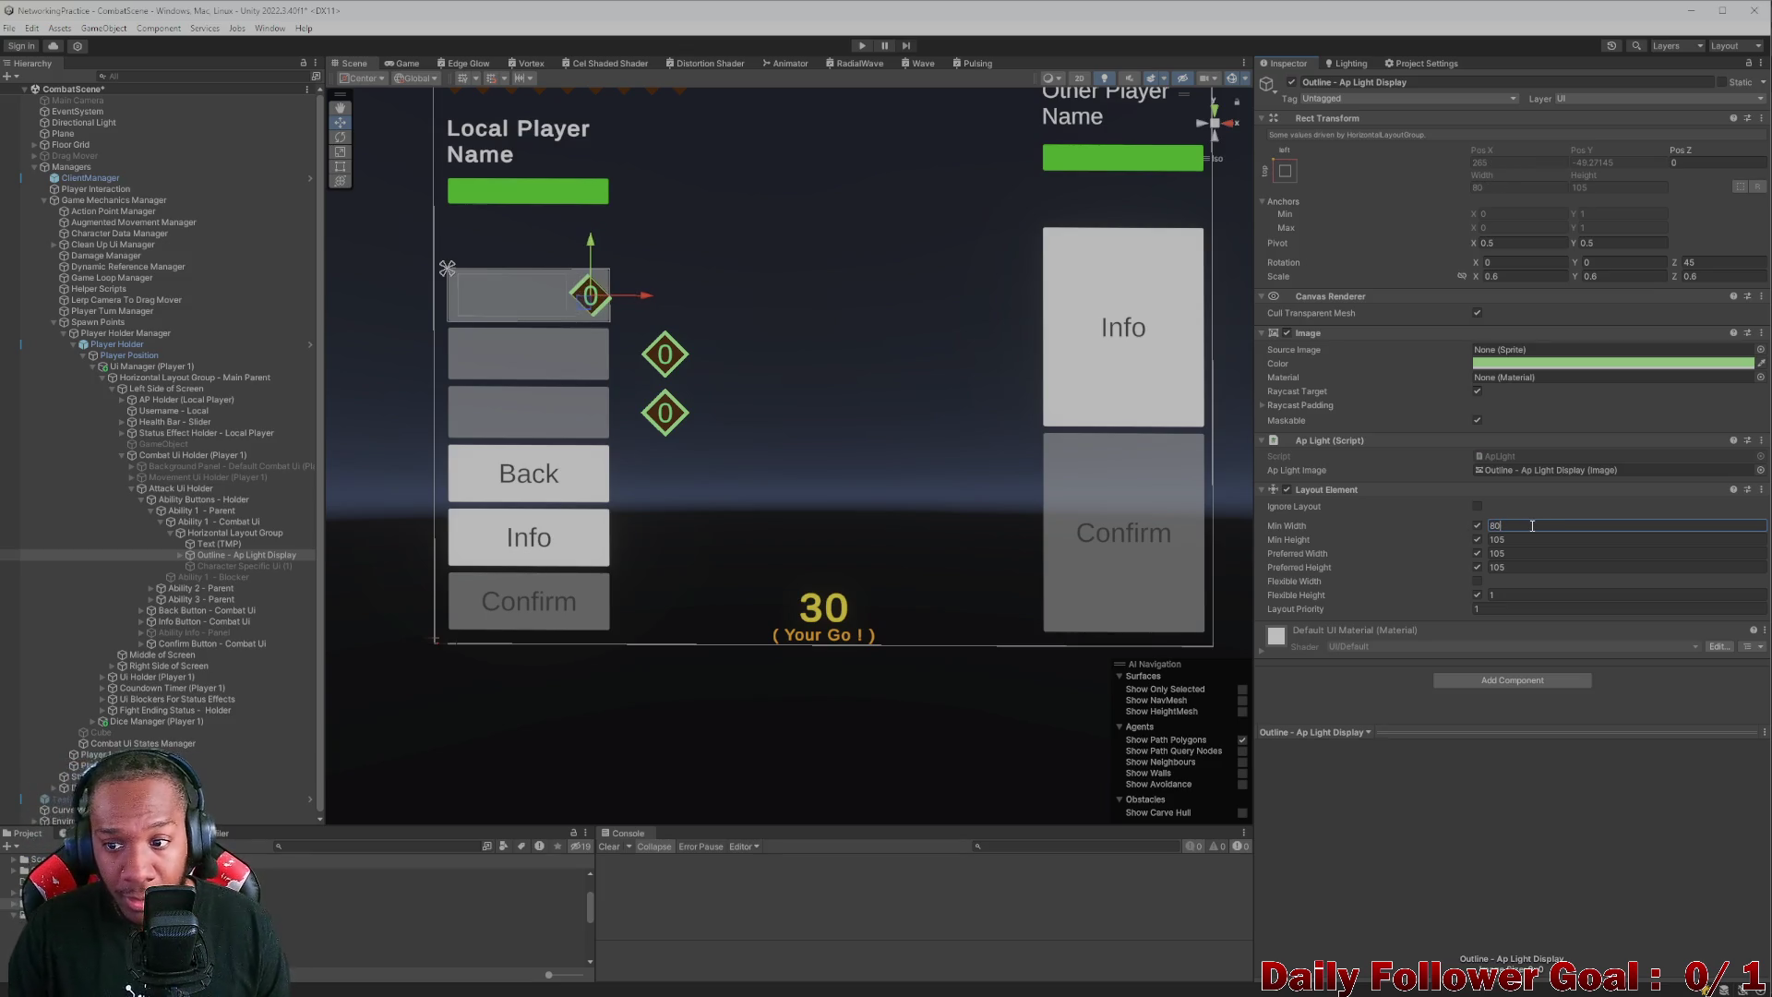
left_click(1504, 541)
type("80")
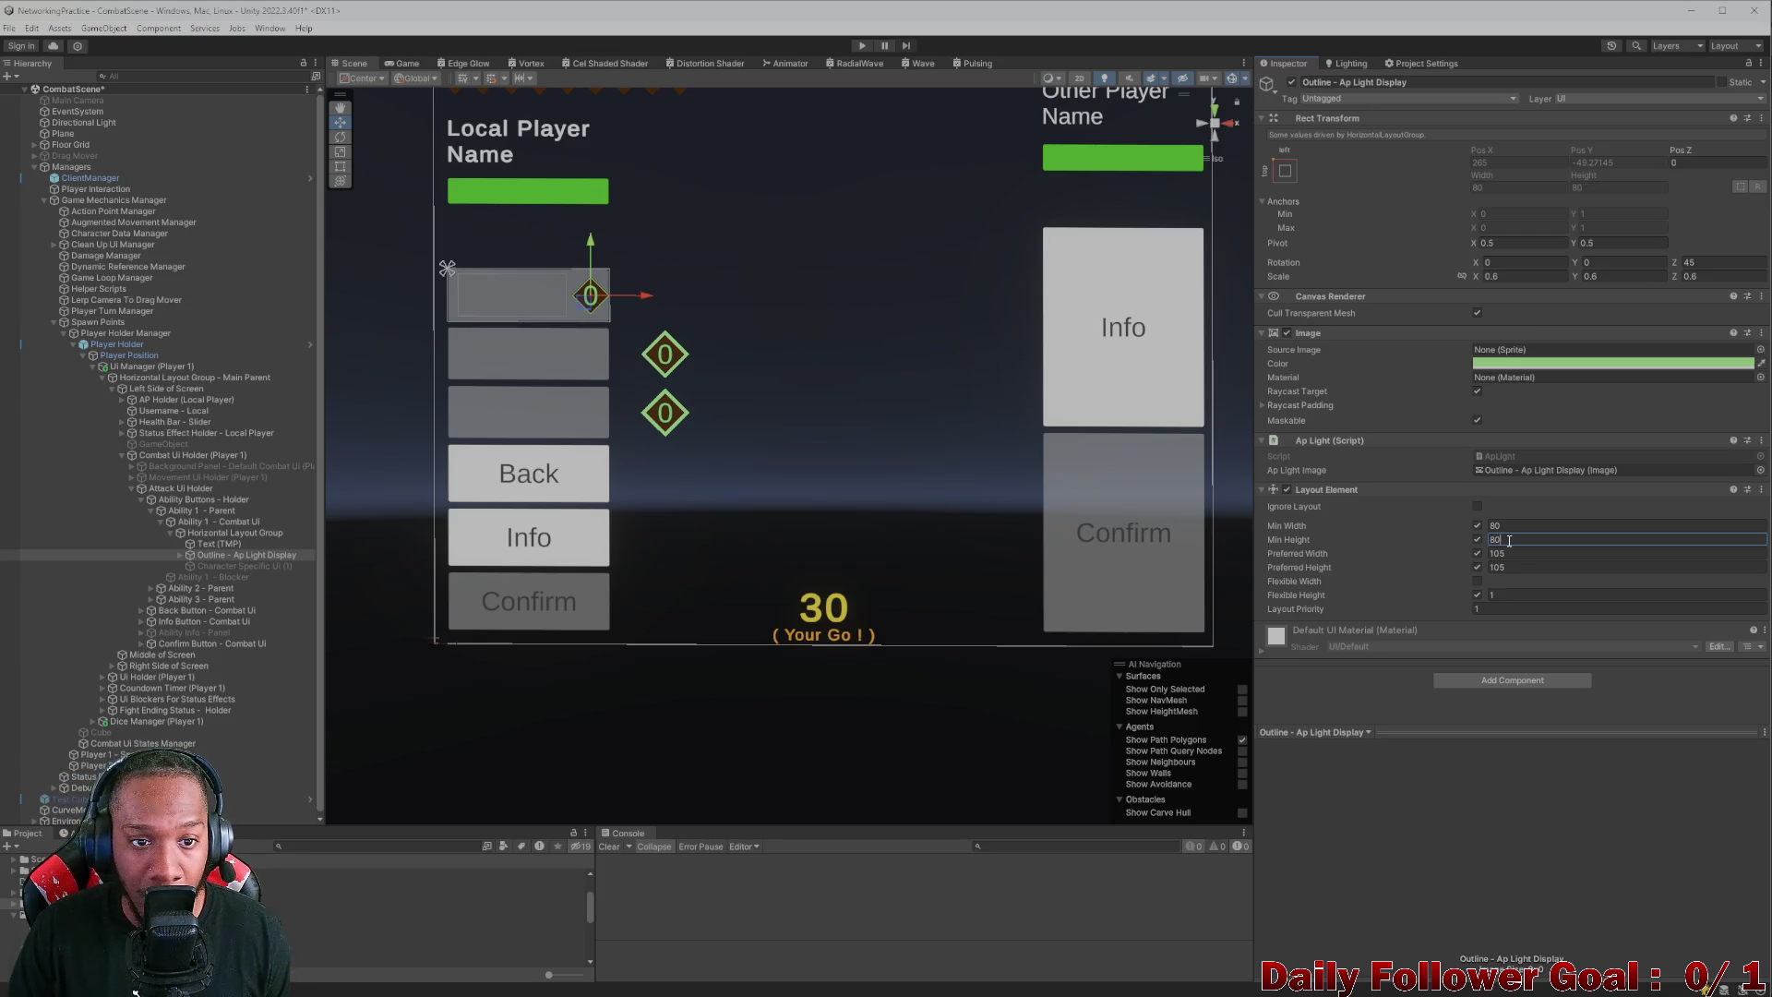
type("88")
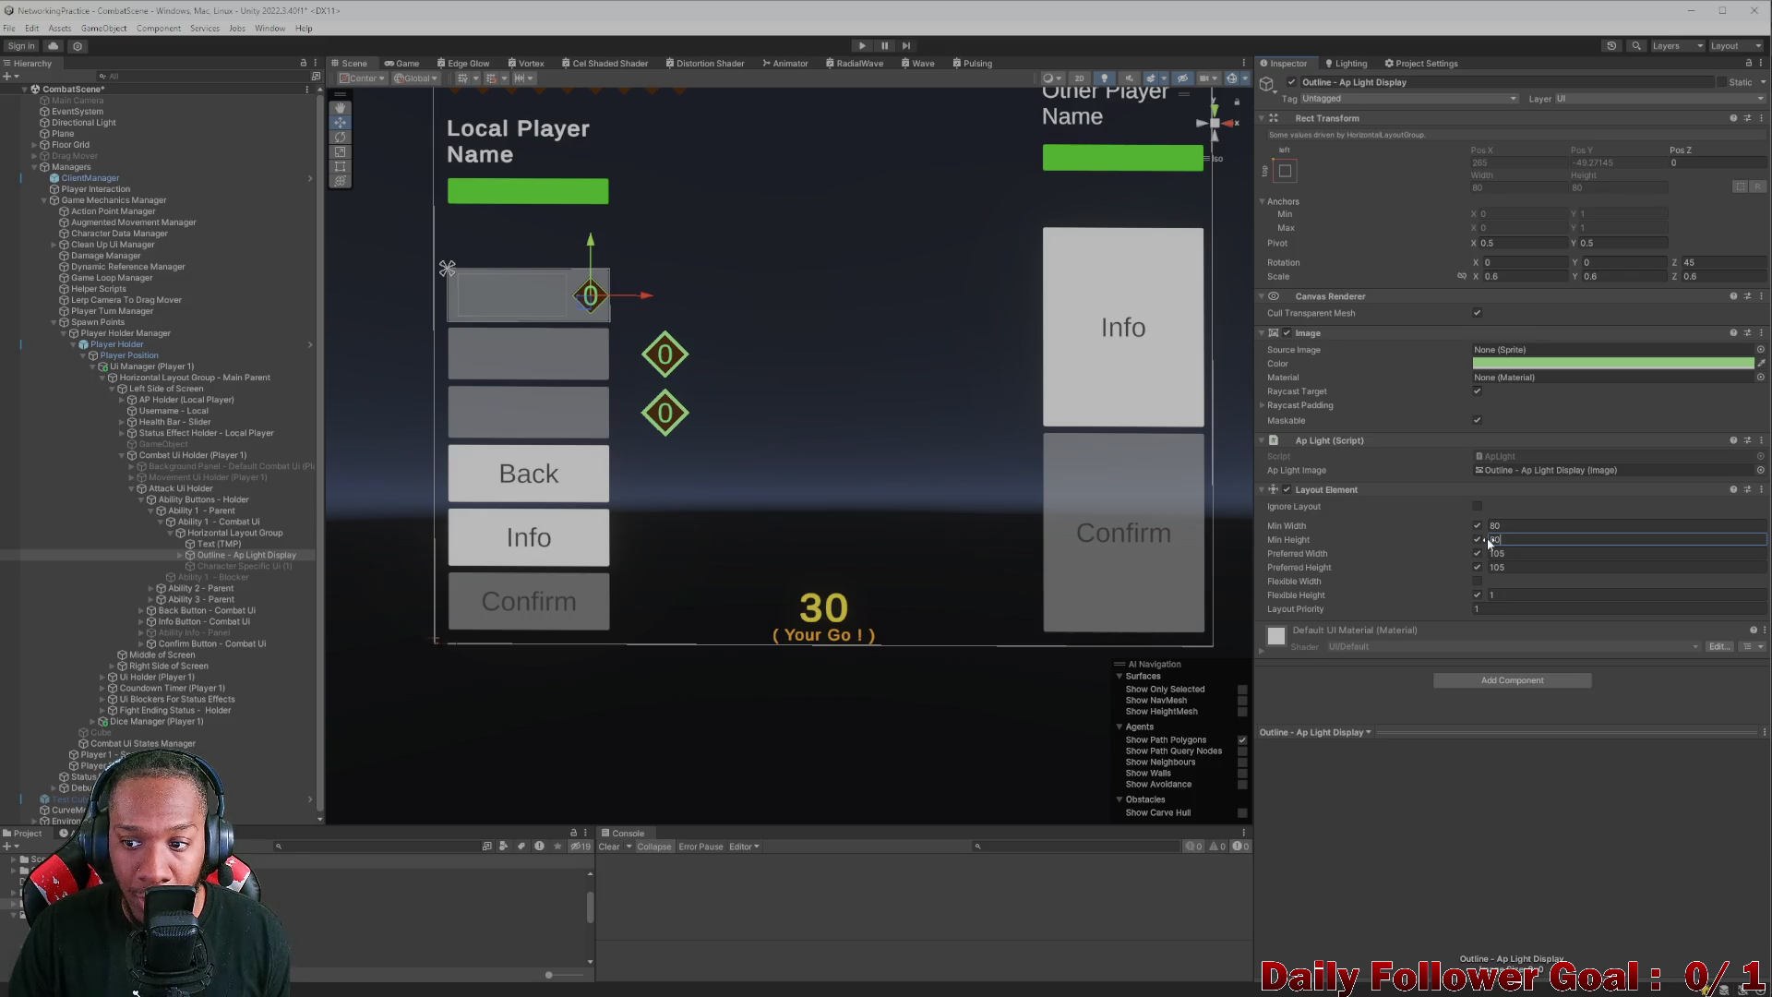
key("BackSpace")
type("0")
double_click(1513, 543)
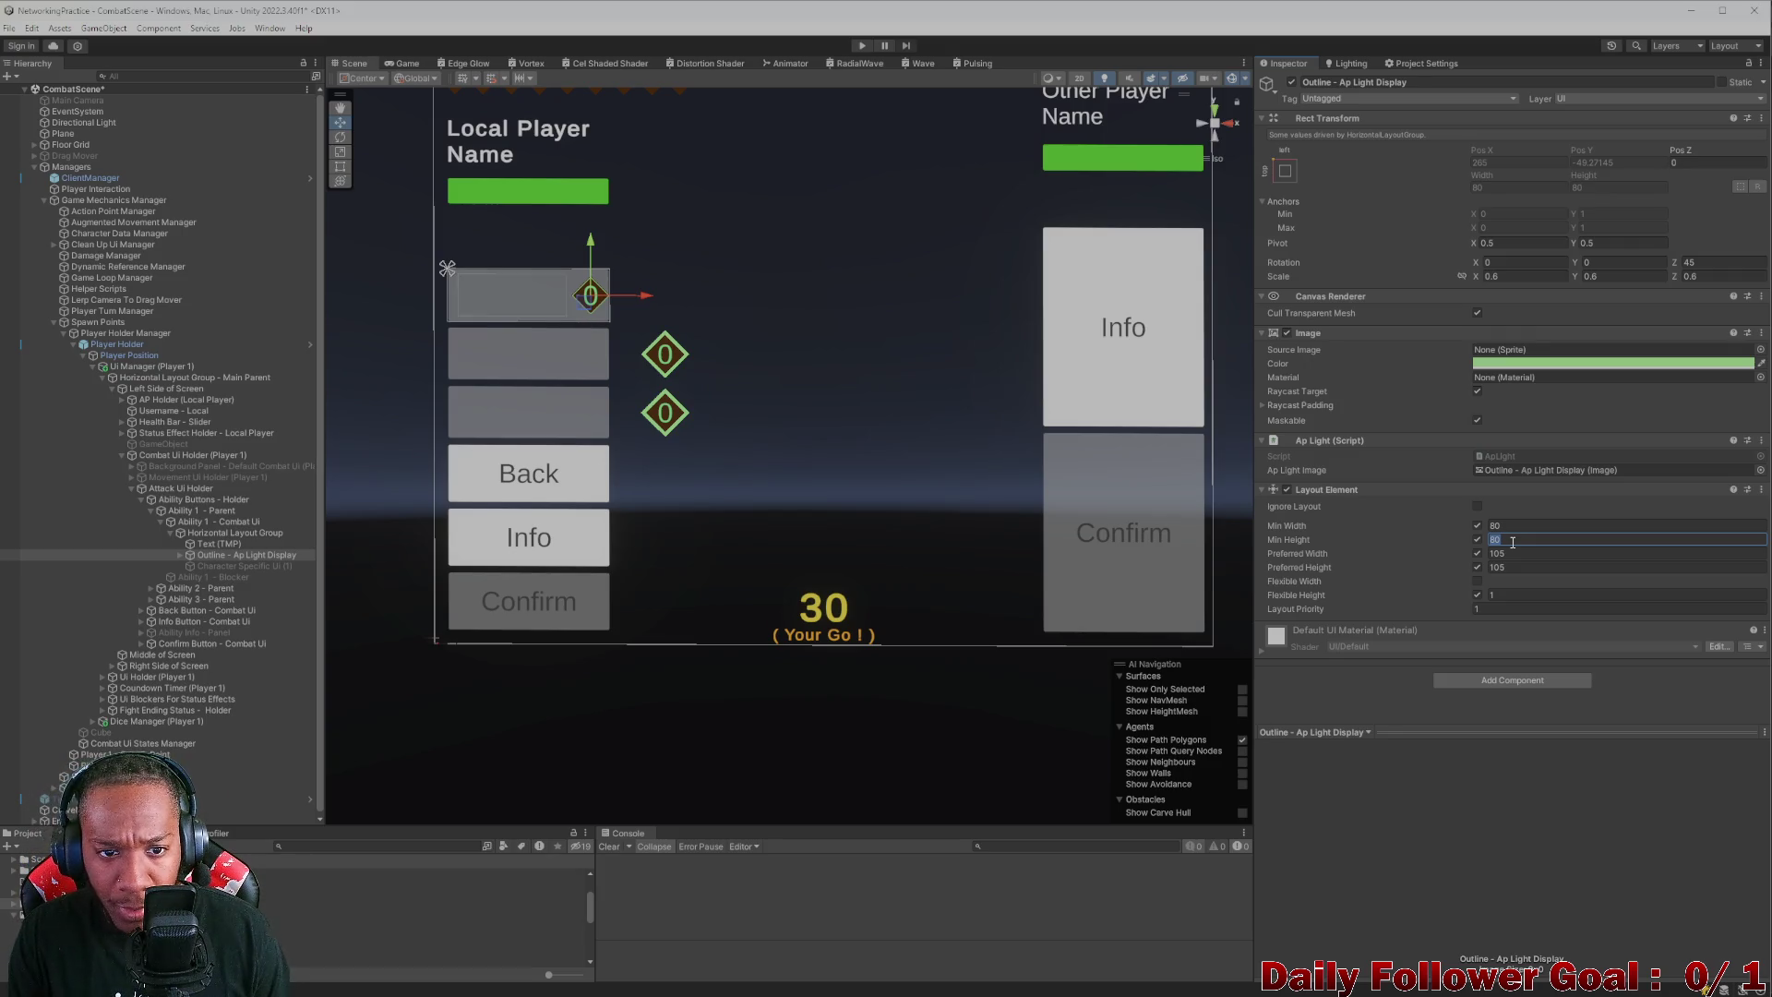
left_click(698, 335)
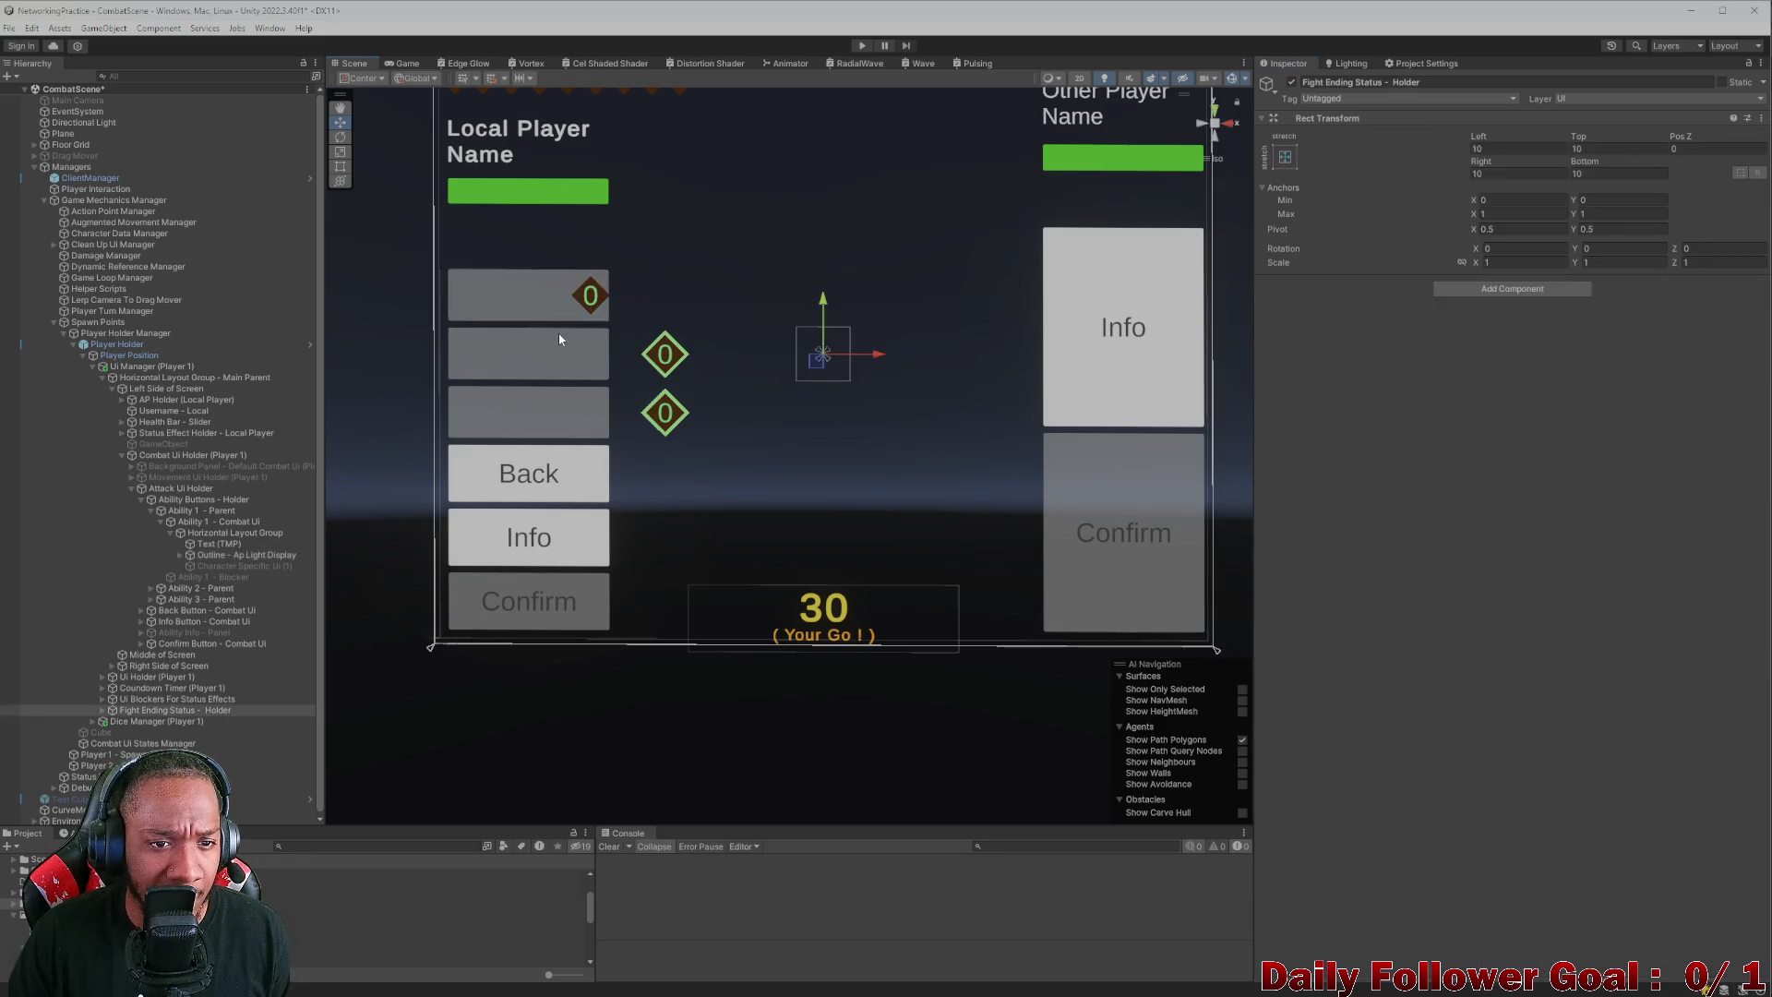
- Select the first AP diamond's Background and set its width to 50, adjusting its minimum width
scroll(578, 326, "up", 2)
left_click(560, 271)
left_click(244, 567)
left_click(240, 556)
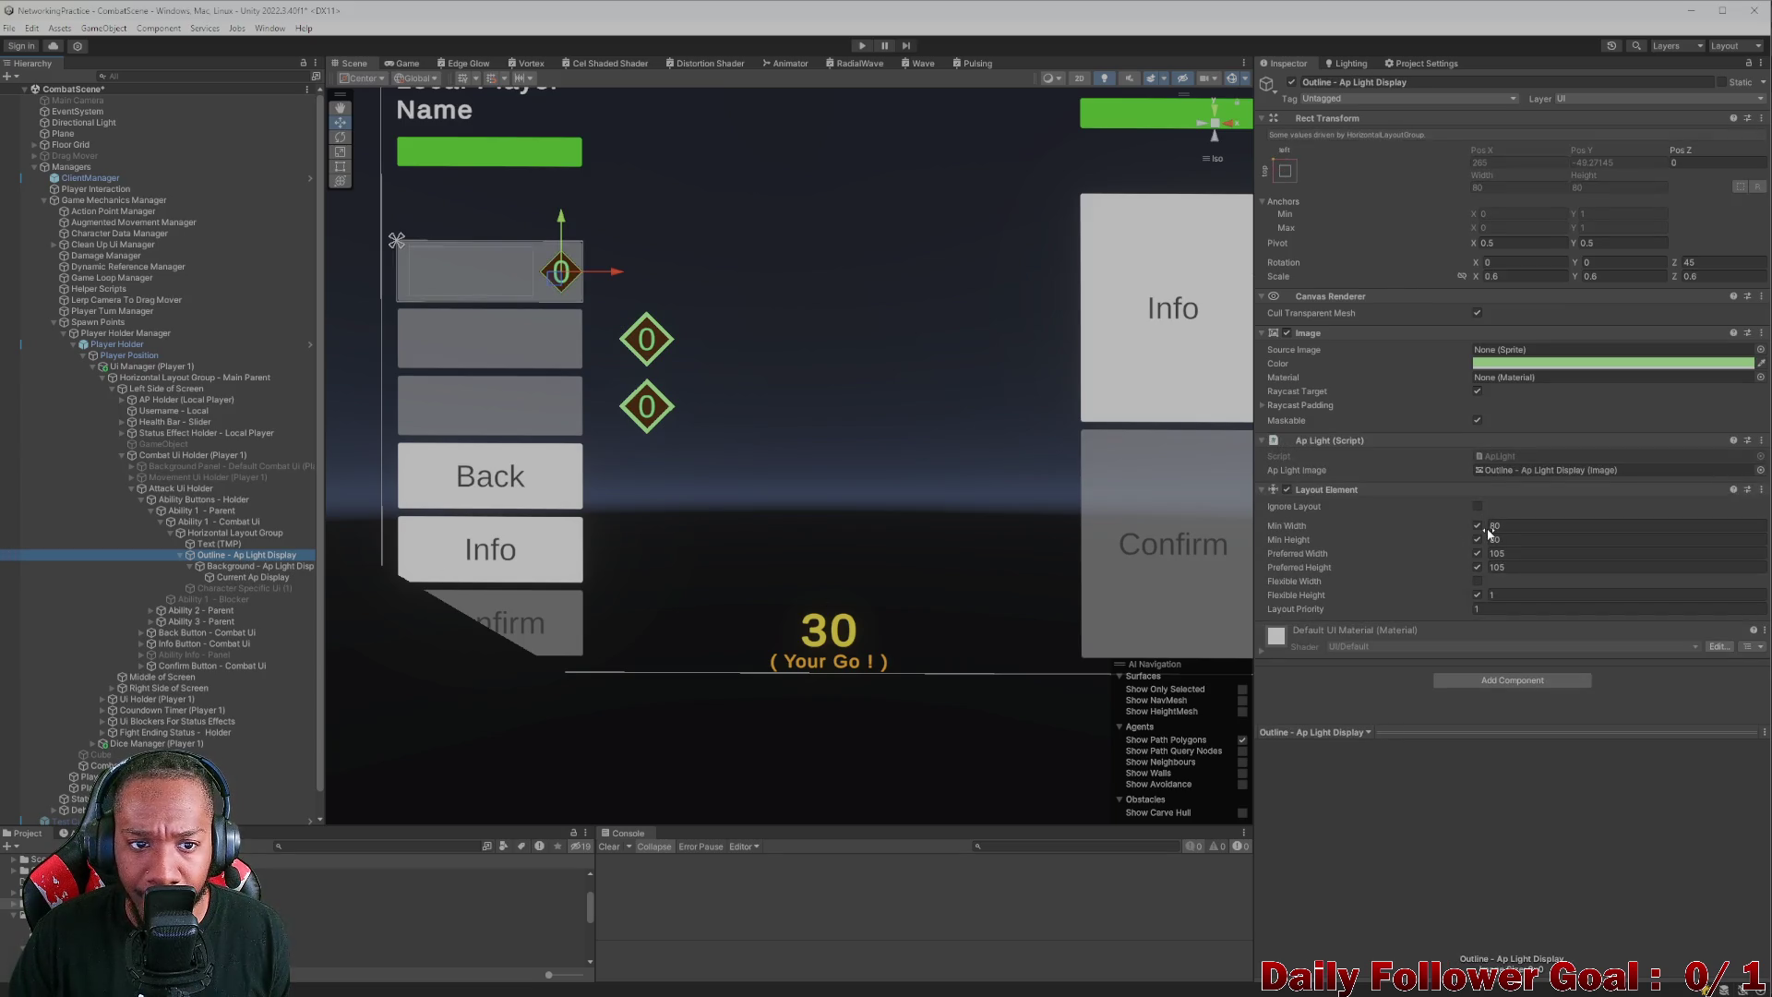
left_click(249, 566)
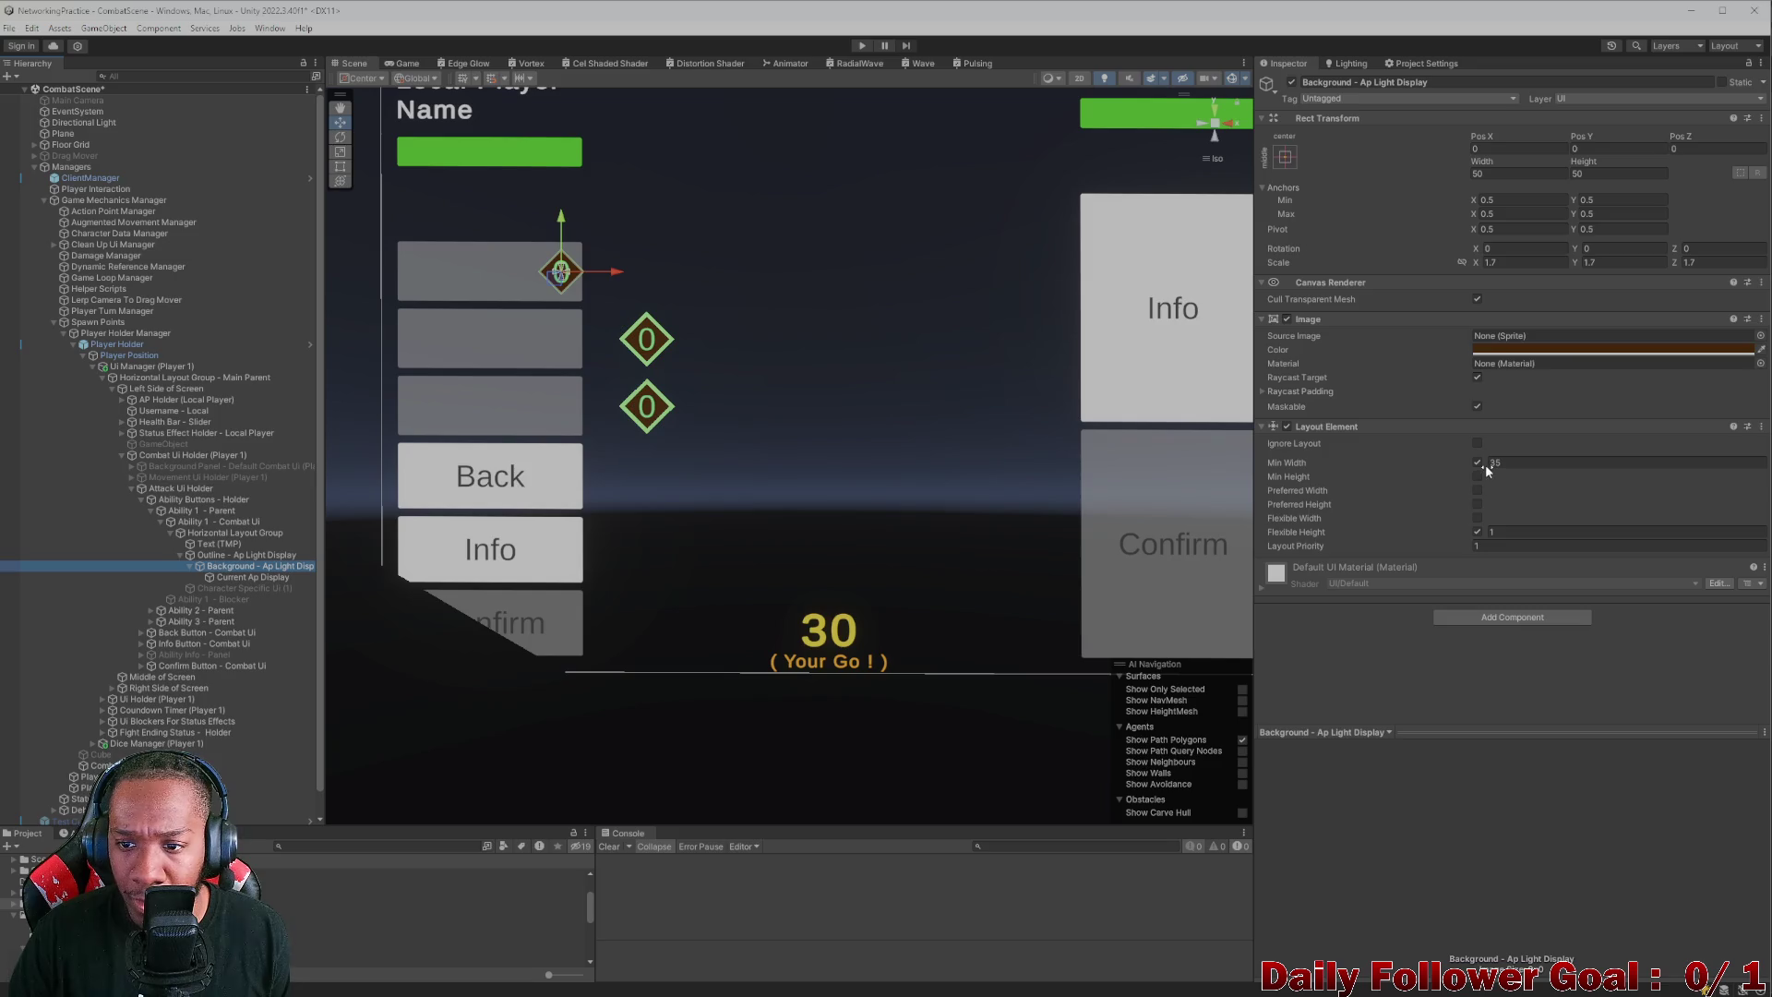
left_click_drag(1484, 460, 1518, 456)
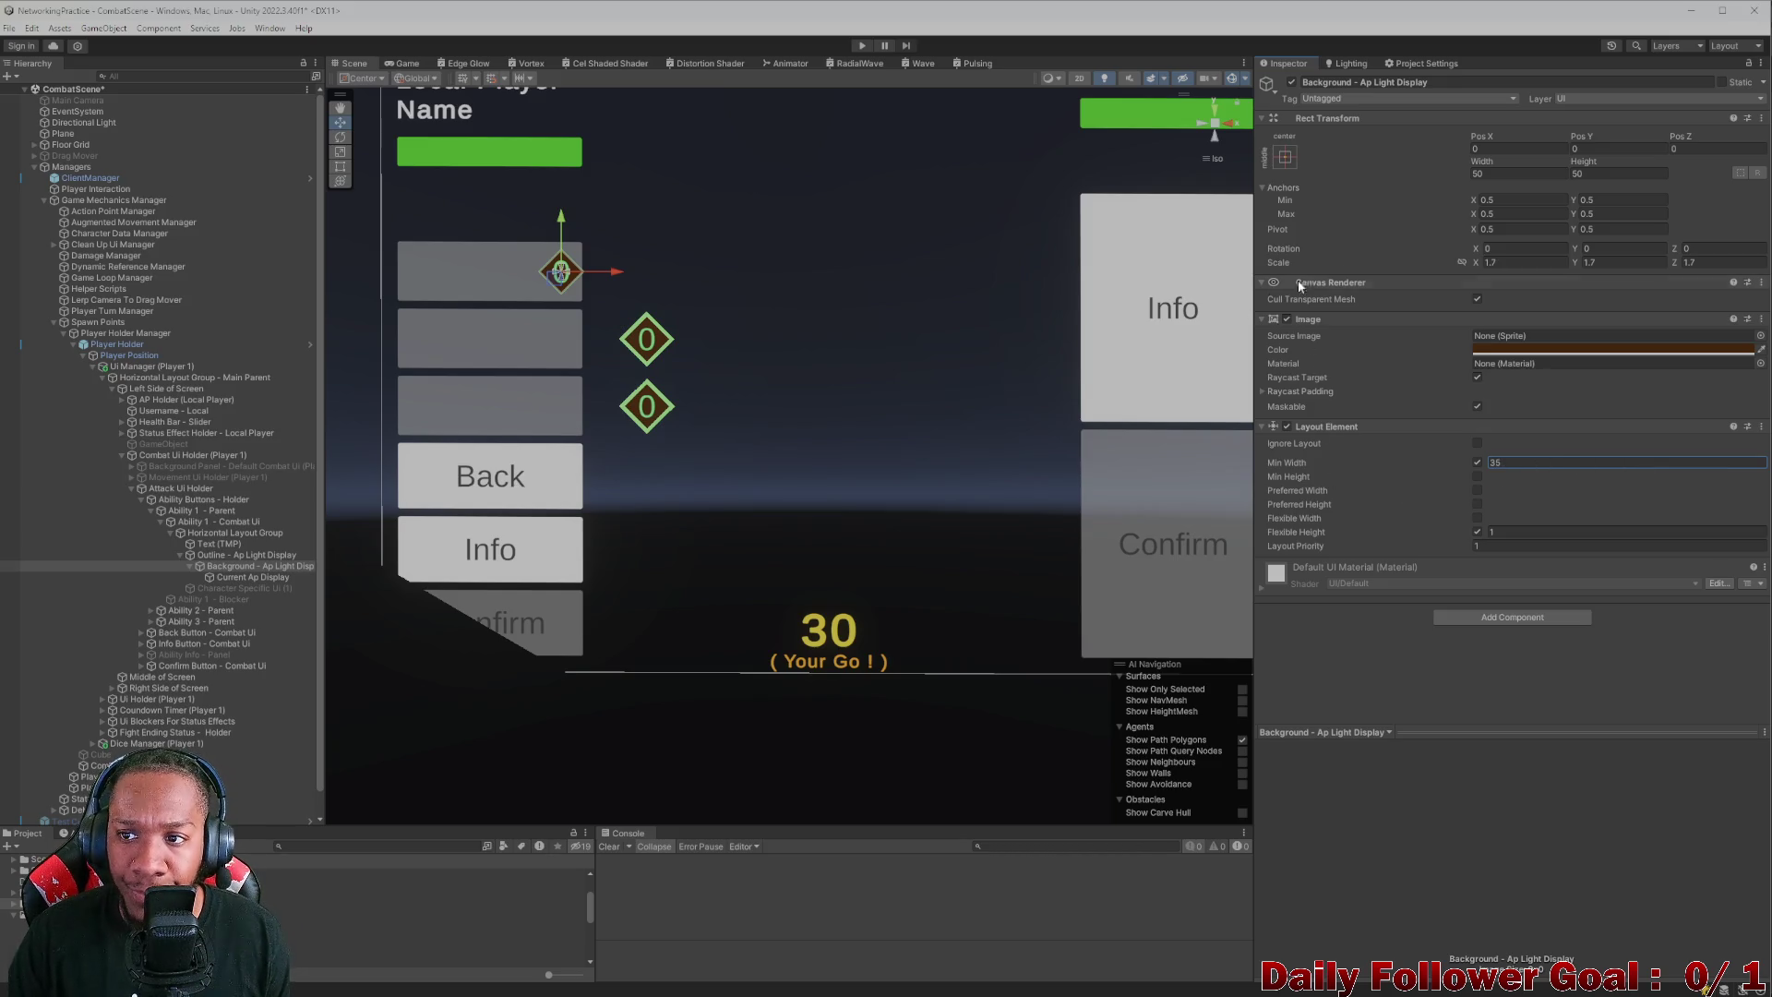
left_click_drag(1487, 166, 1547, 168)
type("50")
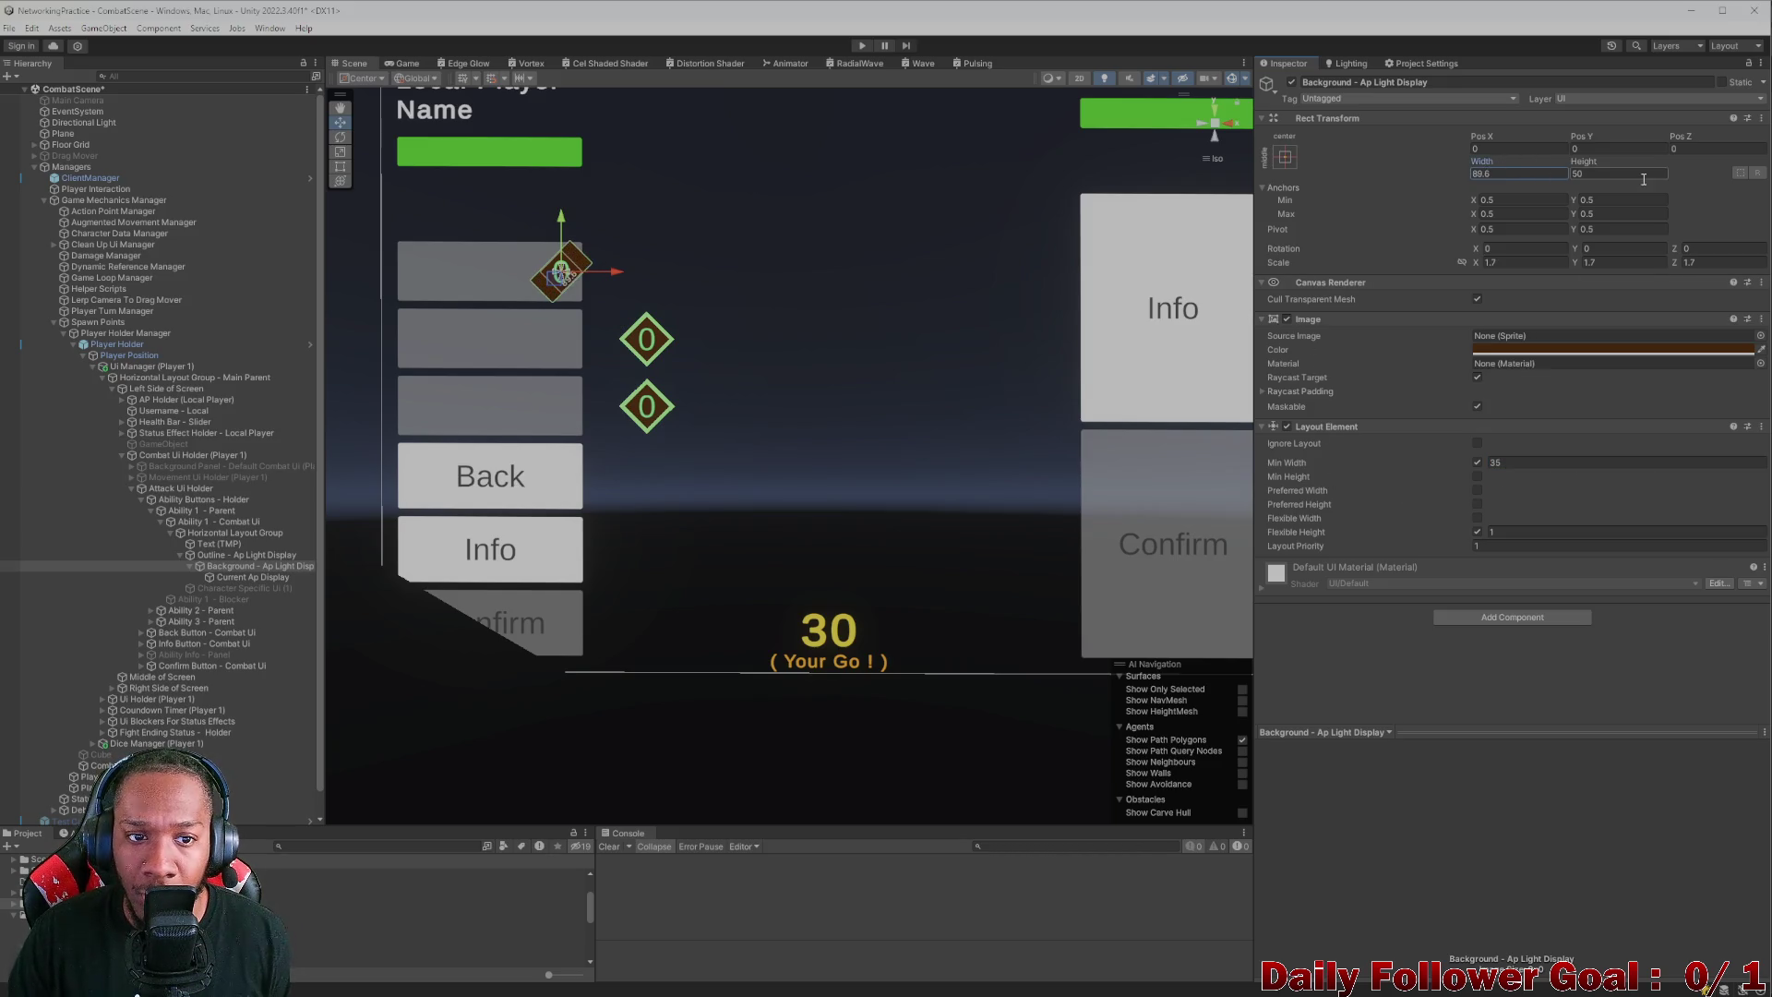
- Try a 45×45 Background size, then undo the size edits with Ctrl+Z
left_click(242, 554)
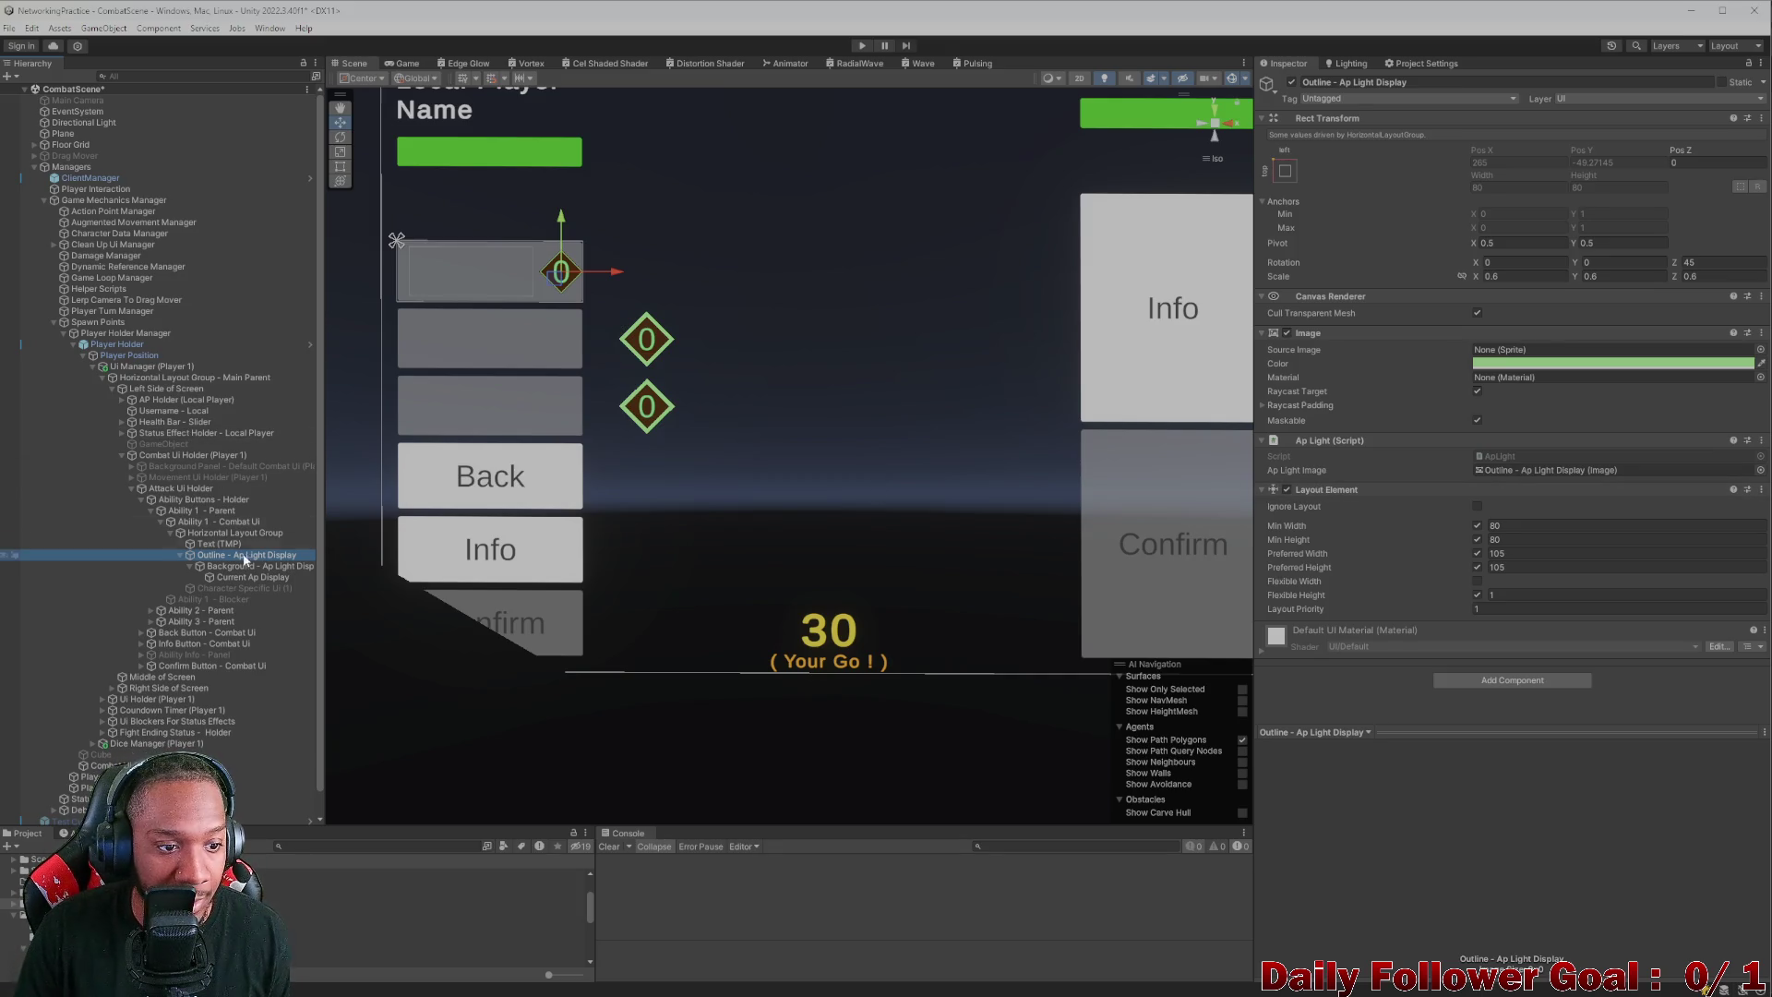
key("Down")
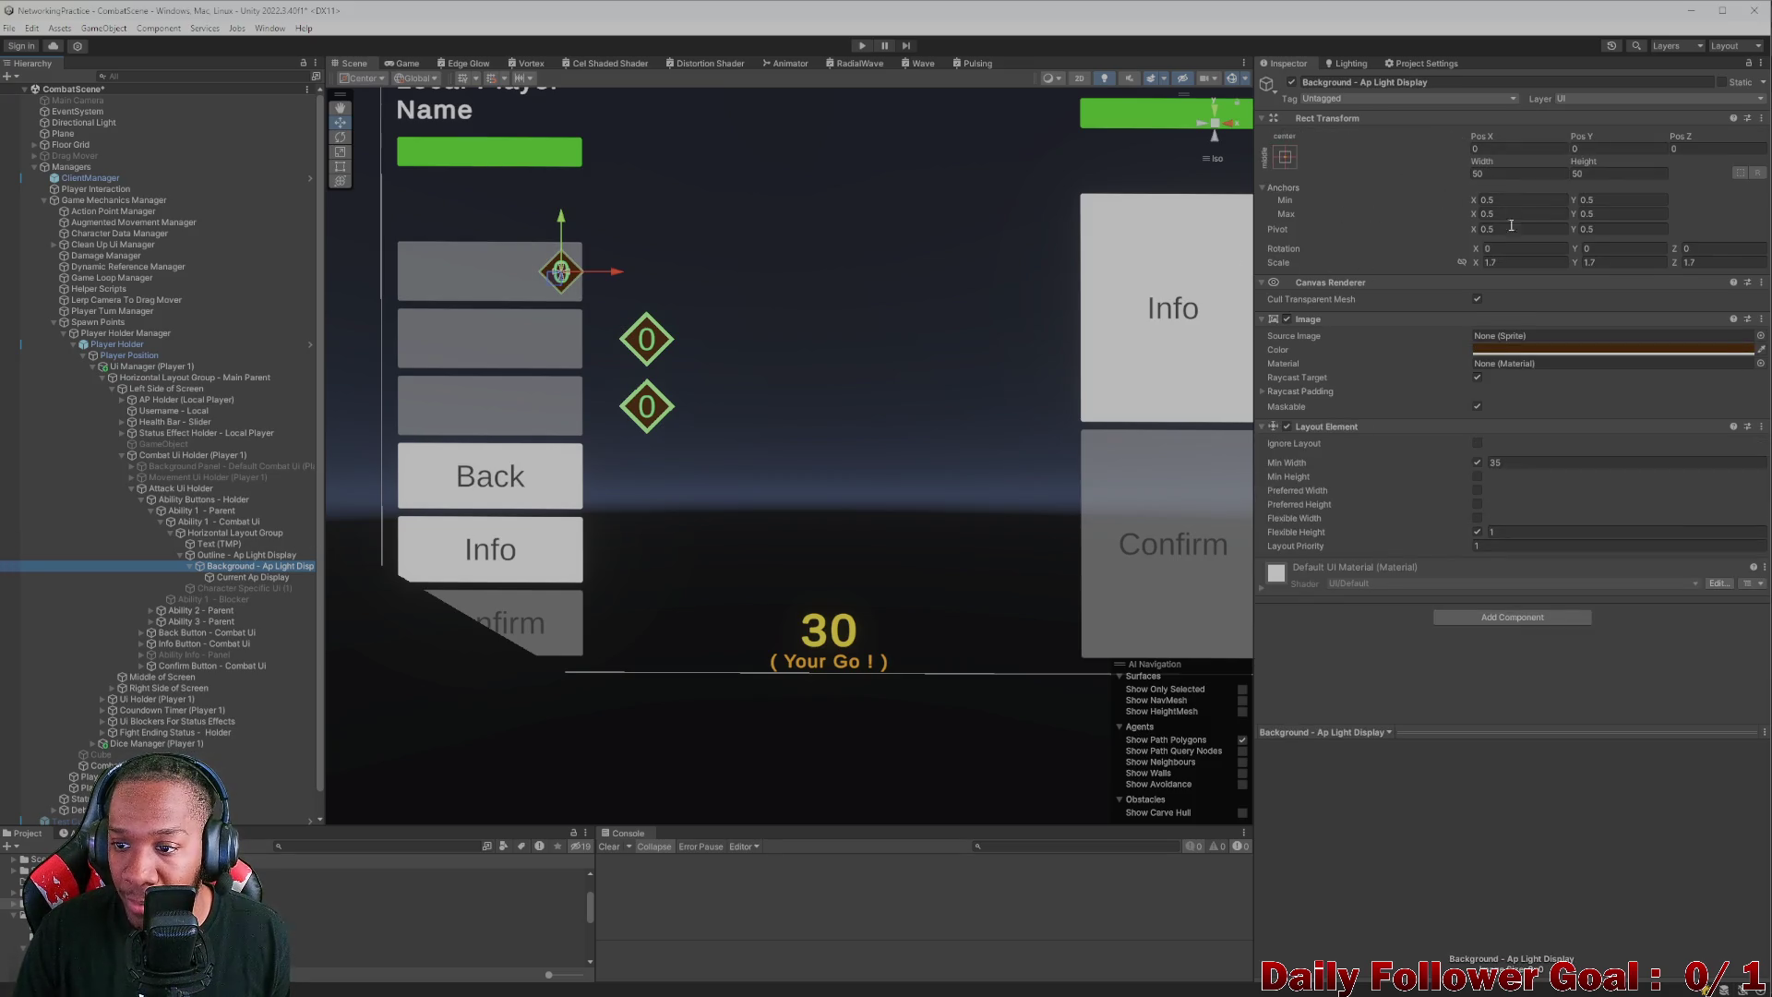
left_click(1532, 174)
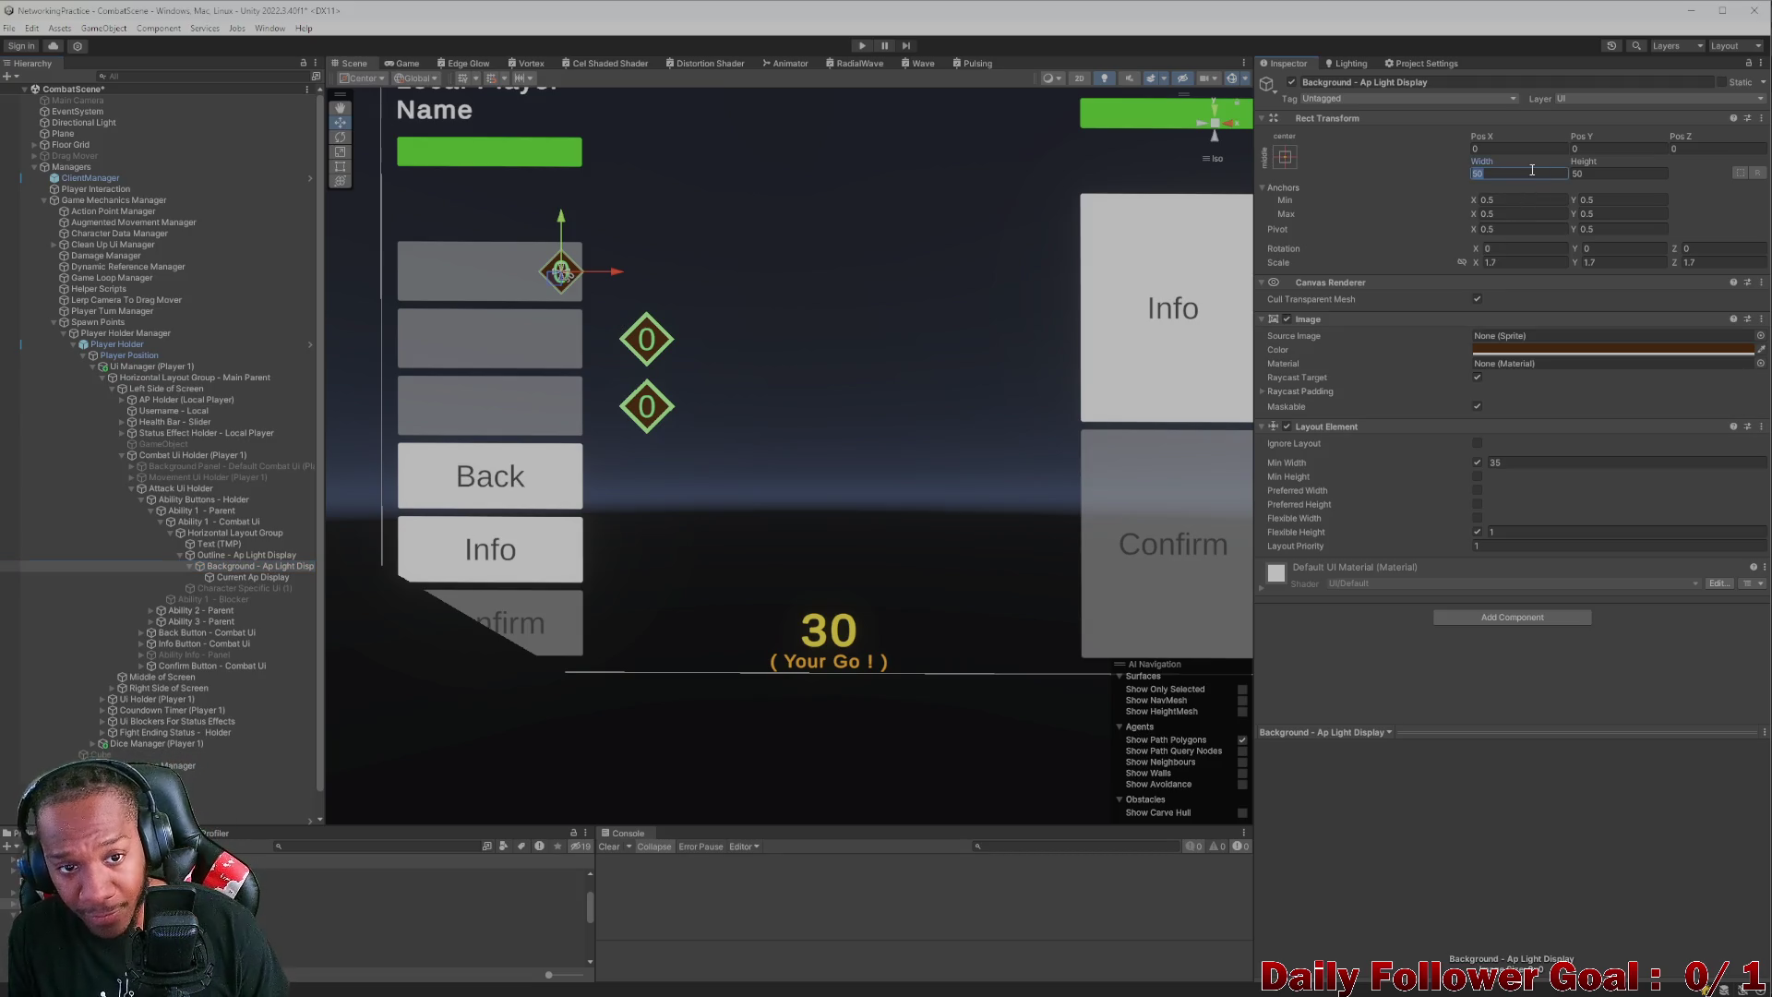
type("45")
key("Tab")
type("45")
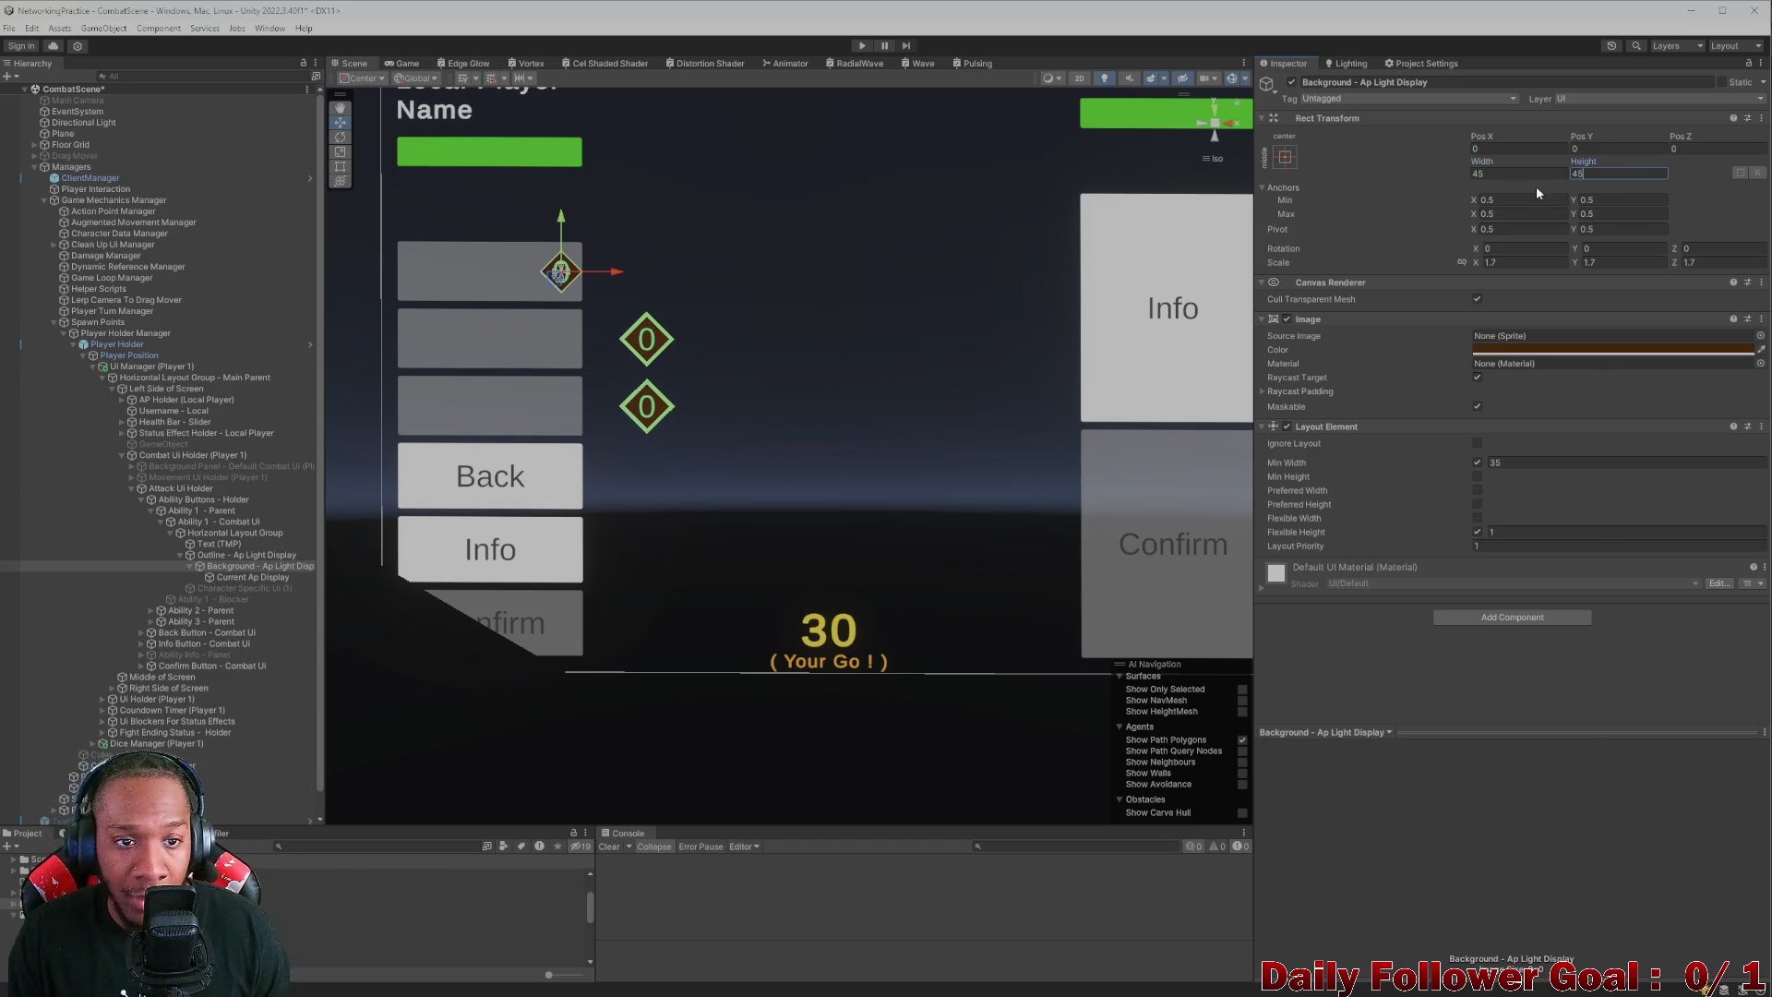
key("ctrl+z")
key("ctrl+z")
key("ctrl+z")
key("ctrl+z")
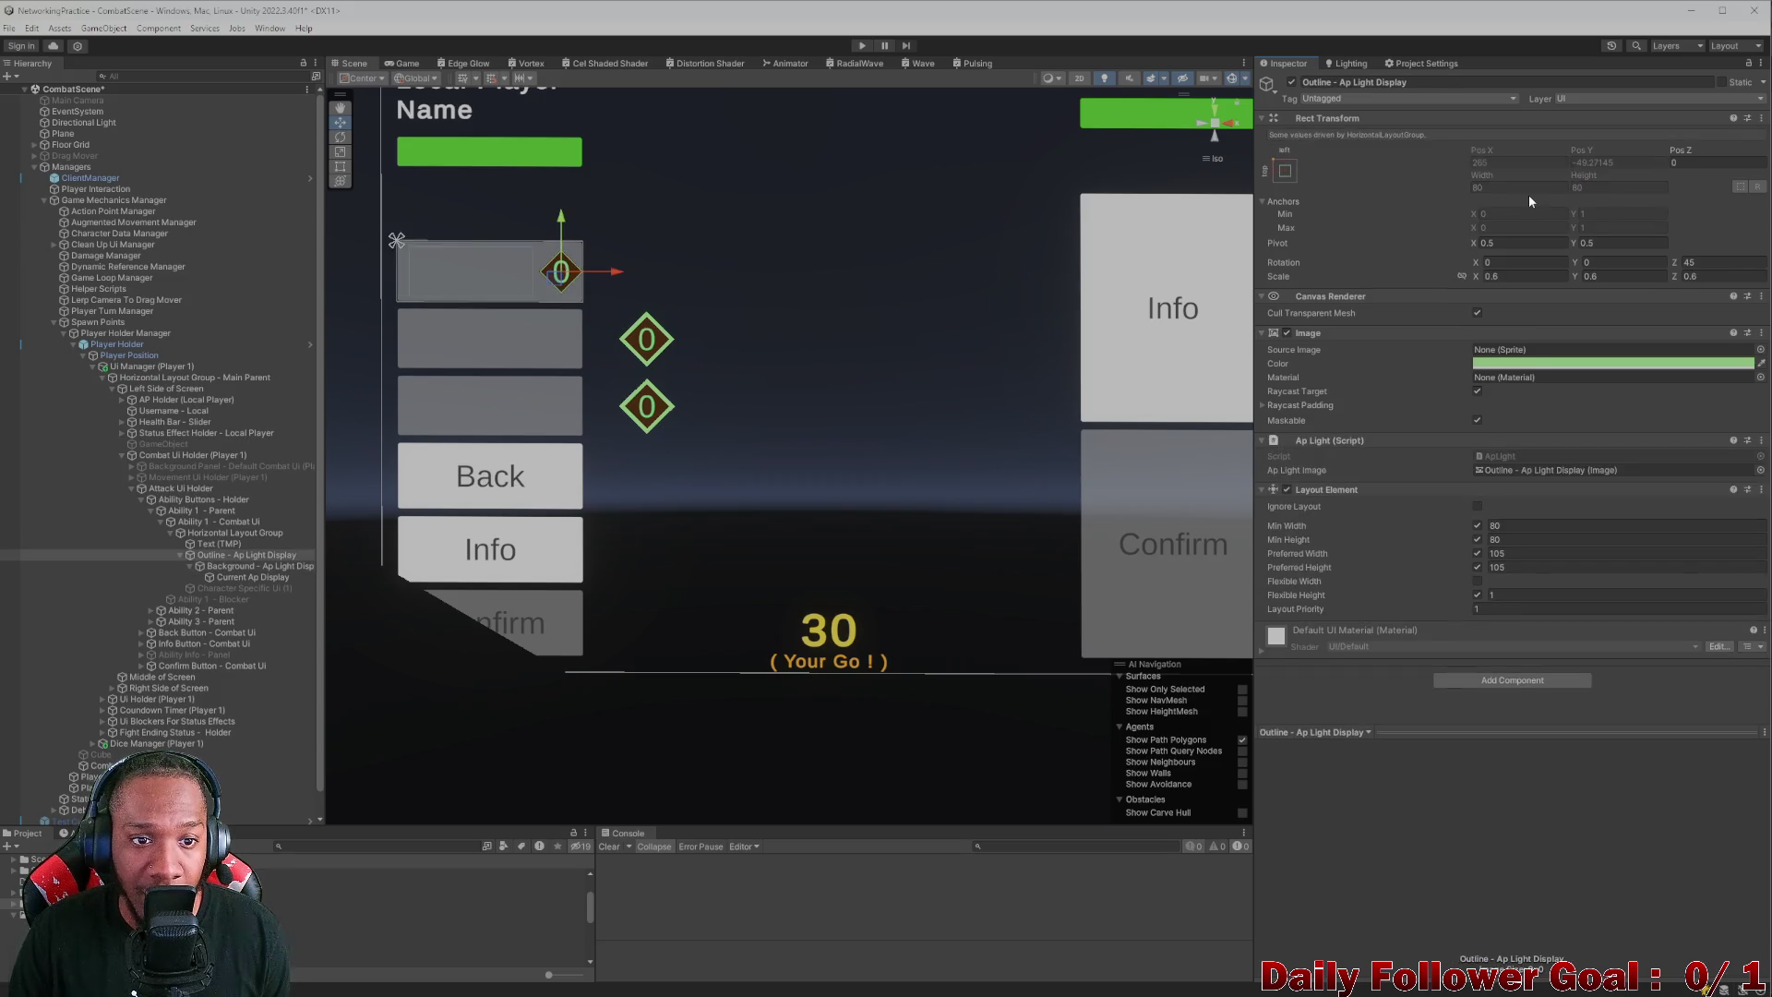
key("ctrl+z")
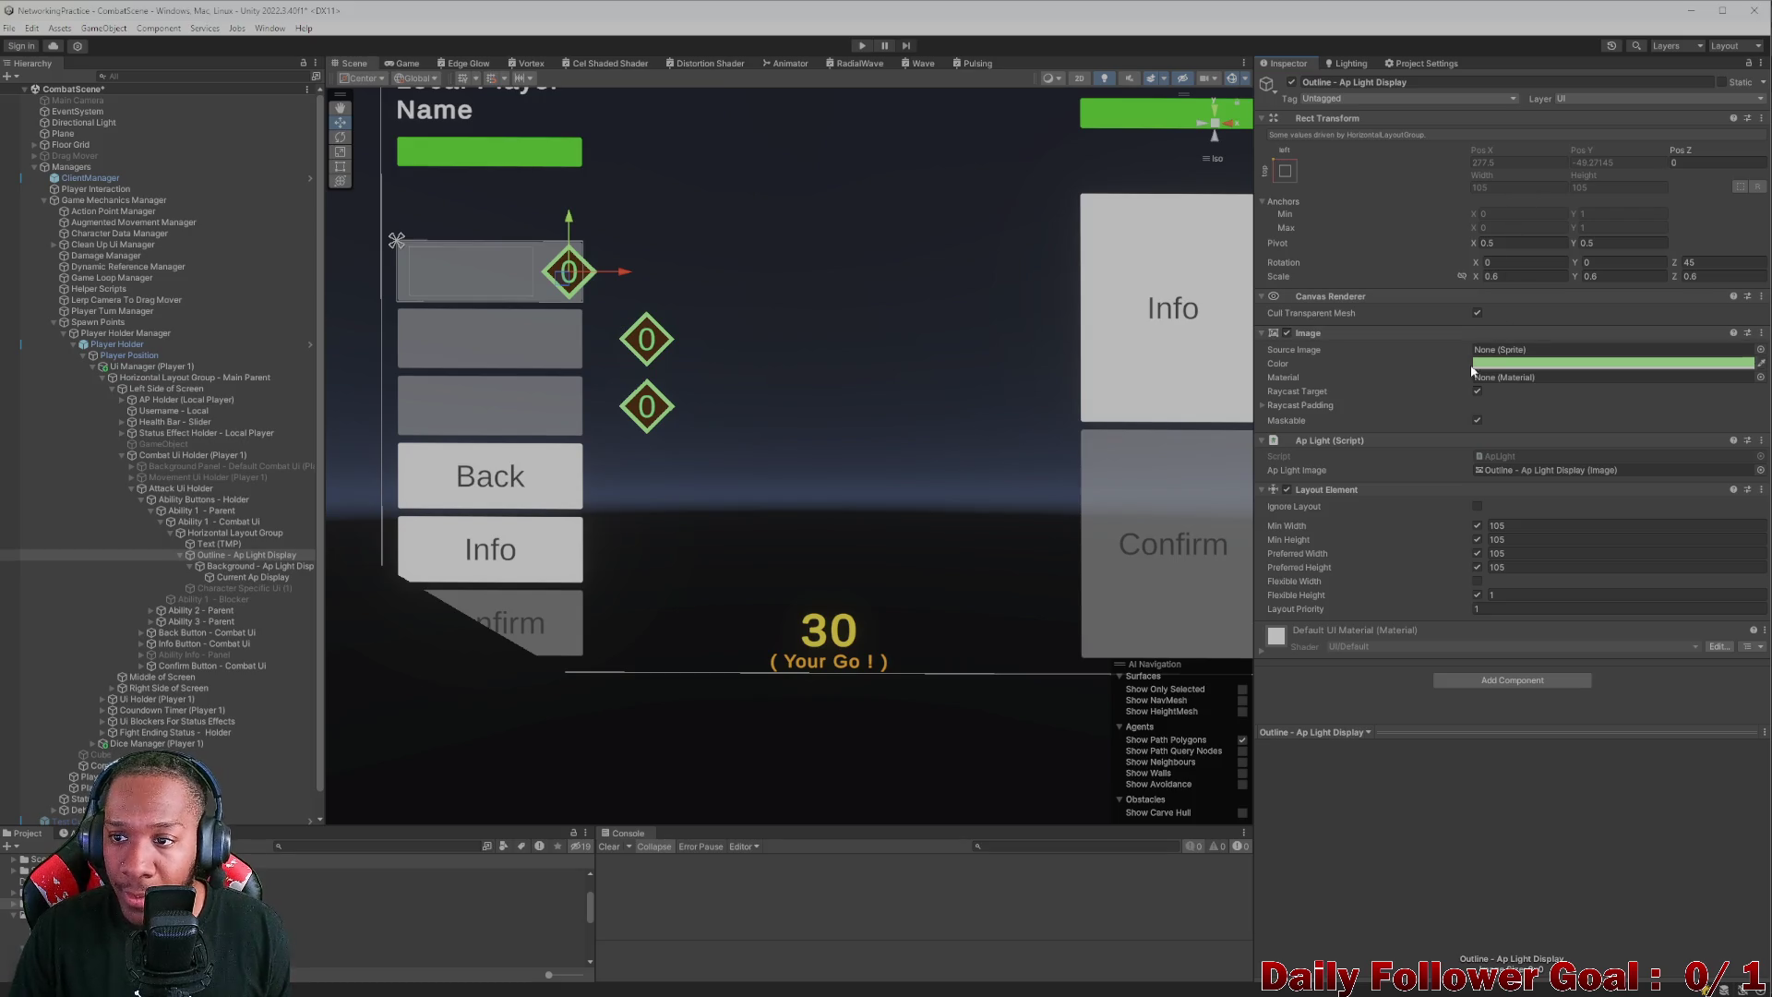
left_click(236, 565)
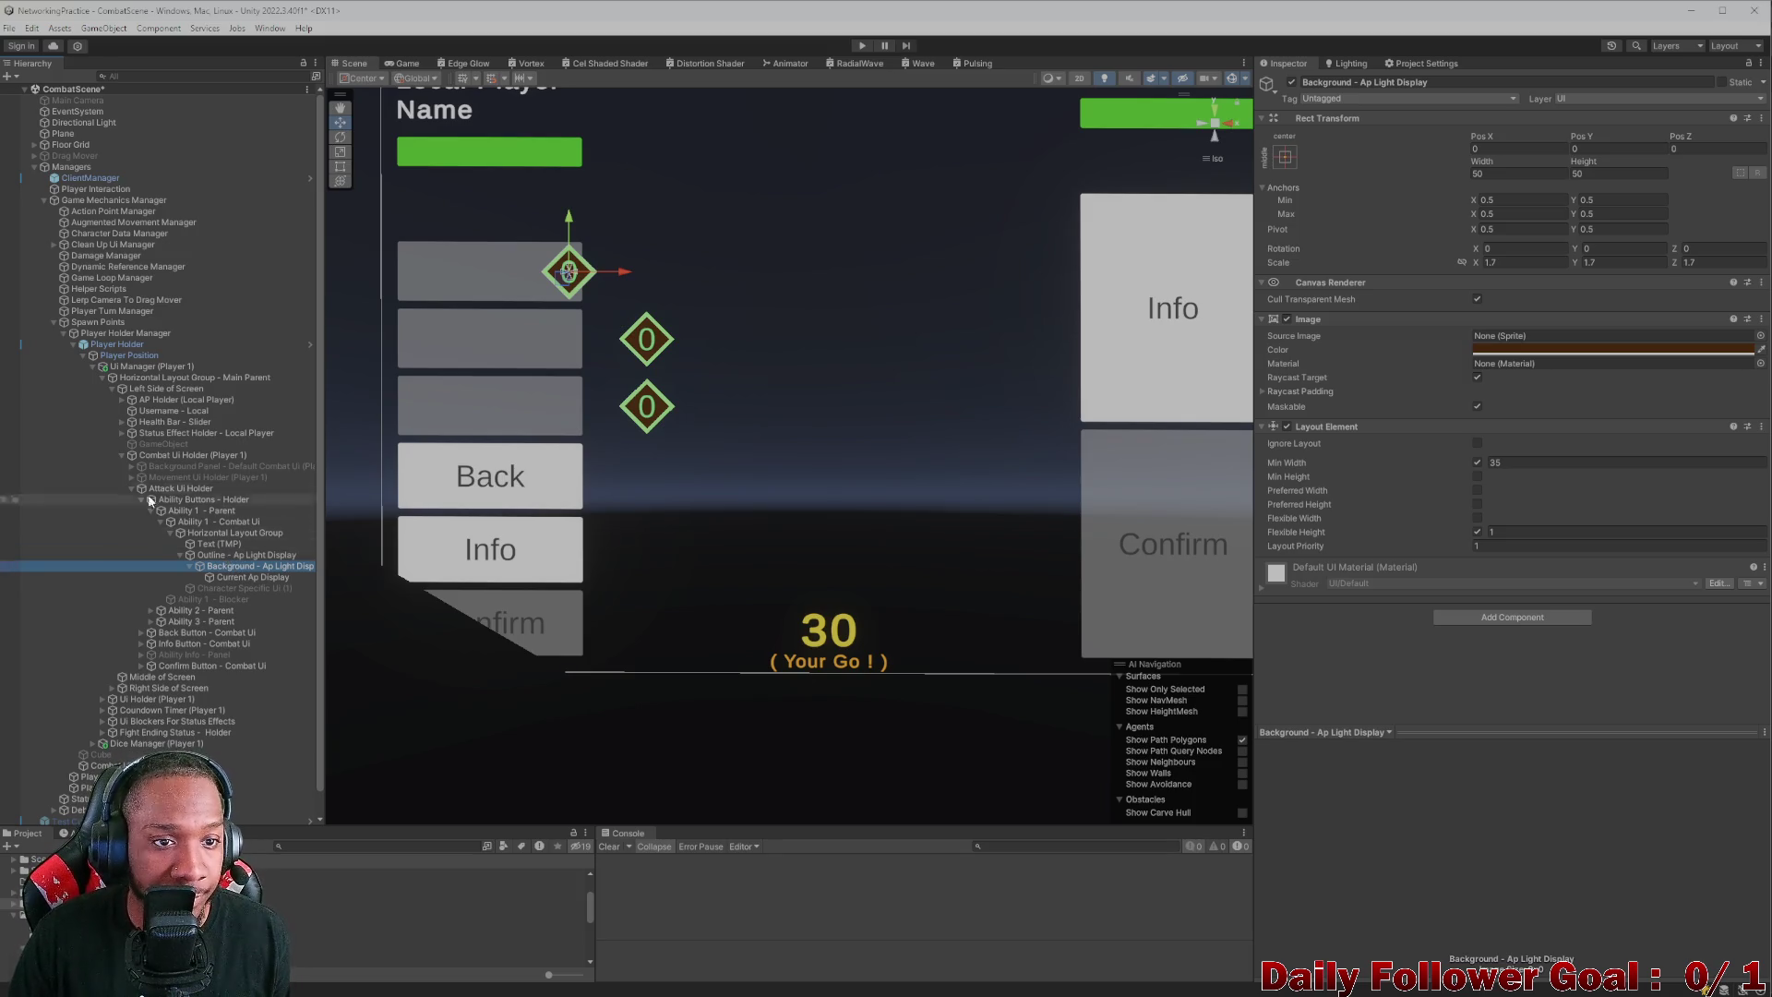
- Compare Game and Scene views, inspect the first ability's AP and text objects, then select its Horizontal Layout Group
left_click(399, 65)
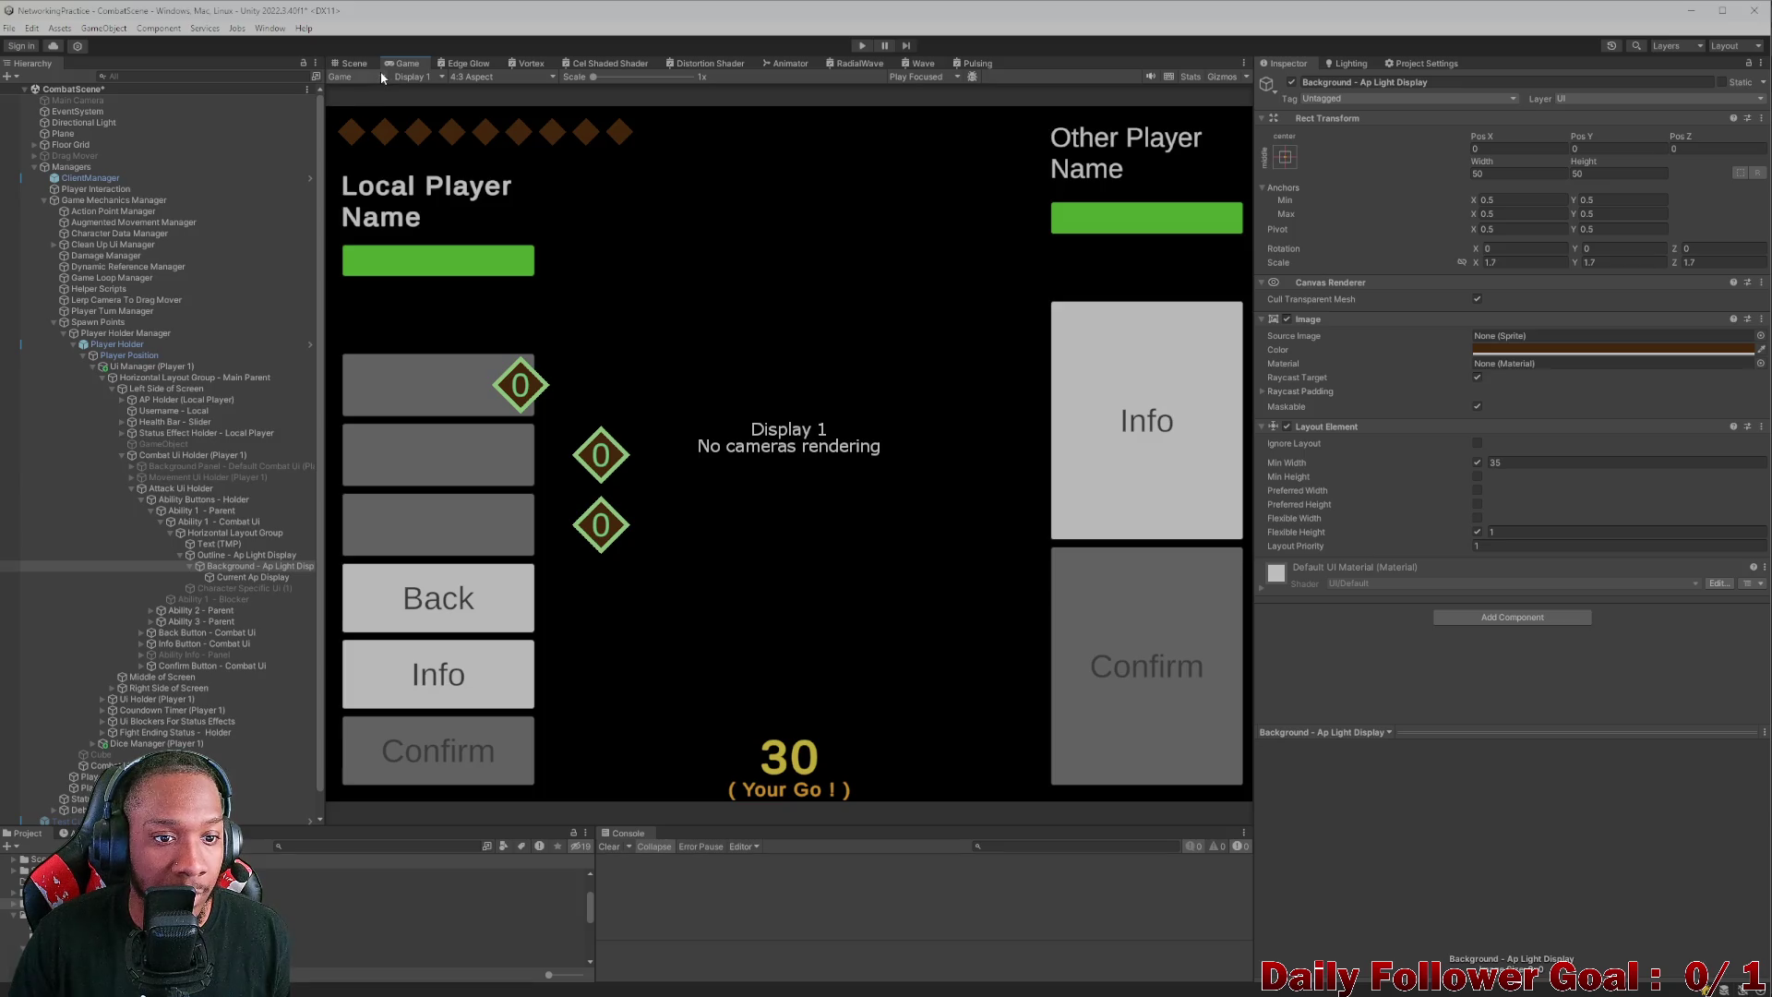
left_click(352, 65)
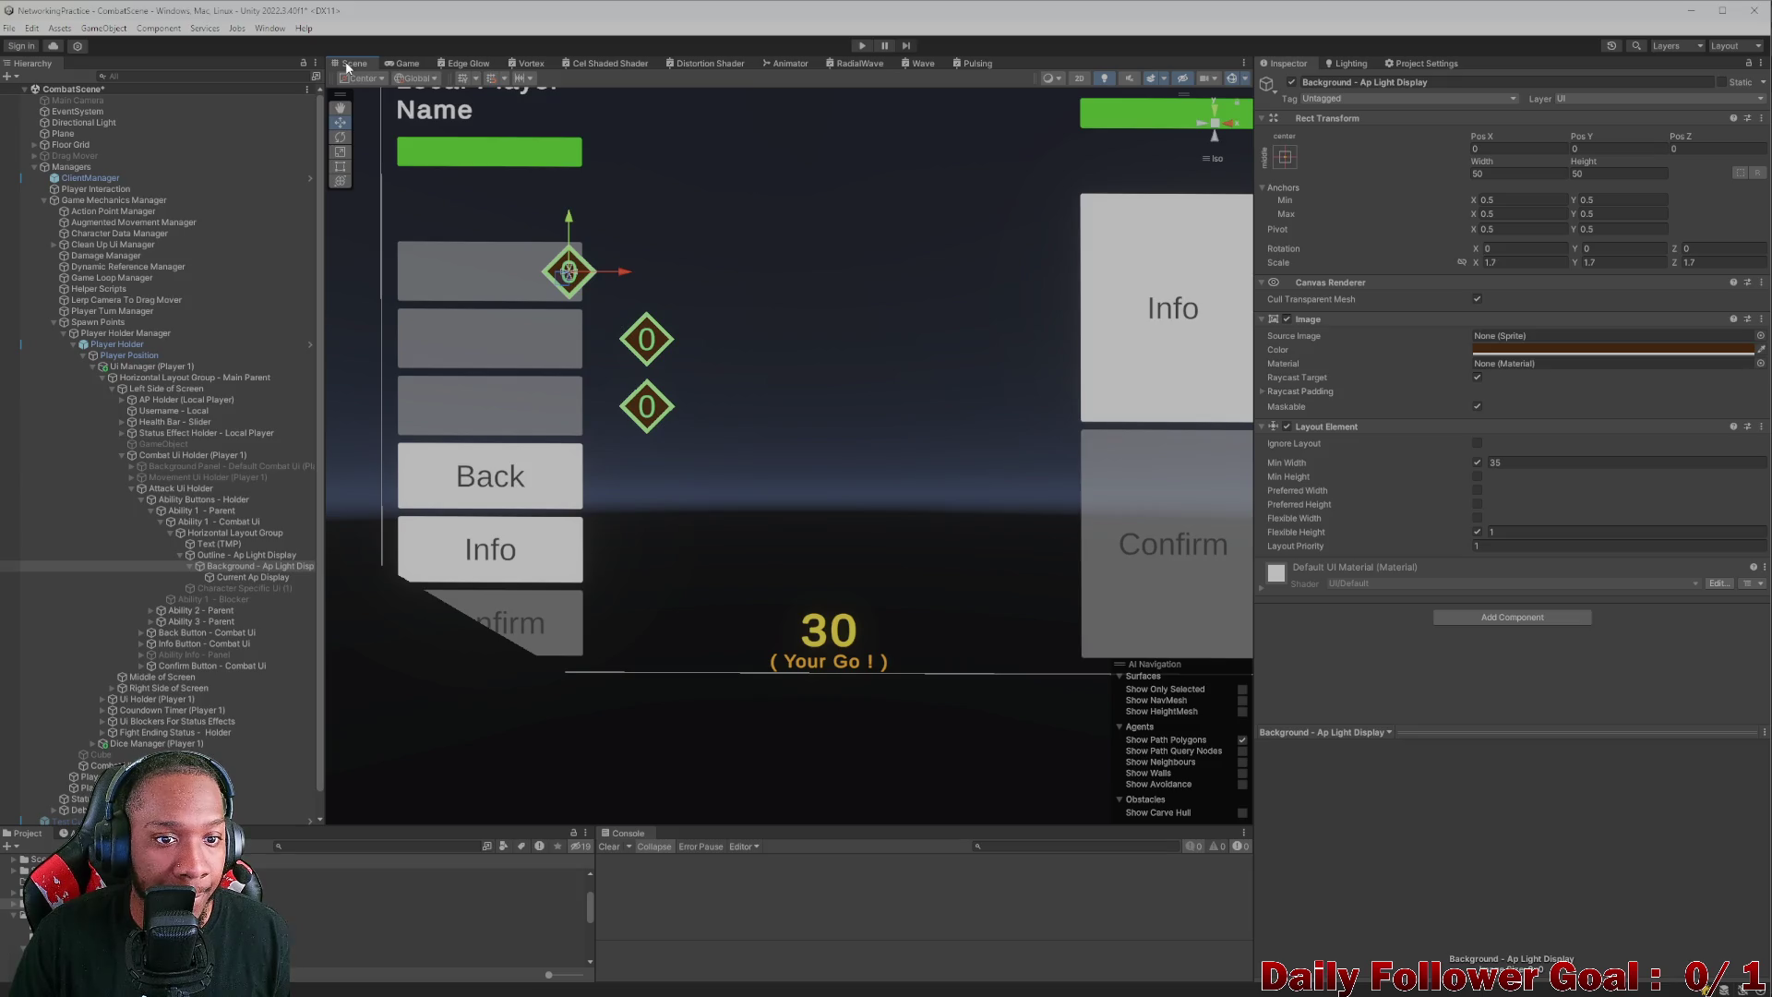
left_click(407, 64)
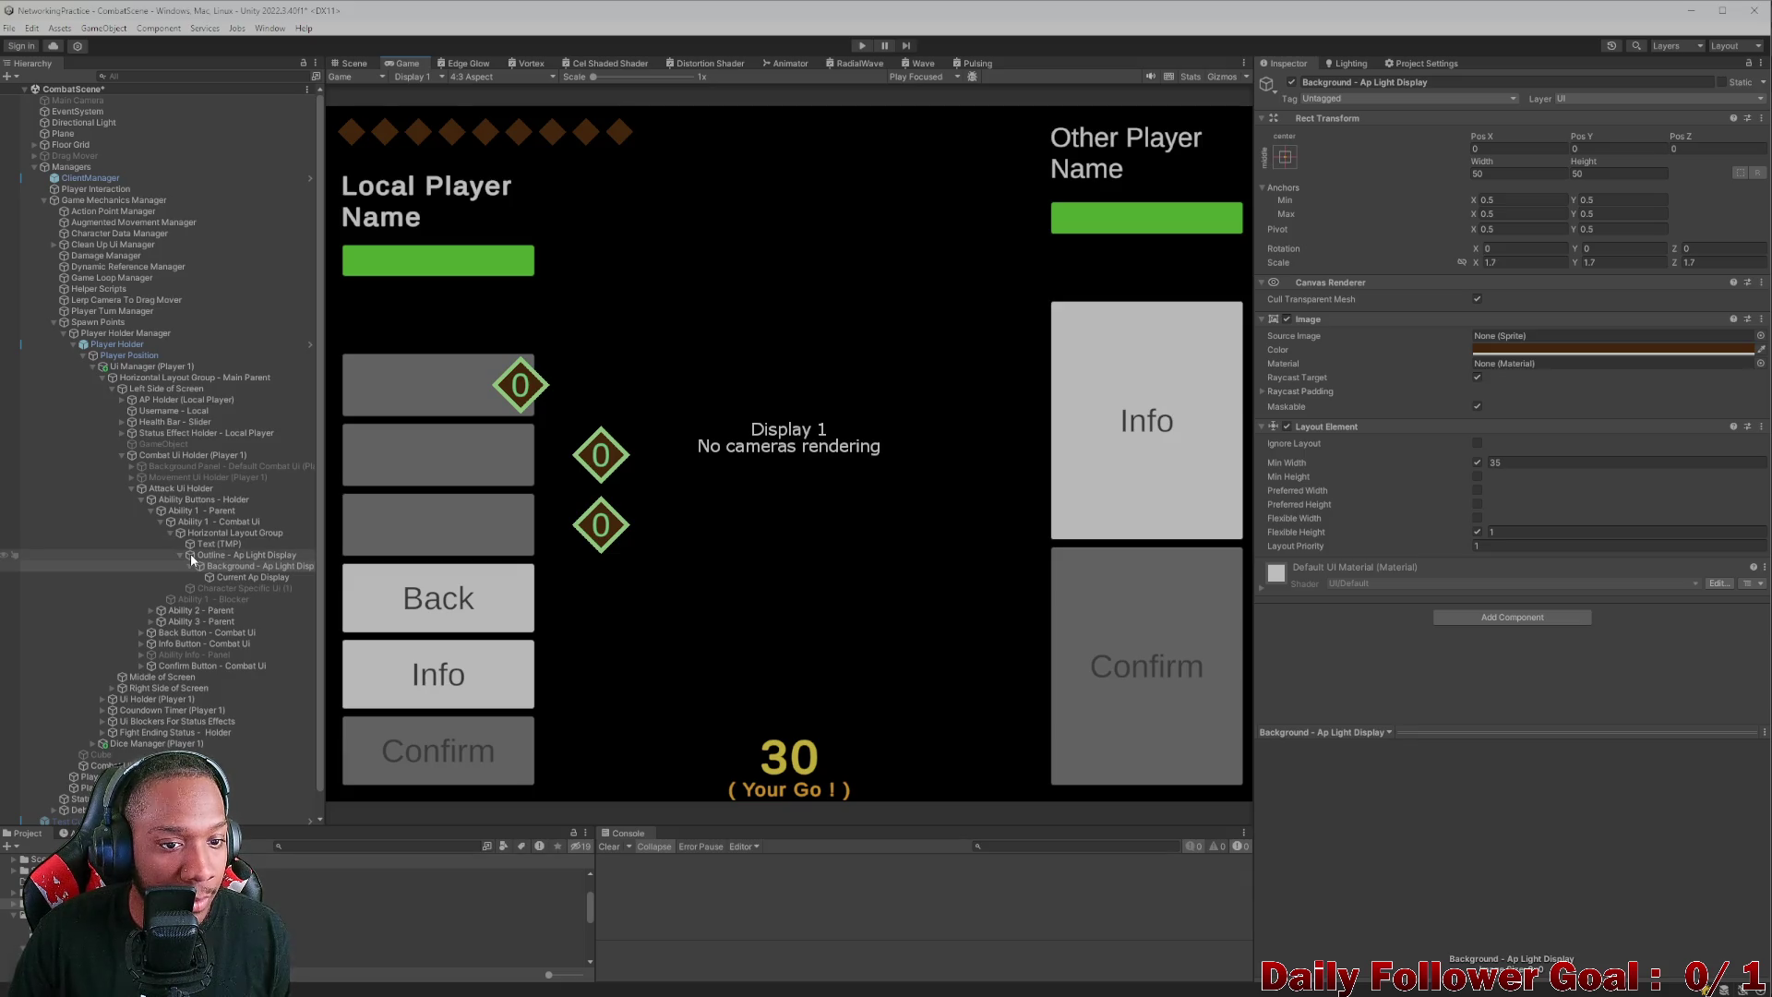
left_click(216, 577)
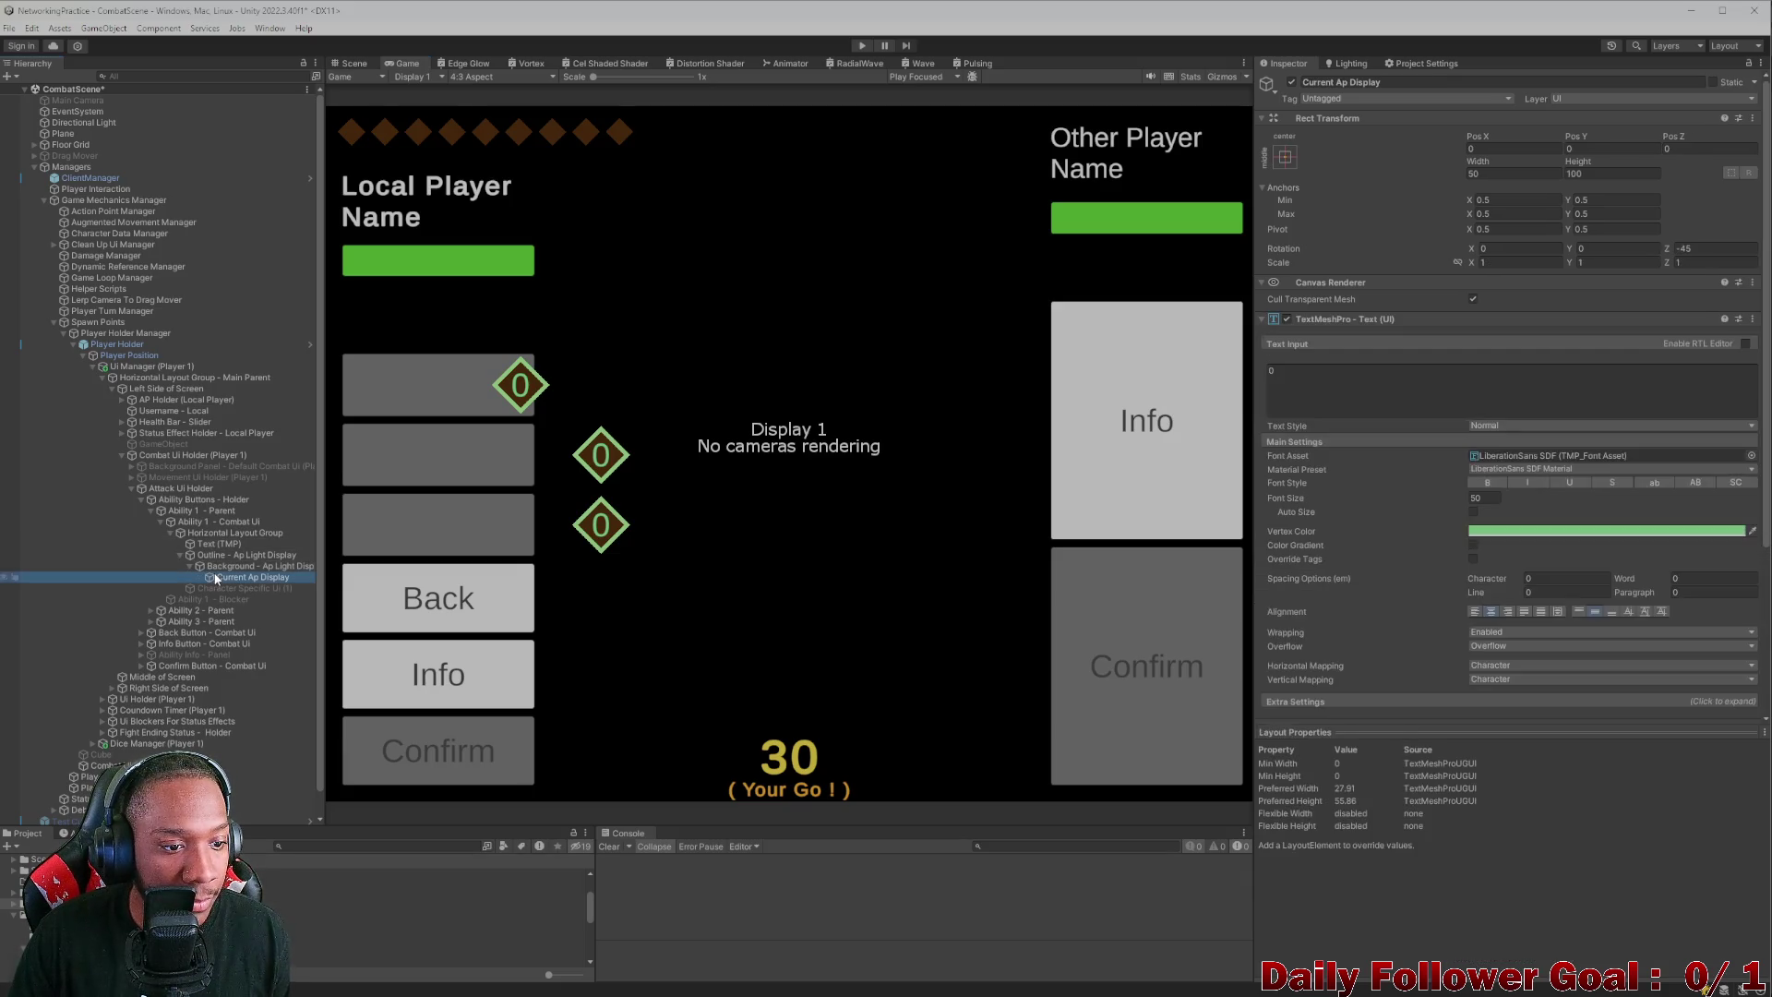
left_click(238, 567)
left_click(222, 544)
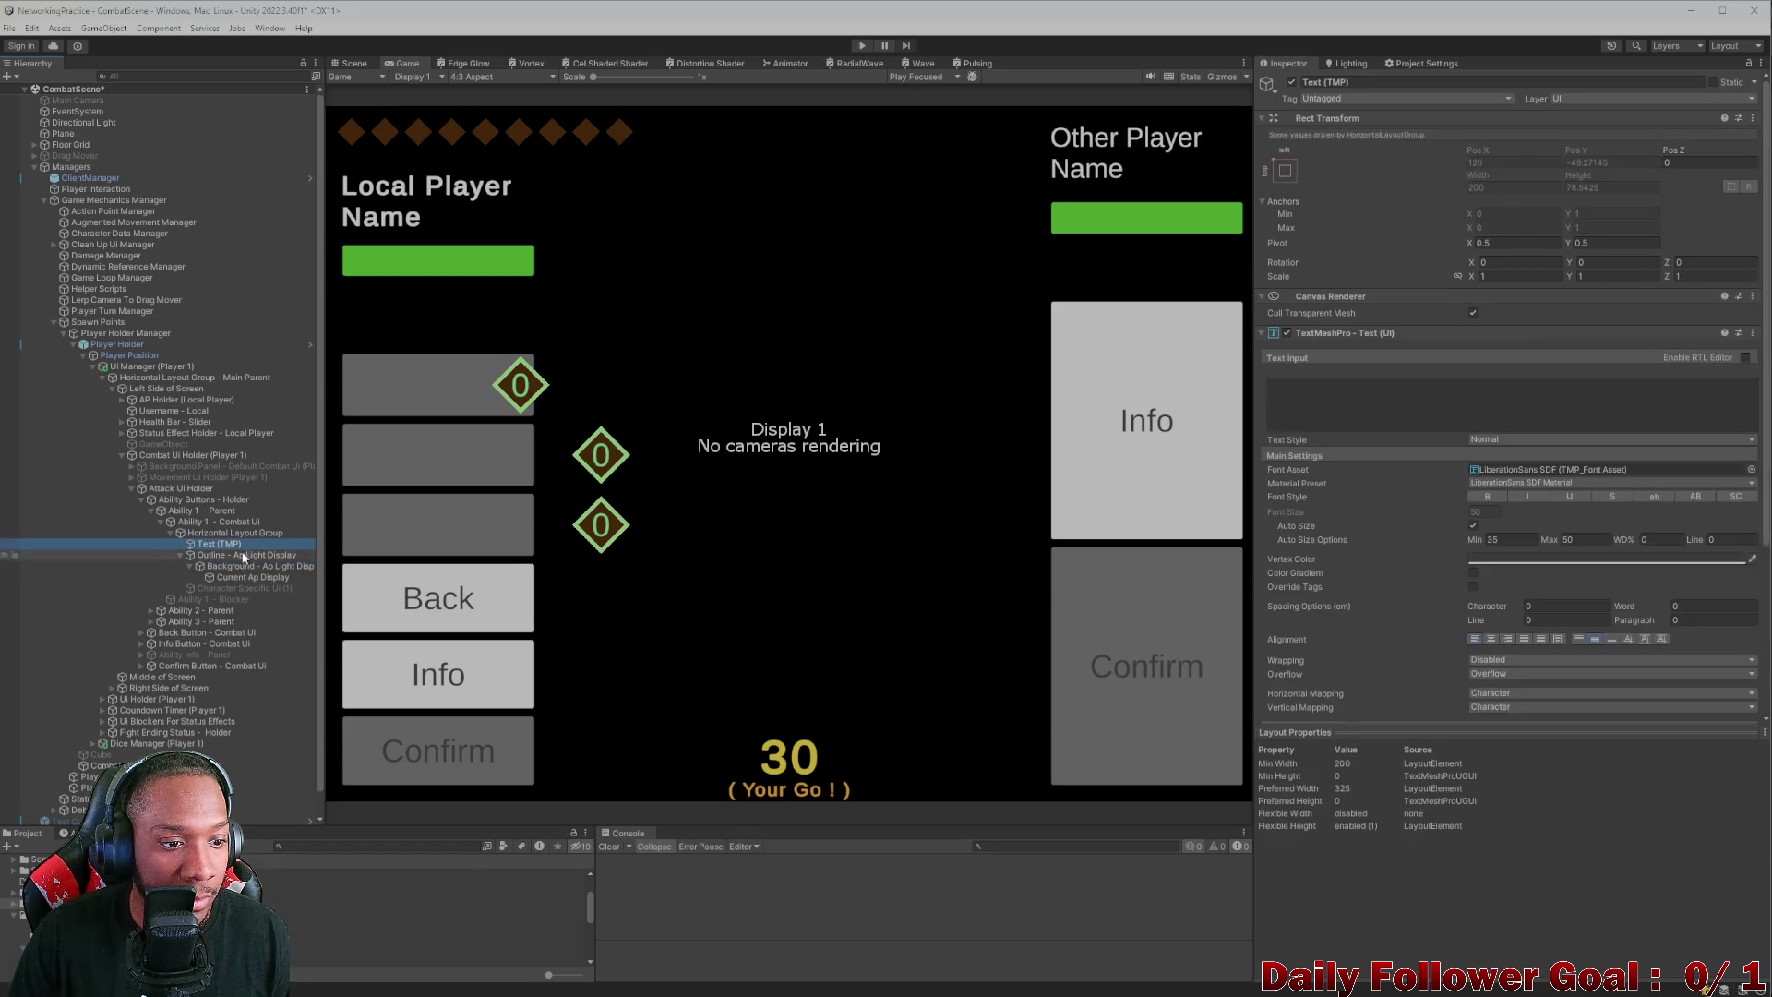
left_click(236, 555)
left_click(239, 566)
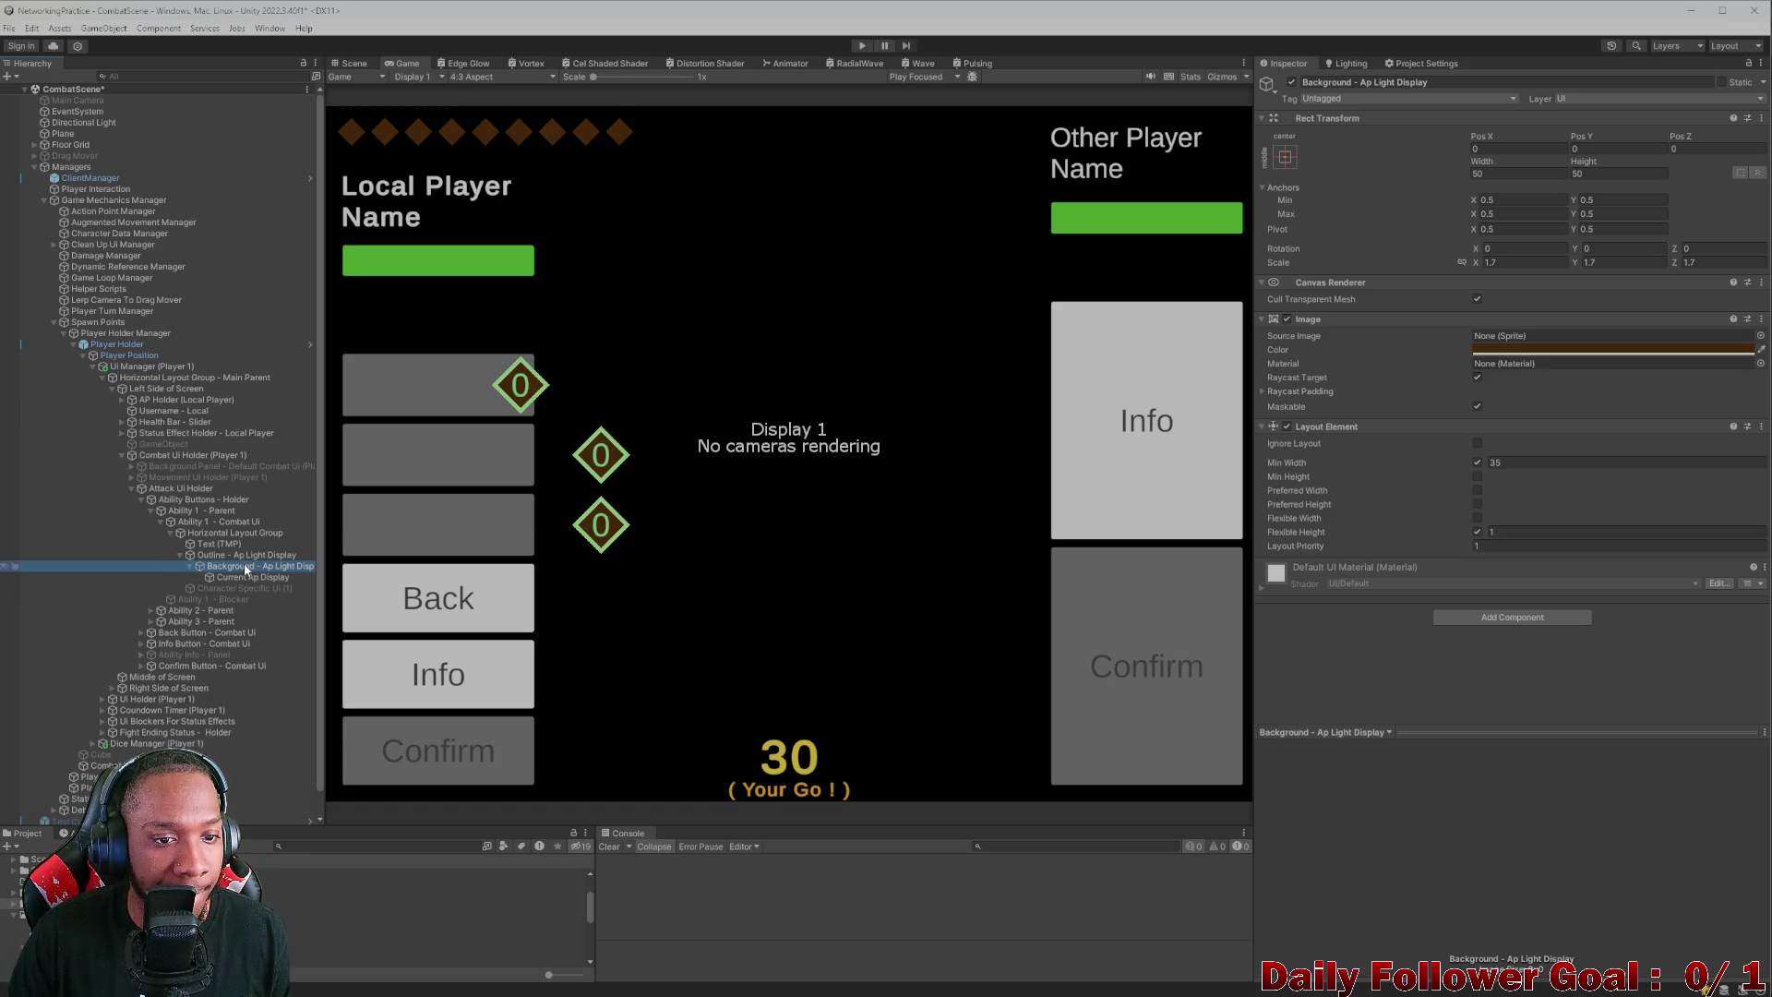
left_click(227, 545)
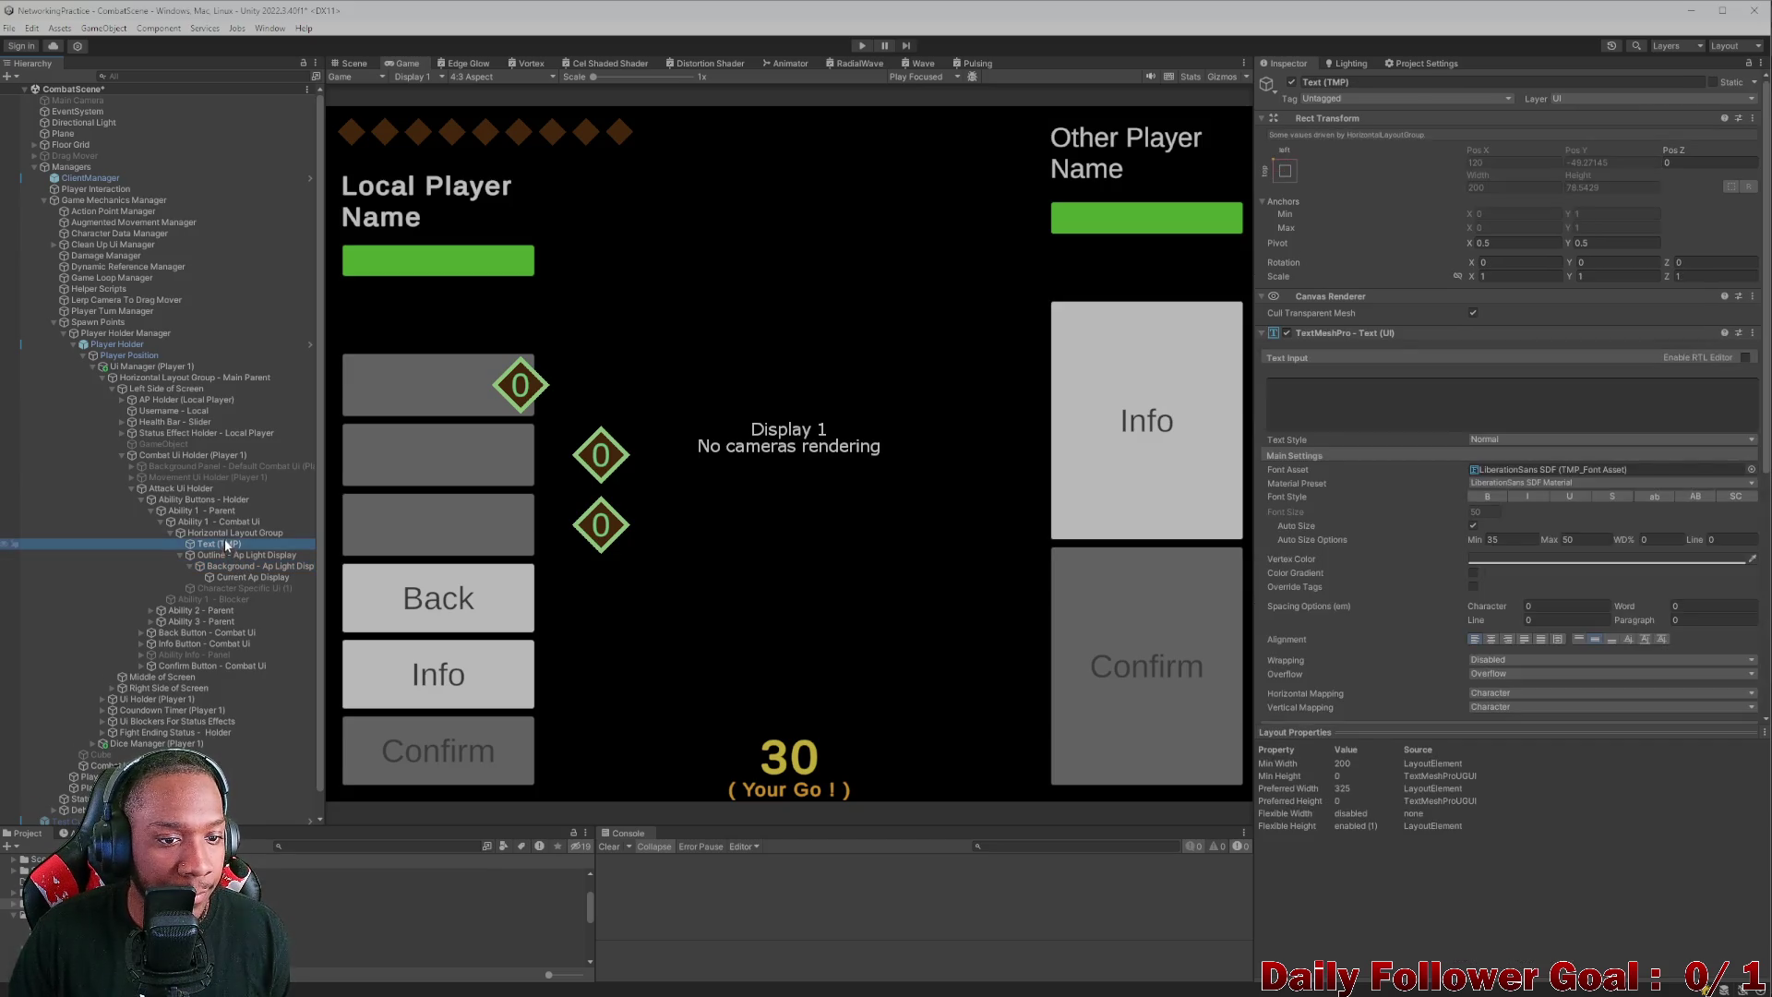
left_click(231, 533)
left_click(351, 63)
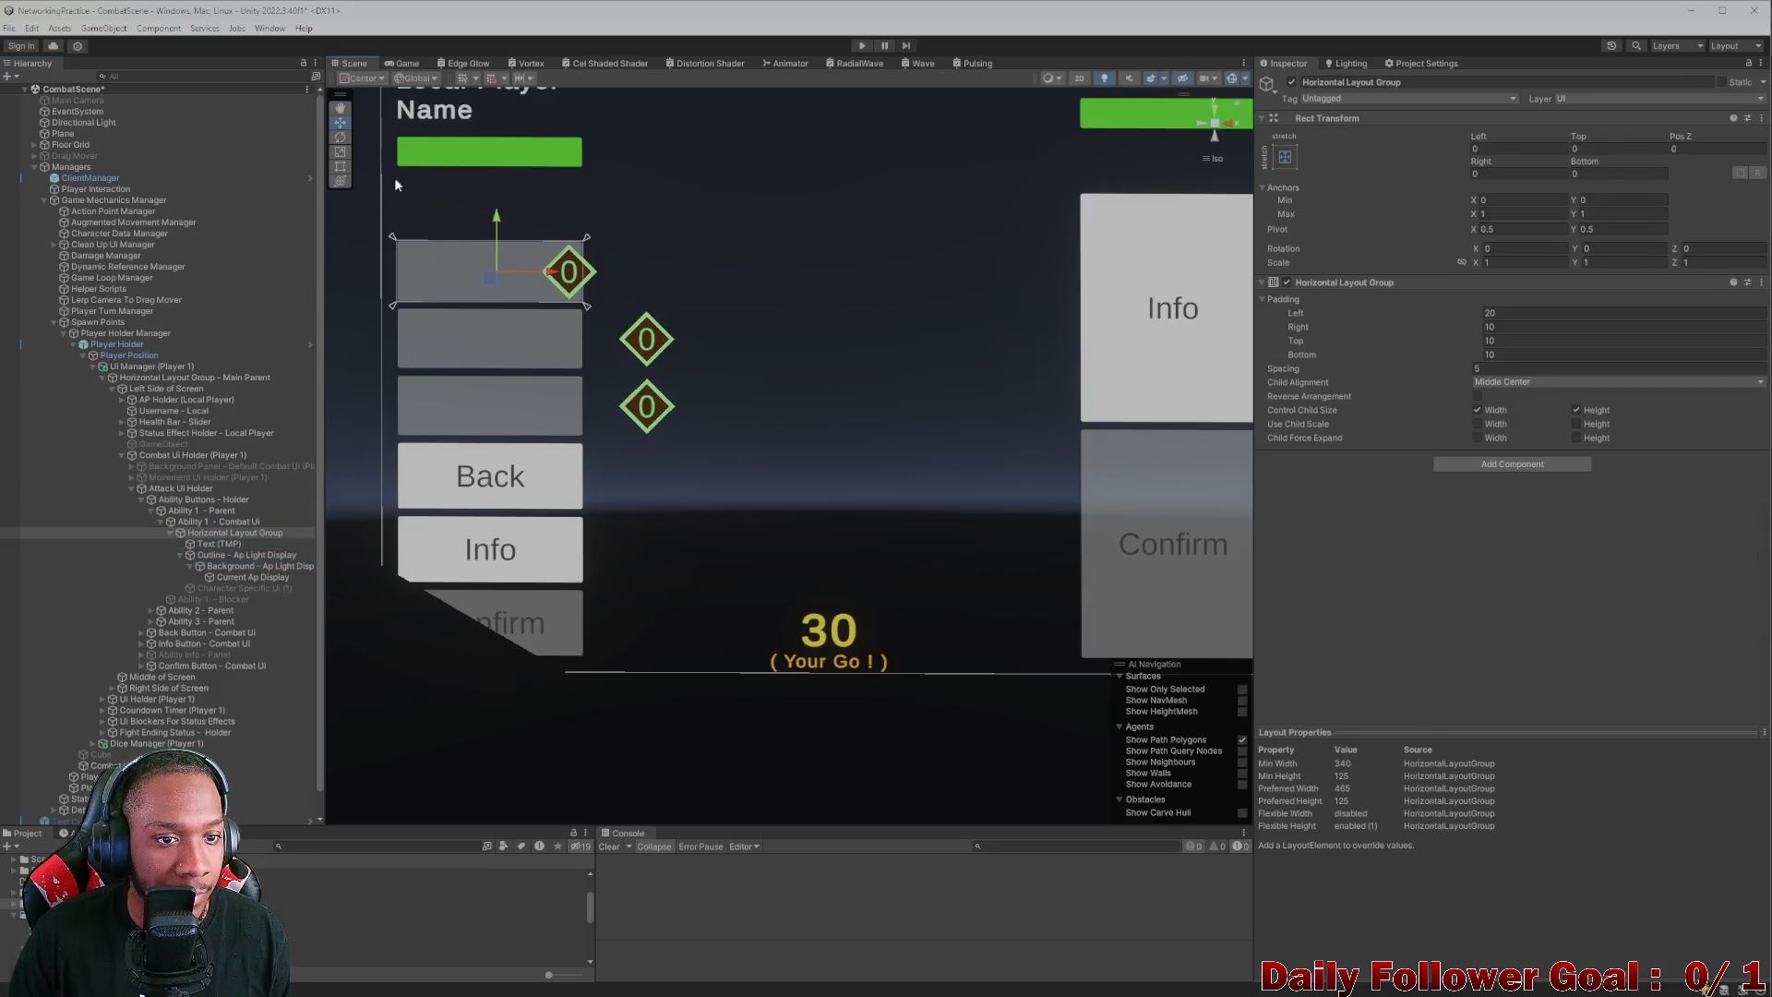
- Set the AP diamond Background's width and height to 40
left_click(215, 544)
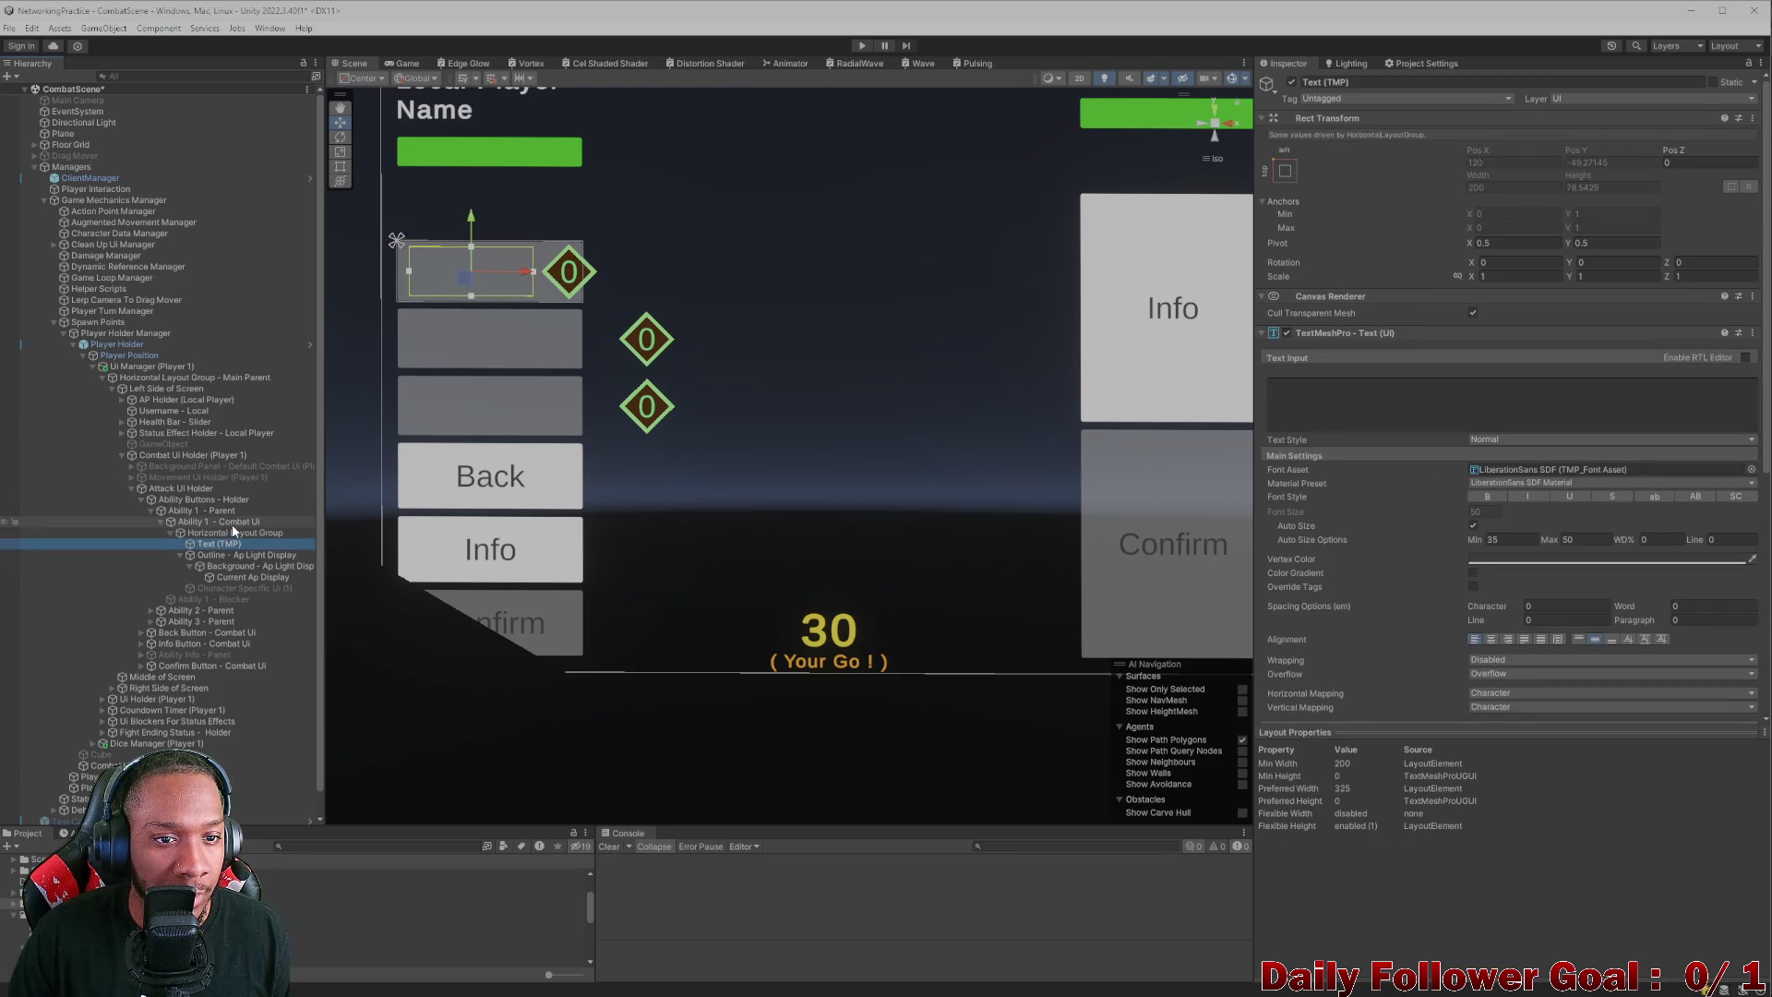
left_click(241, 555)
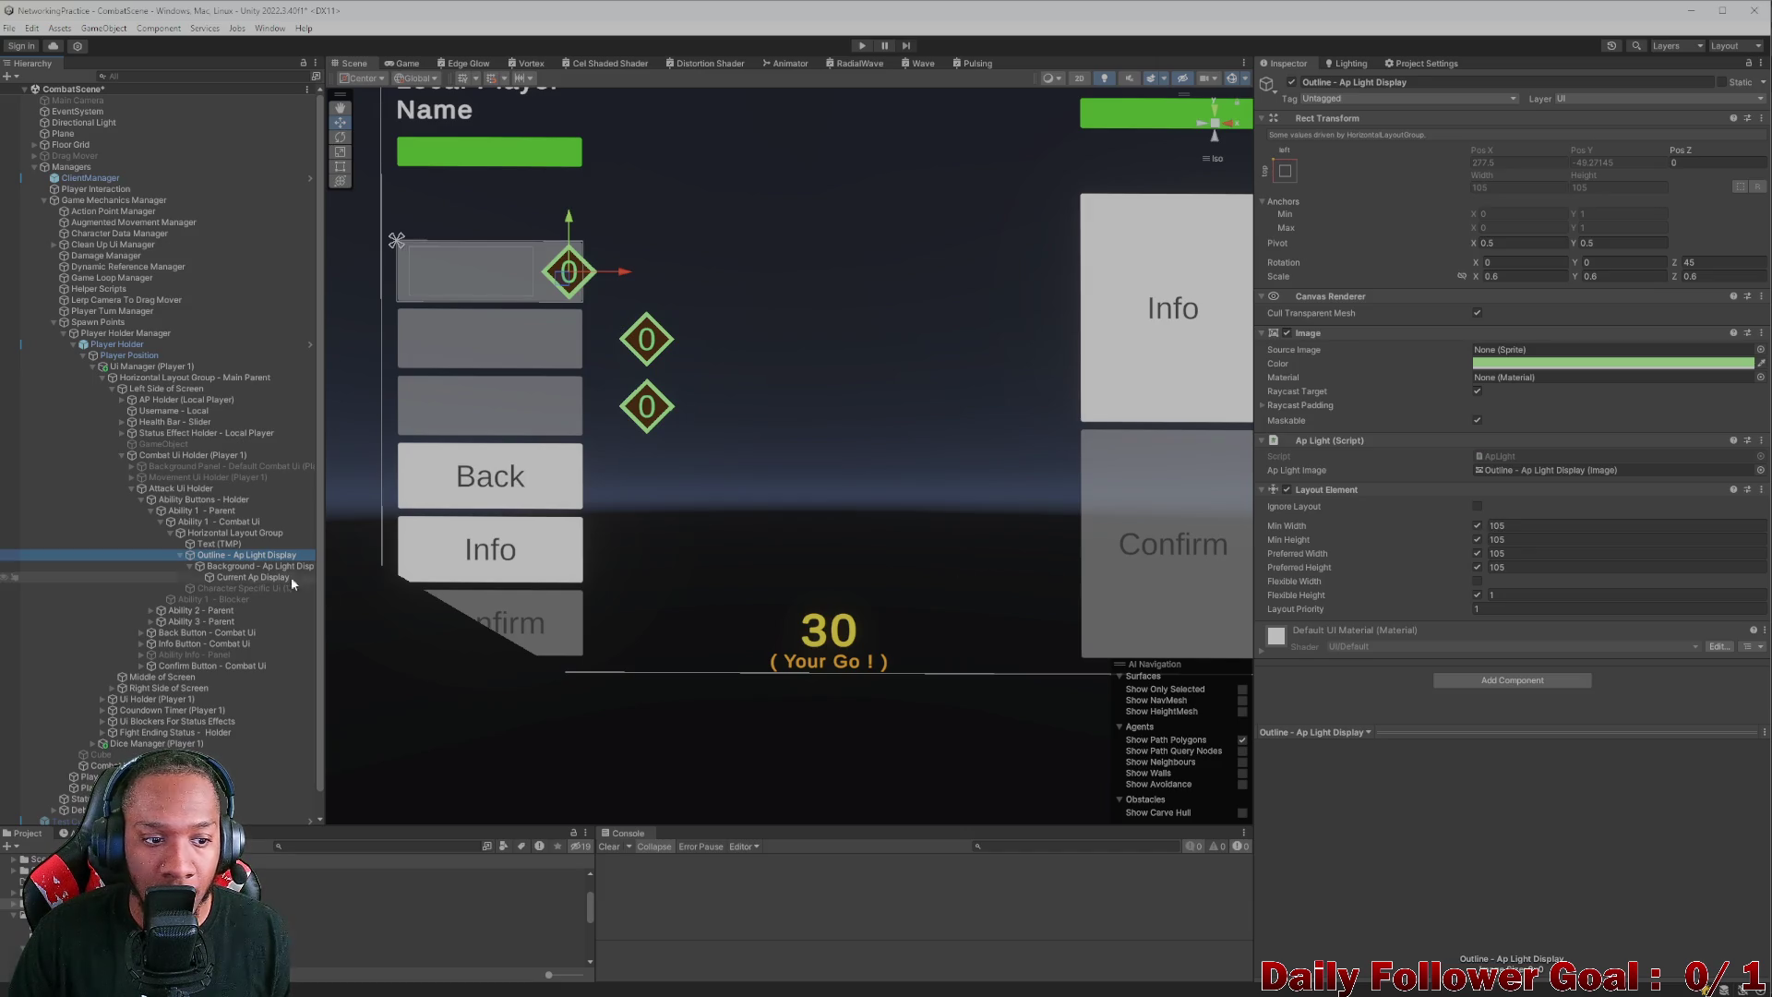
left_click(215, 567)
left_click(1499, 172)
type("40")
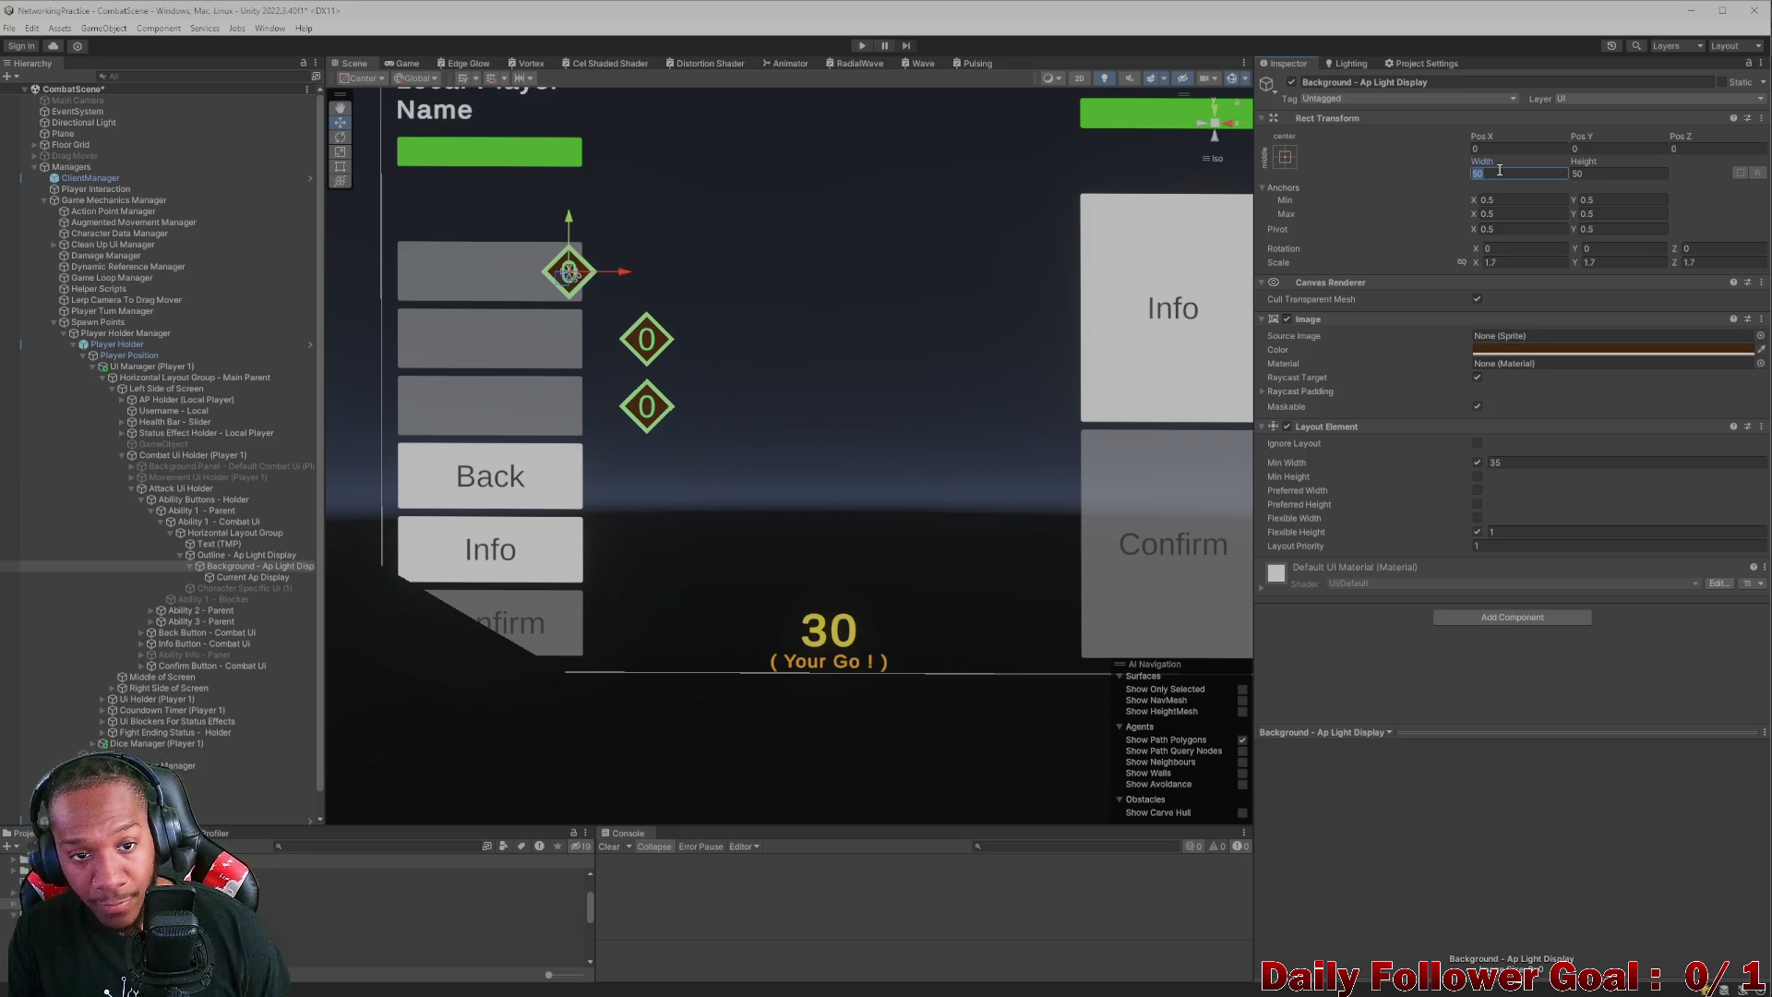
left_click(1647, 171)
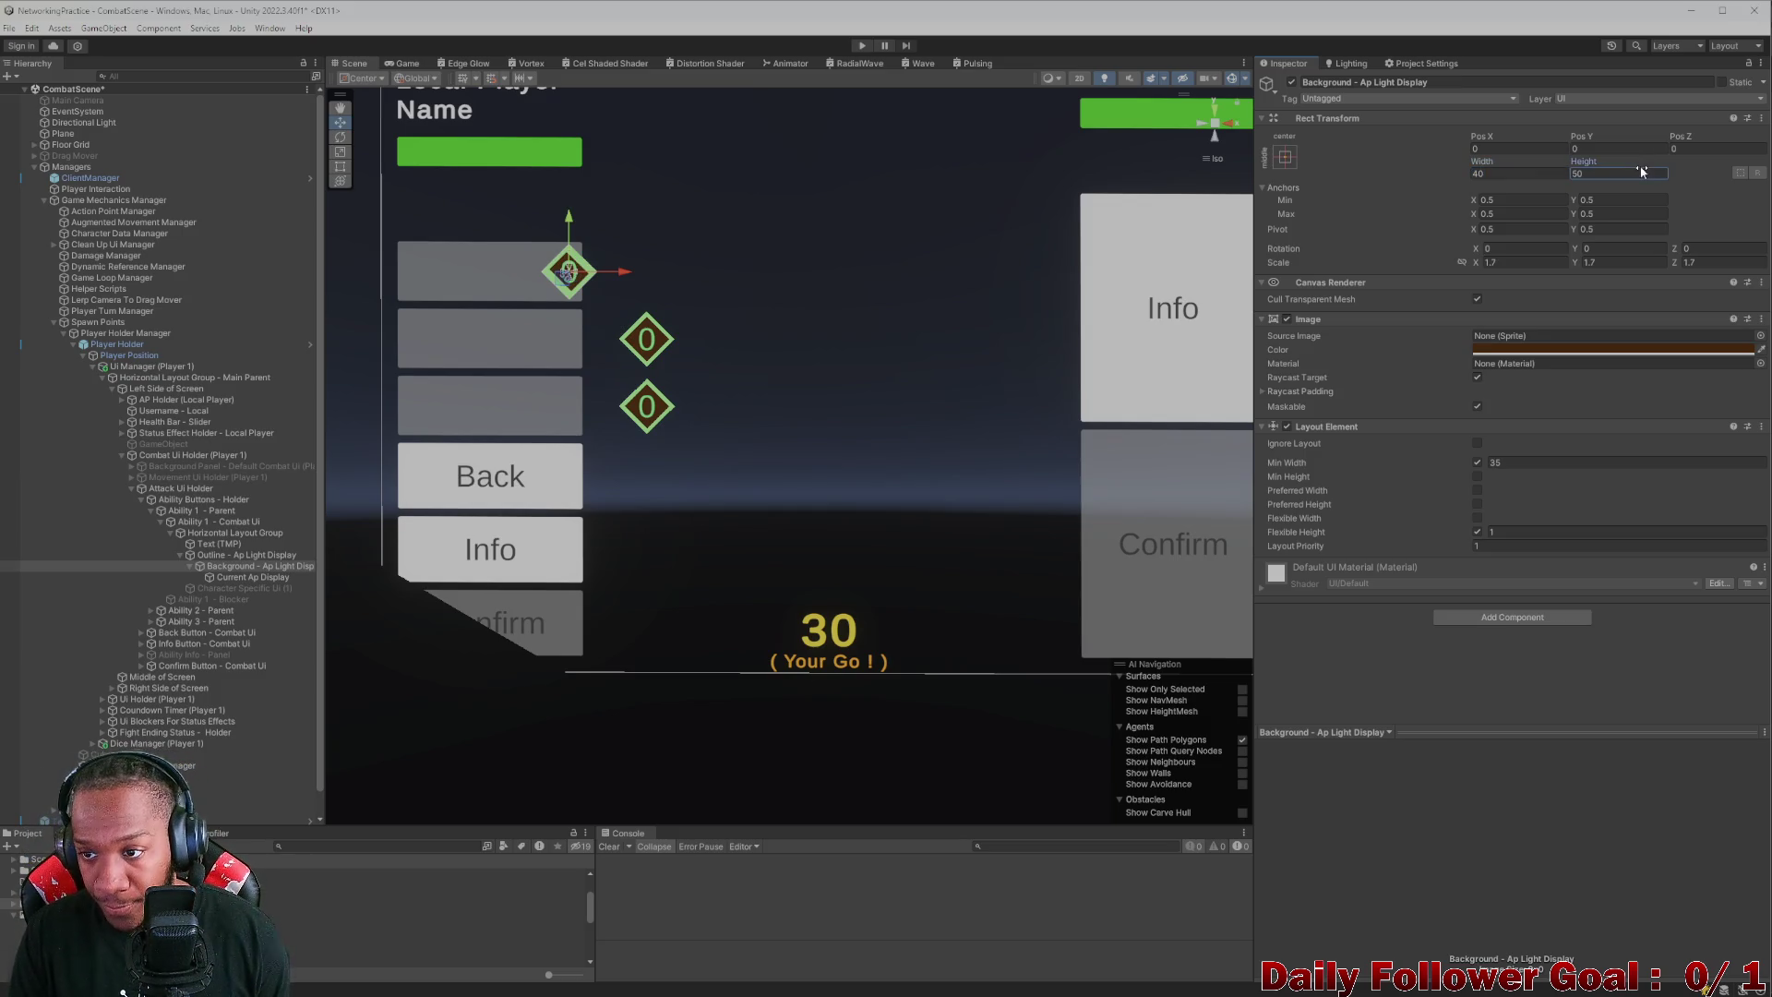
type("40")
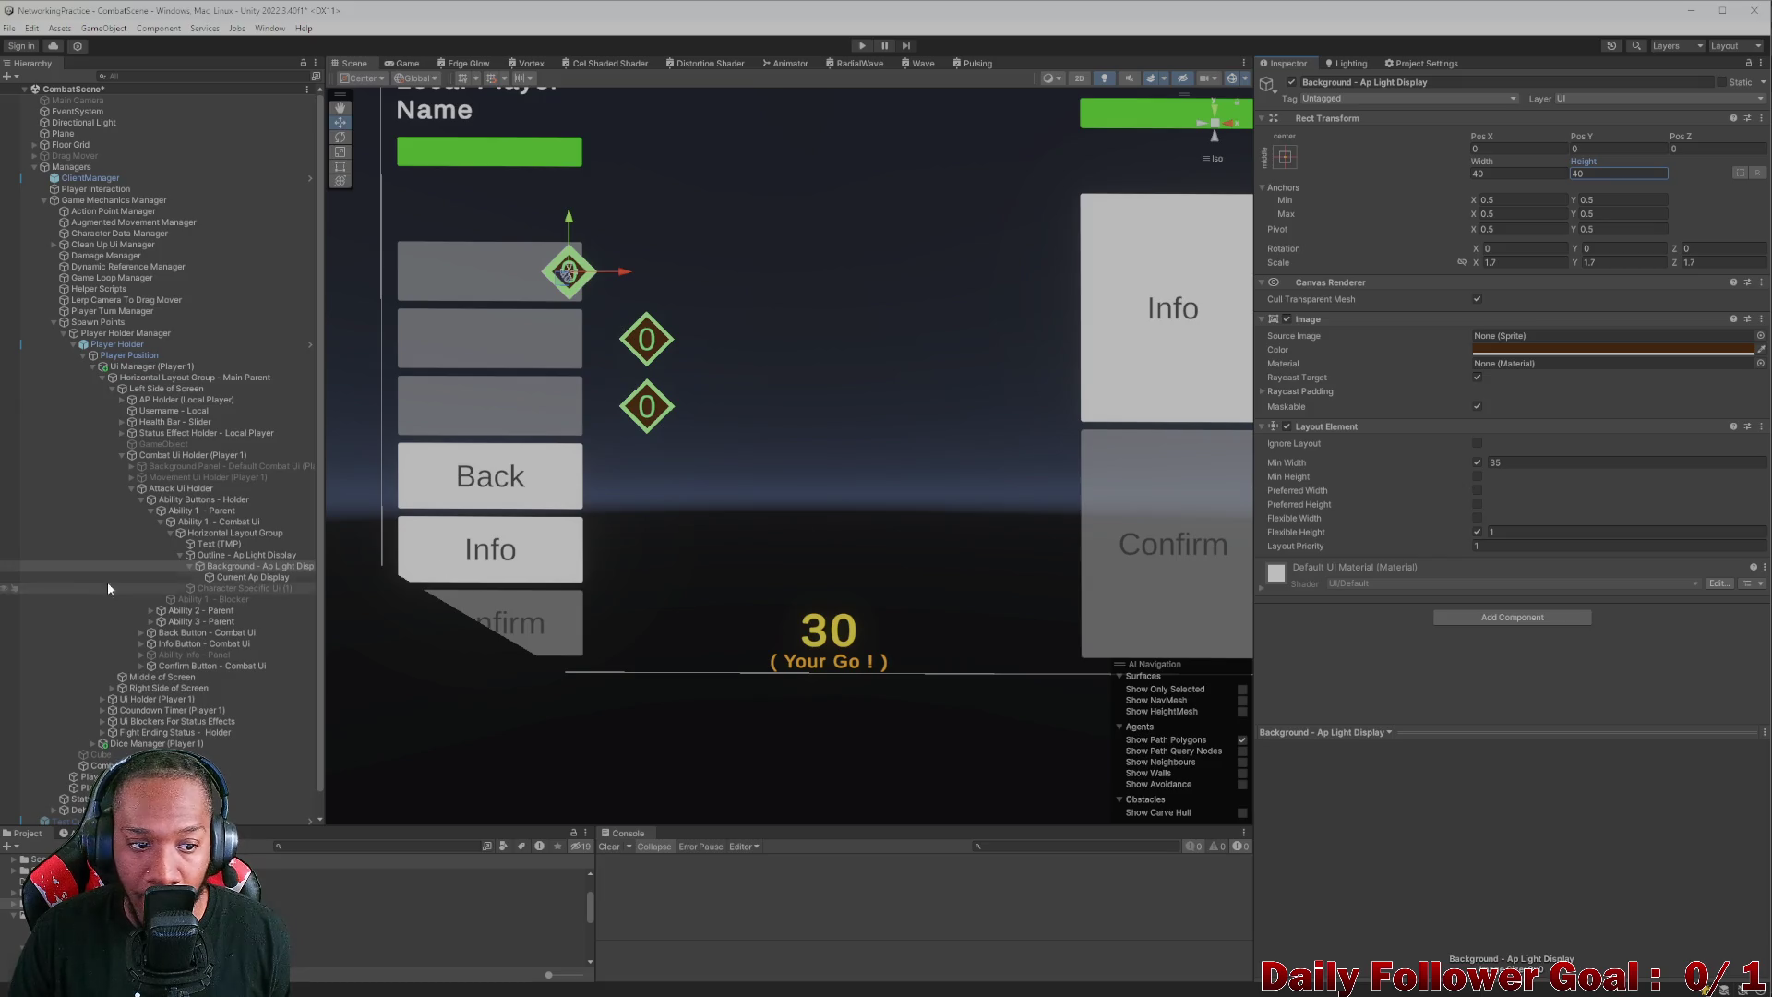
- Set the AP diamond outline's minimum width to 80 and preview the smaller diamond in the Game view
left_click(247, 554)
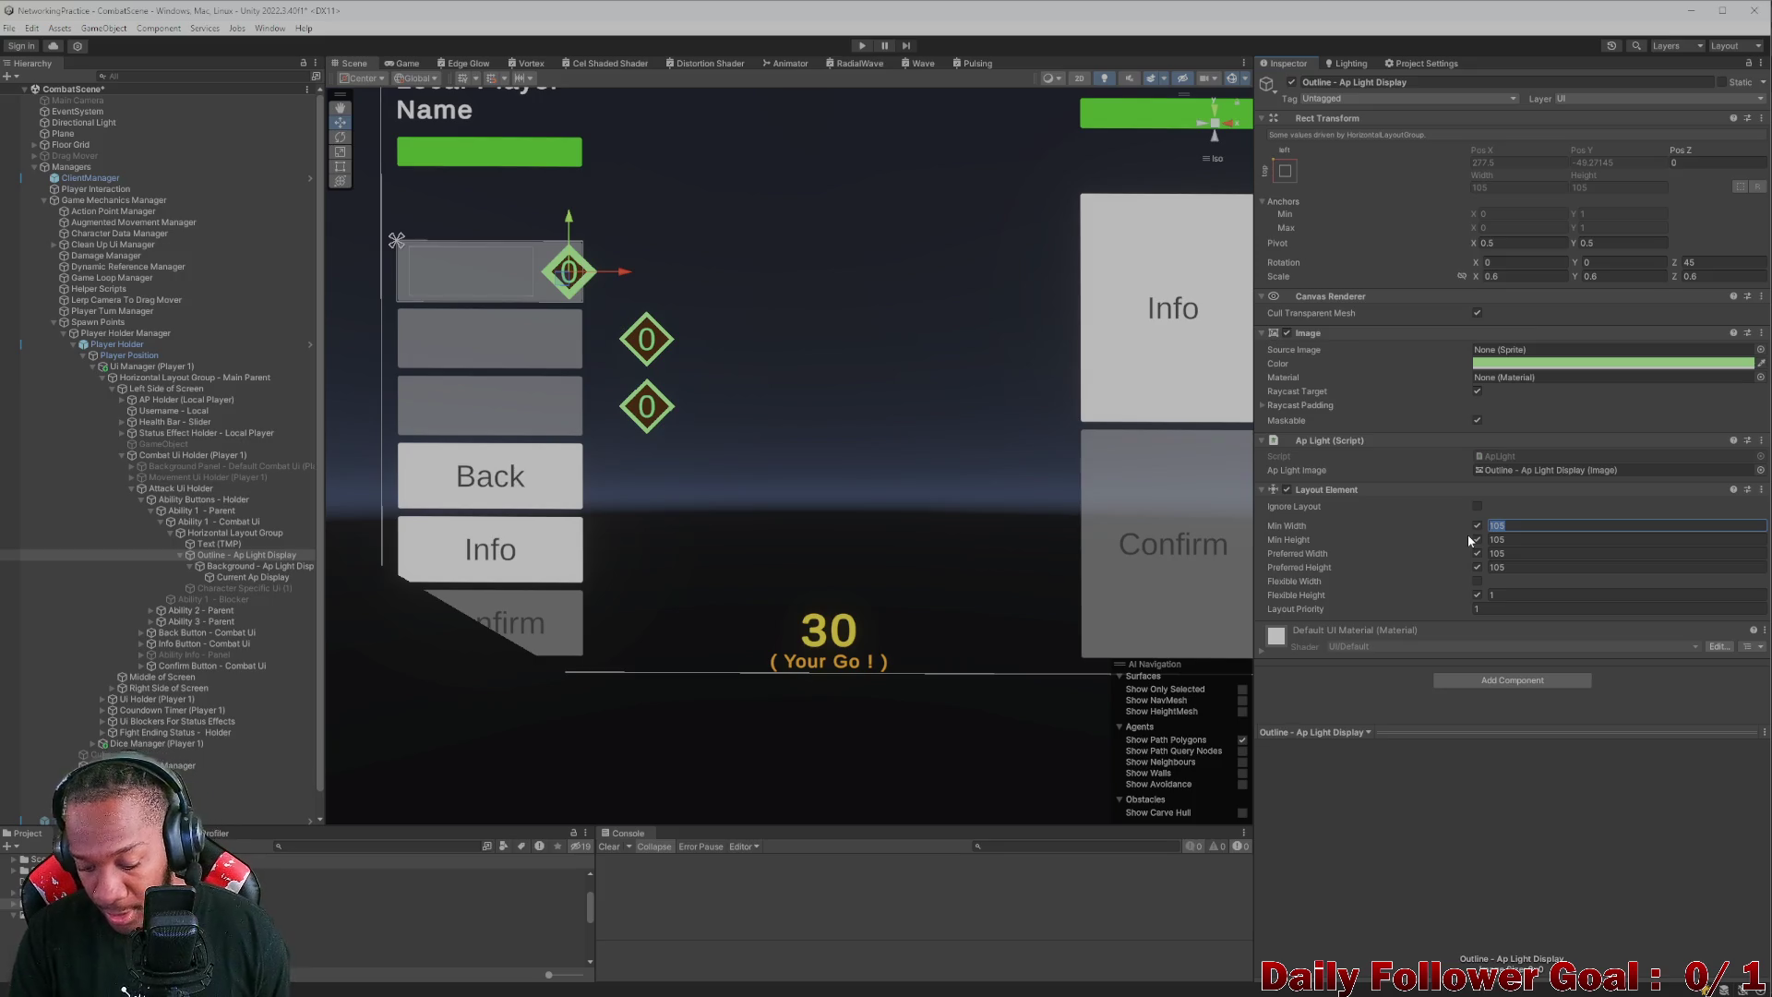
type("80")
left_click(1516, 542)
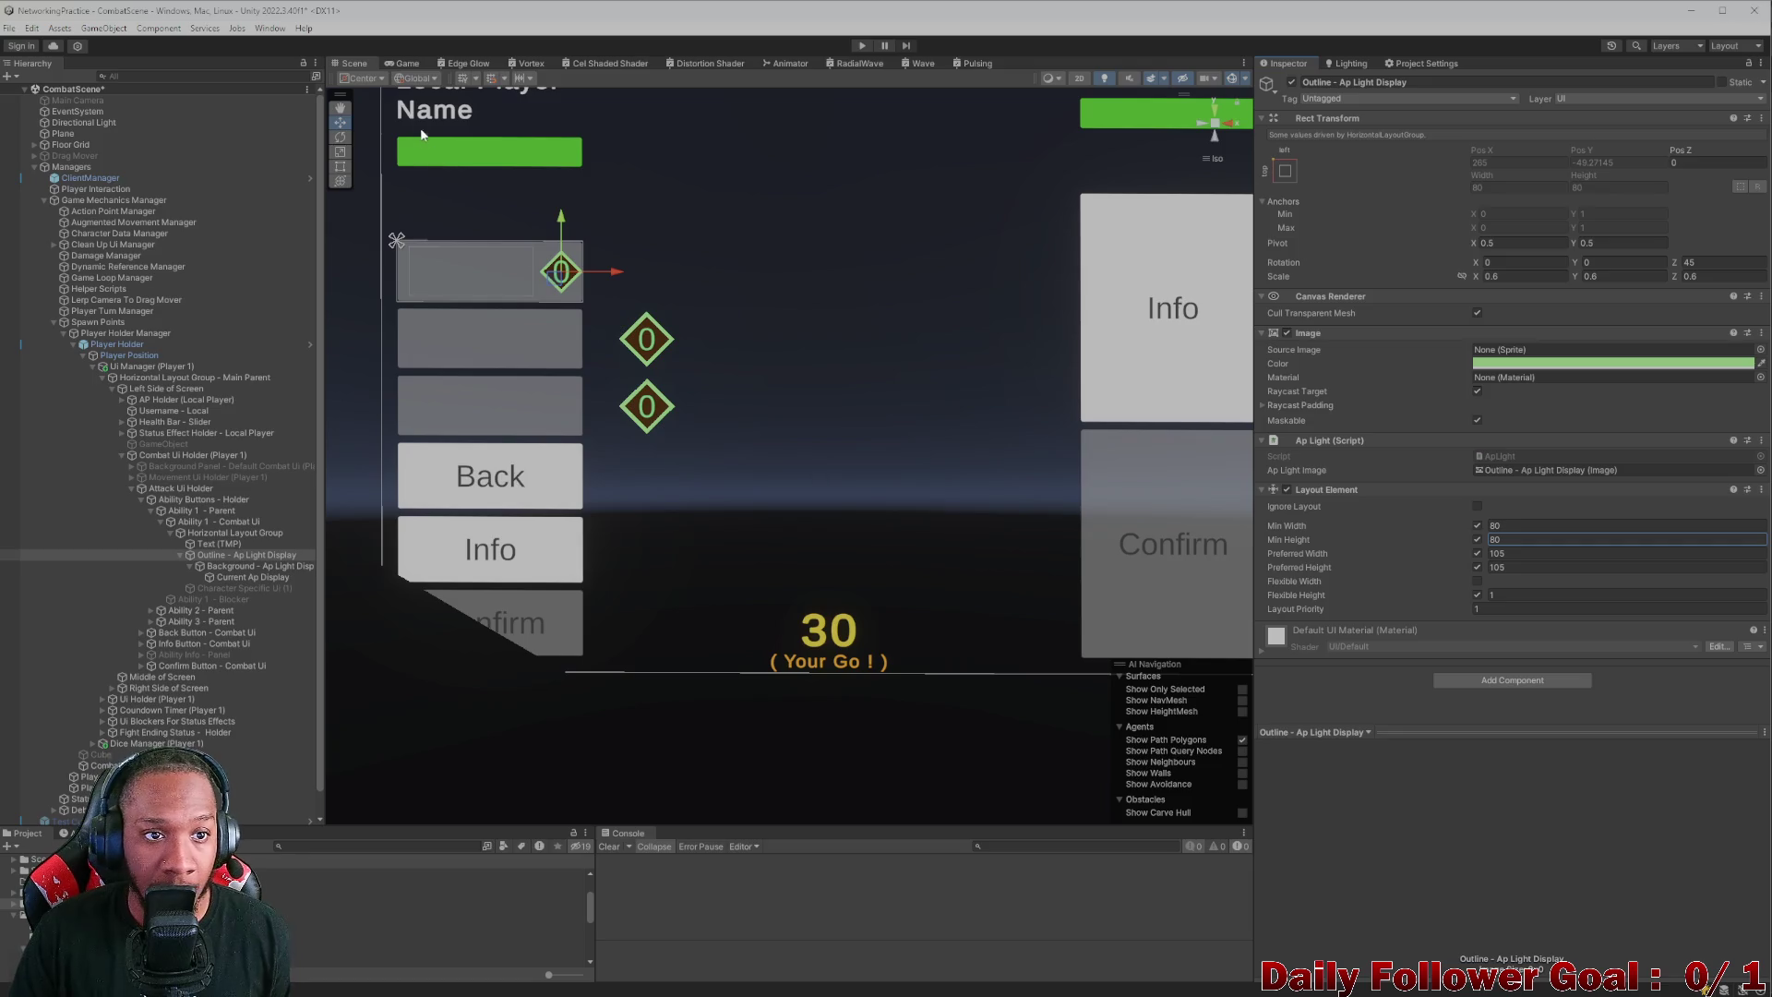
left_click(412, 64)
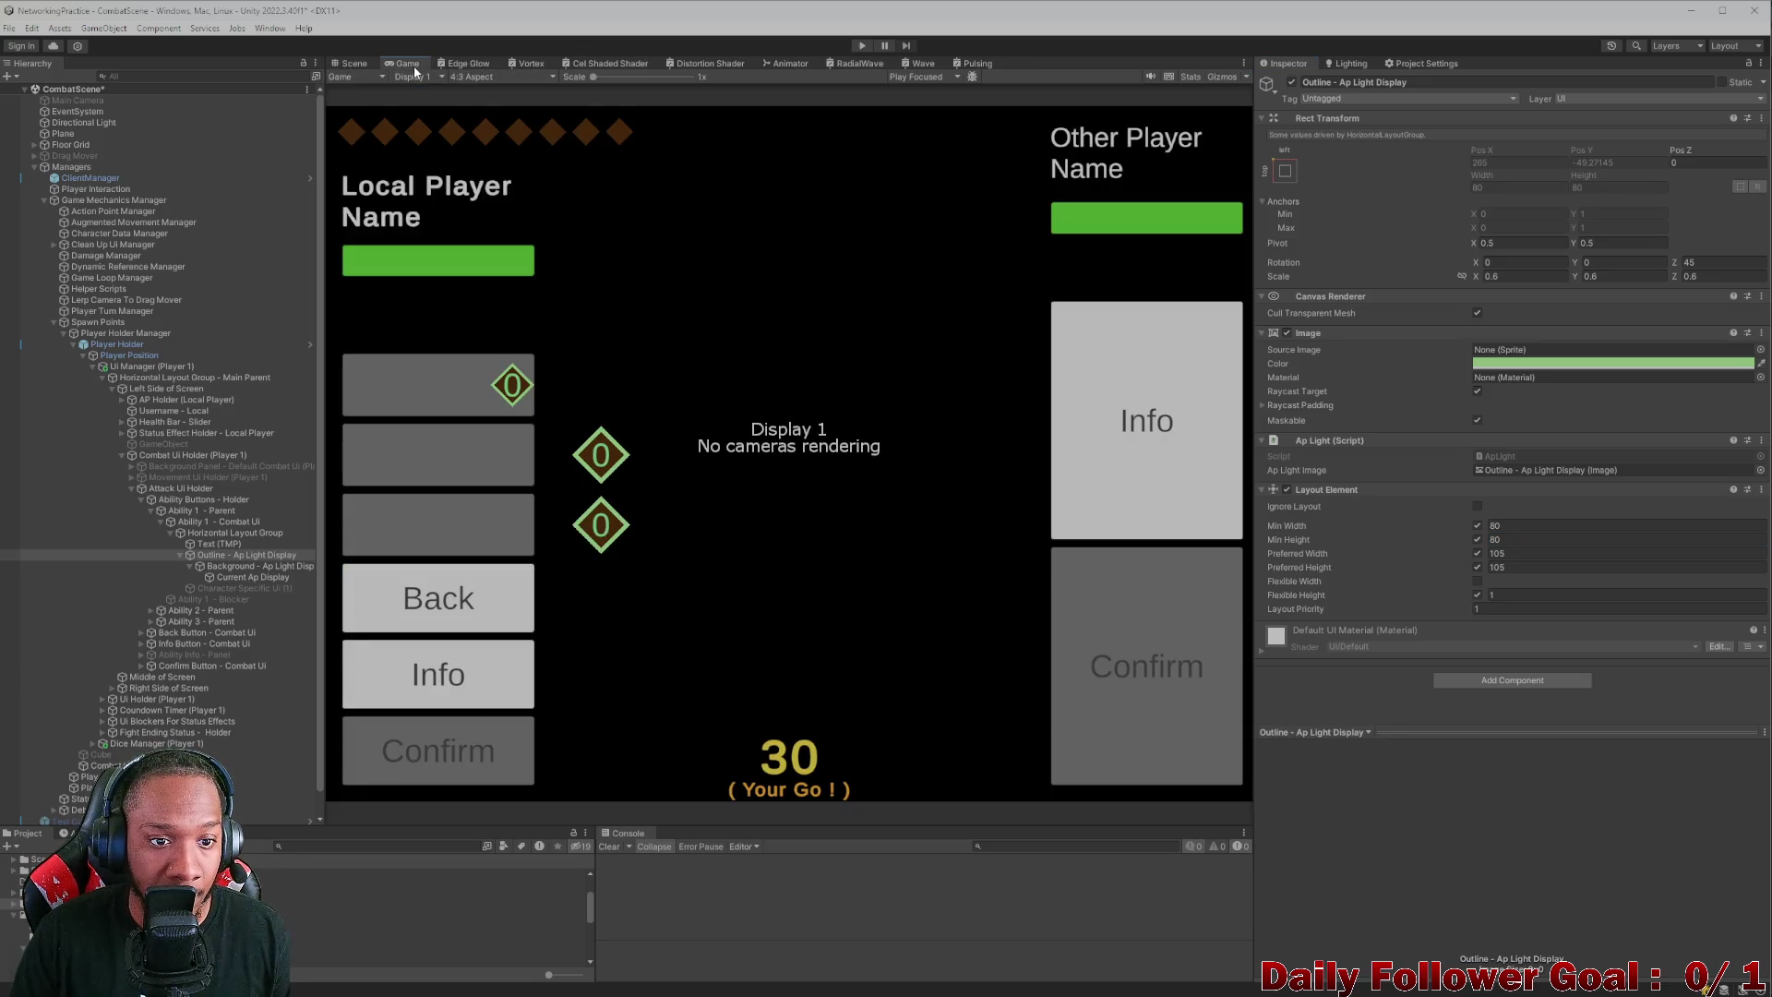
left_click(354, 64)
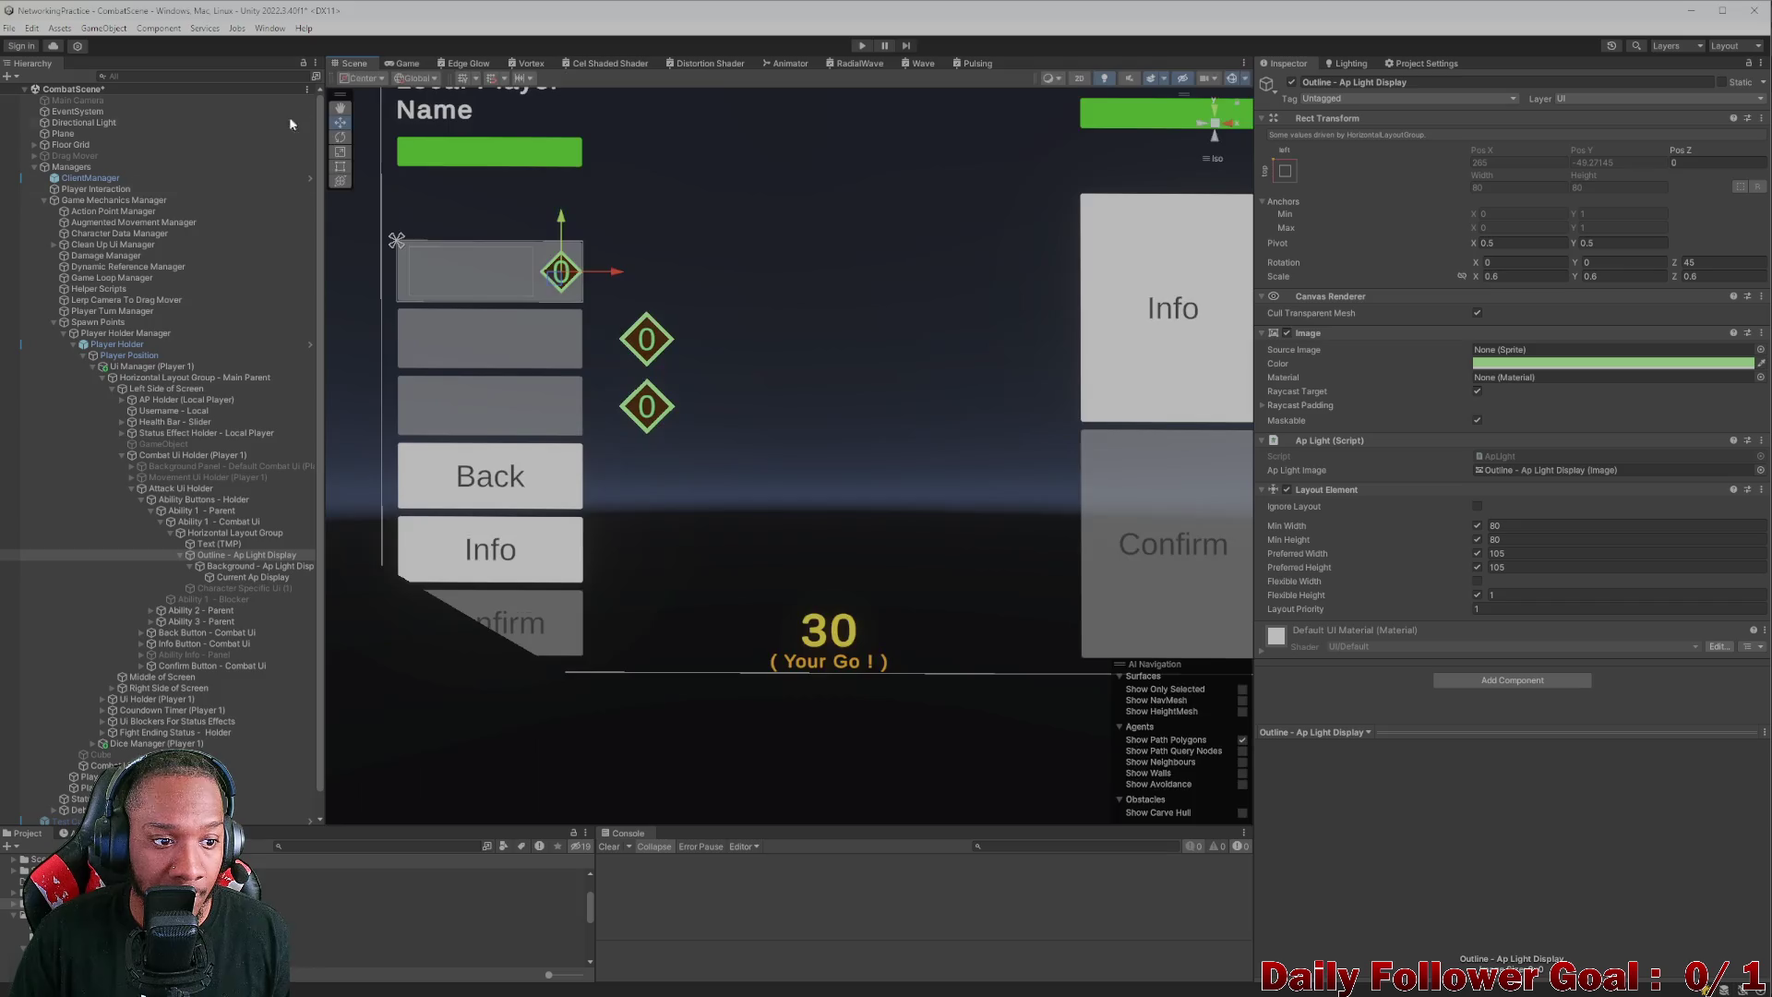
- Set the first ability's Horizontal Layout Group spacing to 2 and check it in the Game view
left_click(235, 533)
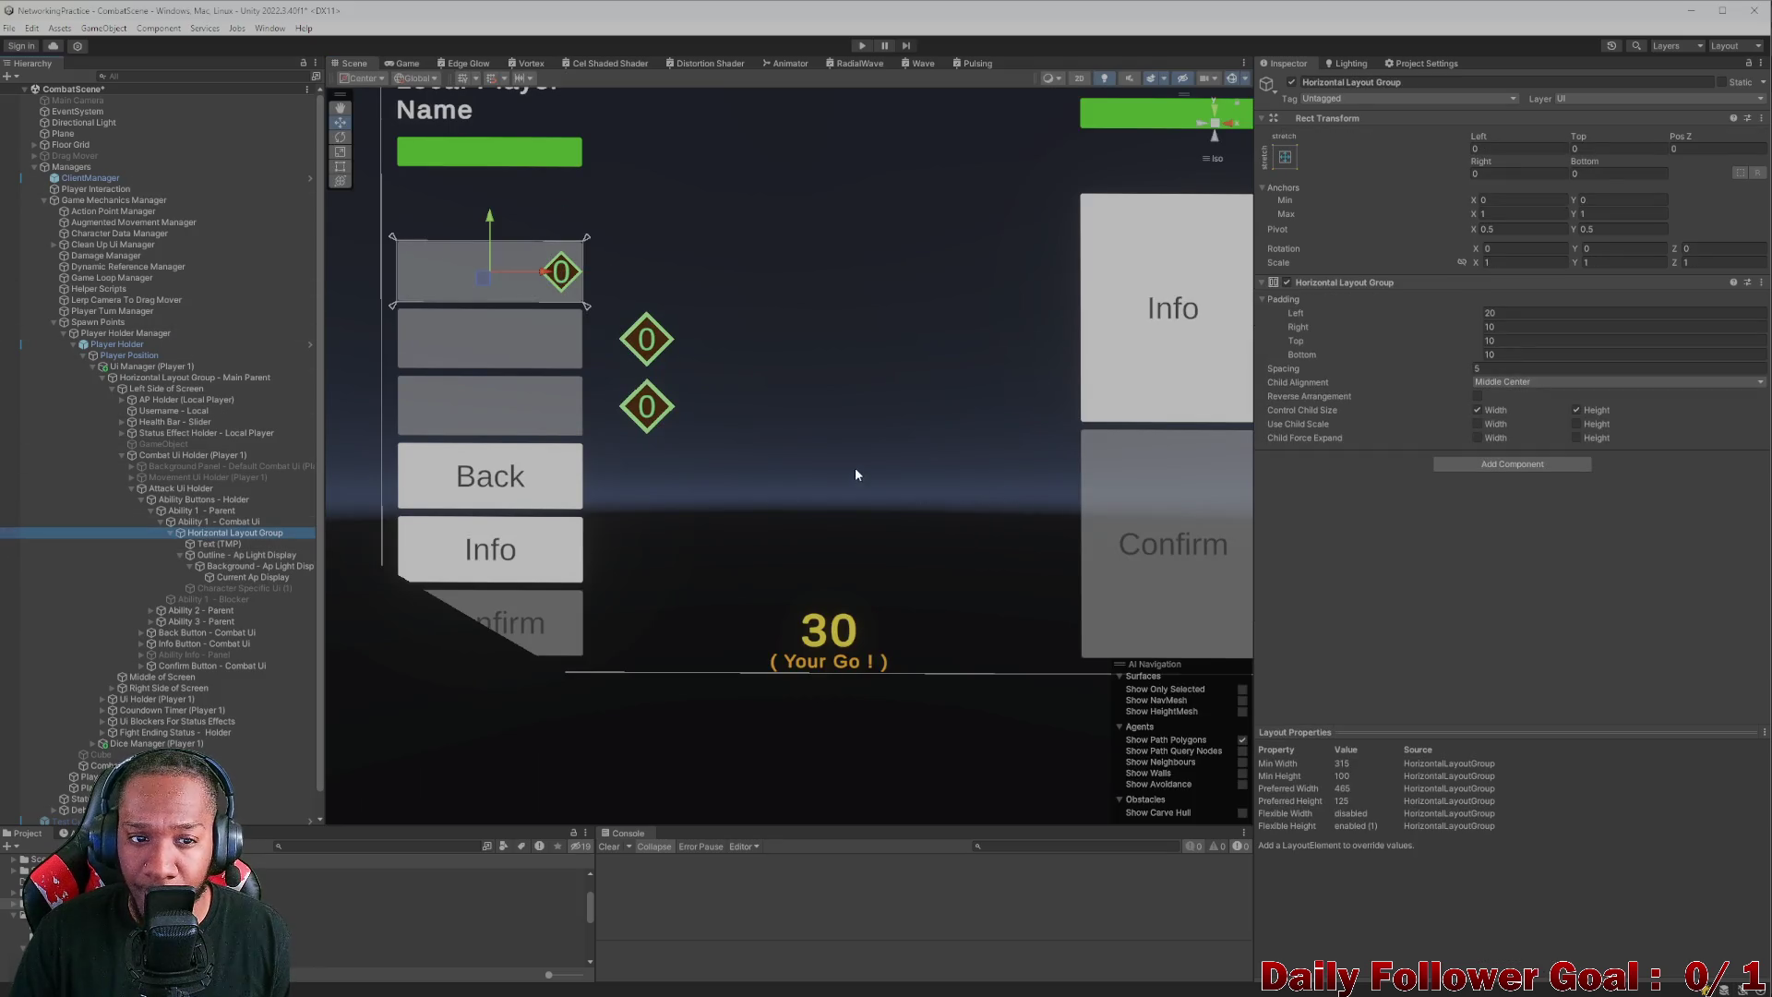
left_click(1319, 370)
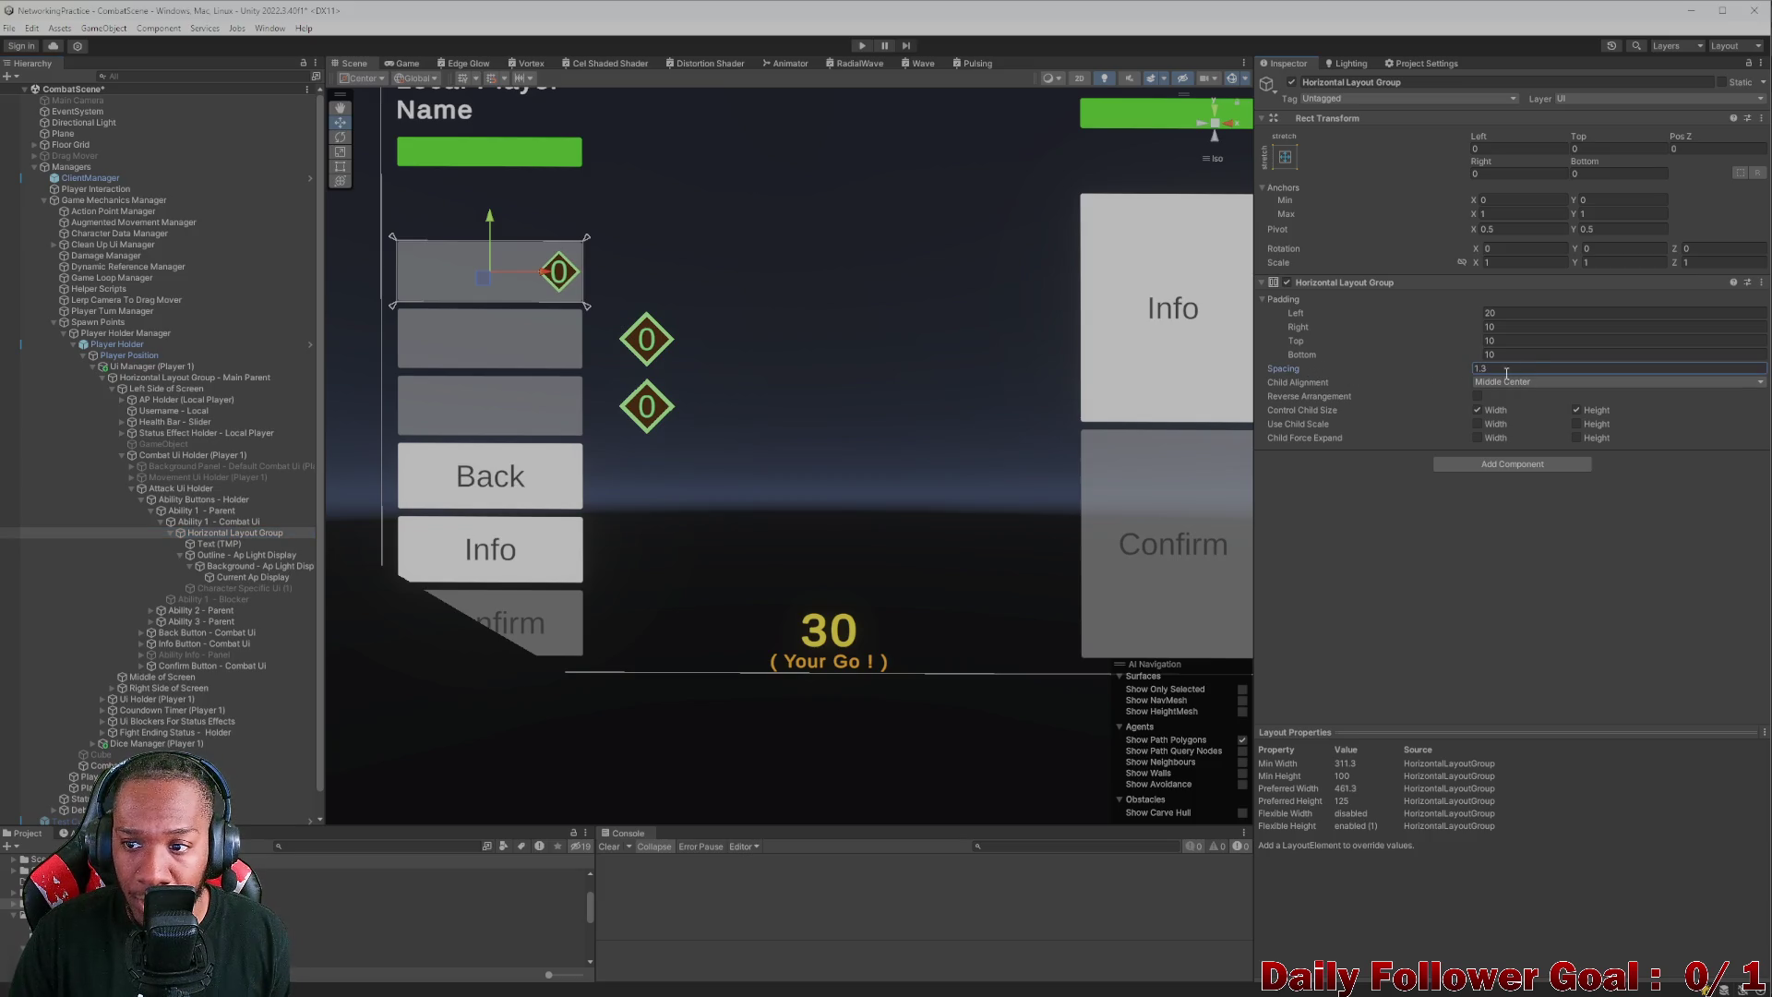
type("2")
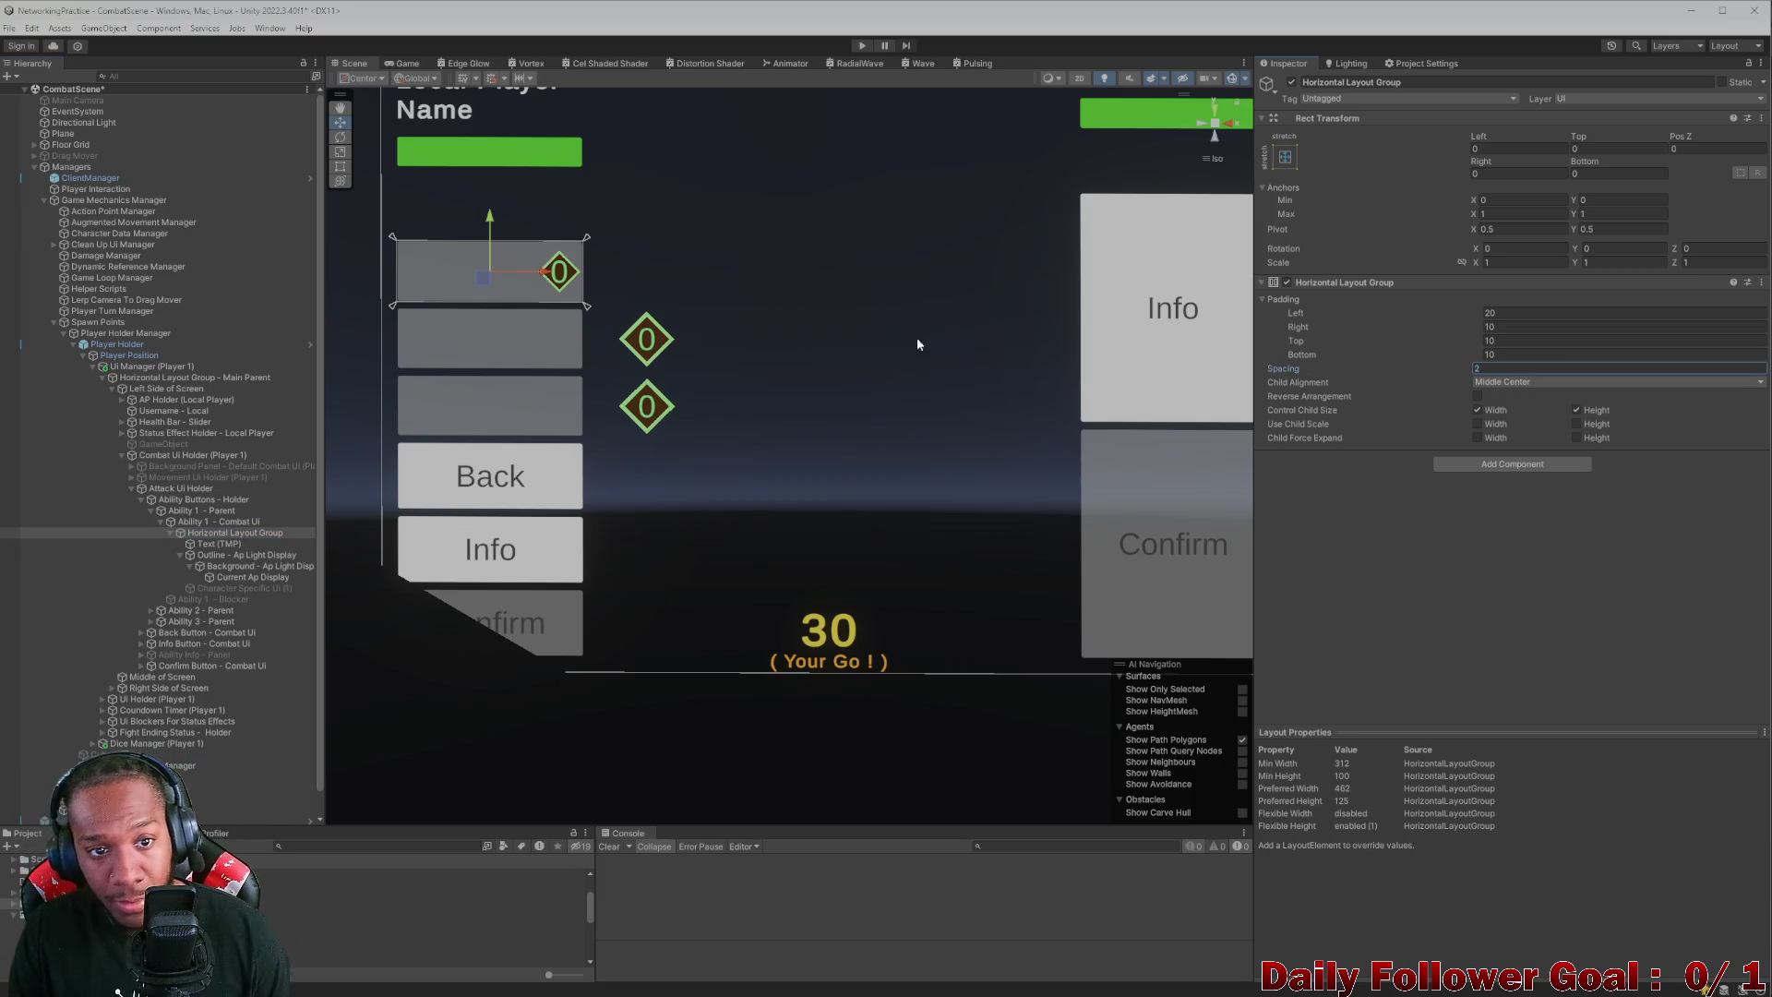
left_click(407, 63)
left_click(349, 63)
left_click(407, 63)
left_click(515, 77)
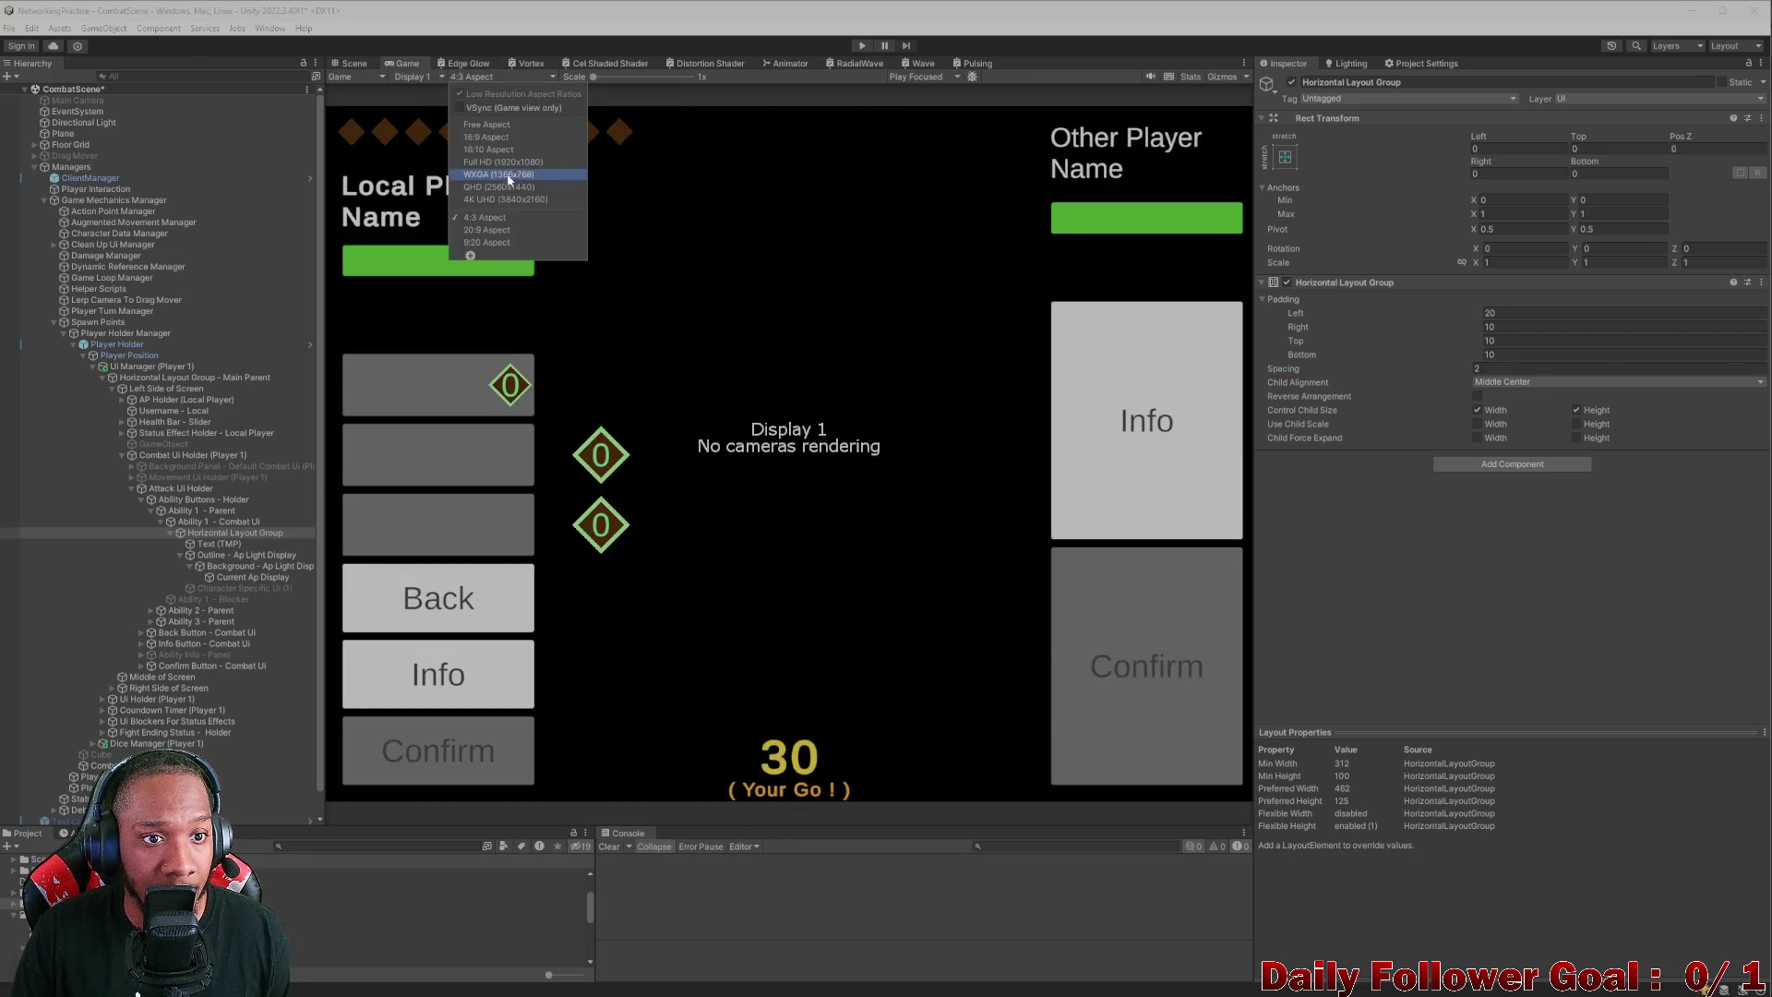
- Preview the UI at 20:9 aspect and select the AP diamond's outline
left_click(488, 231)
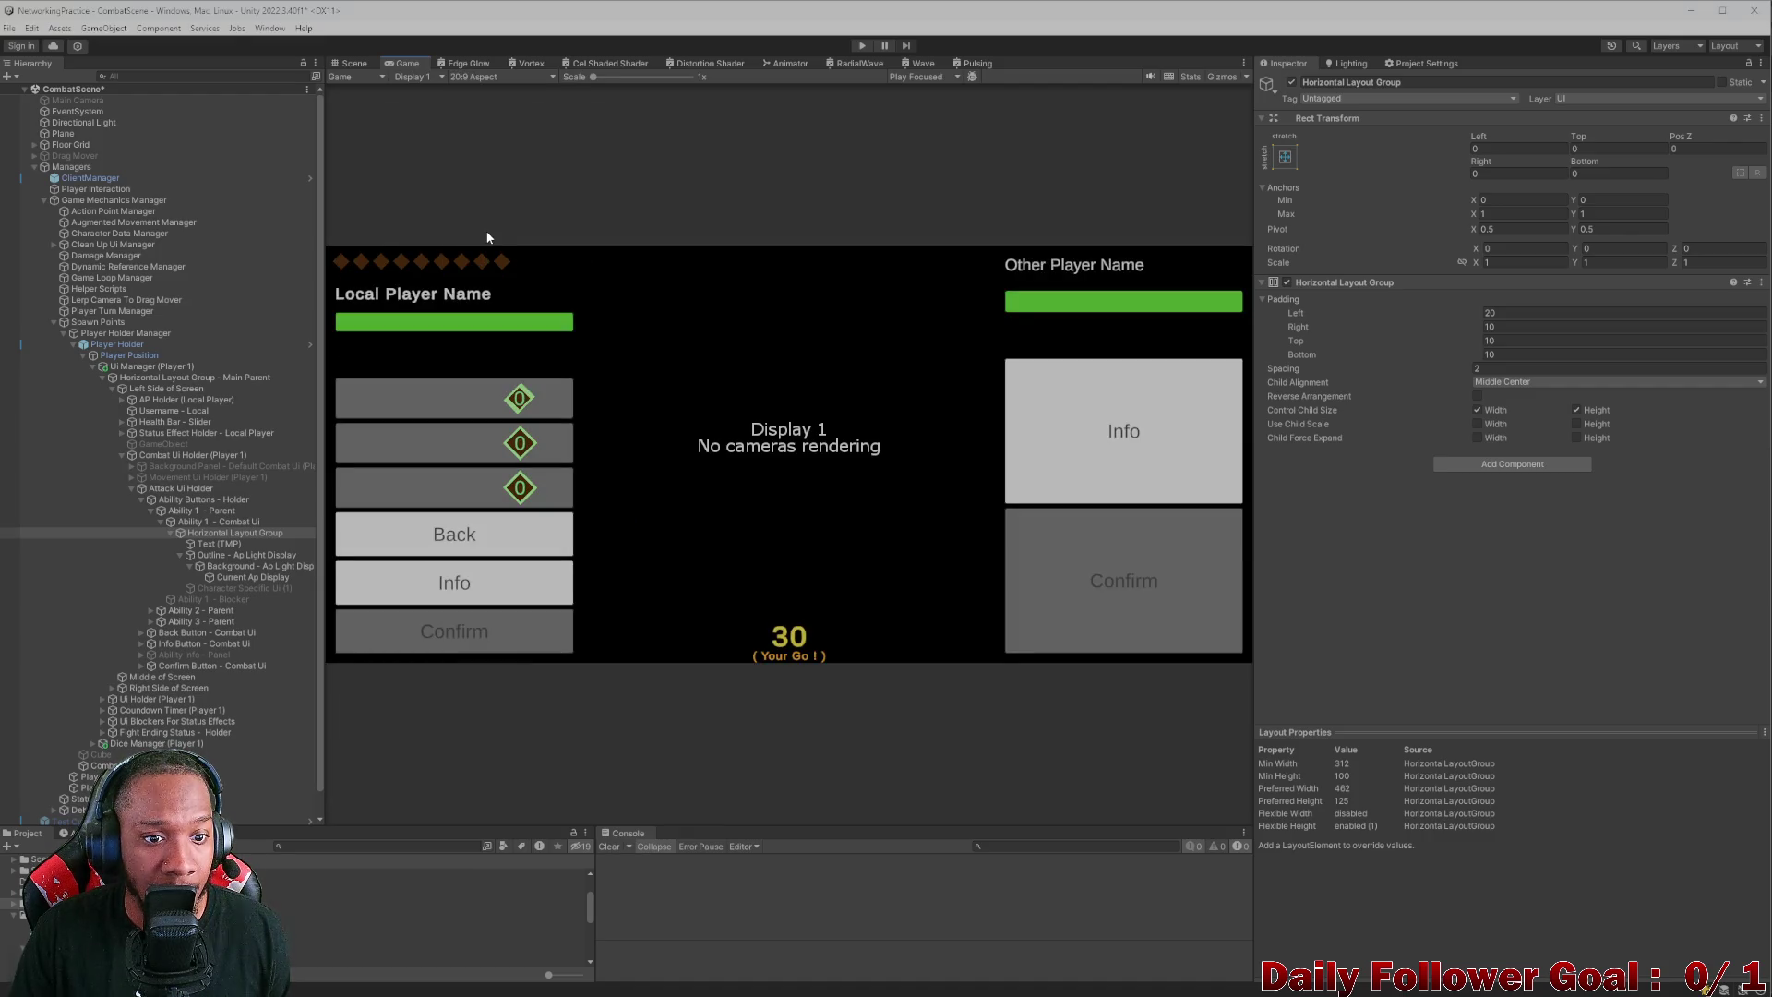
left_click(214, 554)
left_click(226, 567)
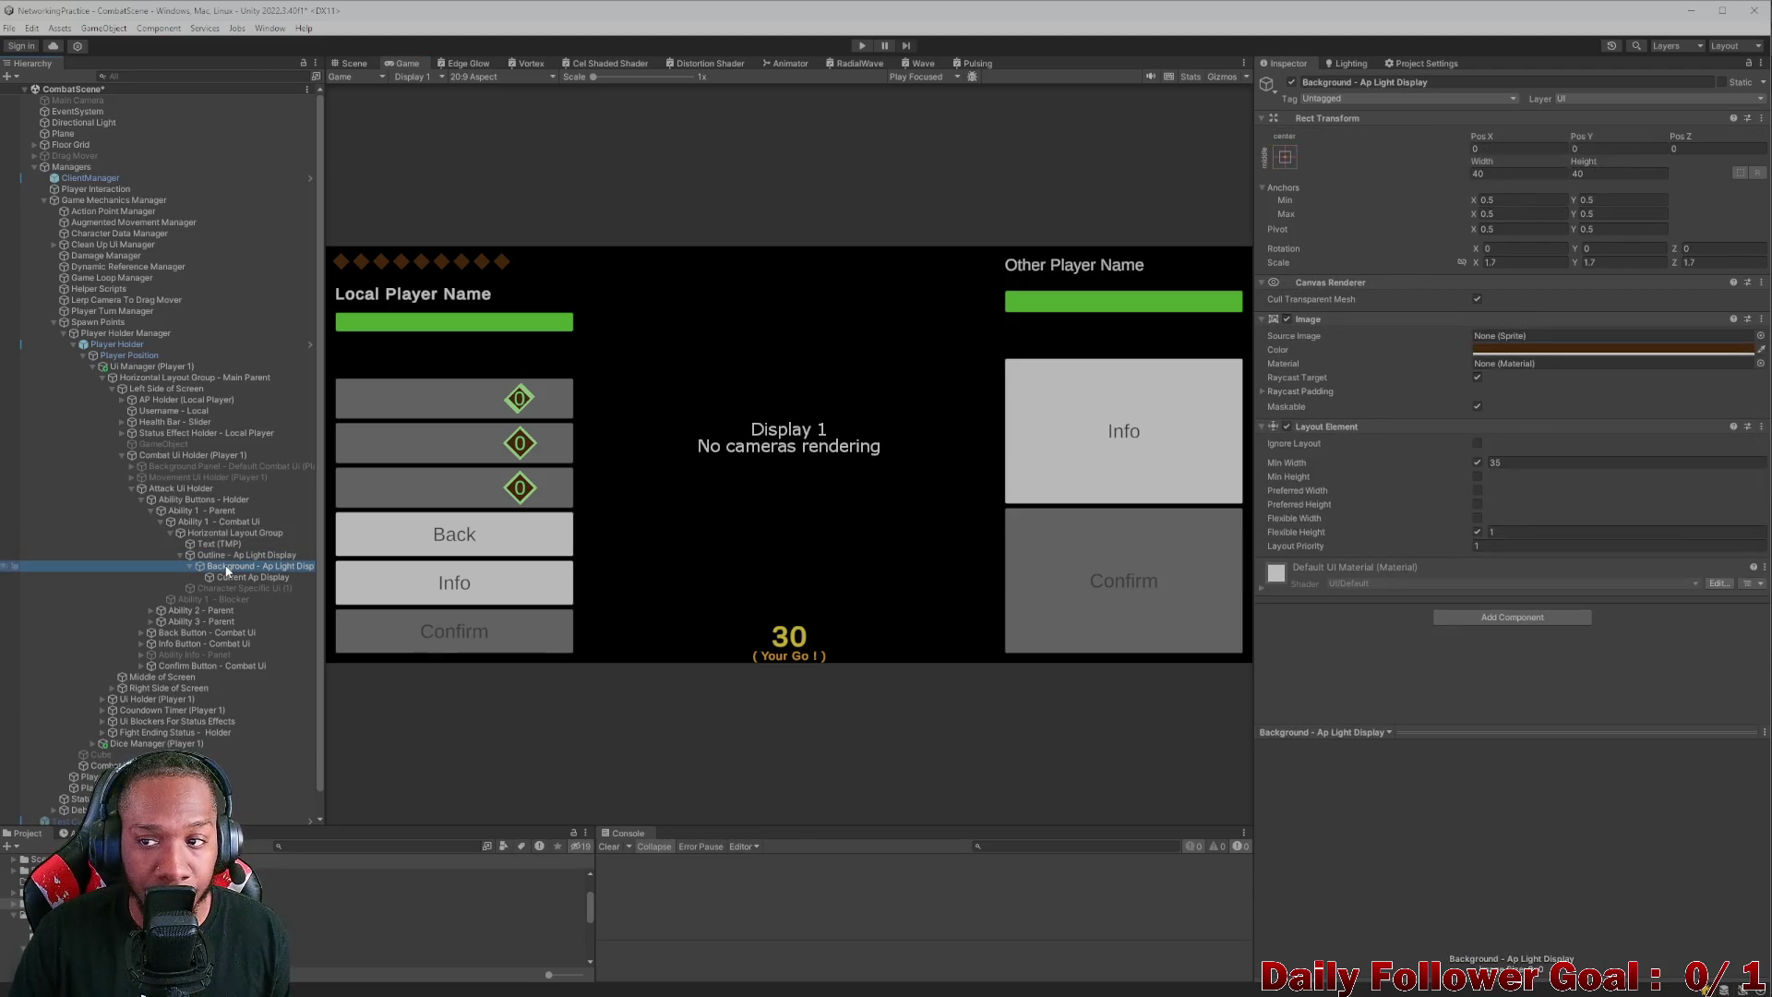
left_click(242, 557)
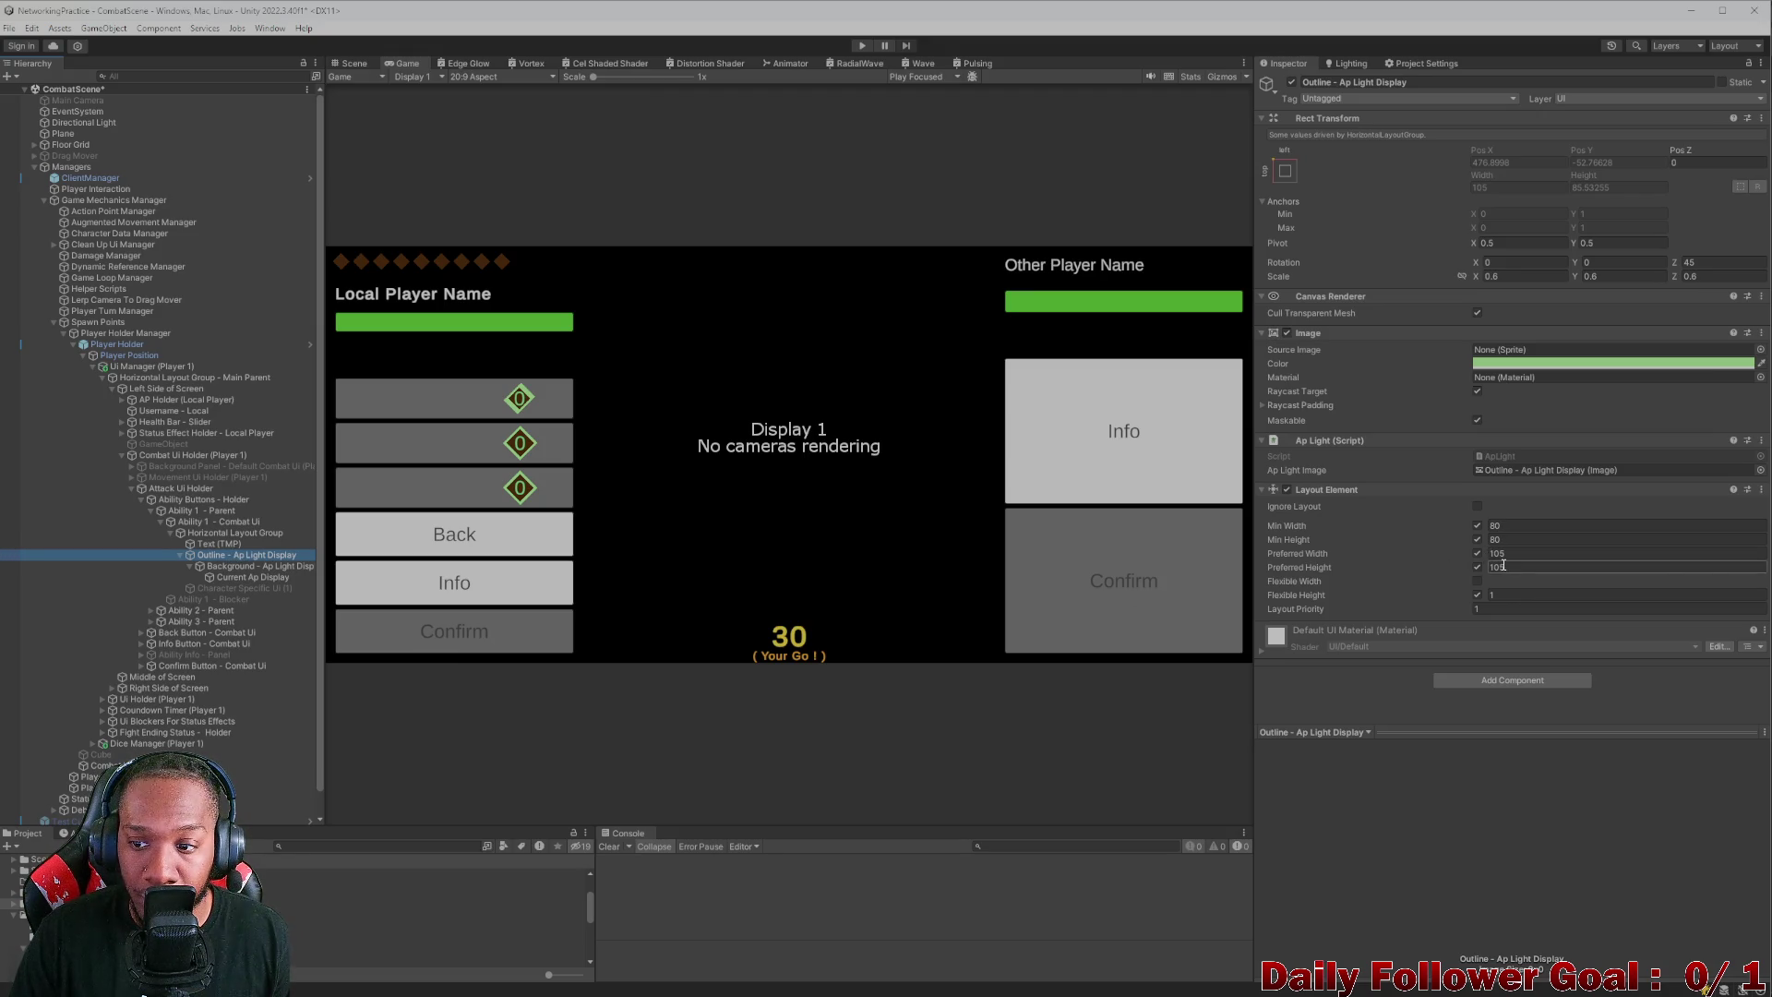
- Adjust the outline's minimum sizes, ending at minimum width 80 and minimum height 101.1
left_click(1492, 540)
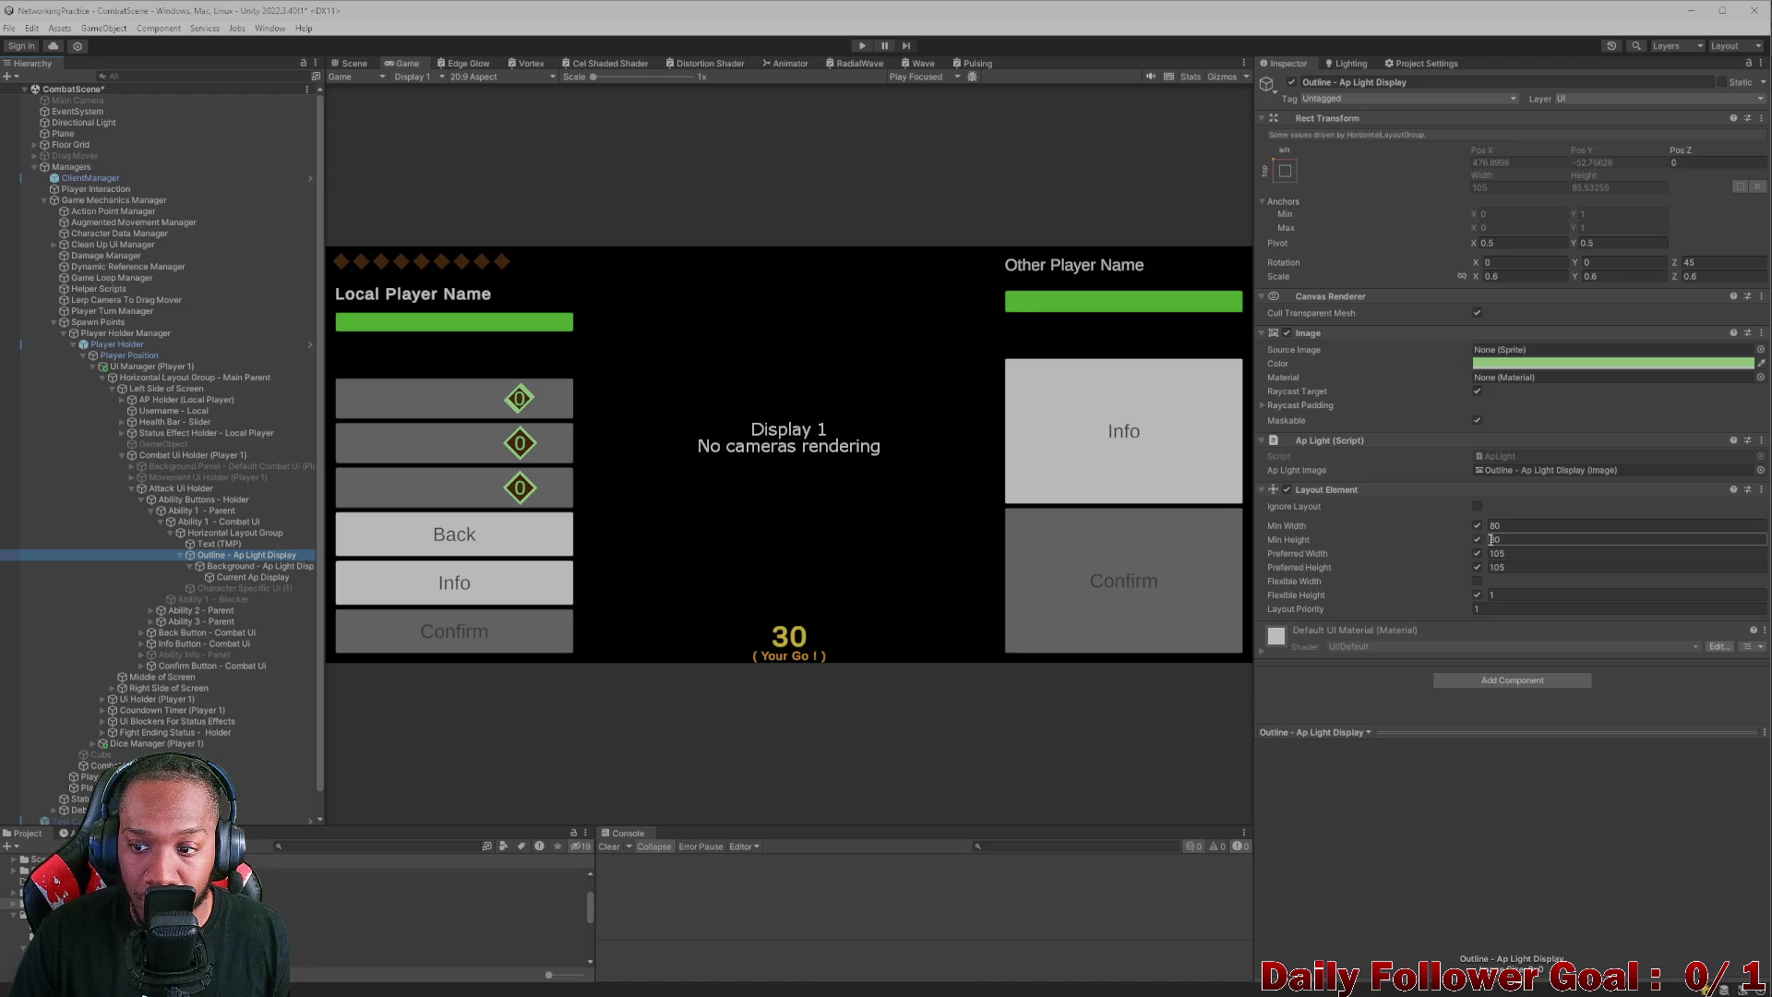
left_click(1490, 541)
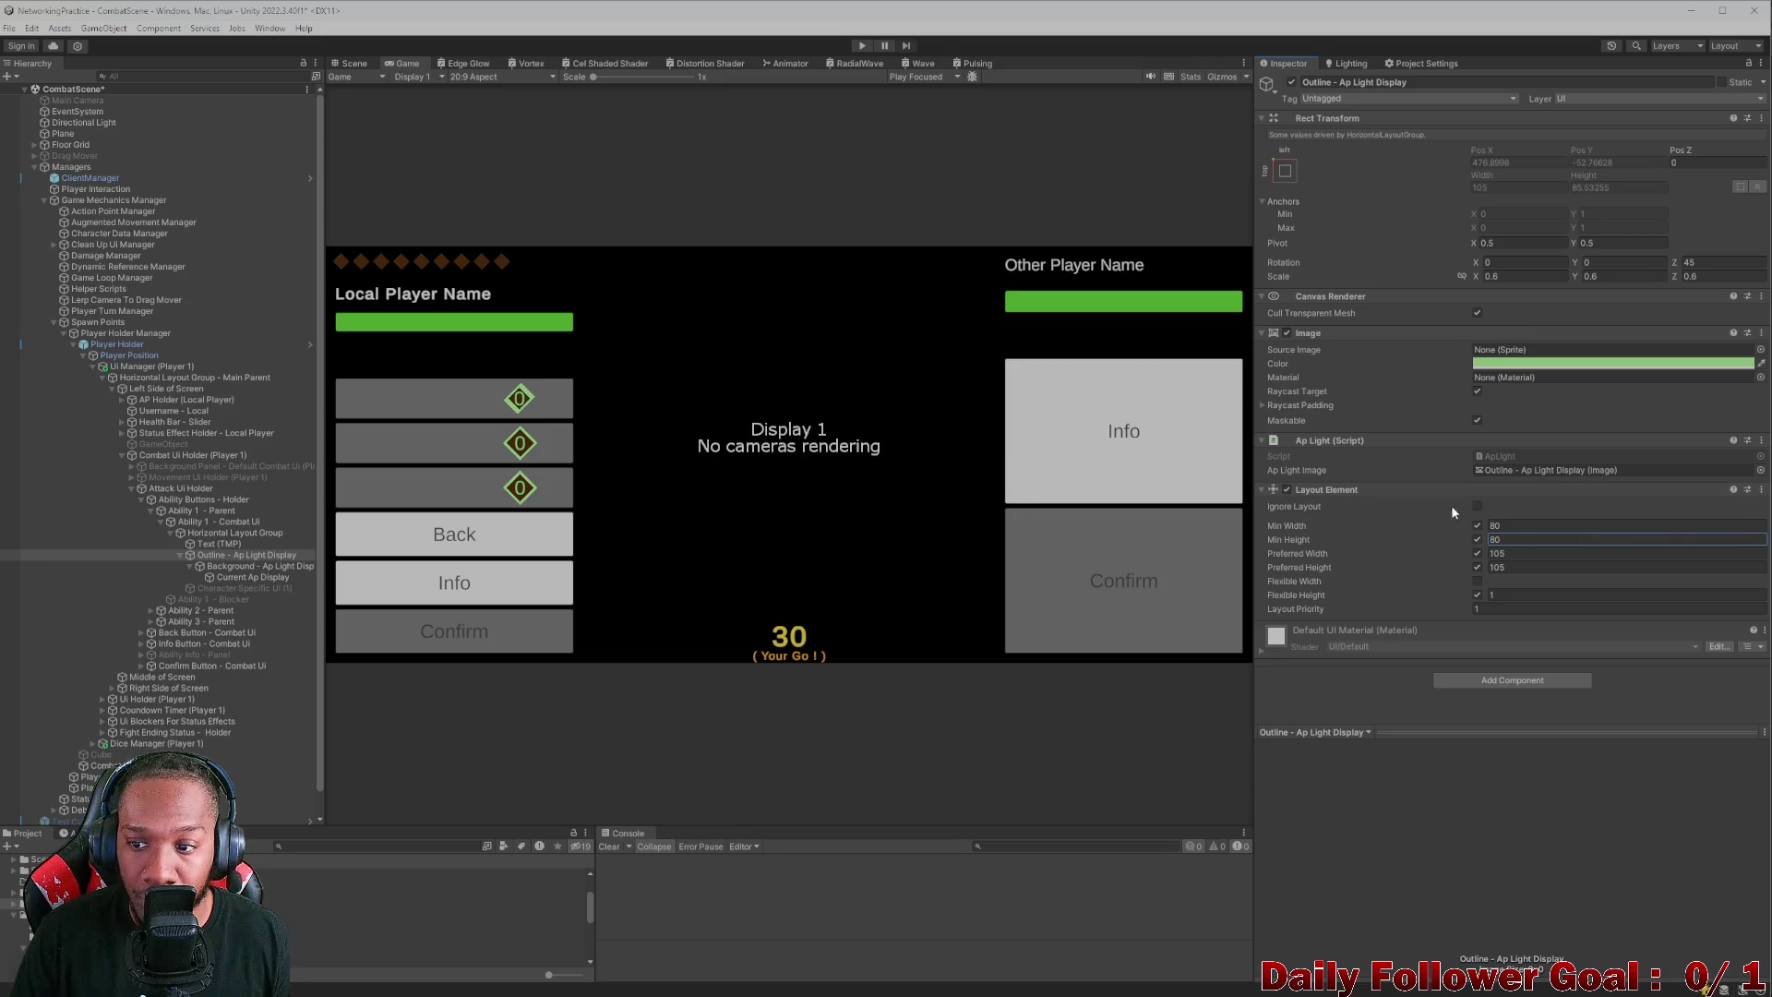
left_click(1494, 526)
type("81.8")
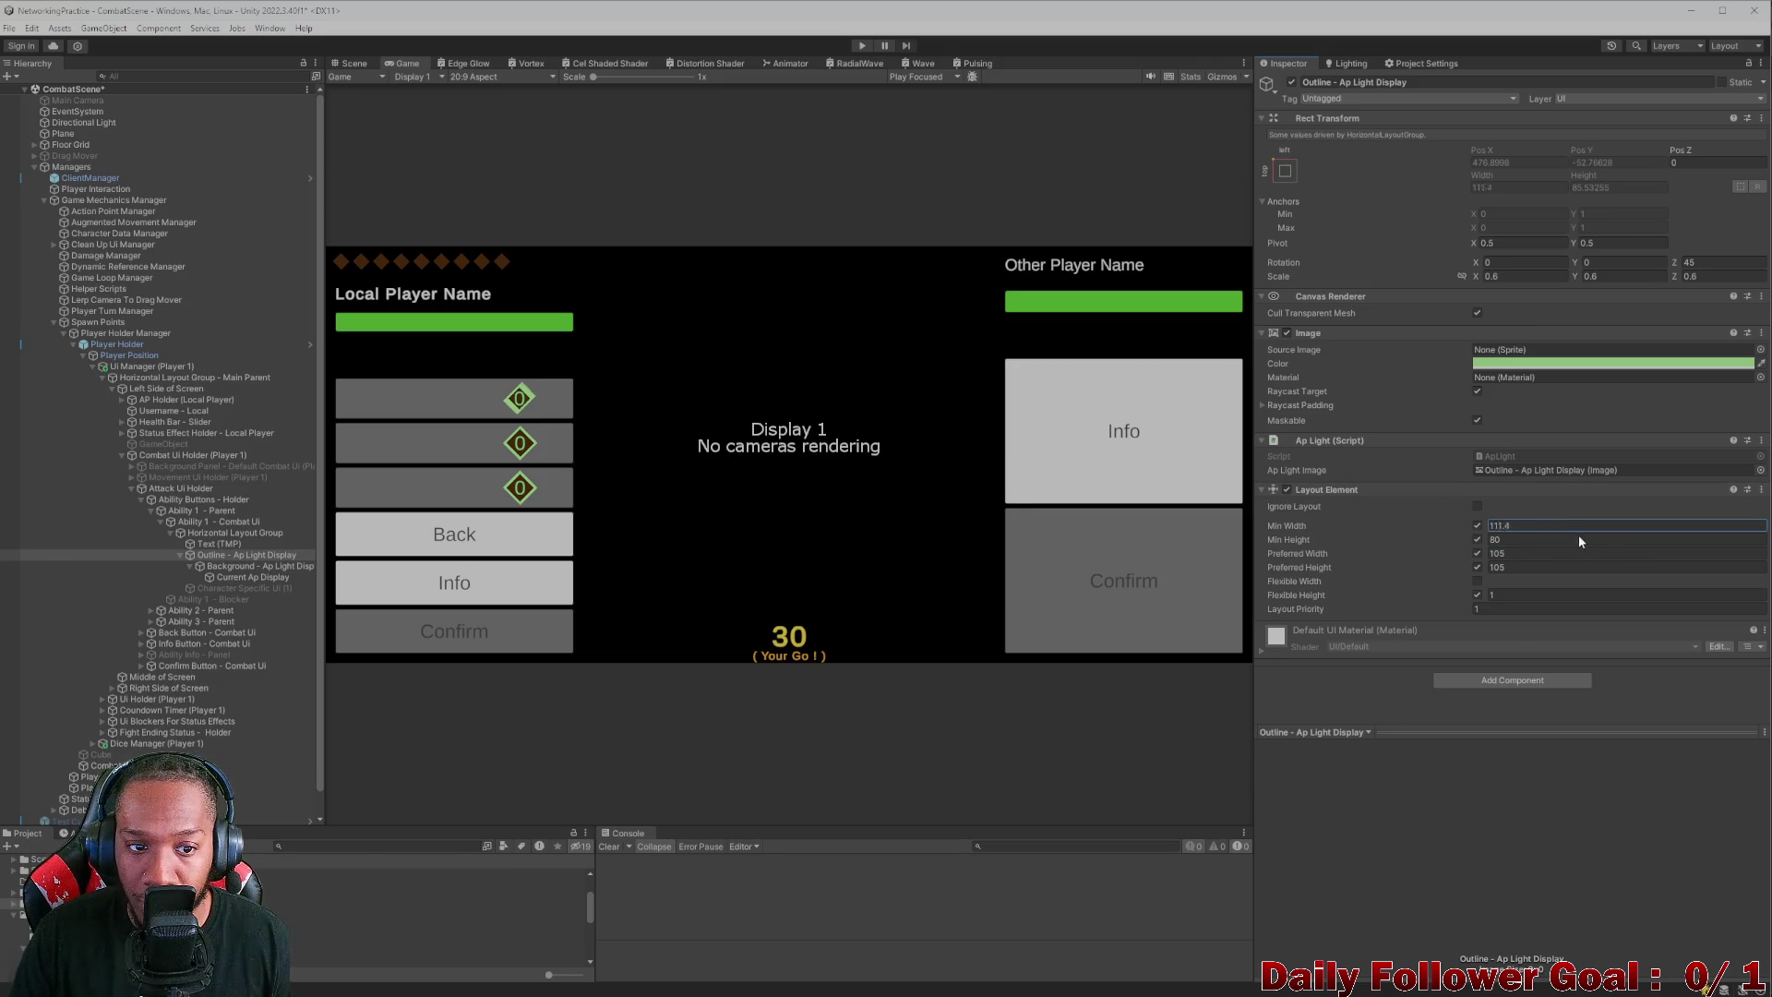
type("80")
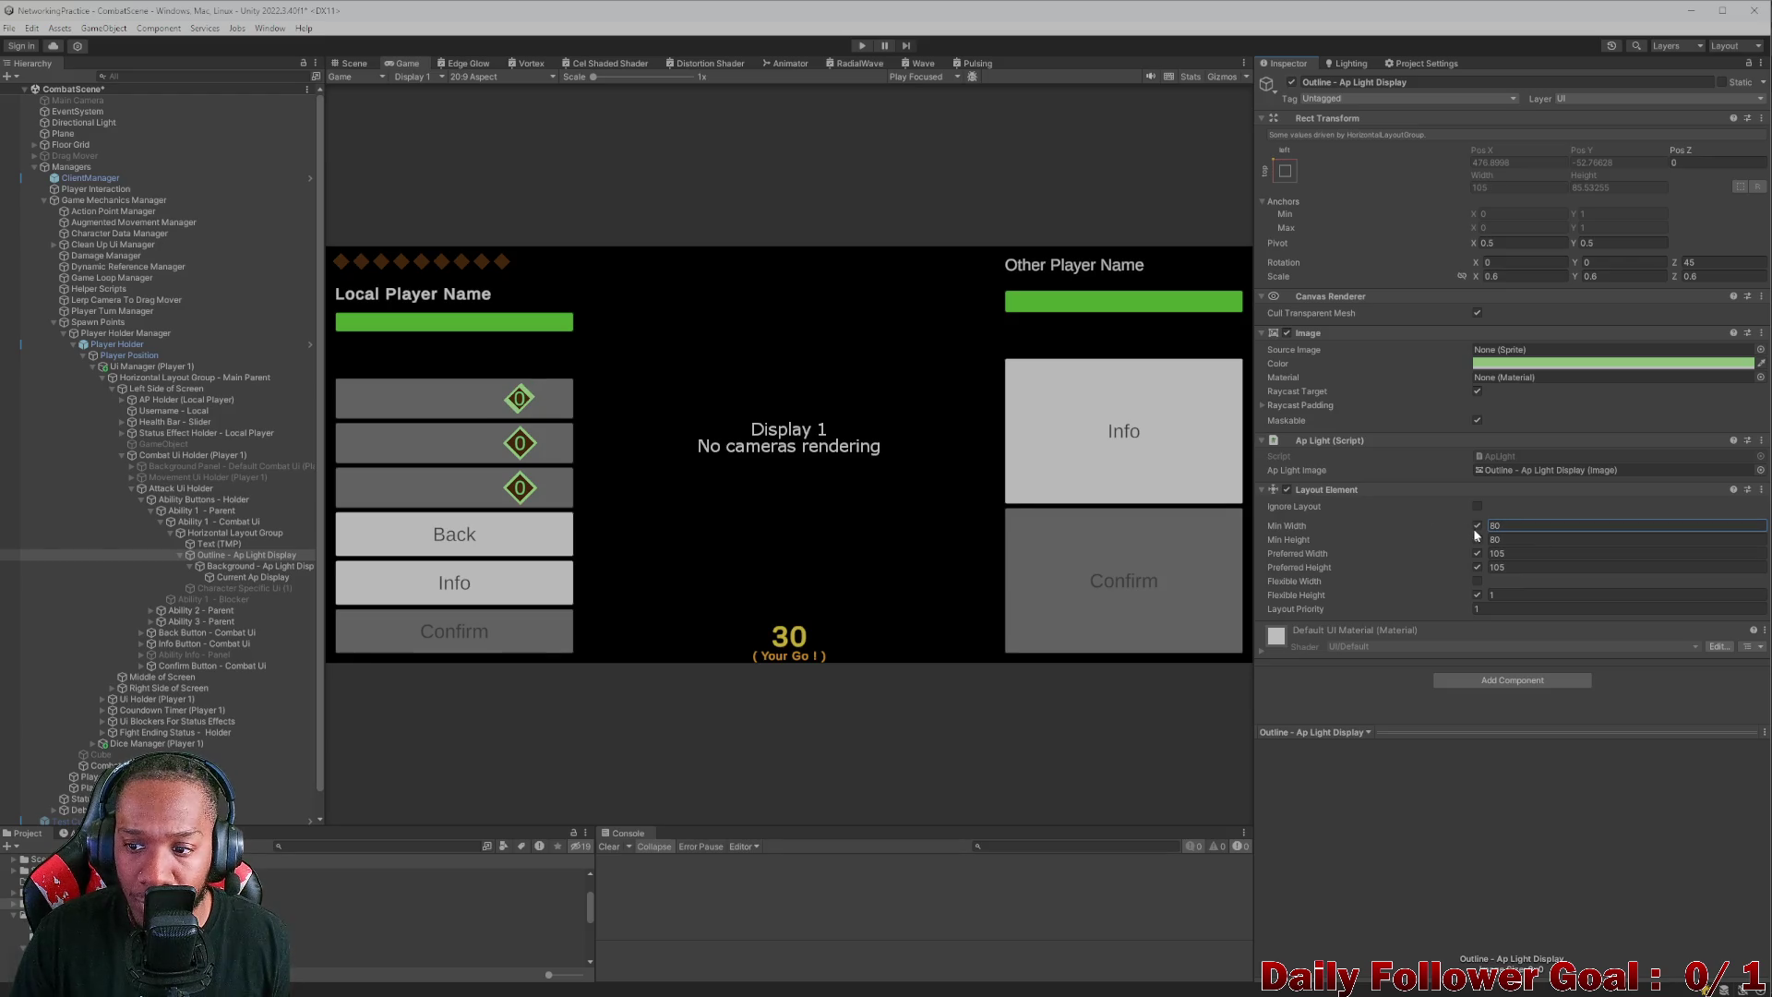
left_click(1489, 541)
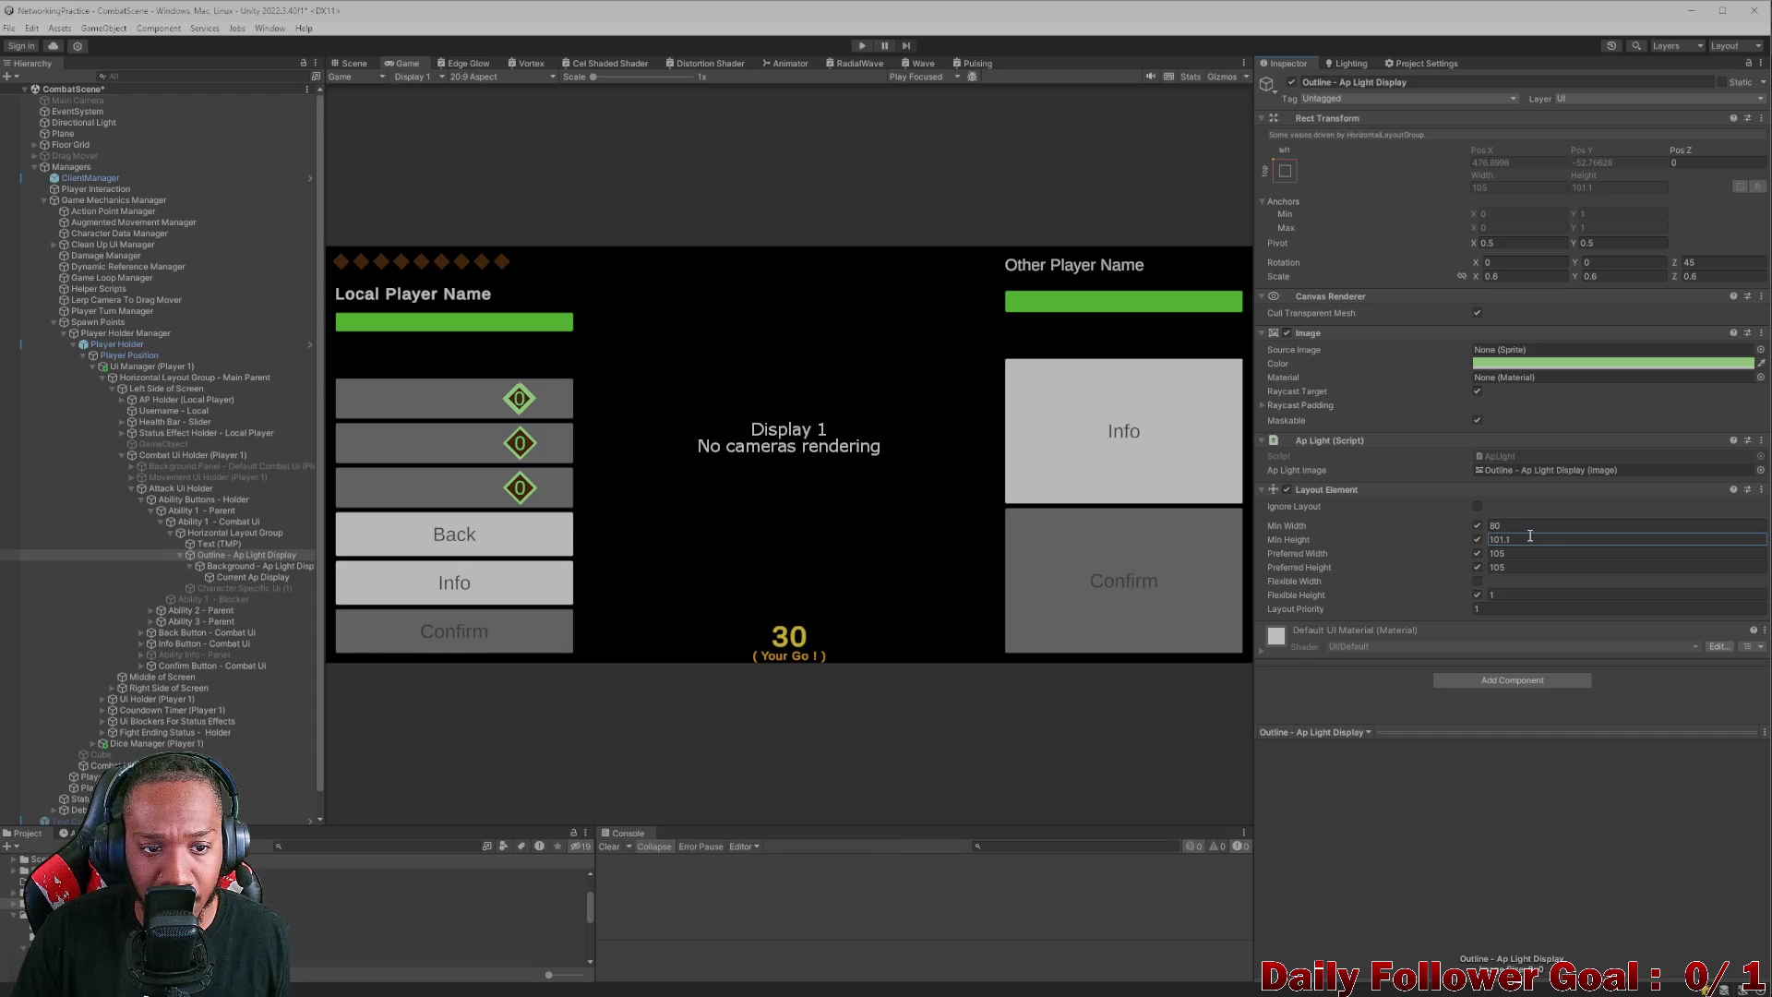
key("Down")
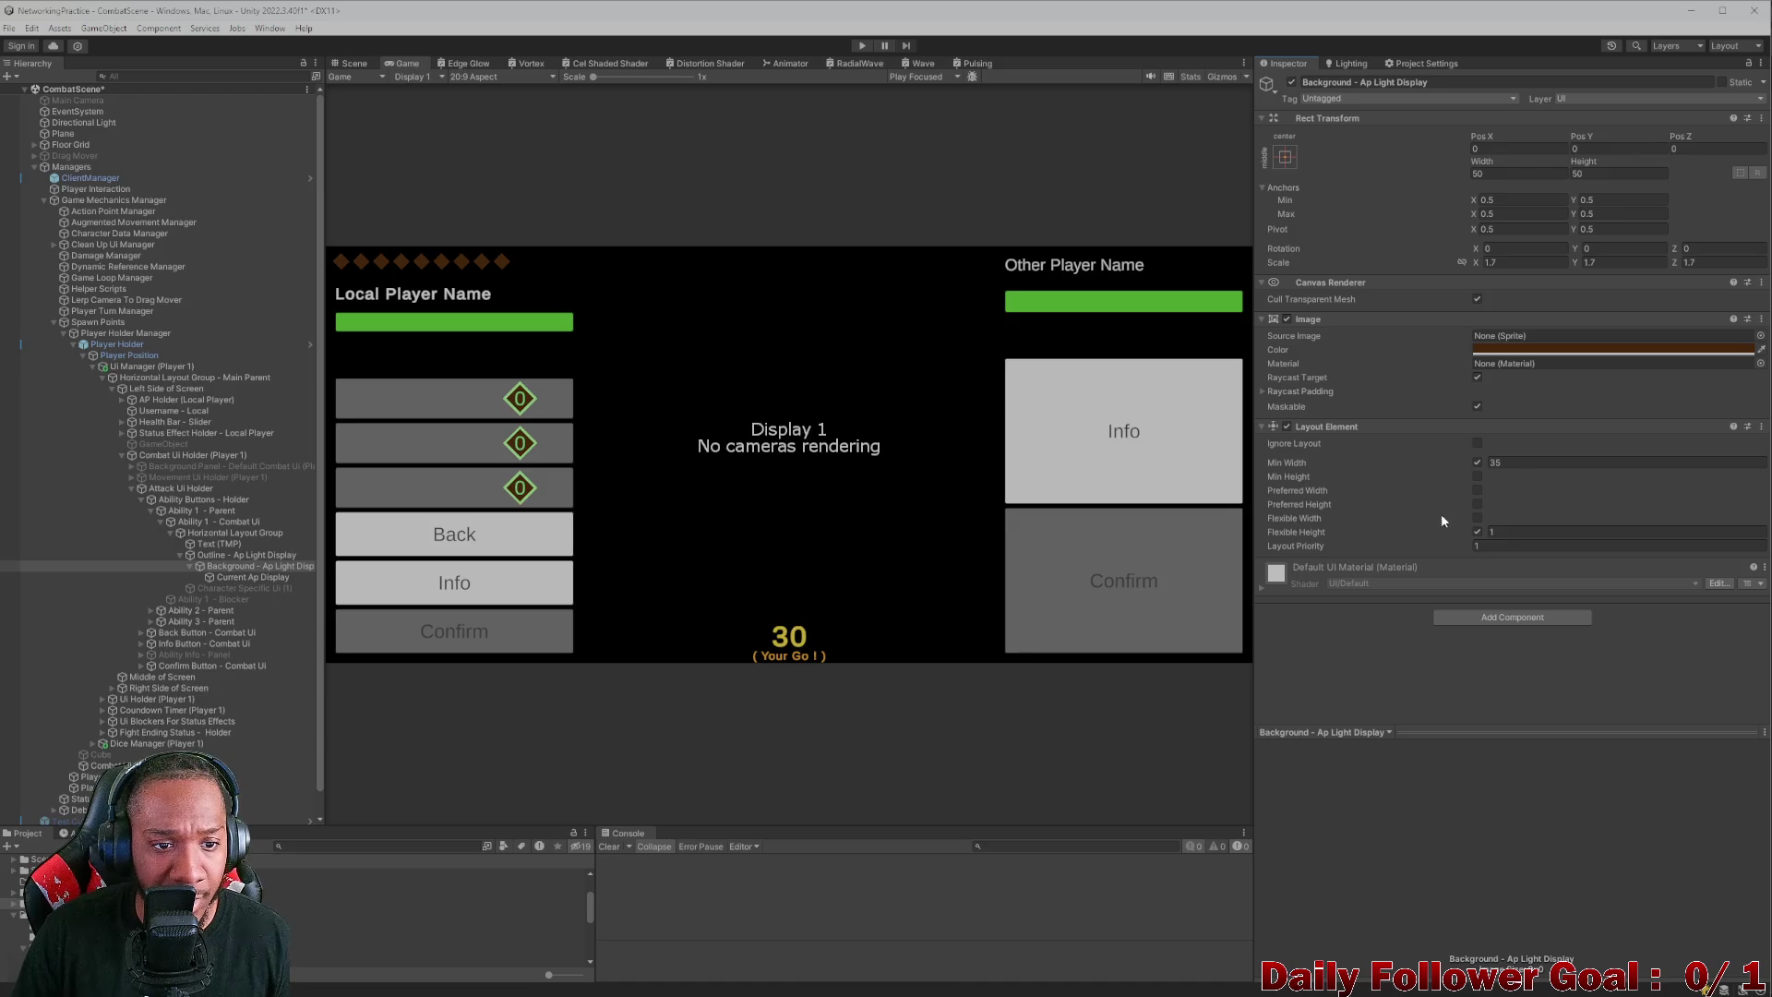
key("Up")
key("Up")
key("Up")
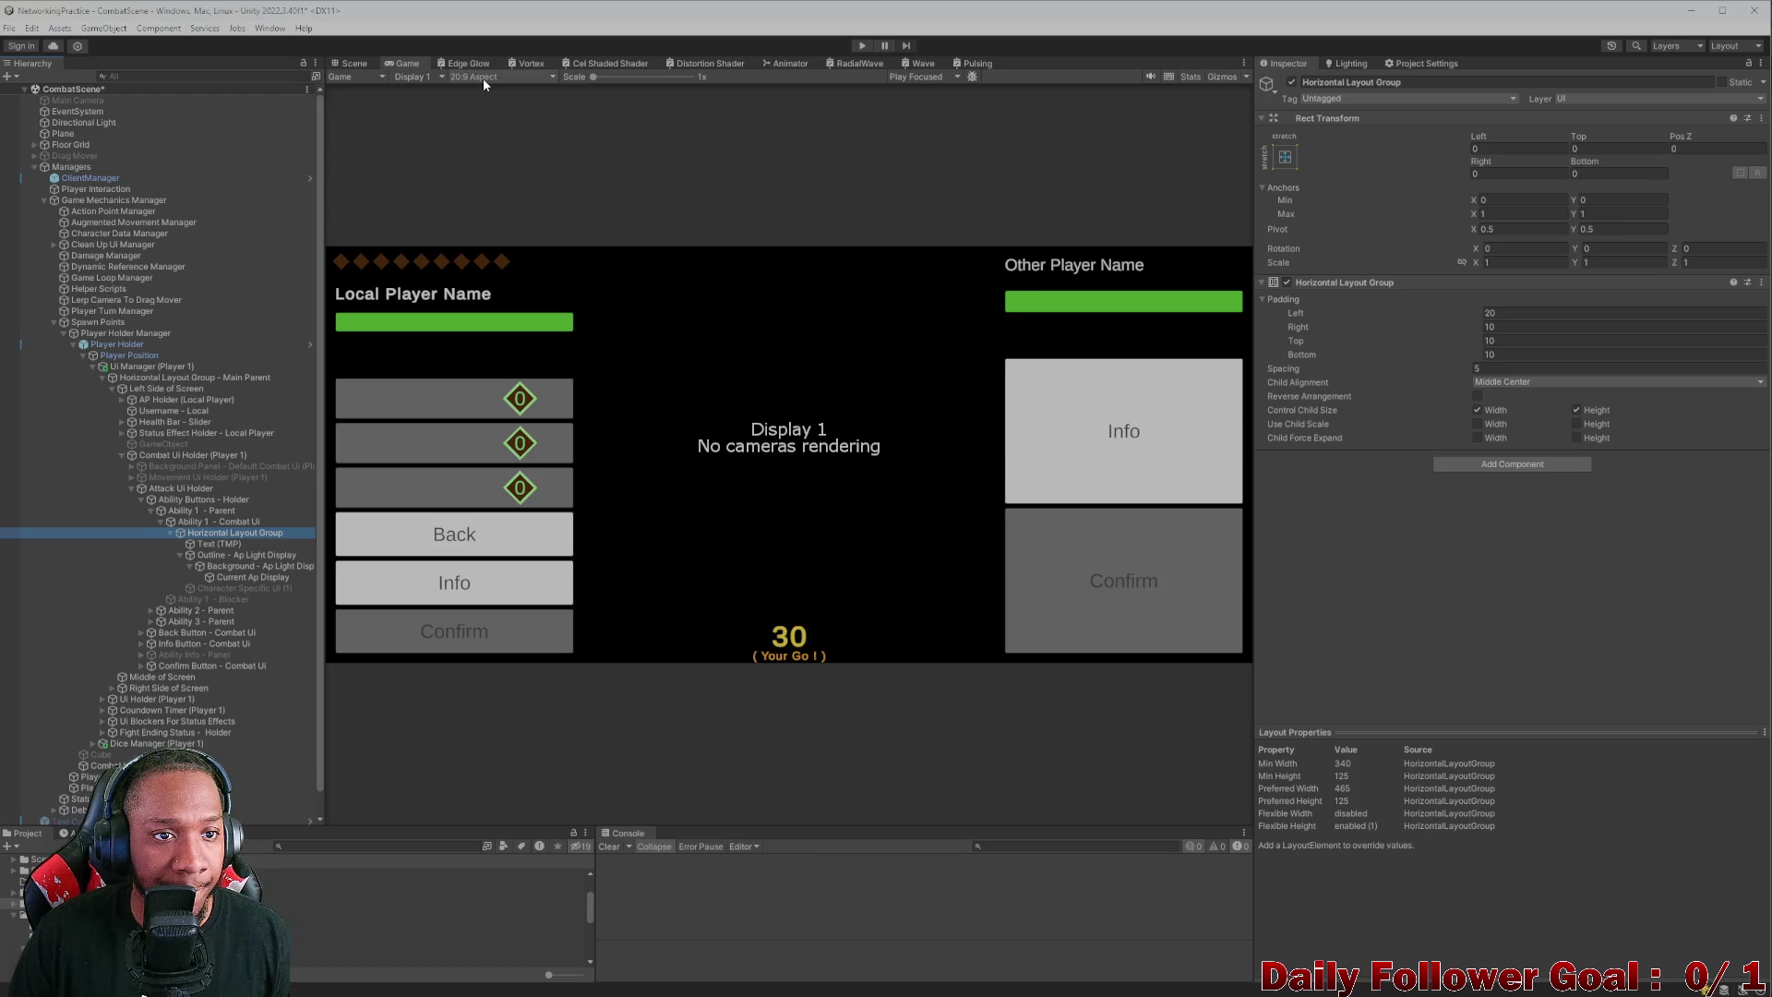
- Switch the preview back to 4:3 aspect and review the first ability's objects in the Scene view
left_click(483, 80)
left_click(493, 219)
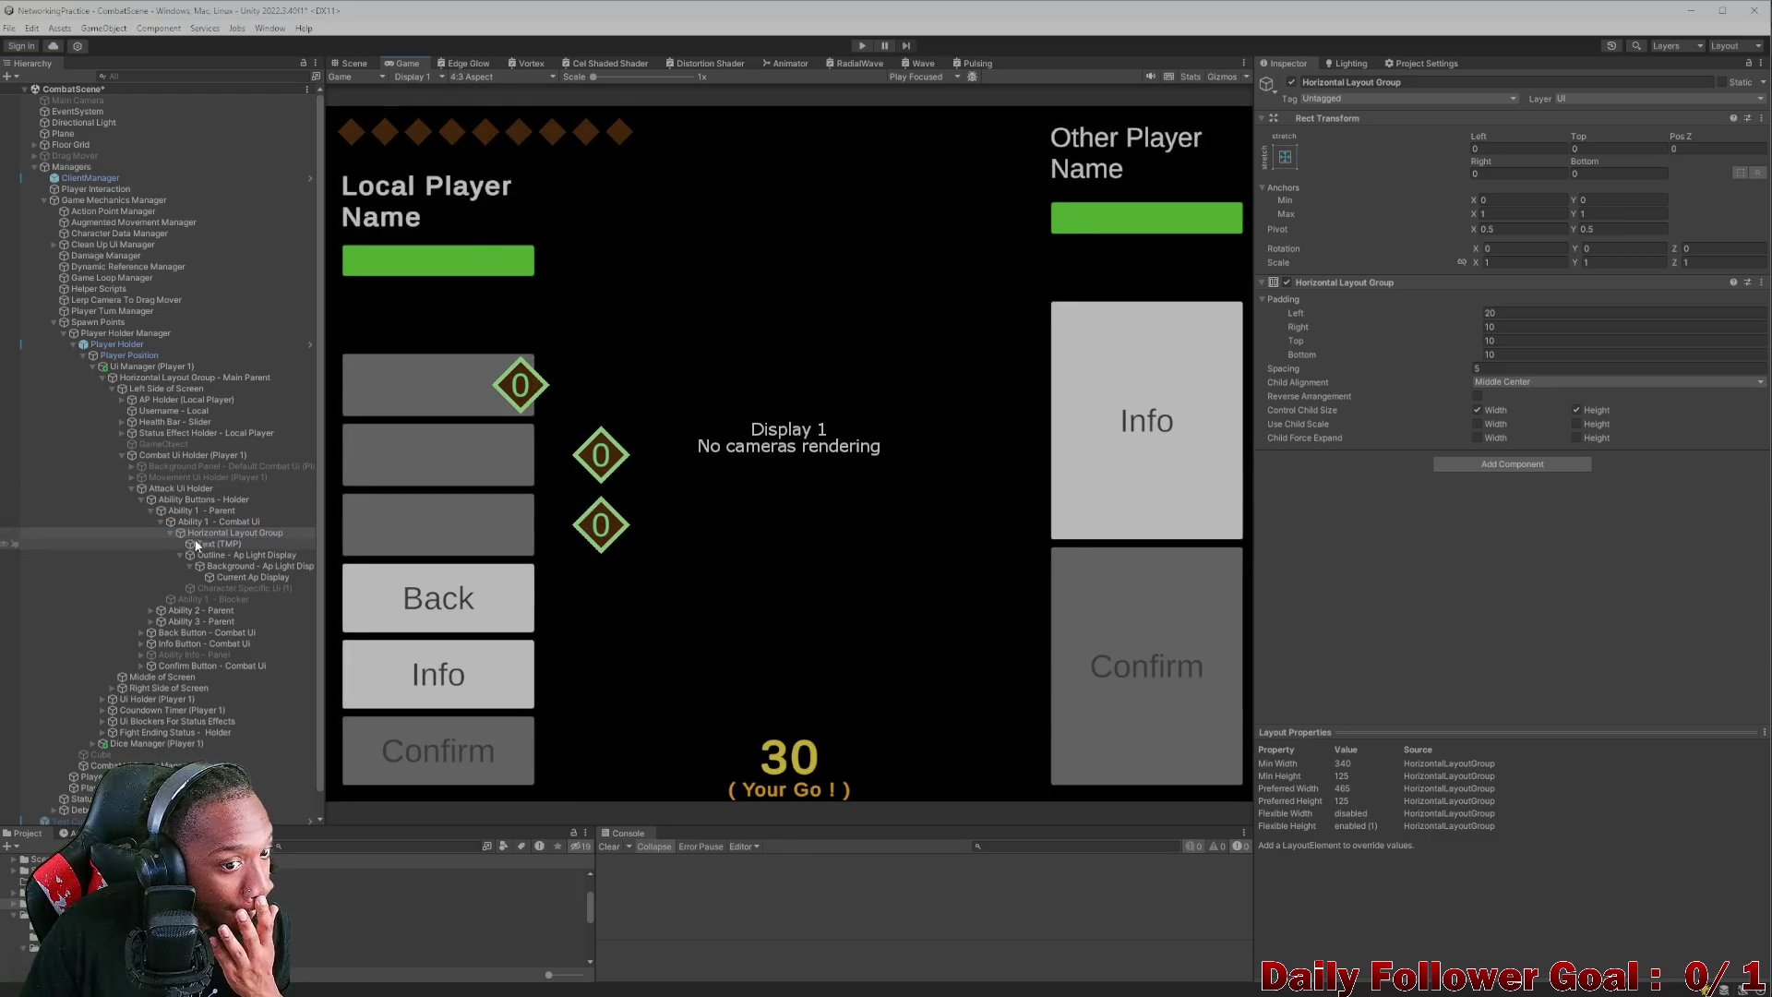
left_click(212, 512)
left_click(218, 532)
left_click(224, 544)
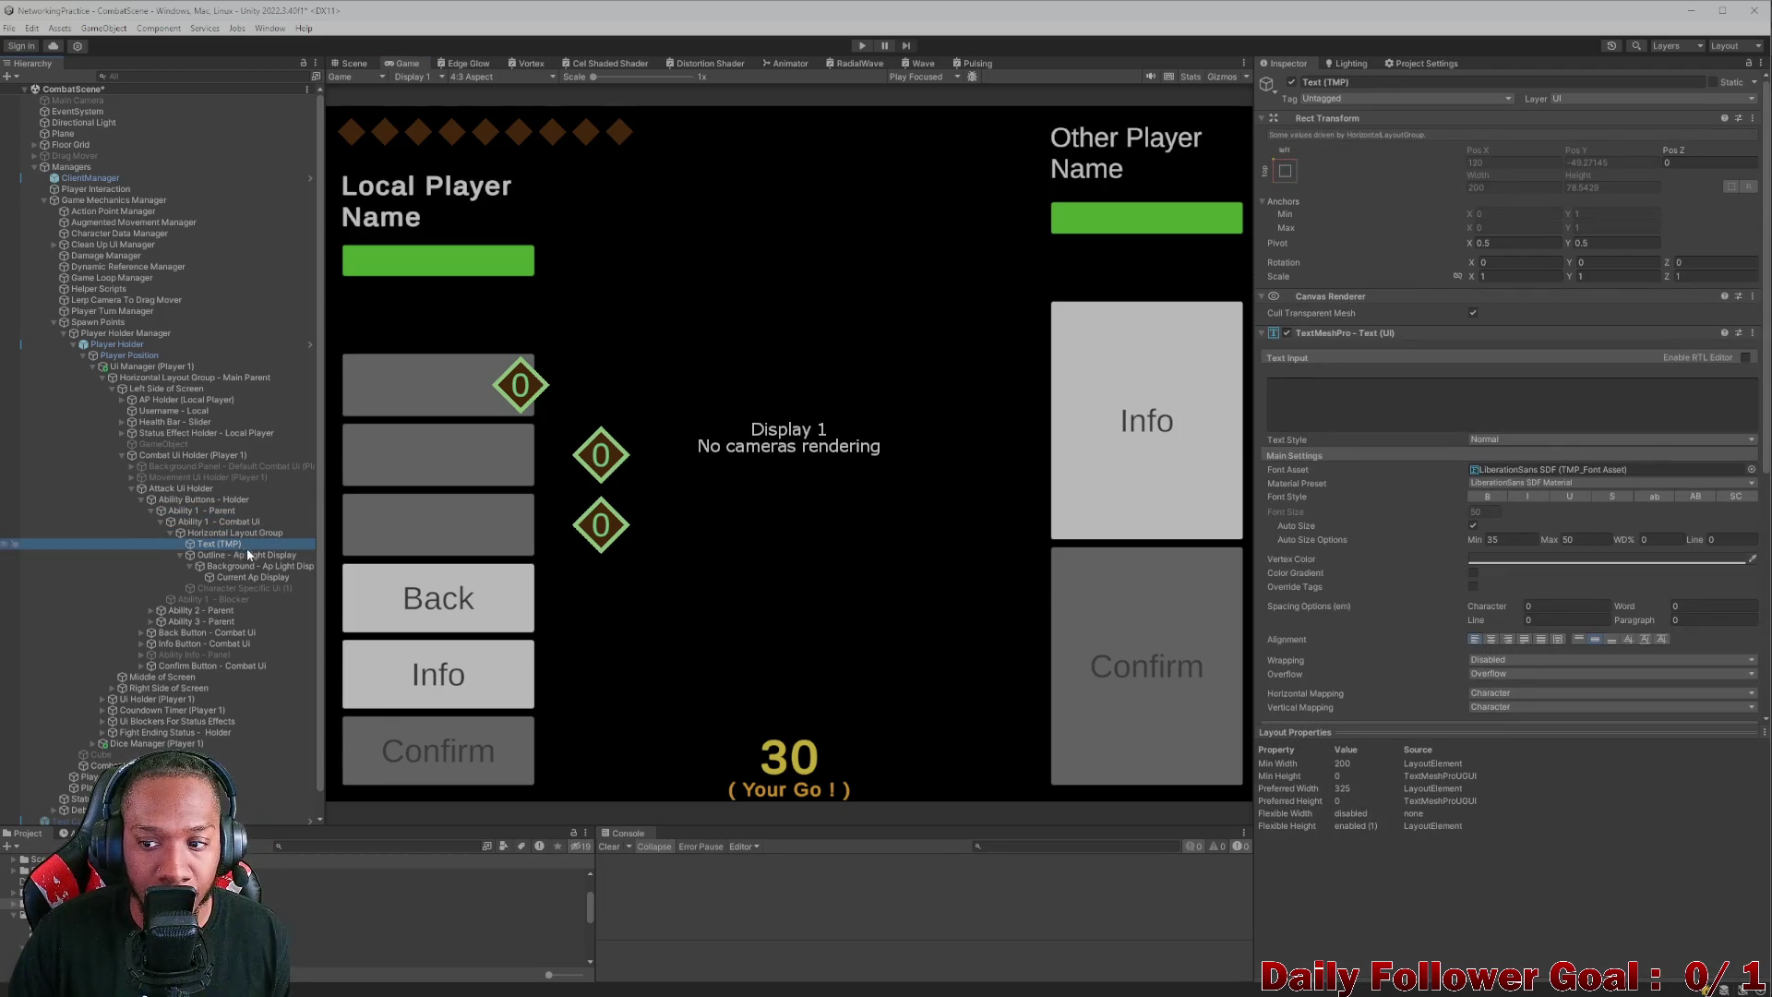
left_click(251, 555)
left_click(238, 532)
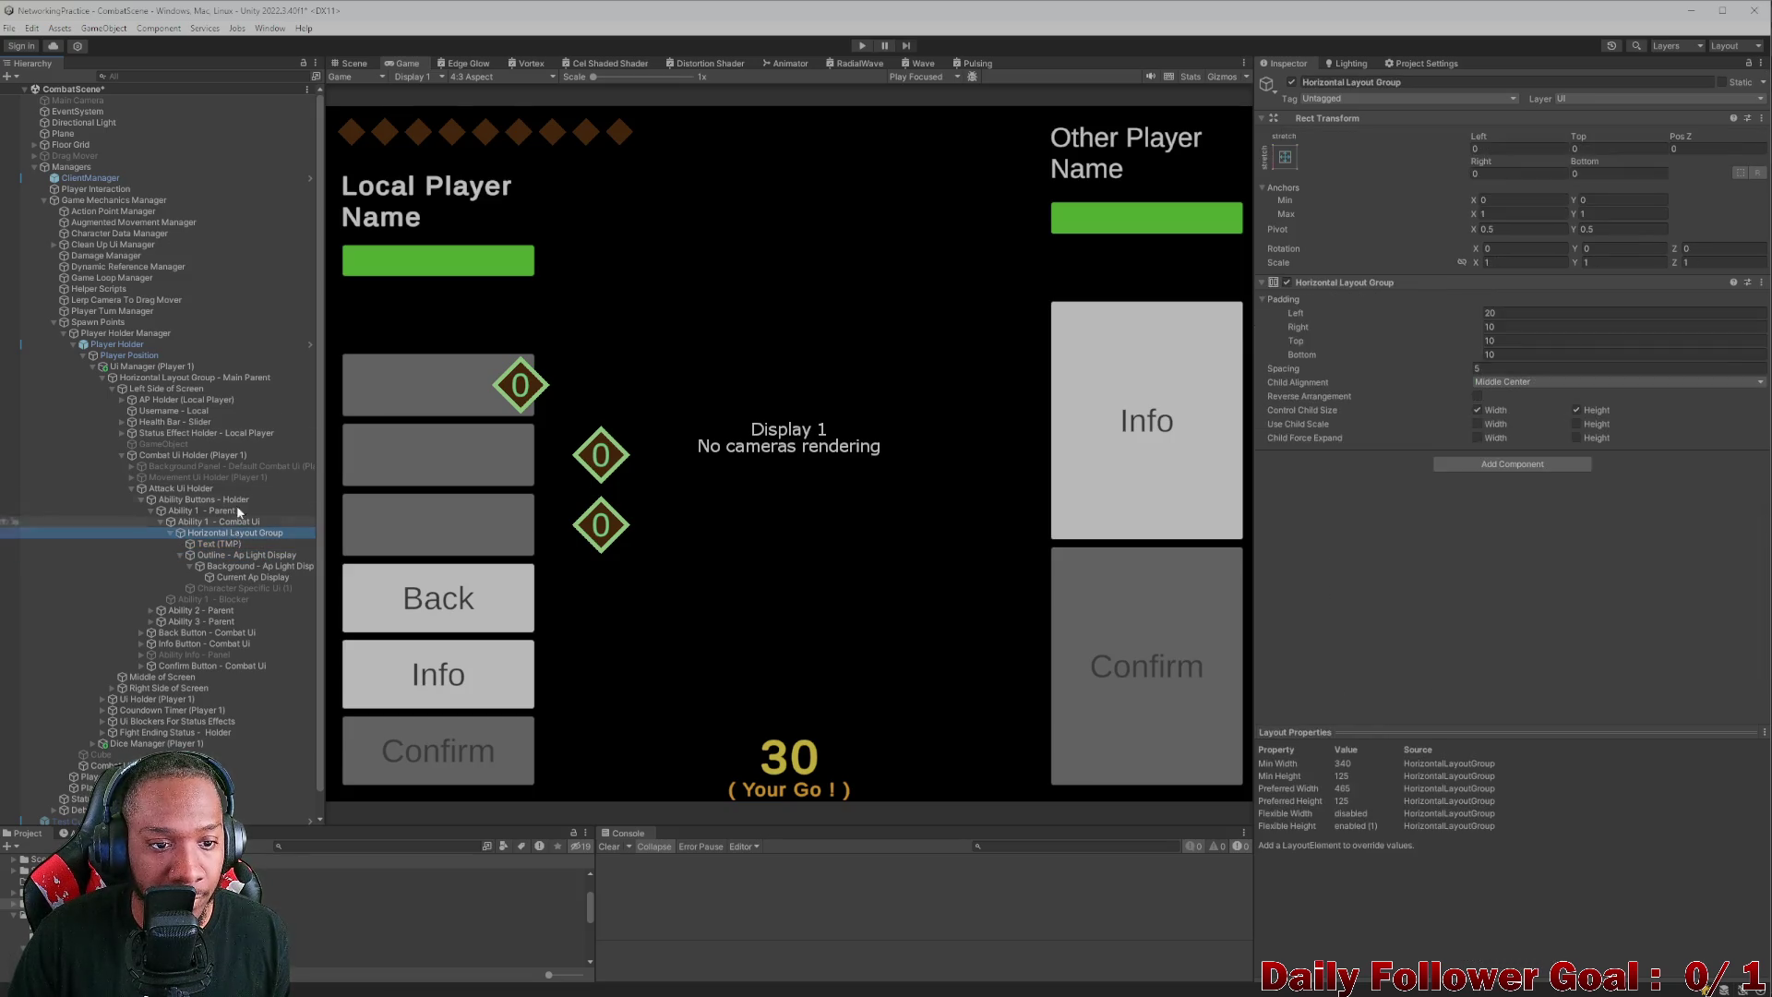
left_click(355, 63)
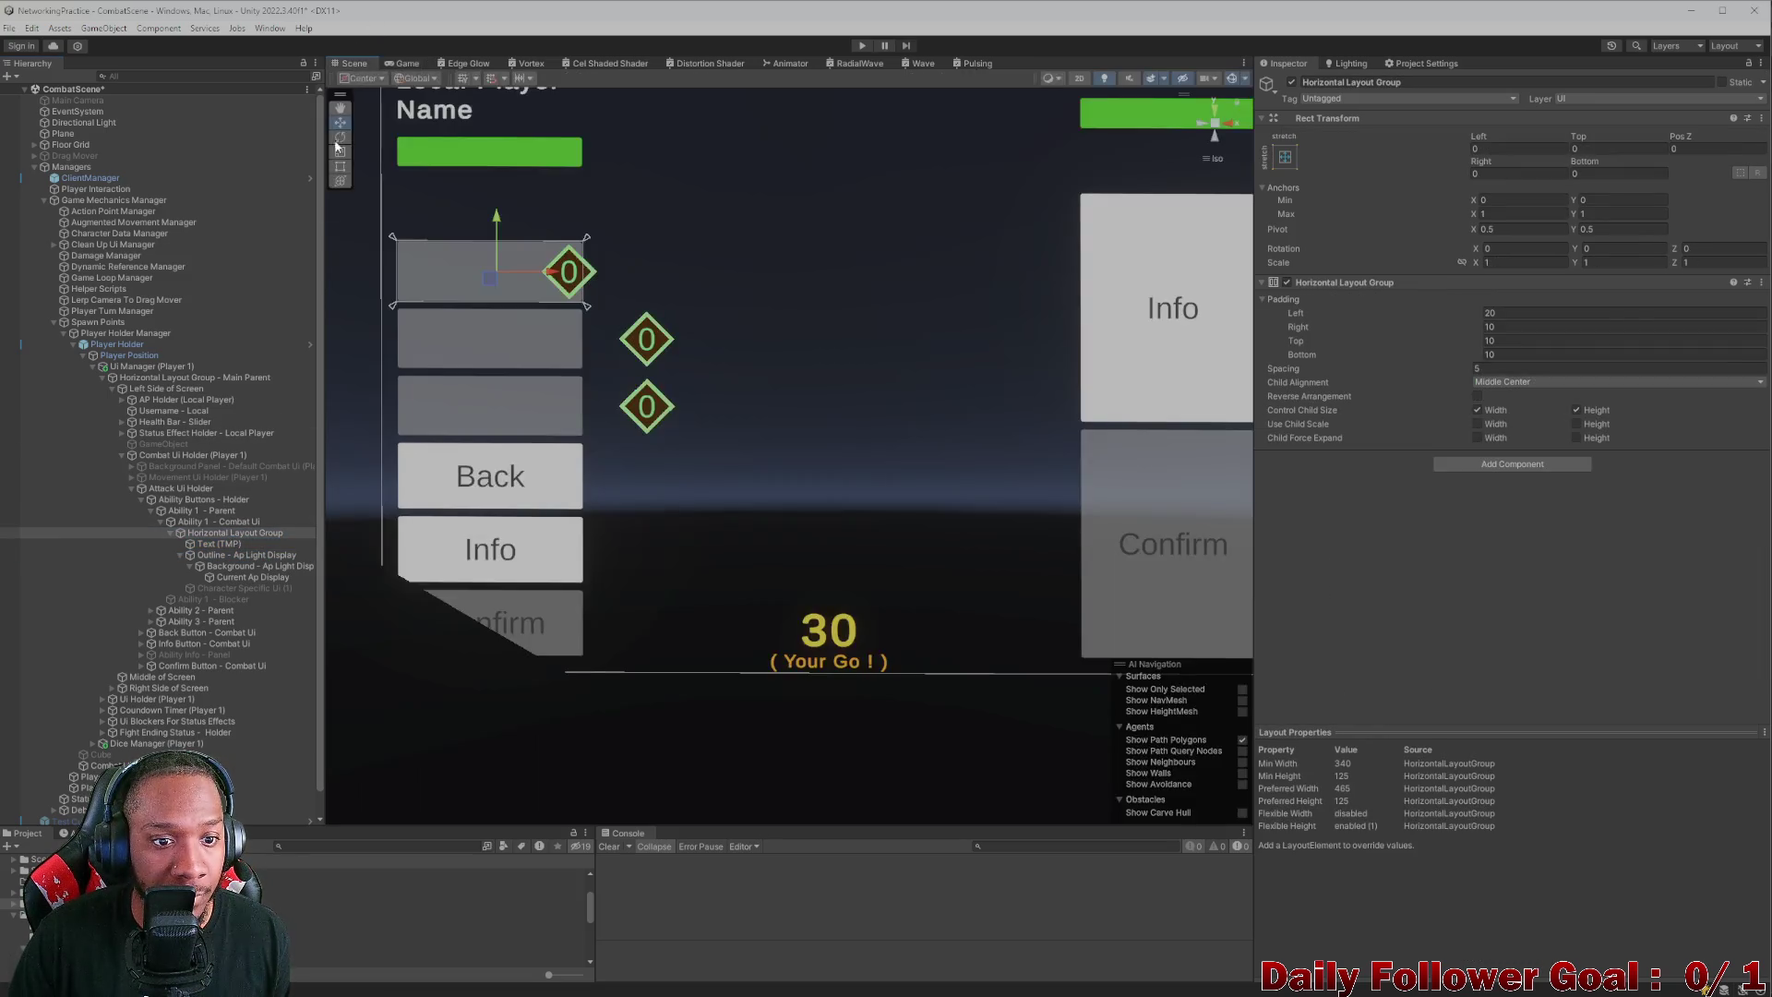
- Set the first ability label's Layout Element minimum width to 175
left_click(218, 544)
scroll(1386, 518, "down", 5)
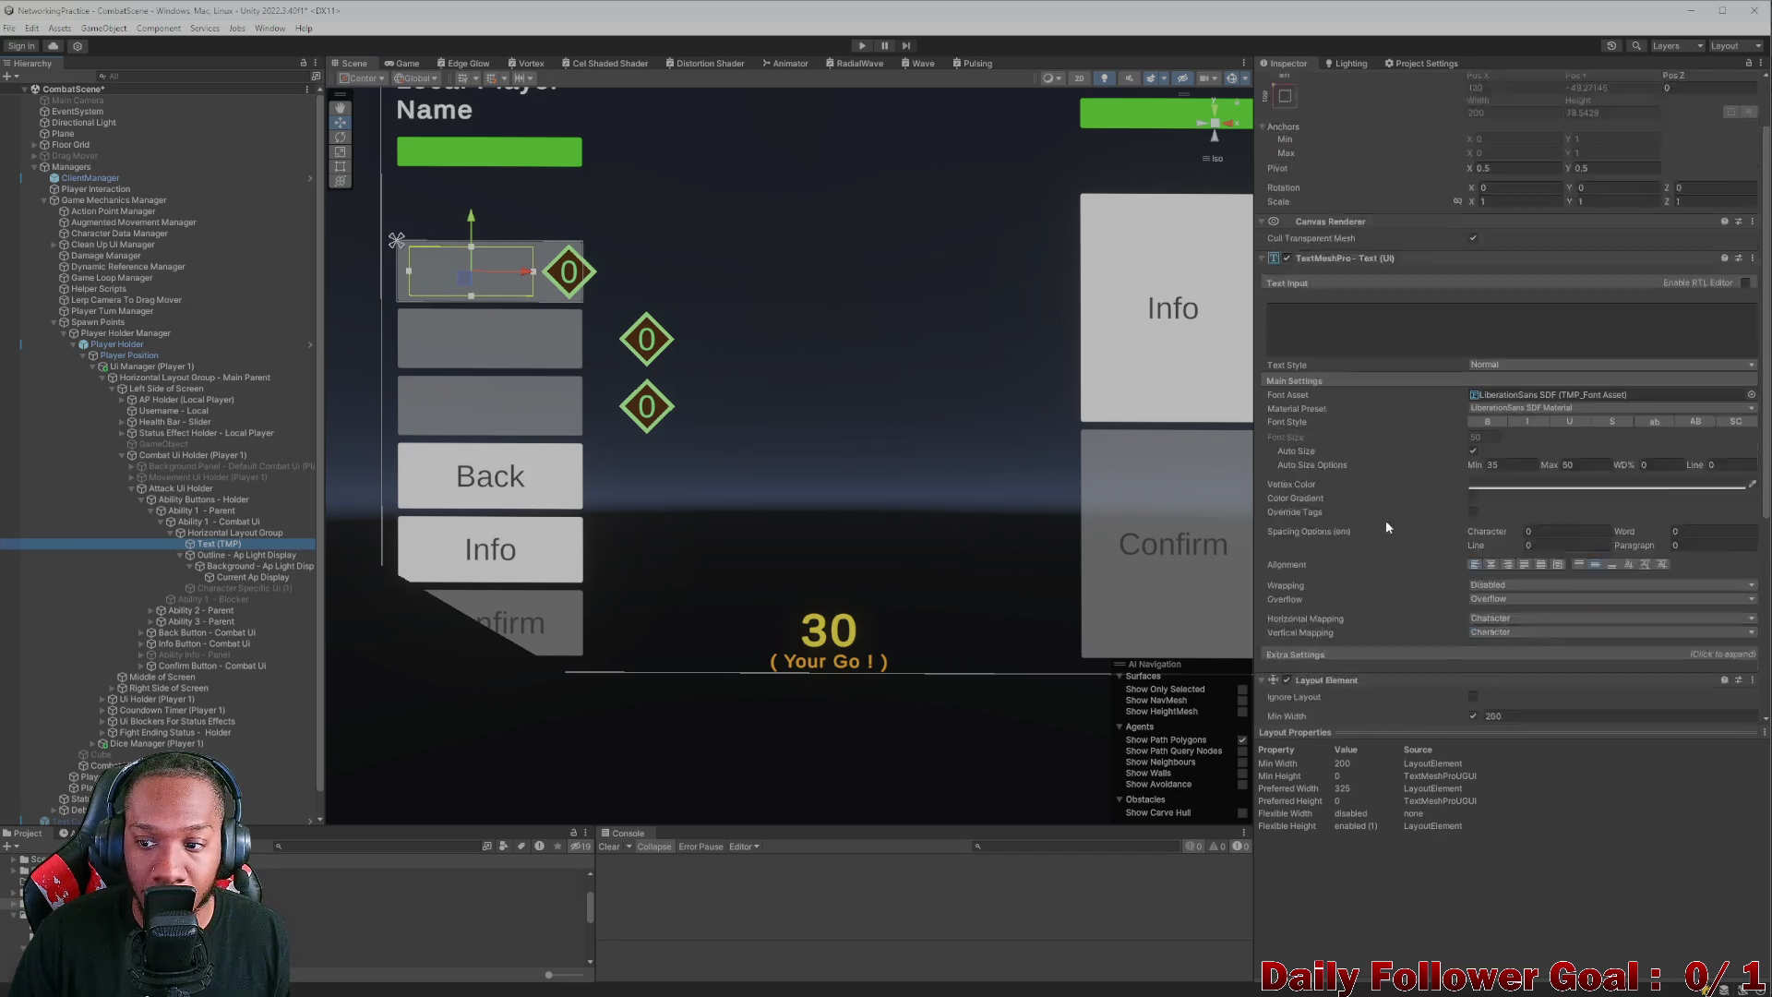
left_click_drag(1481, 529, 1418, 522)
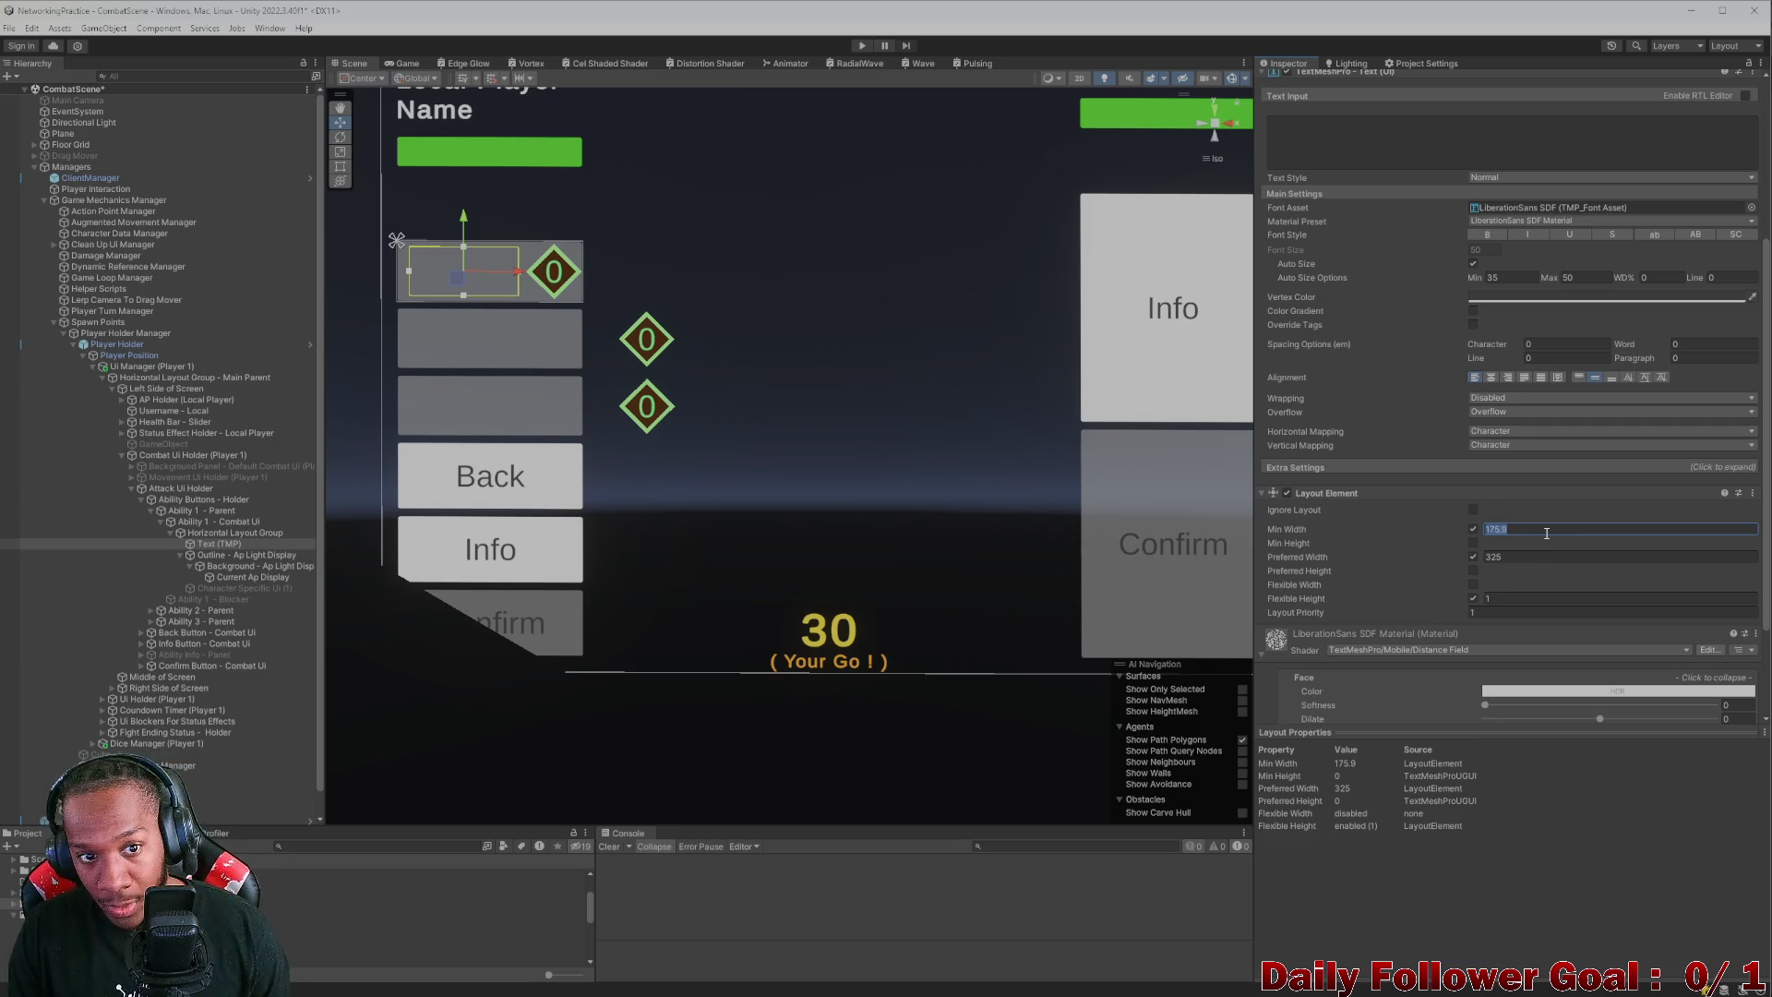
type("17")
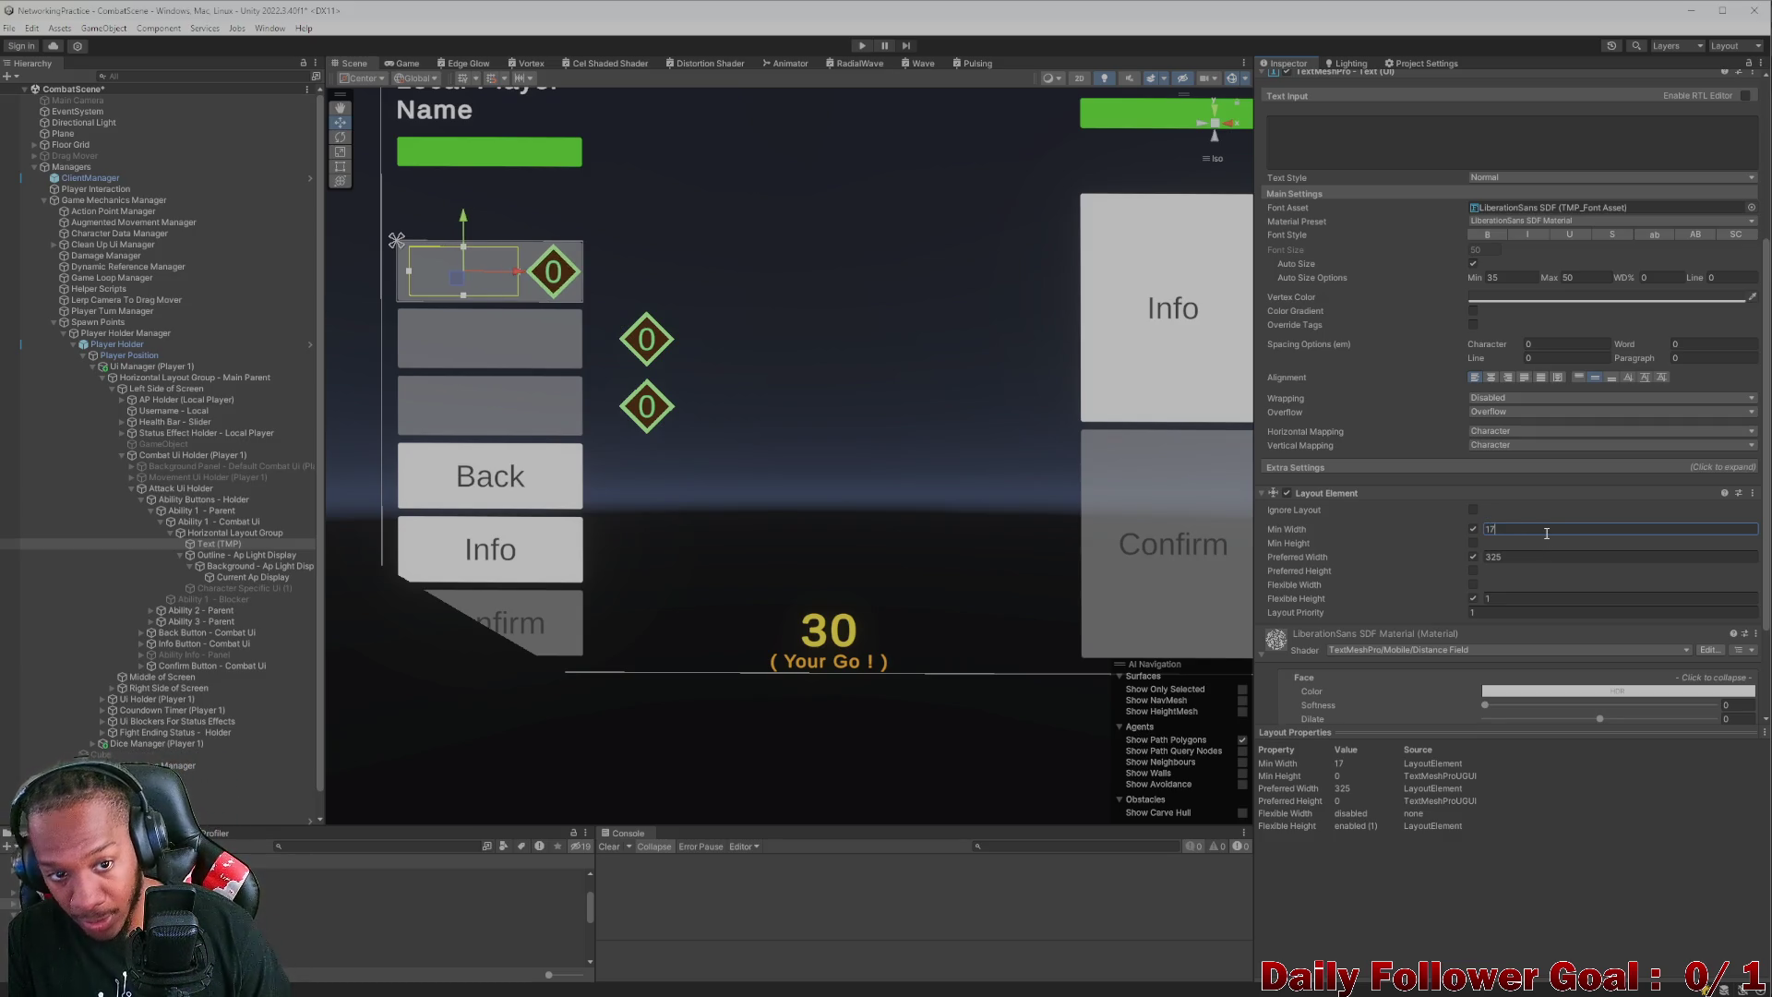
- Enter 'Quick Punch' as the label text and lower the auto-size minimum font size to 20
left_click(1346, 126)
type("Hello")
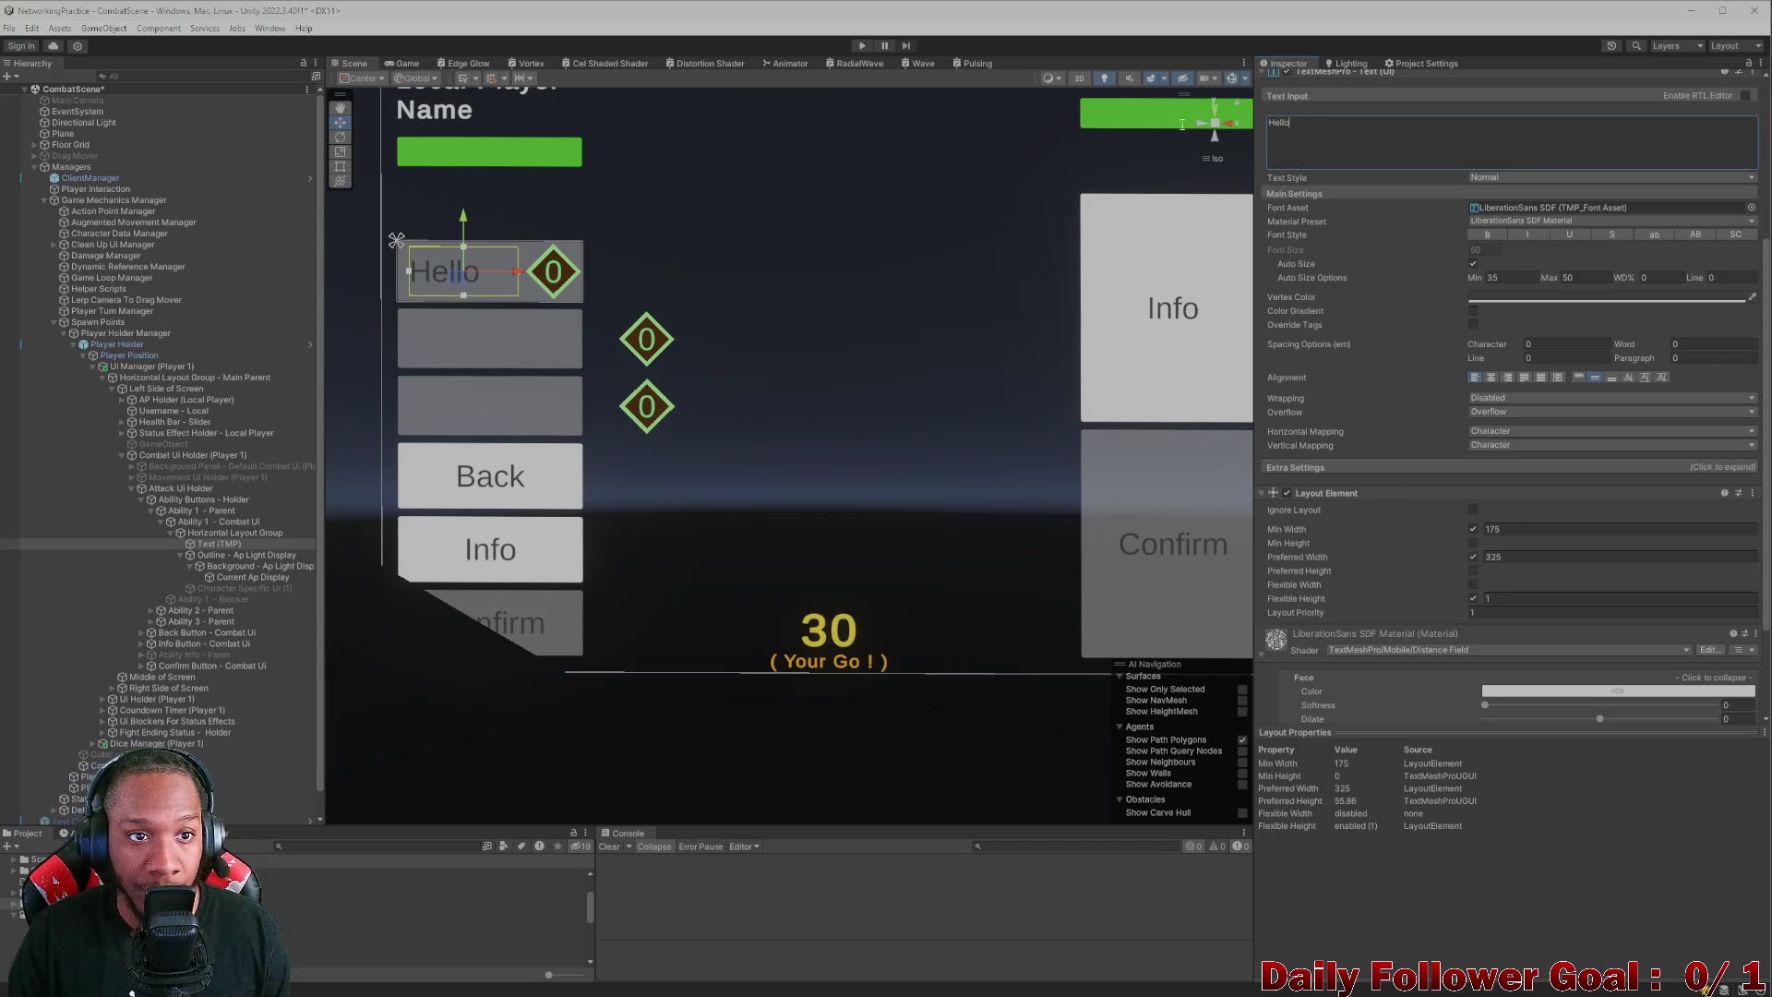
left_click(407, 64)
type("Quick Punch")
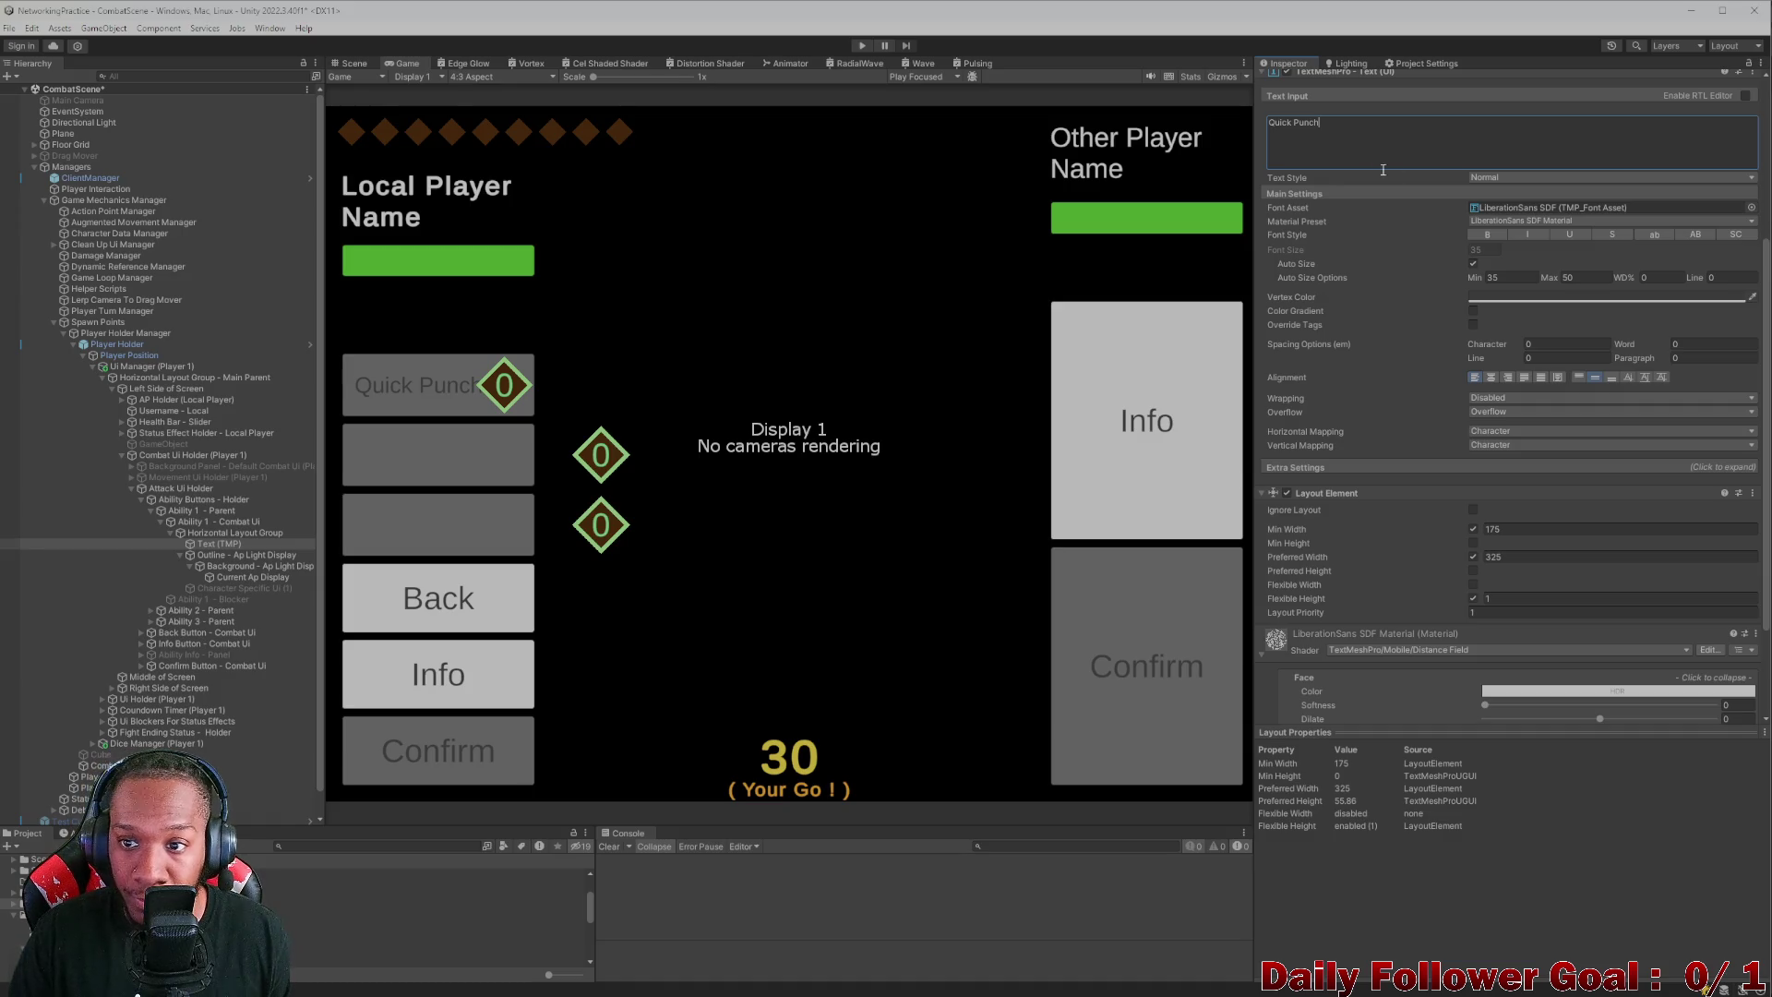
left_click(1513, 276)
type("20")
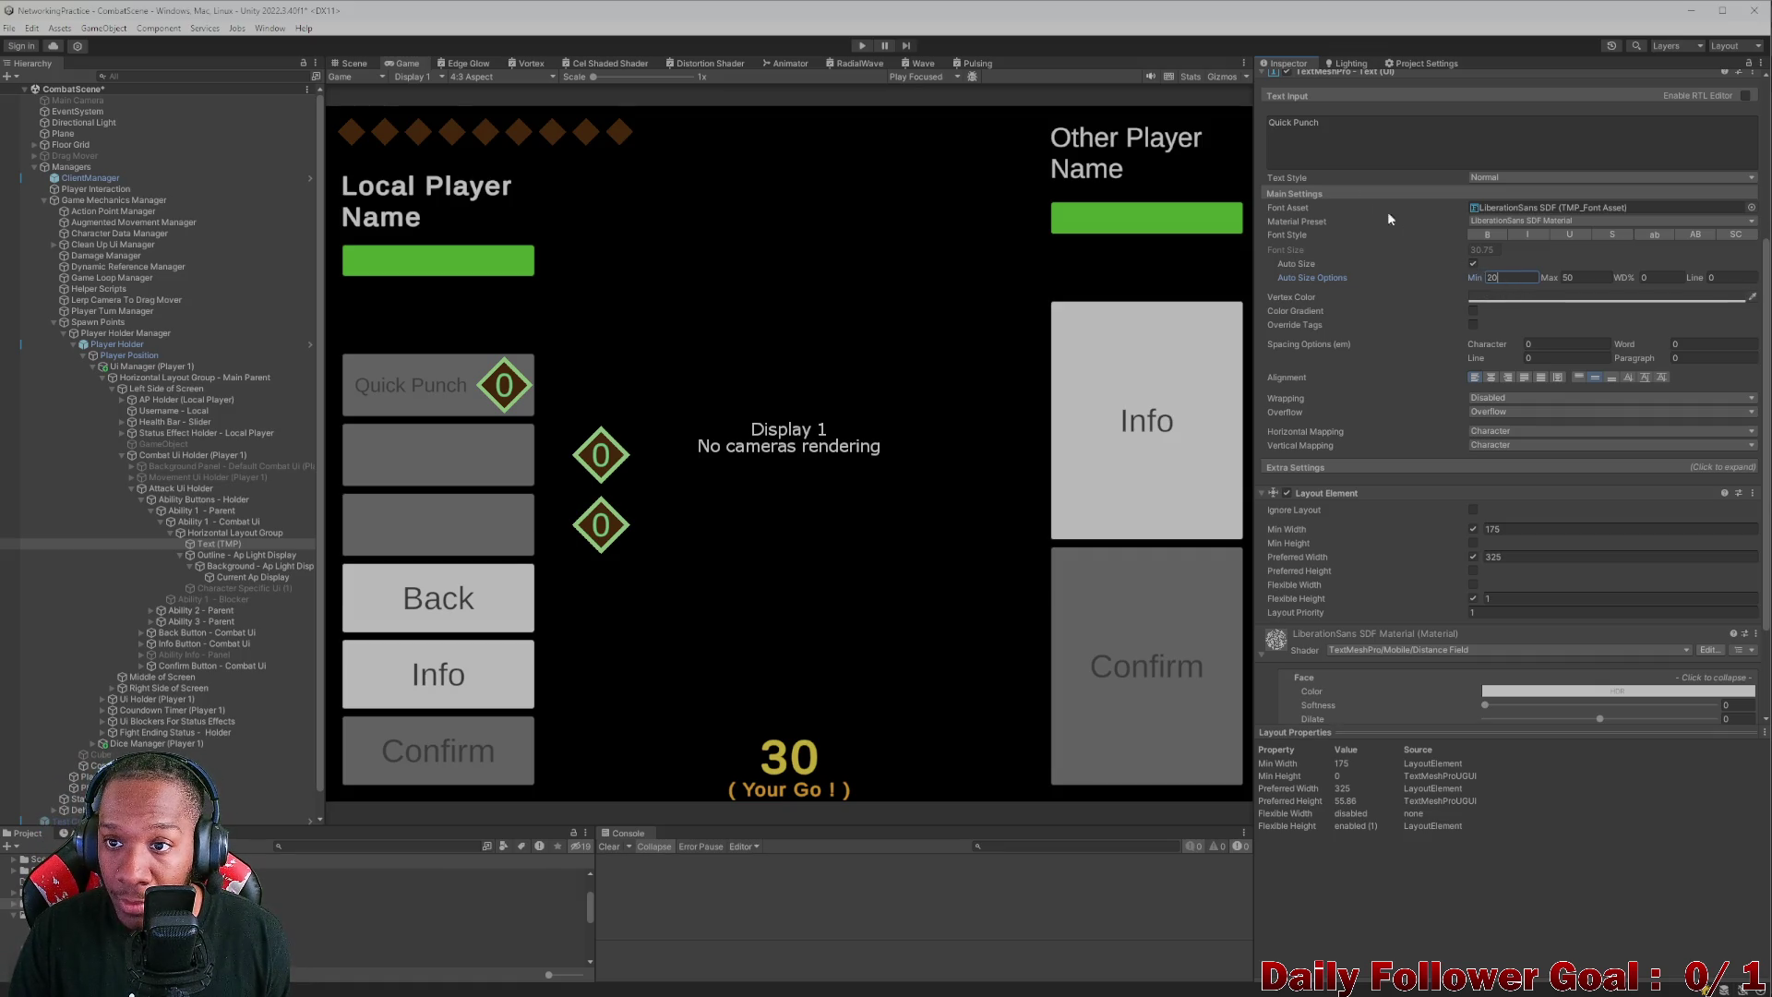
scroll(1380, 139, "up", 2)
left_click(1357, 199)
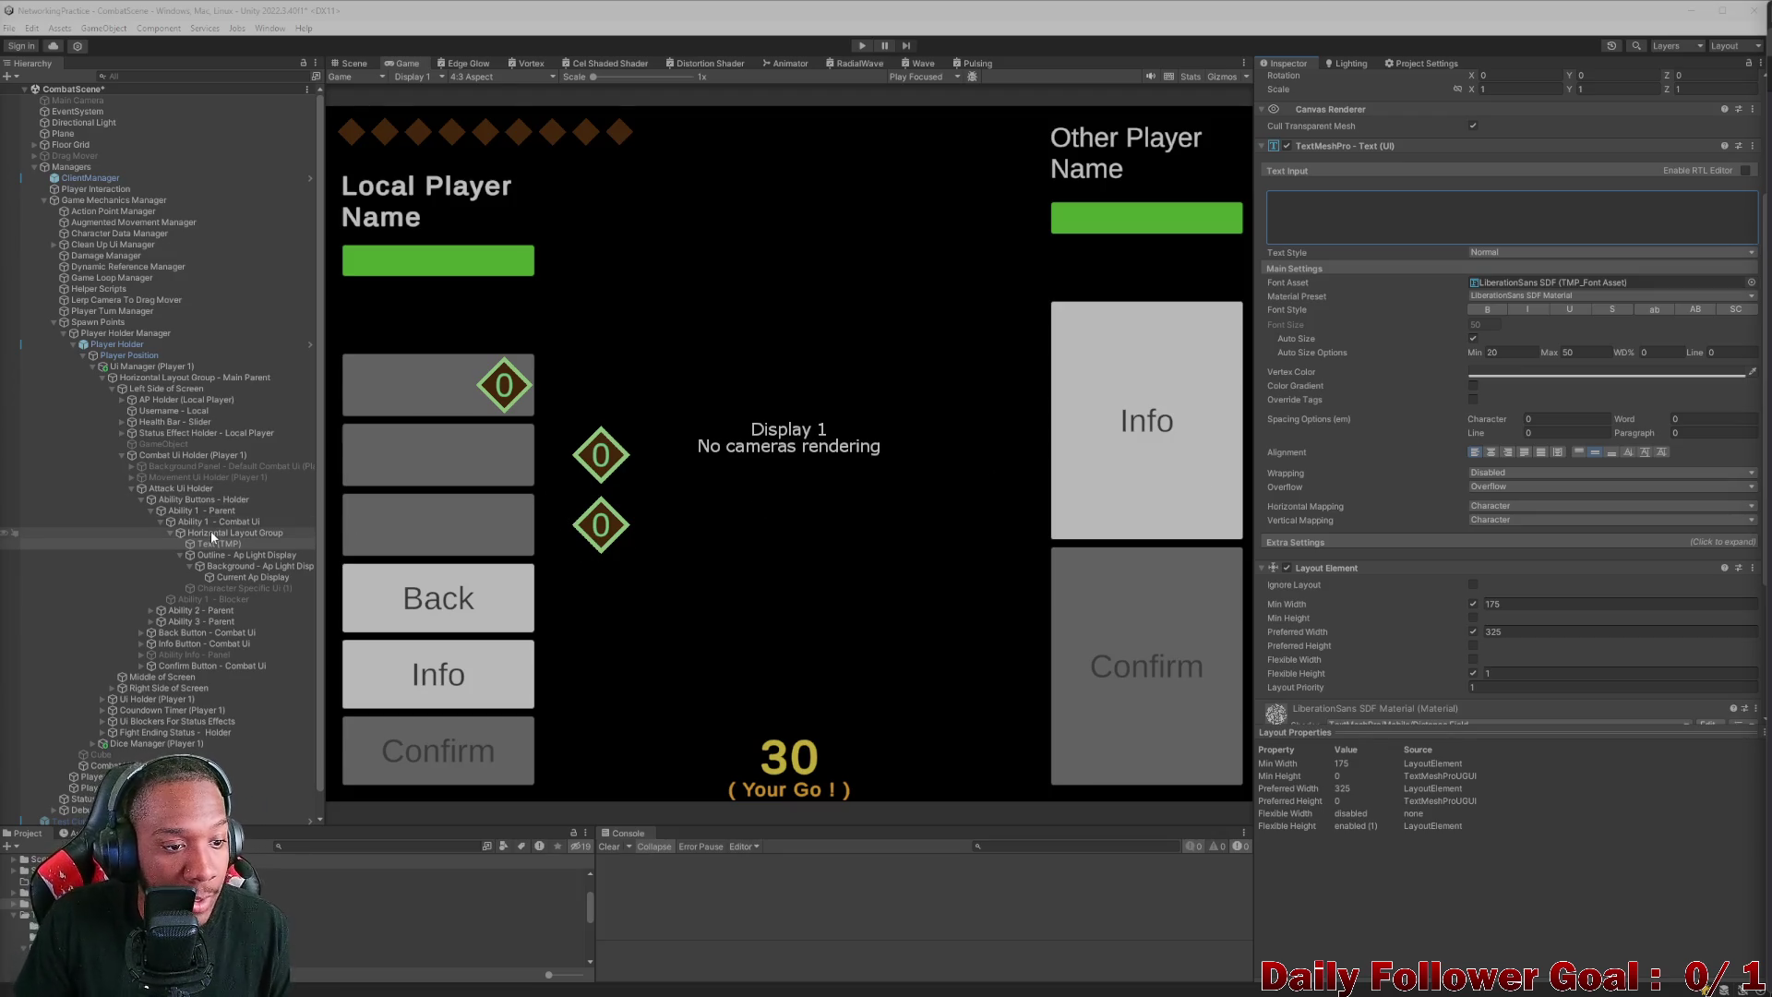
- Inspect the first ability's layout group, button and label text settings for reference
left_click(170, 534)
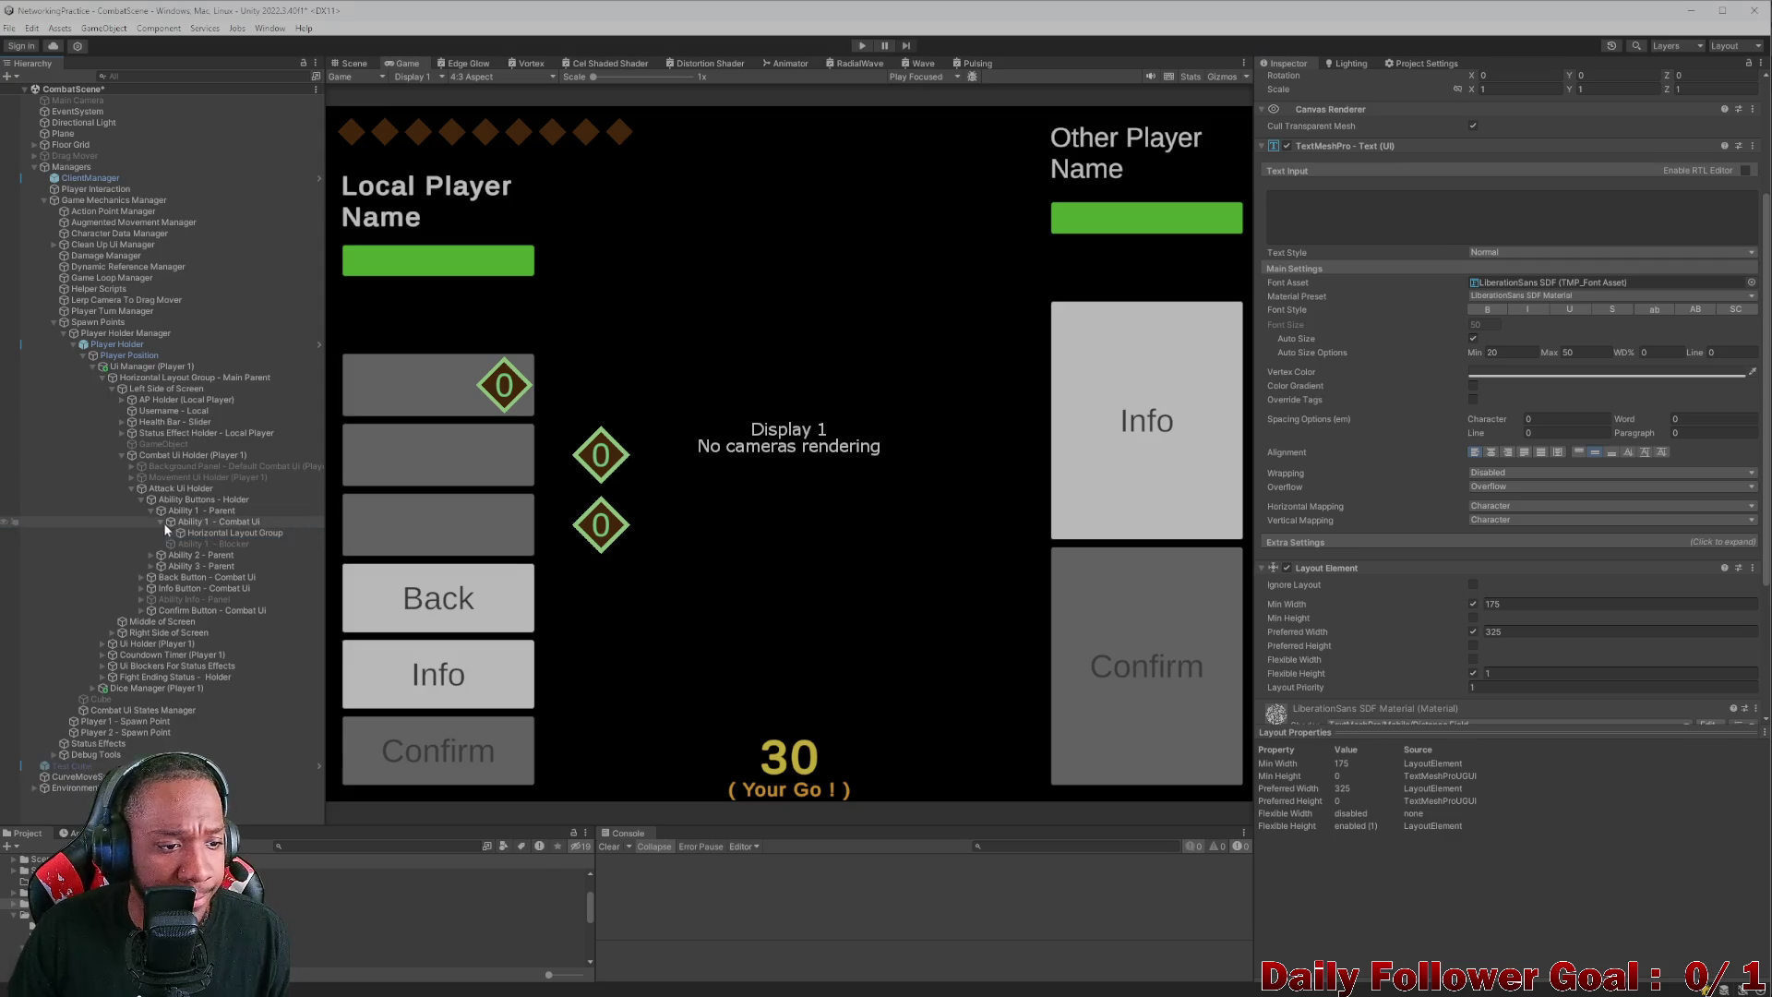
left_click(205, 533)
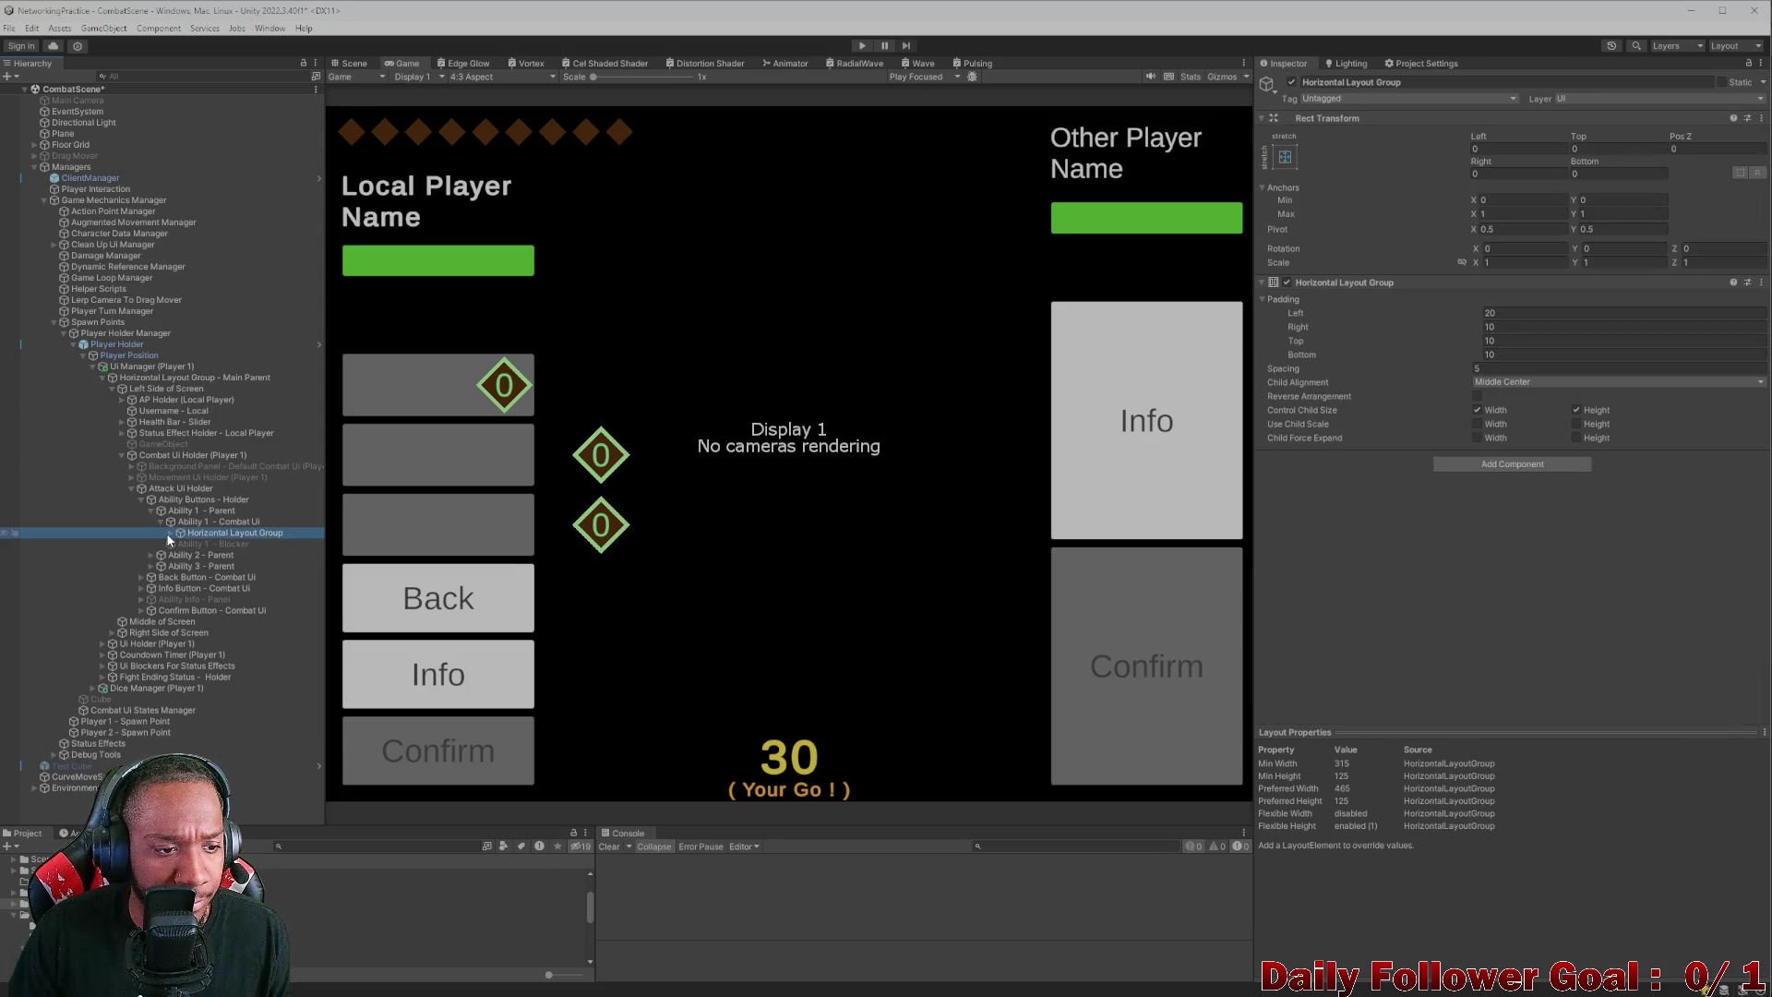
left_click(170, 534)
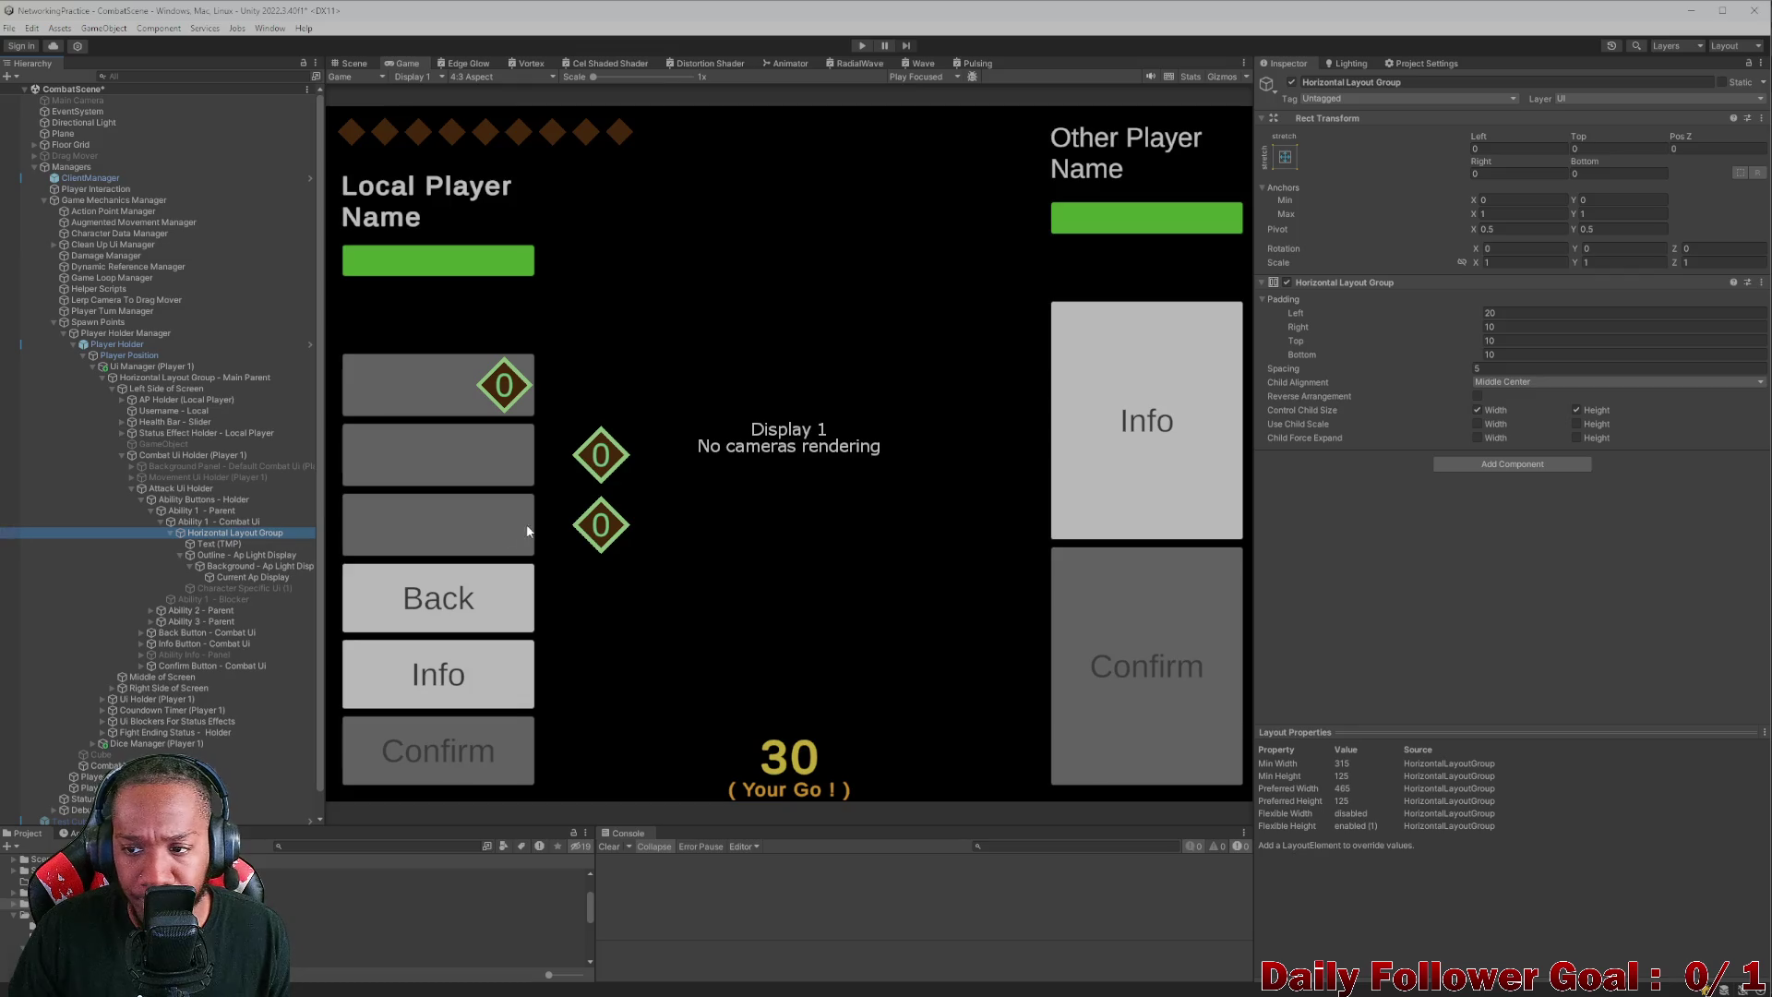
left_click(198, 522)
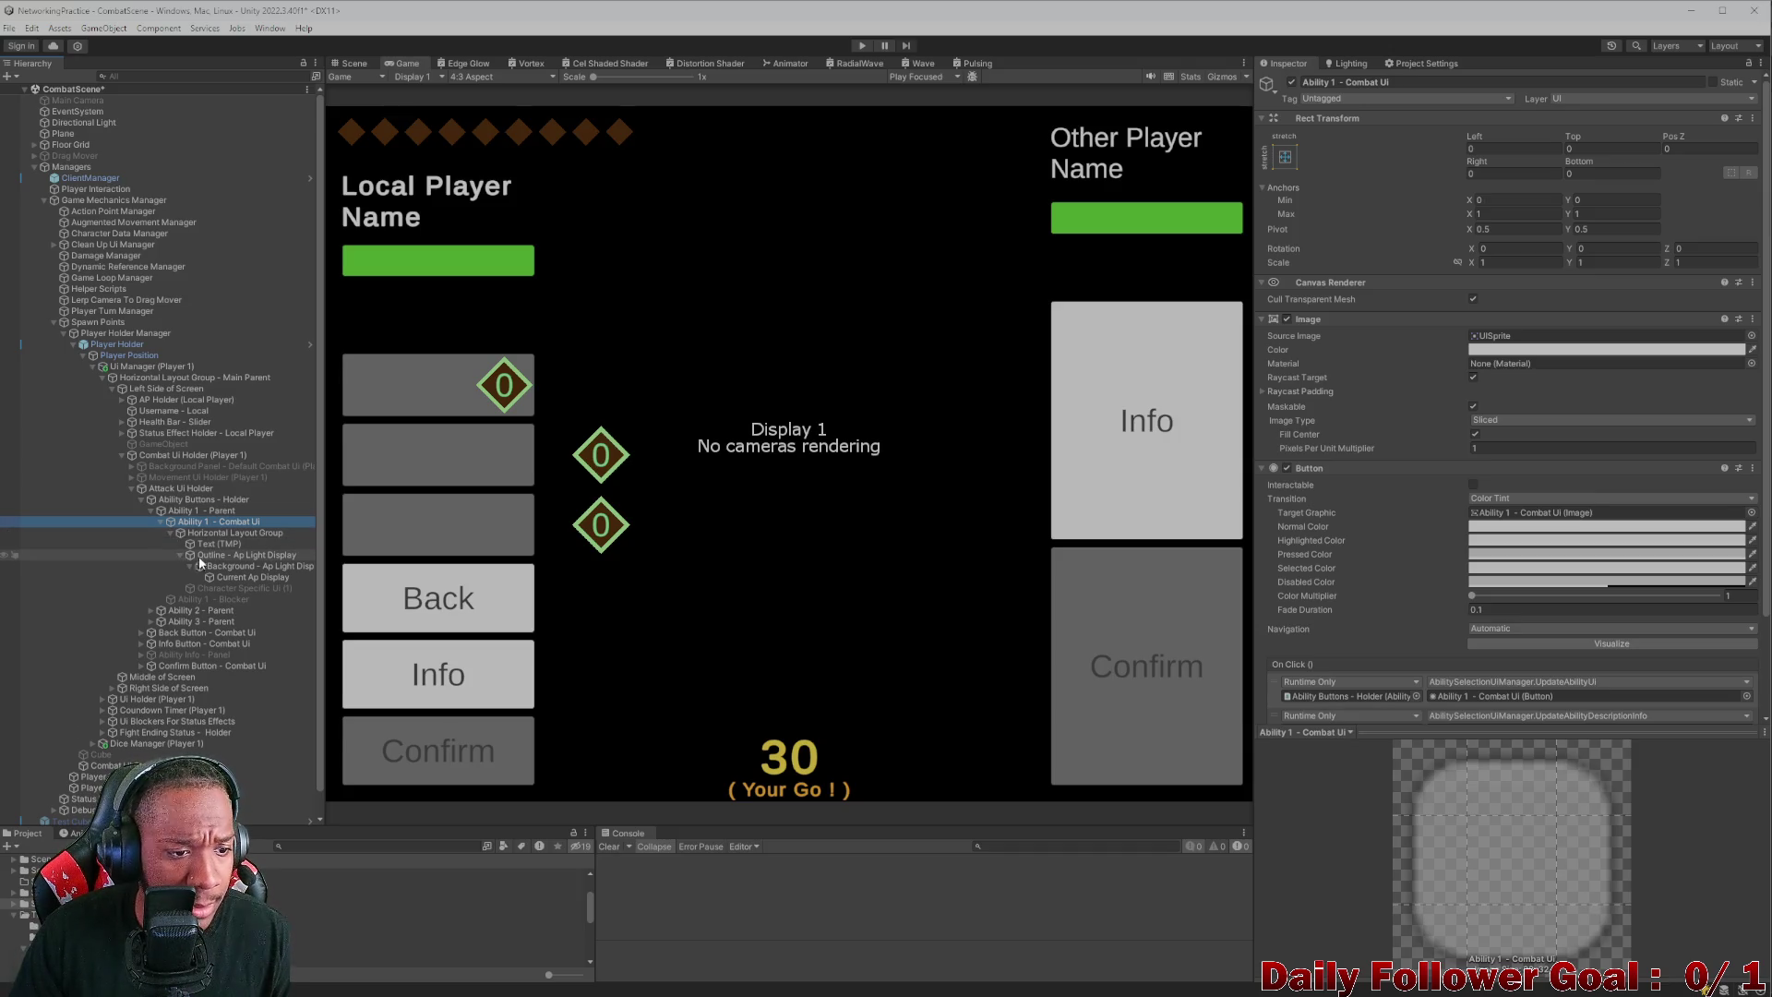
left_click(212, 544)
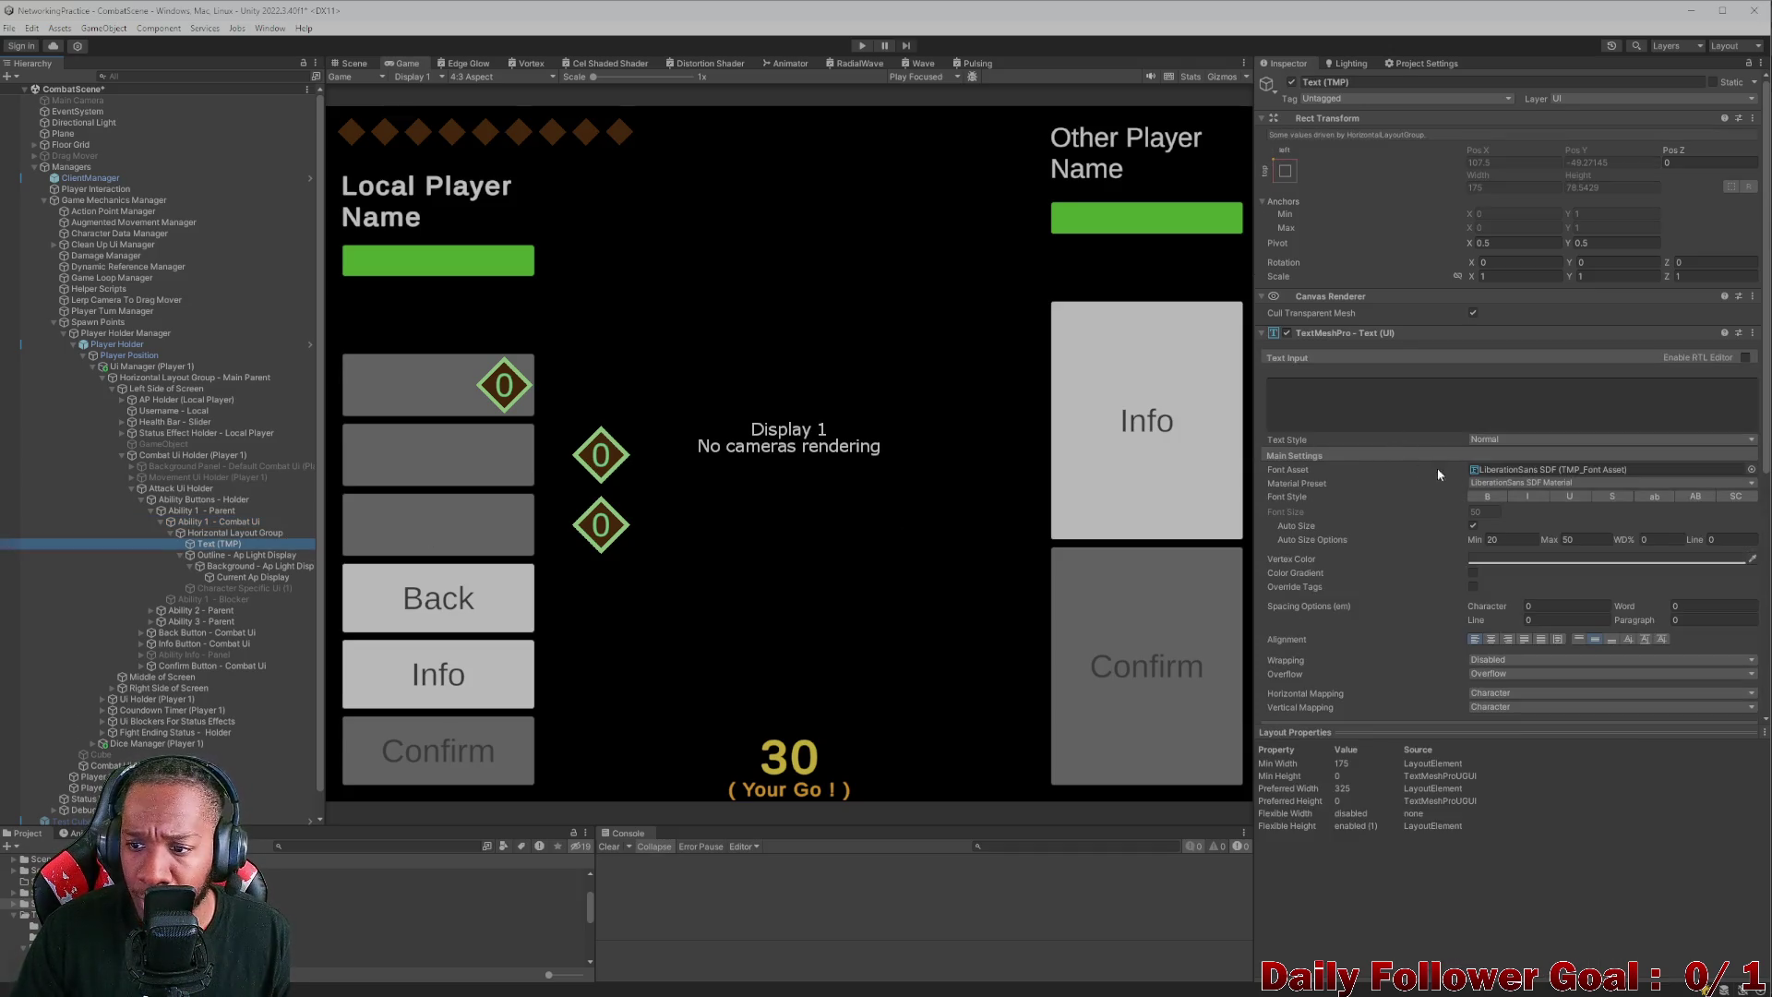
- Select the second and third ability Text (TMP) labels and set Auto Size minimum font size to 20
left_click(153, 611)
left_click(148, 645)
left_click(152, 644)
left_click(159, 623)
left_click(161, 621)
left_click(161, 665)
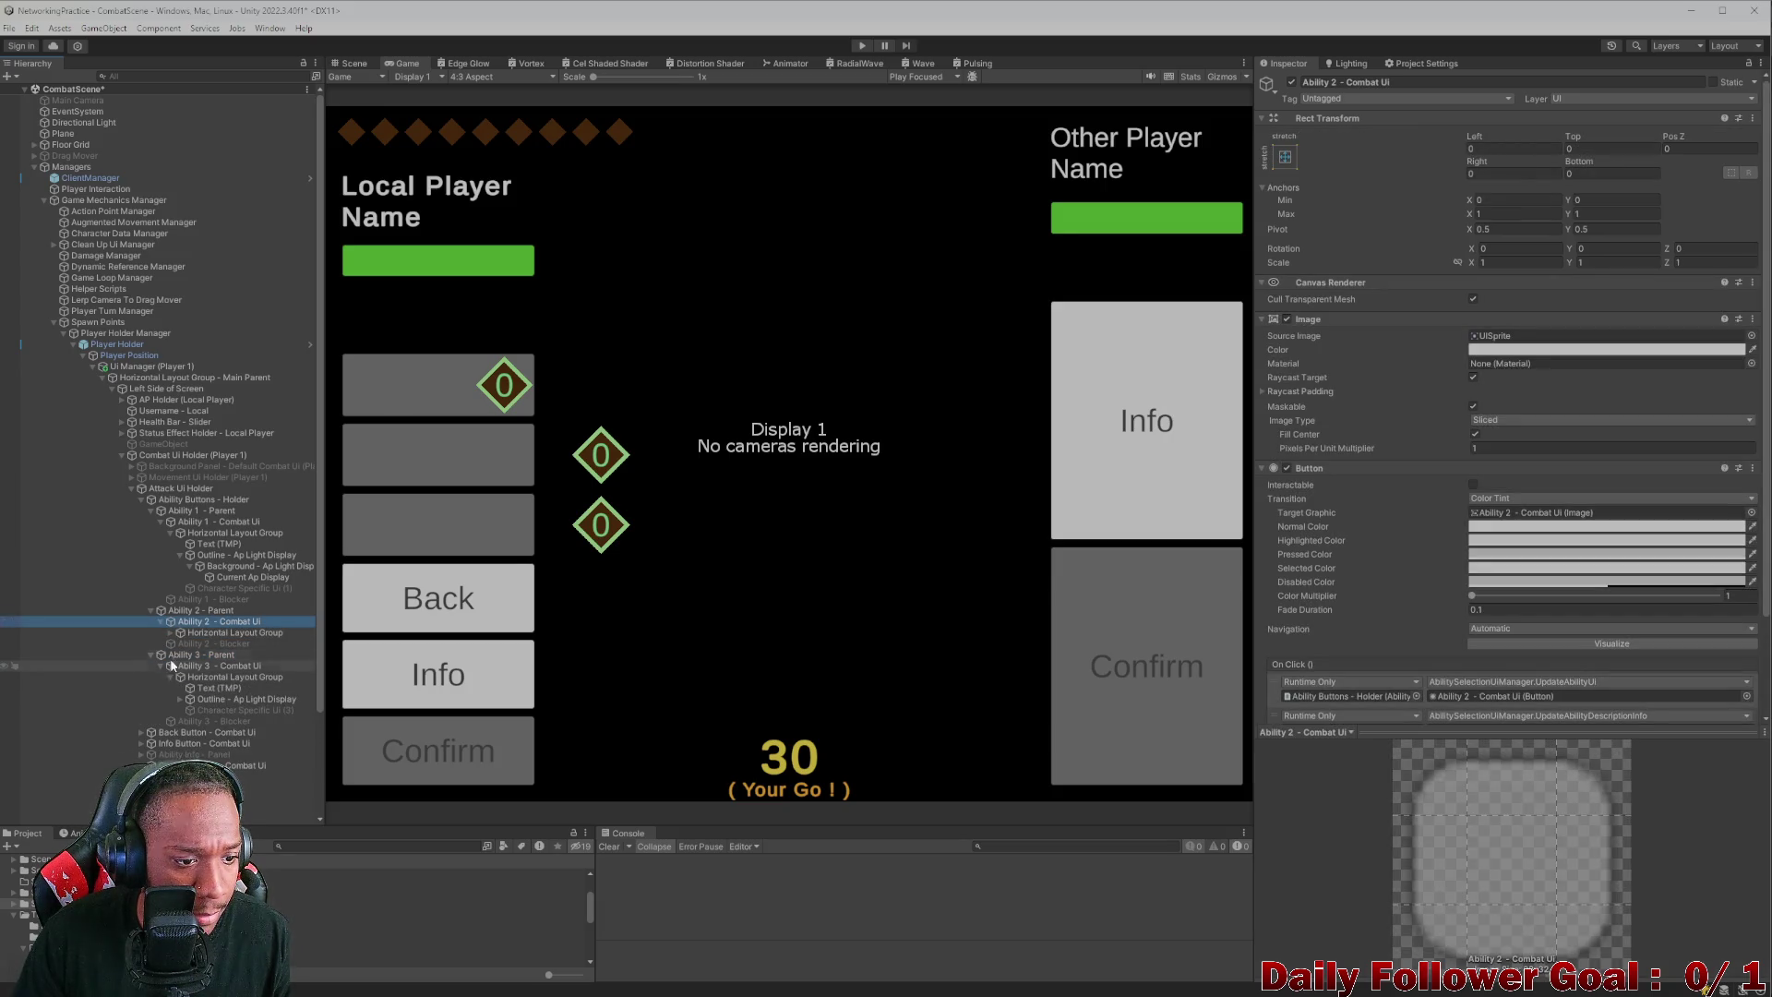
left_click(185, 632)
left_click(171, 633)
left_click(208, 643)
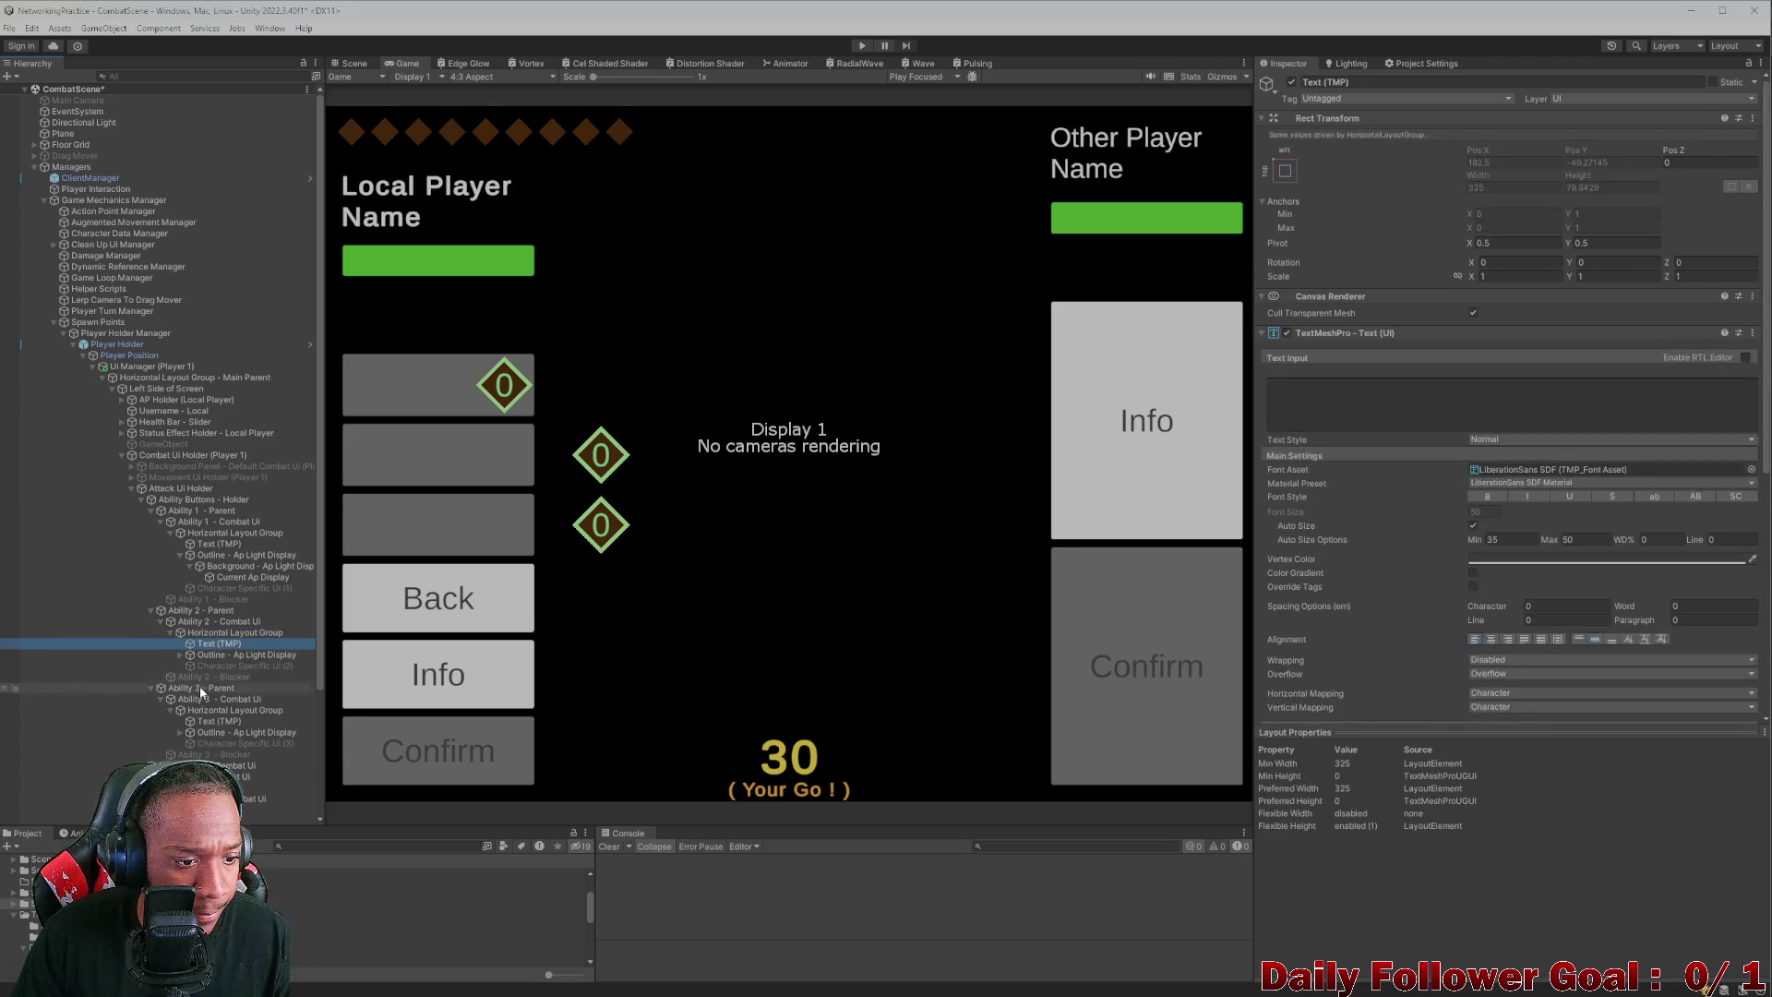
left_click(219, 721, "ctrl")
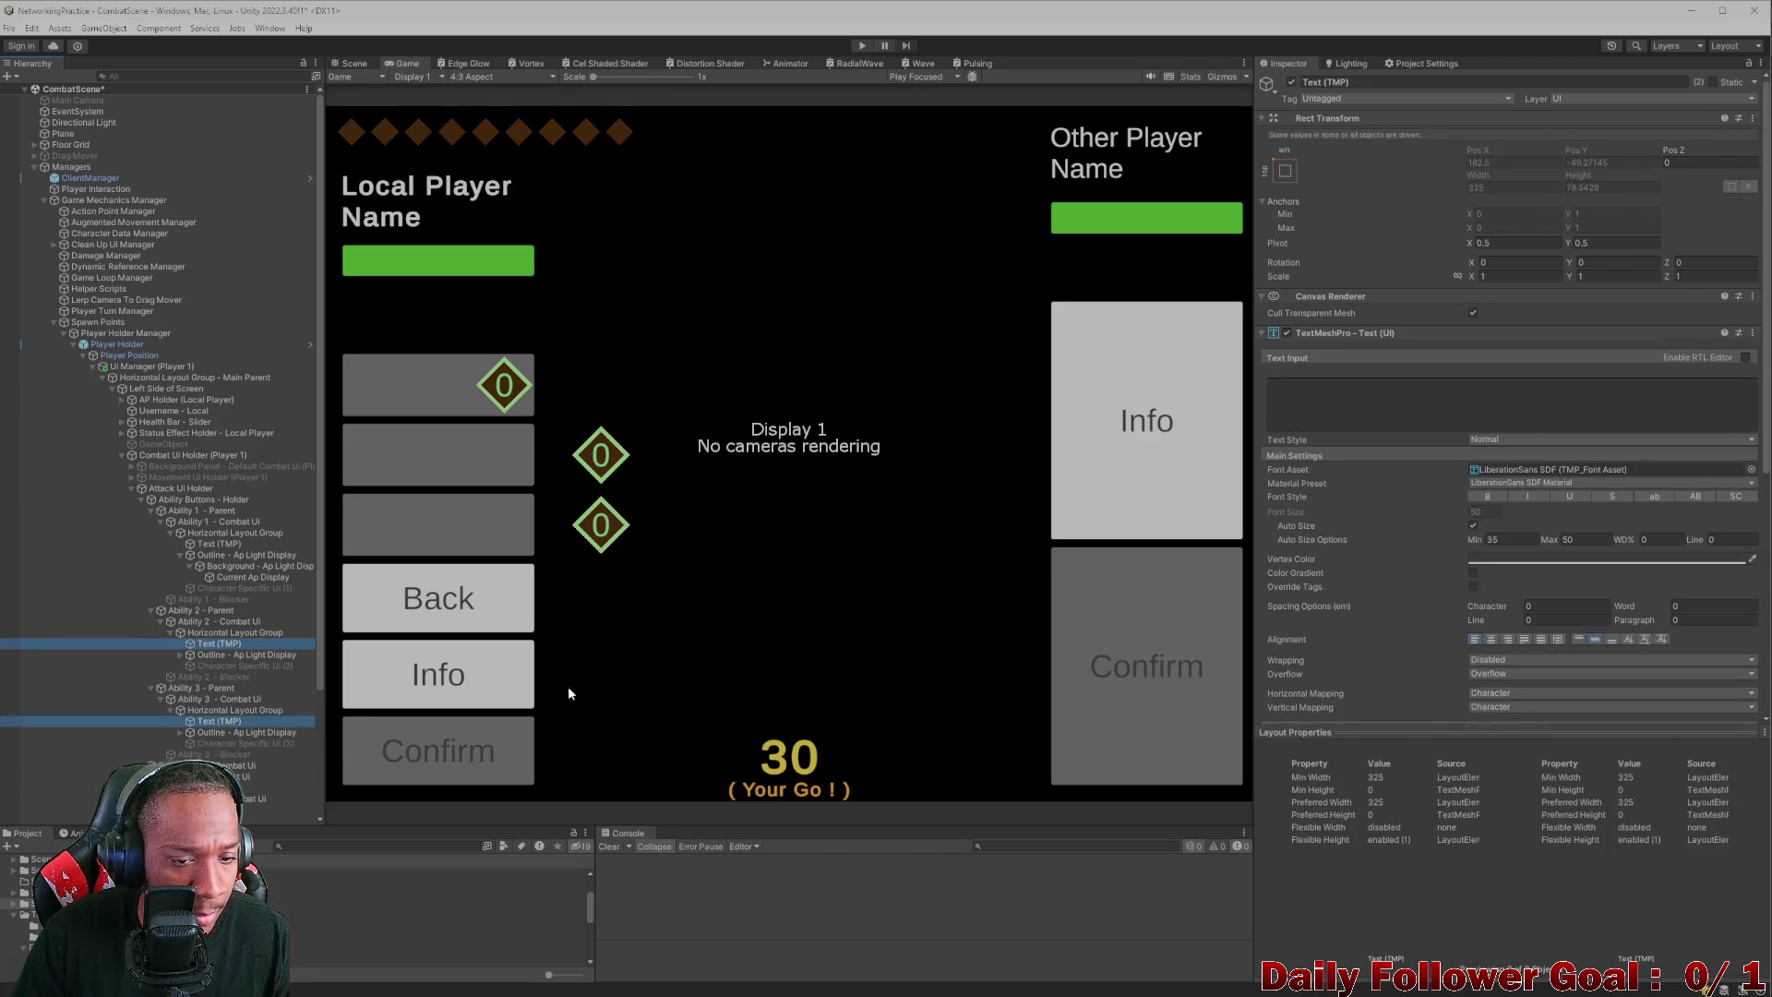
left_click(1514, 540)
type("20")
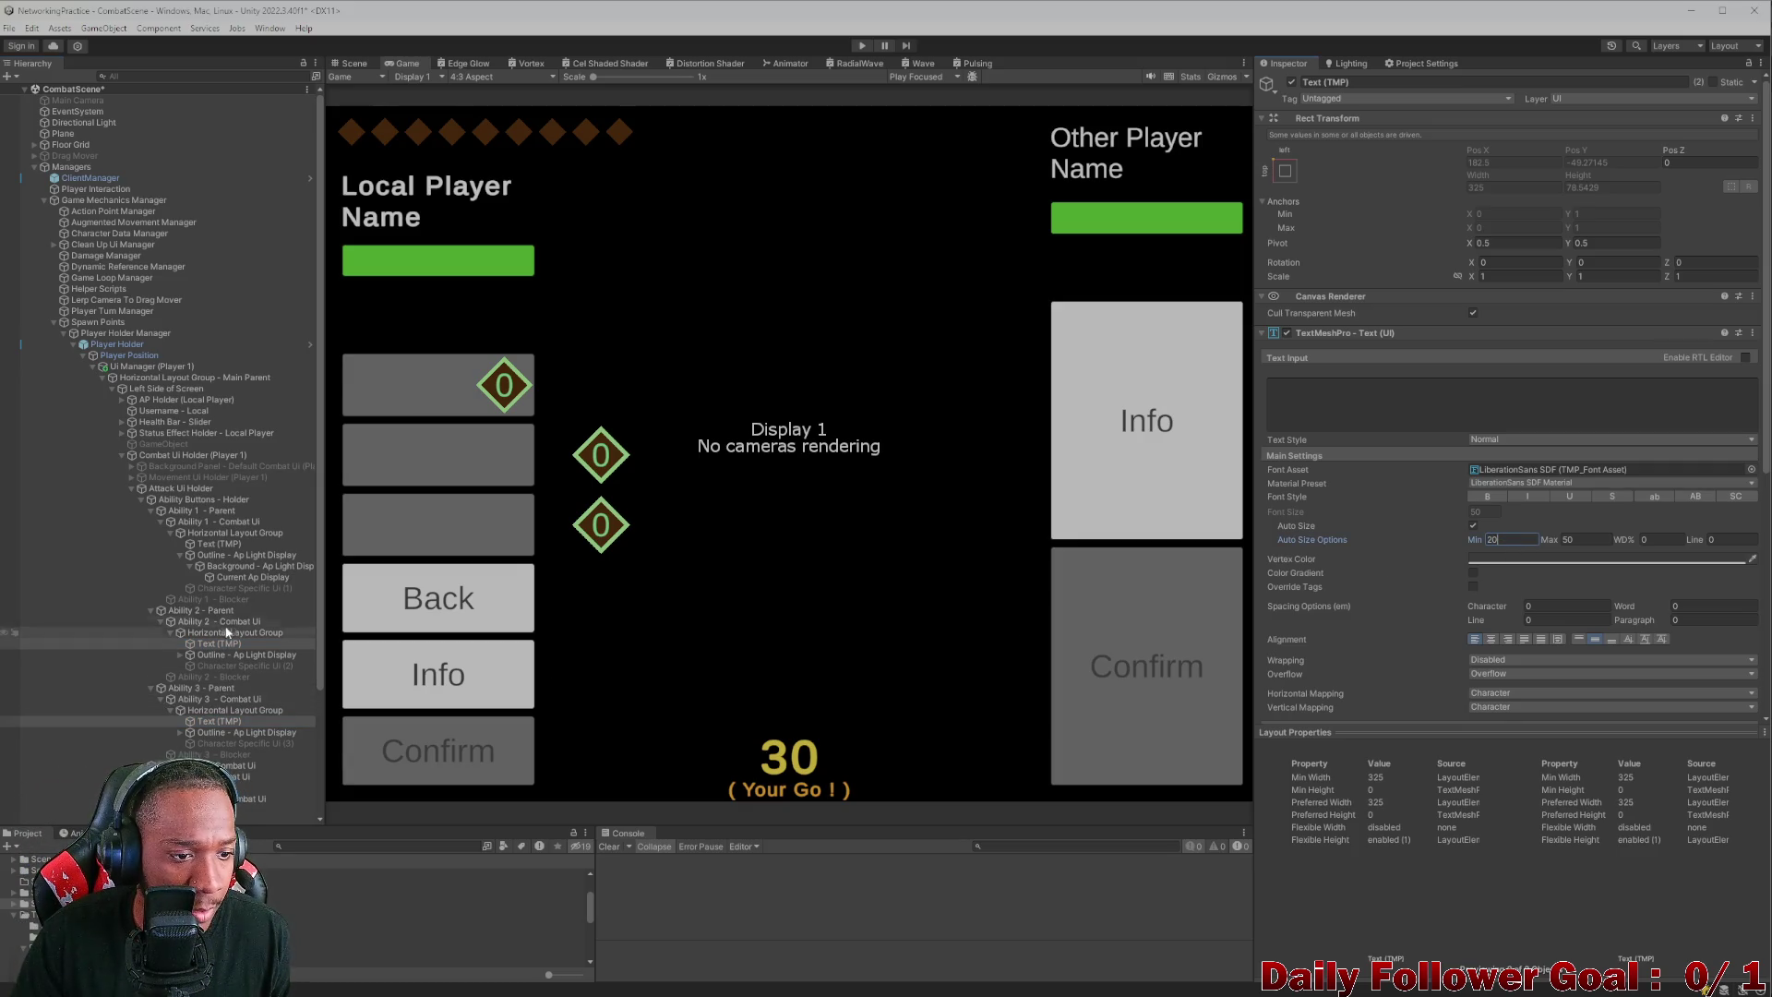
- Compare with the first label, then give both labels a Layout Element minimum width of 175
left_click(219, 544)
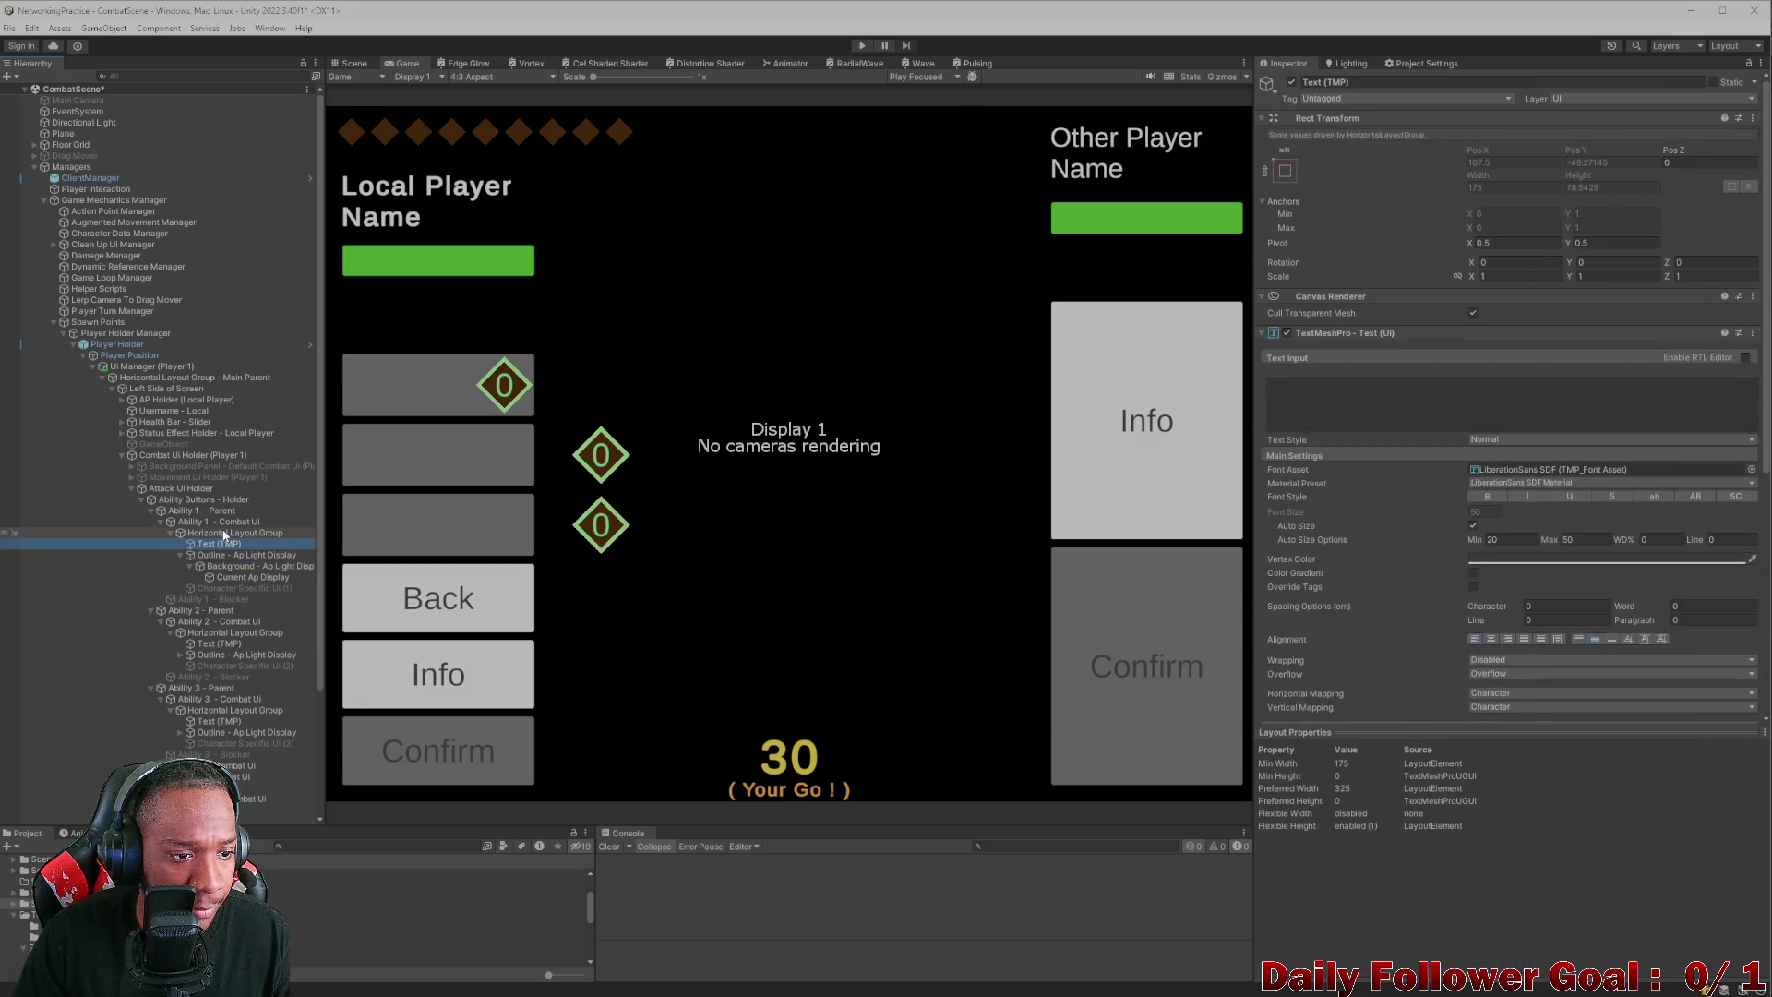
left_click(224, 533)
left_click(222, 544)
left_click(222, 534)
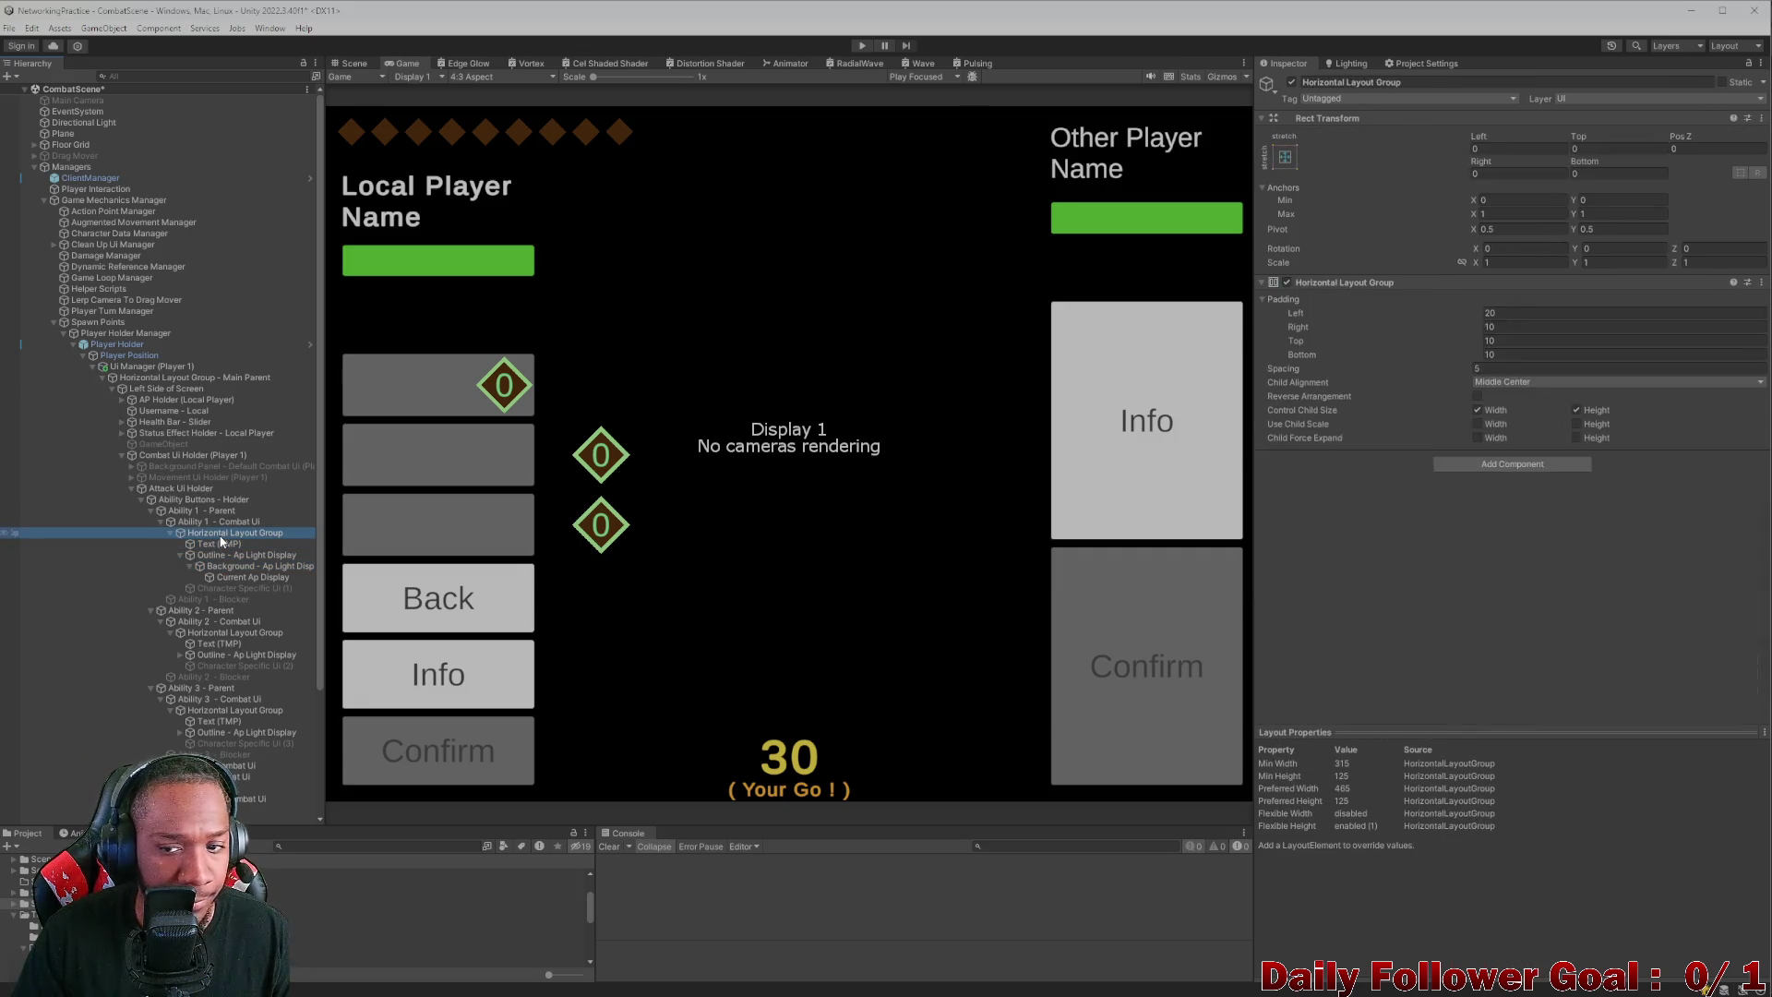
left_click(226, 544)
scroll(1420, 575, "down", 5)
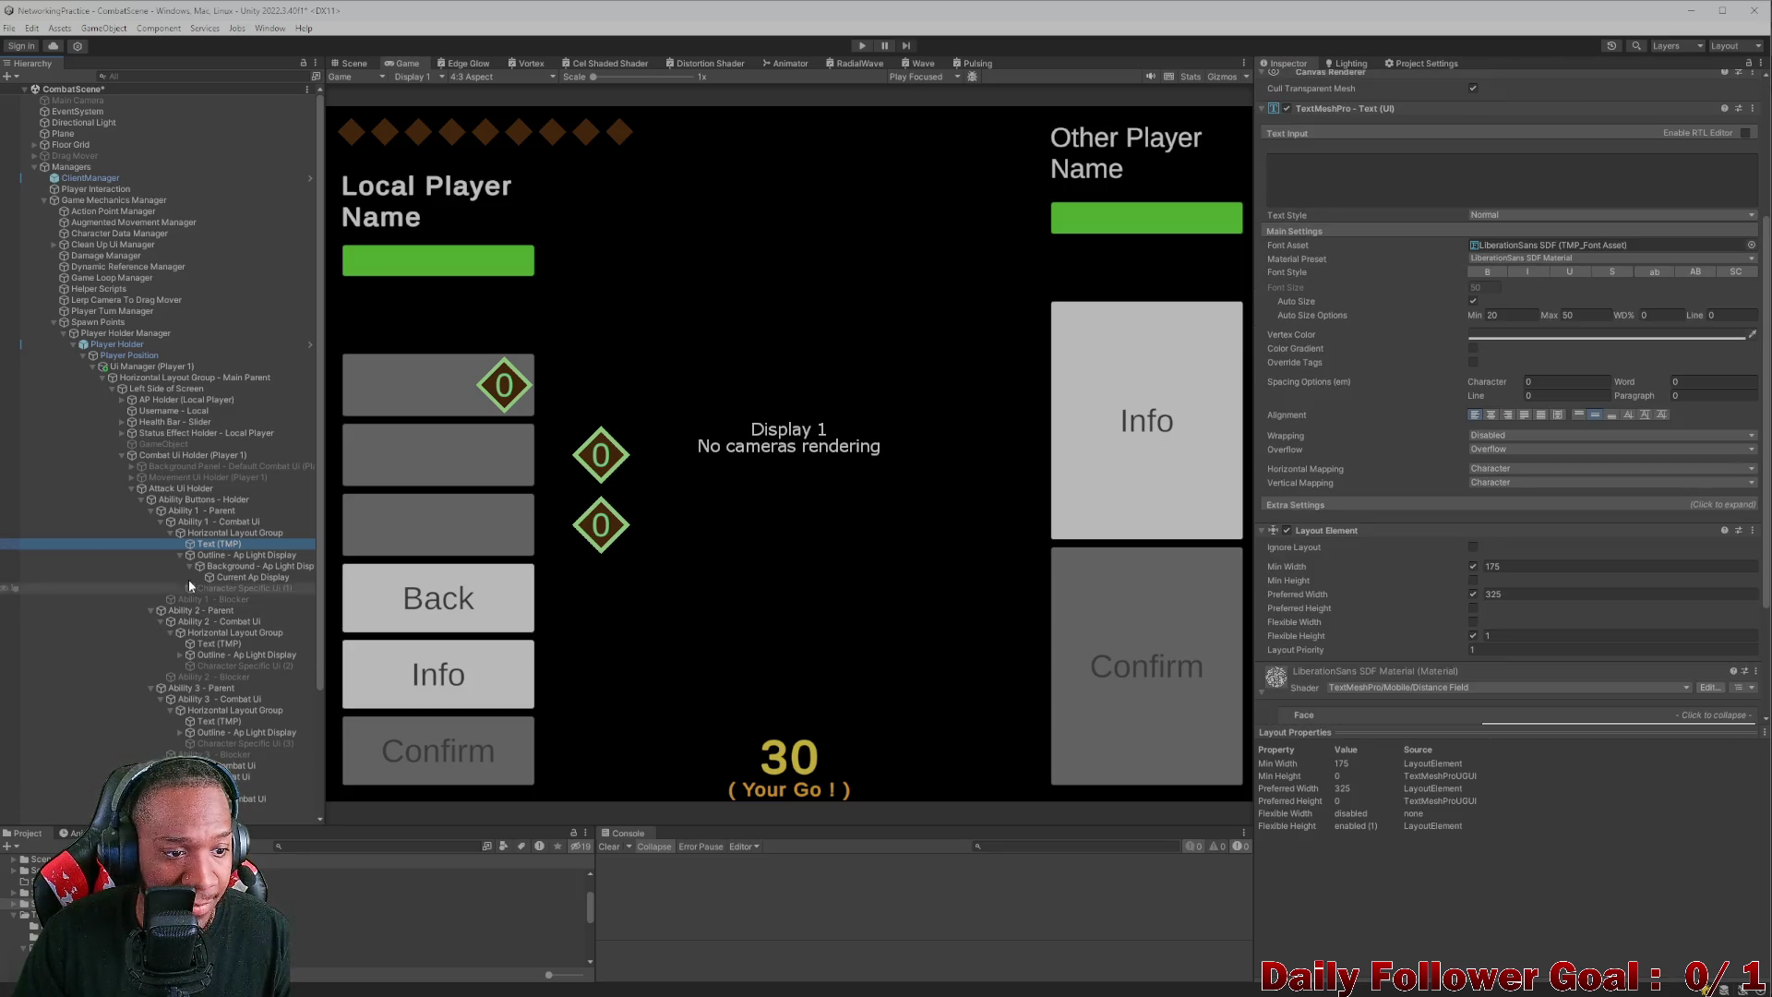
left_click(221, 533)
left_click(219, 545)
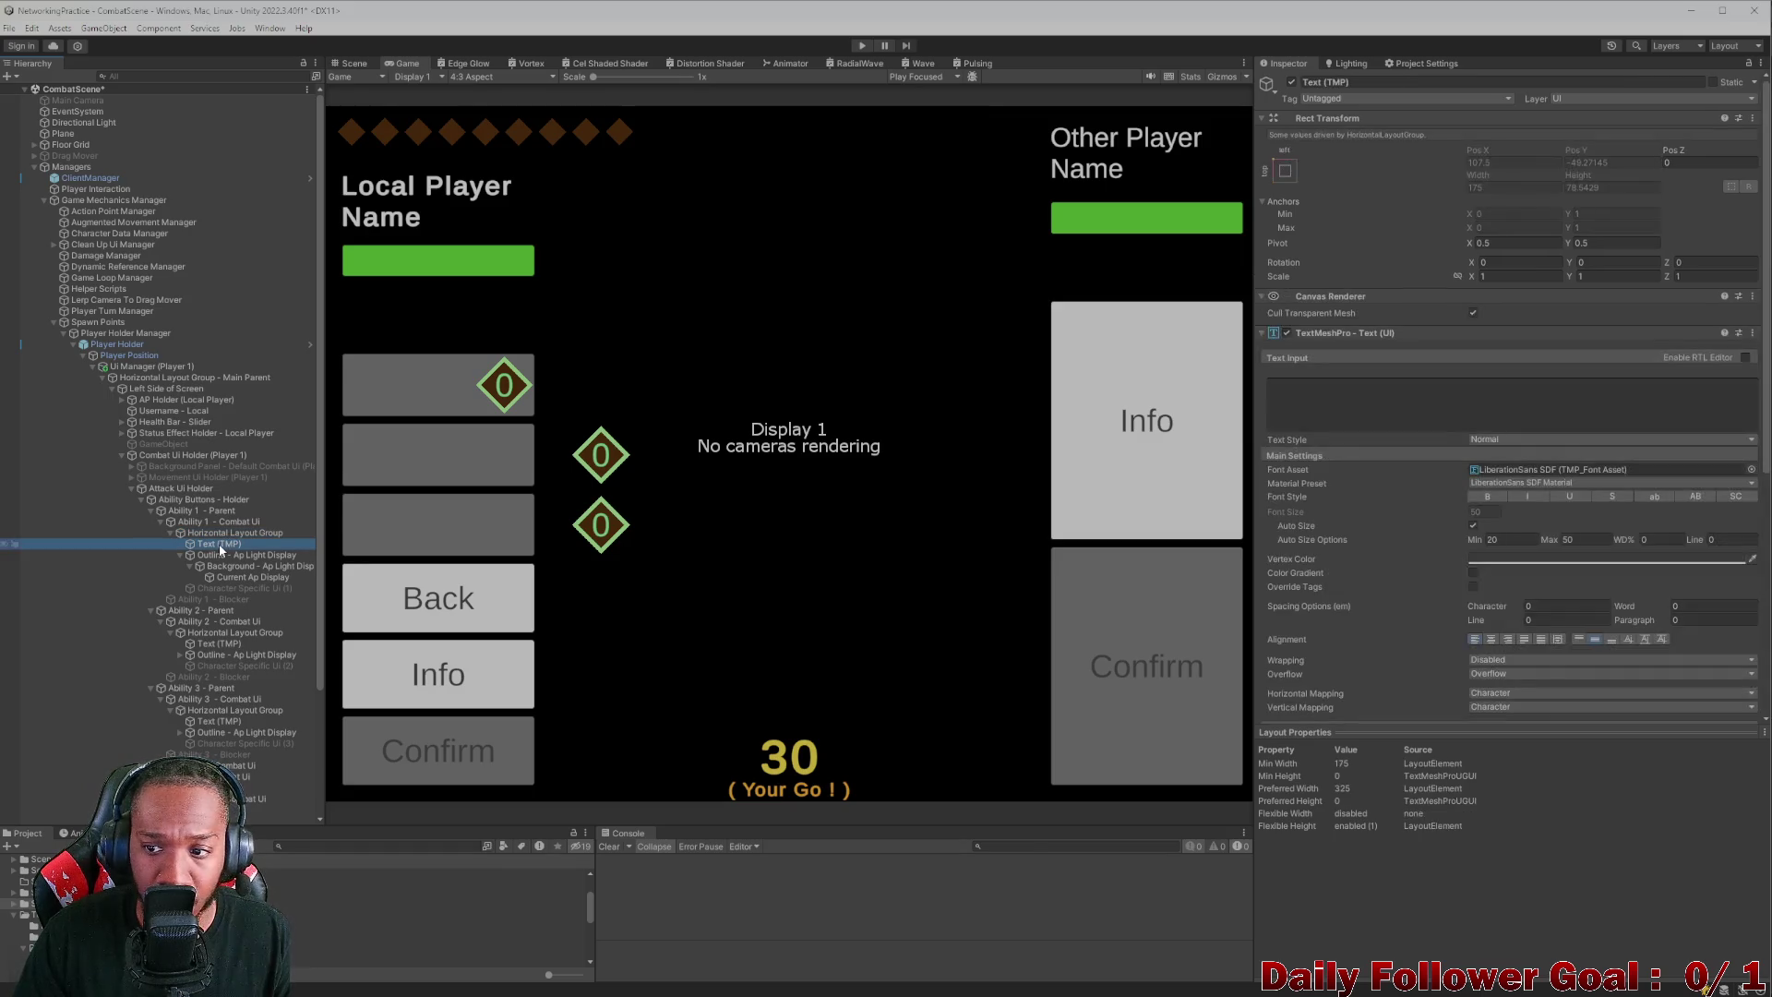
left_click(213, 643)
left_click(213, 721, "ctrl")
scroll(1515, 542, "down", 4)
left_click(1537, 639)
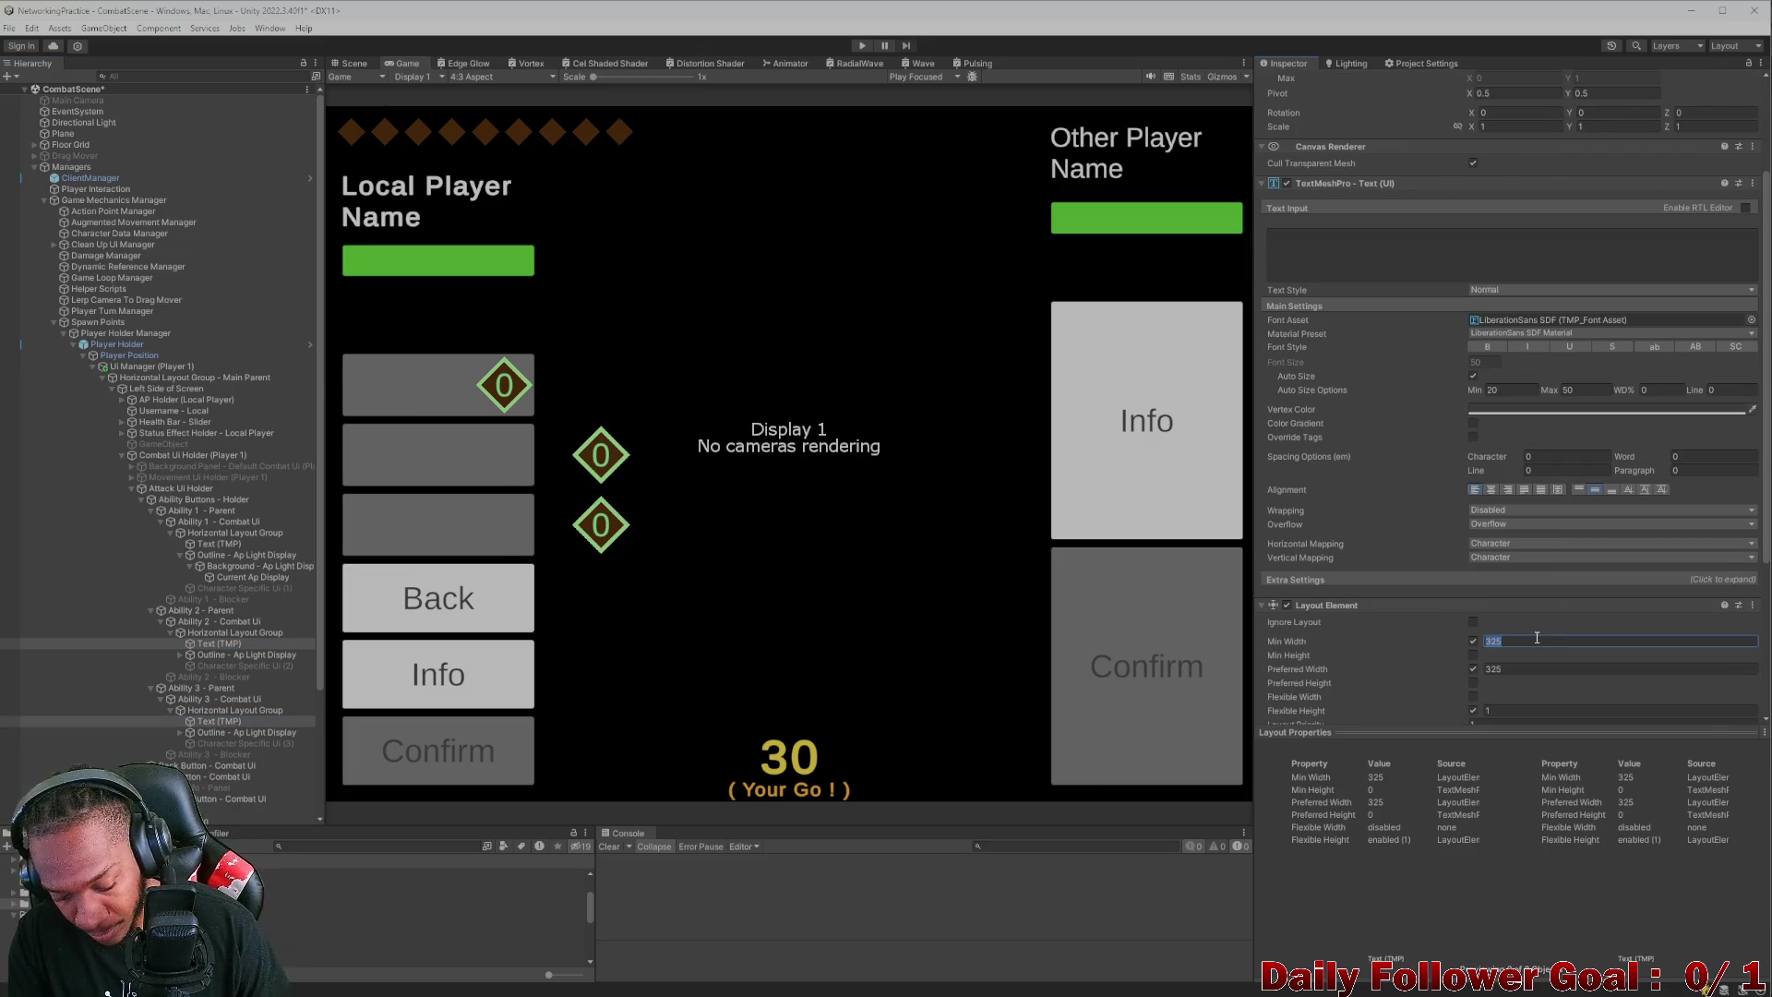
type("175")
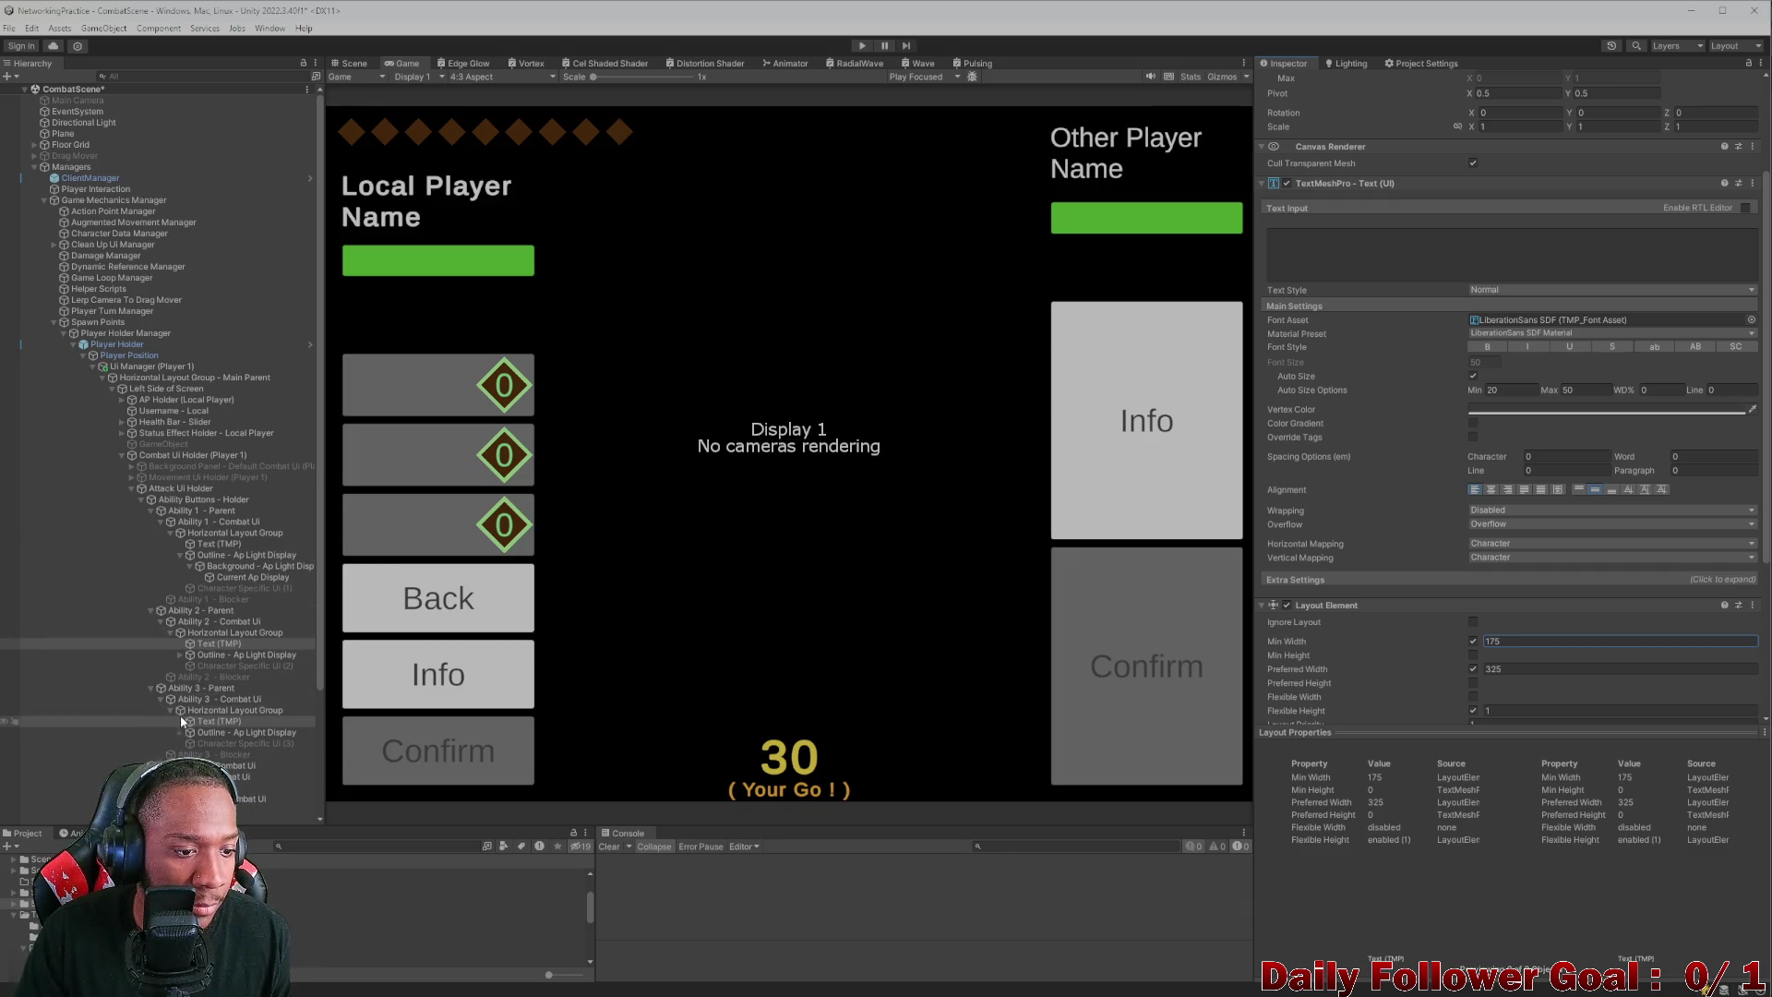
- Inspect the third ability's button, layout group and parent object
left_click(170, 710)
left_click(170, 633)
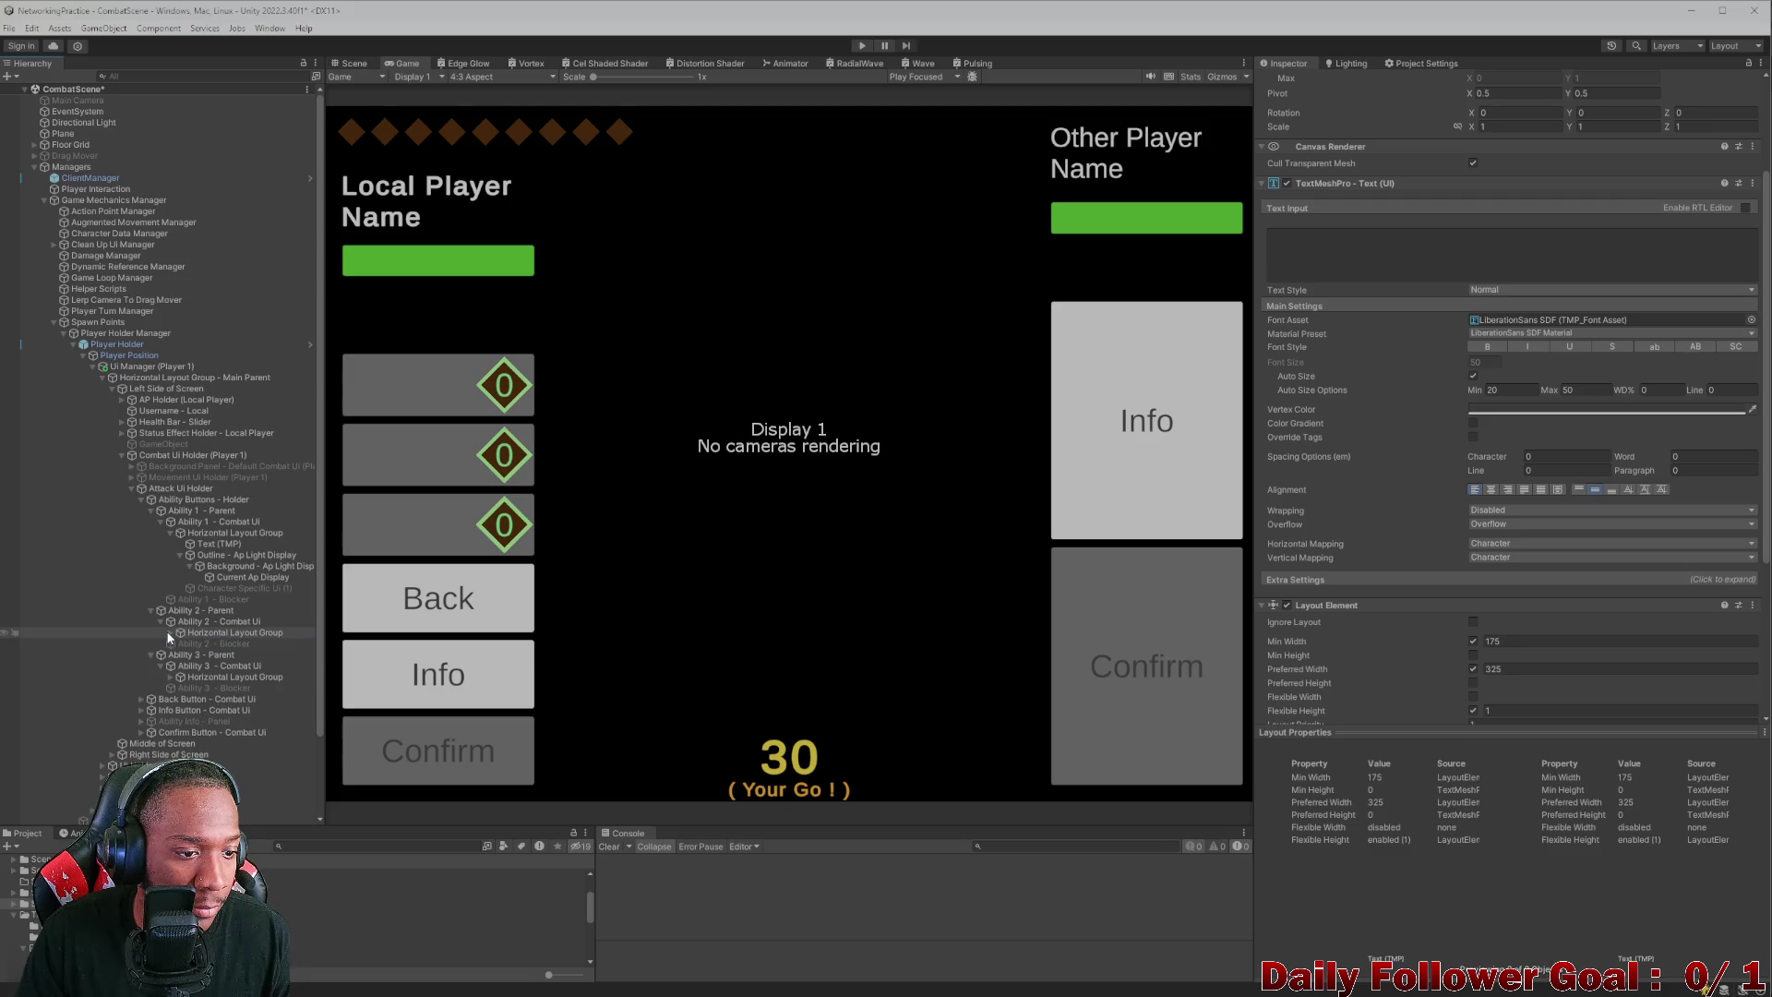
left_click(184, 666)
left_click(203, 675)
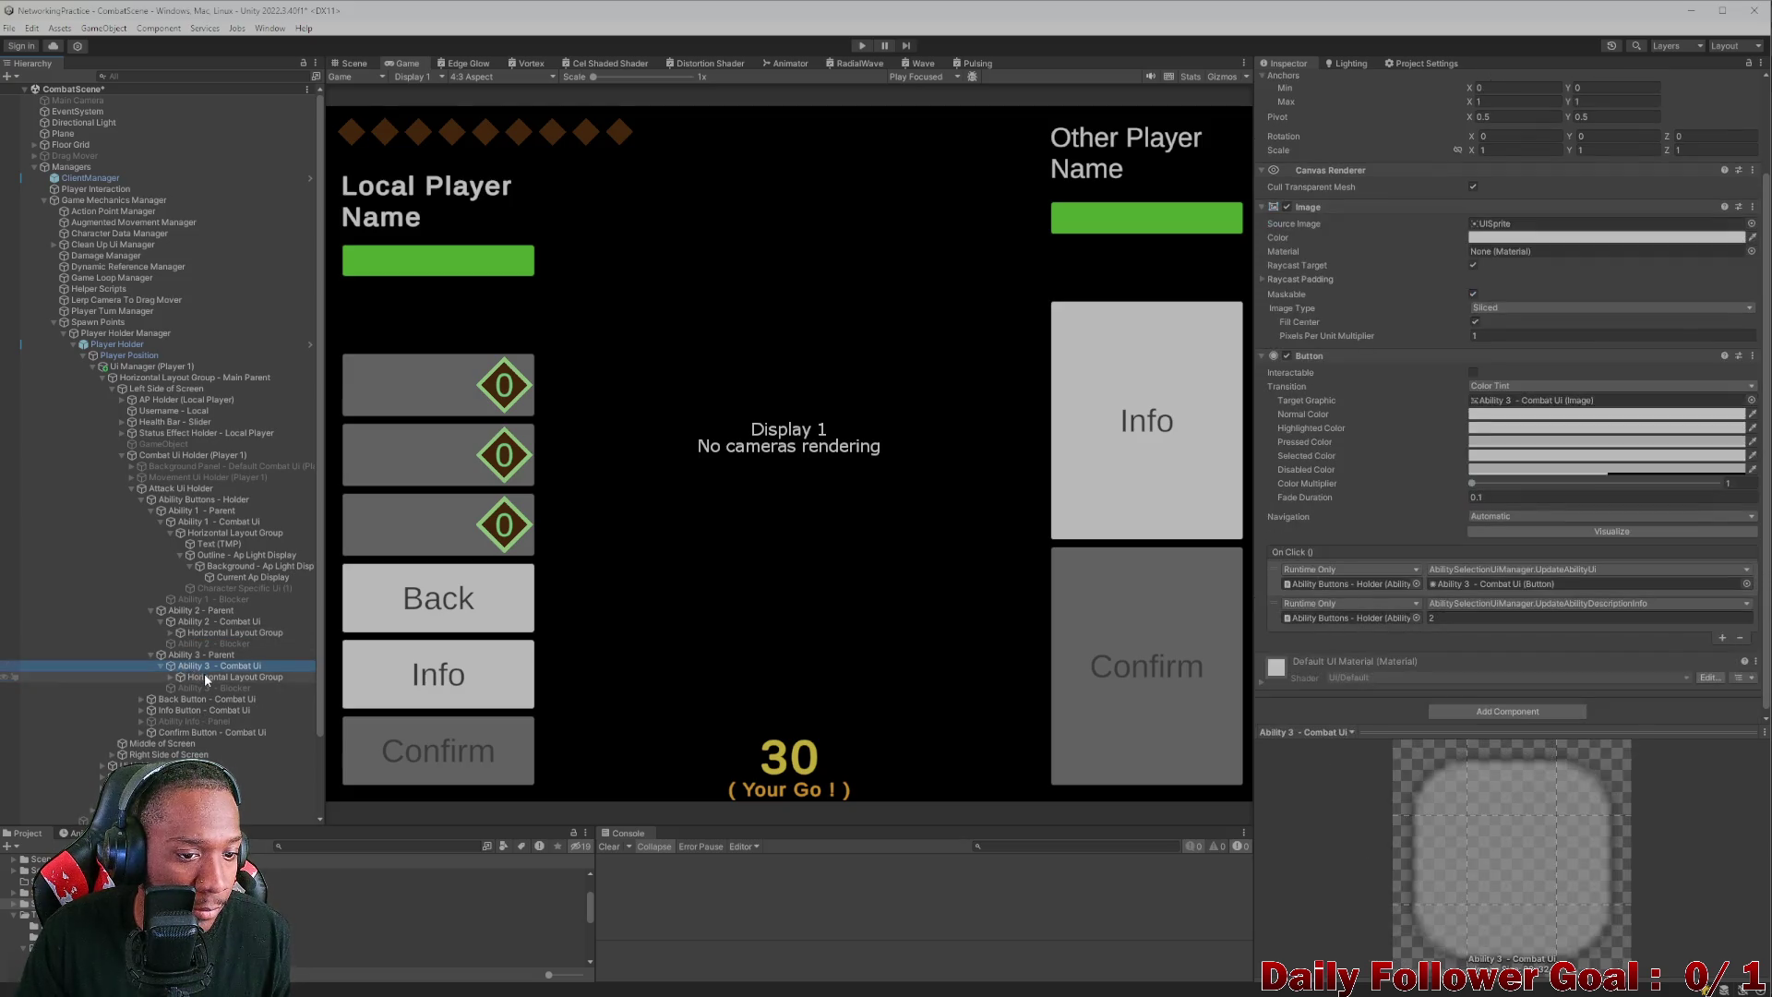
left_click(185, 665)
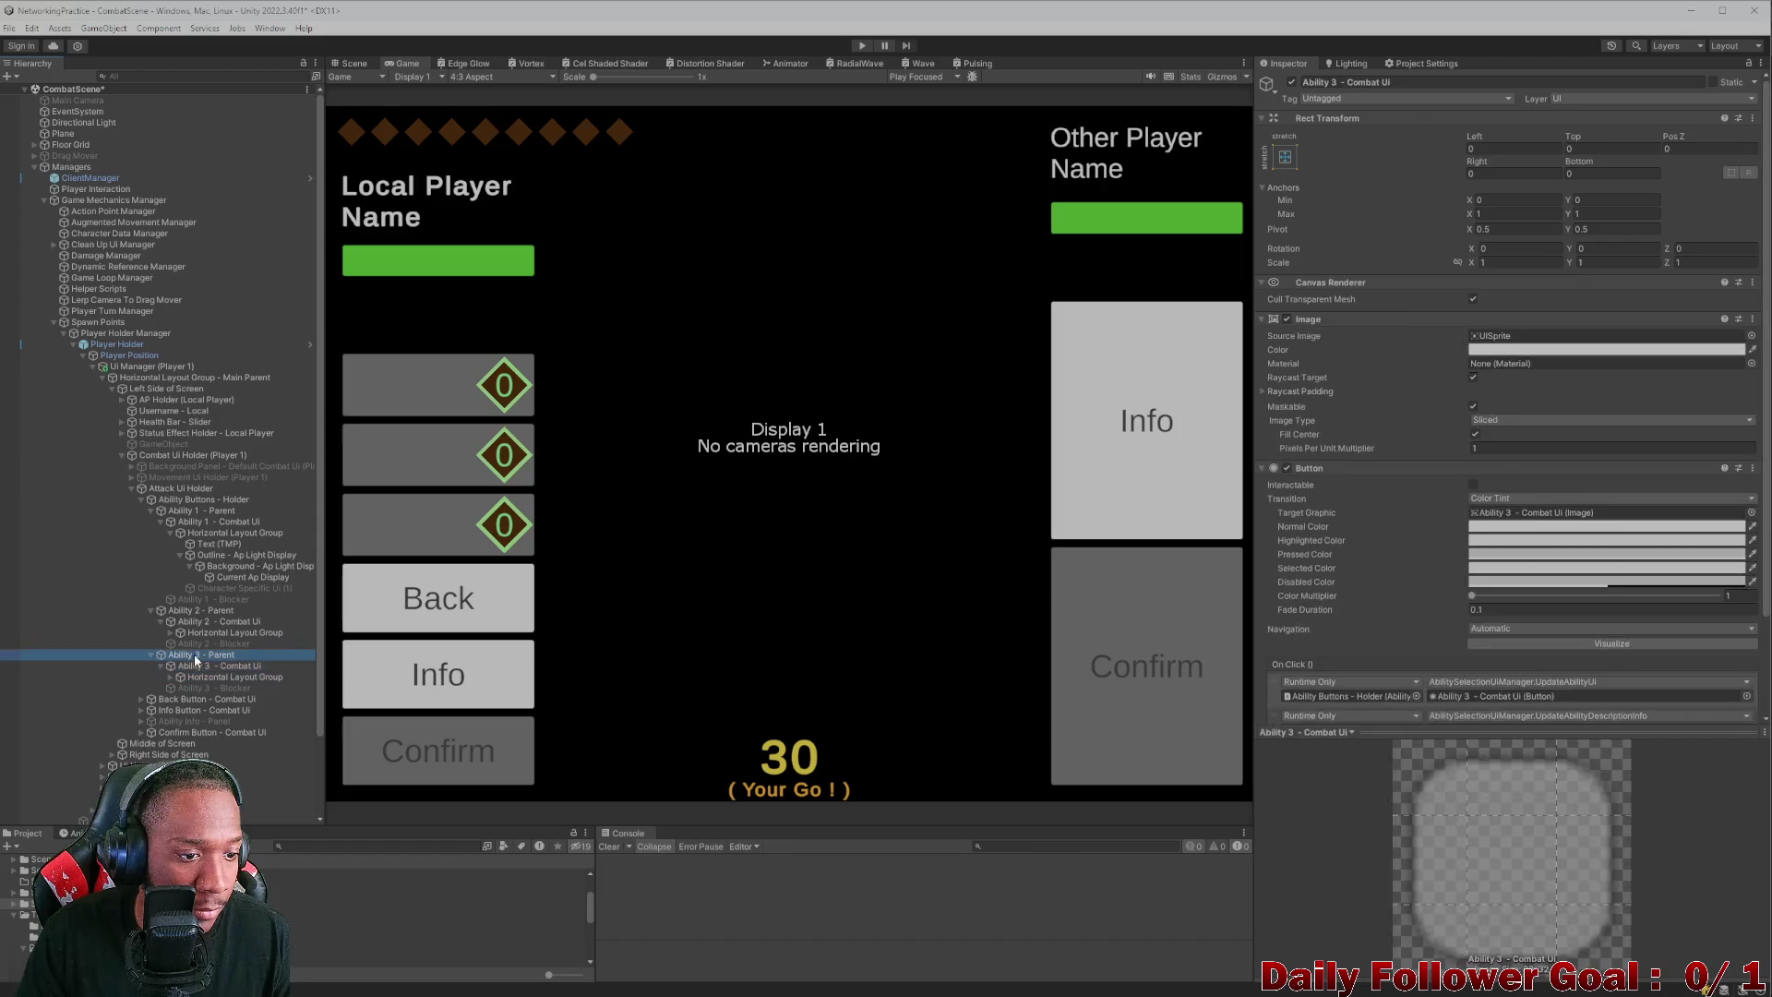
left_click(222, 656)
left_click(238, 666)
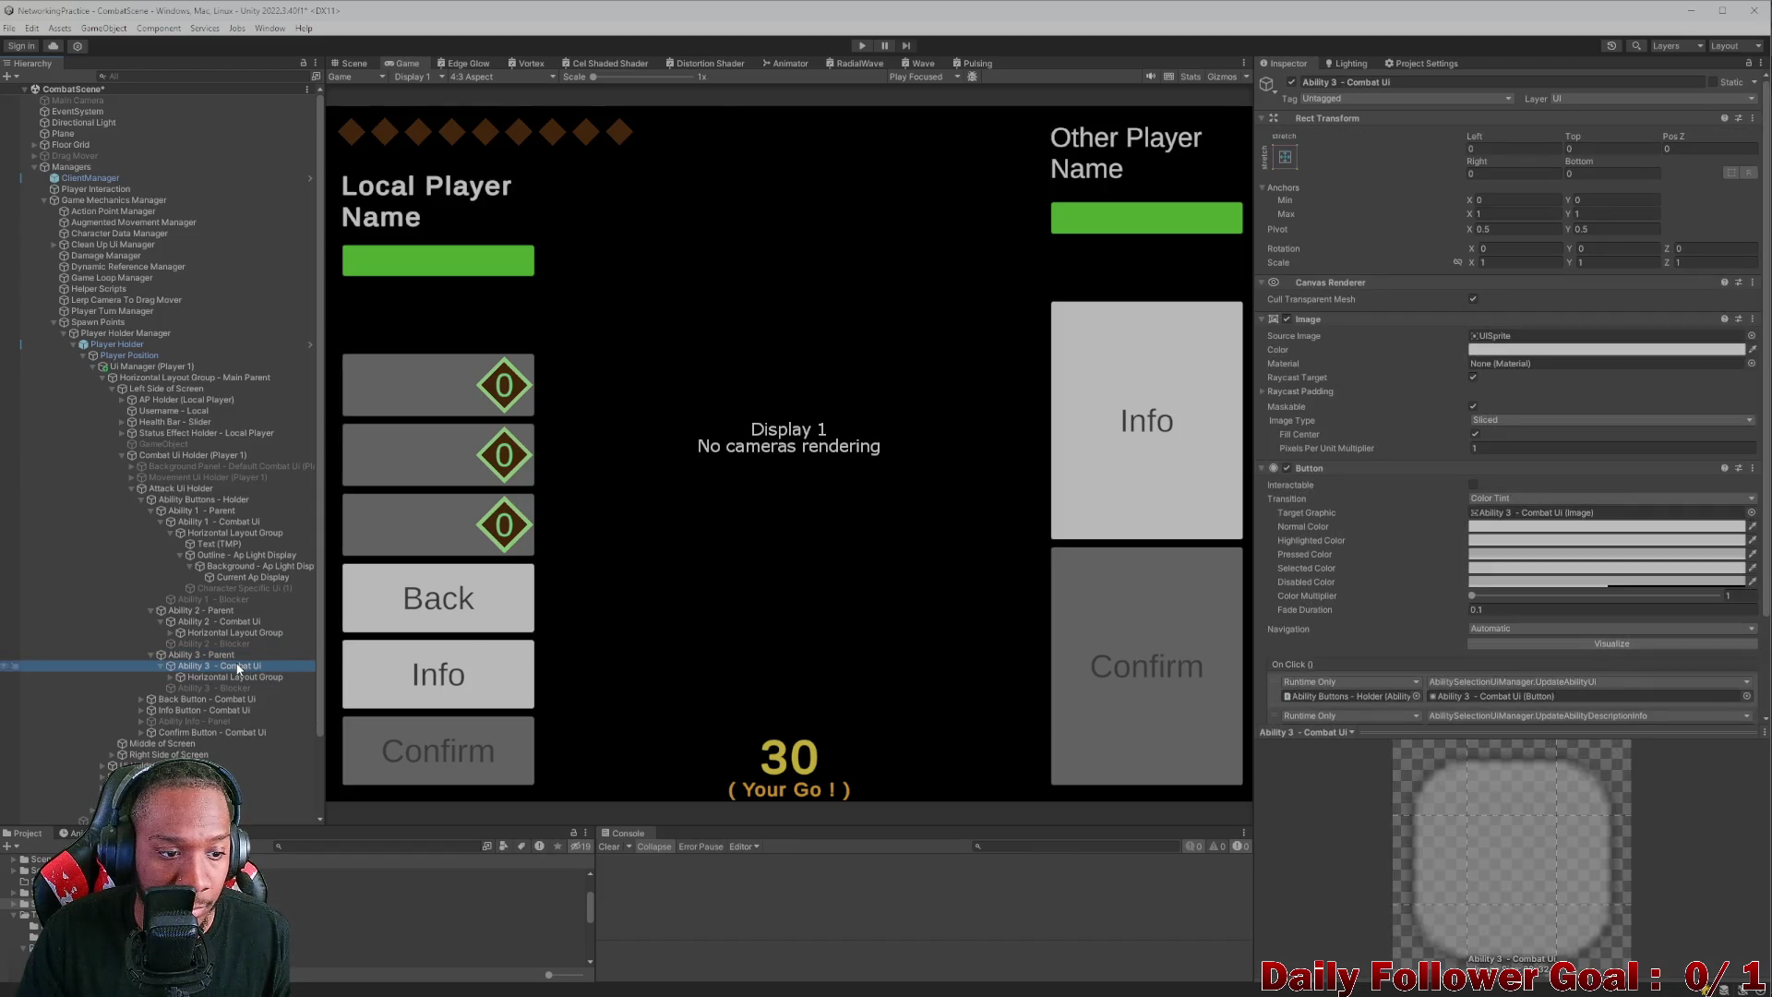
left_click(192, 655)
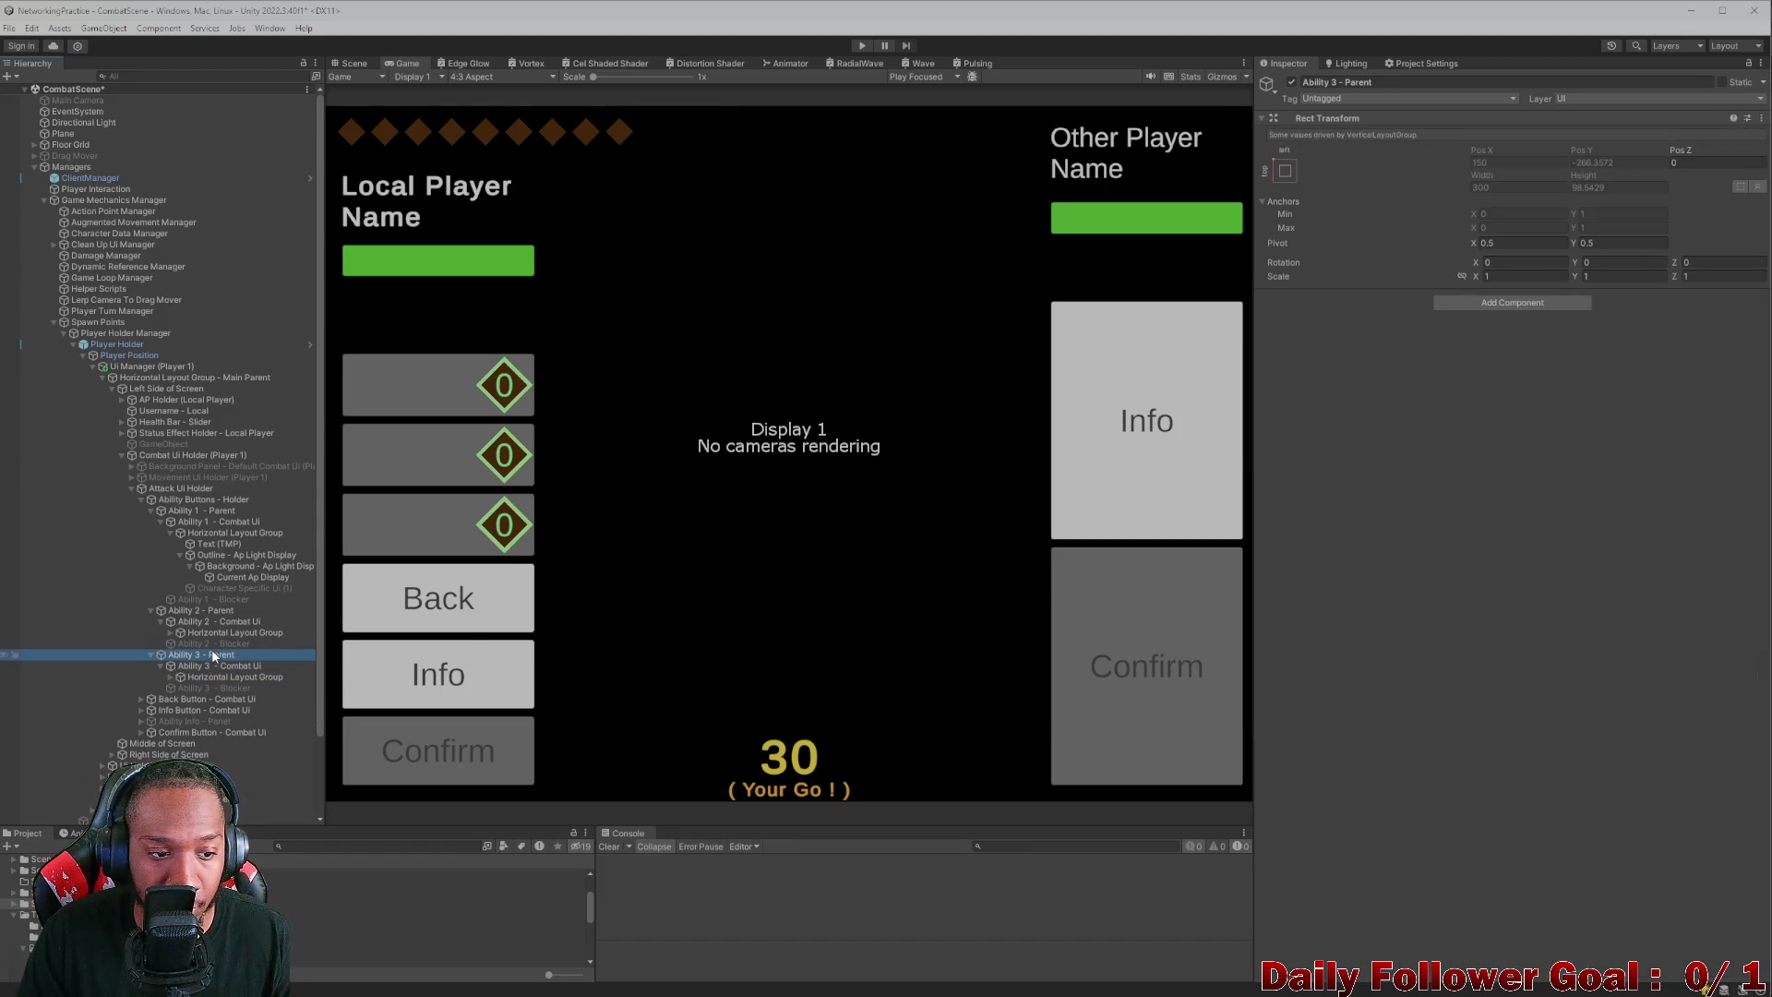
- Collapse the second and third ability entries and check each Ability Parent object
left_click(148, 655)
left_click(149, 610)
left_click(178, 612)
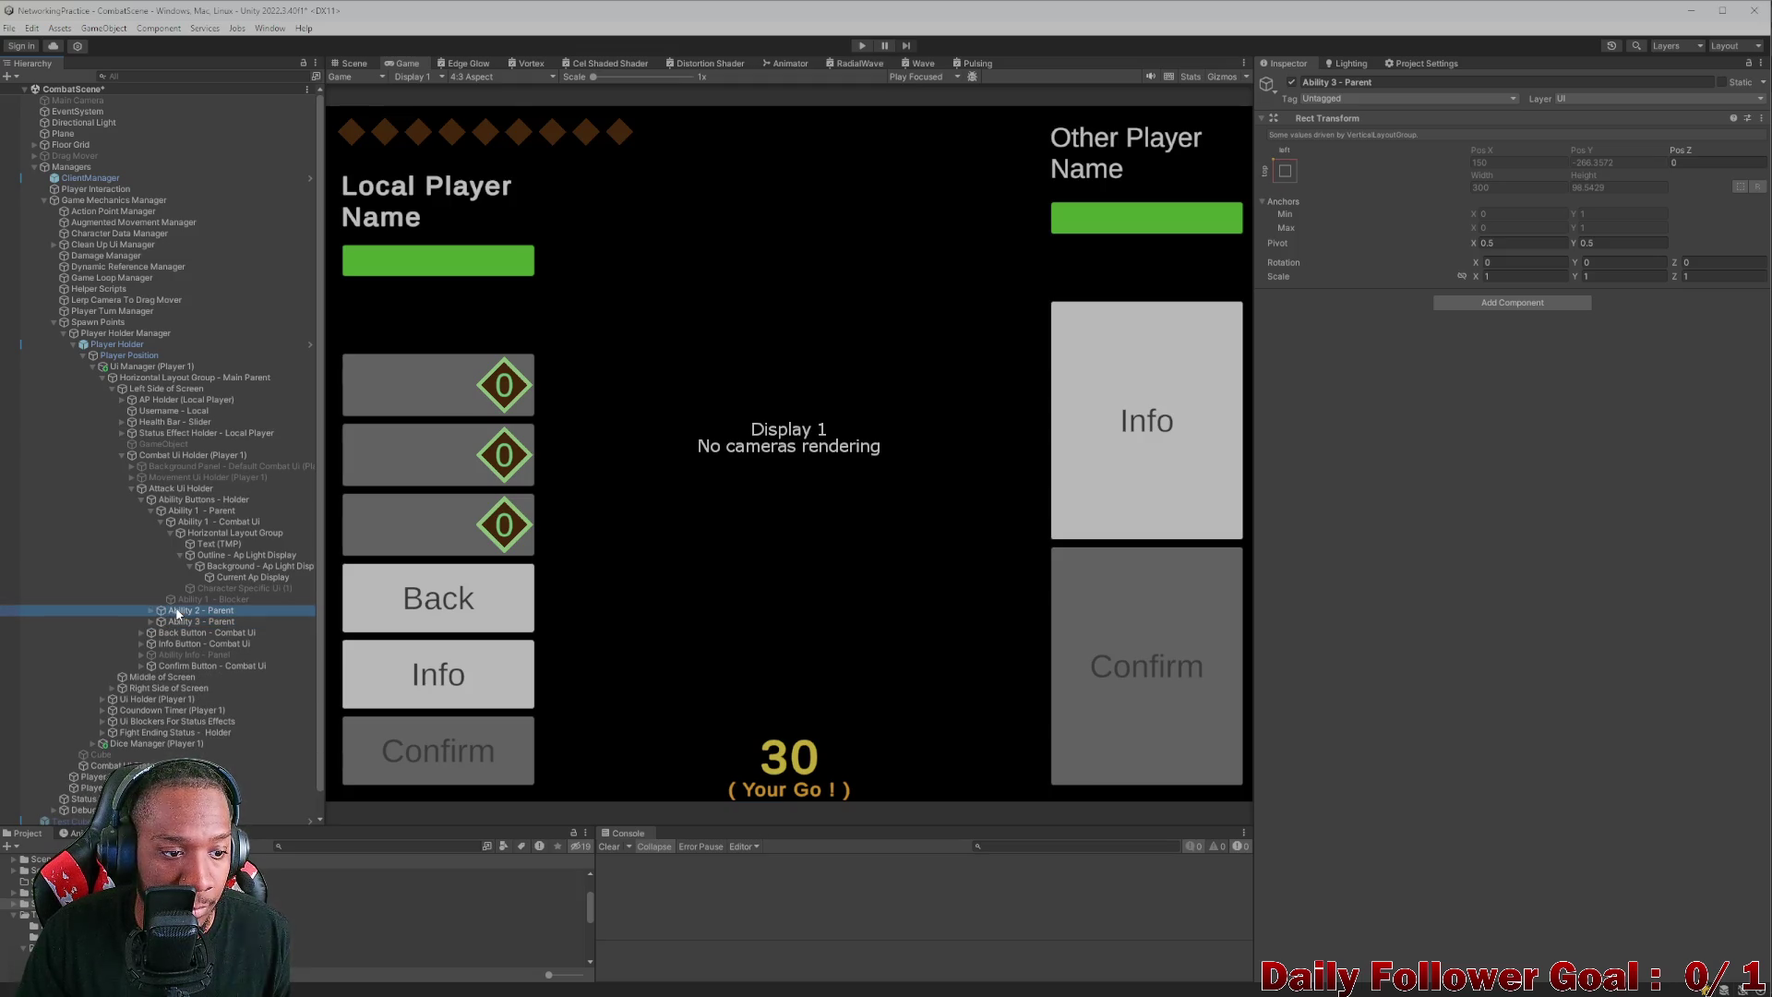
left_click(181, 622)
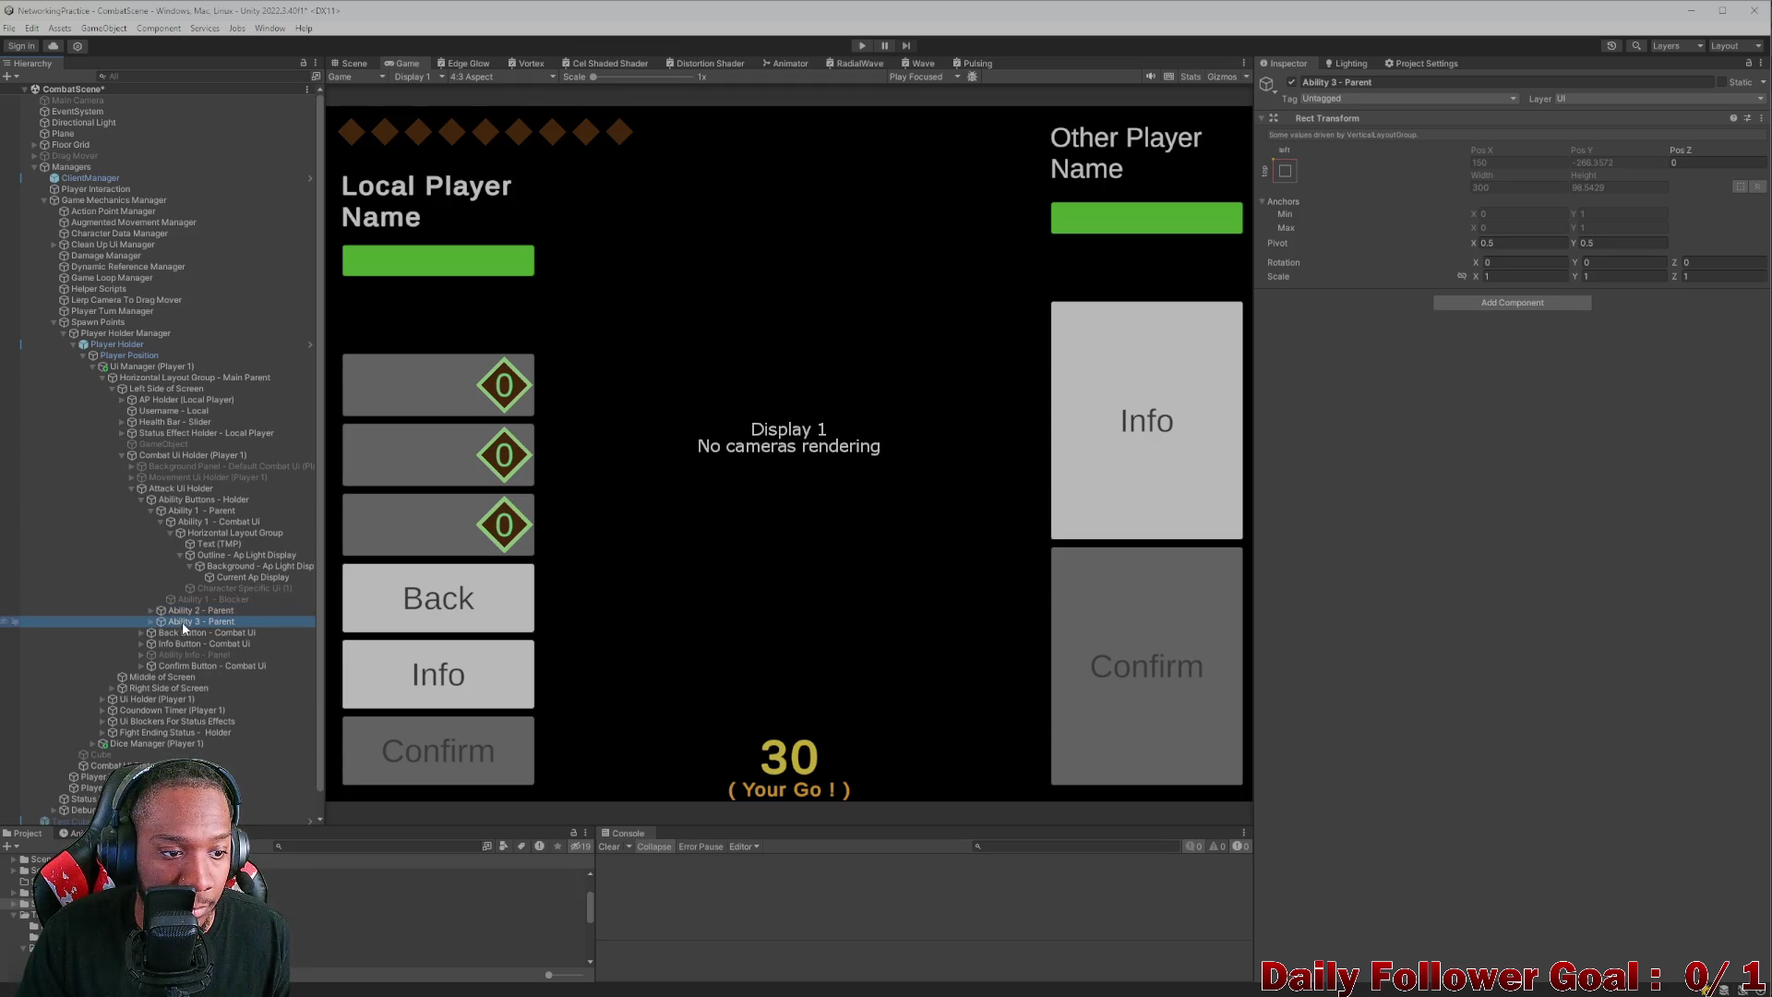
left_click(150, 510)
left_click(179, 514)
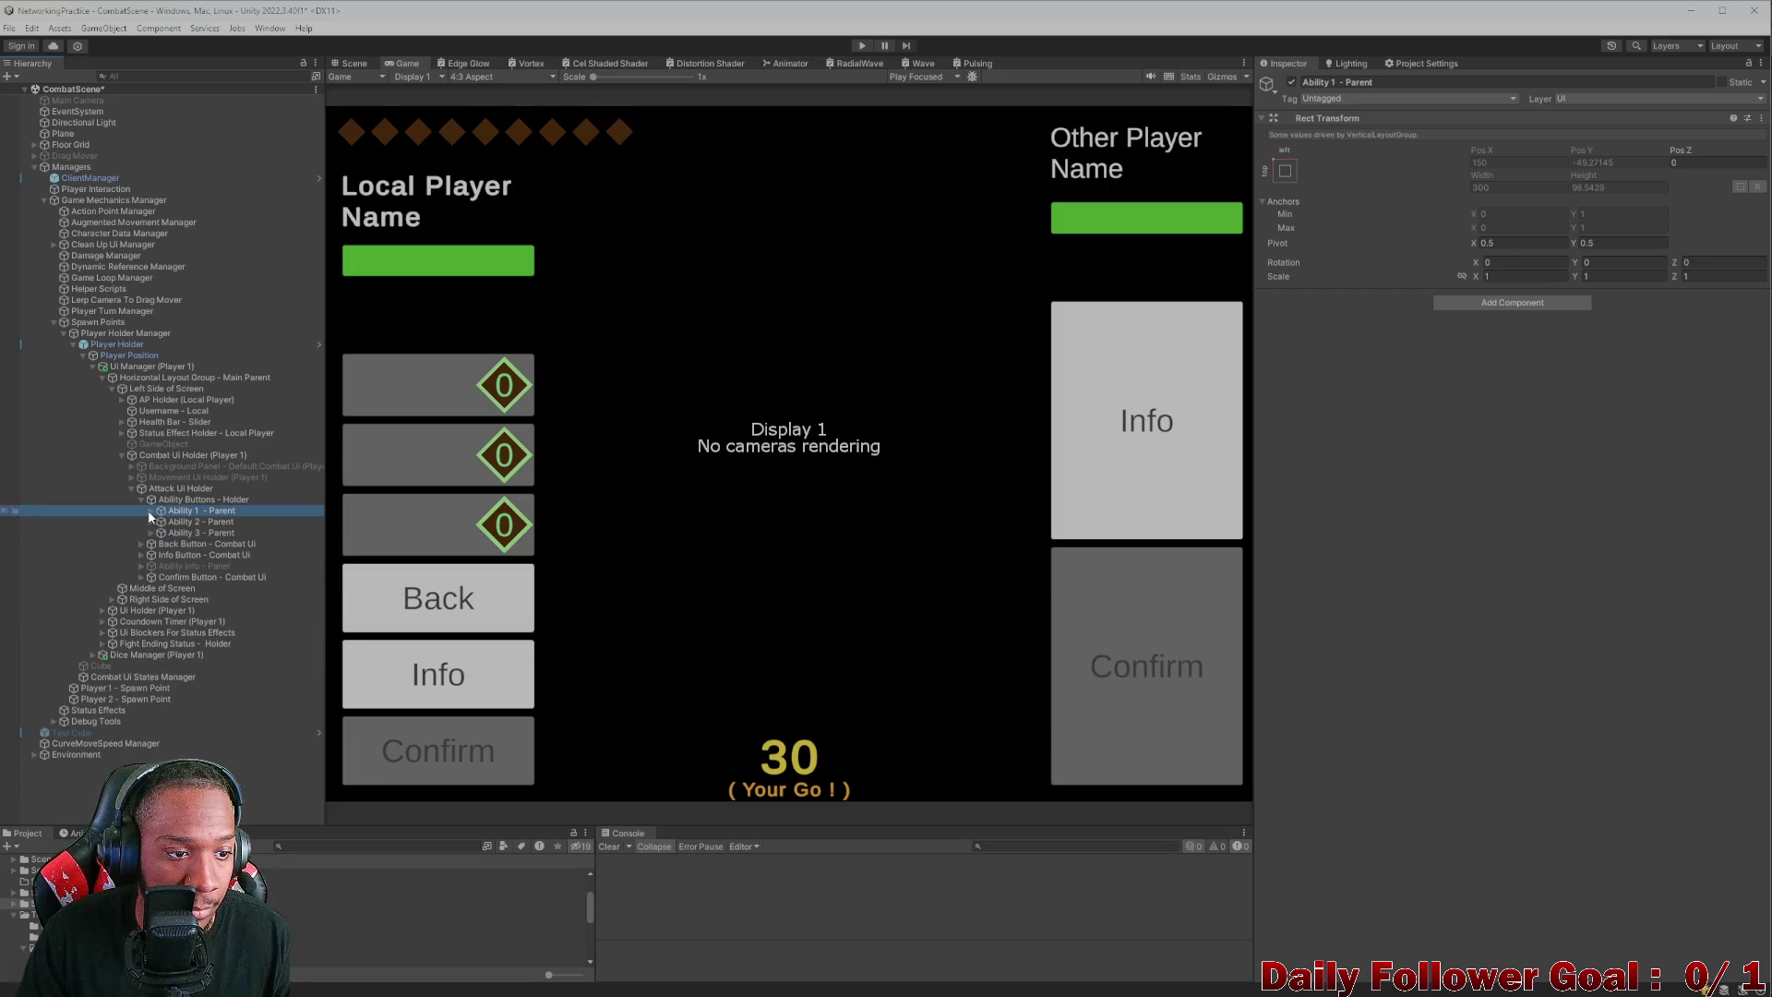
- Type test text 'Very co' into Ability 1's Text (TMP) label, then delete it
left_click(151, 511, "alt")
left_click(188, 544)
left_click(1387, 421)
type("Very co")
key("BackSpace")
key("BackSpace")
key("BackSpace")
key("BackSpace")
key("BackSpace")
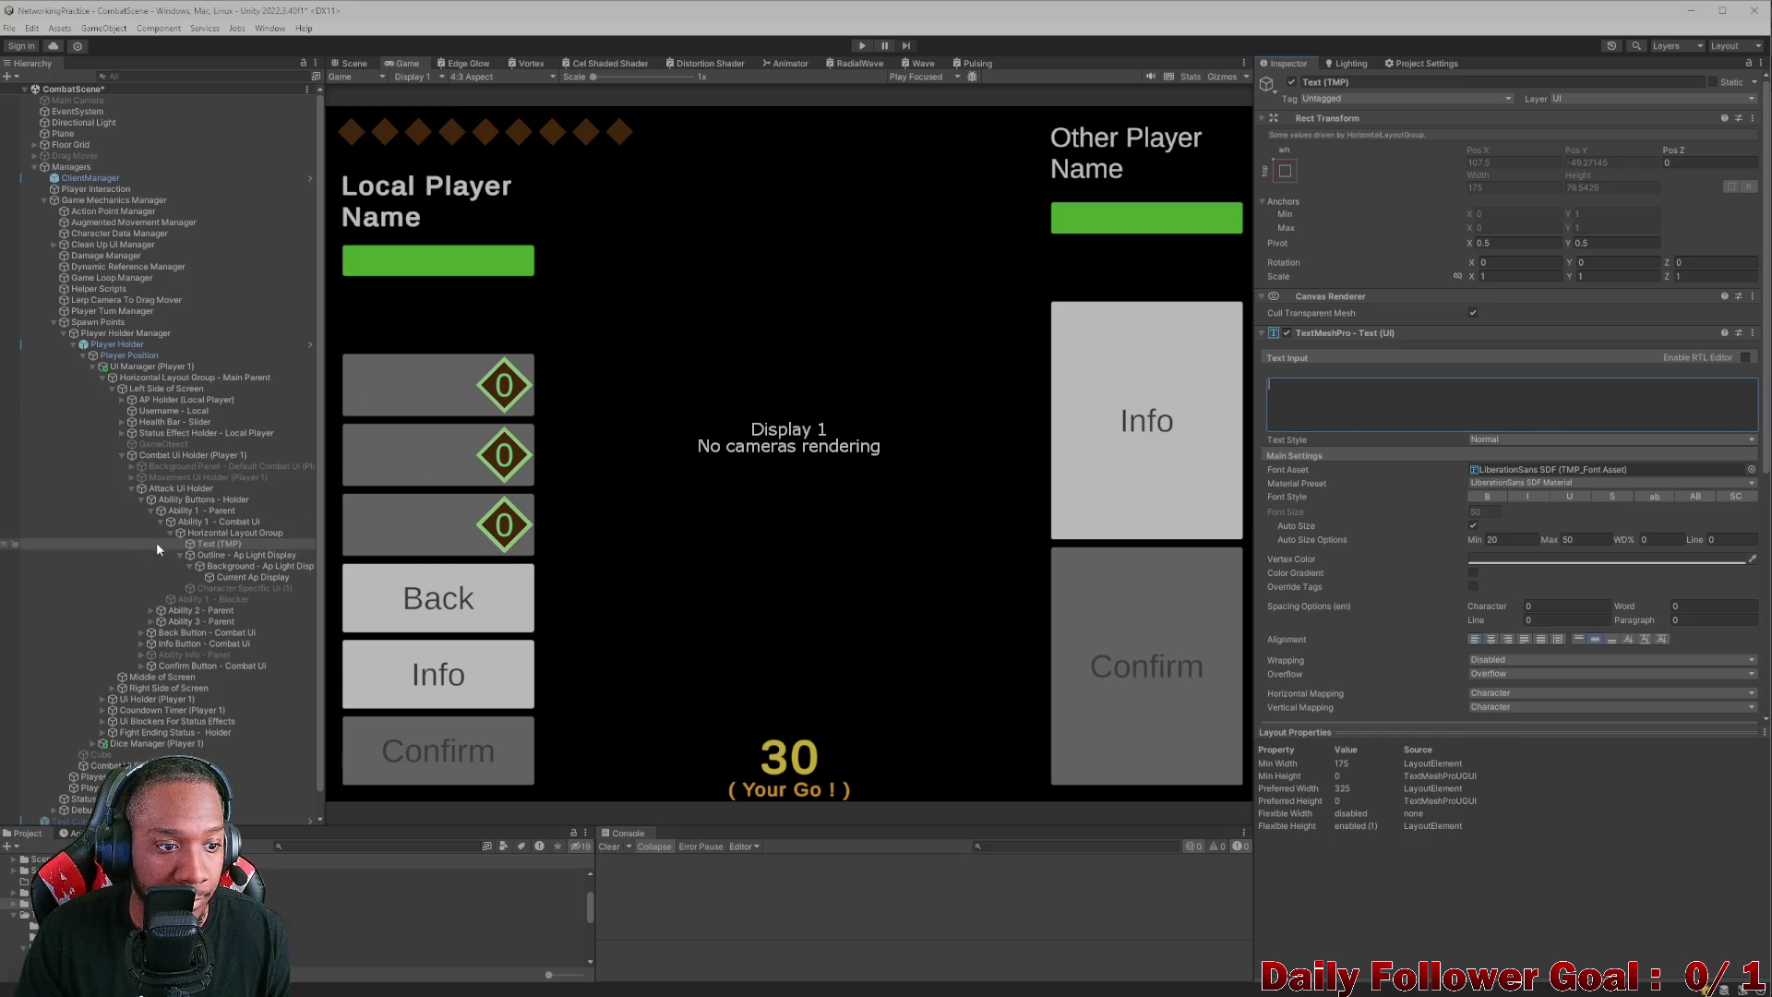
left_click(175, 548)
left_click(160, 522)
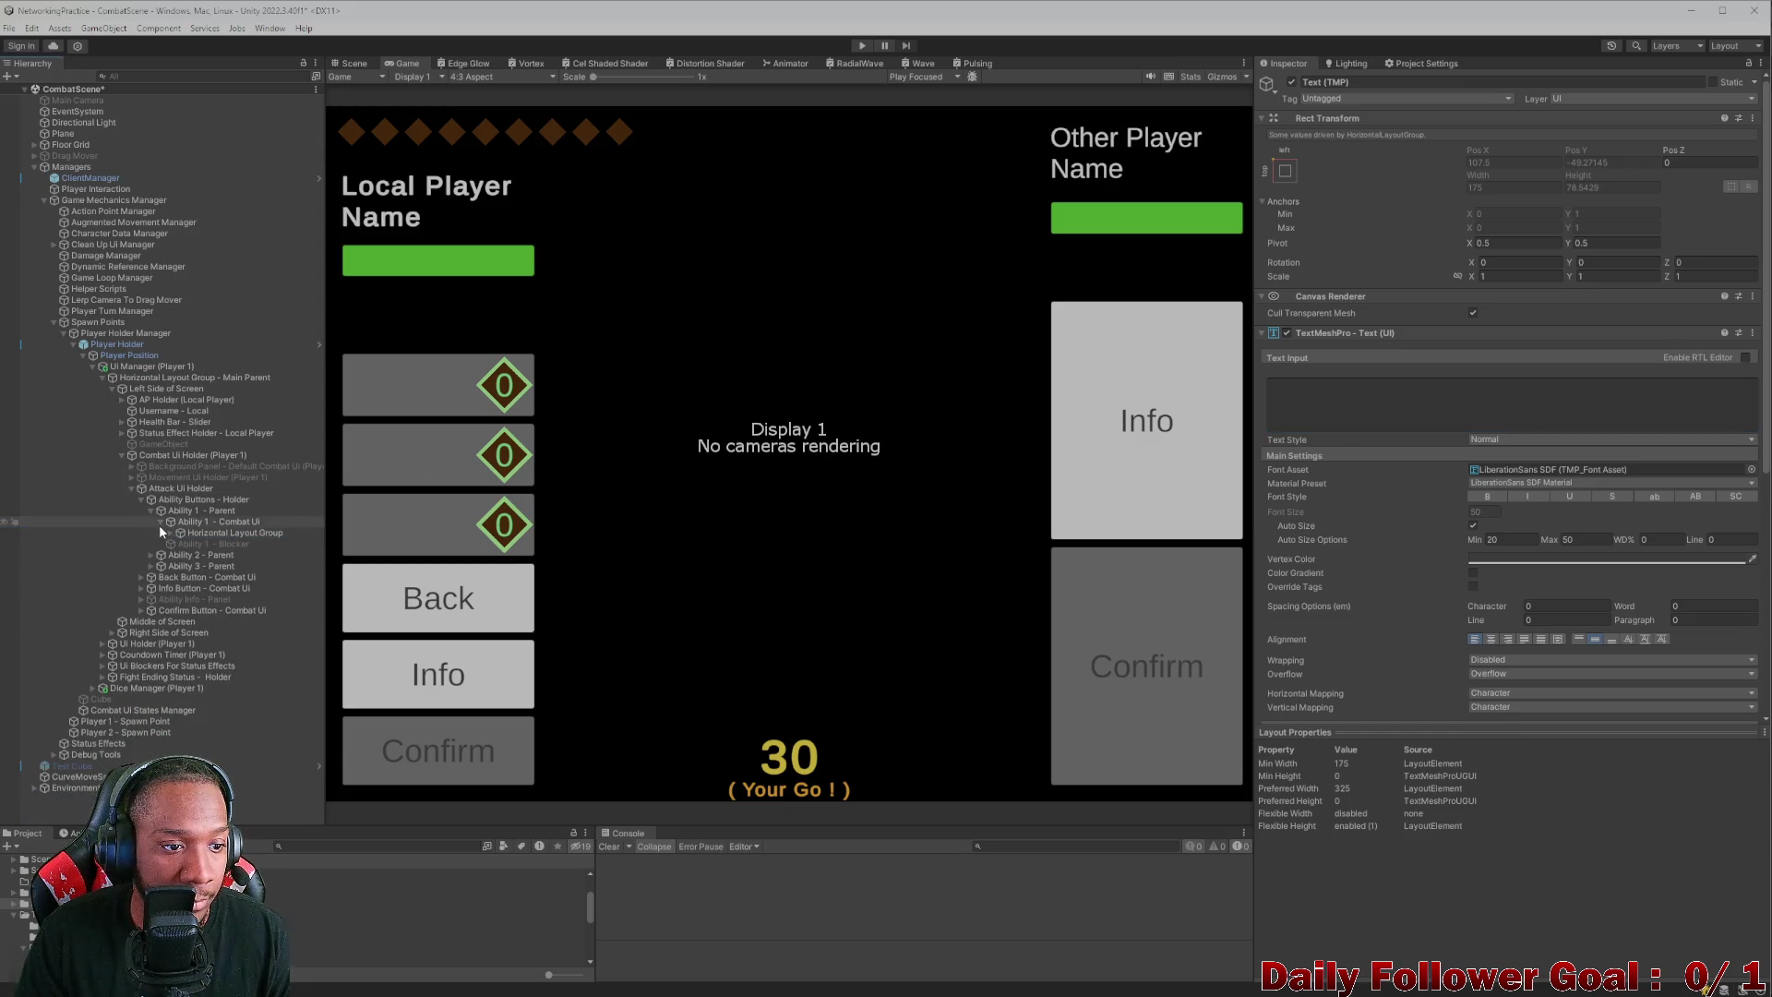
left_click(151, 510)
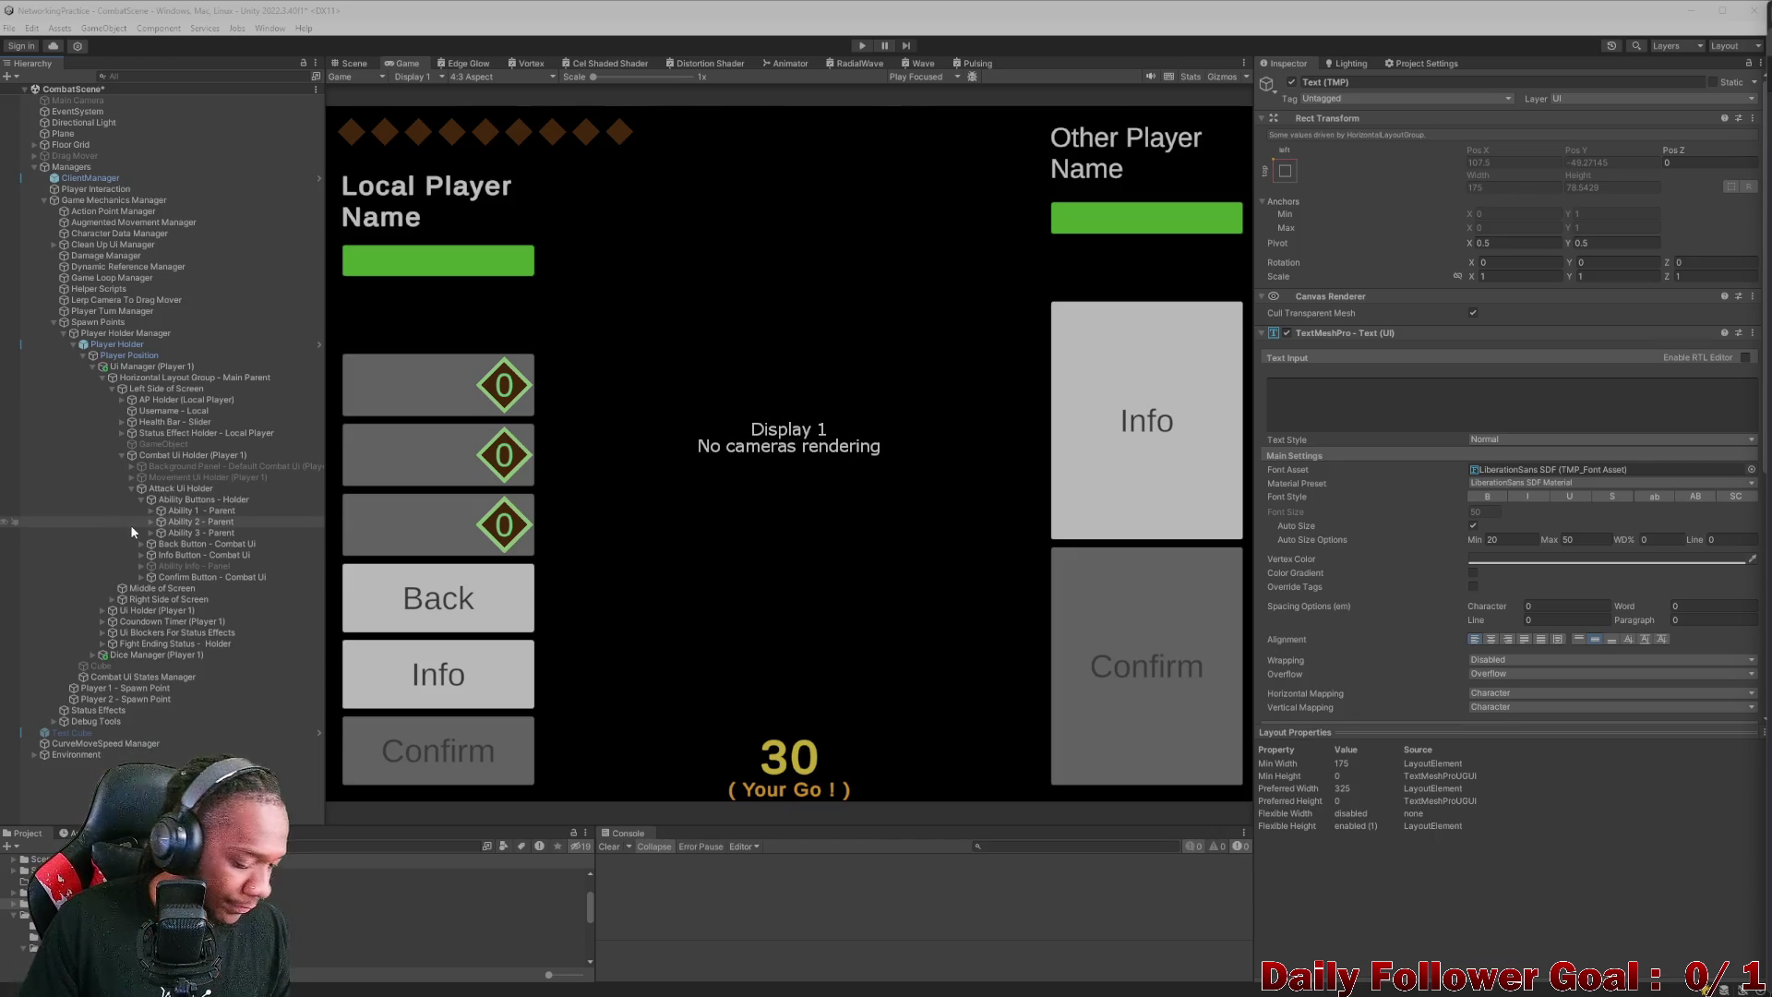
left_click(173, 534)
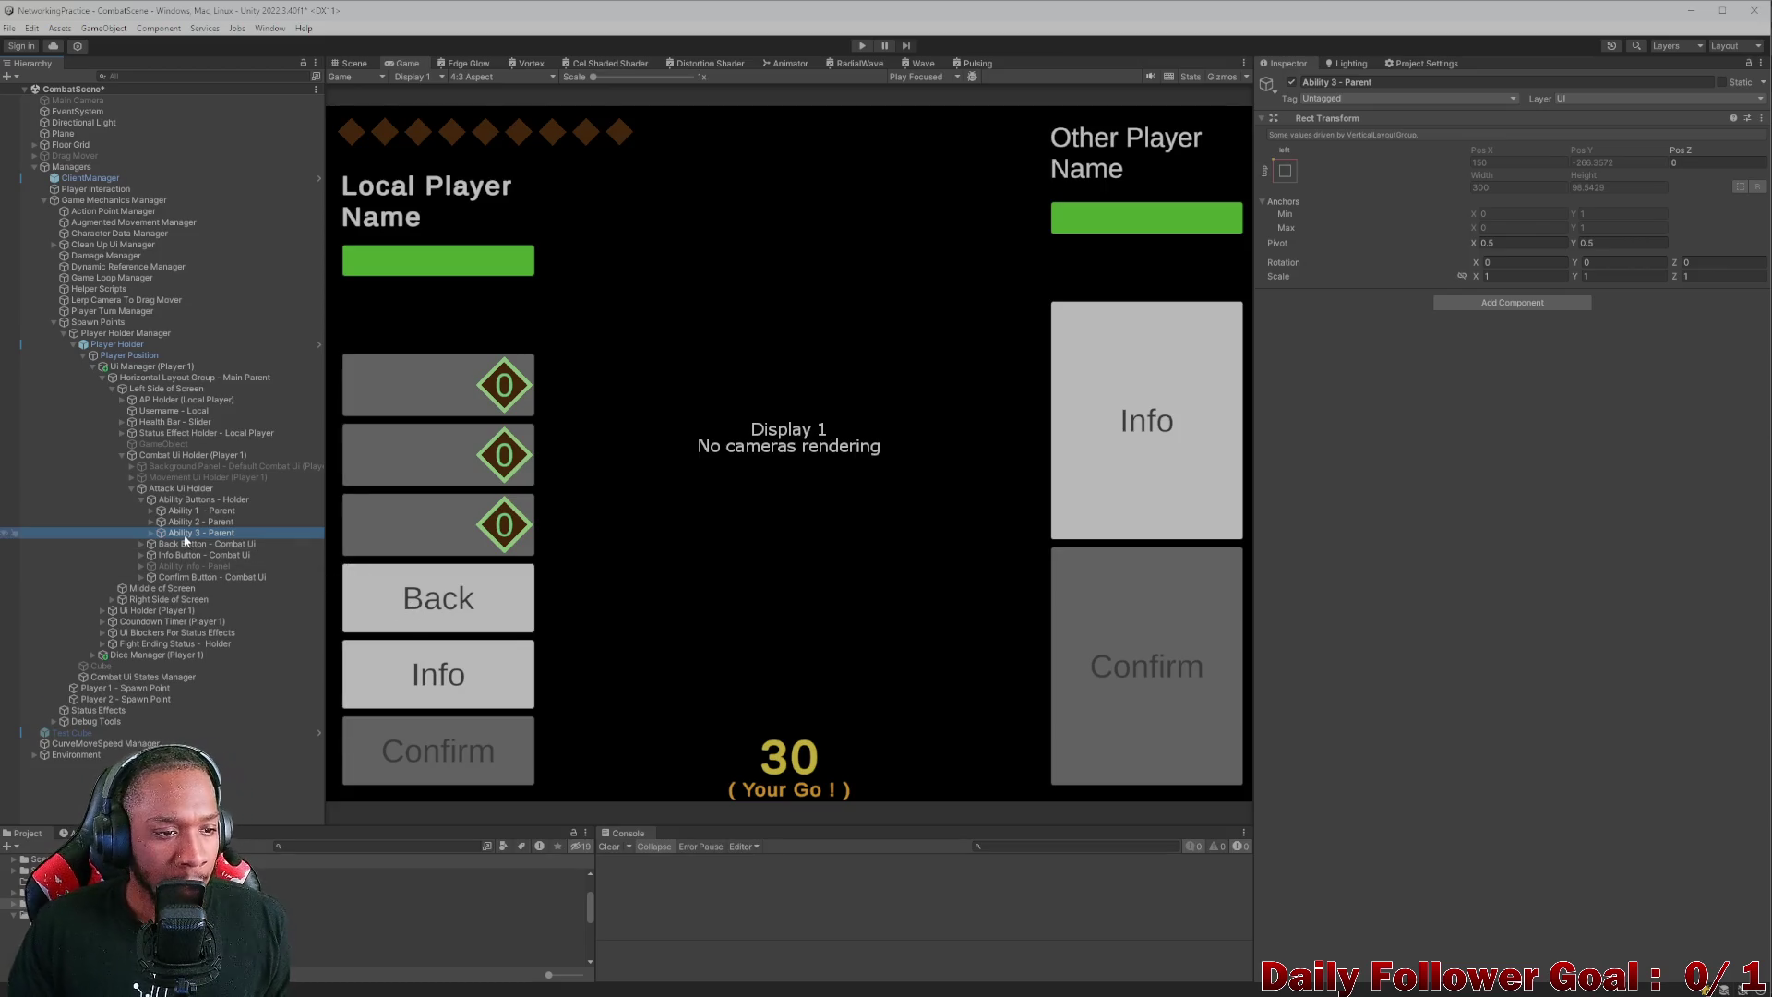
- Check the Back button by toggling it off and on, then look at the Info button
left_click(138, 500)
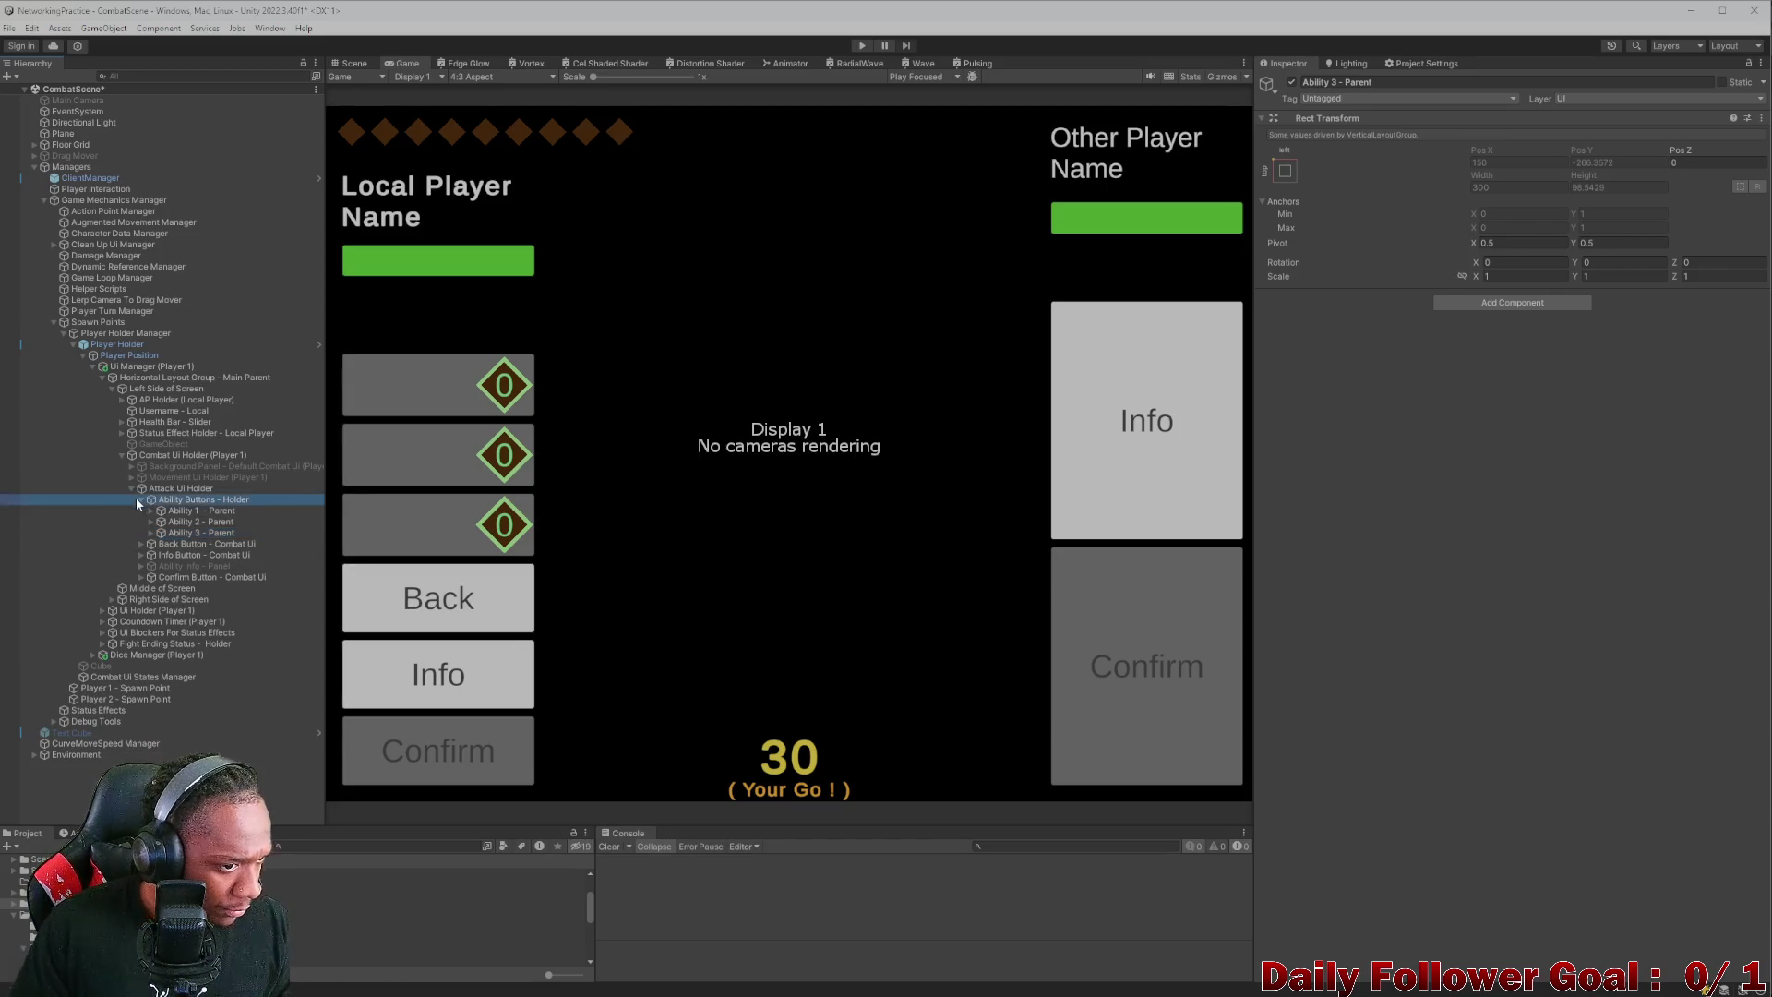
left_click(142, 500)
left_click(171, 511)
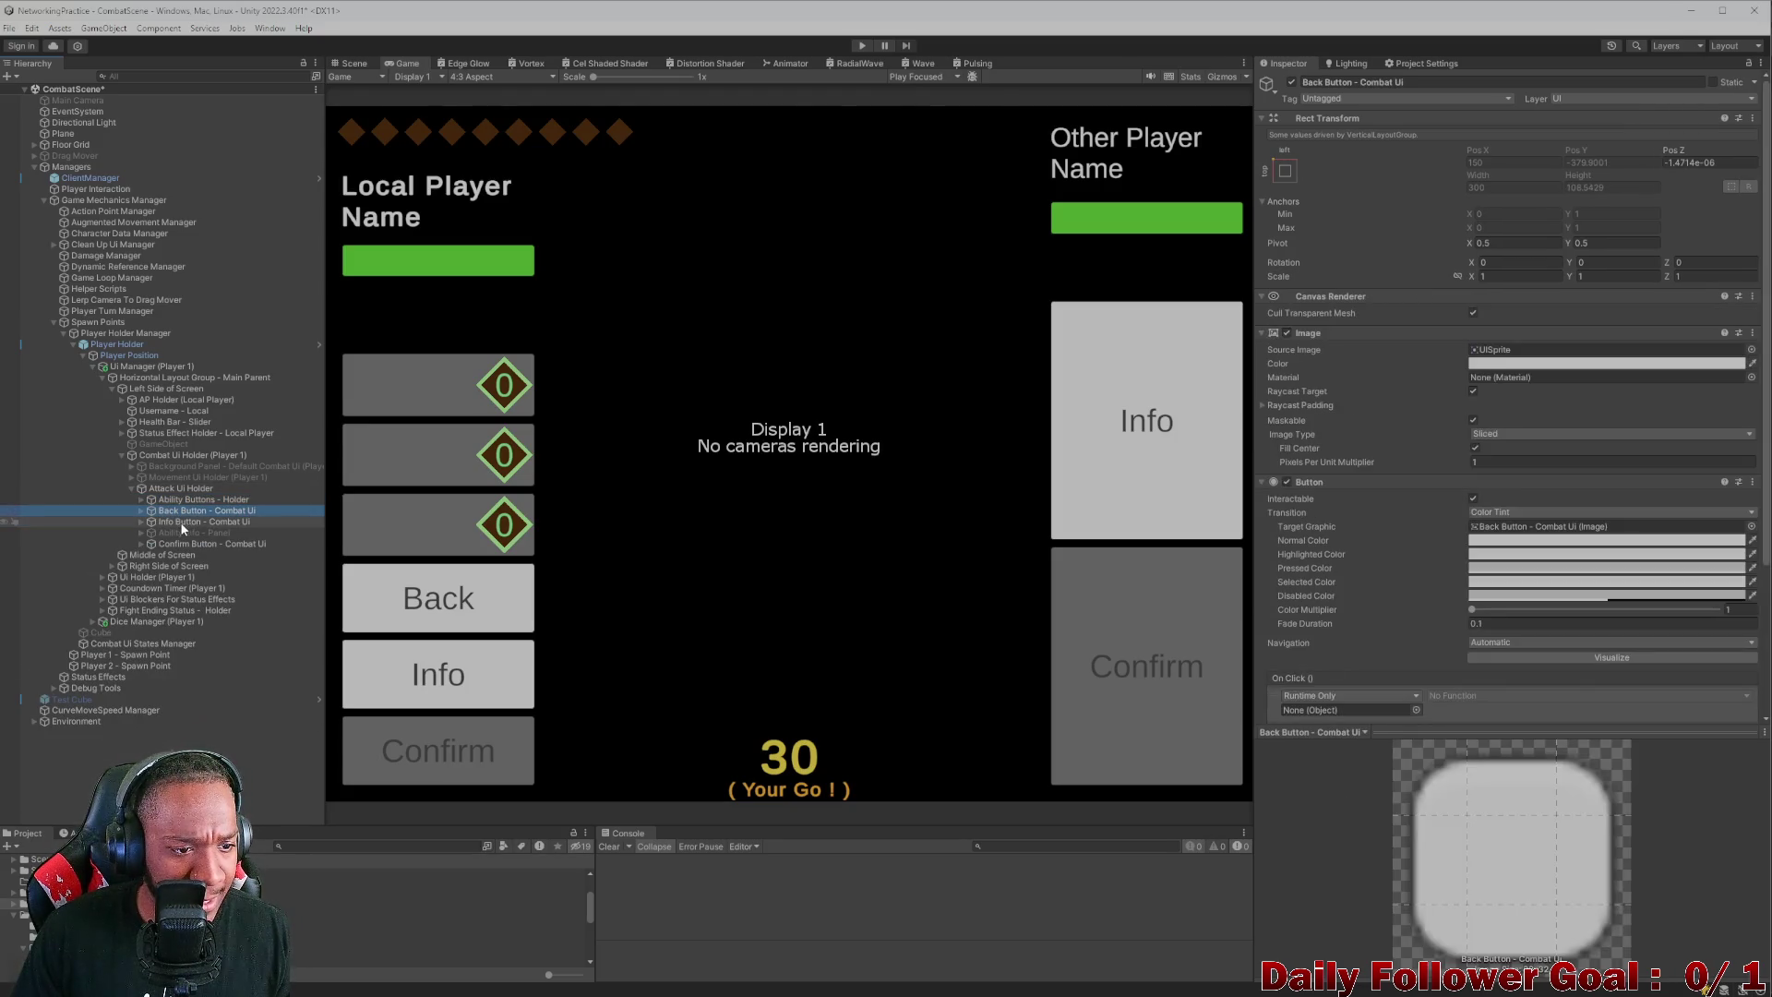
left_click(1291, 82)
left_click(1291, 83)
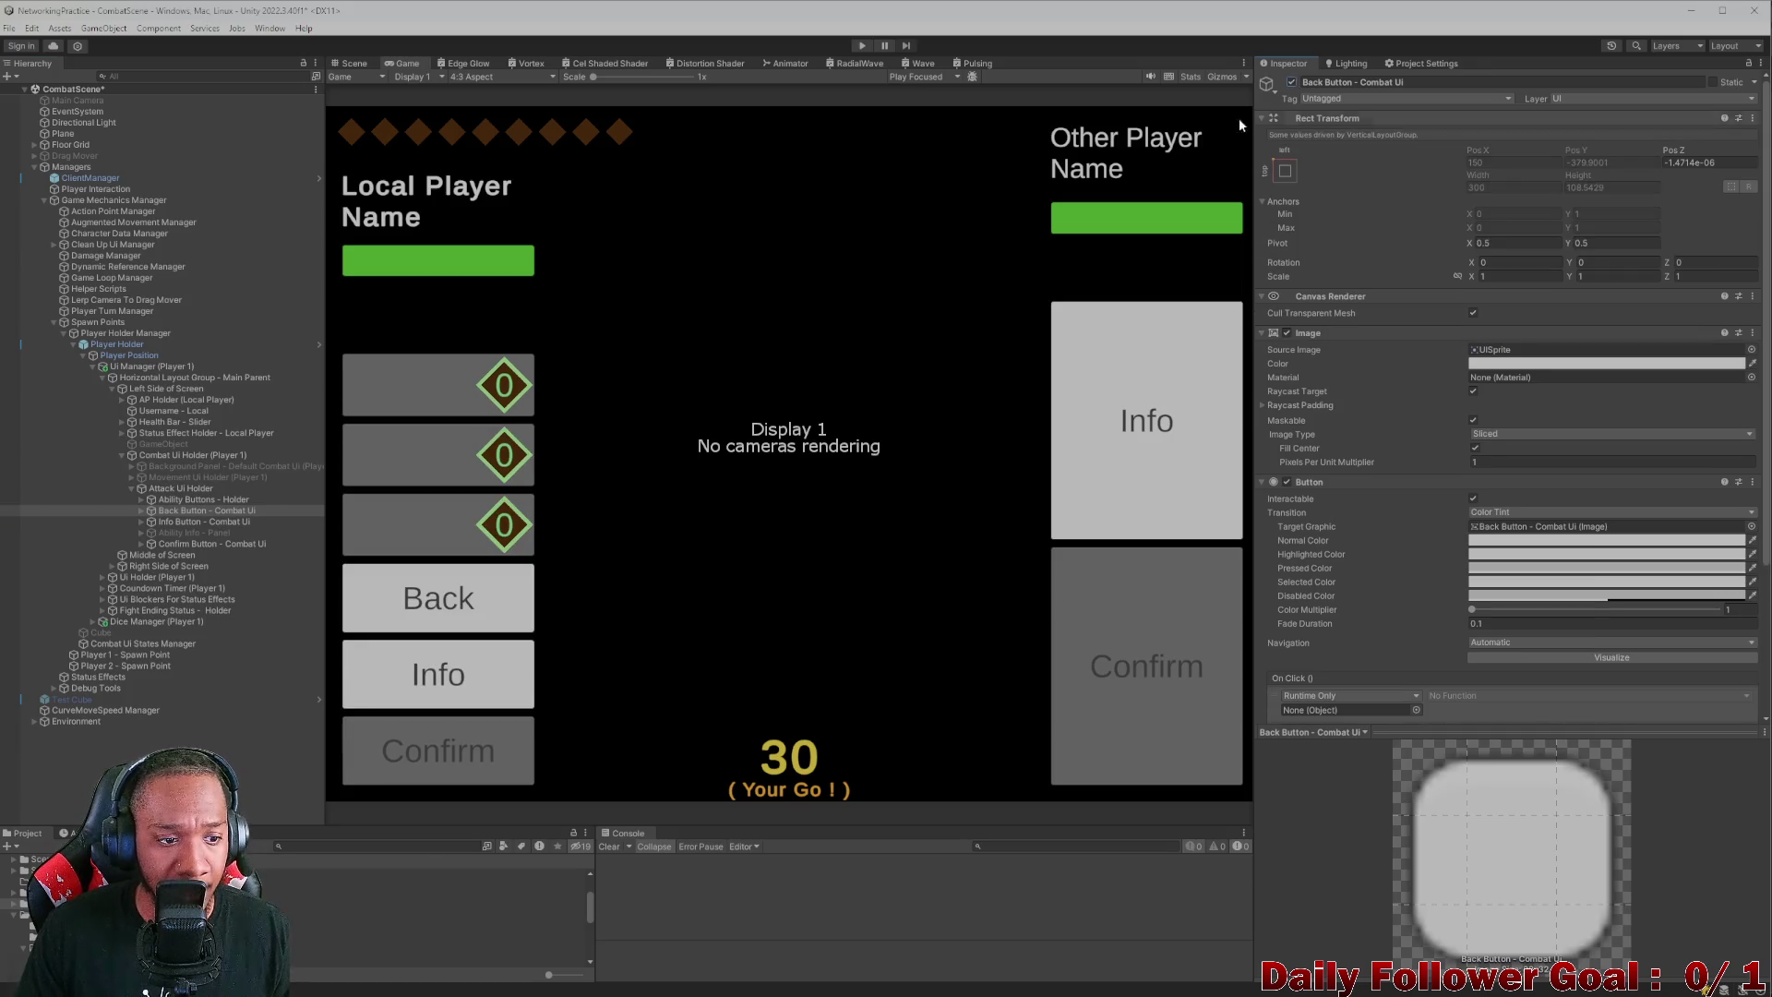
left_click(220, 522)
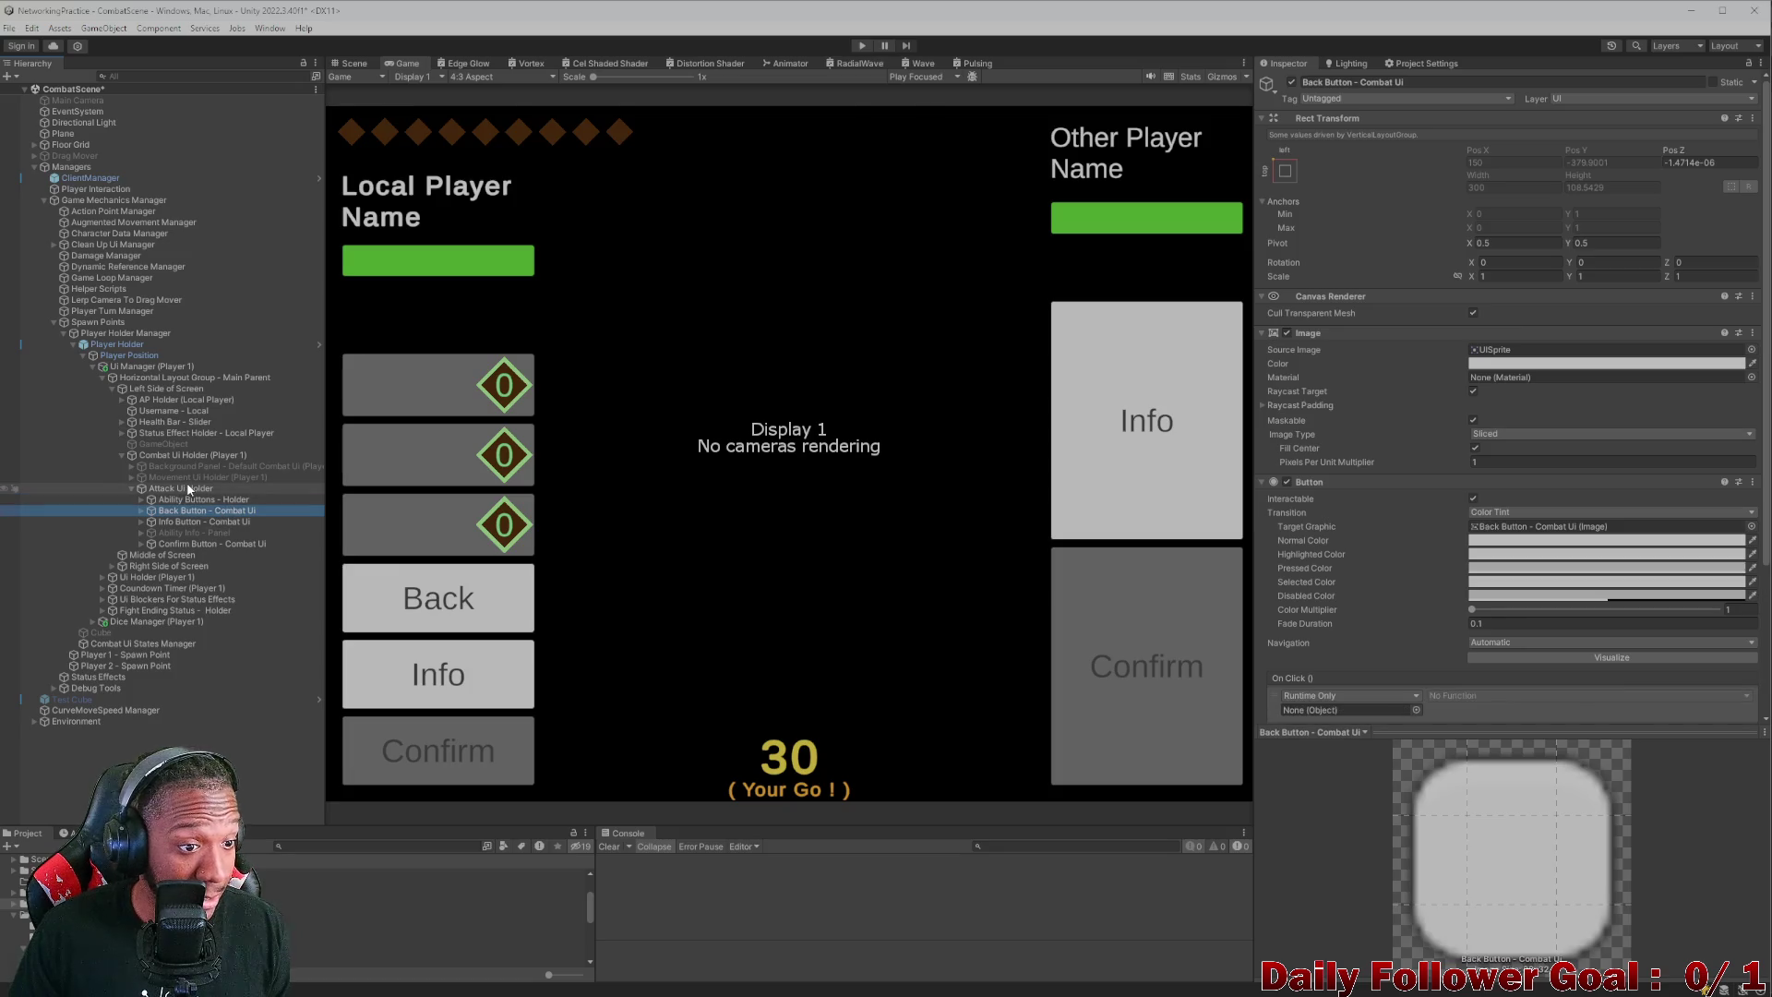
- Create an empty object after the ability buttons under Attack Ui Holder with a Horizontal Layout Group
right_click(186, 487)
left_click(238, 661)
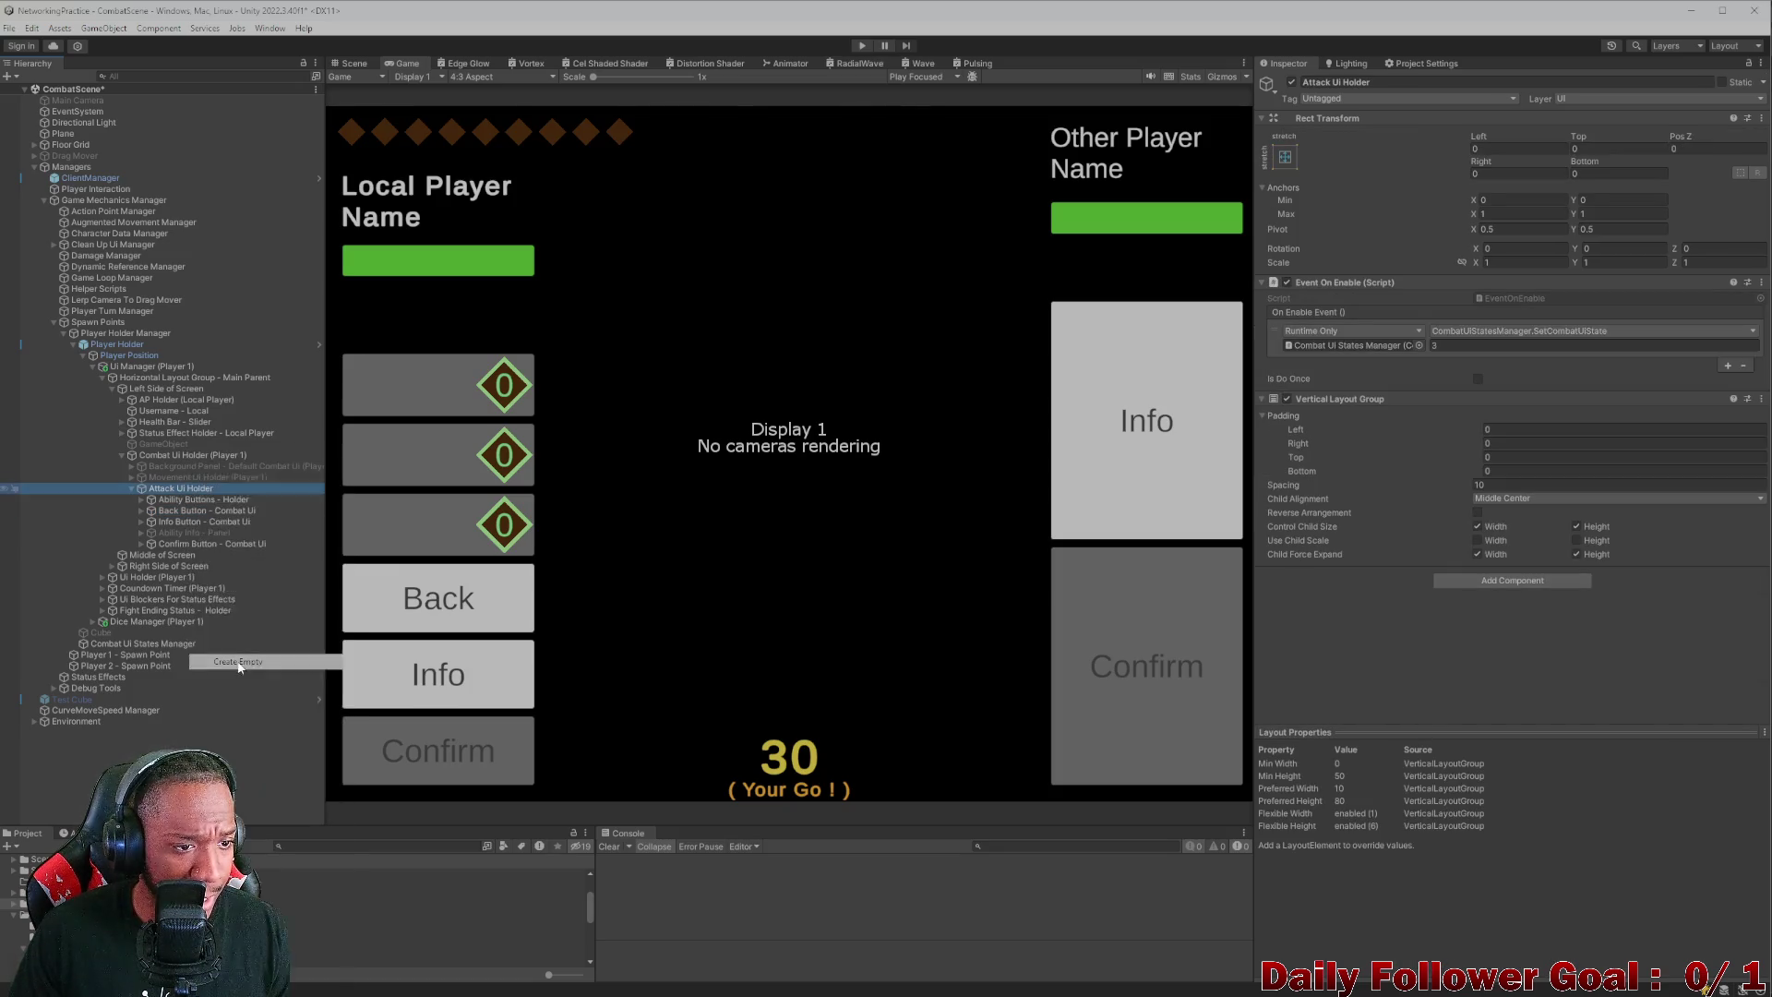
left_click_drag(163, 554, 166, 505)
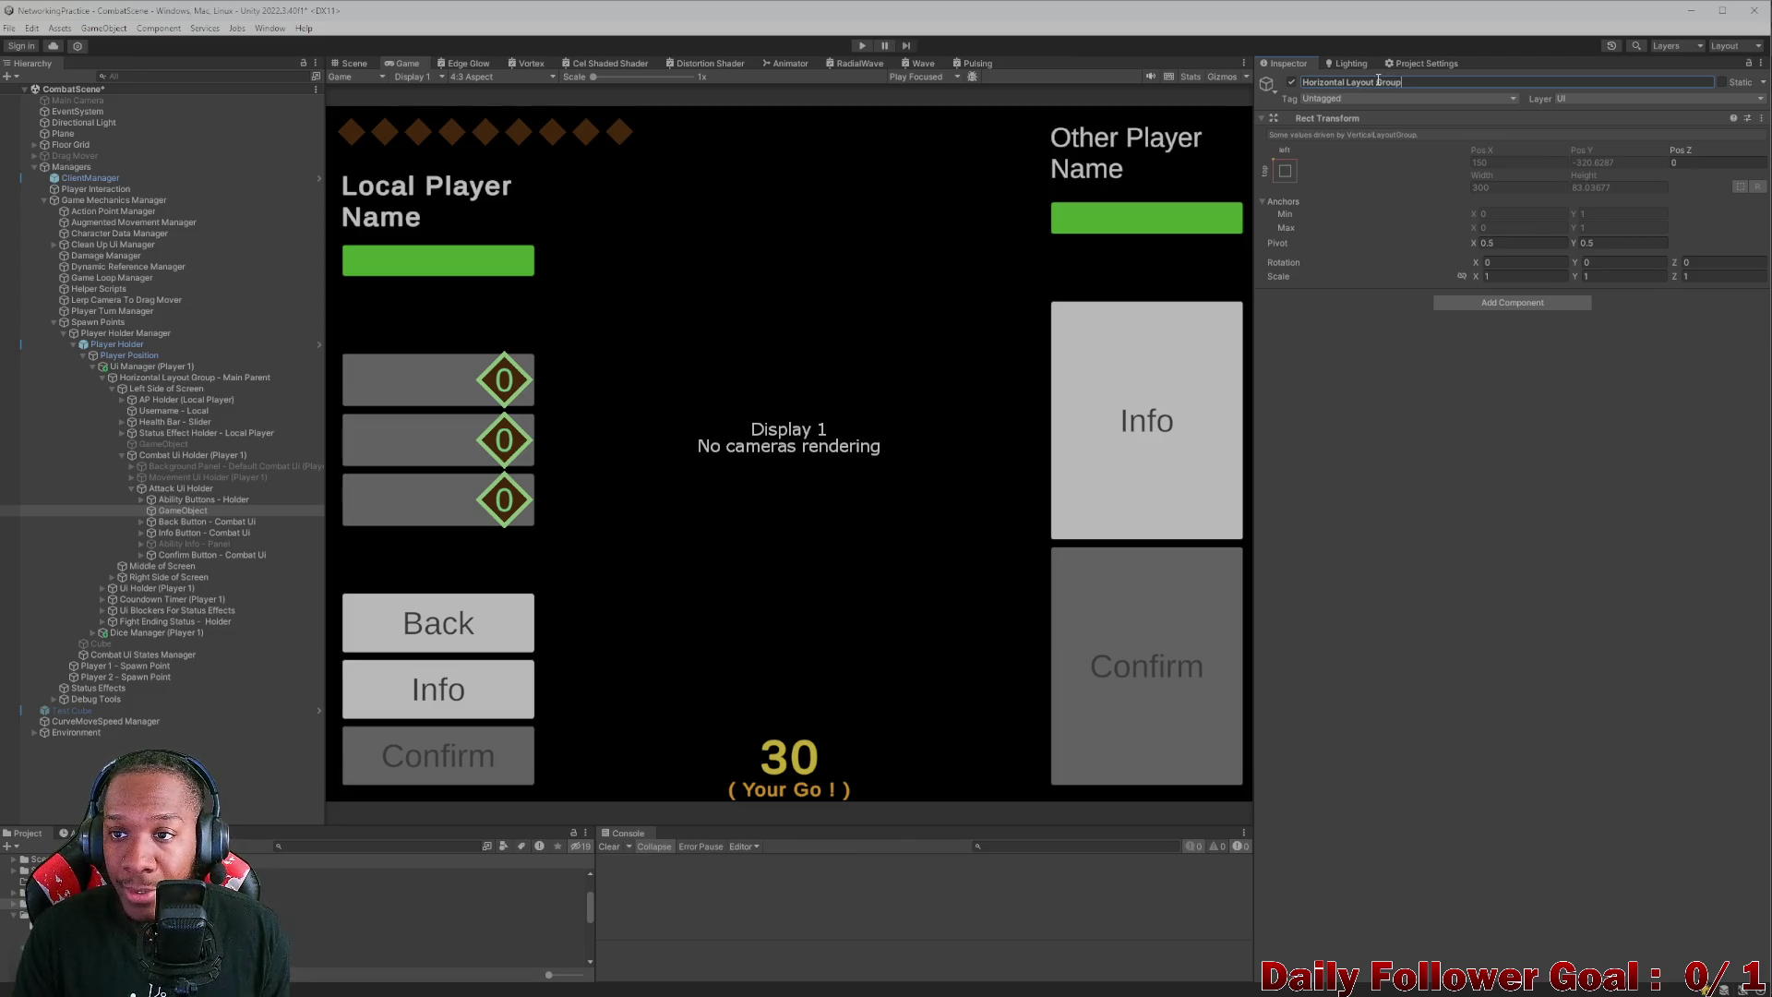
left_click(1498, 306)
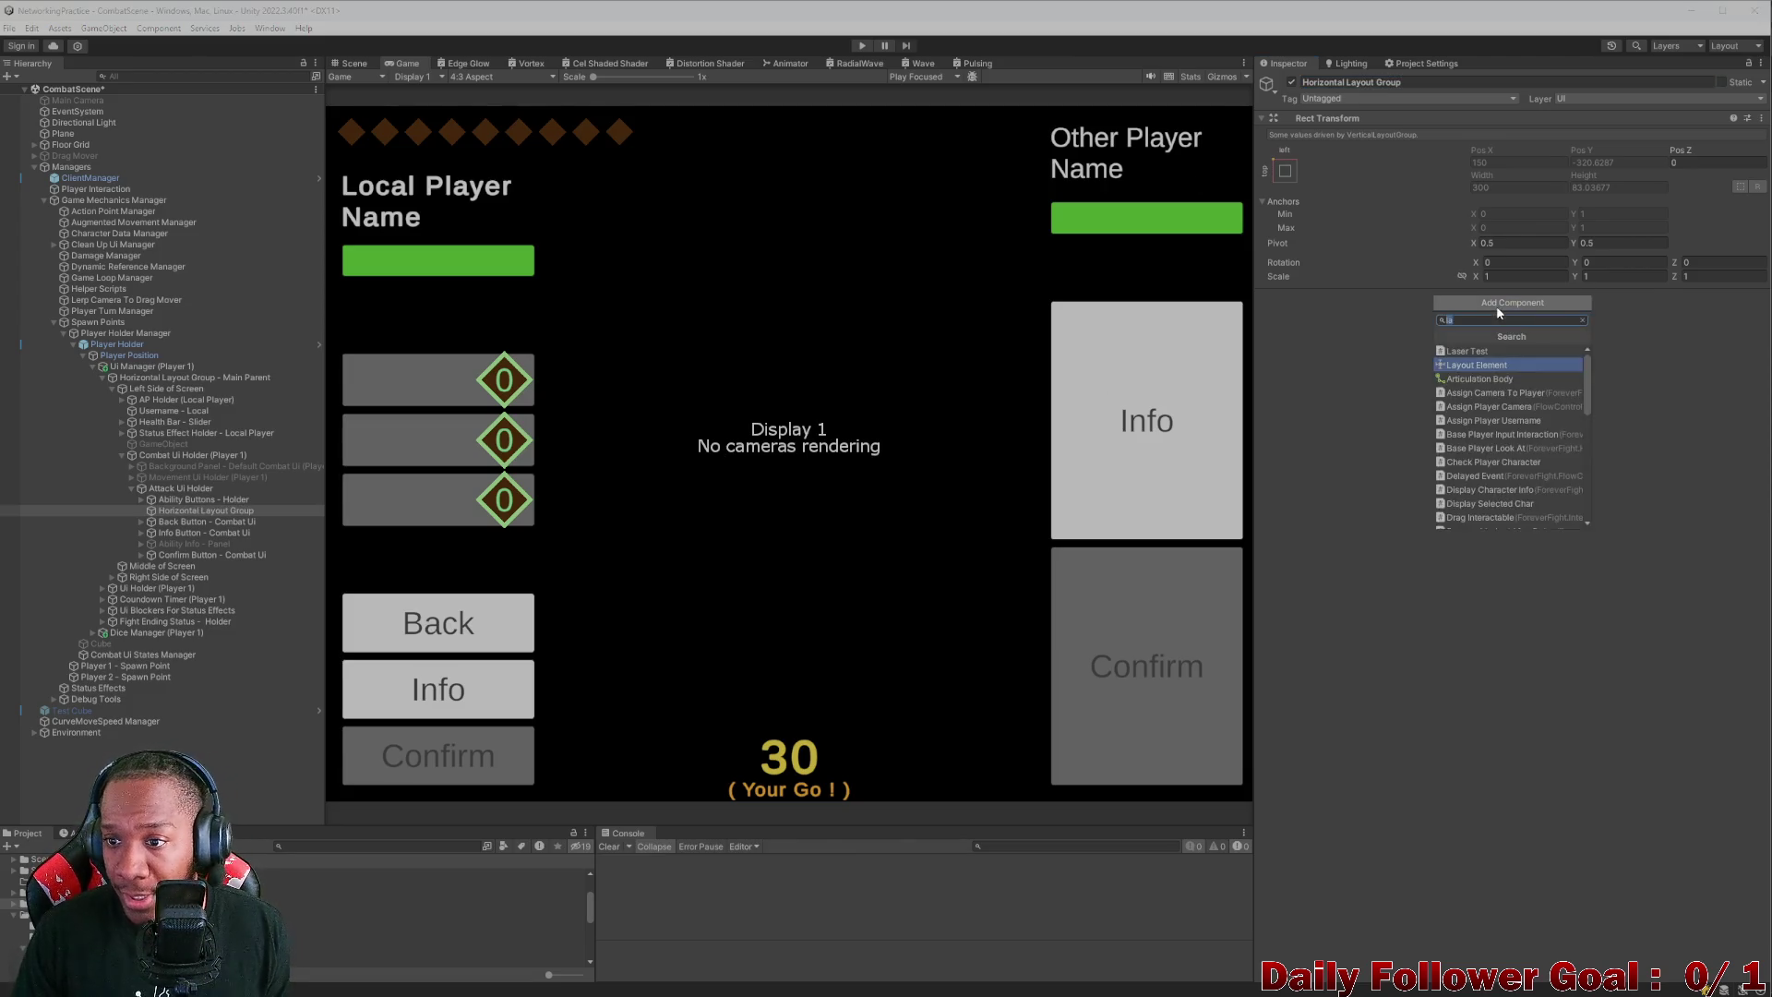
type("horizontal")
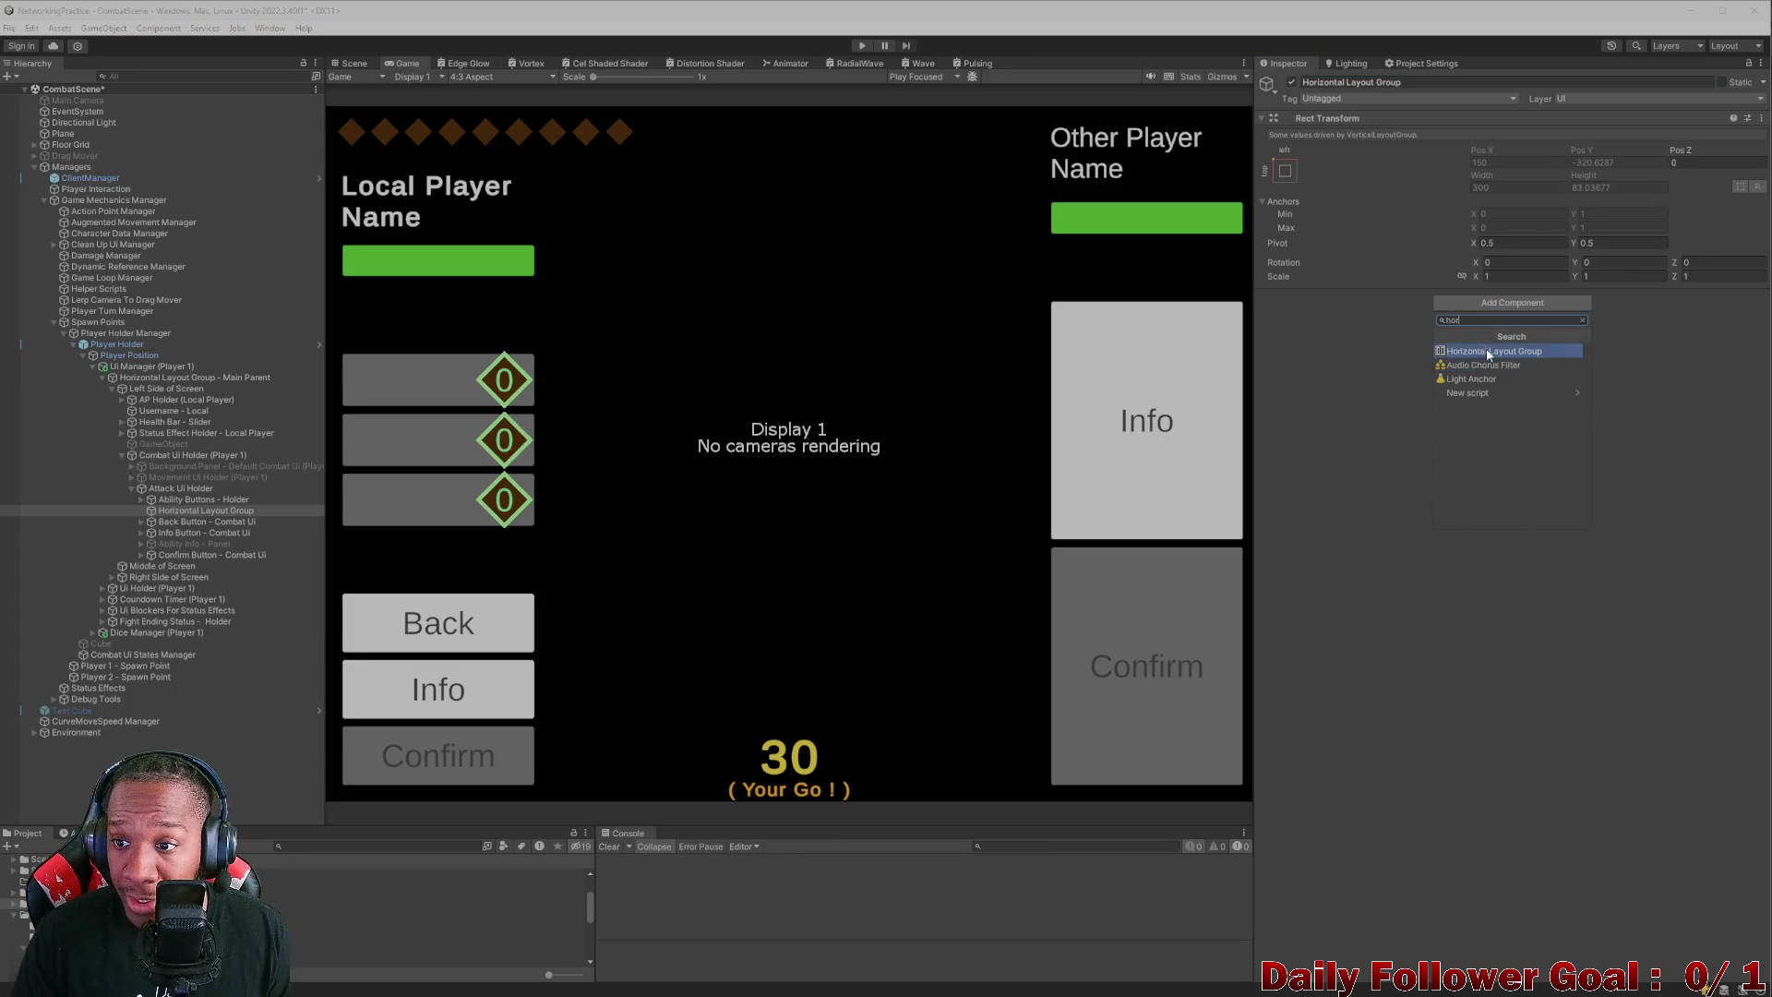
left_click(1486, 347)
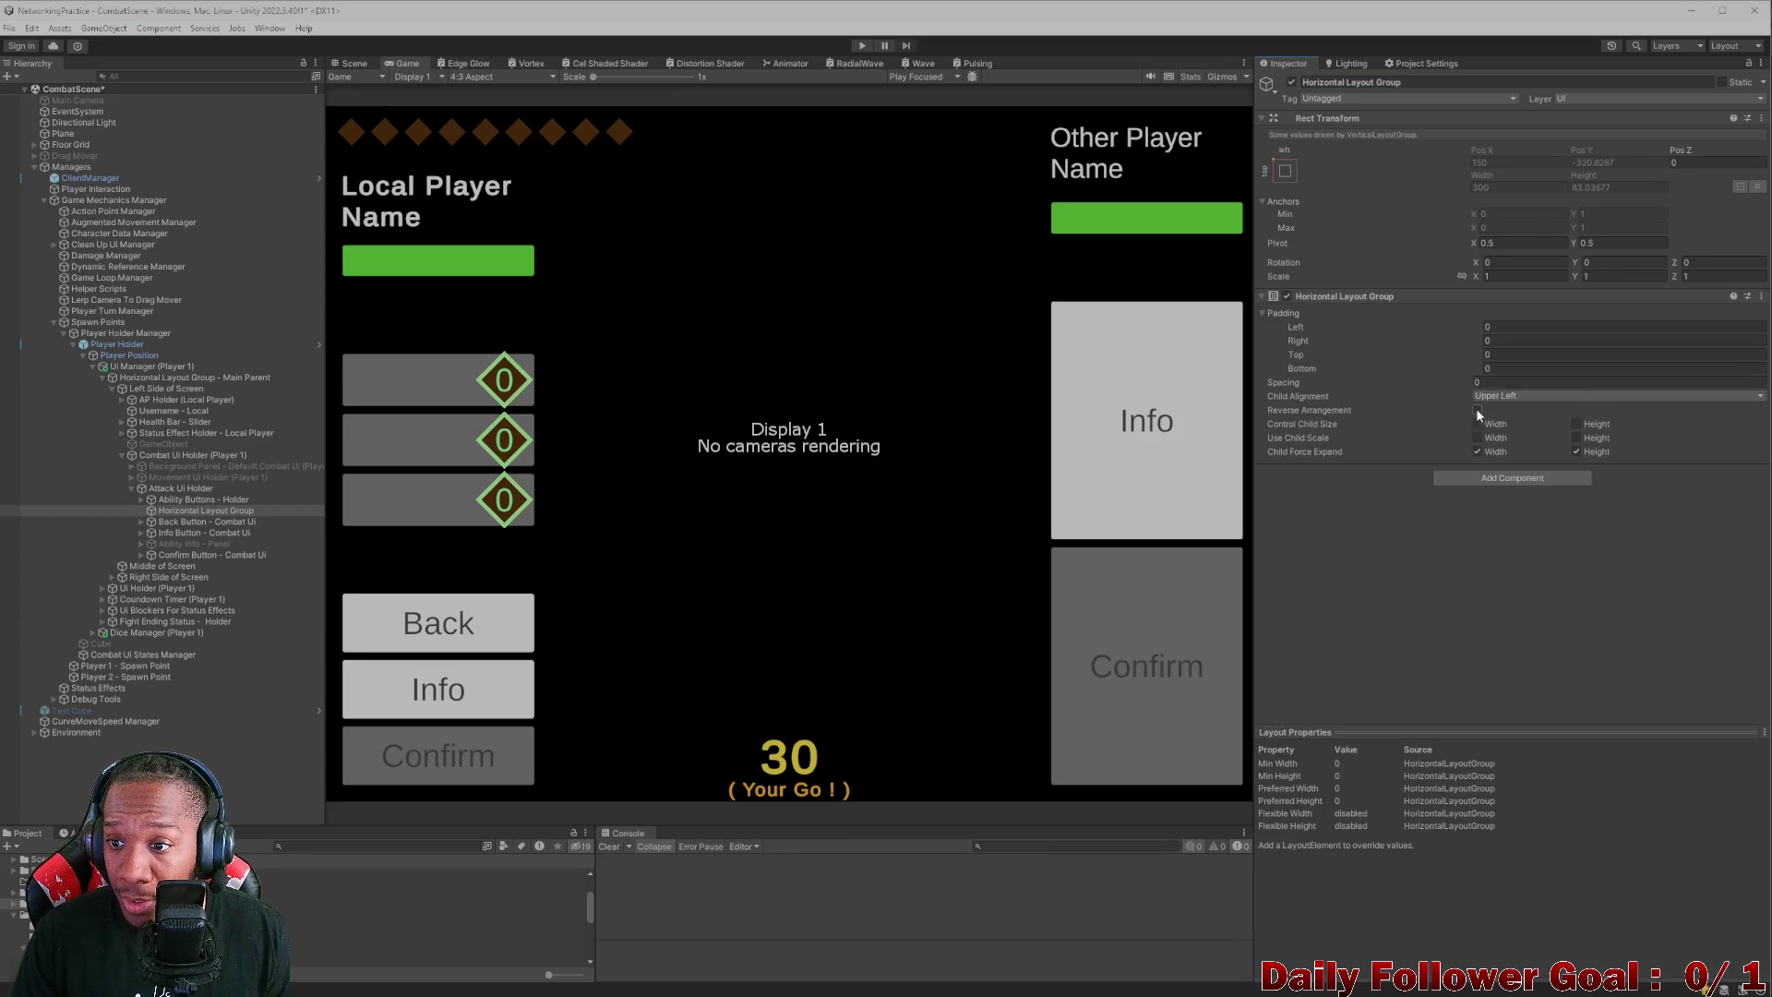
- Set the group's child alignment to Middle Center and move the Back button into it
left_click(1525, 398)
left_click(1526, 473)
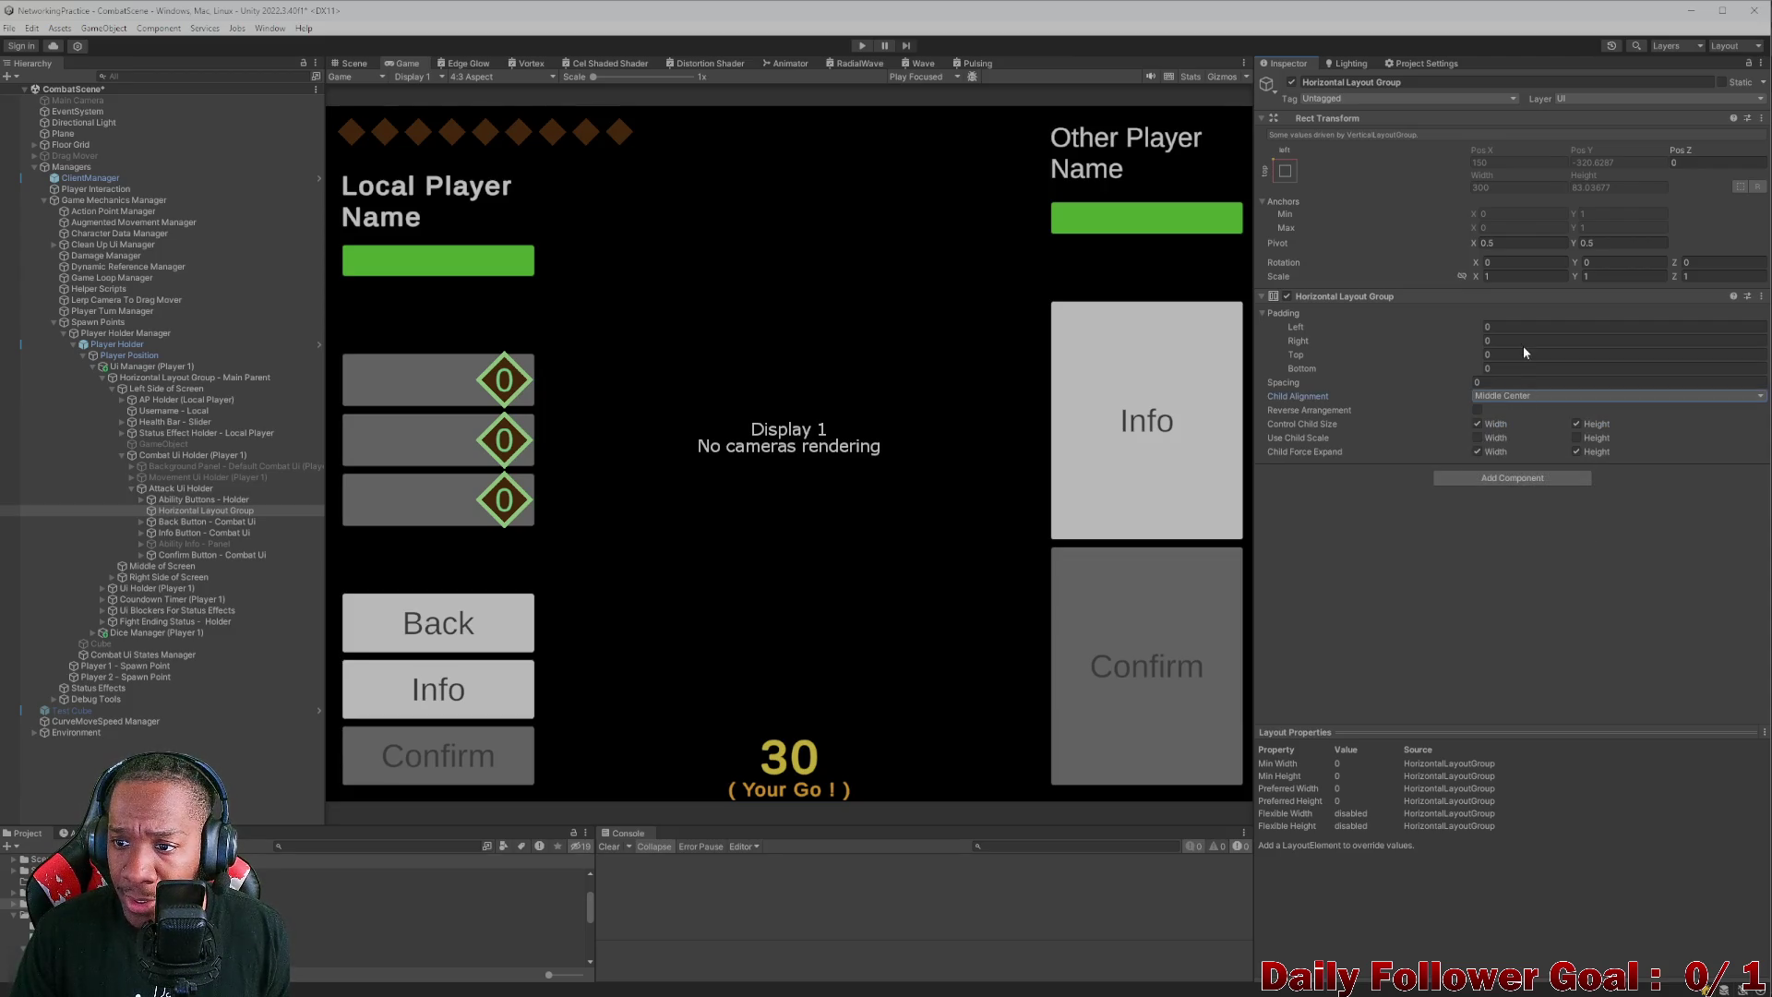
left_click(1519, 326)
left_click(1522, 380)
type("10")
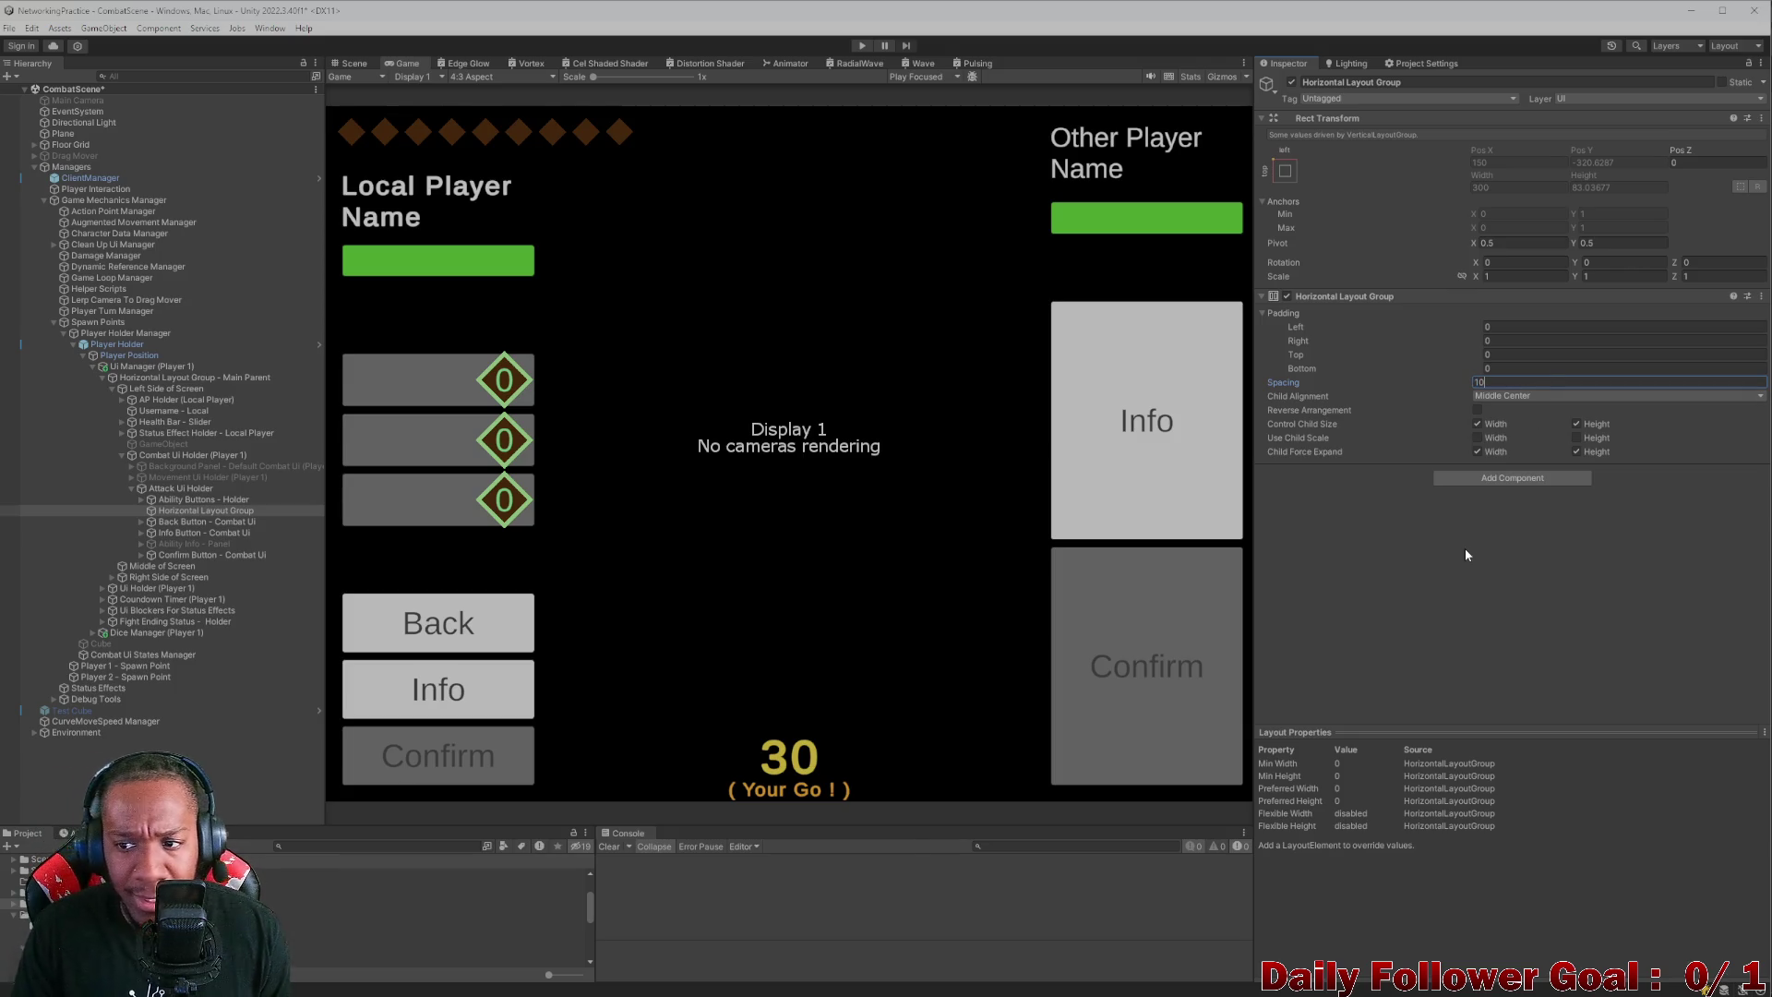
left_click_drag(181, 523, 208, 515)
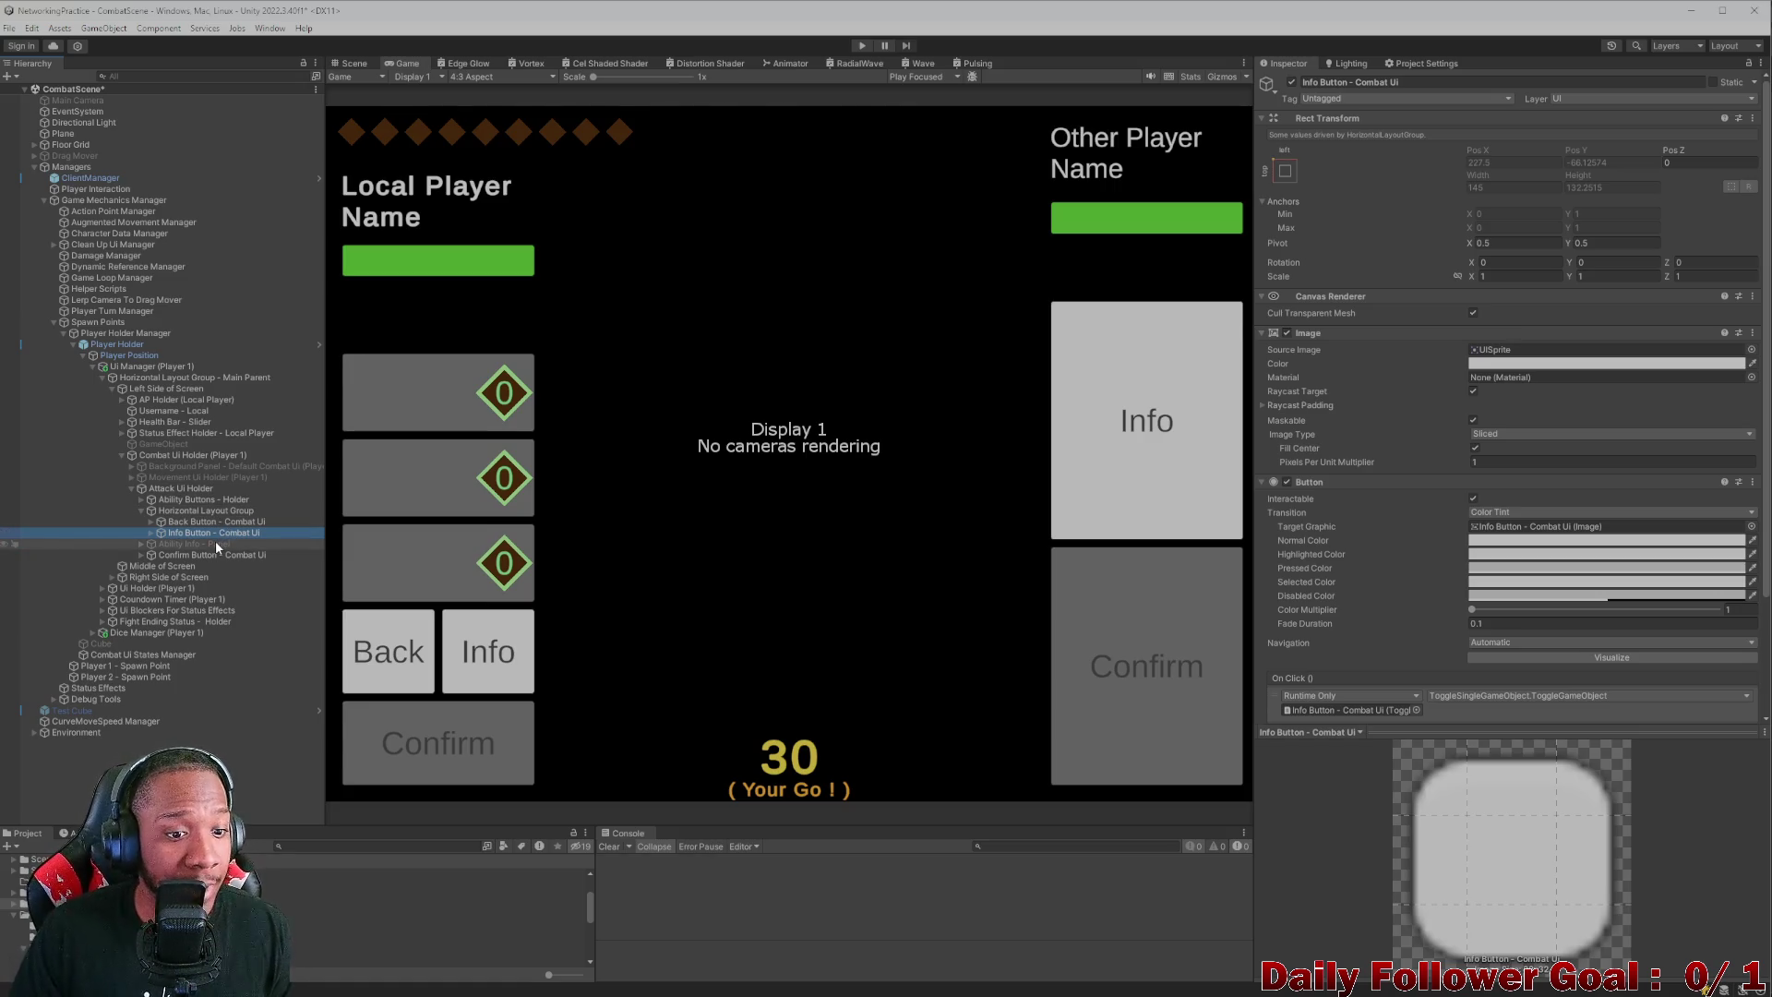
- Preview the Game view at 20:9 aspect, then return to 4:3
left_click(470, 78)
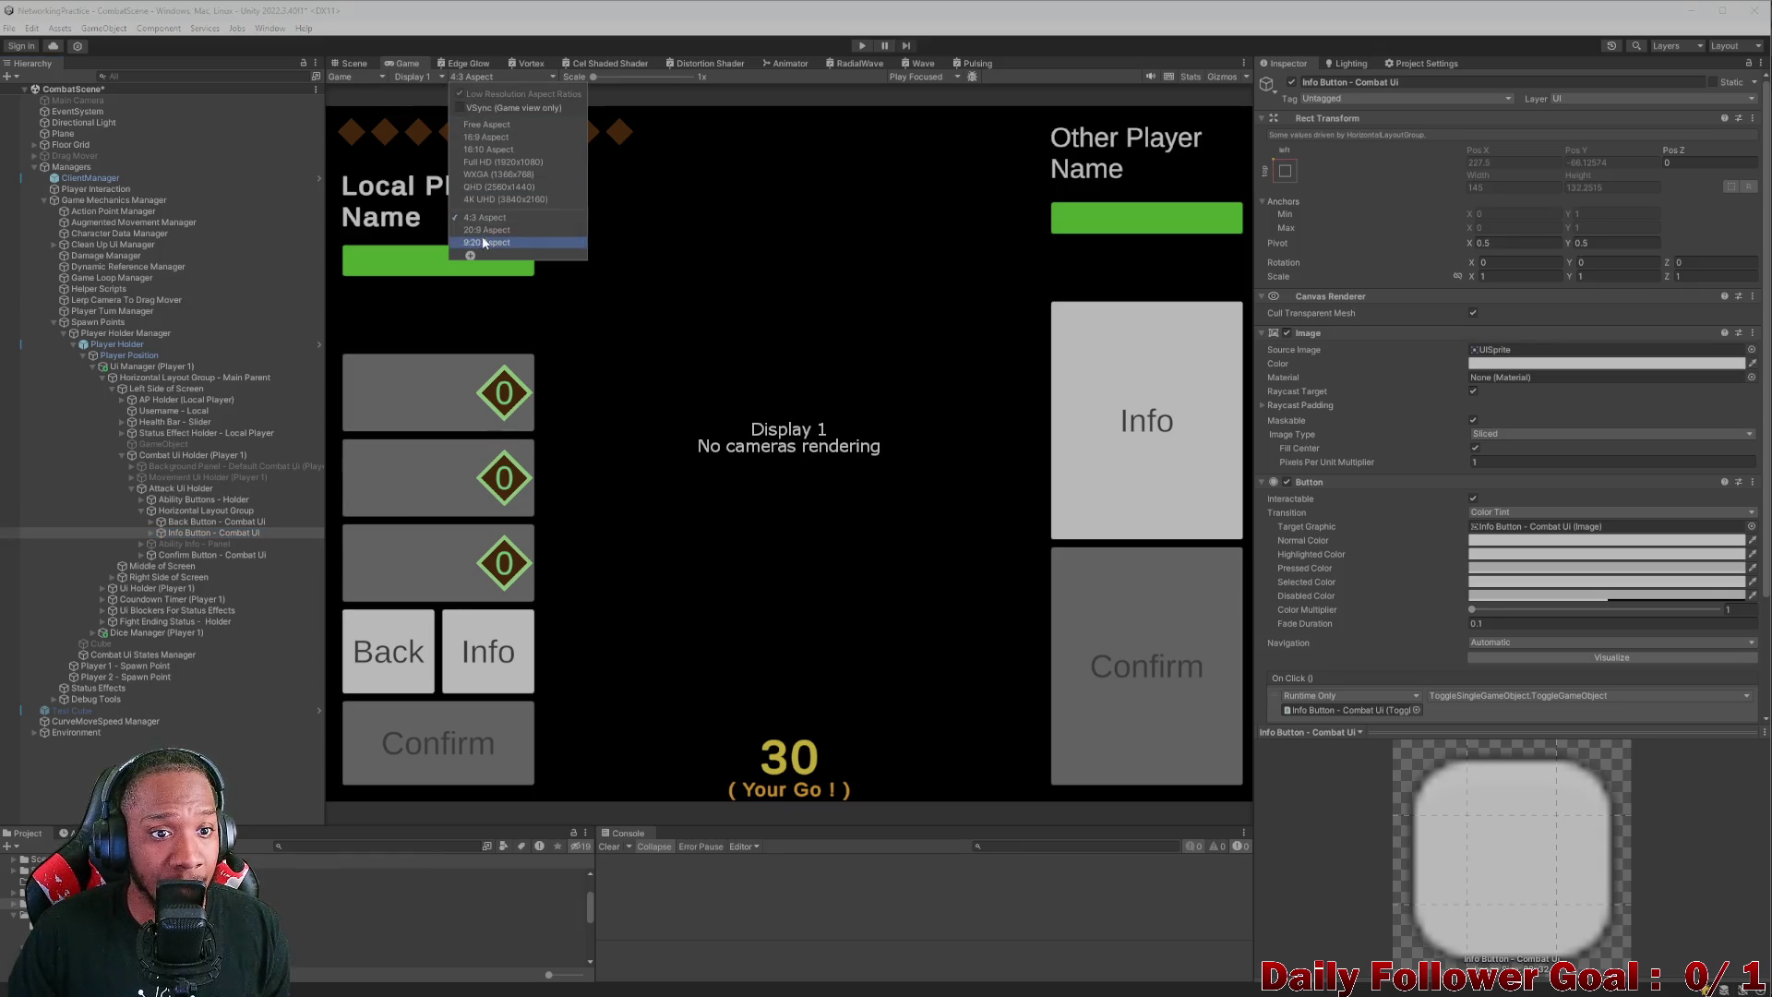
left_click(483, 230)
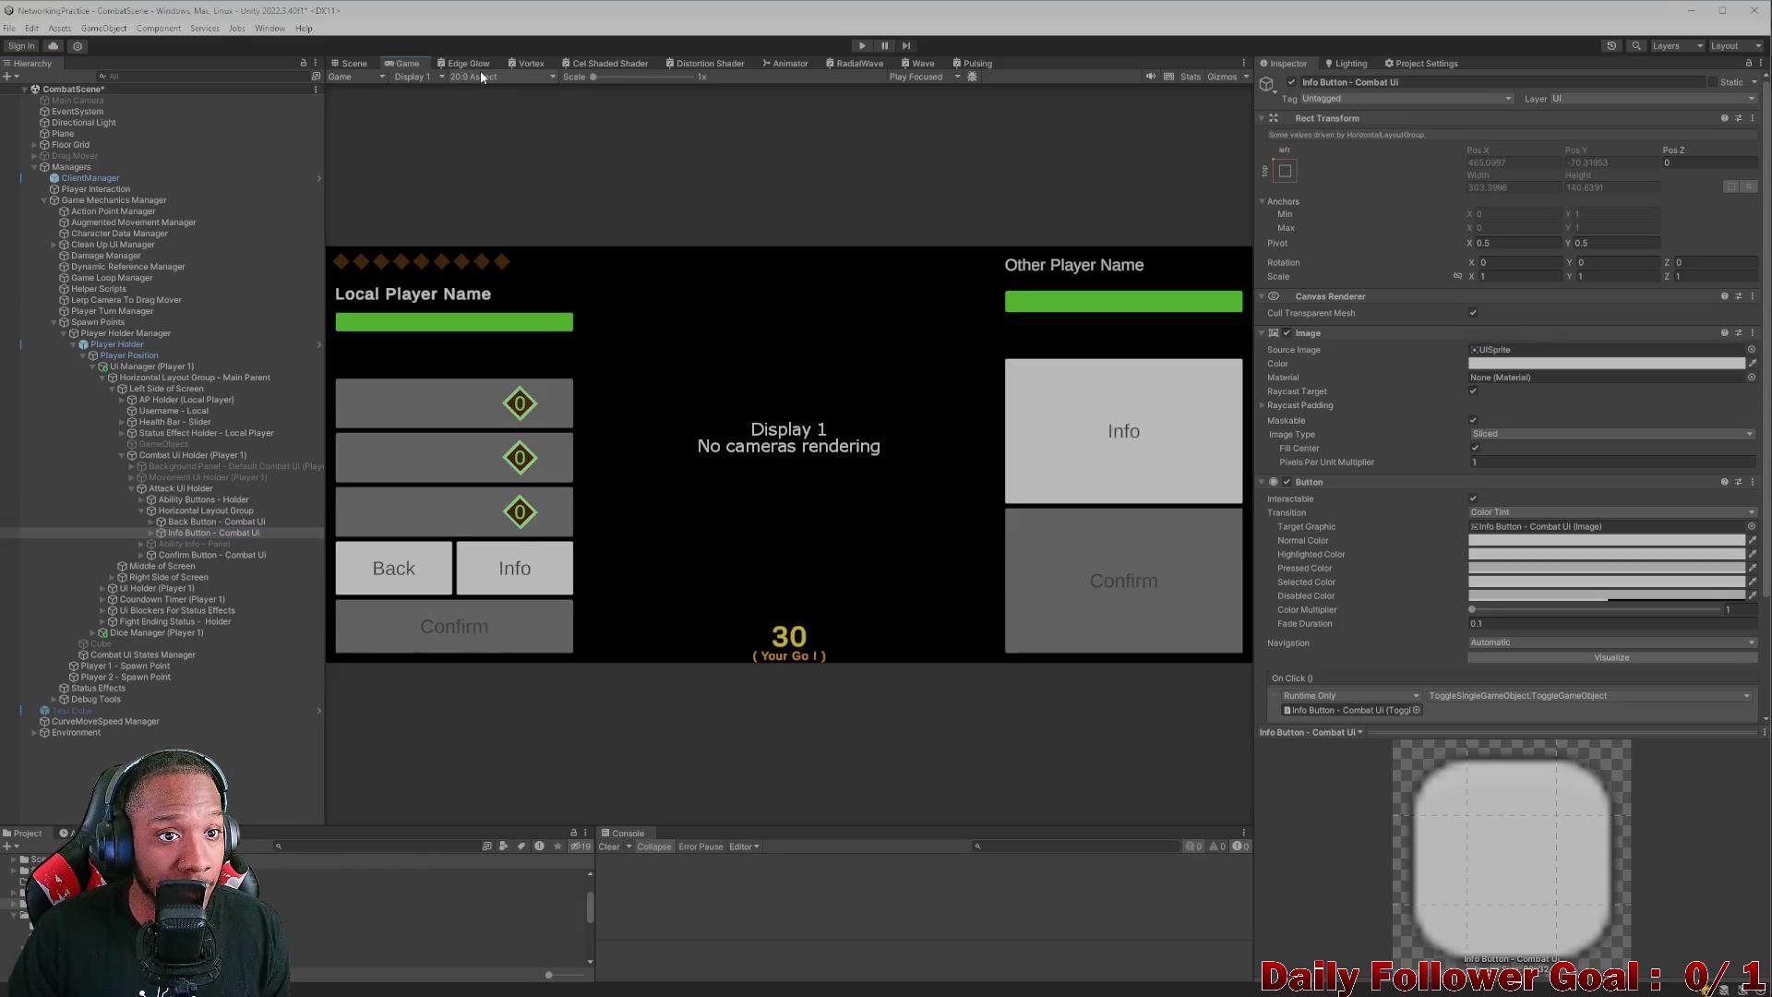
left_click(480, 74)
left_click(487, 219)
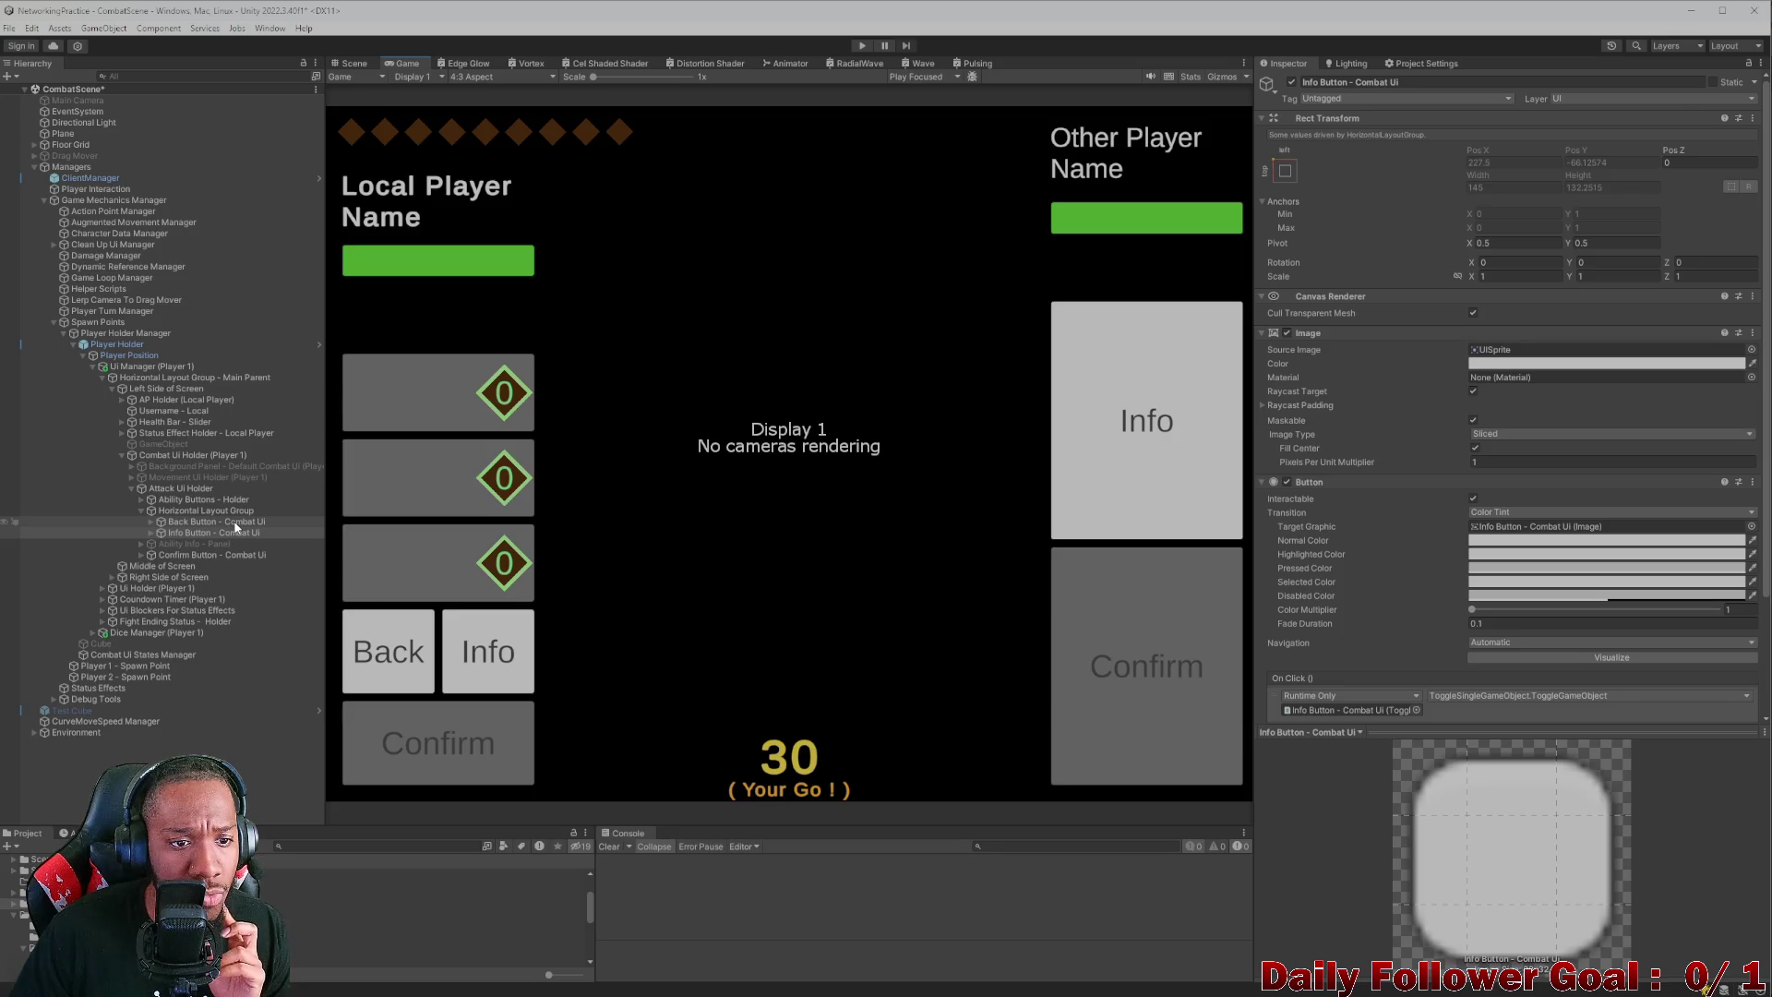
- Refresh Attack Ui Holder's layout, preview at 20:9 again, and go to the Scene view
left_click(170, 489)
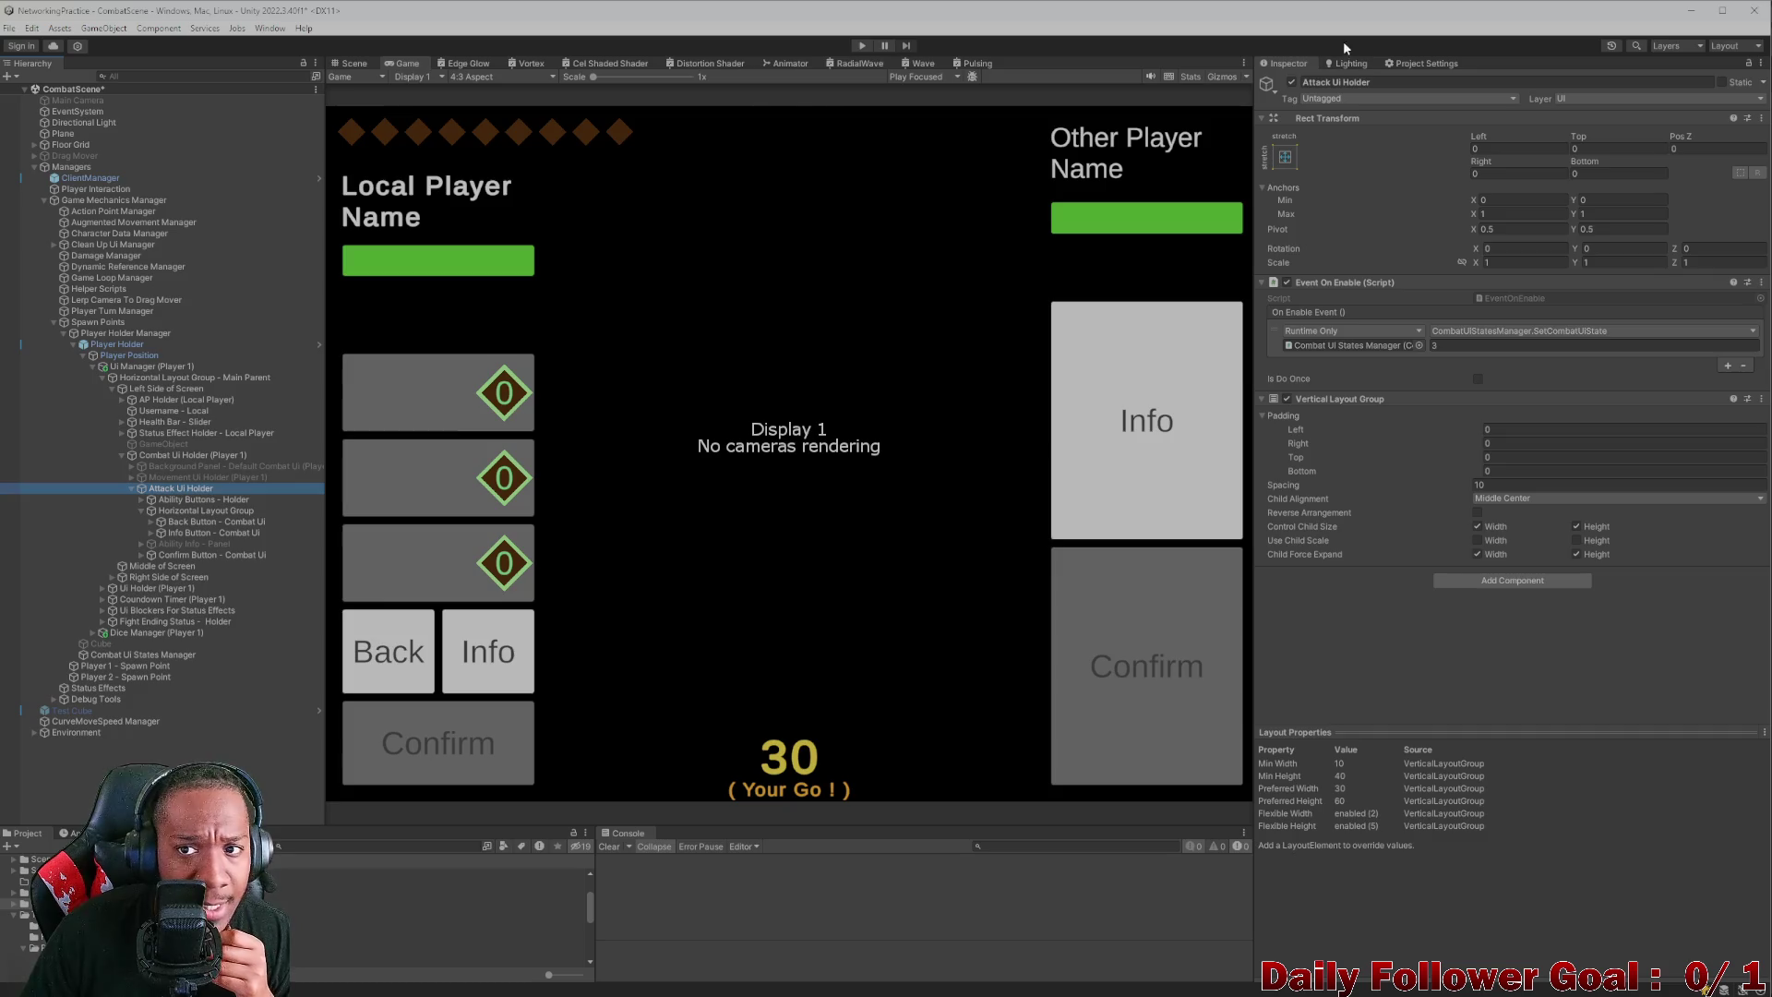
left_click(1292, 83)
left_click(1292, 83)
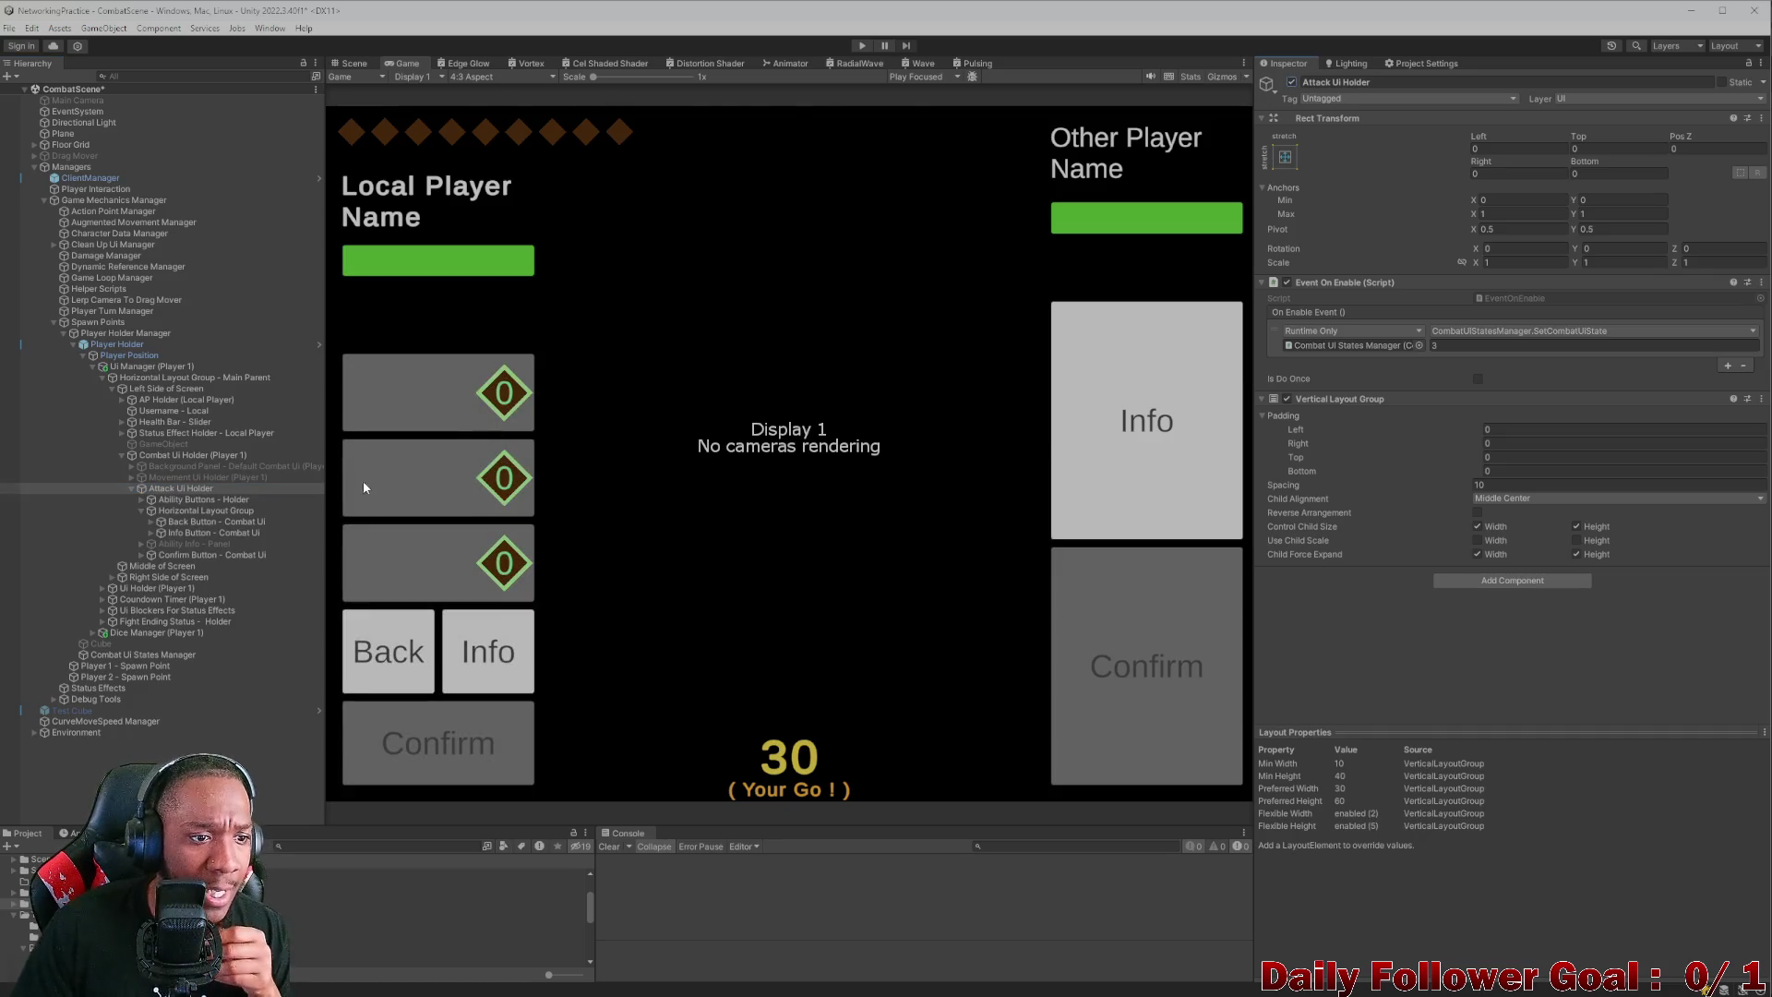
left_click(142, 510)
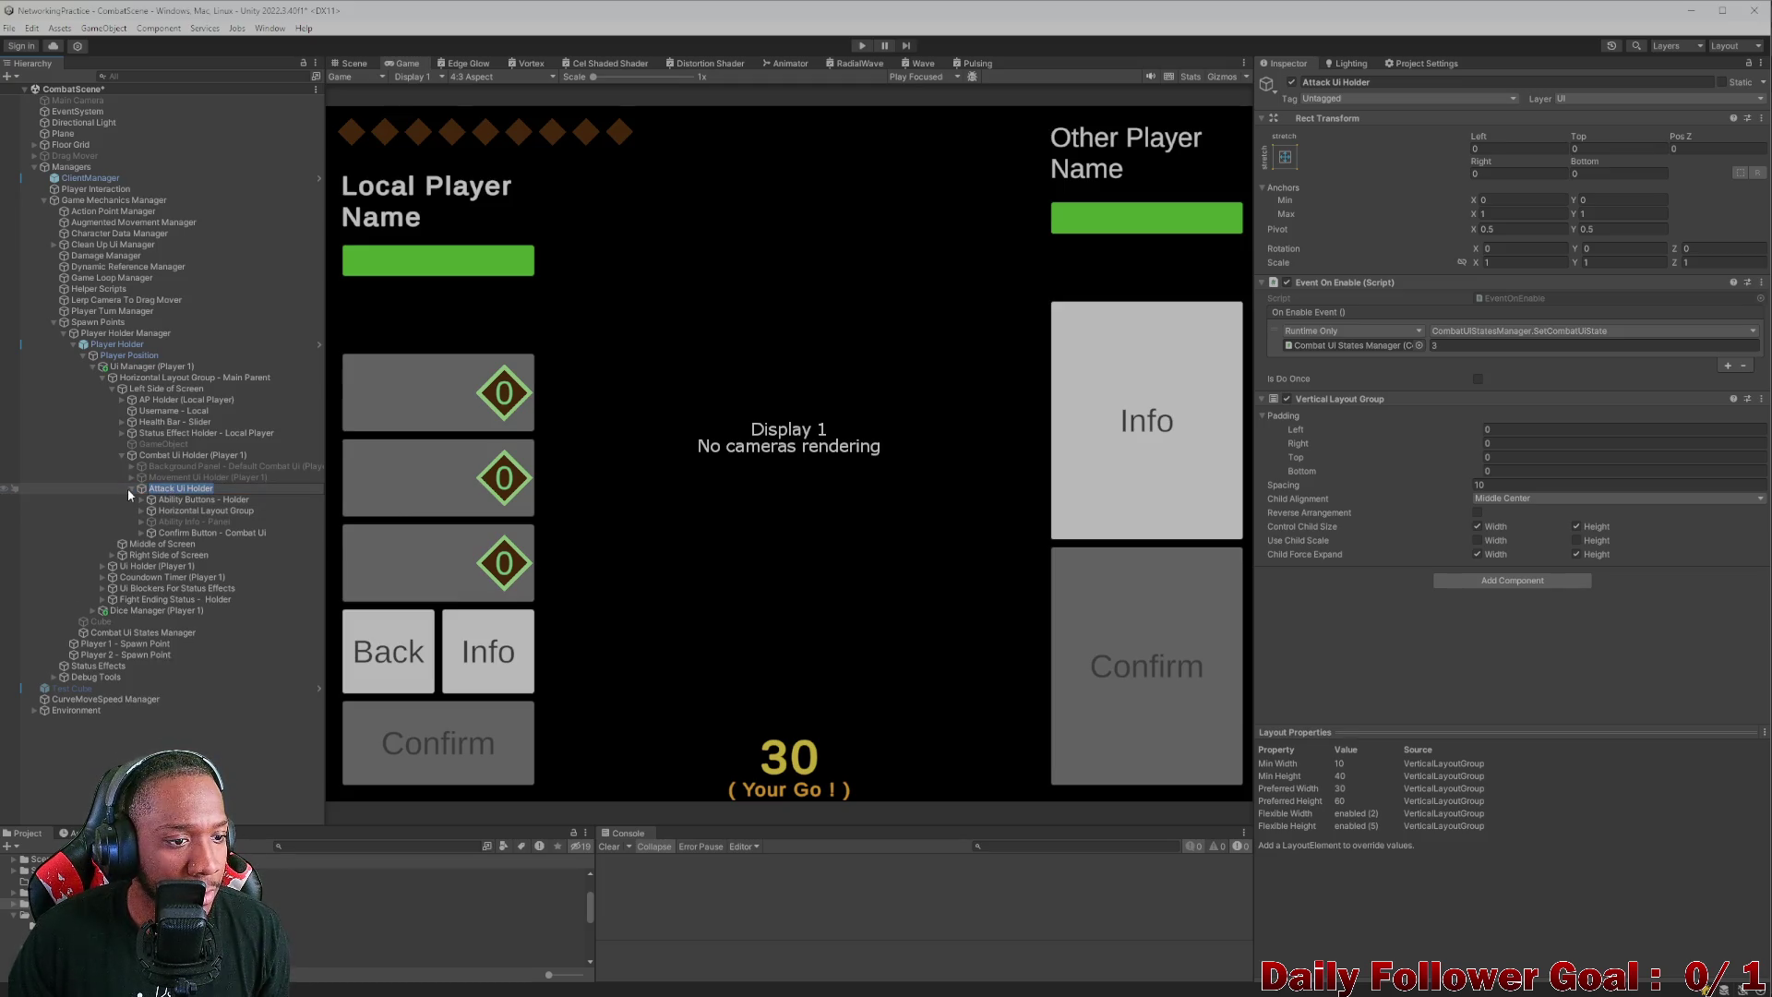
left_click(491, 75)
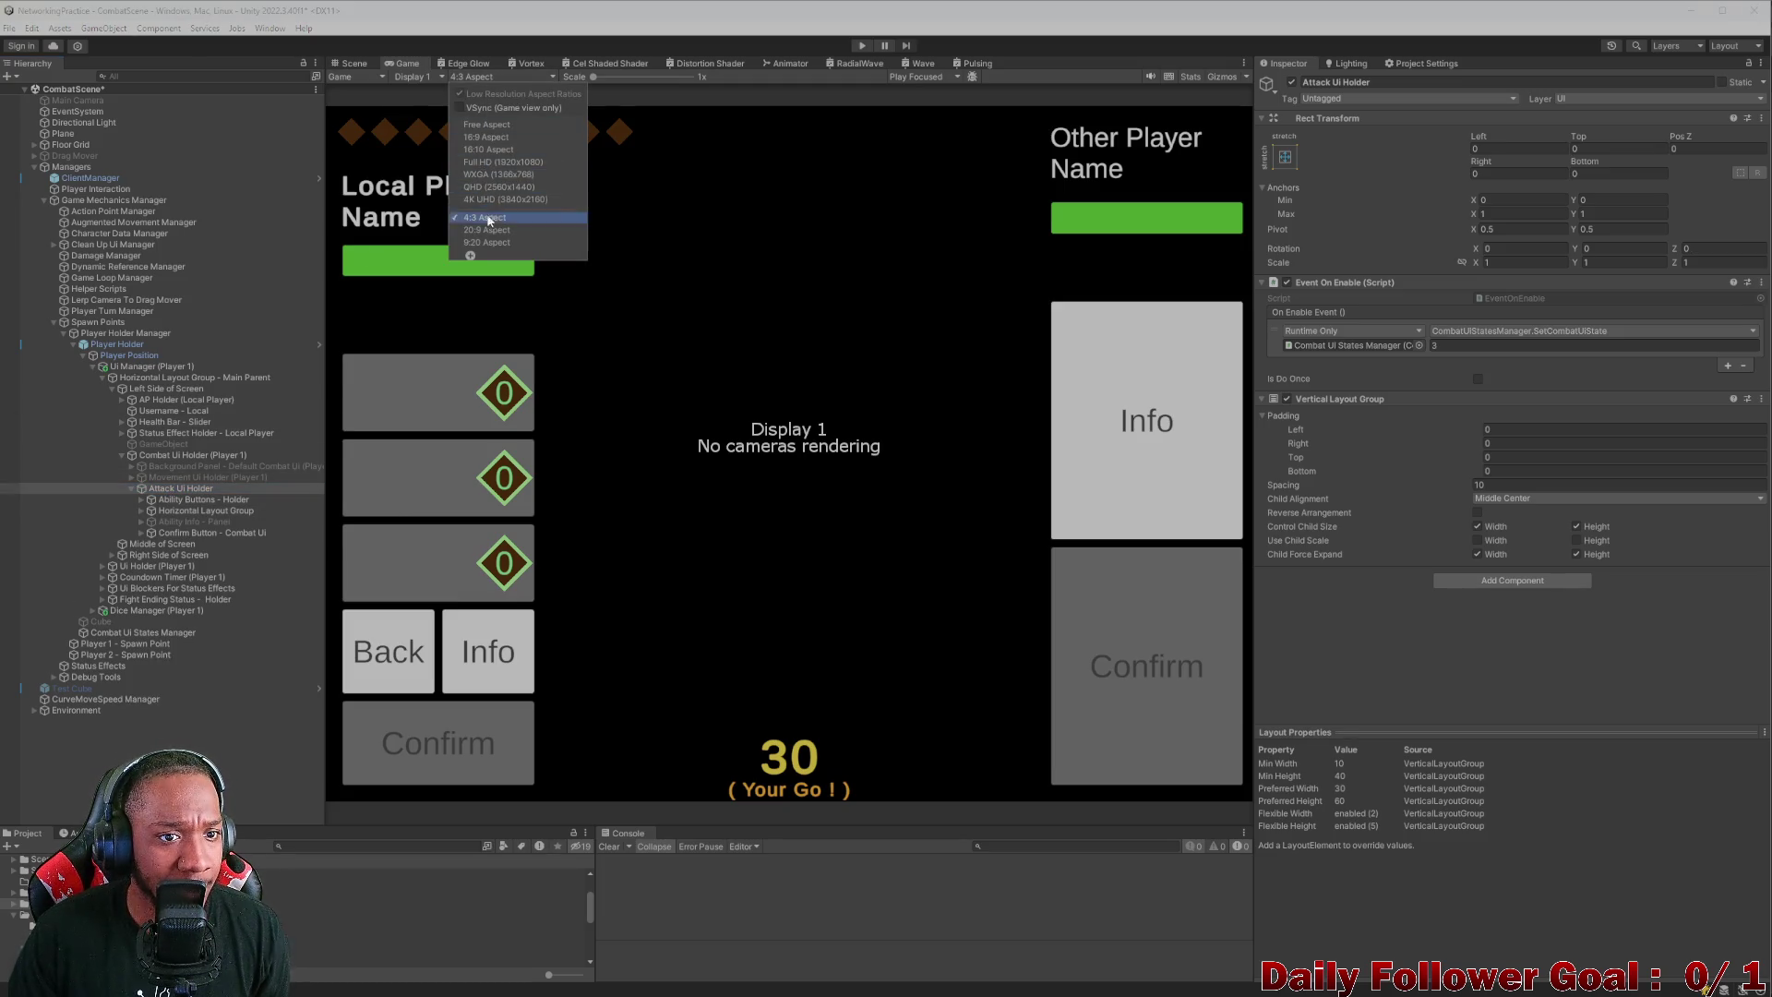
left_click(490, 230)
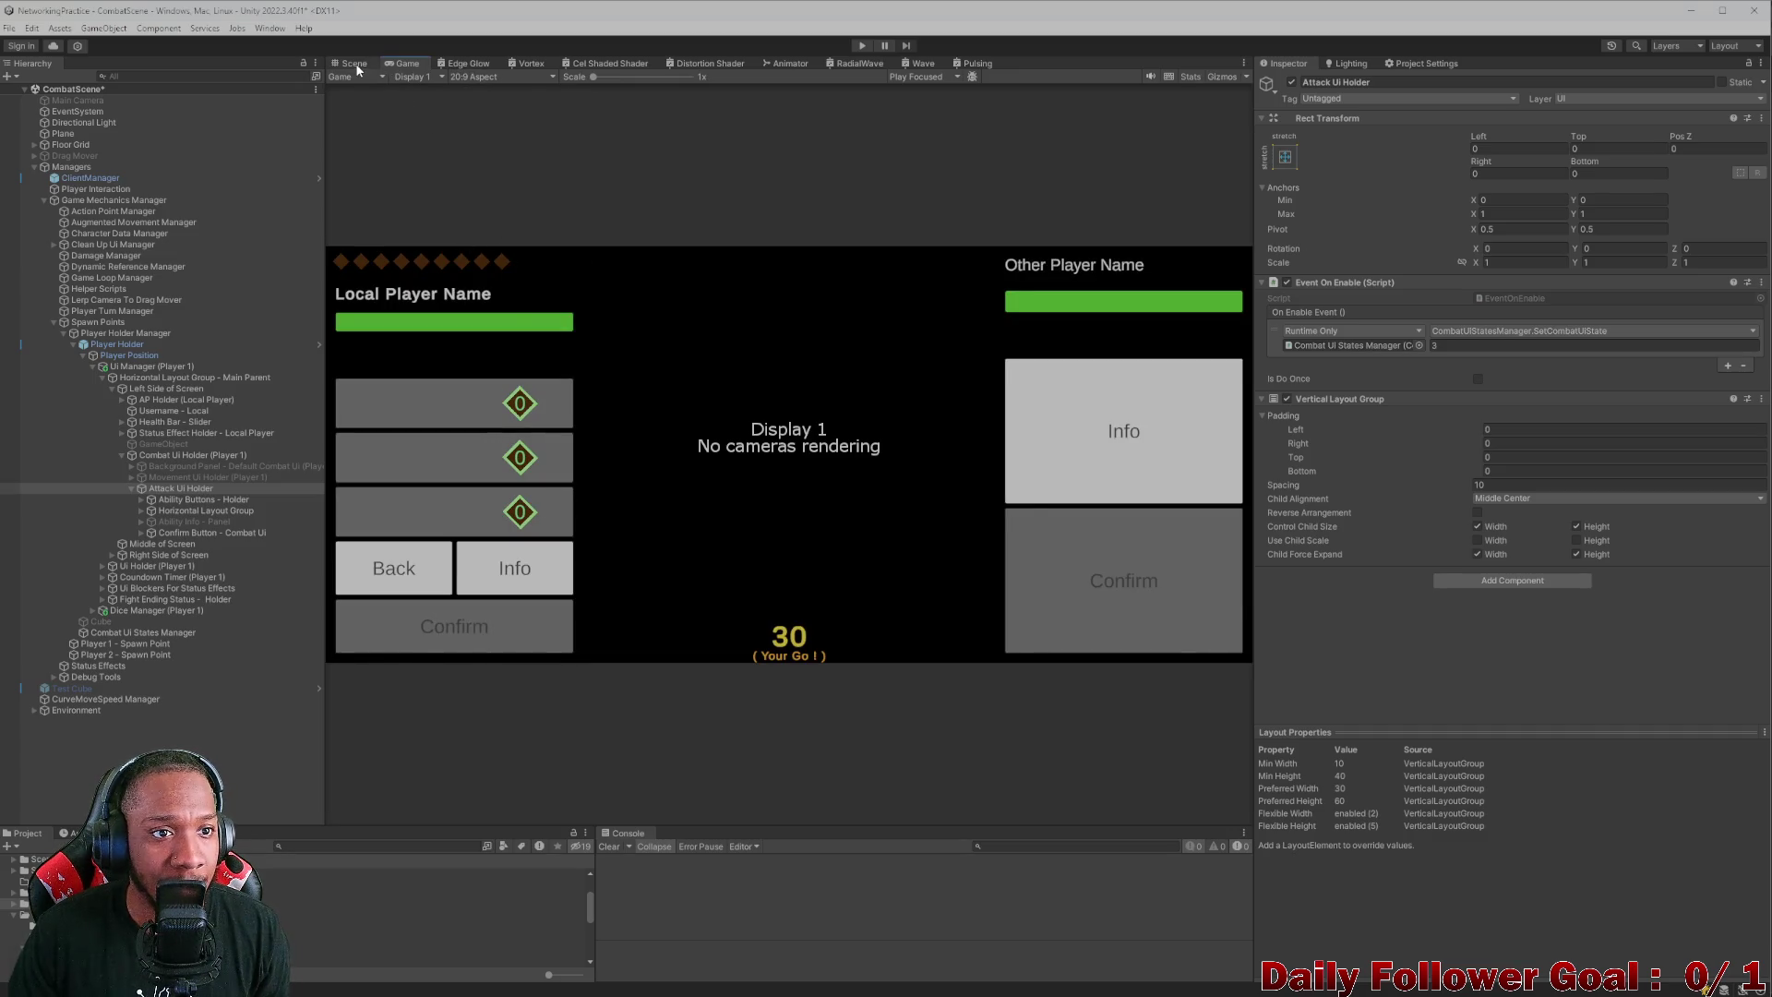
left_click(356, 64)
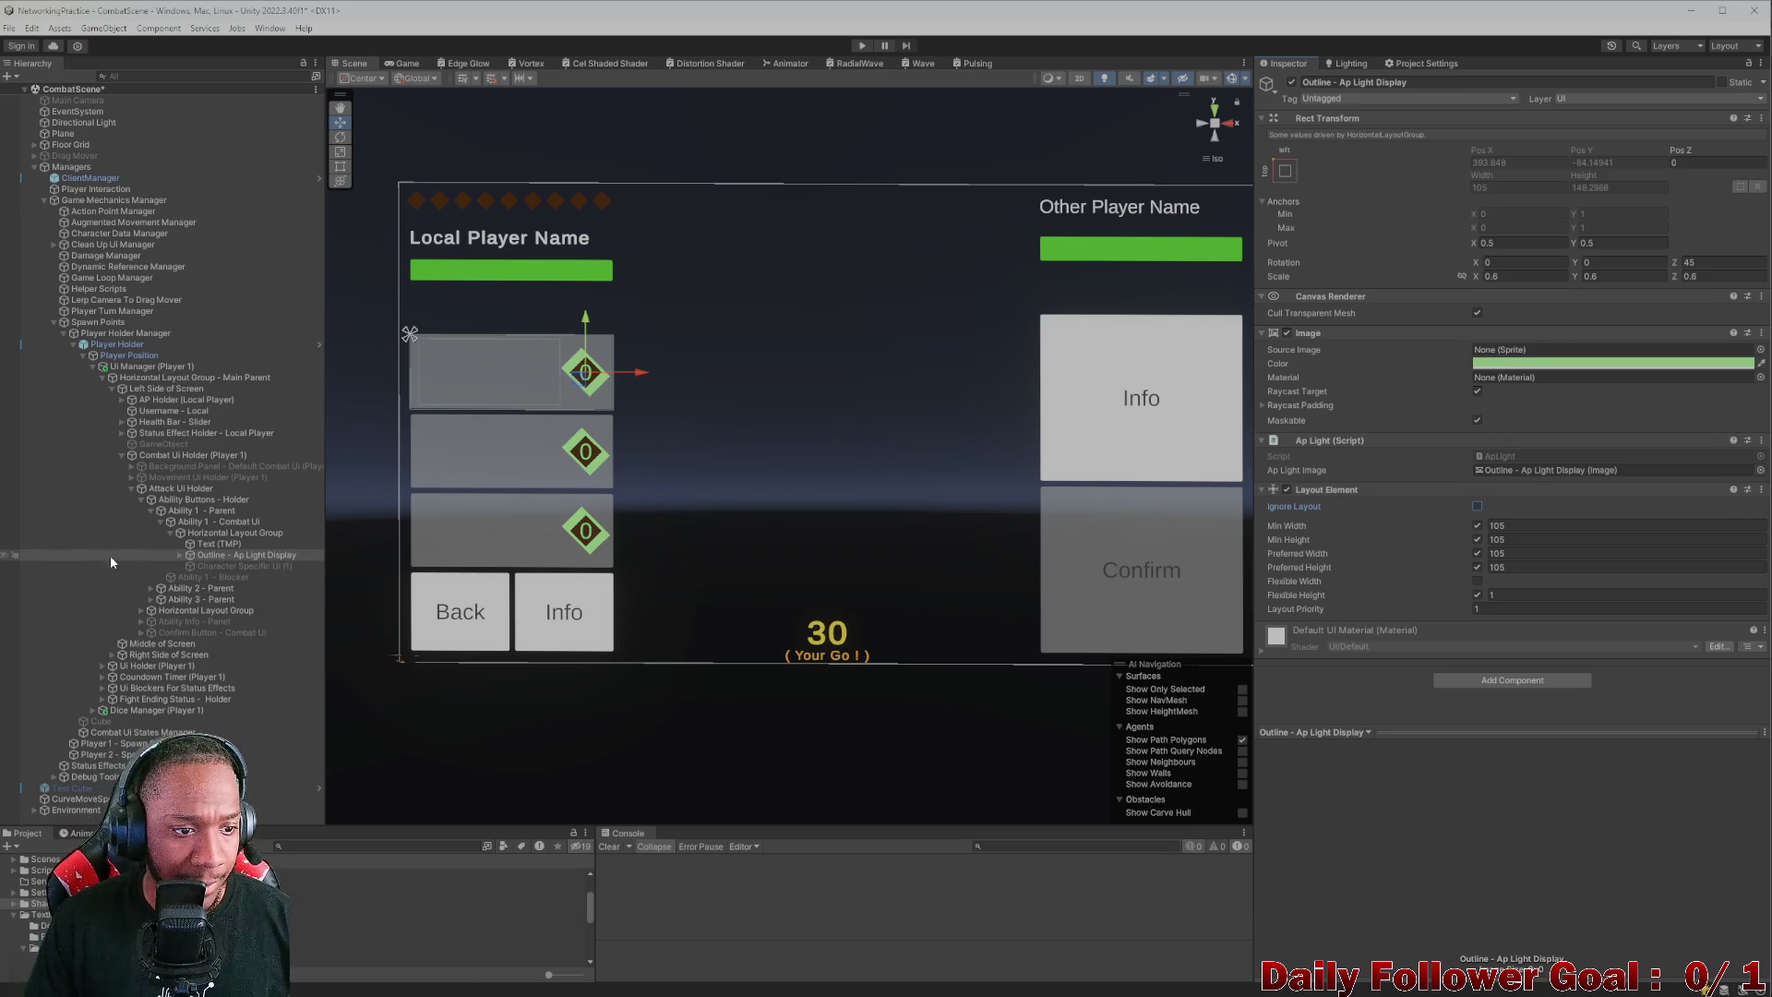
- Create an empty child named Outline Parent above the outline in Ability 1's Horizontal Layout Group
left_click(236, 544)
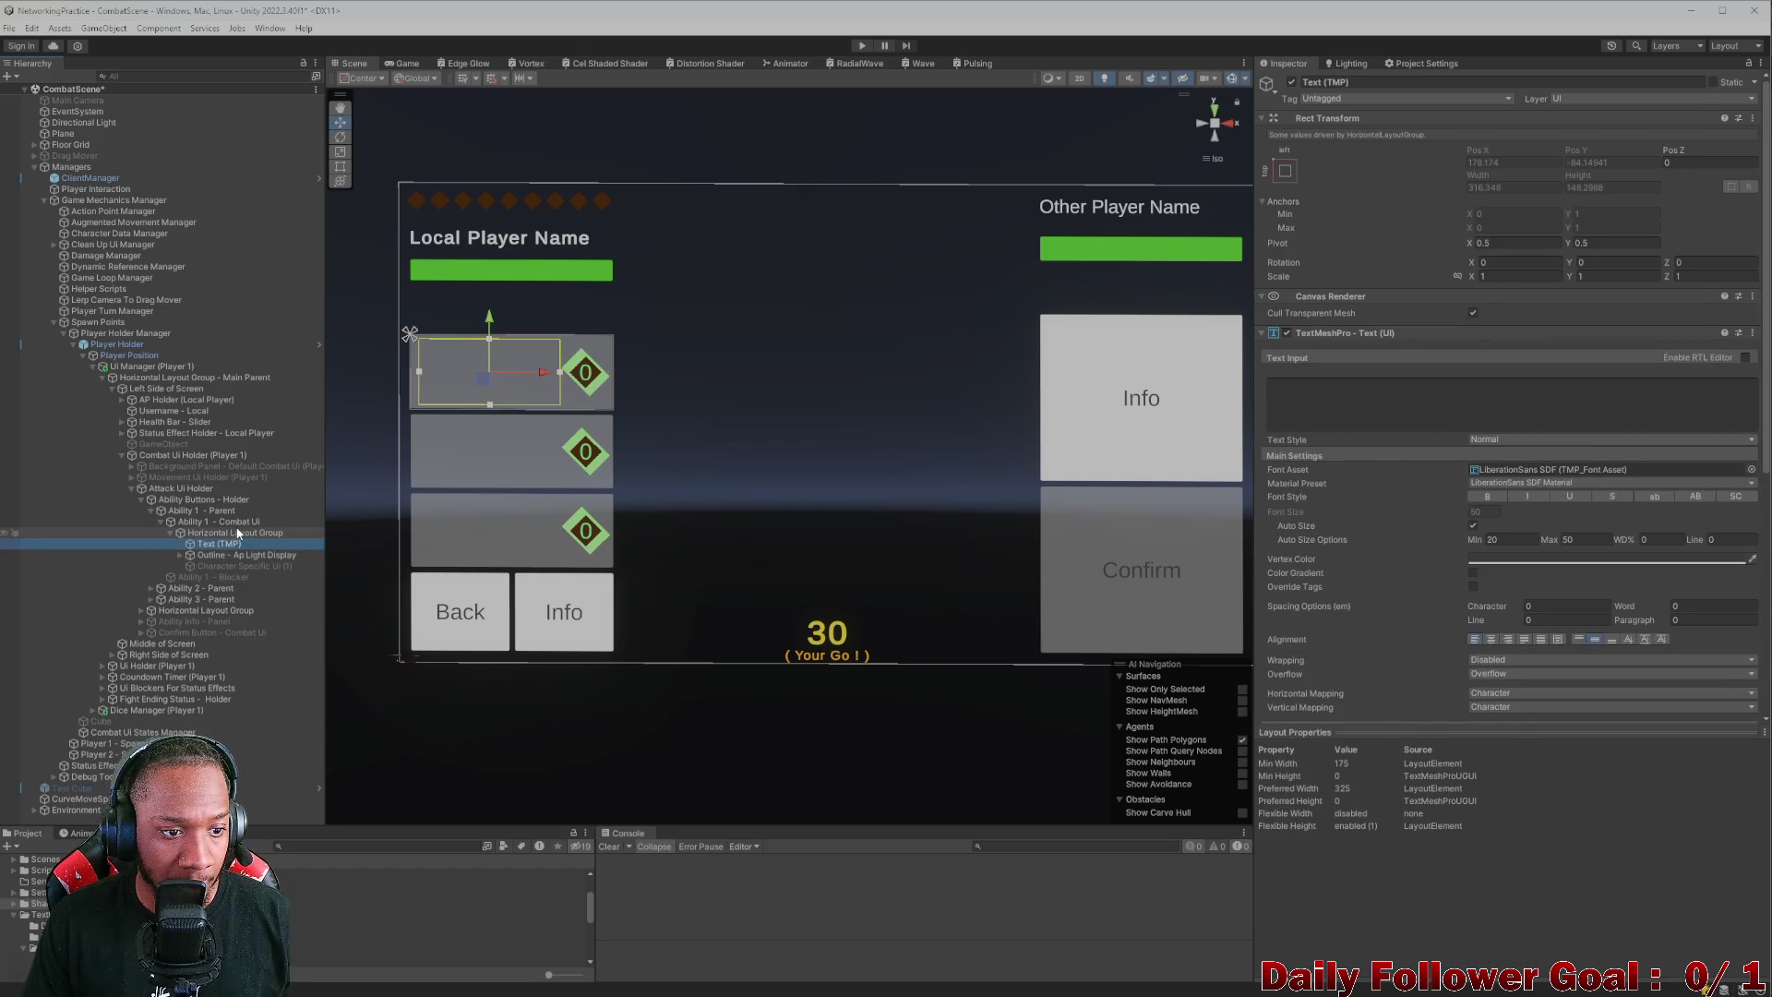
right_click(237, 535)
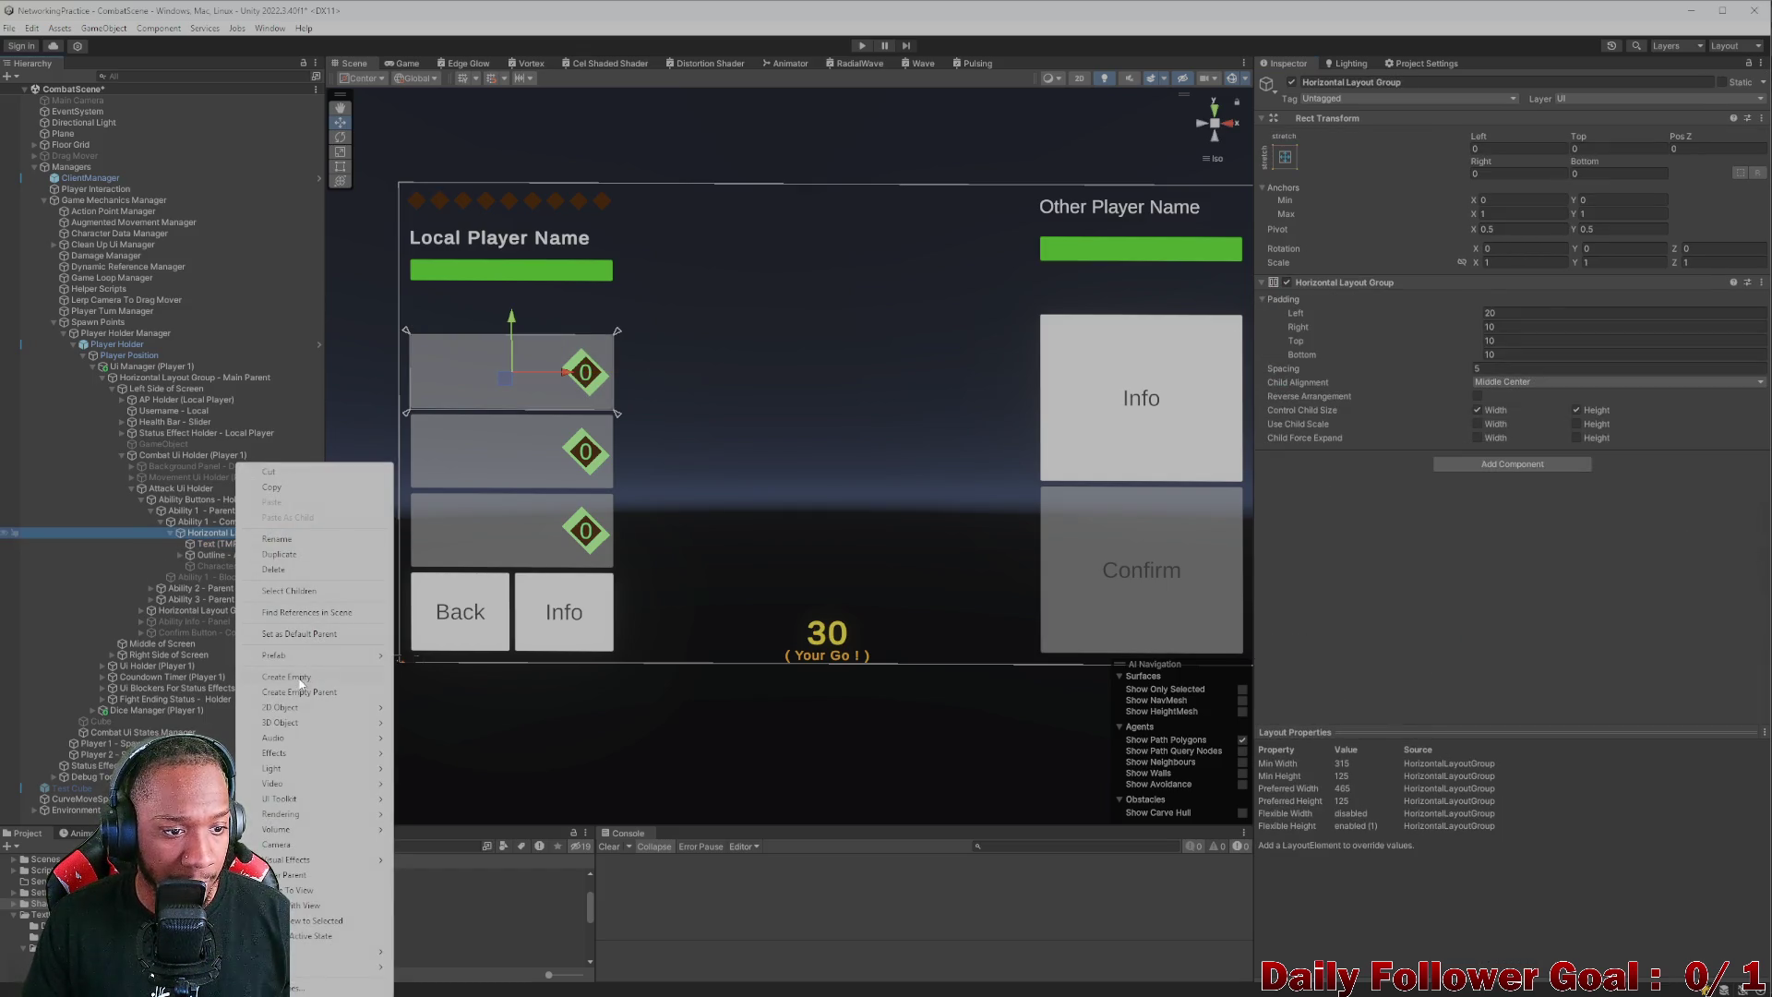
left_click(287, 677)
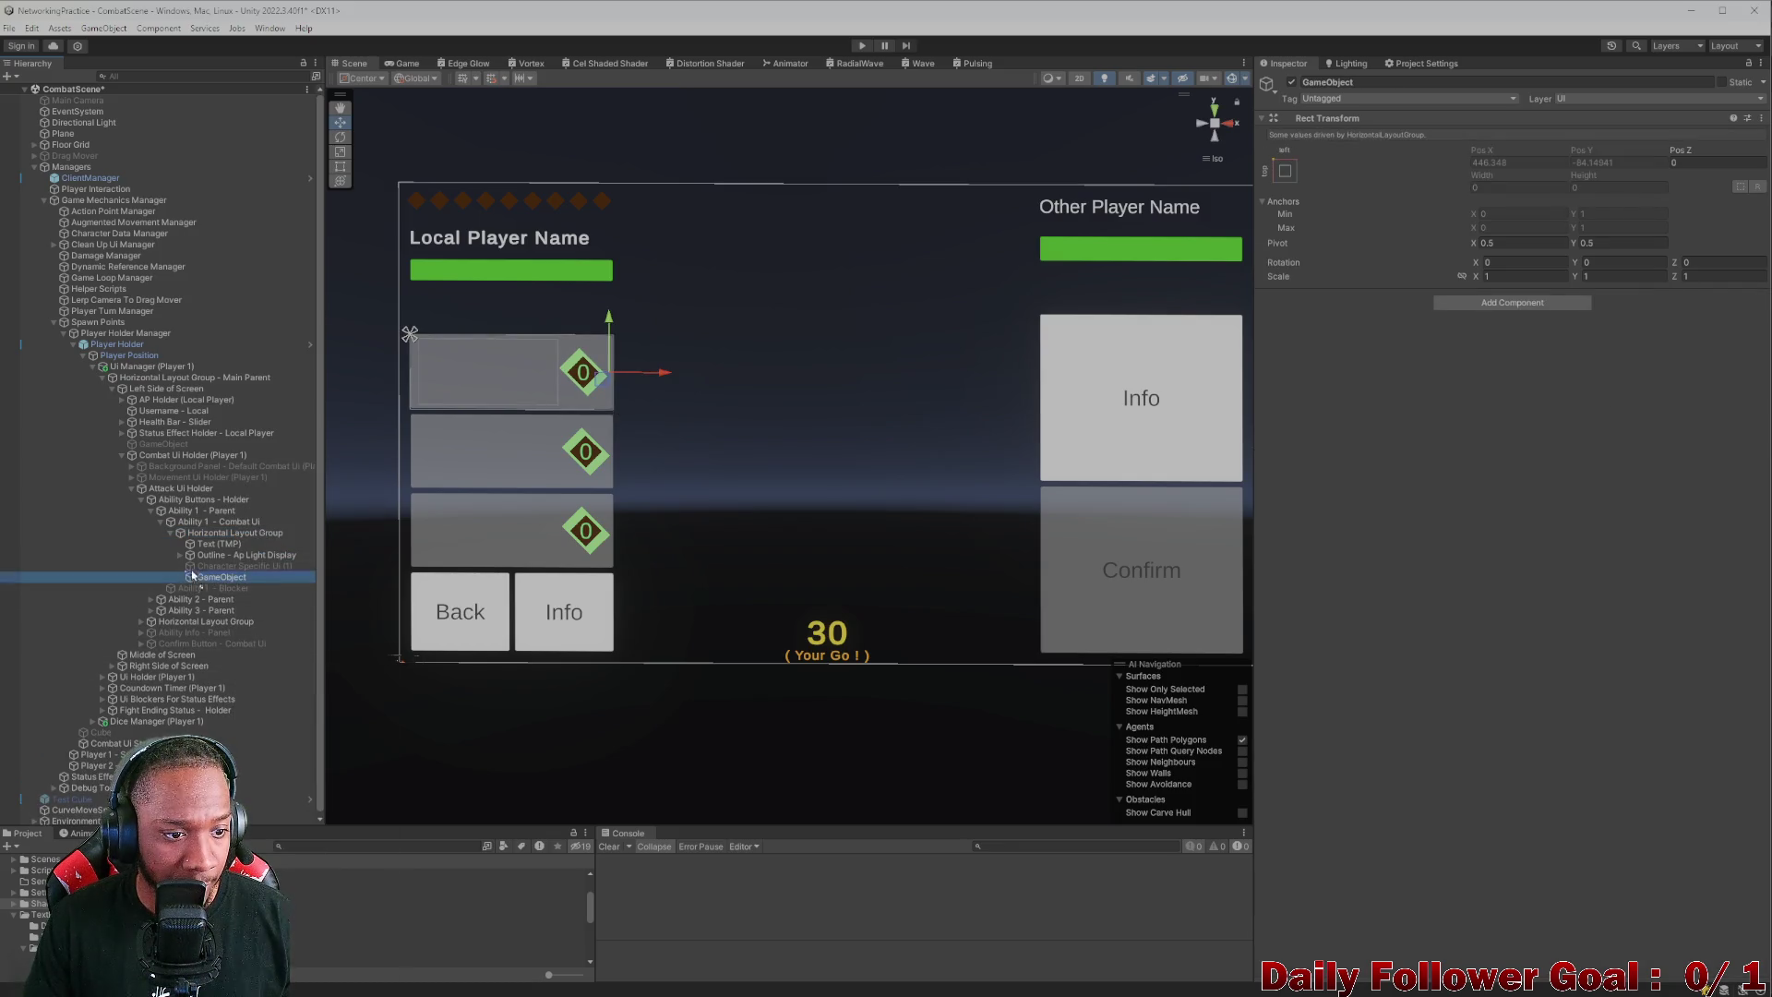
left_click_drag(208, 577, 208, 557)
left_click(1480, 82)
type("Outline Parent")
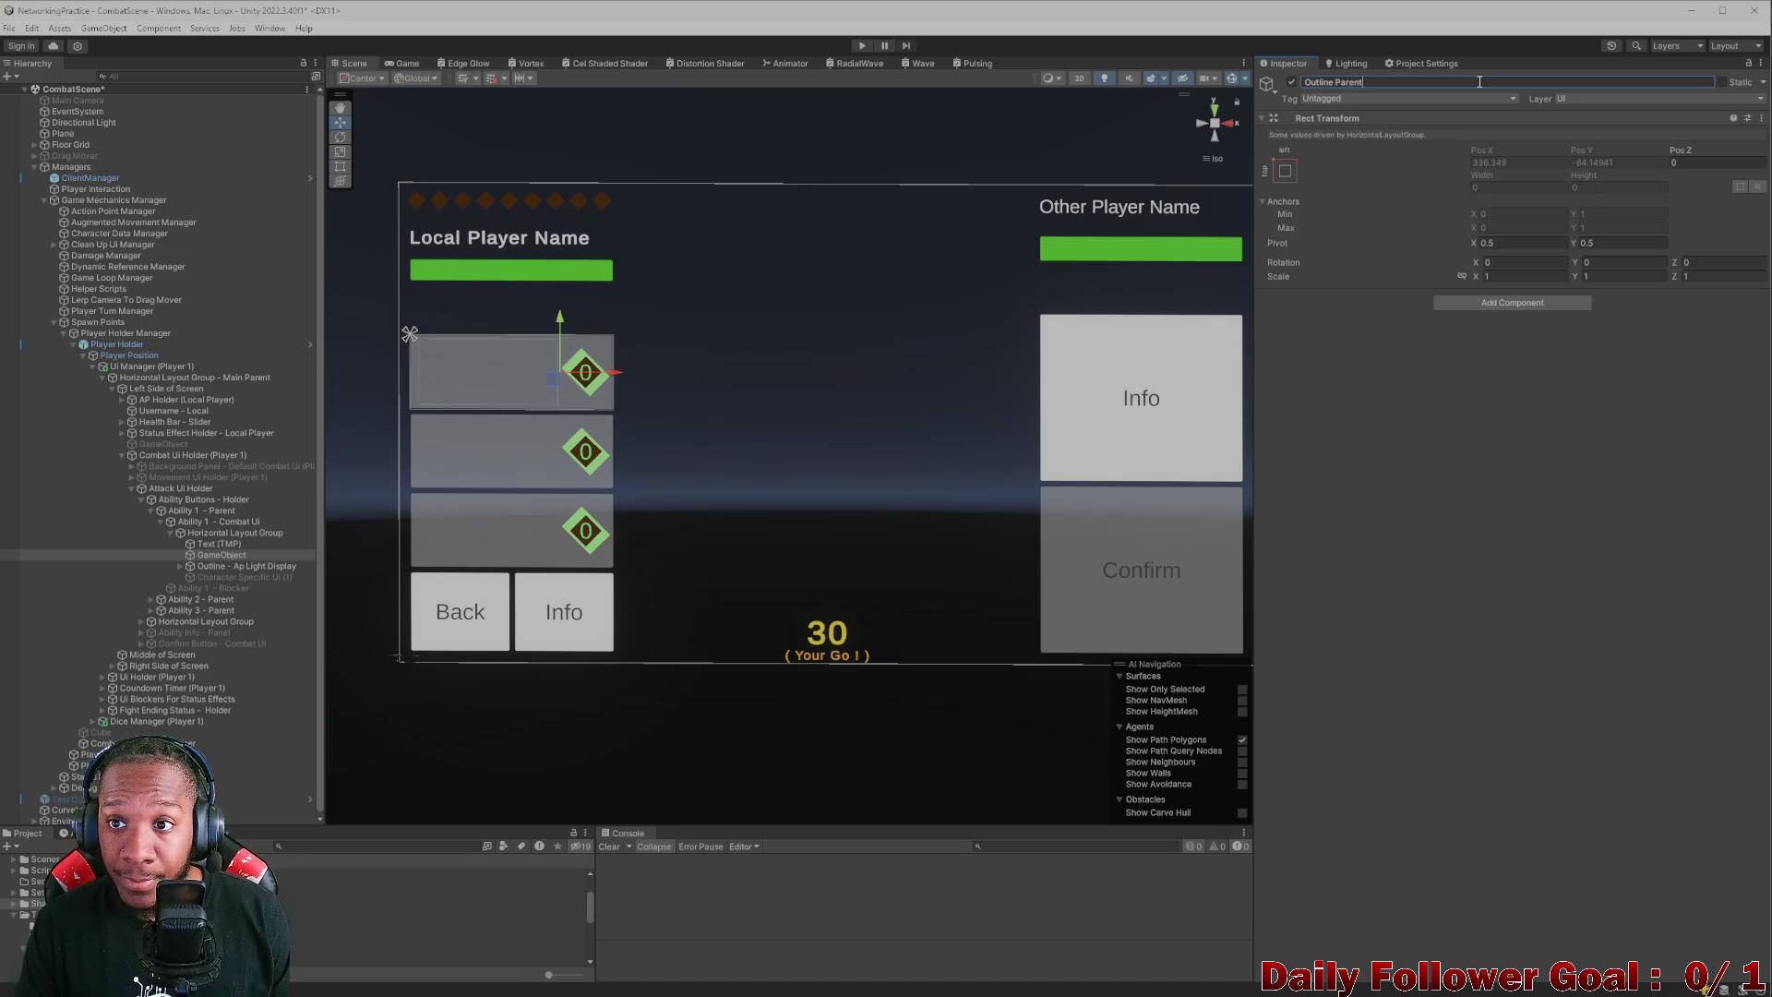
- Add a Layout Element to Outline Parent with minimum and preferred width and height of 105
left_click(1507, 305)
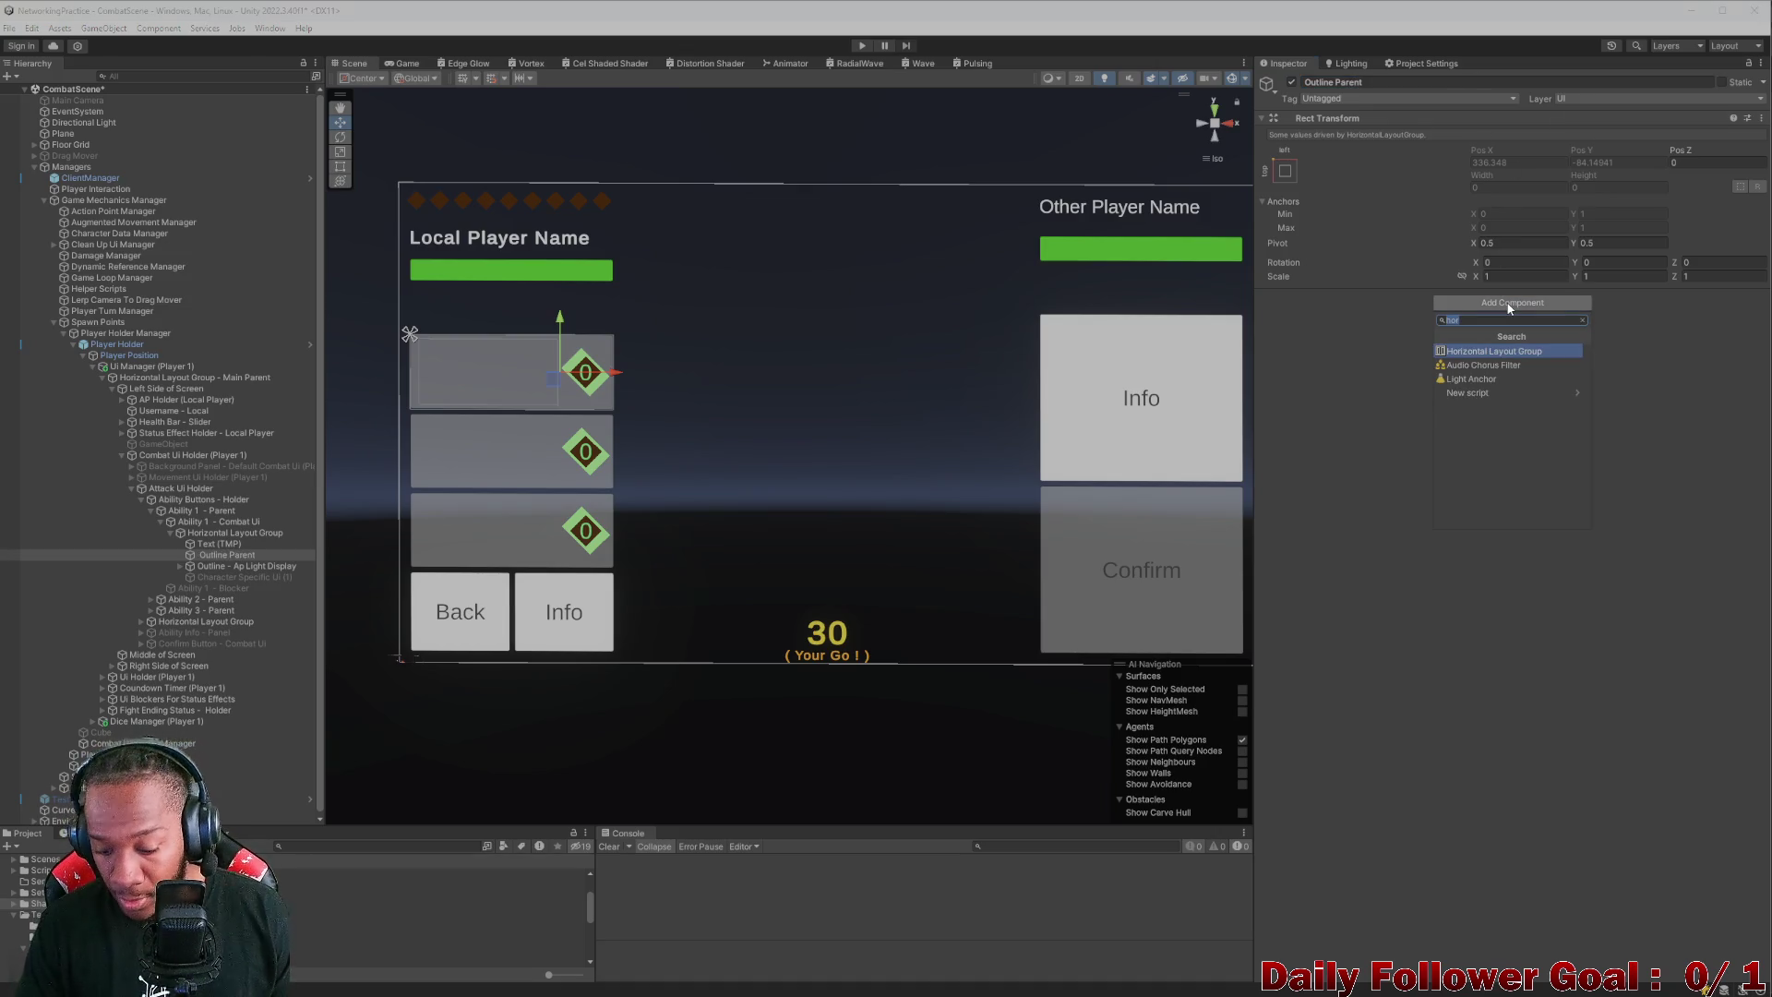
type("Lay")
left_click(1531, 354)
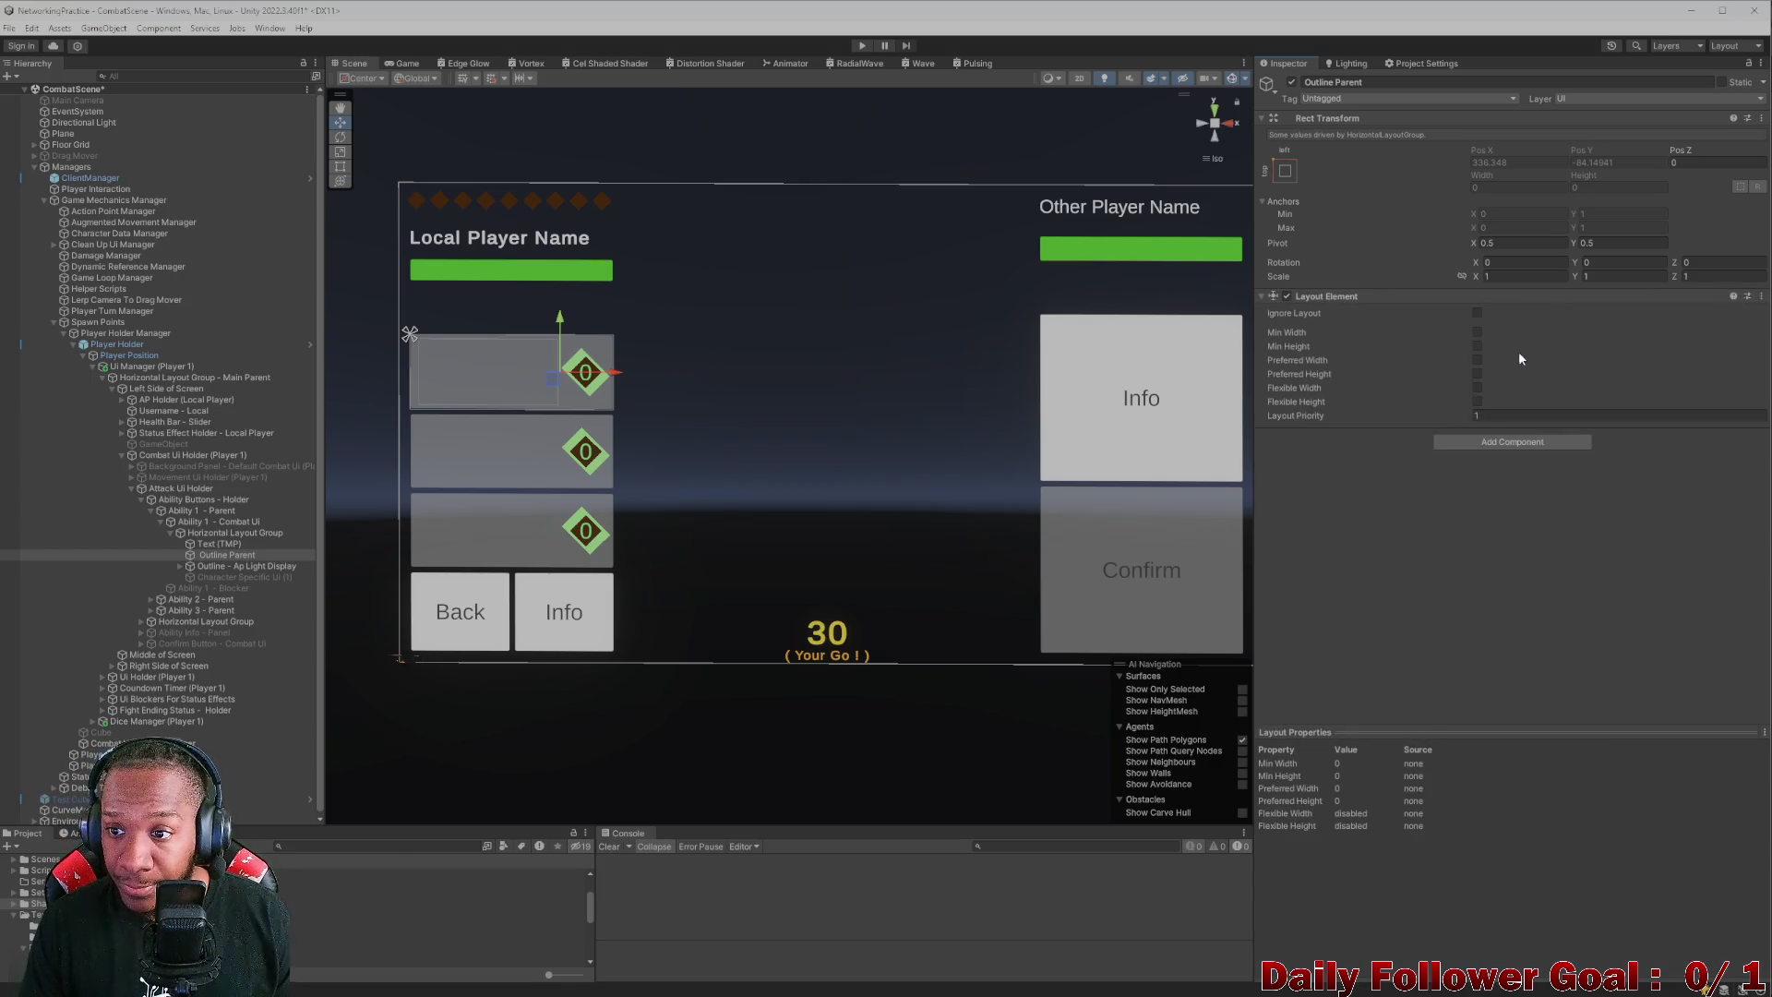
left_click(1478, 333)
left_click(1478, 346)
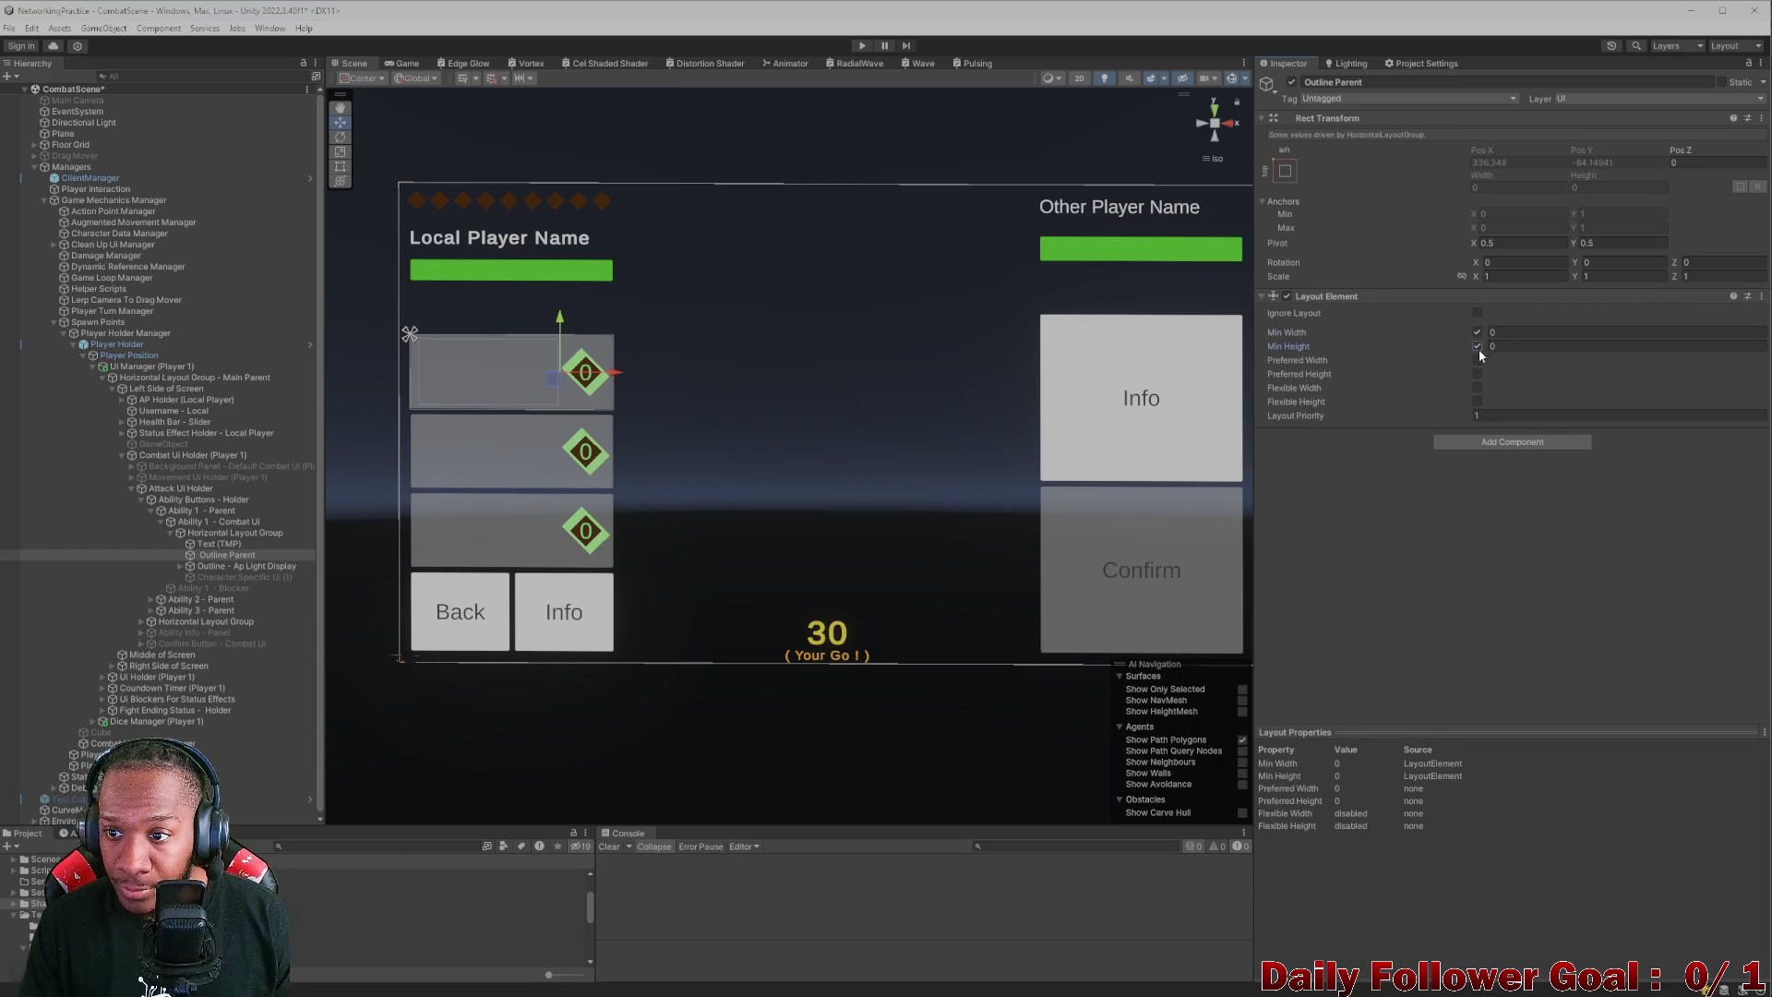
left_click(1478, 360)
left_click(1478, 374)
left_click(1568, 345)
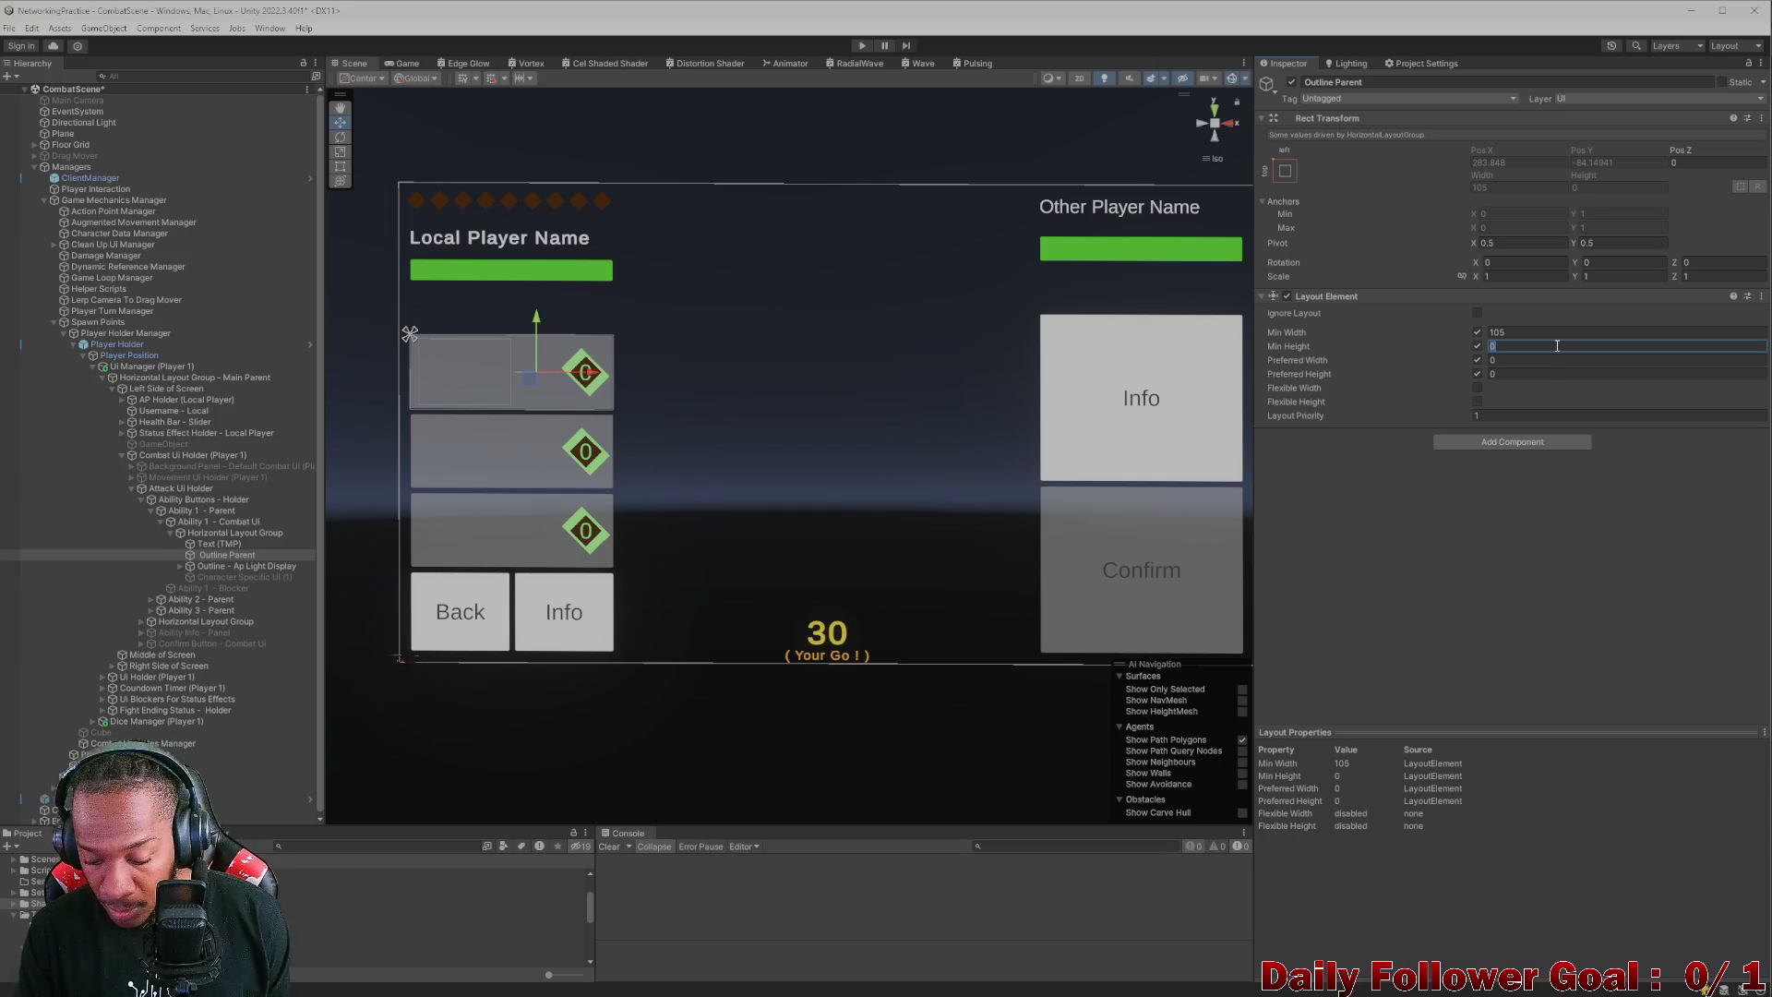
type("105")
left_click(1550, 359)
type("105")
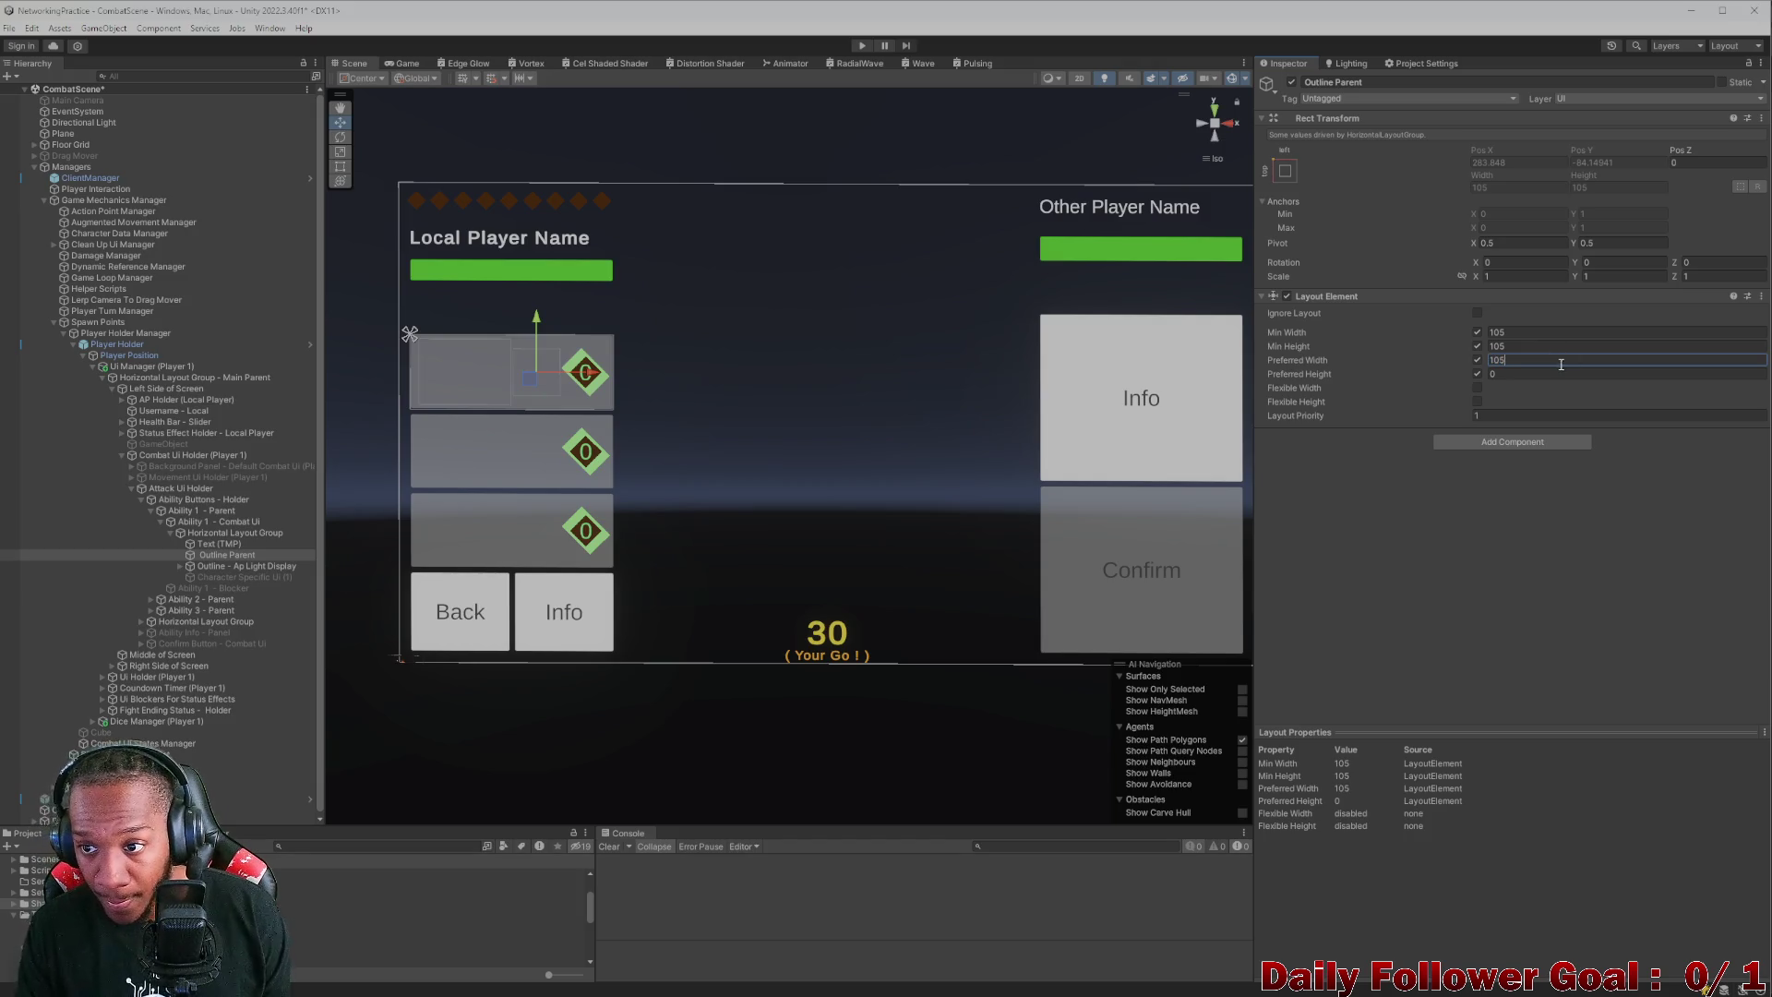
left_click(1562, 373)
type("105")
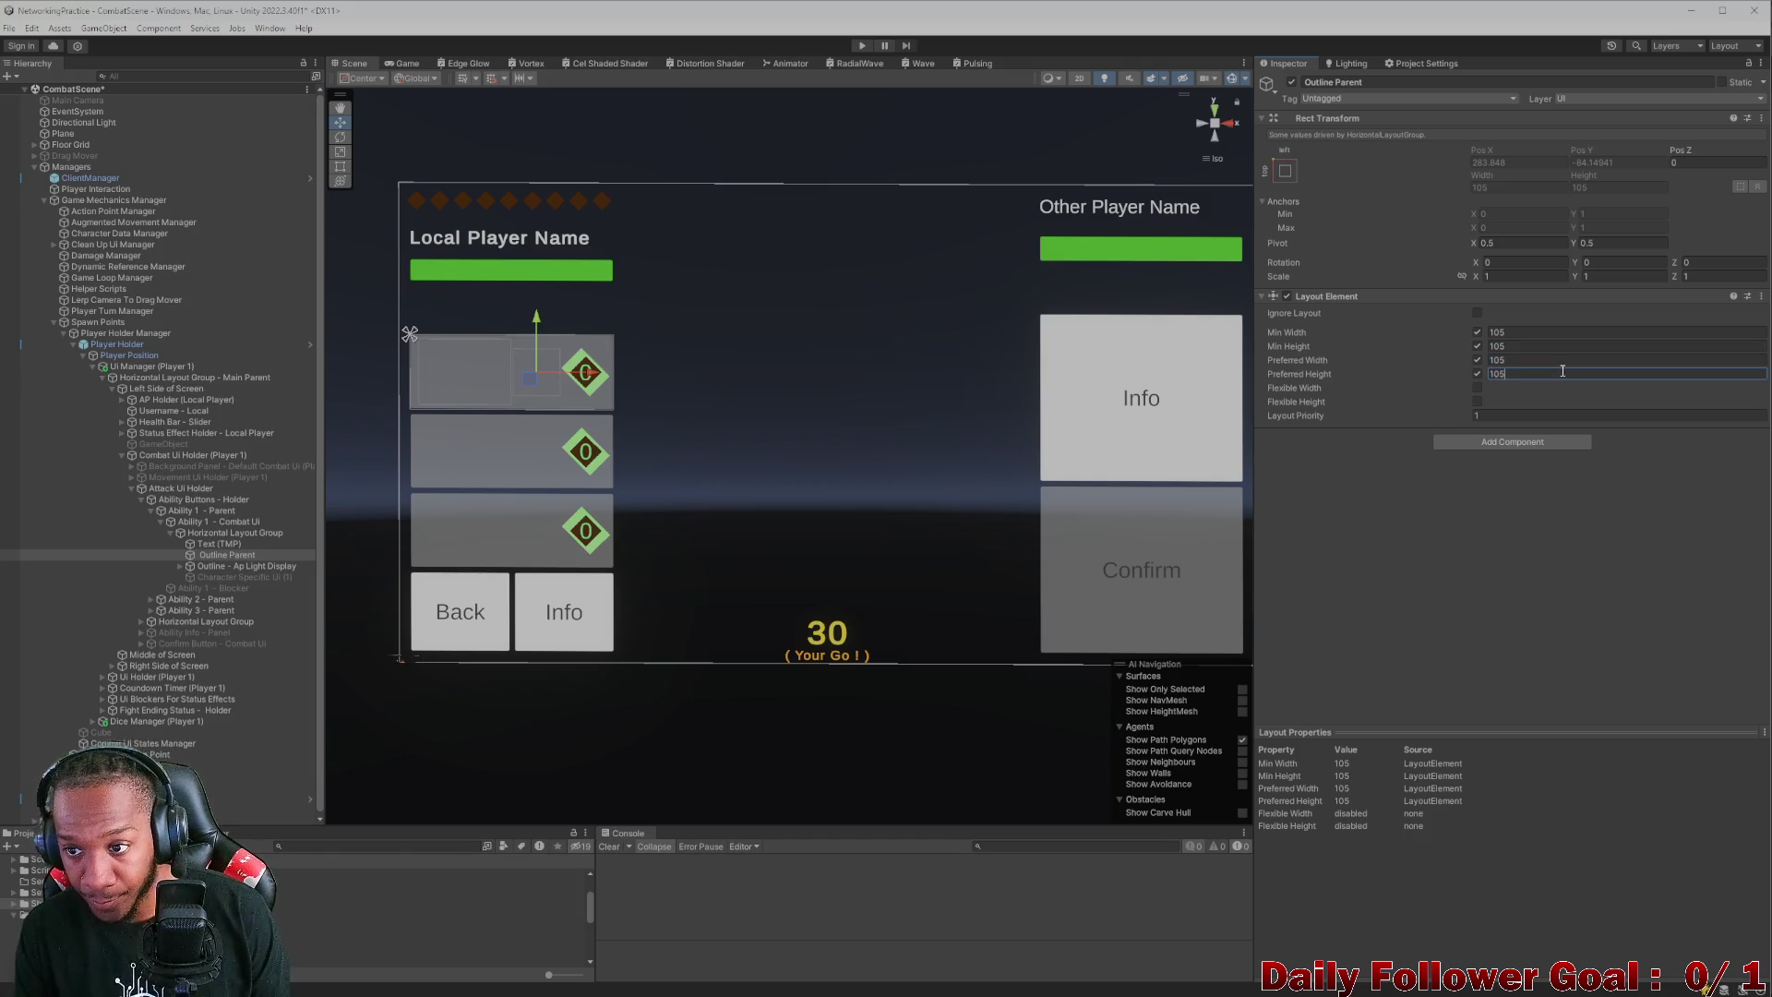
key("Return")
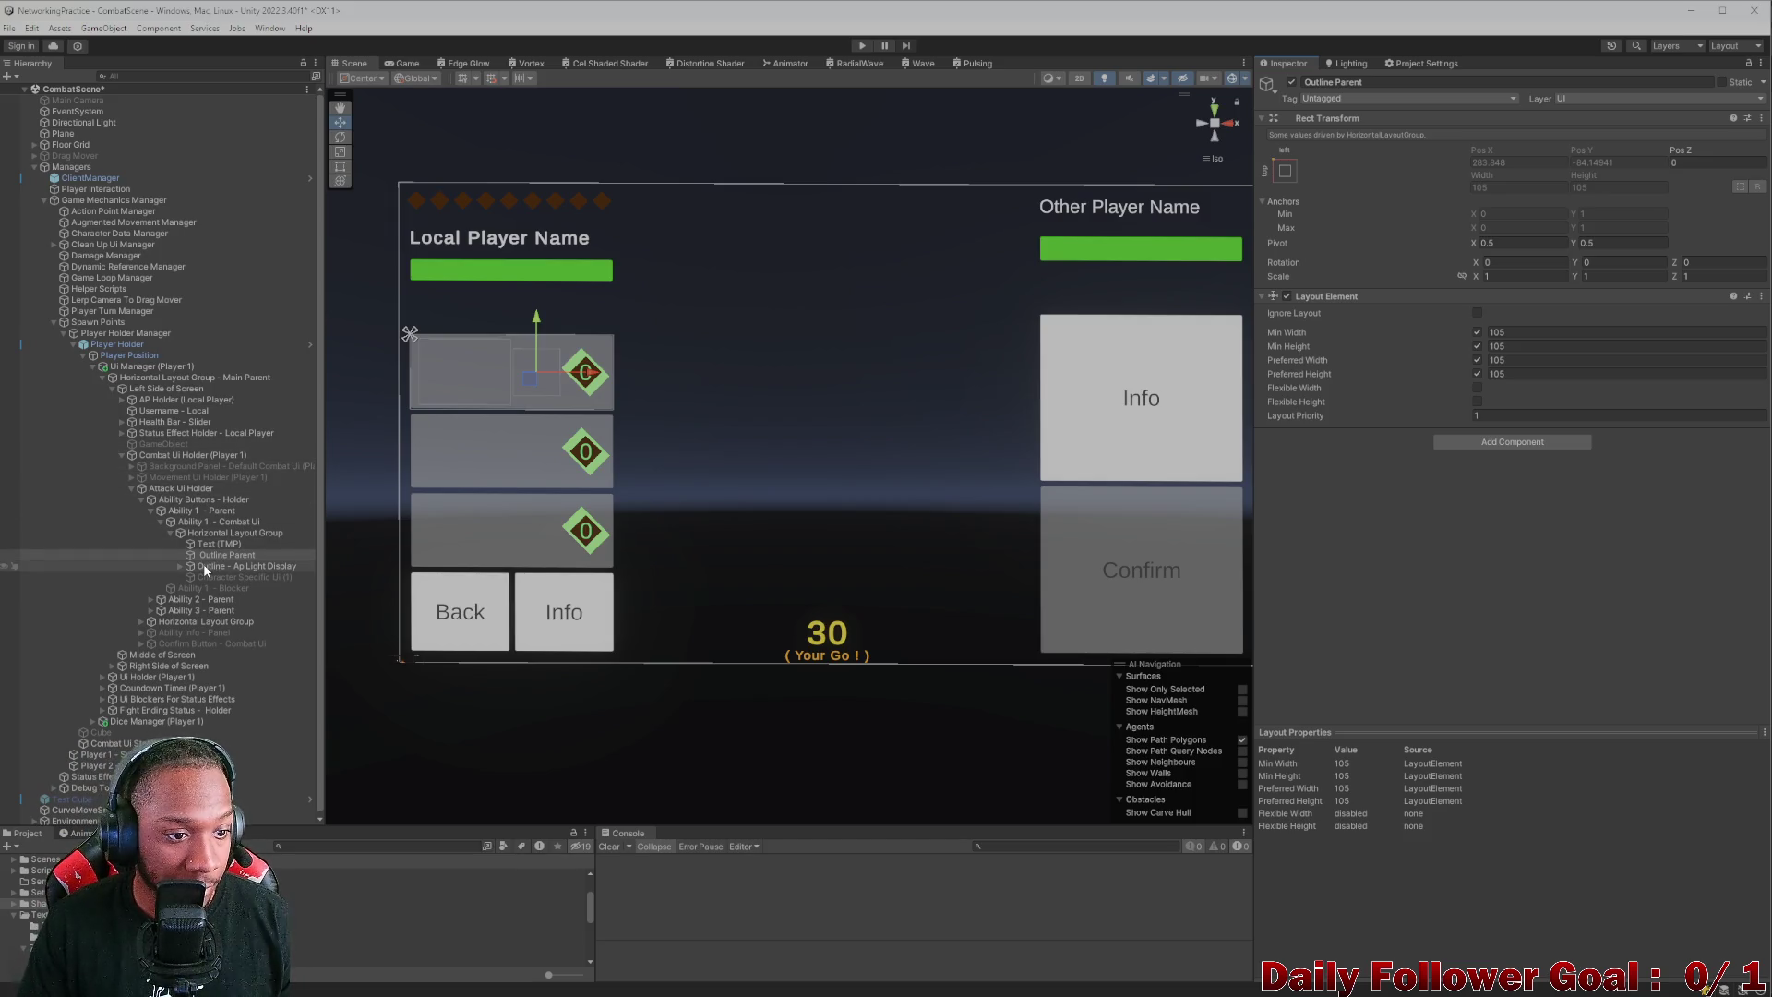
- Expand Ability 2 and Ability 3 parents and review the Outline - Ap Light Display settings
left_click(150, 599)
left_click(148, 643)
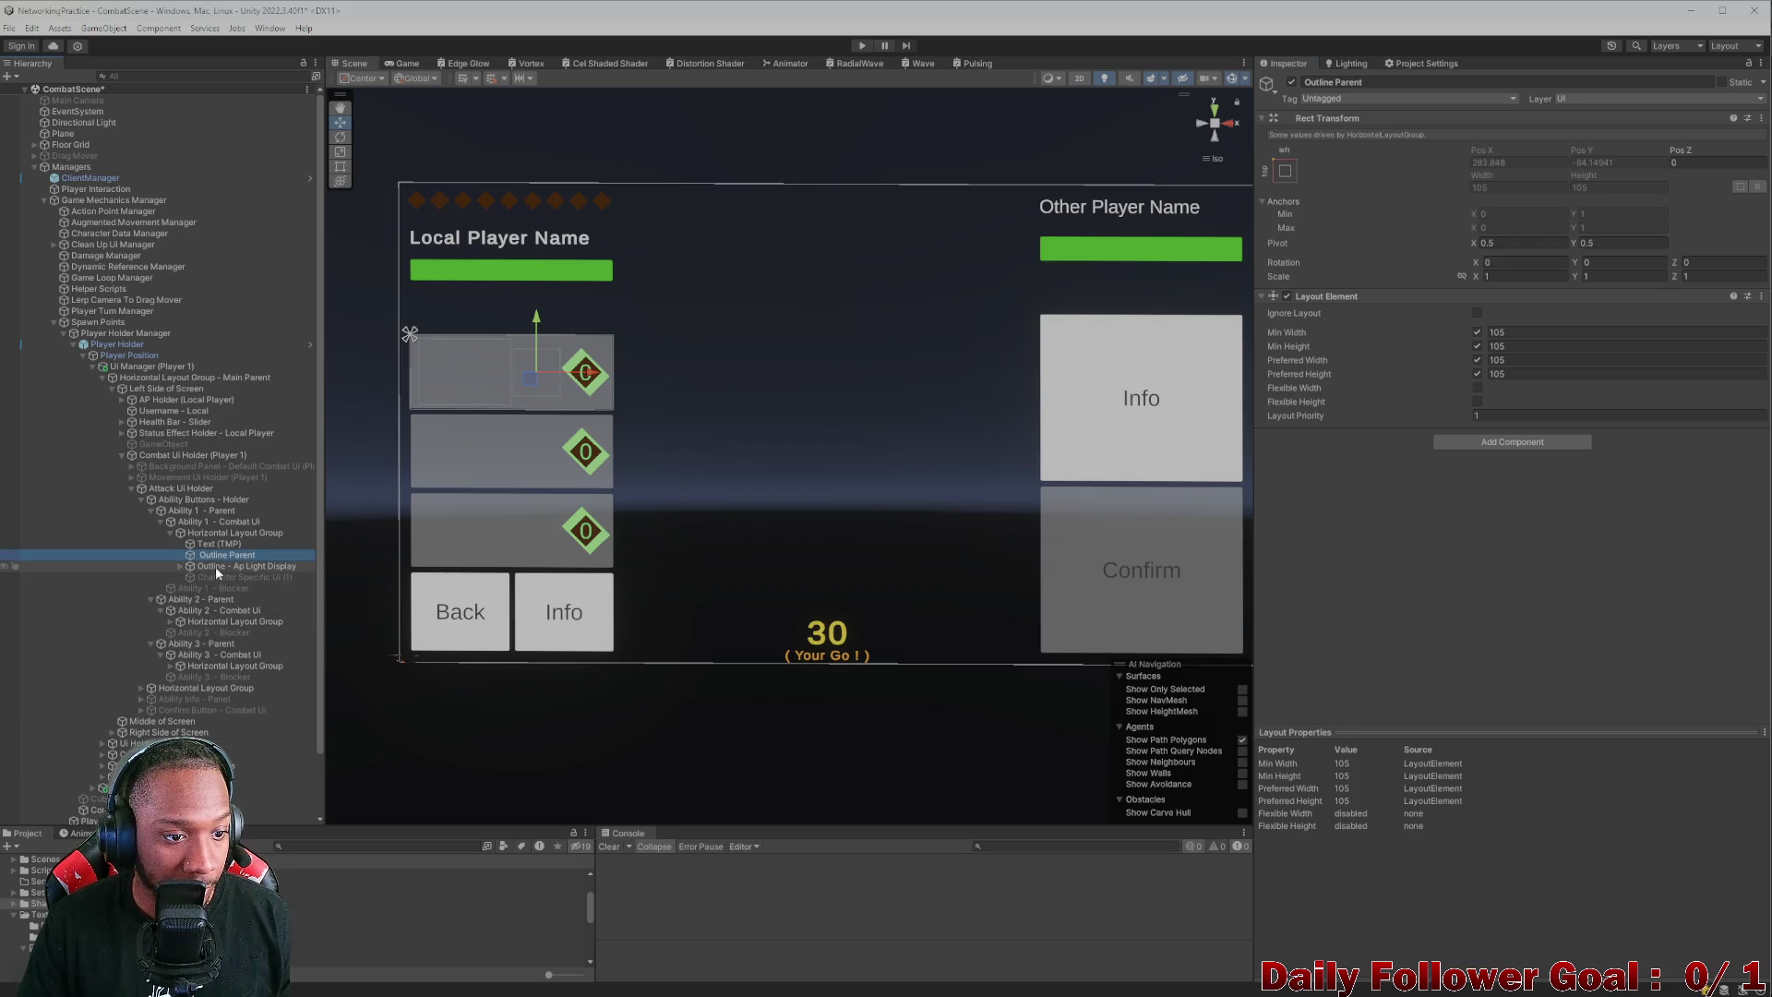
left_click(245, 566)
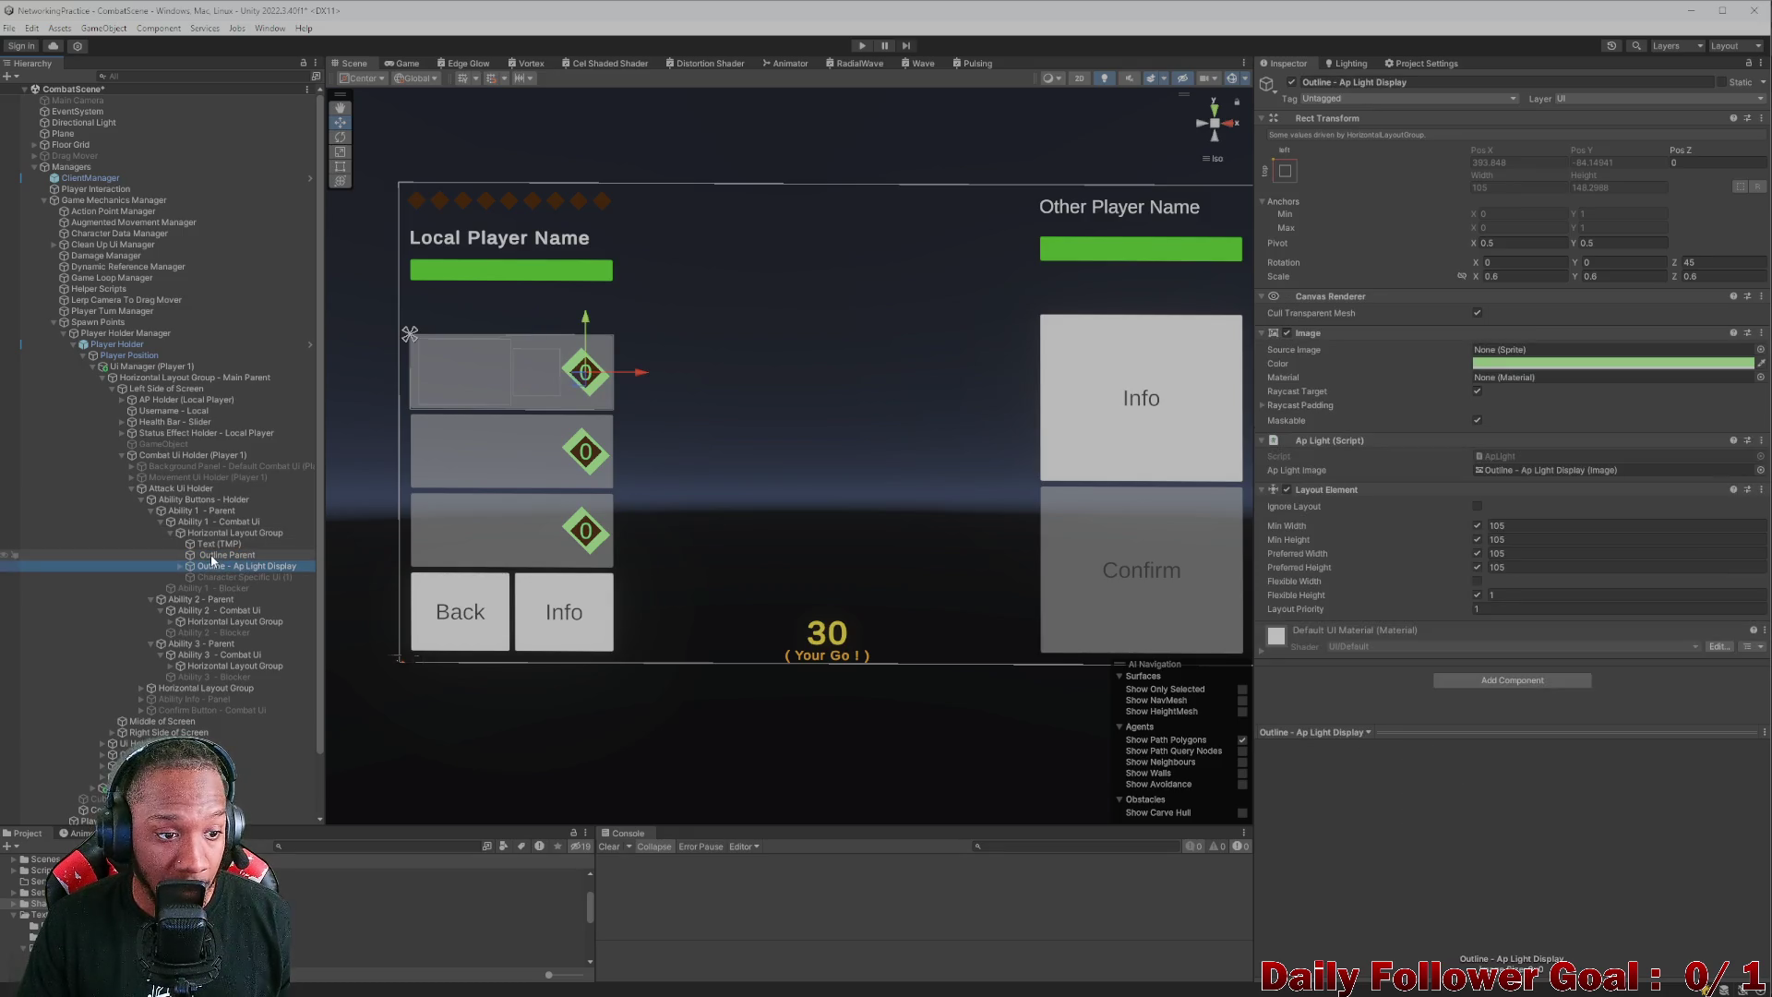
left_click(212, 556)
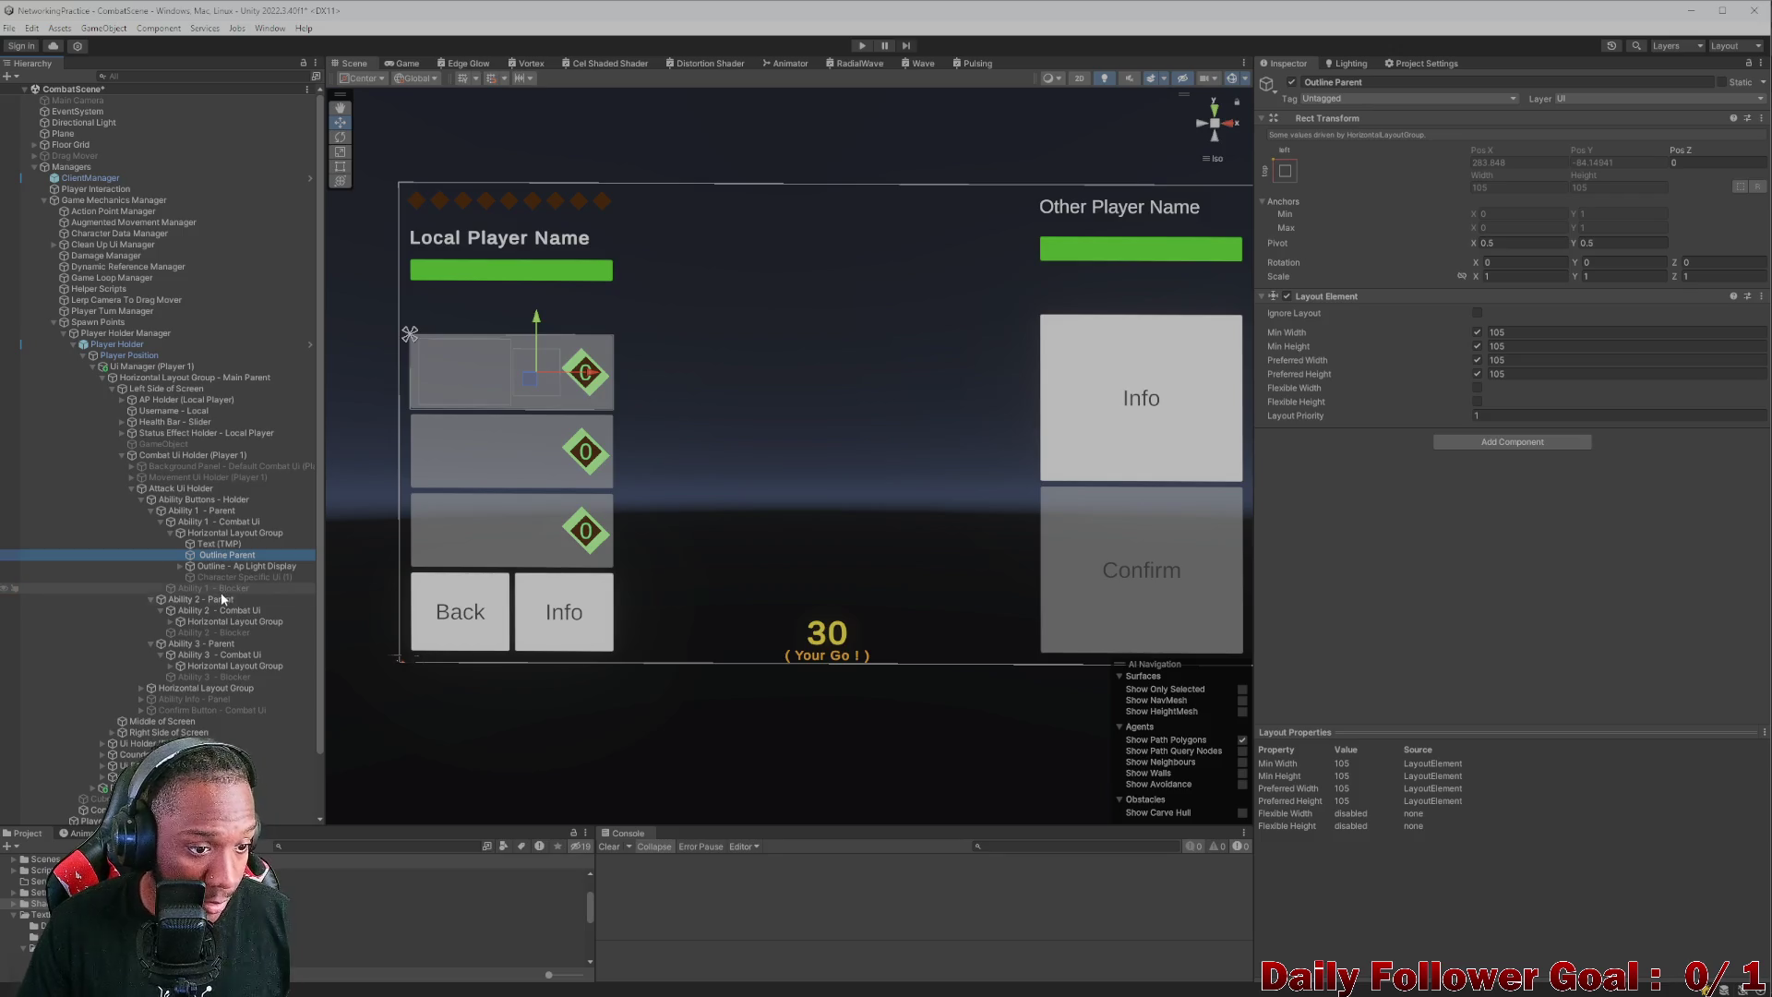
left_click(223, 599)
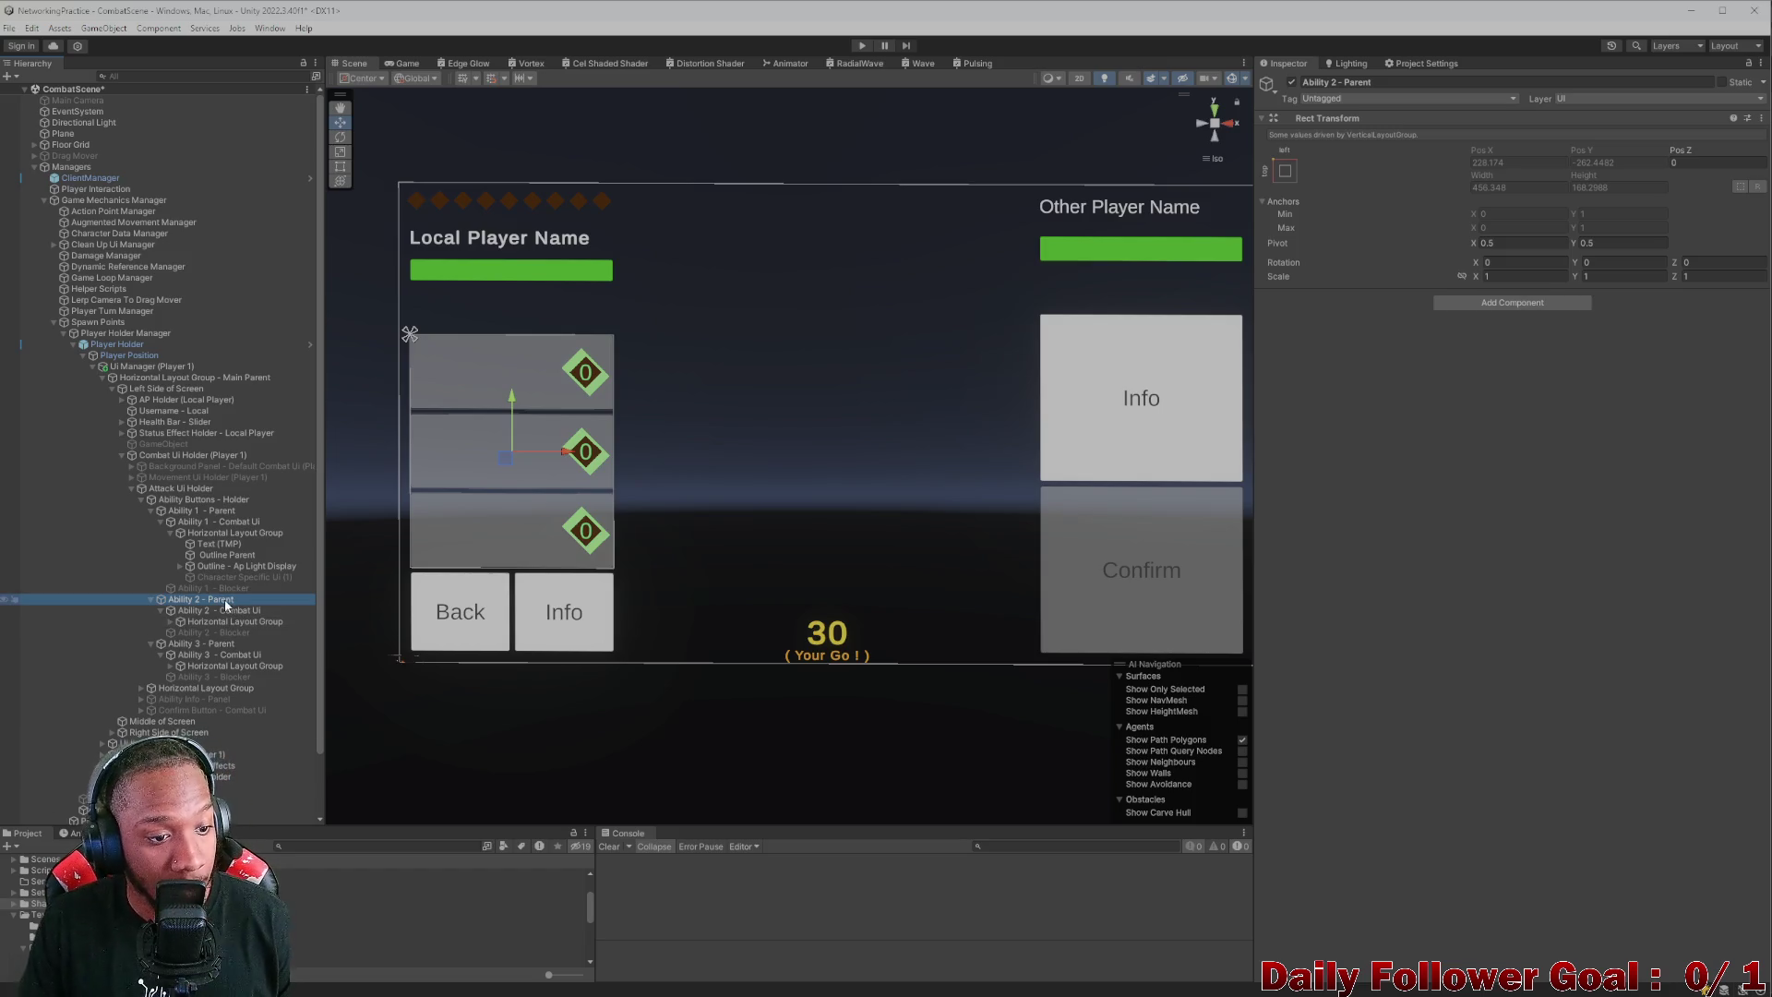
- Copy Outline Parent and paste it into Ability 2's layout group above its AP light display
right_click(224, 610)
left_click(199, 601)
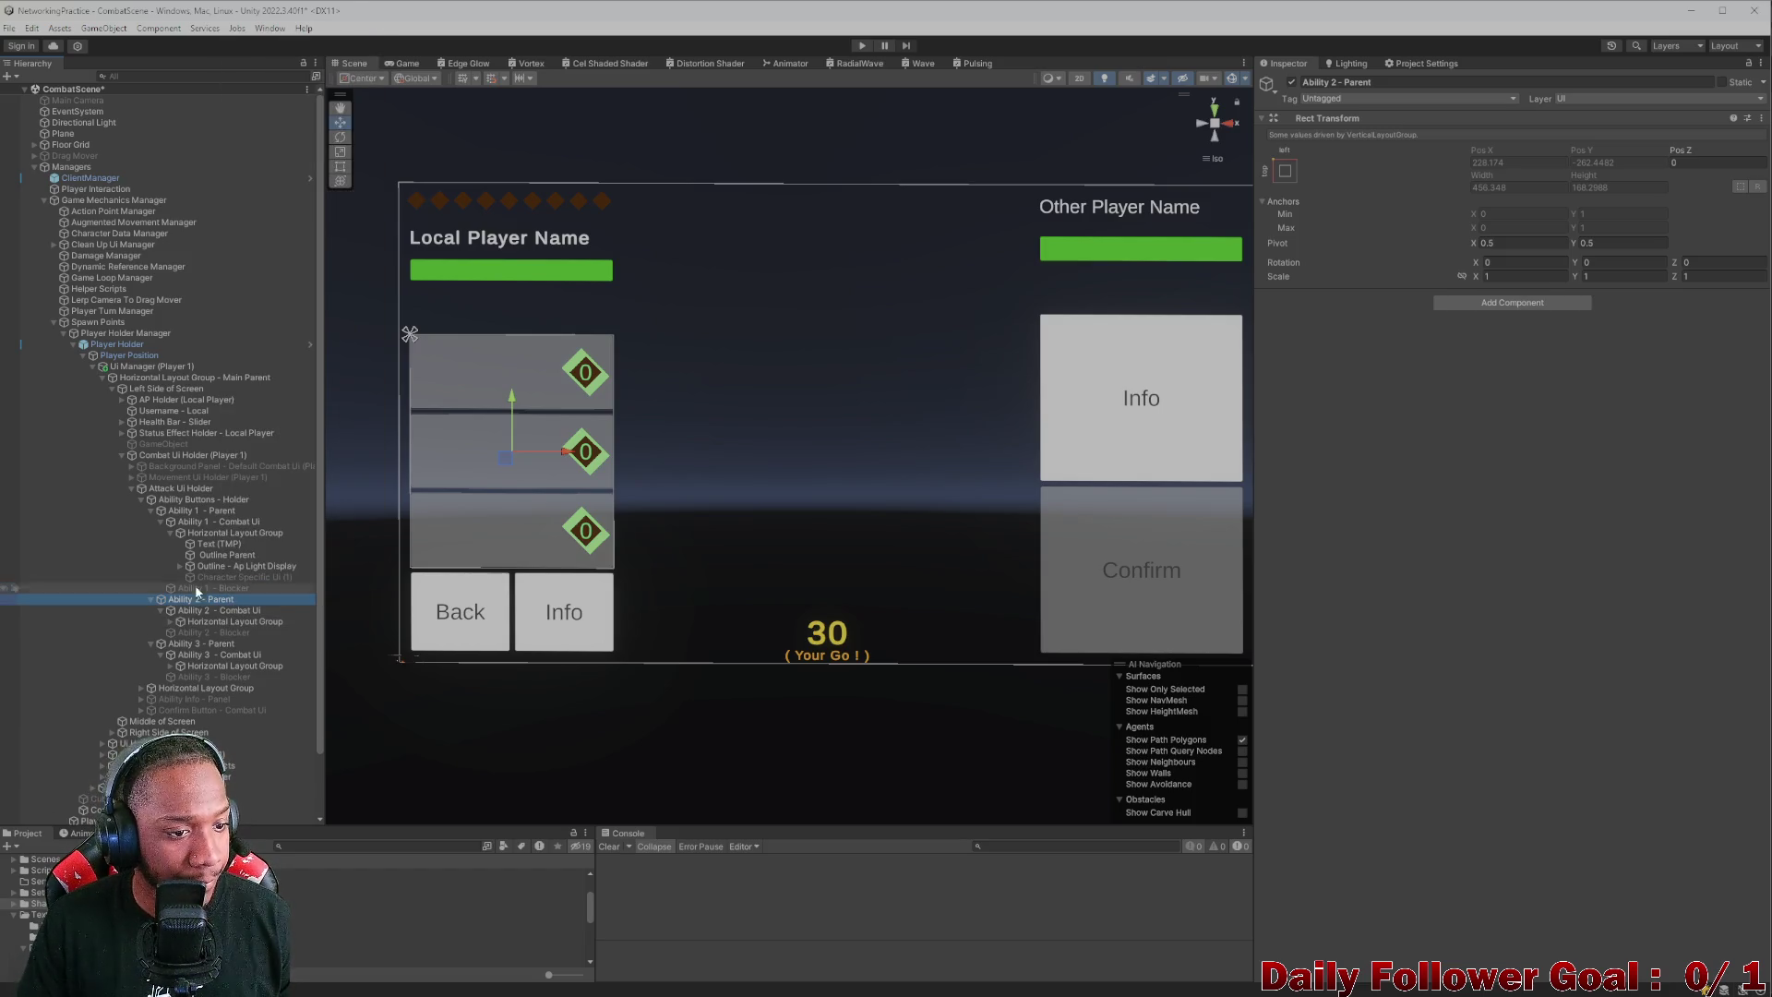
left_click(206, 556)
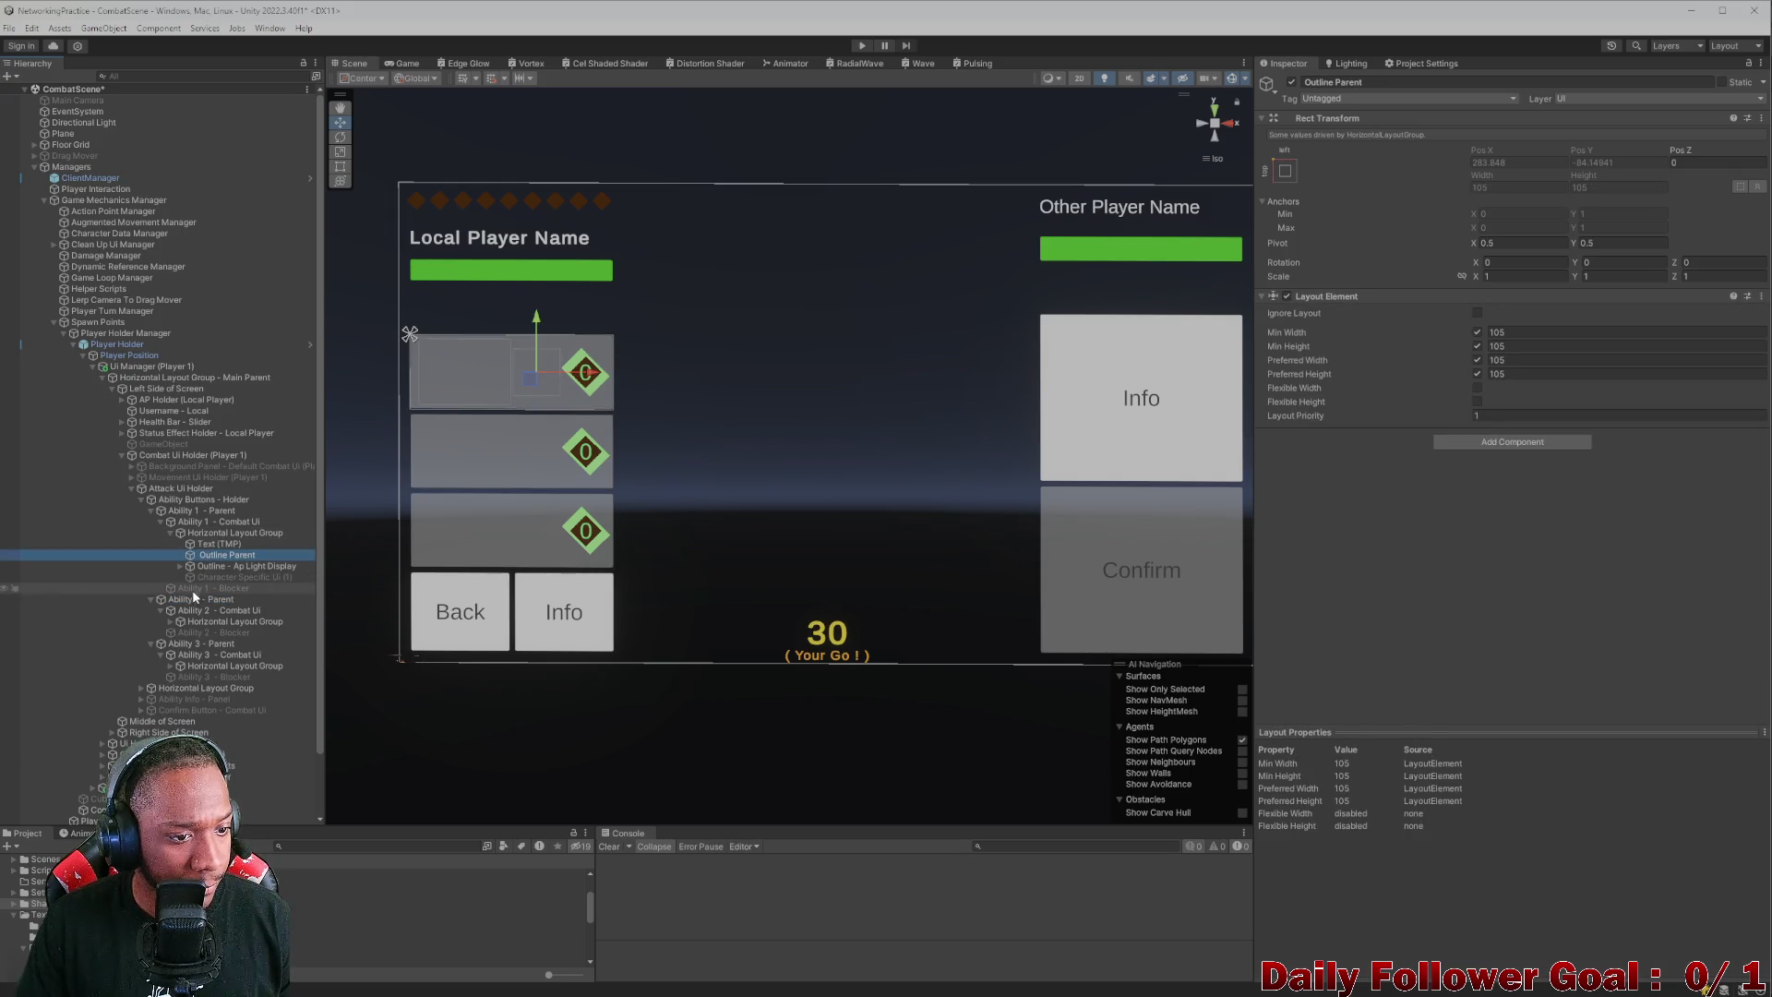
left_click(210, 621)
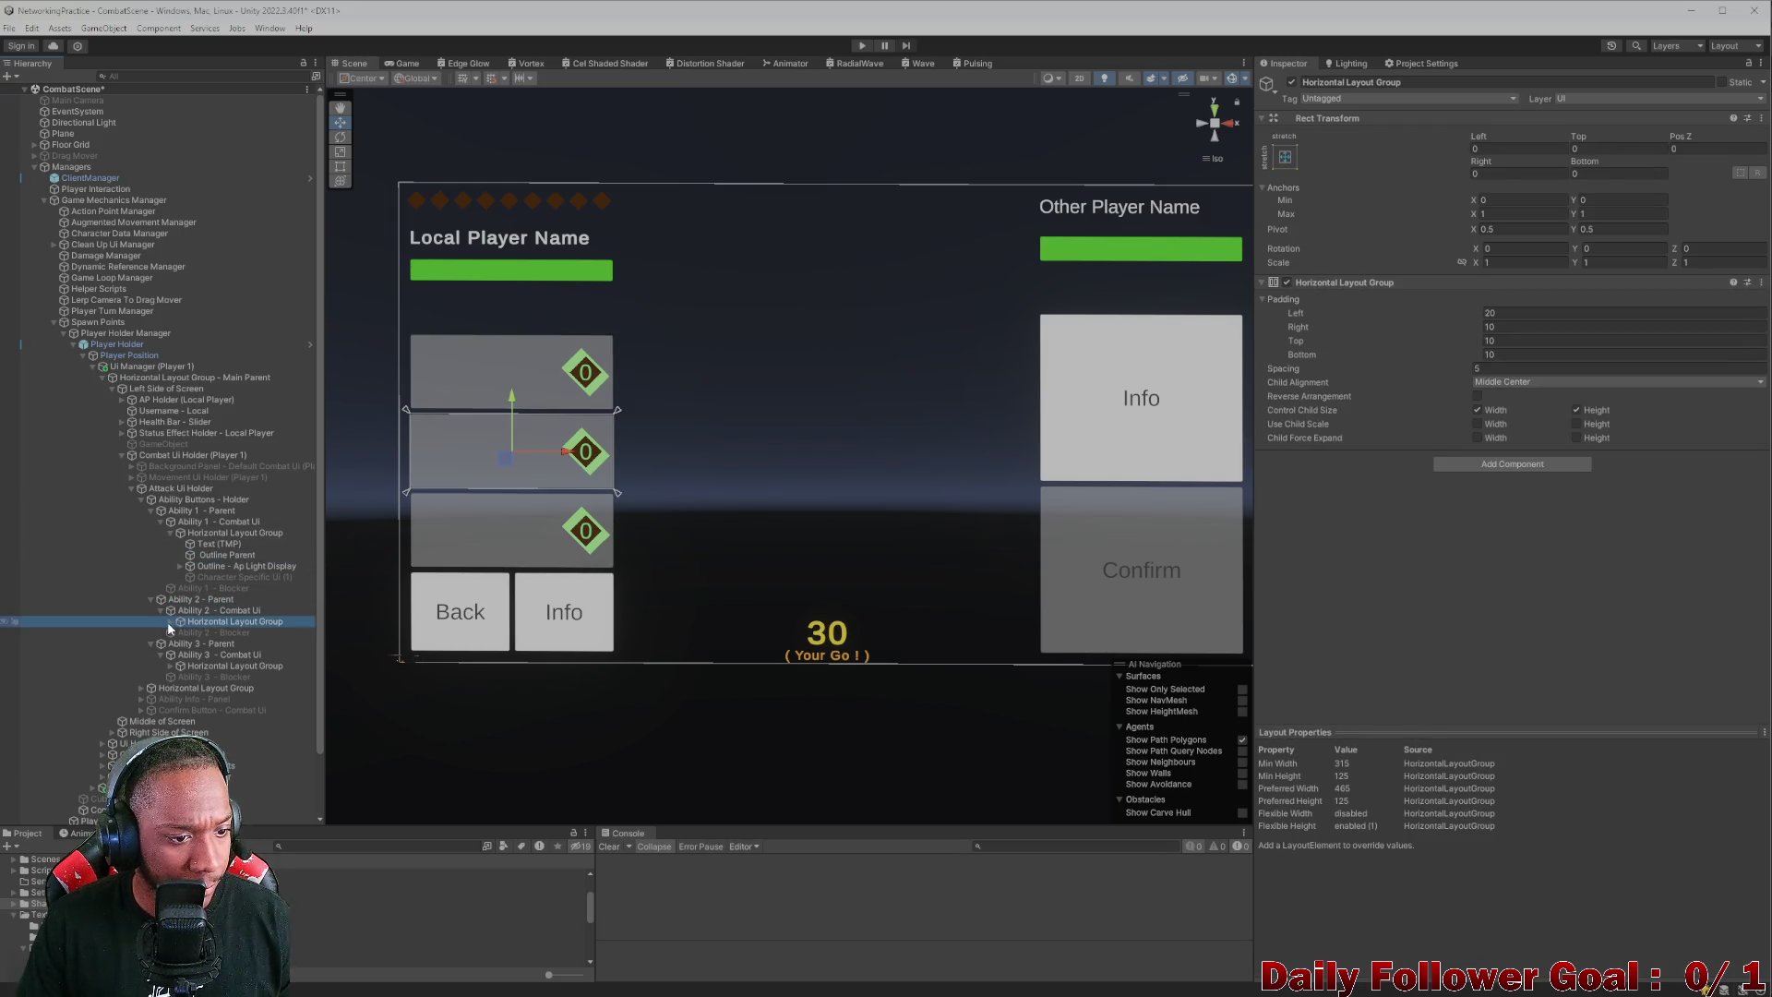
left_click(168, 622)
right_click(221, 618)
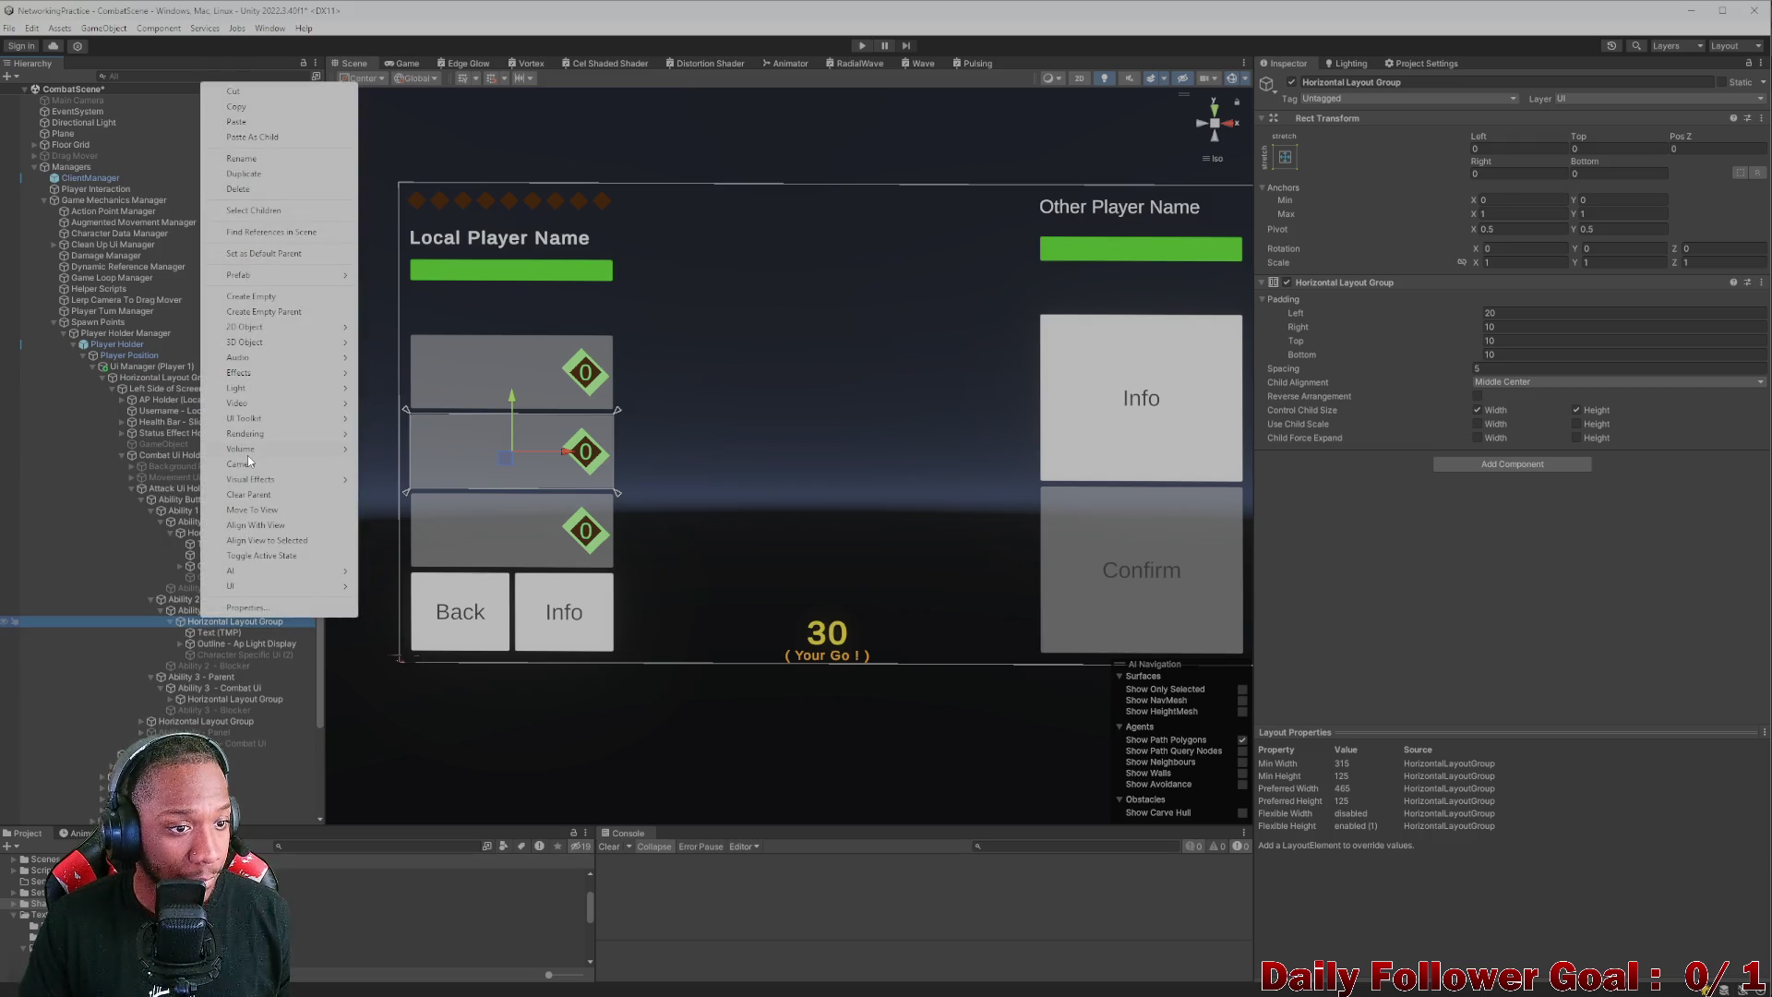
mouse_move(248, 452)
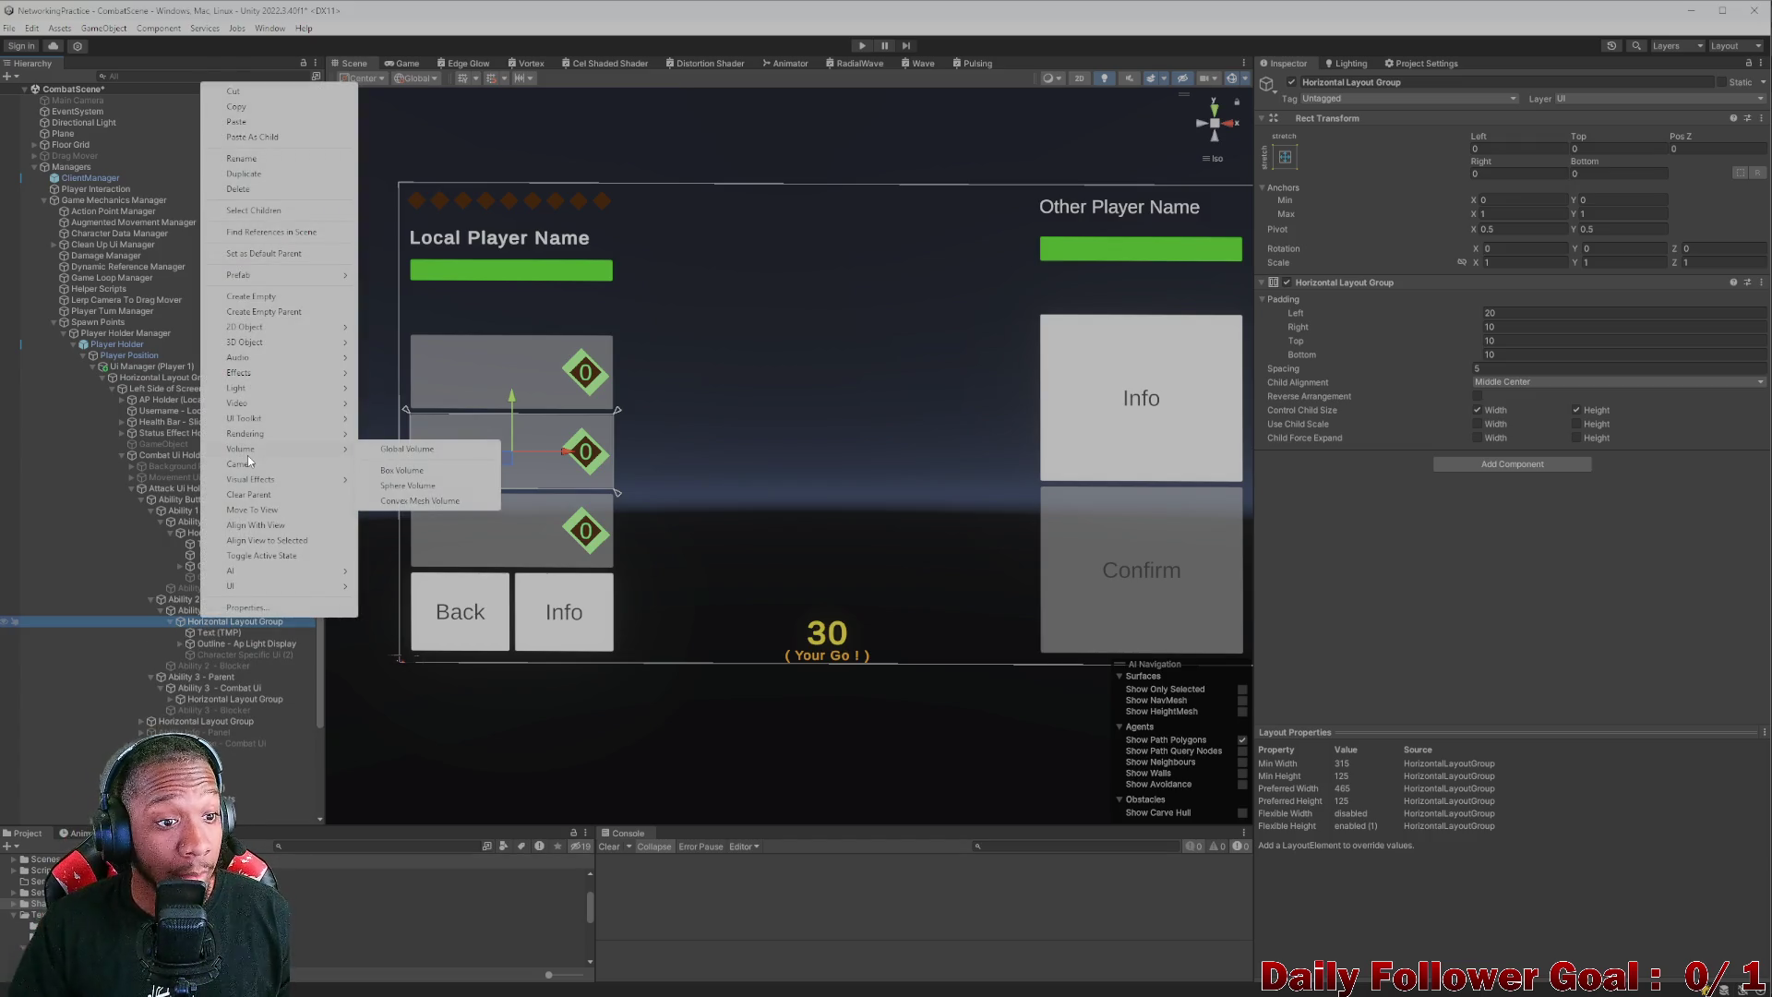
left_click(264, 137)
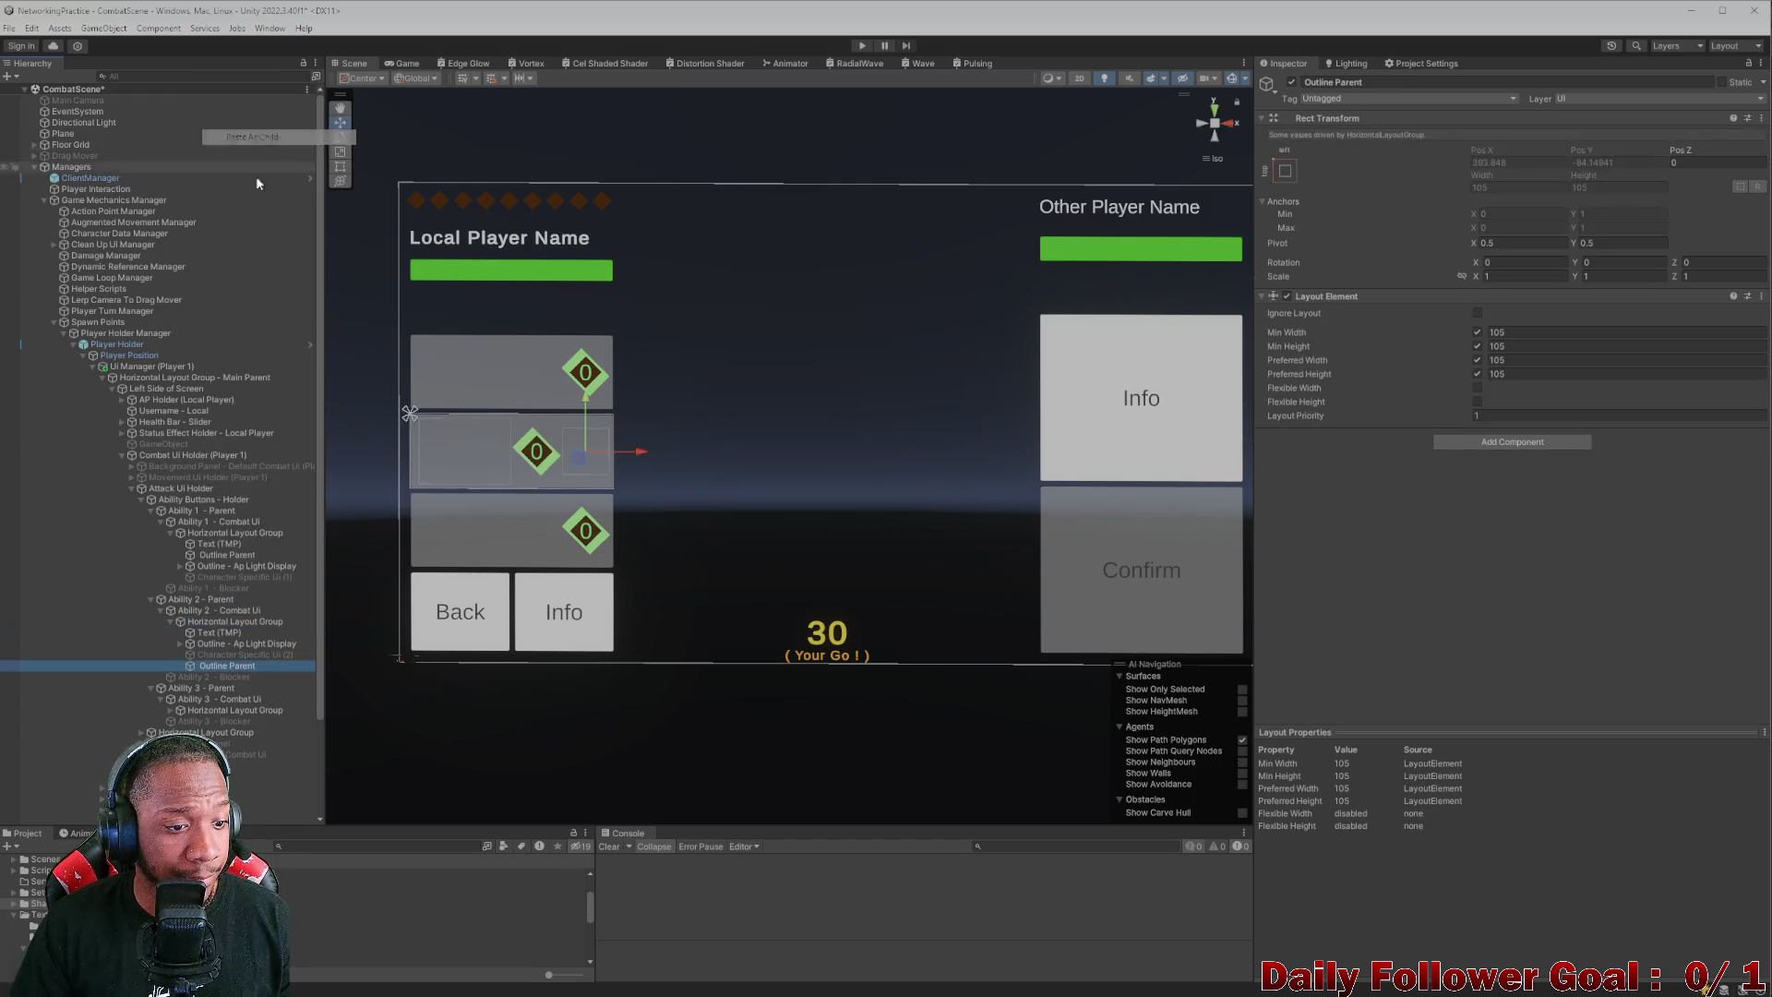
left_click_drag(192, 668, 192, 638)
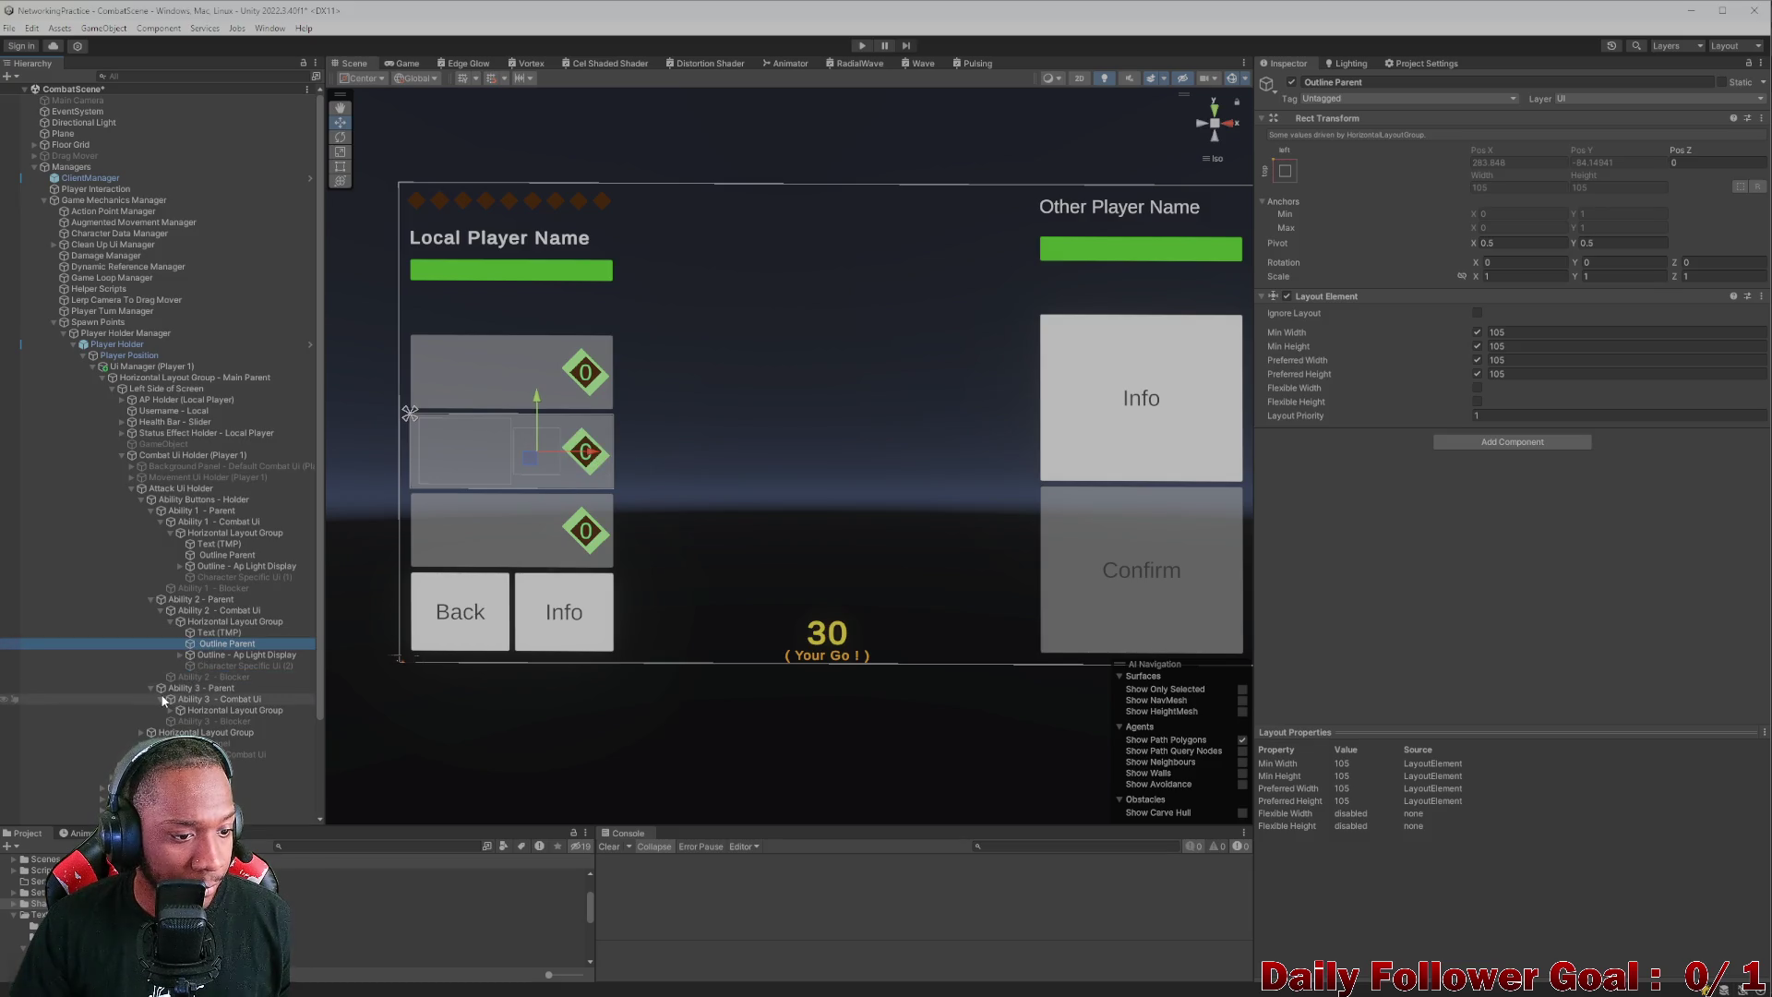
- Paste another Outline Parent into Ability 3, and nest Ability 1's AP light display inside its Outline Parent
right_click(211, 711)
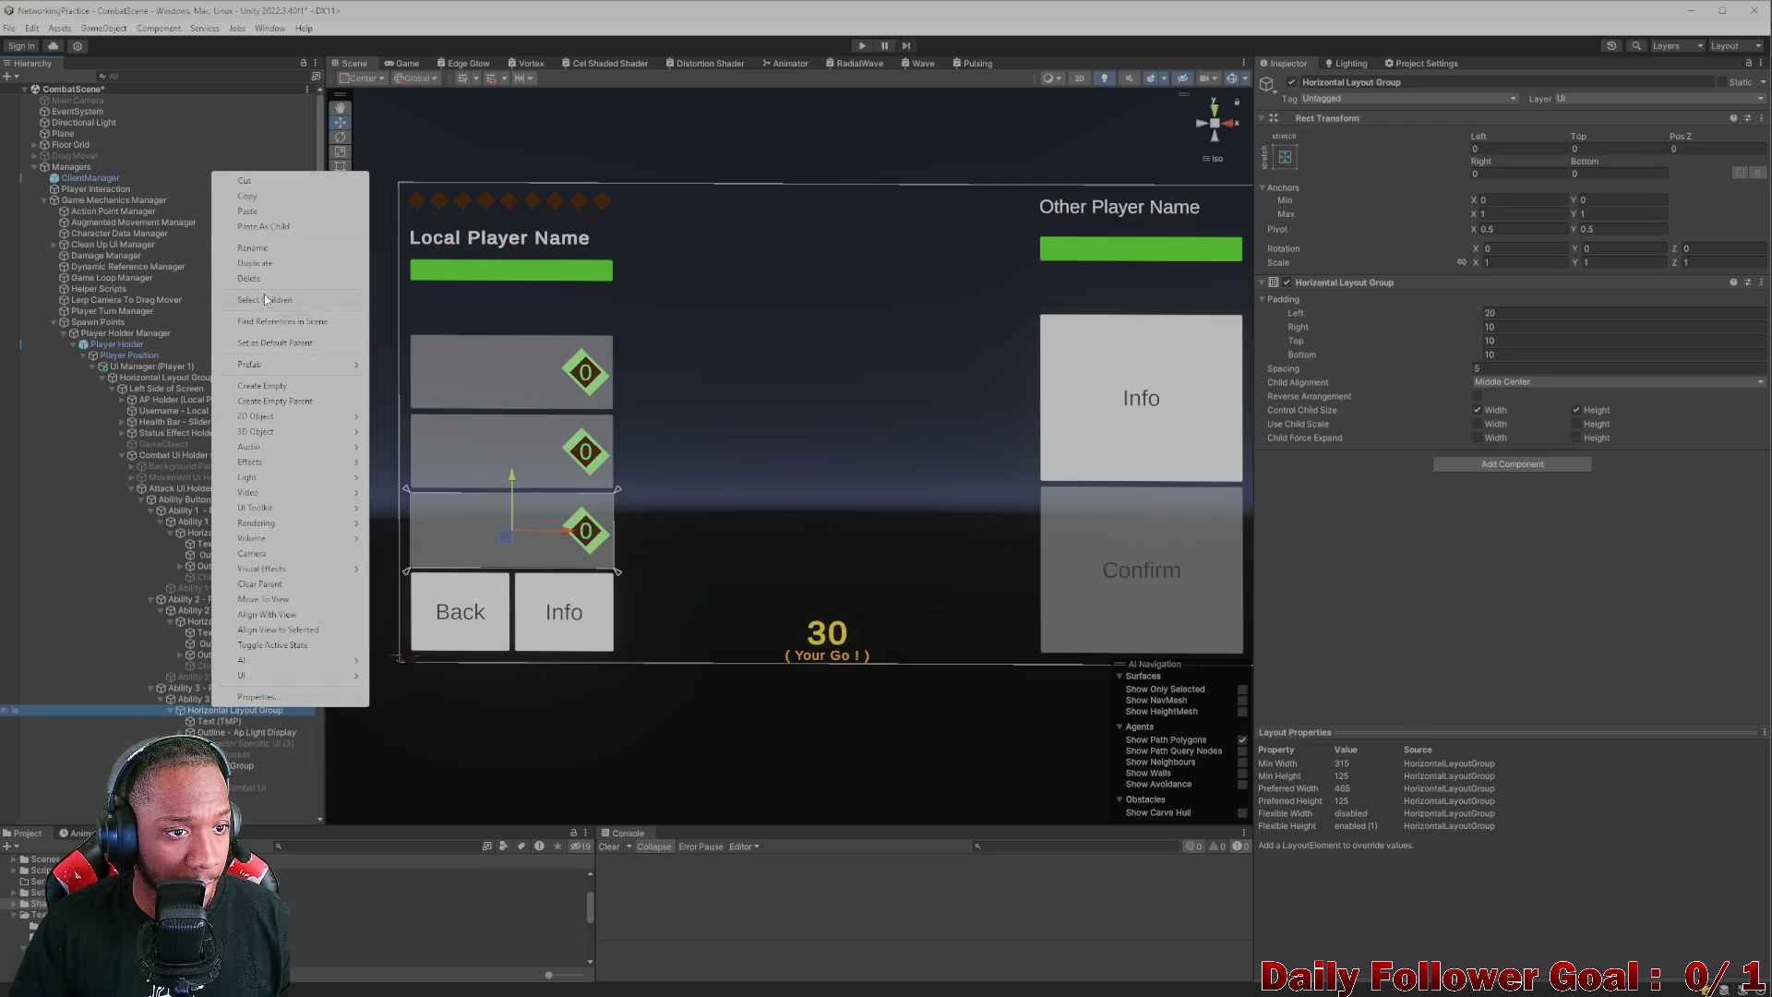
left_click(267, 226)
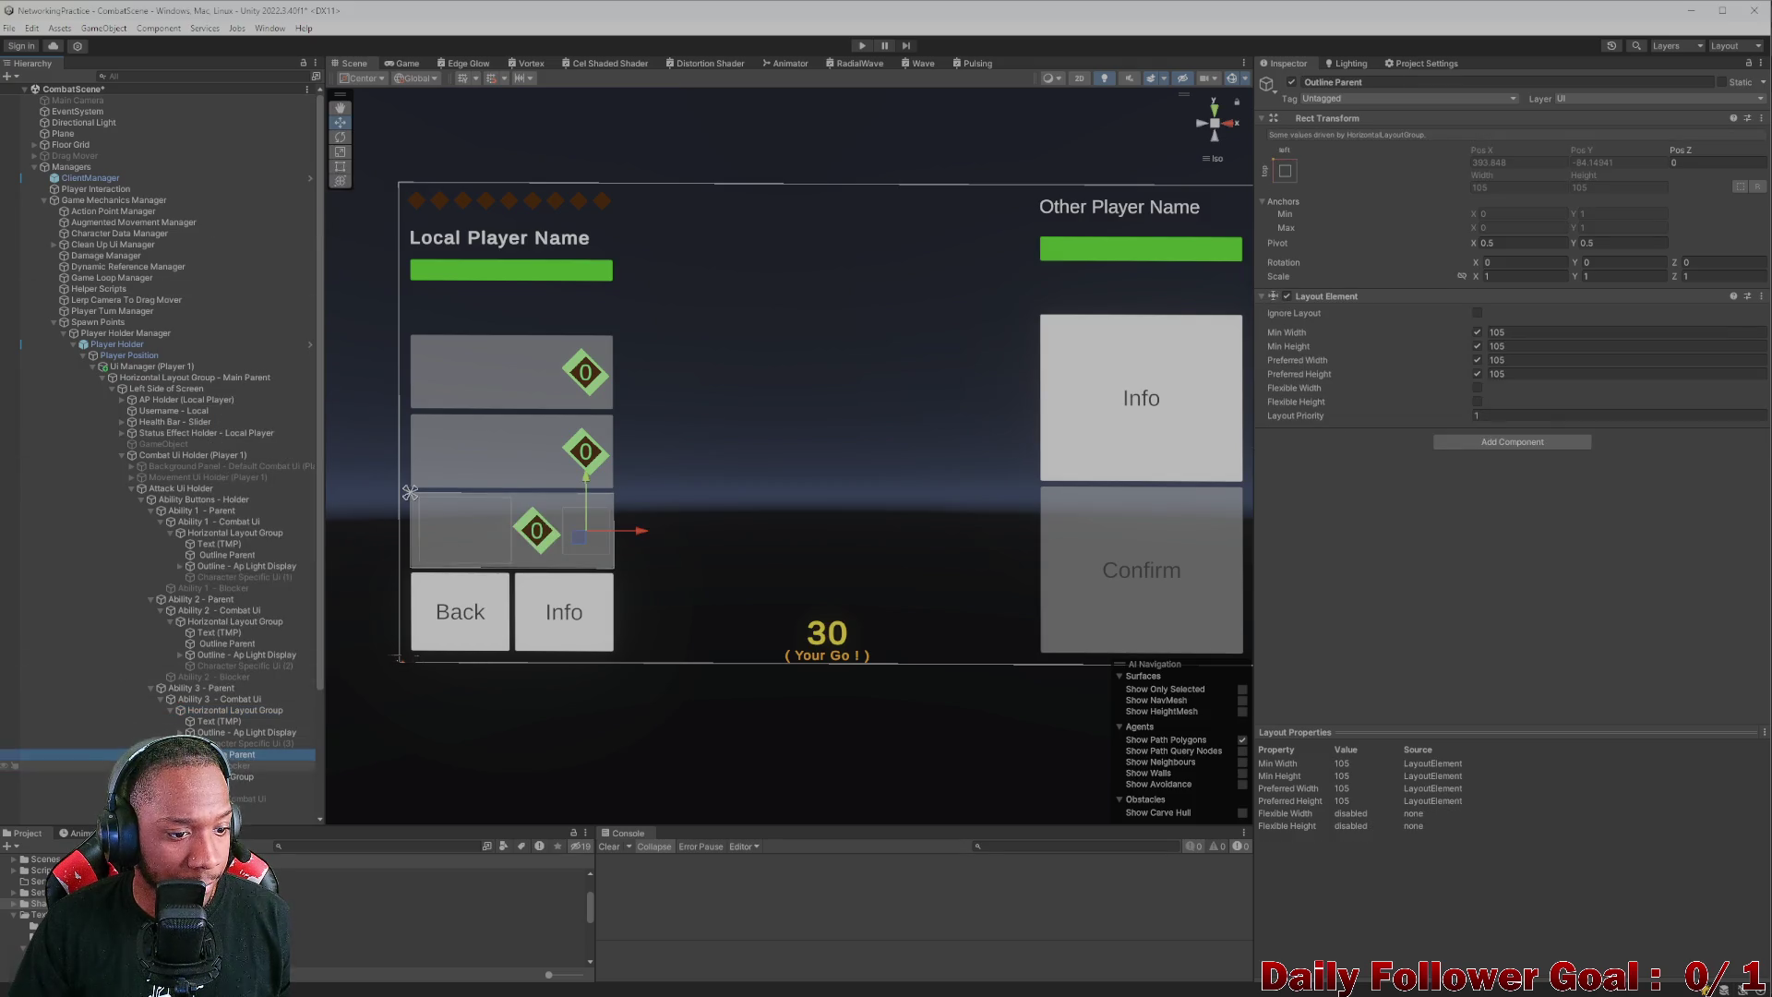
left_click_drag(187, 729, 189, 730)
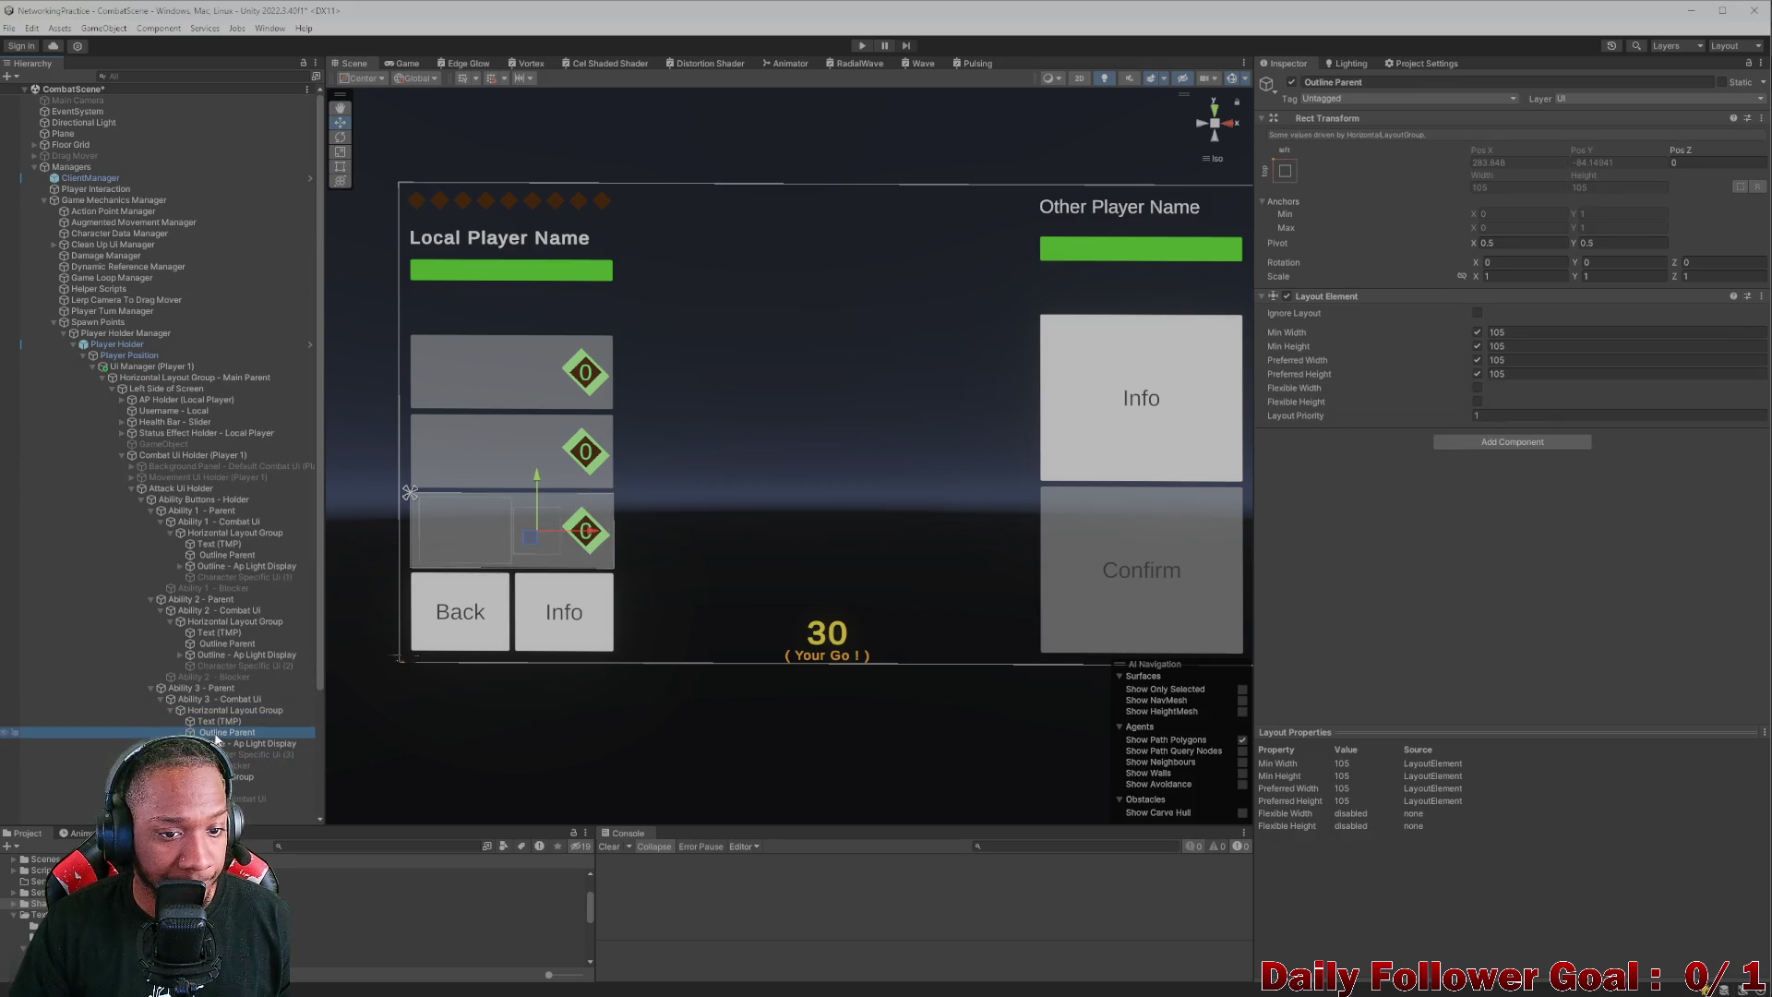
left_click_drag(218, 565, 223, 559)
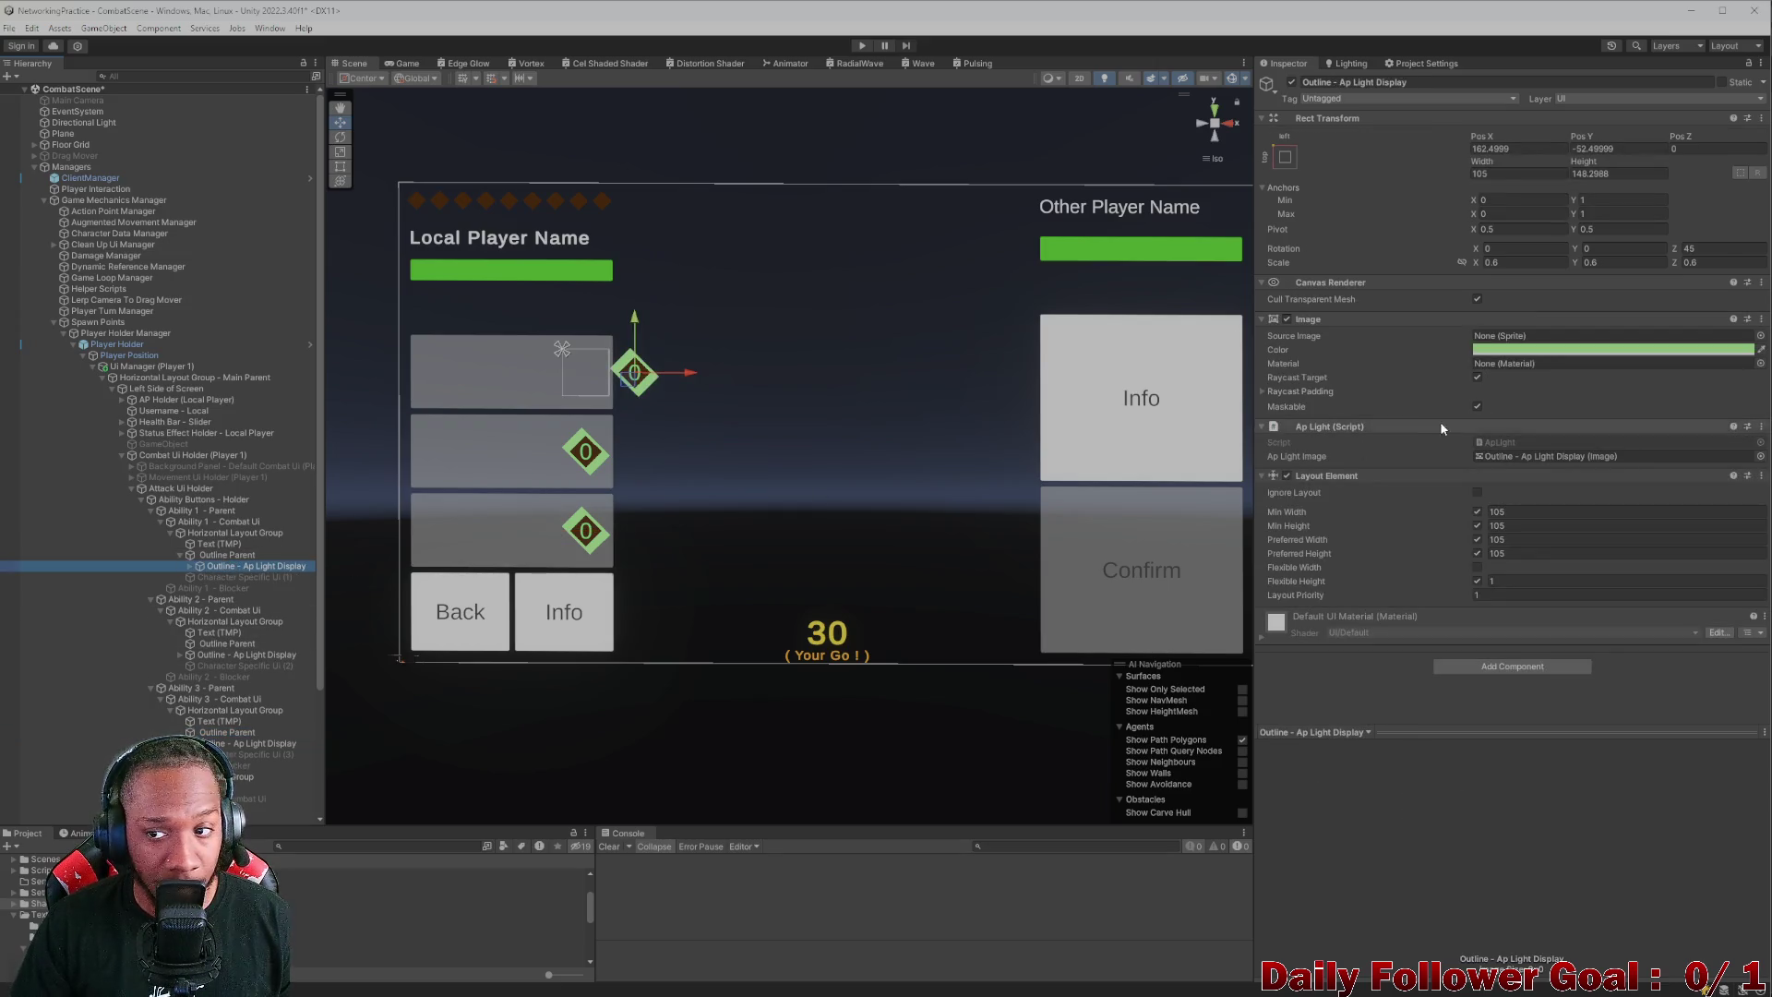
- Make Ability 1's AP light display ignore layout, anchor it to the centre, and reset its position
left_click(1476, 493)
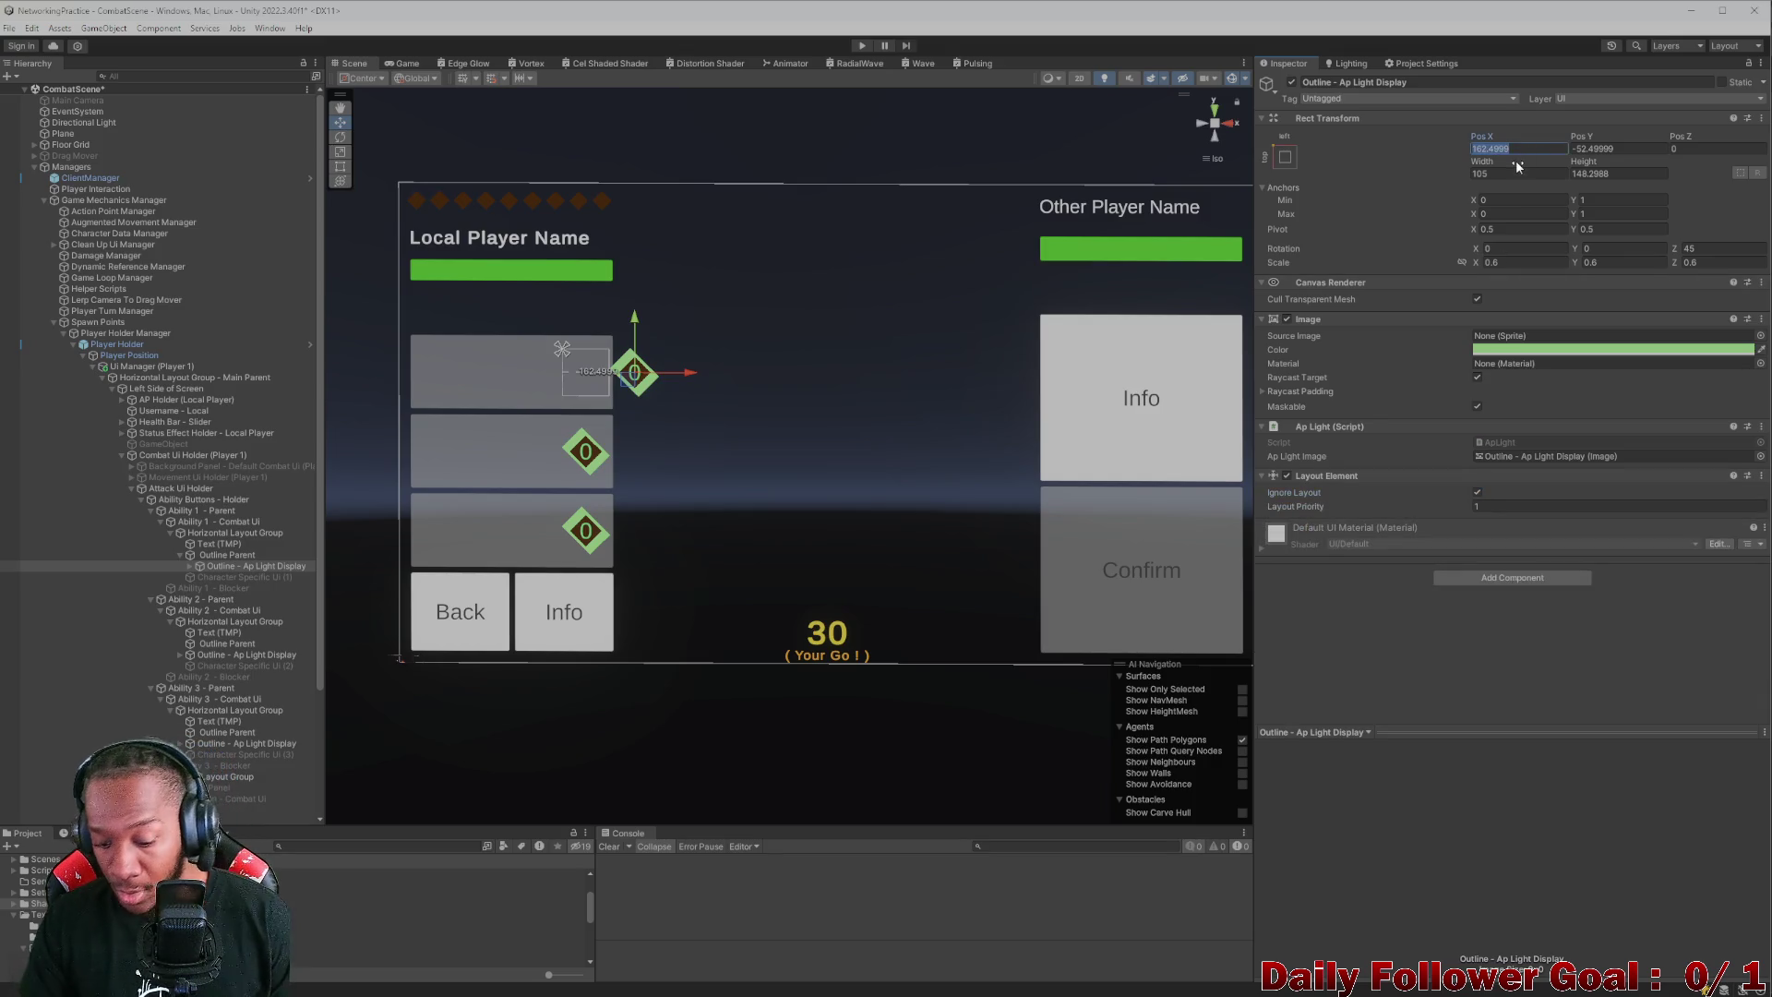
left_click(1285, 159)
left_click(1362, 296)
left_click(1503, 149)
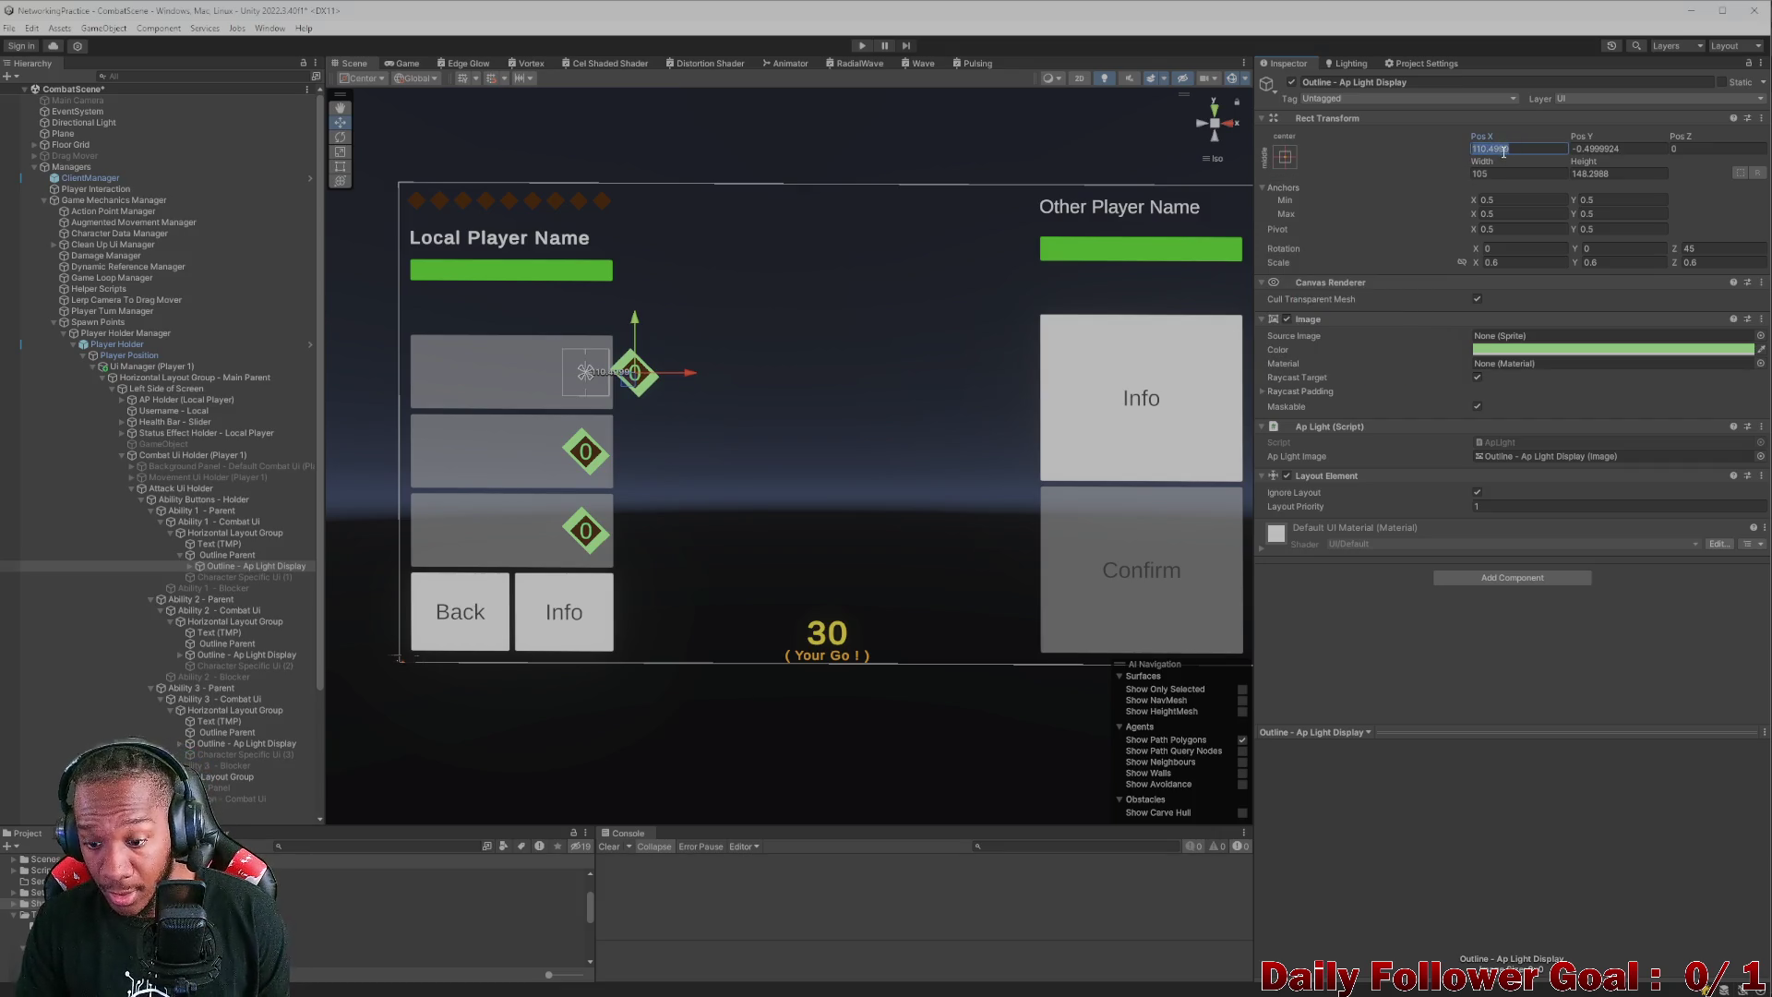
type("0")
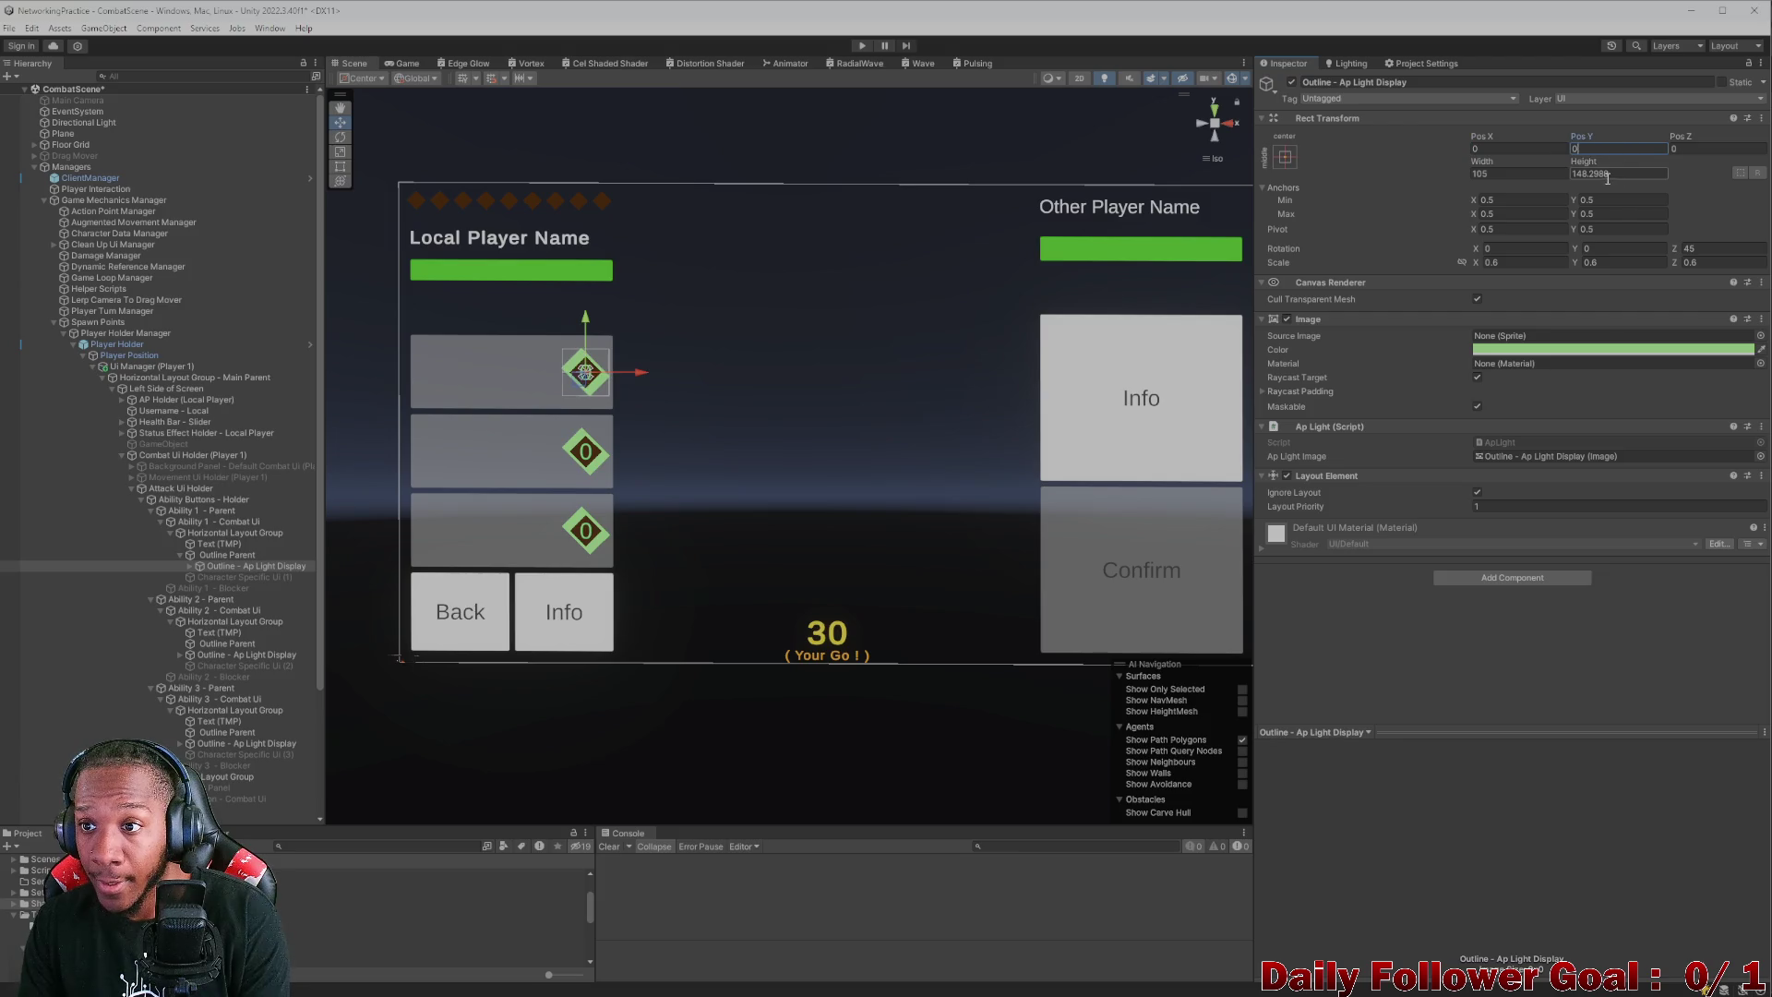
type("105")
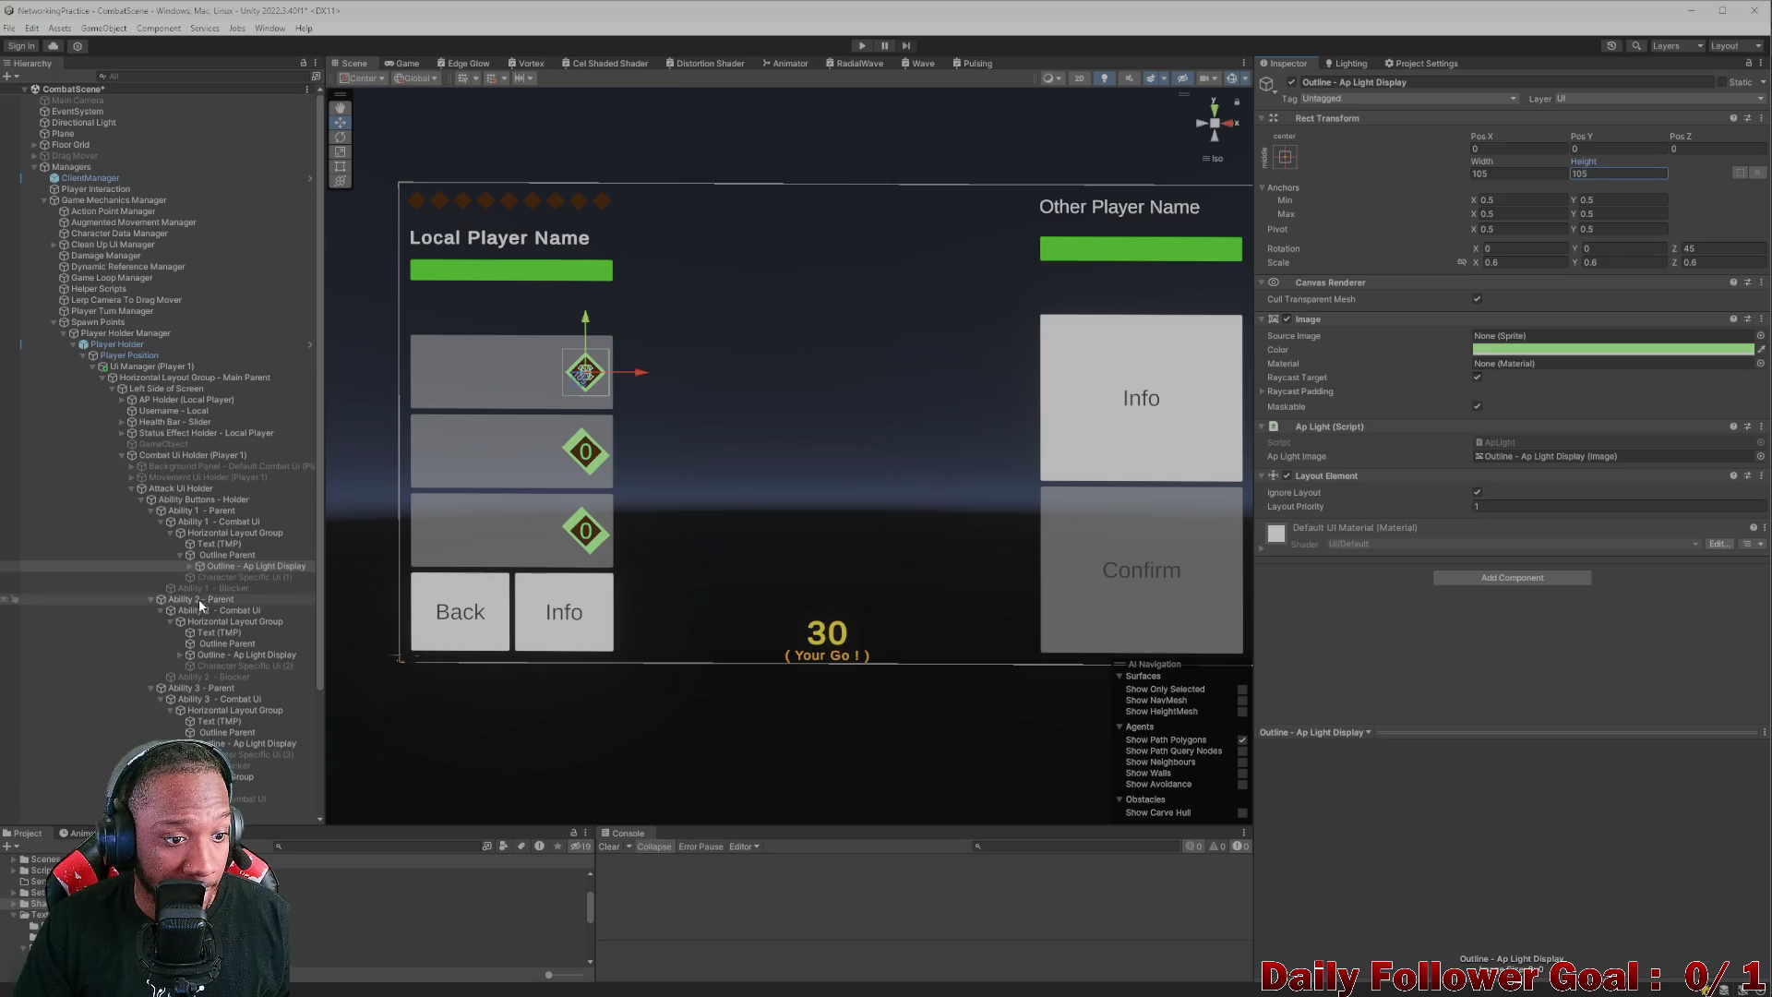
- Move Ability 2 and 3 diamonds under their Outline Parents and tick Ignore Layout on each
left_click(215, 655)
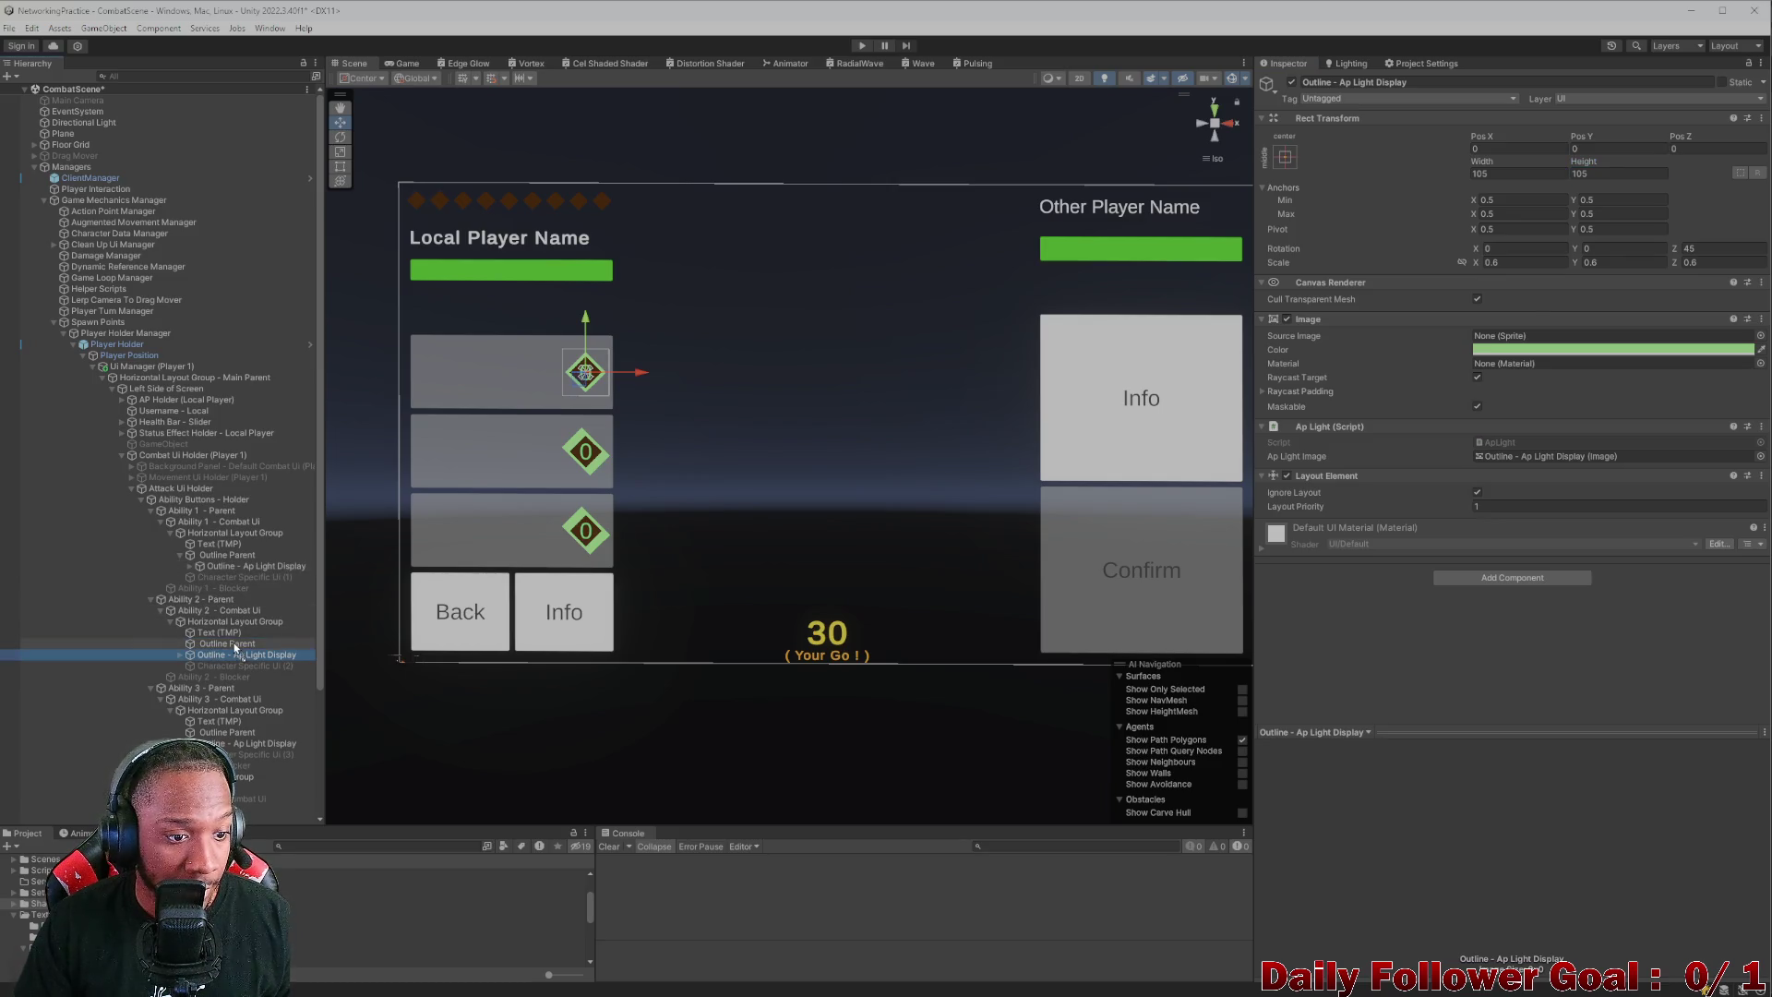
left_click_drag(236, 649, 233, 645)
left_click_drag(227, 743, 230, 734)
left_click(232, 655)
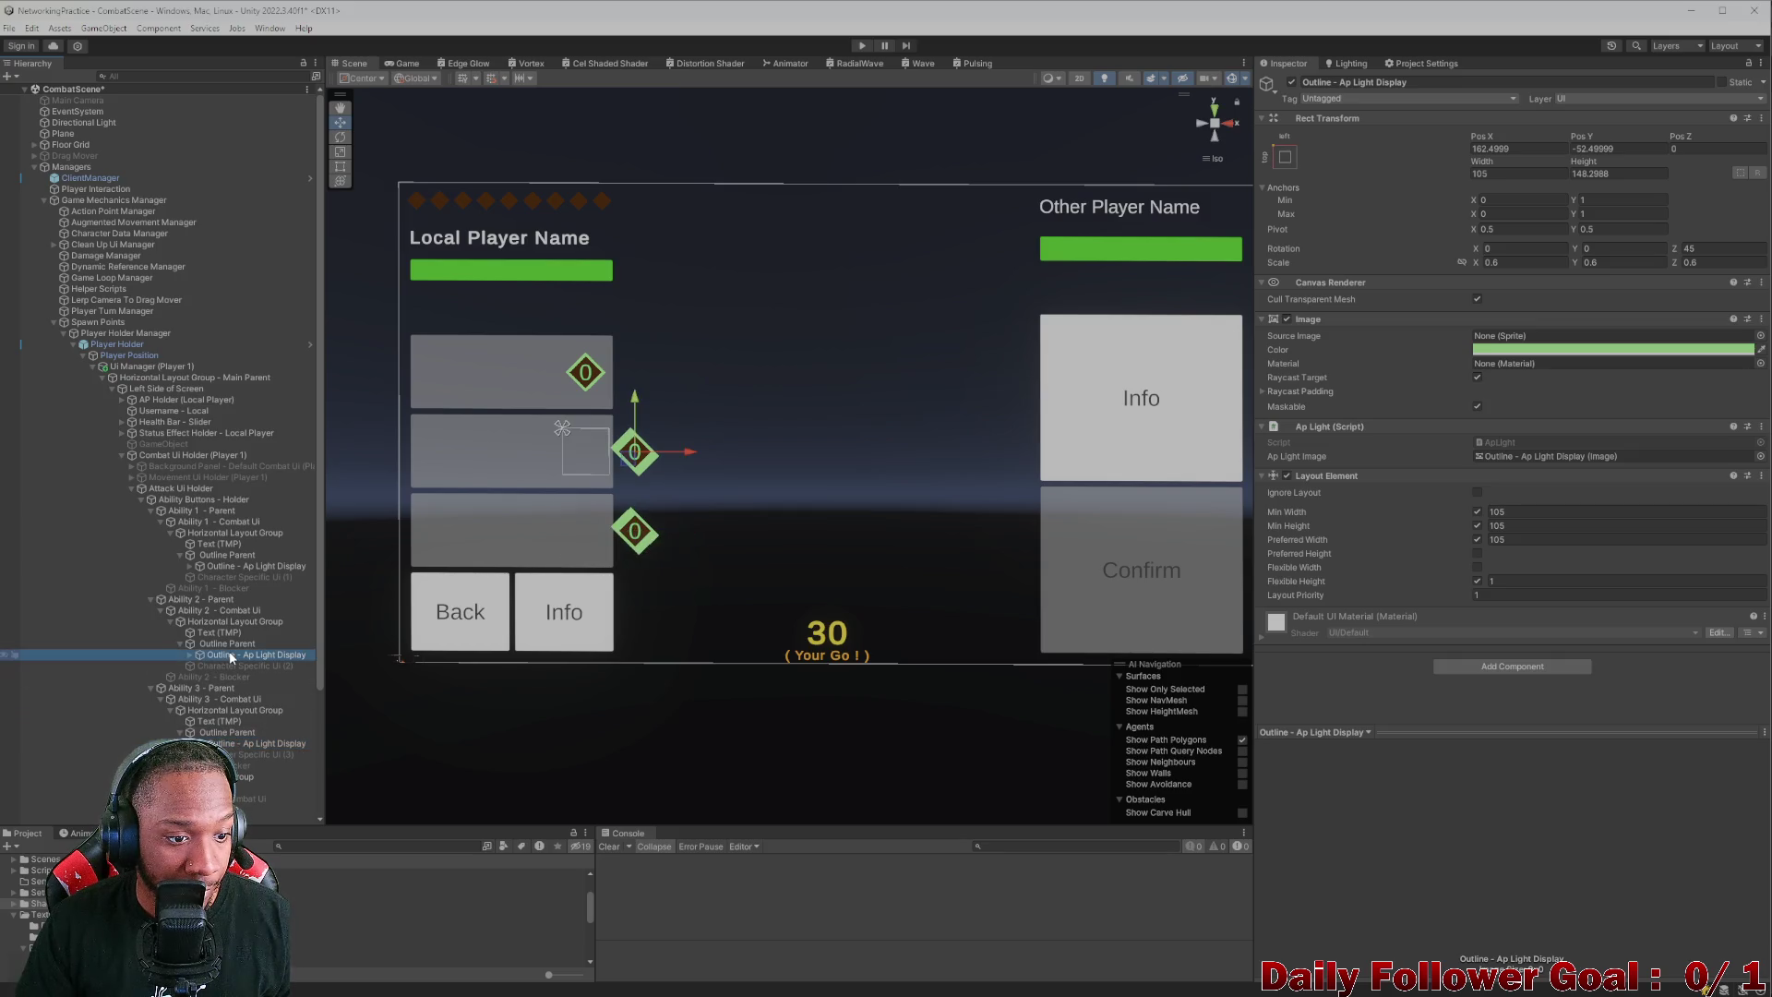
left_click(1478, 494)
left_click(295, 743)
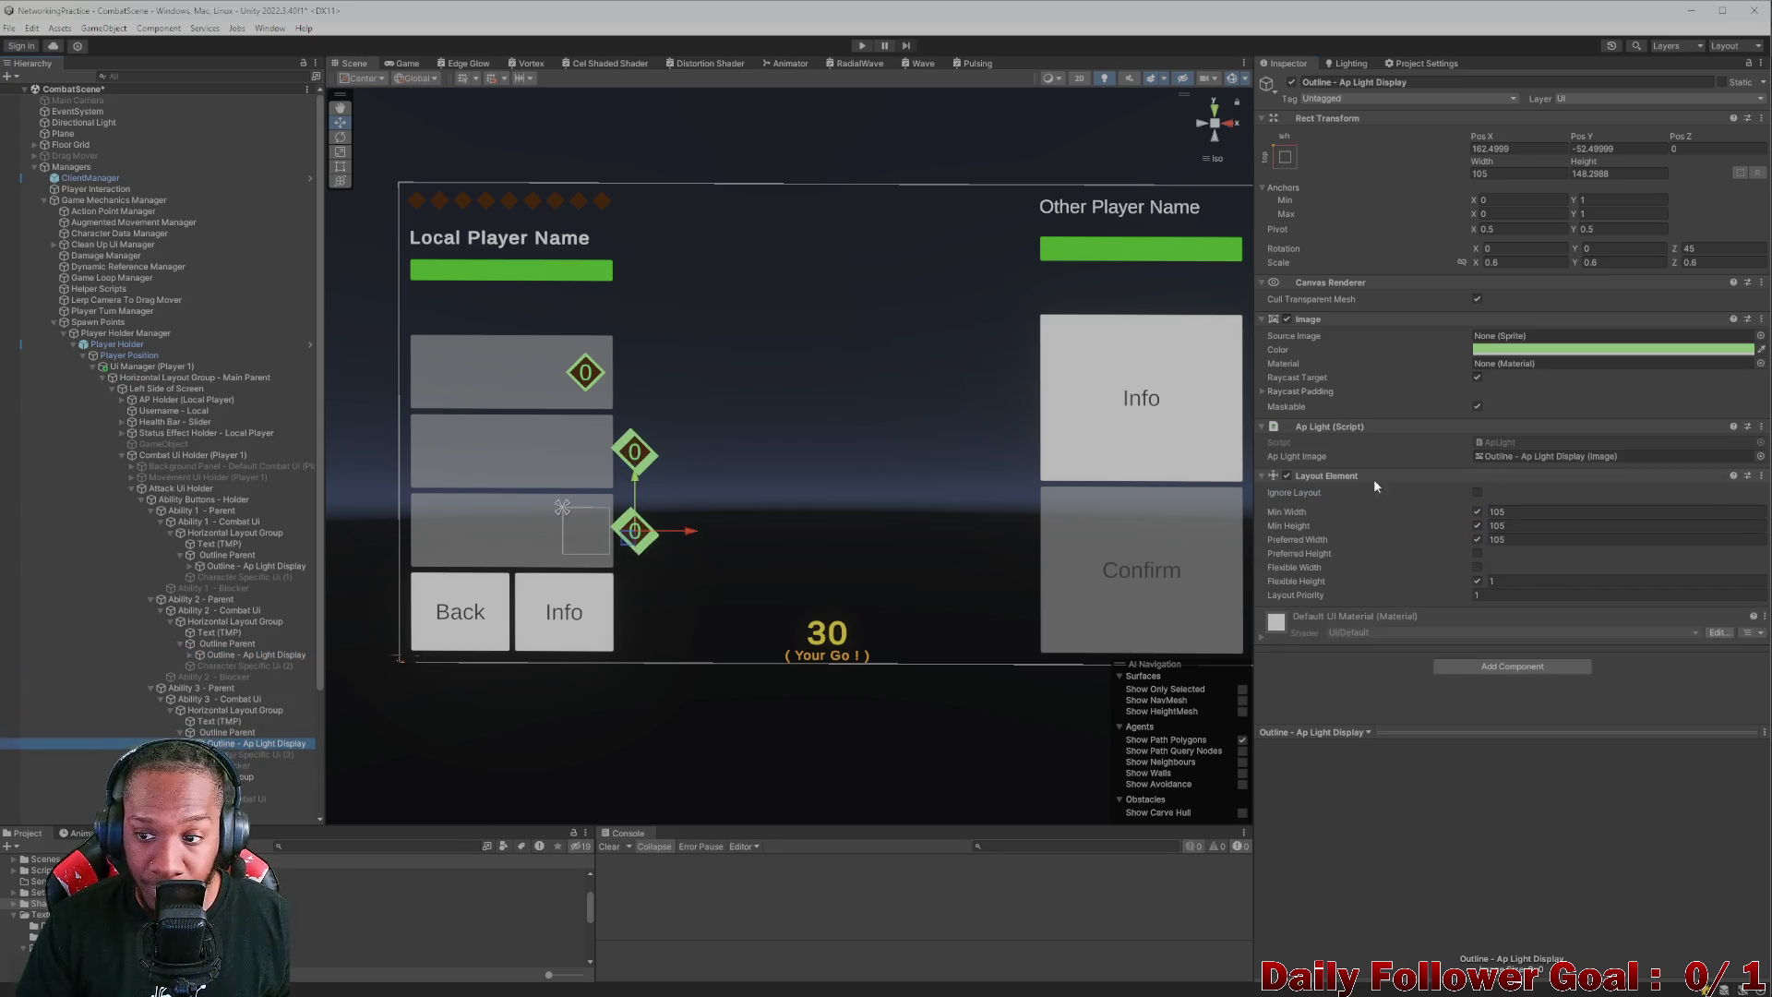
left_click(1476, 494)
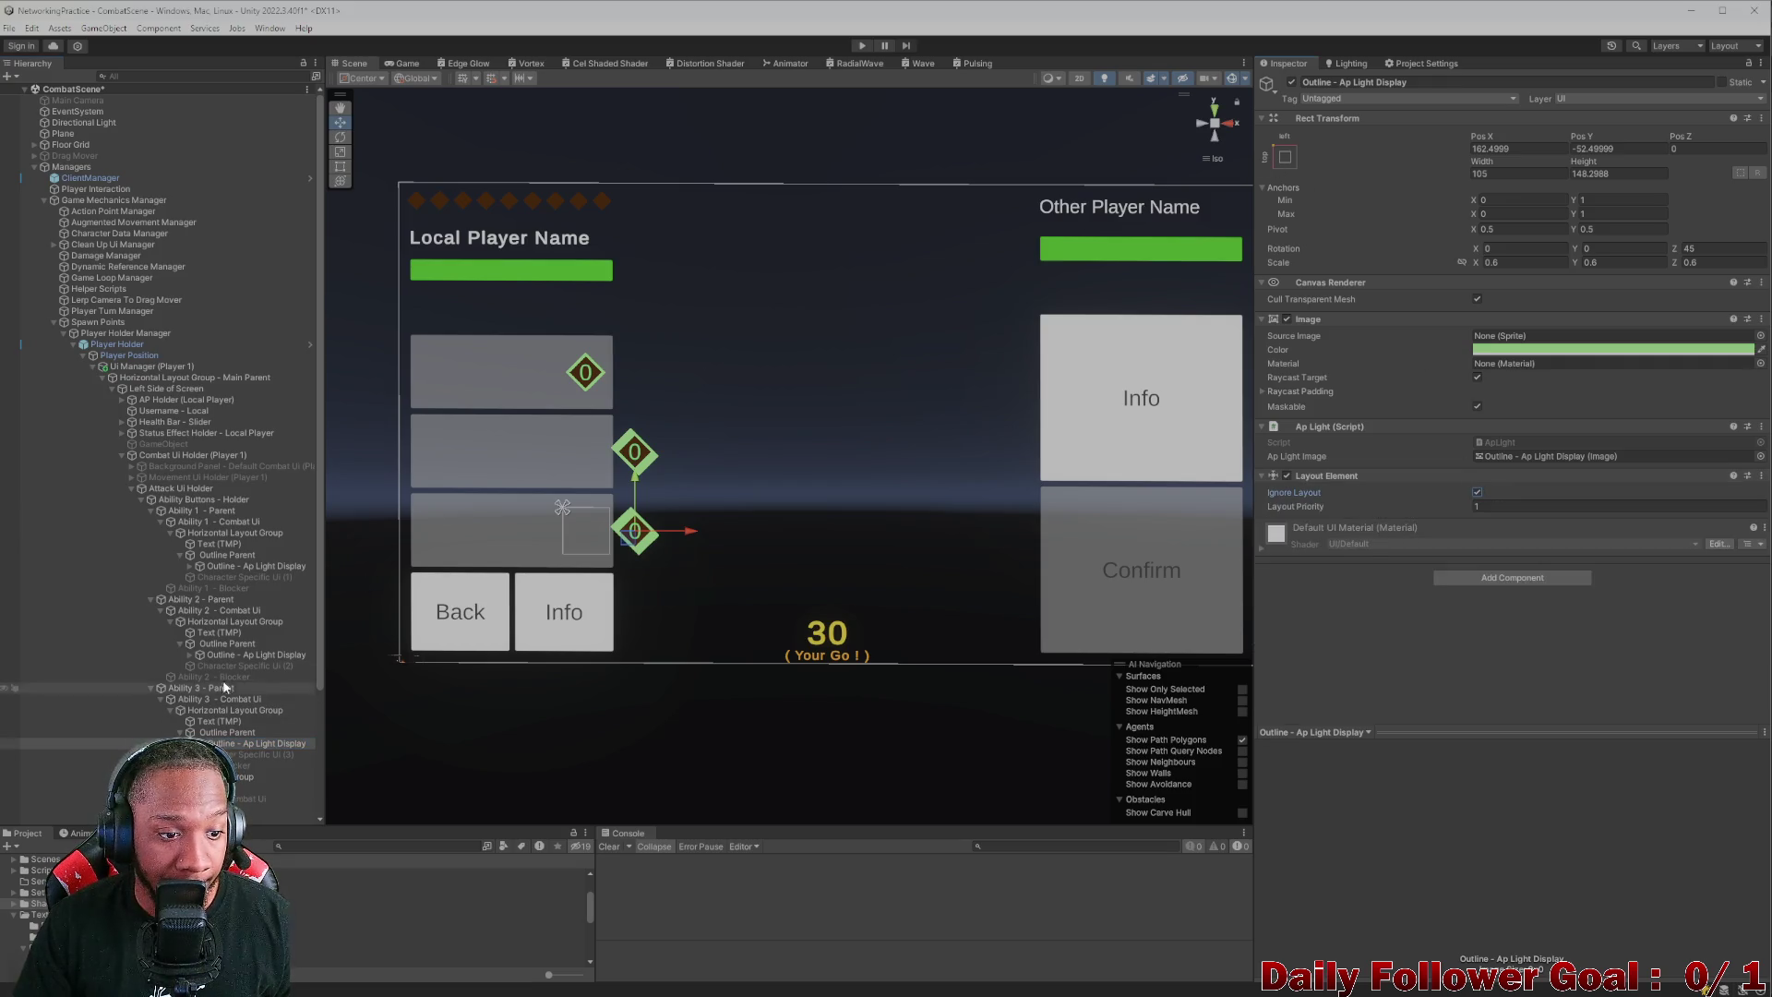
- Stretch both diamonds with 0 offsets and 105 size, then re-anchor middle centre at X position 0
left_click(268, 654, "ctrl")
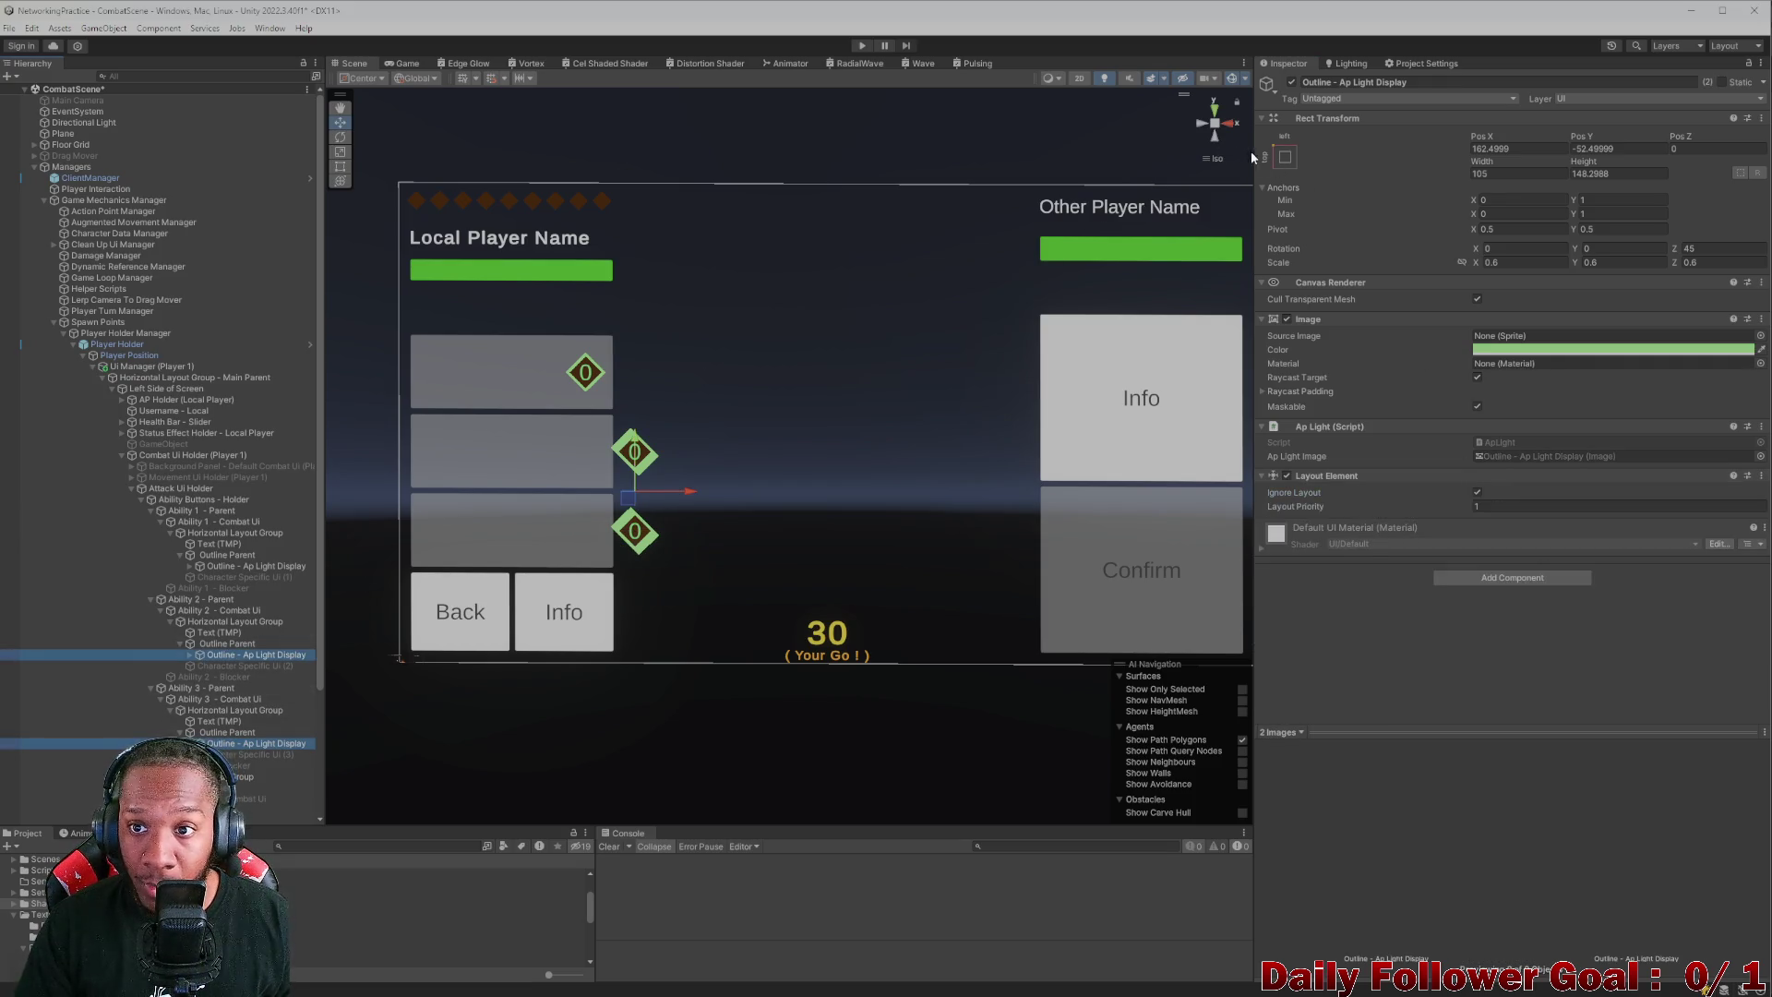
left_click(1284, 157)
left_click(1434, 366)
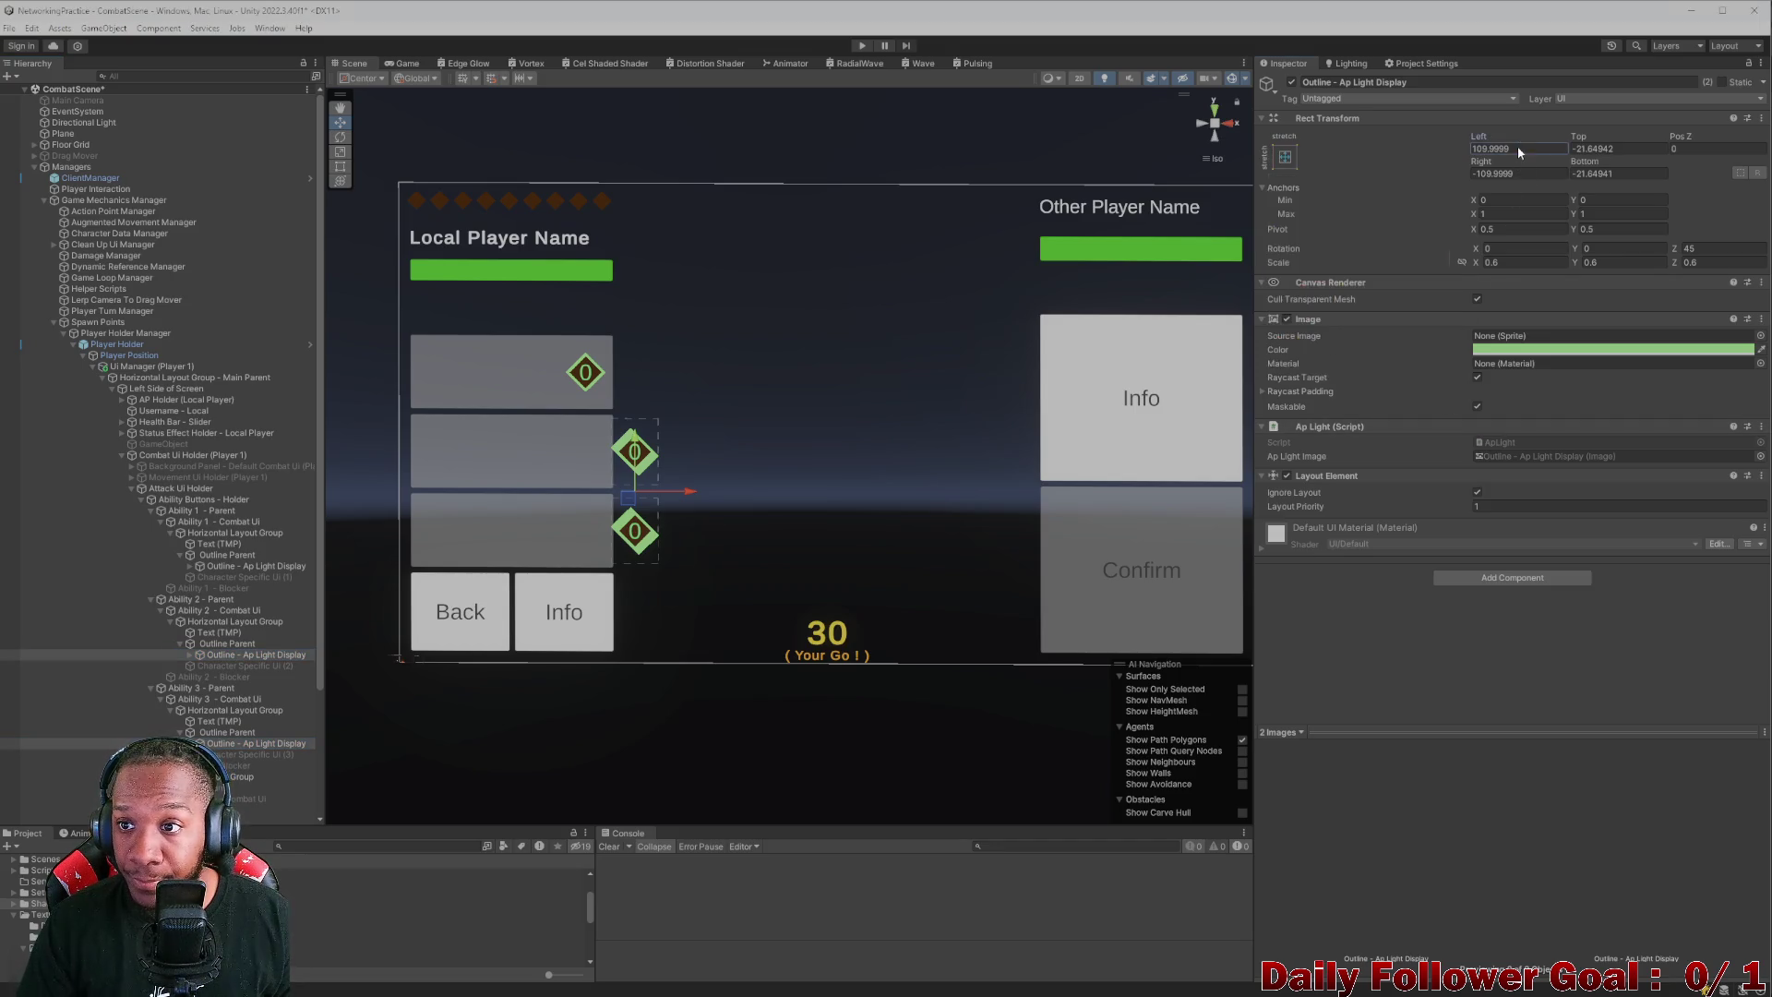
type("09")
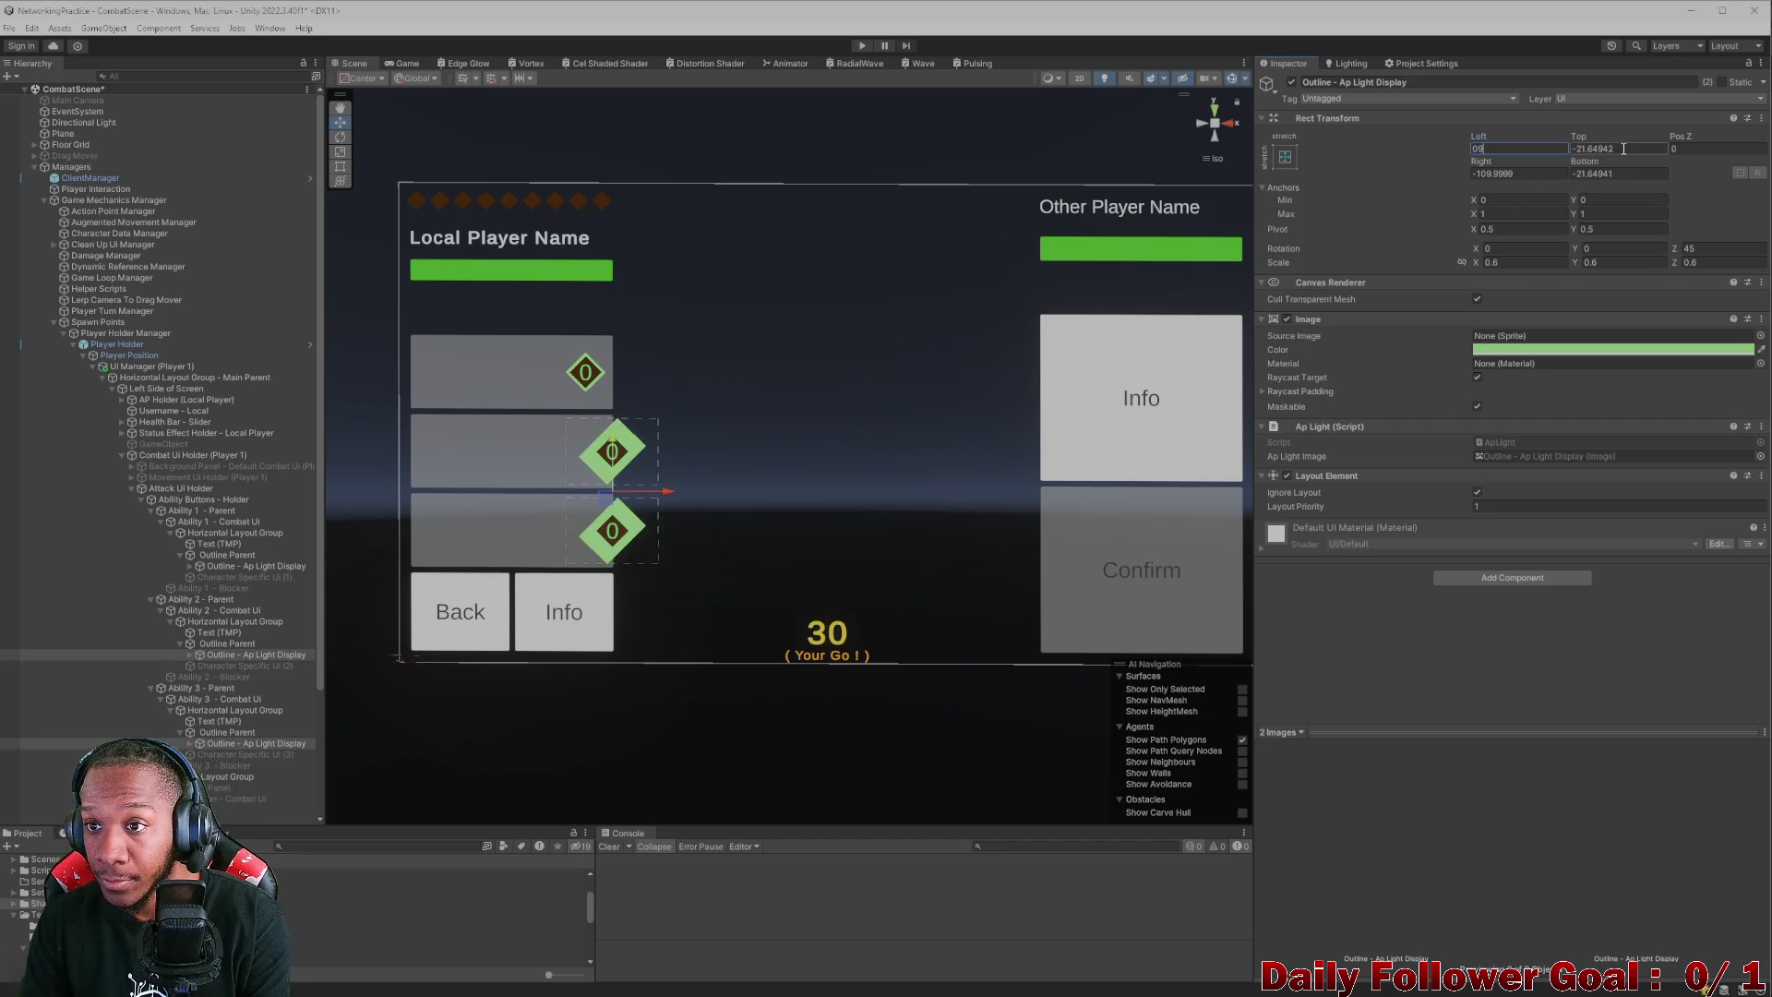
type("0")
left_click(1513, 149)
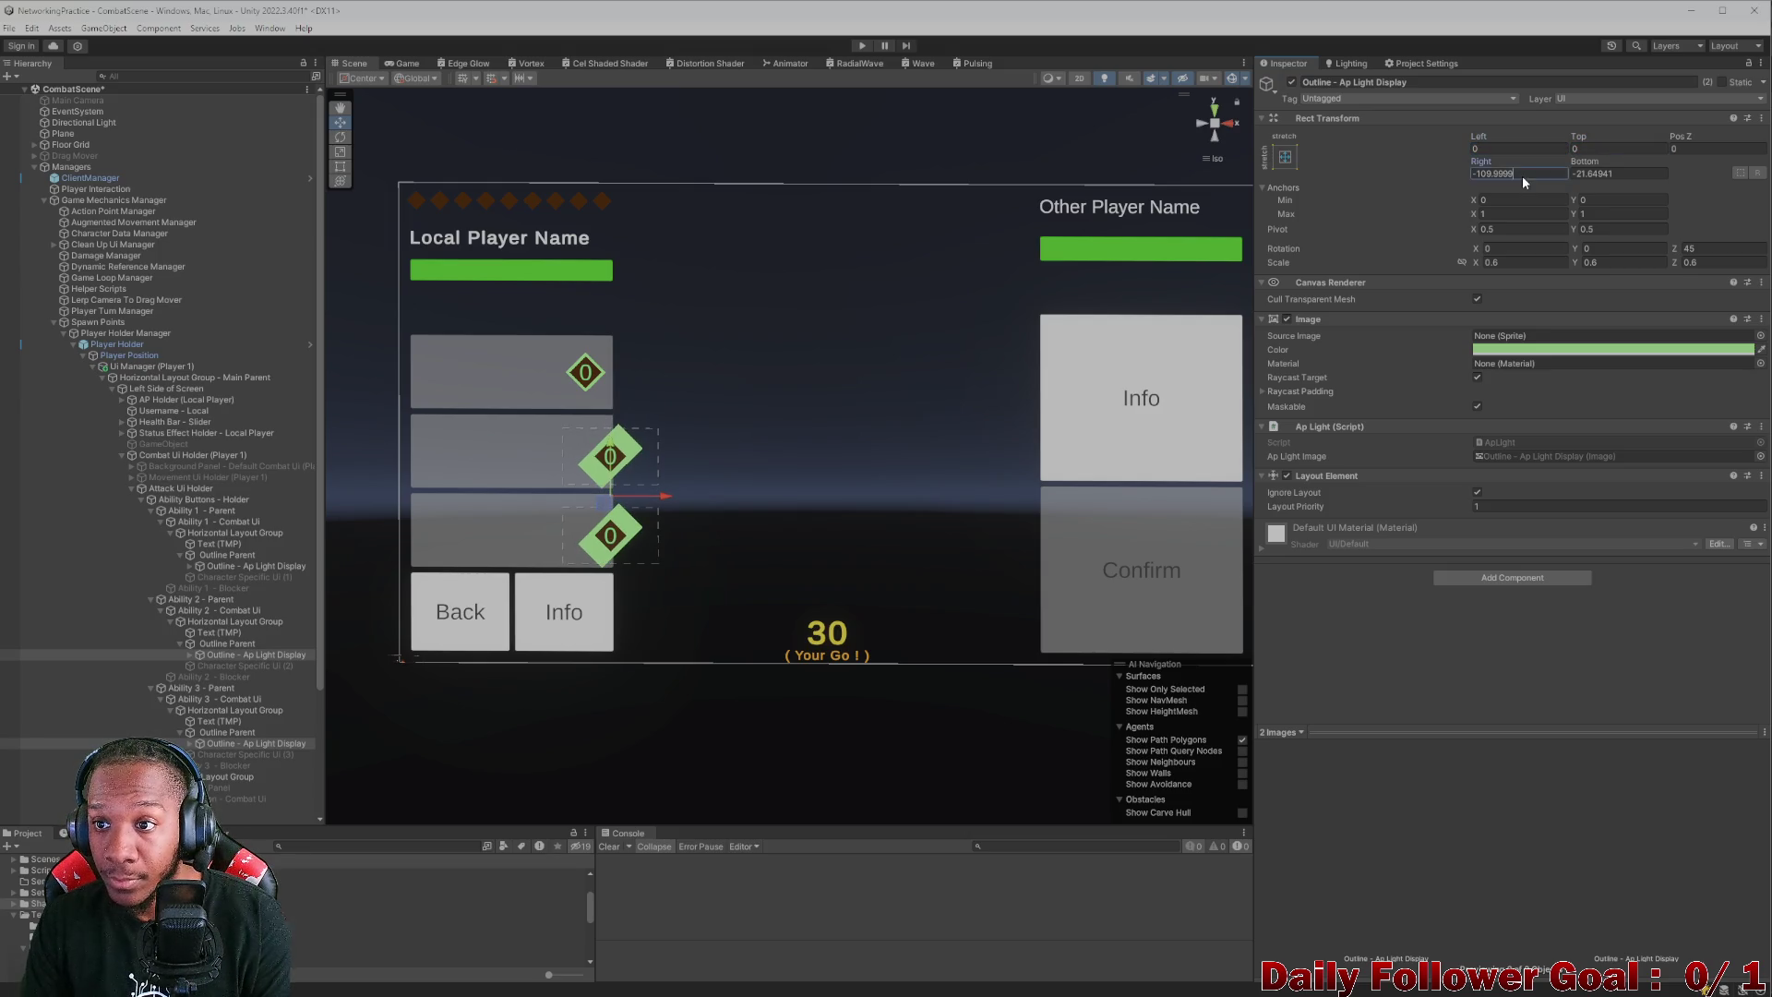
type("105")
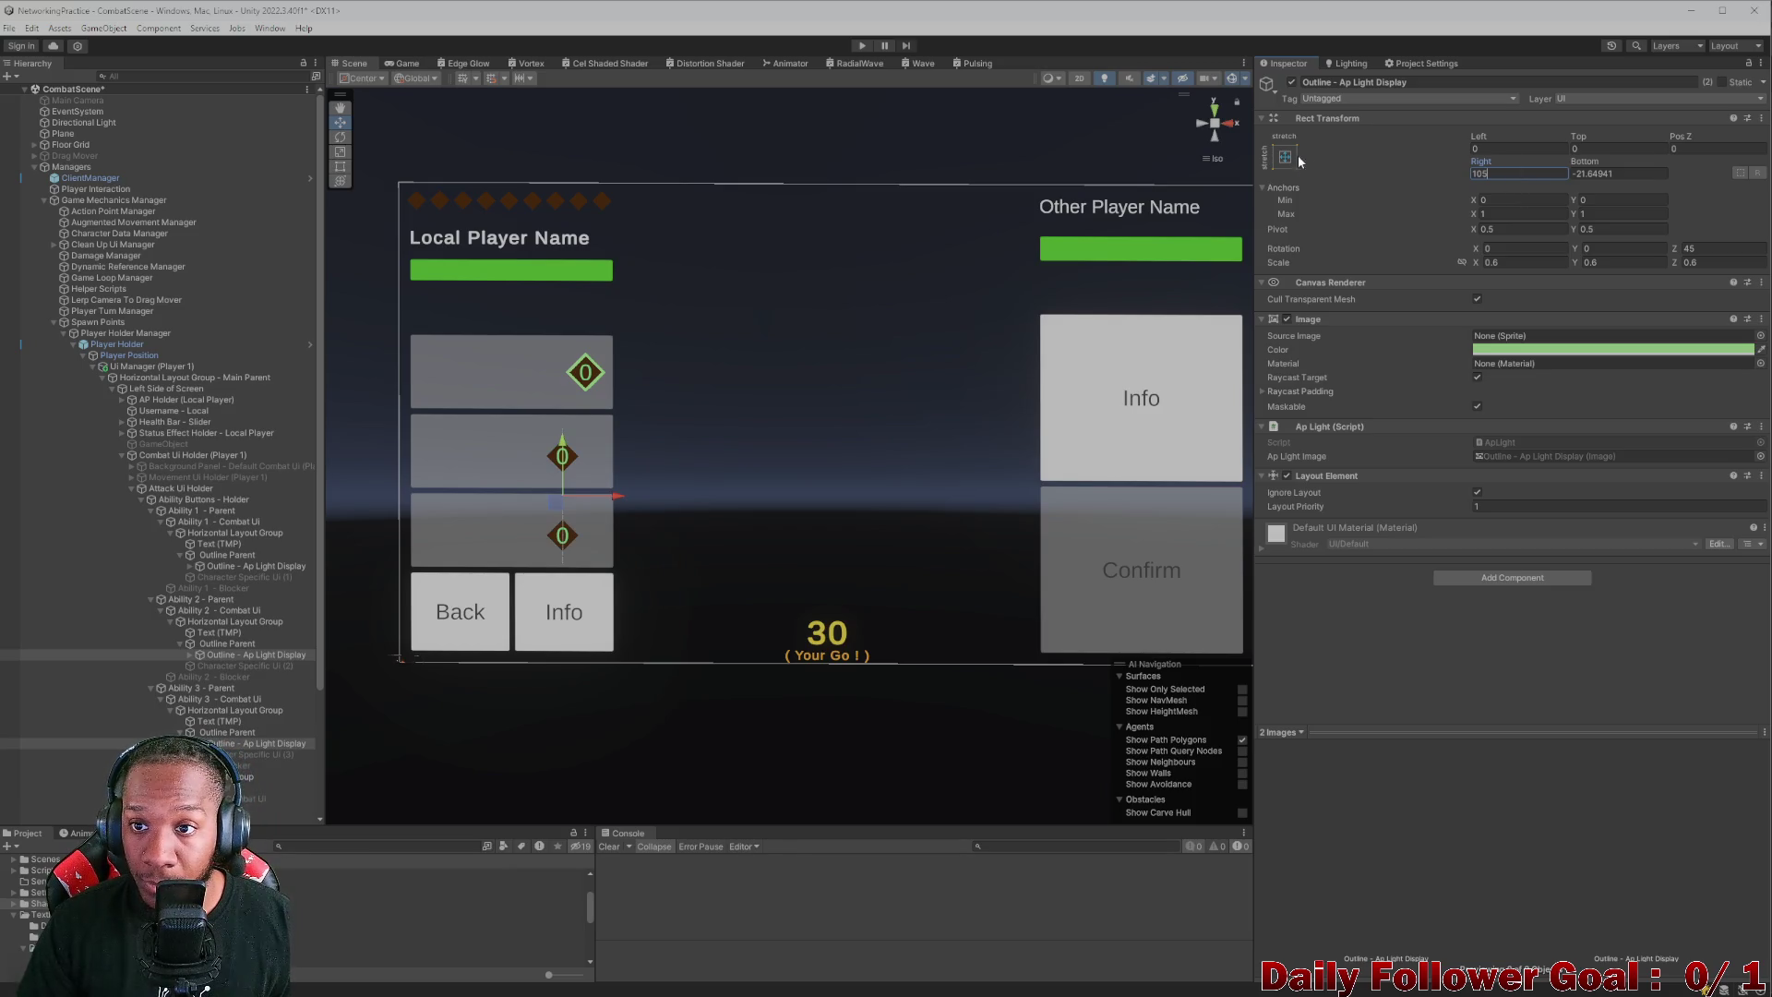
left_click(1285, 157)
left_click(1362, 298)
left_click(1525, 151)
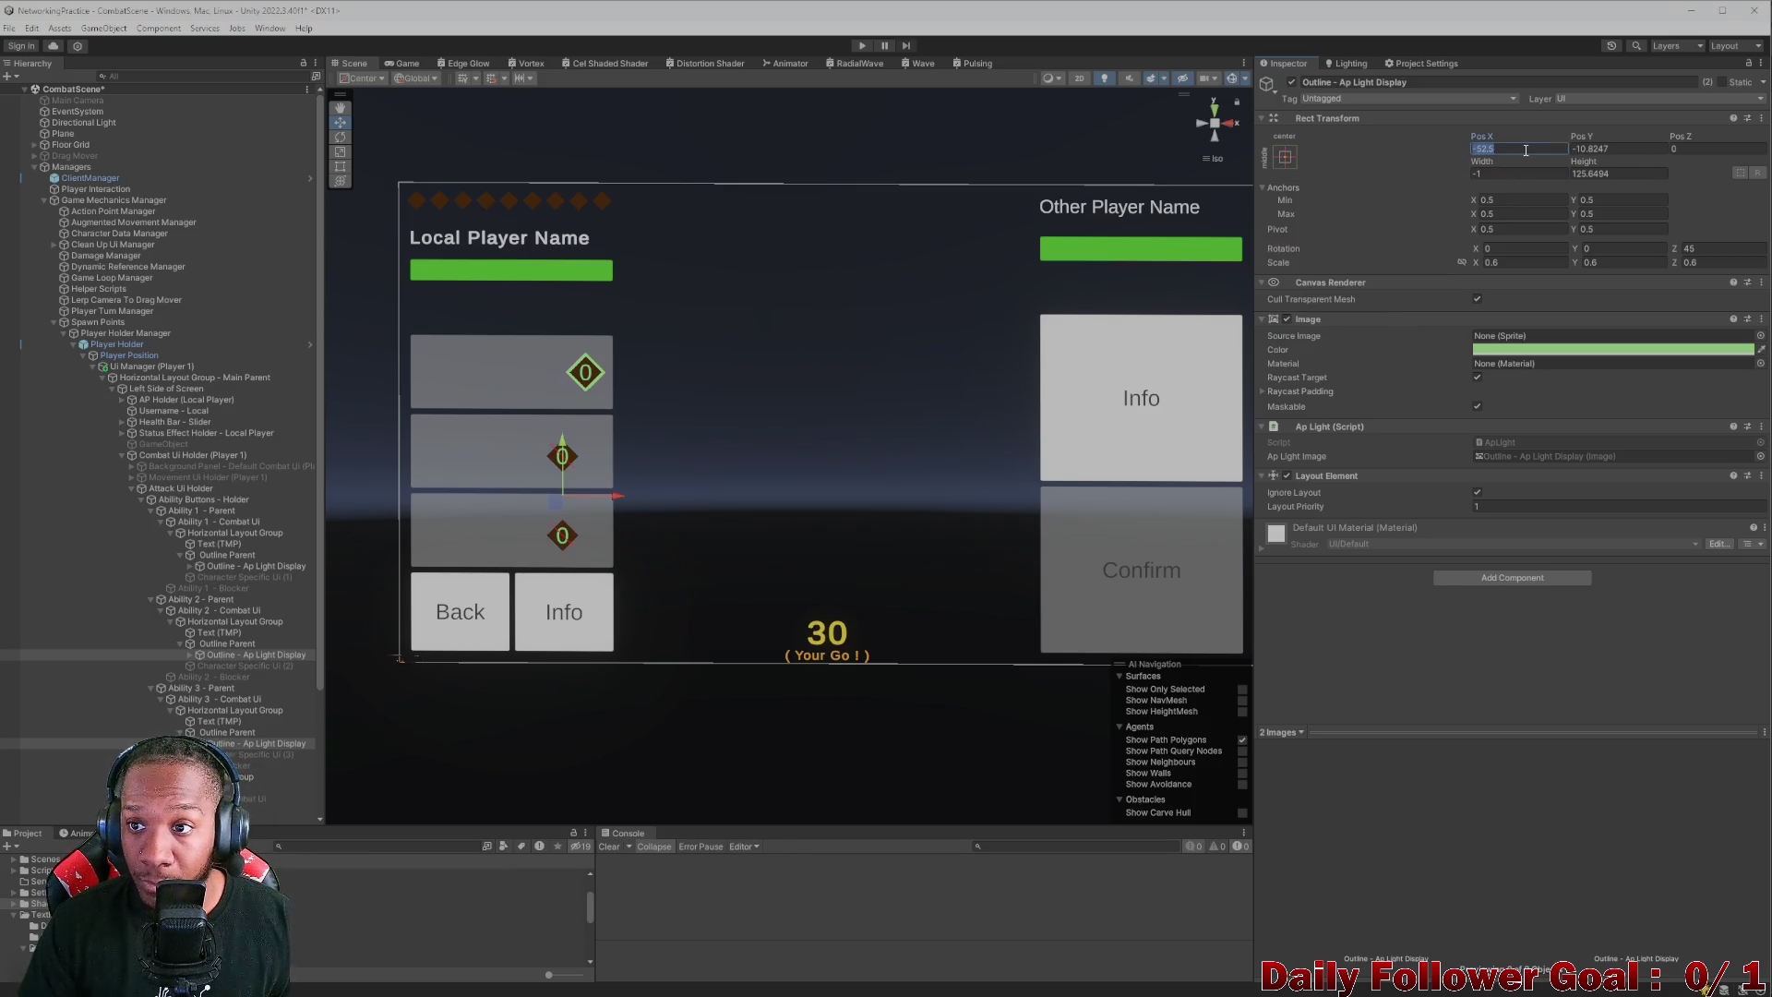
type("0")
left_click(1637, 146)
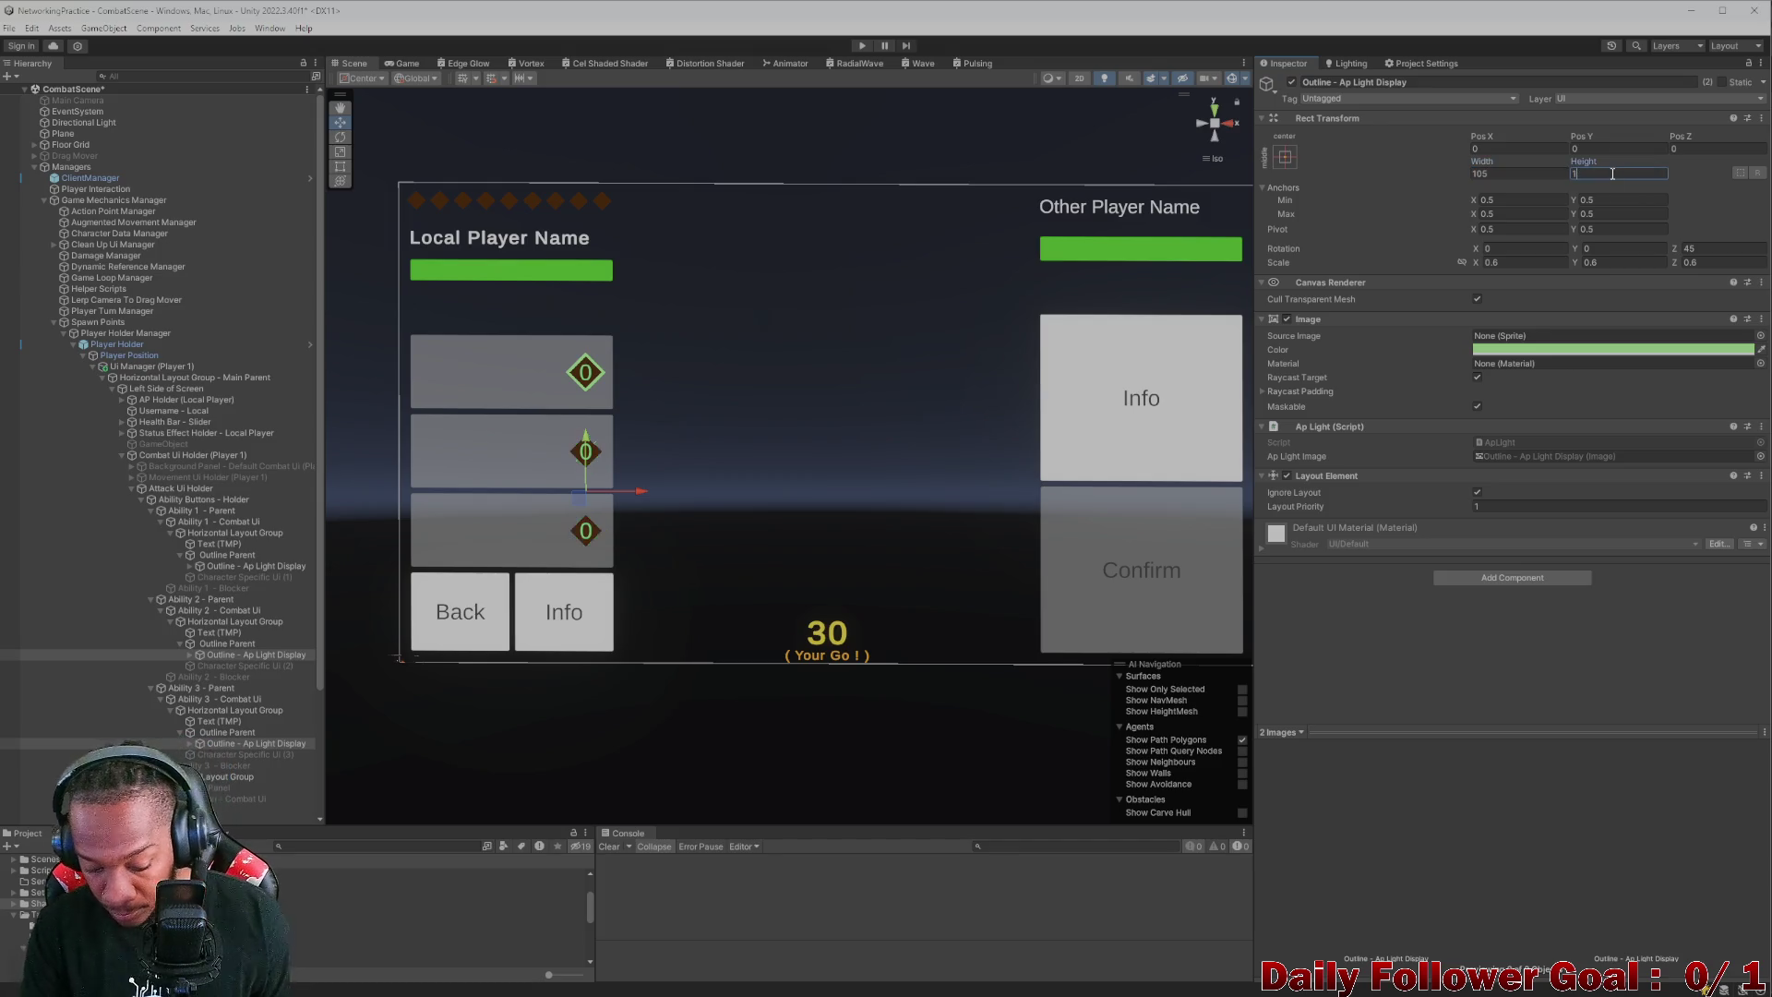
type("05")
left_click(411, 63)
- Preview the combat UI in the Game view at 20:9 and 9:20, then back at 16:9
left_click(473, 76)
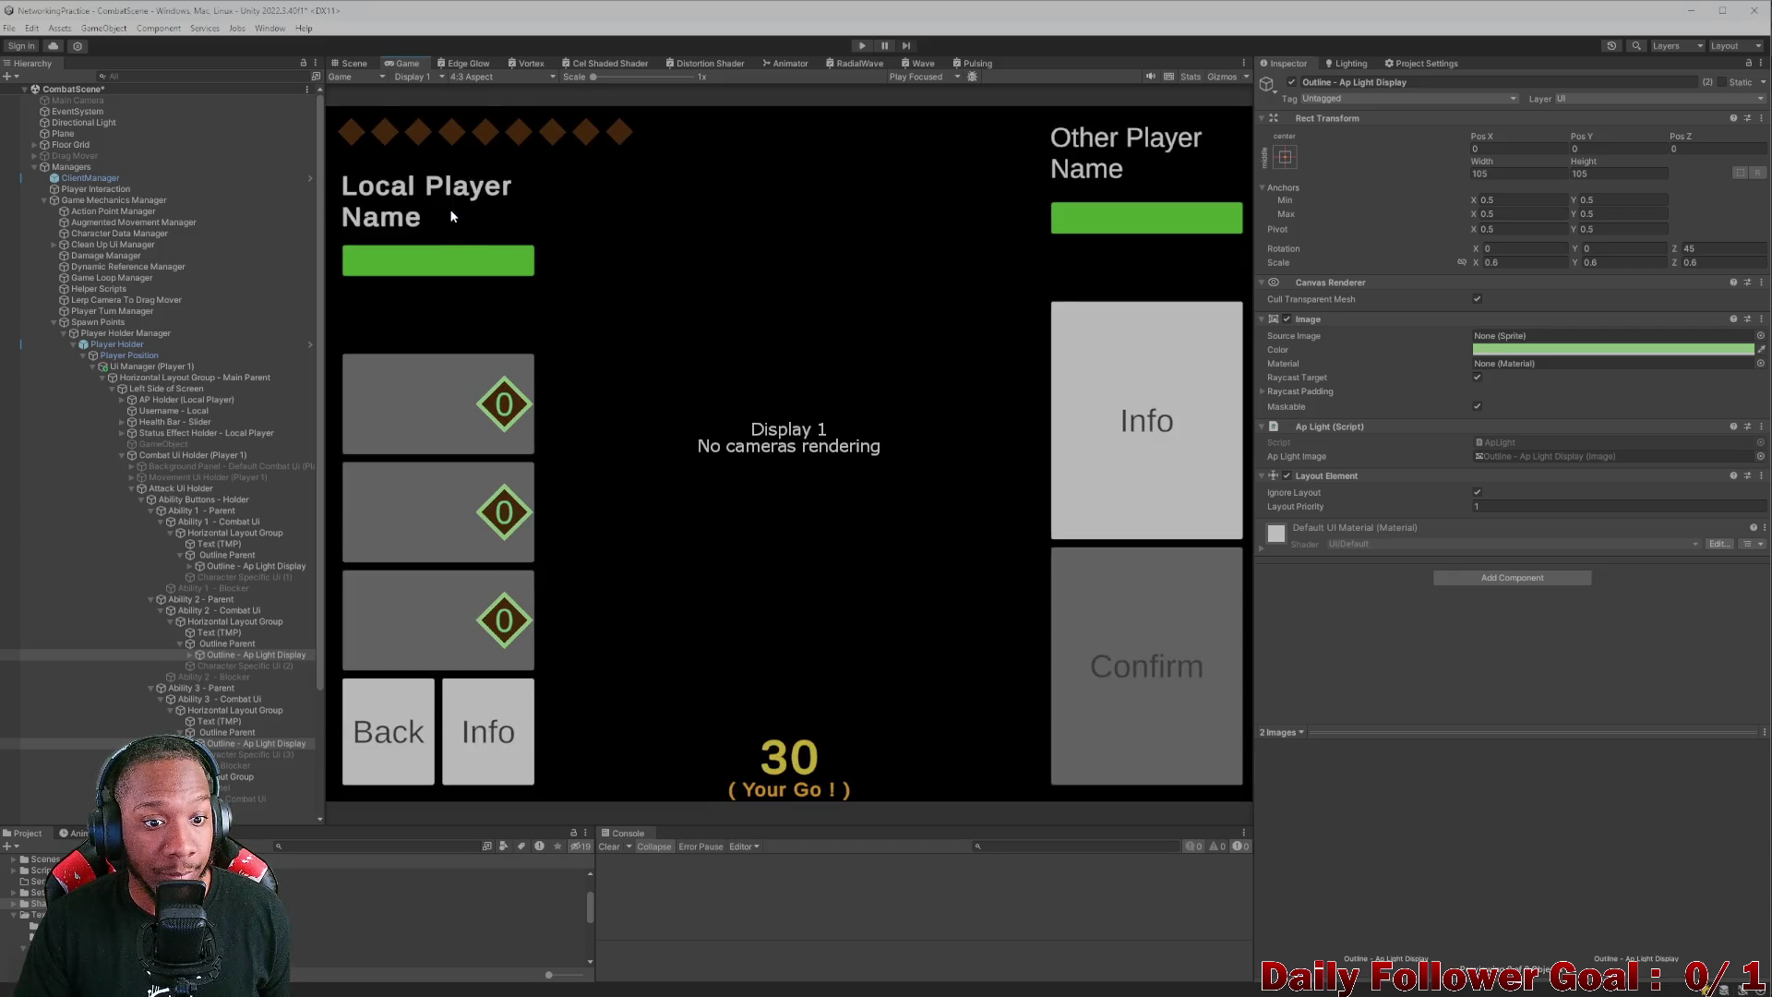
left_click(483, 76)
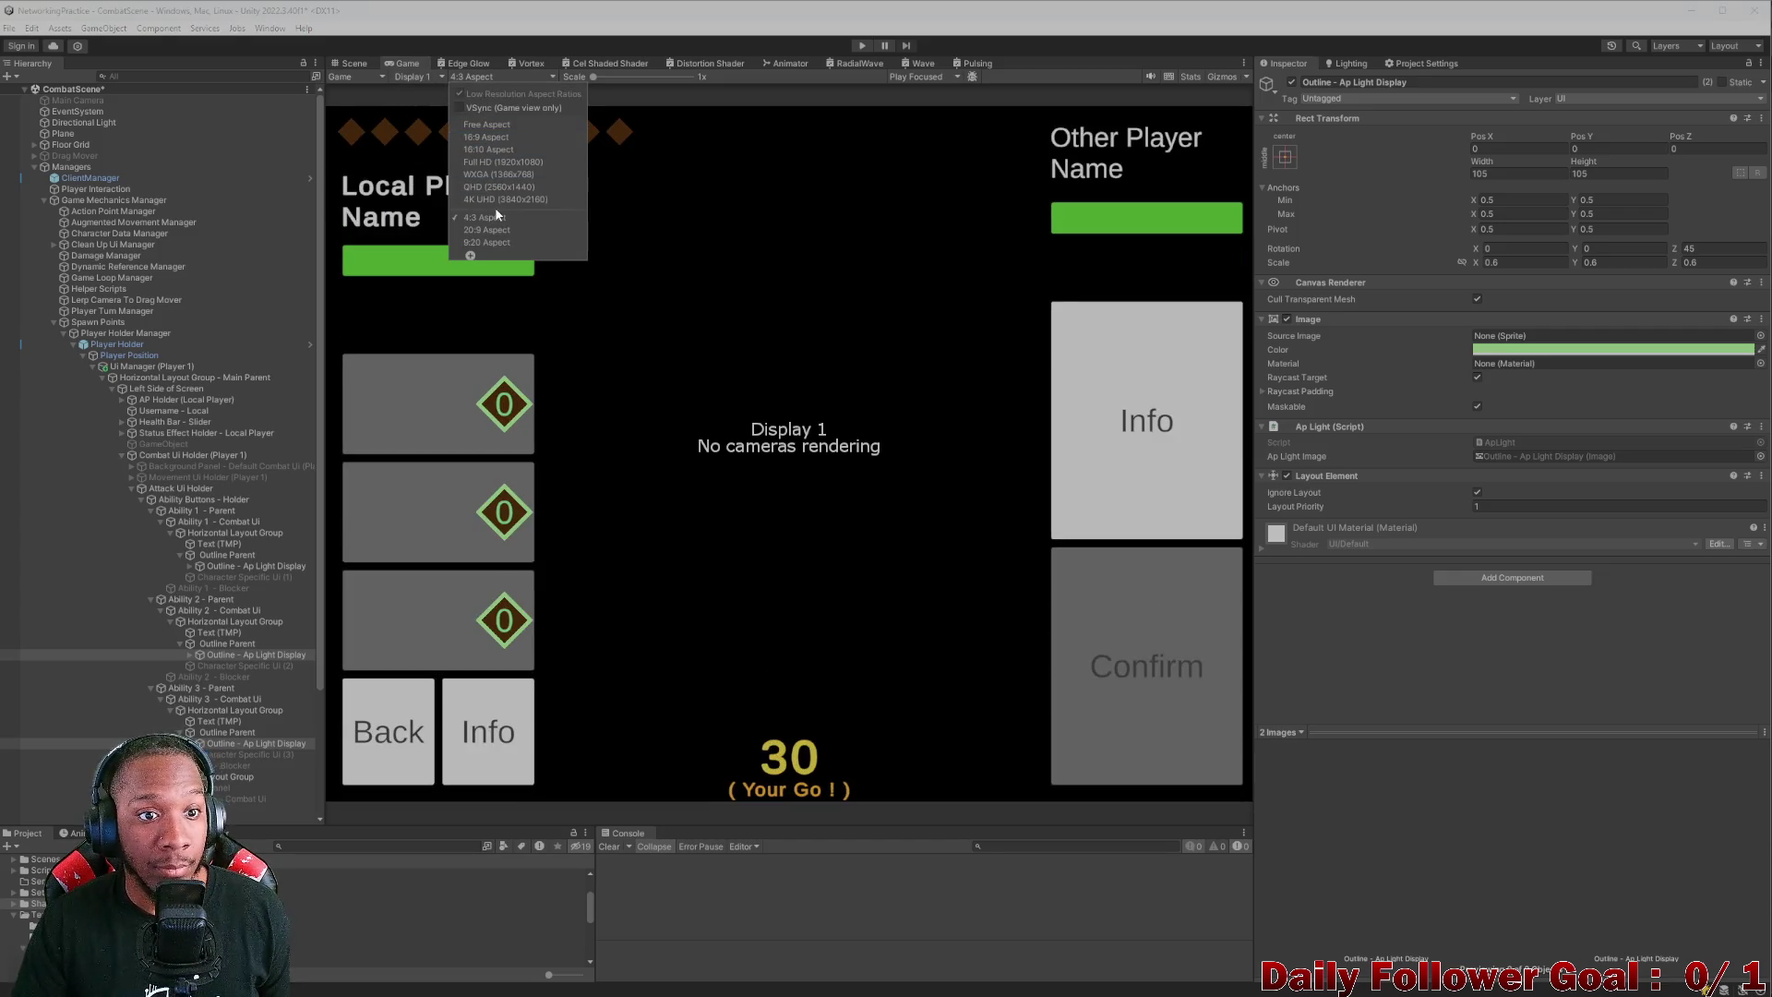
left_click(489, 229)
left_click(509, 79)
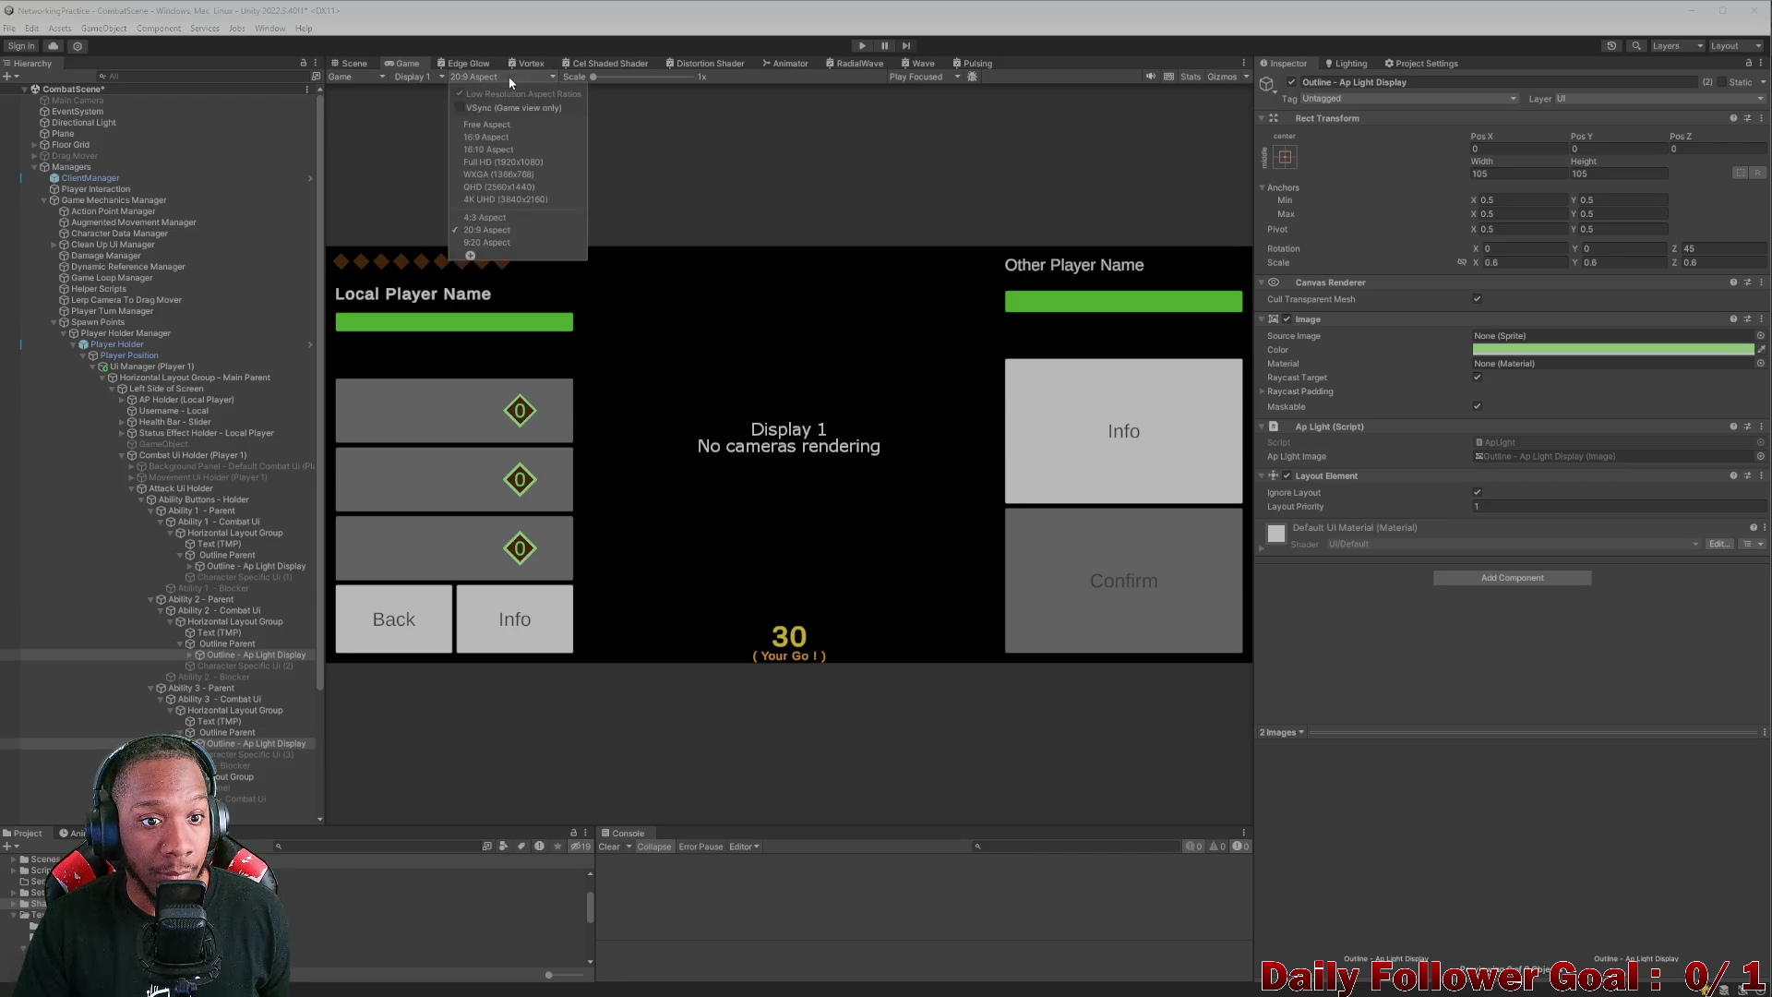
left_click(489, 242)
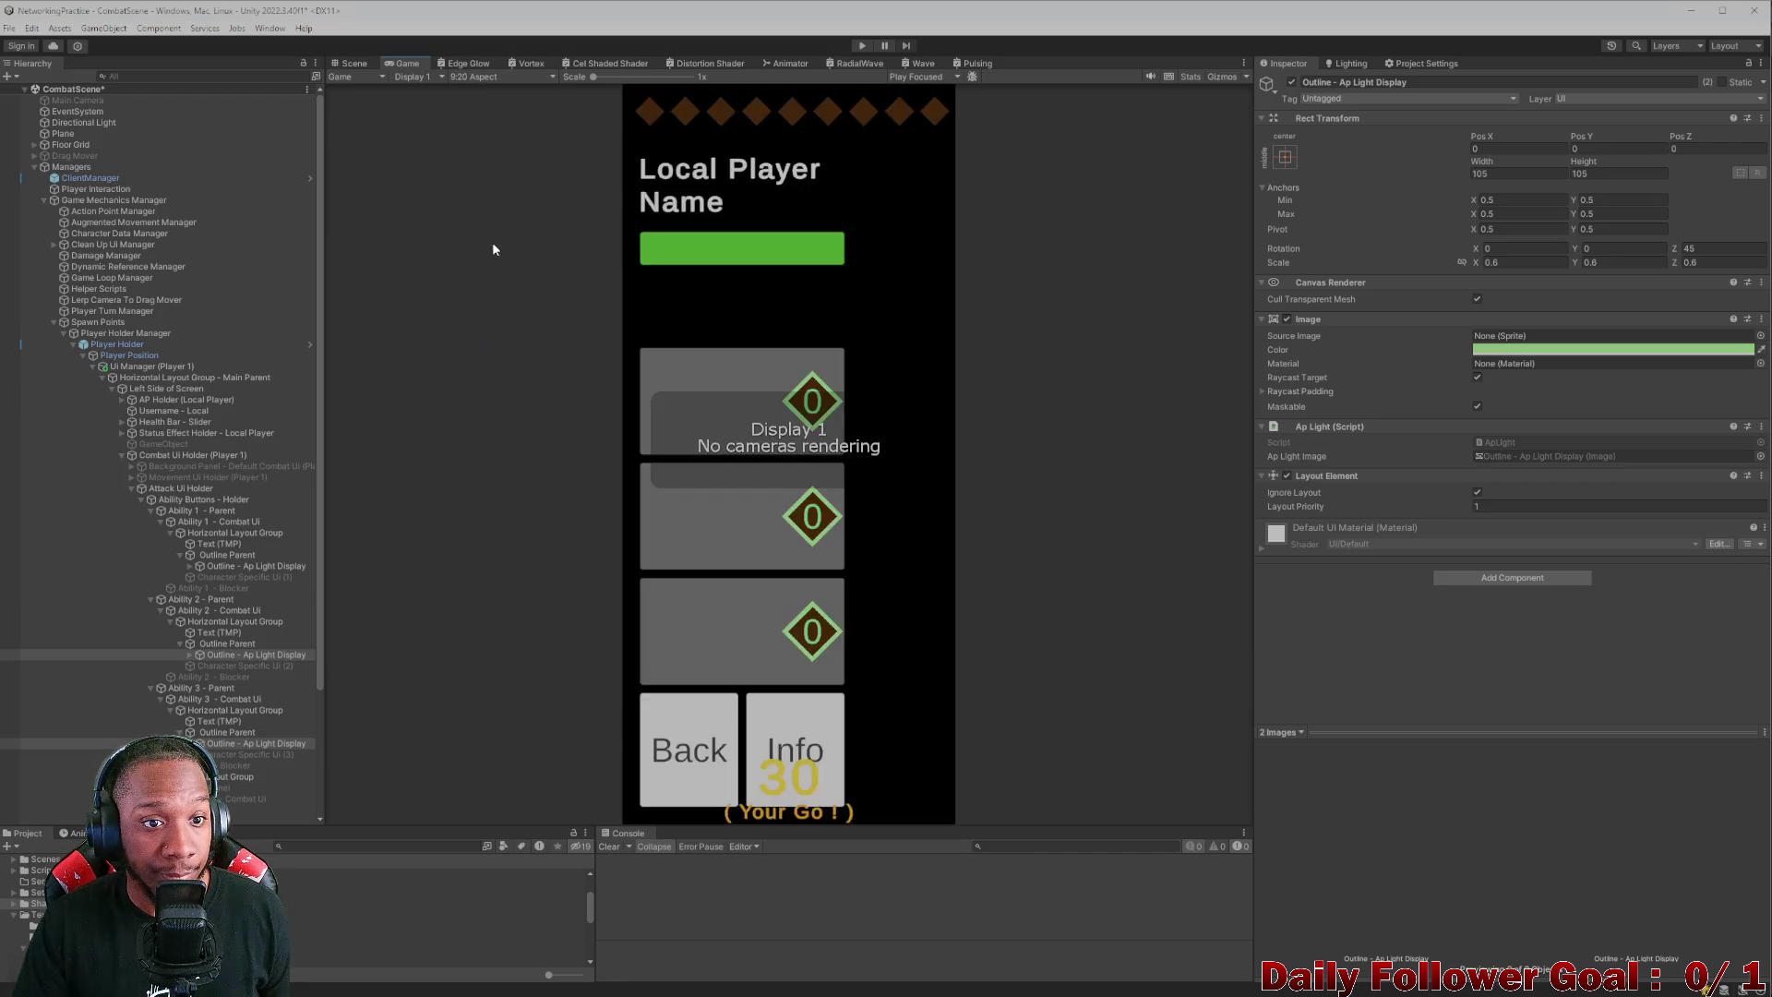
left_click(516, 78)
left_click(485, 152)
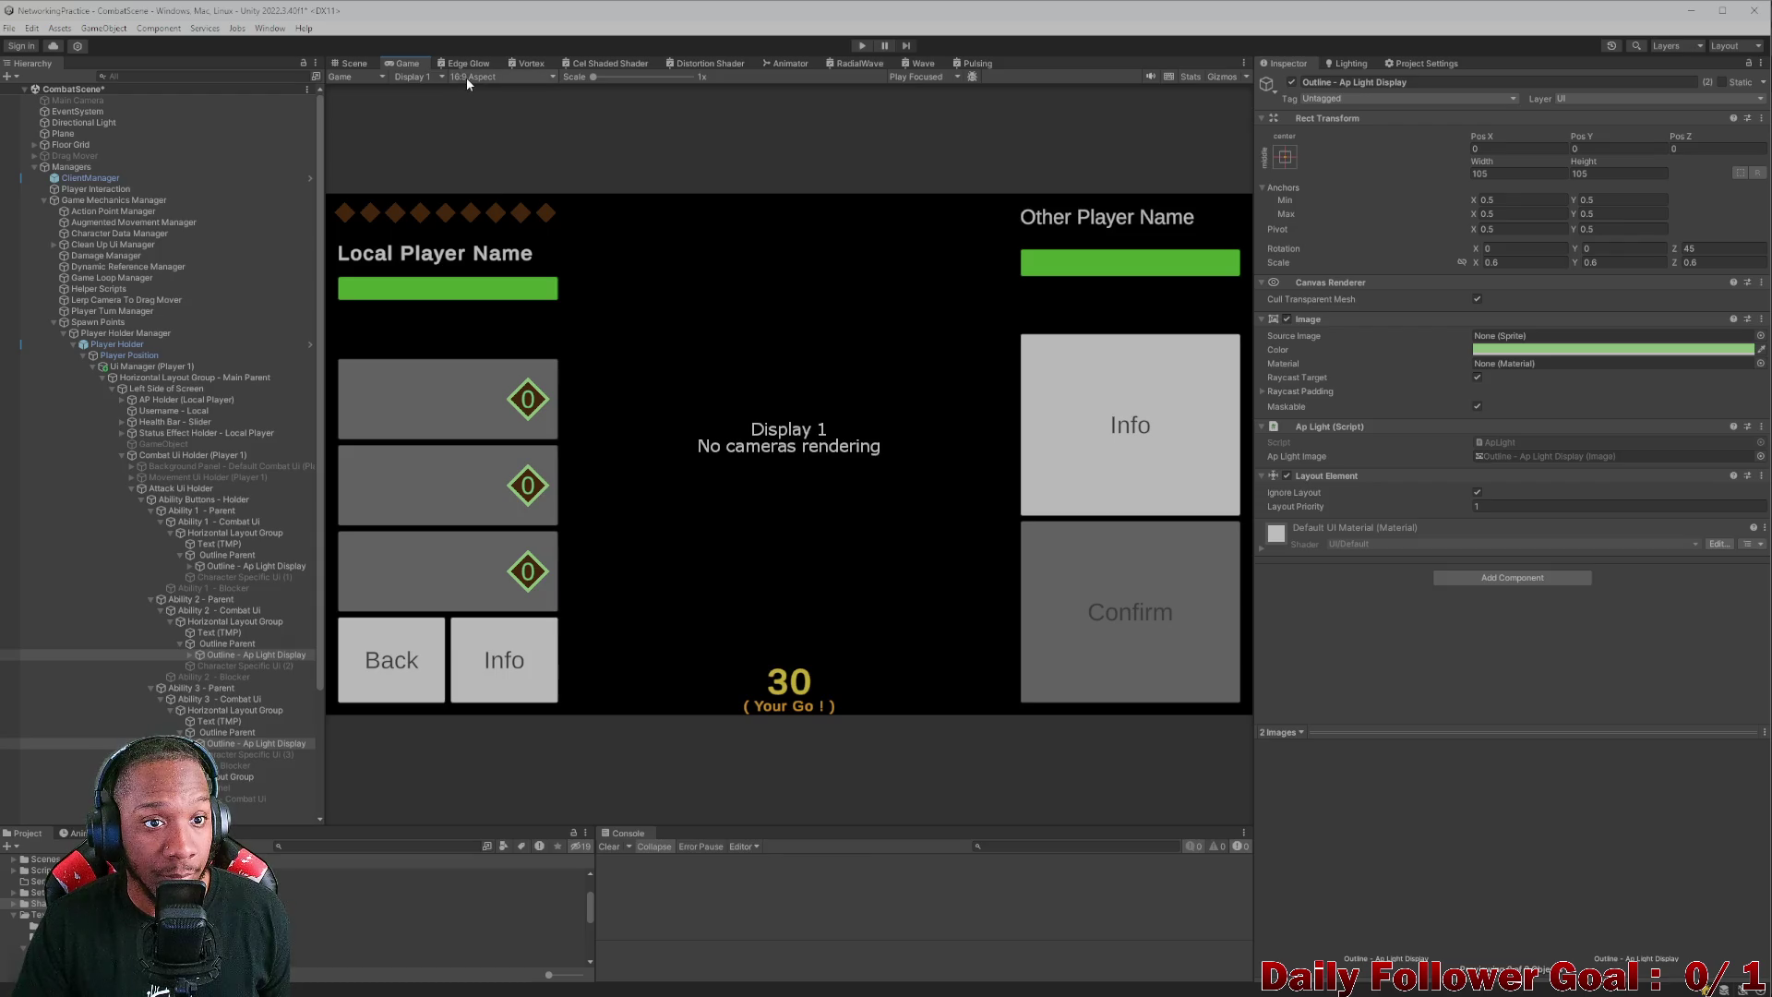
left_click(355, 62)
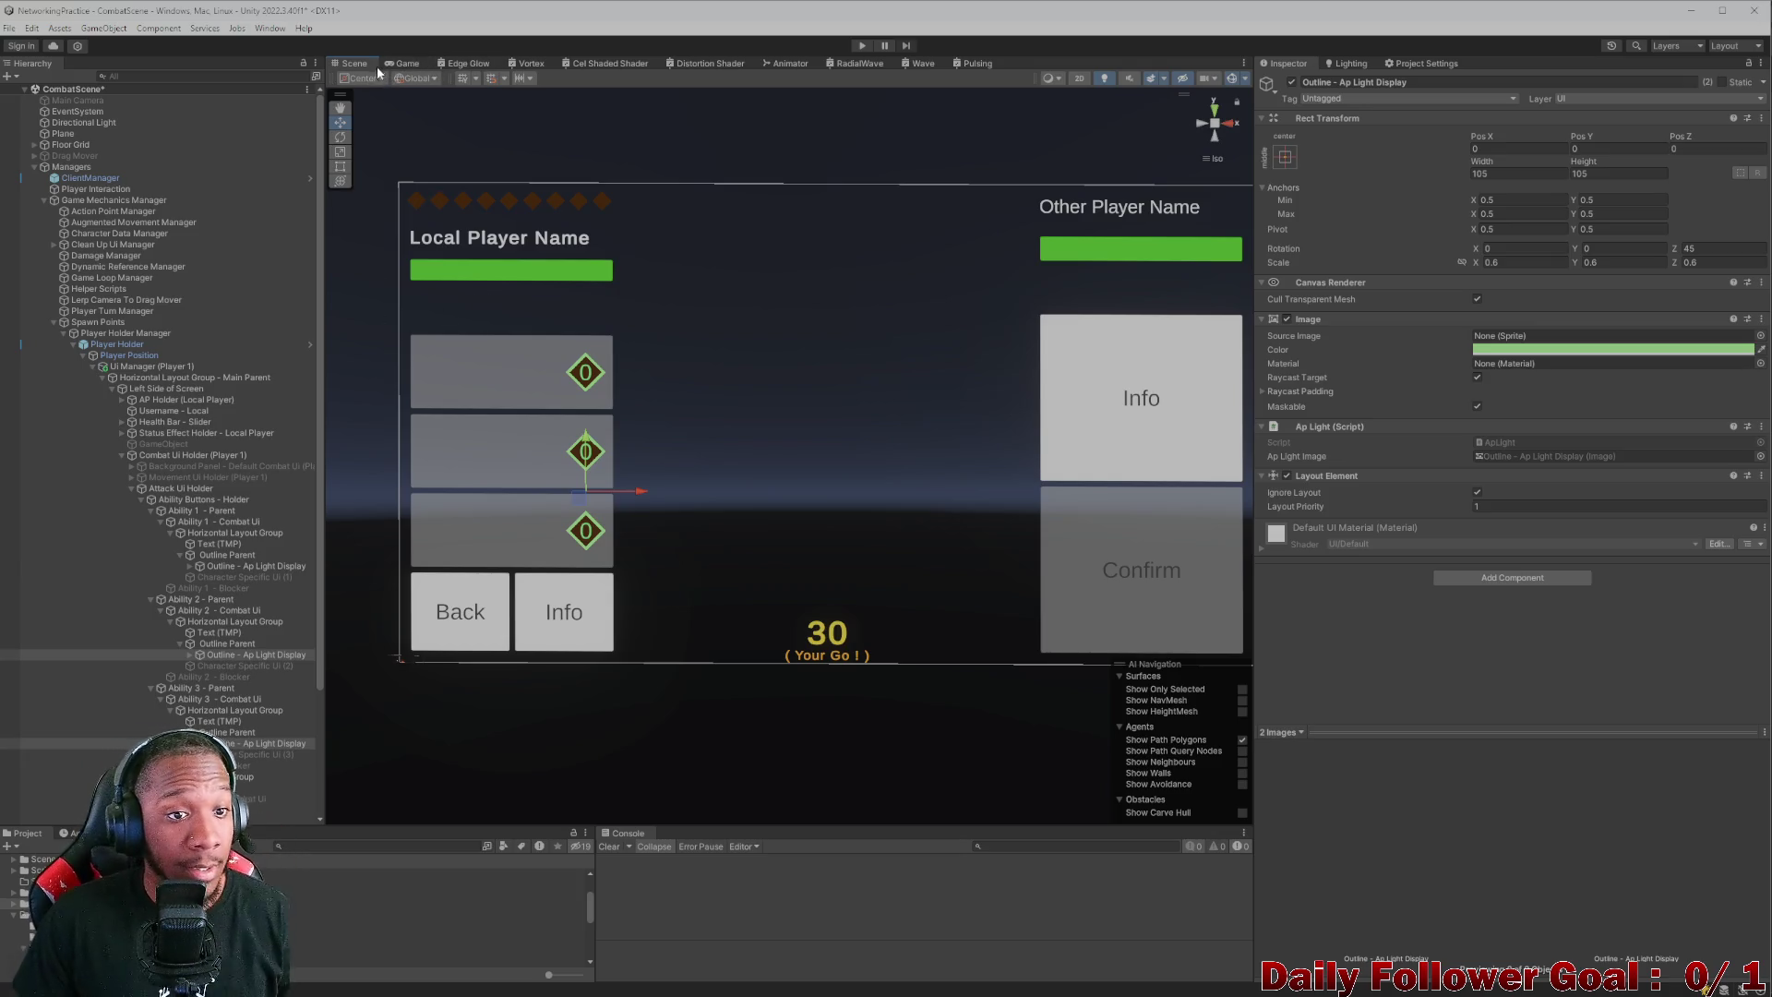
- Collapse the ability hierarchy and create an empty child under Attack Ui Holder
left_click(157, 601)
left_click(149, 598)
left_click(161, 521)
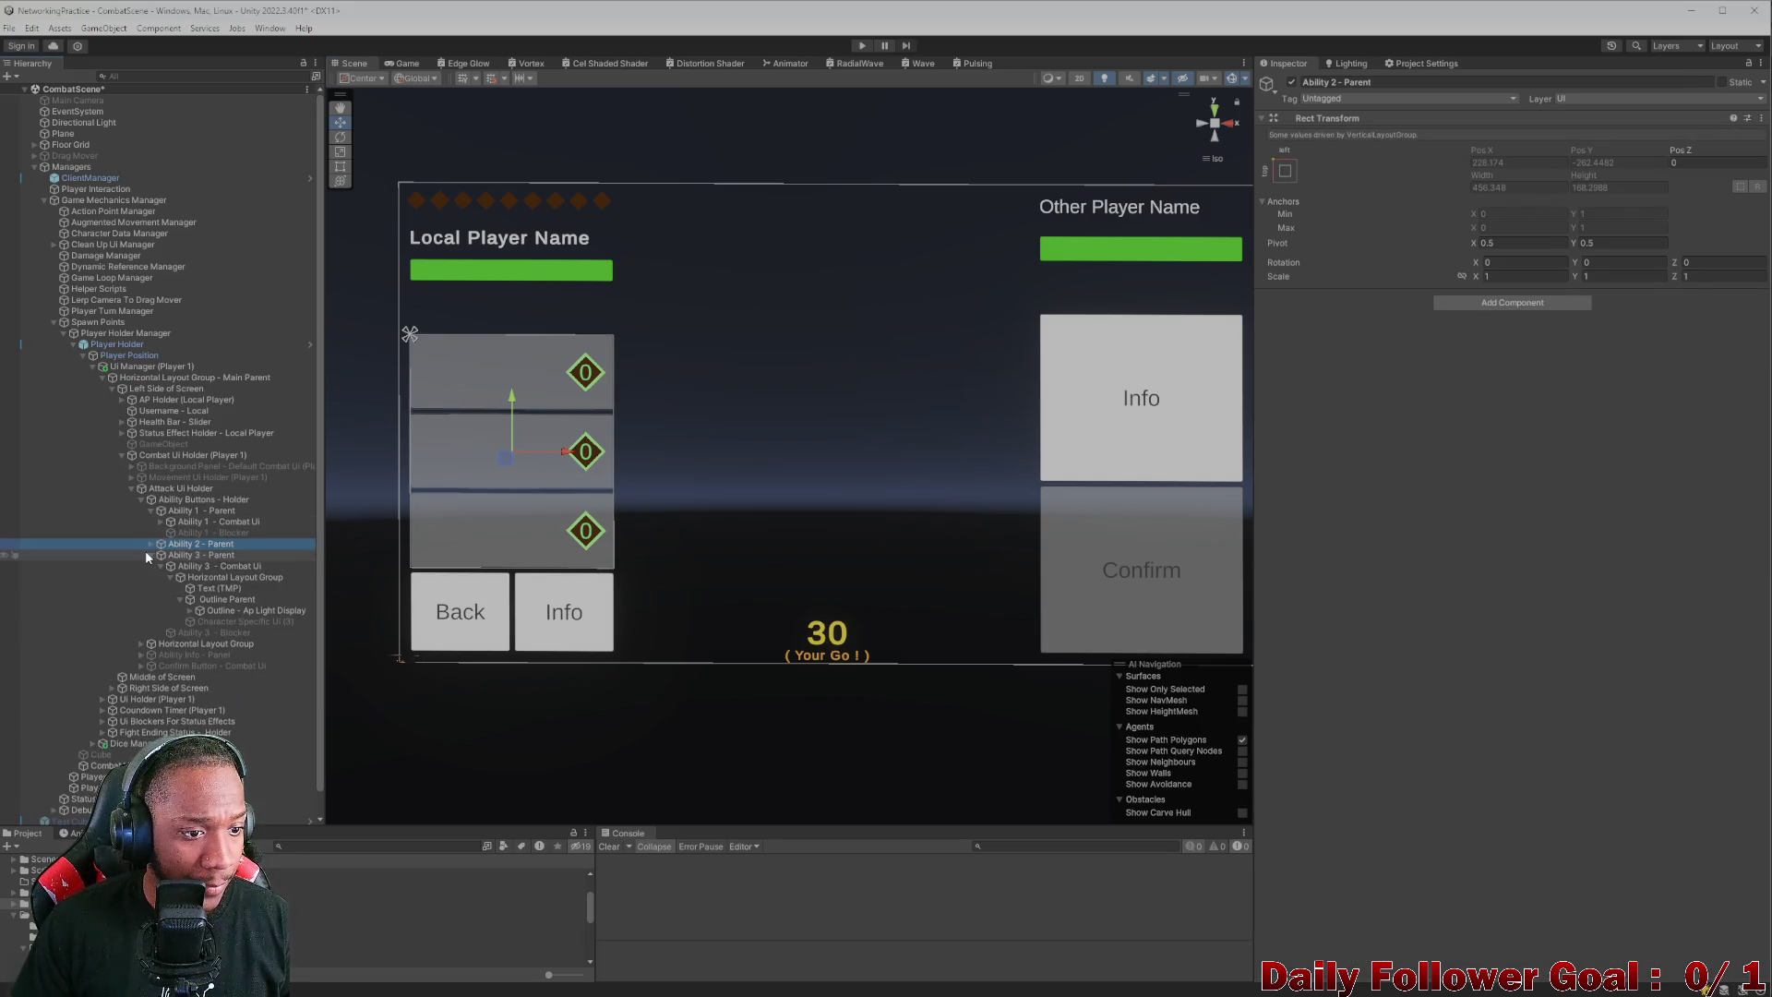
left_click(152, 511)
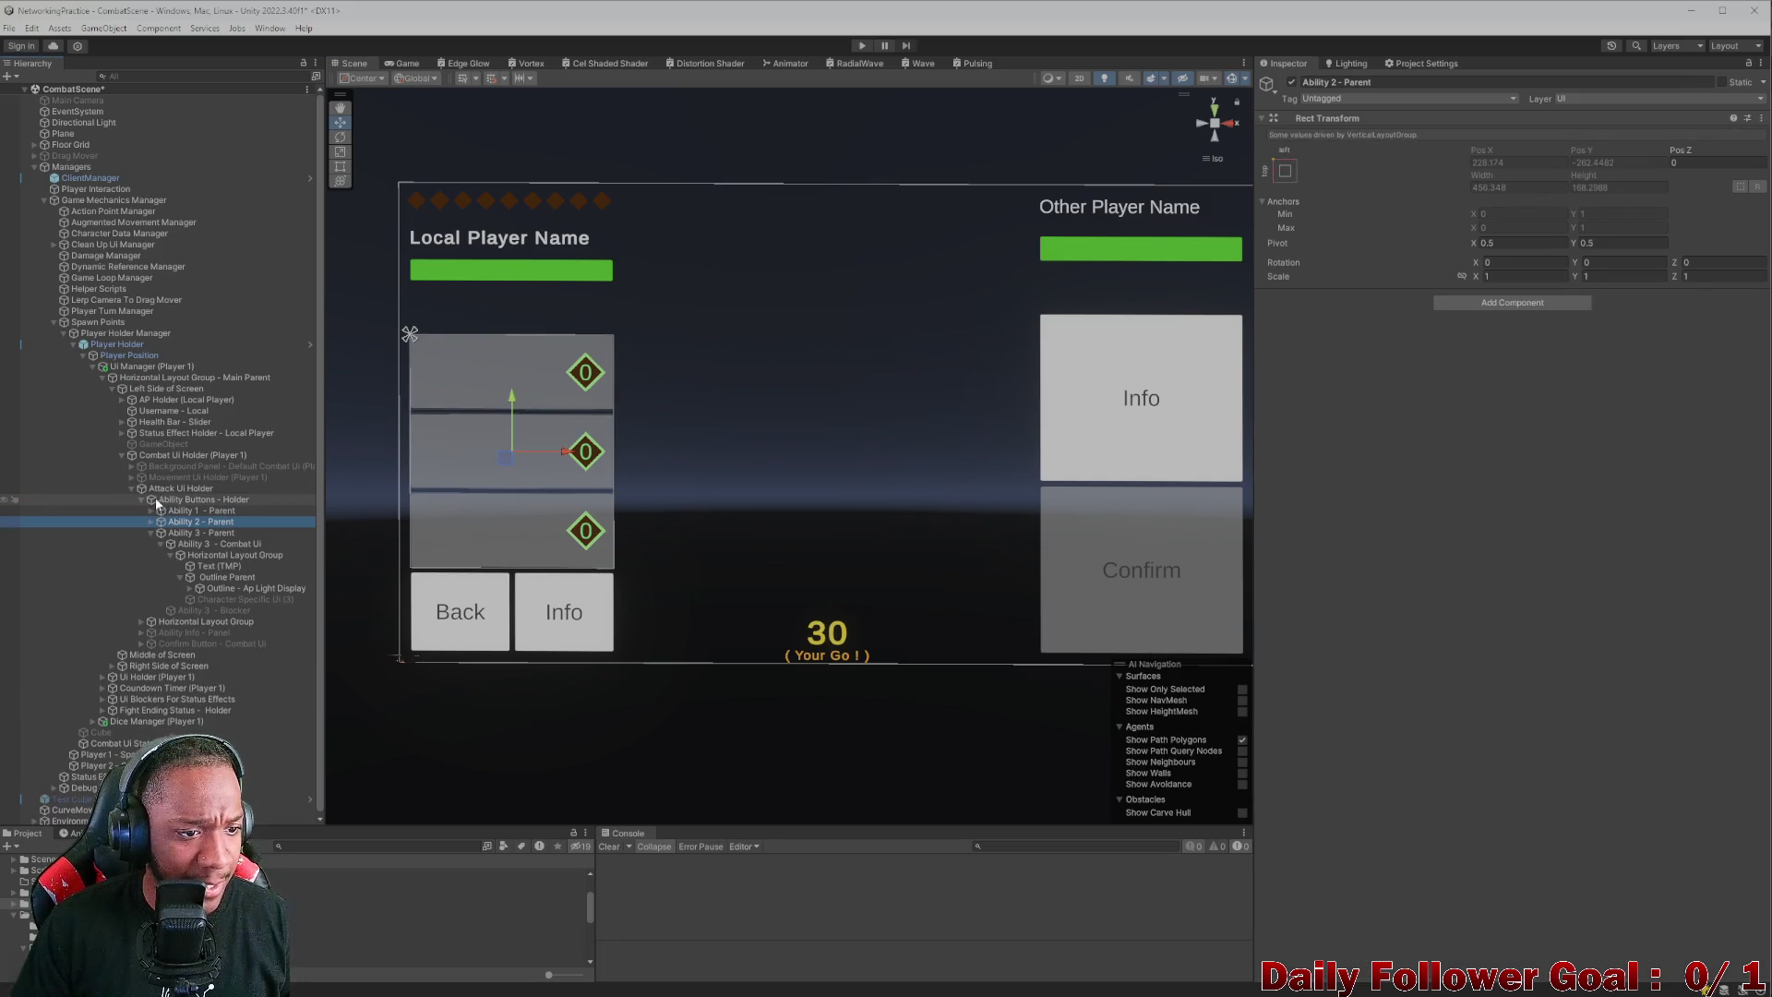
left_click(153, 489)
left_click(142, 498)
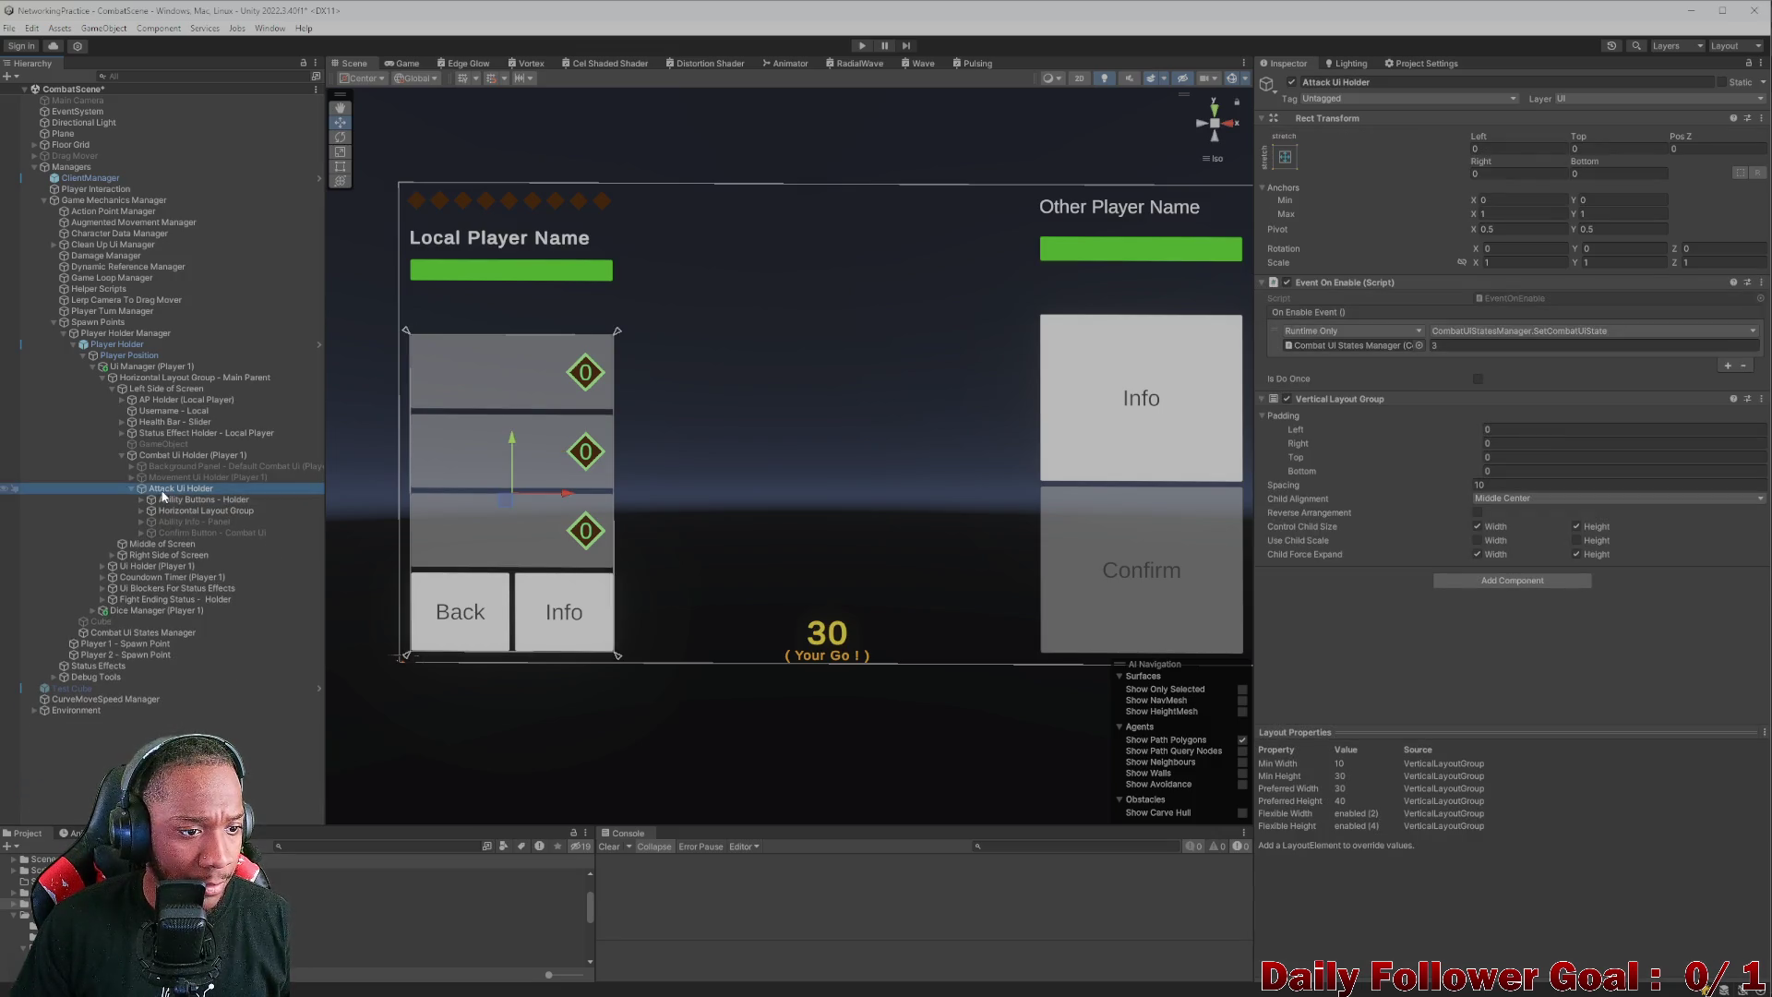
right_click(174, 490)
left_click(242, 661)
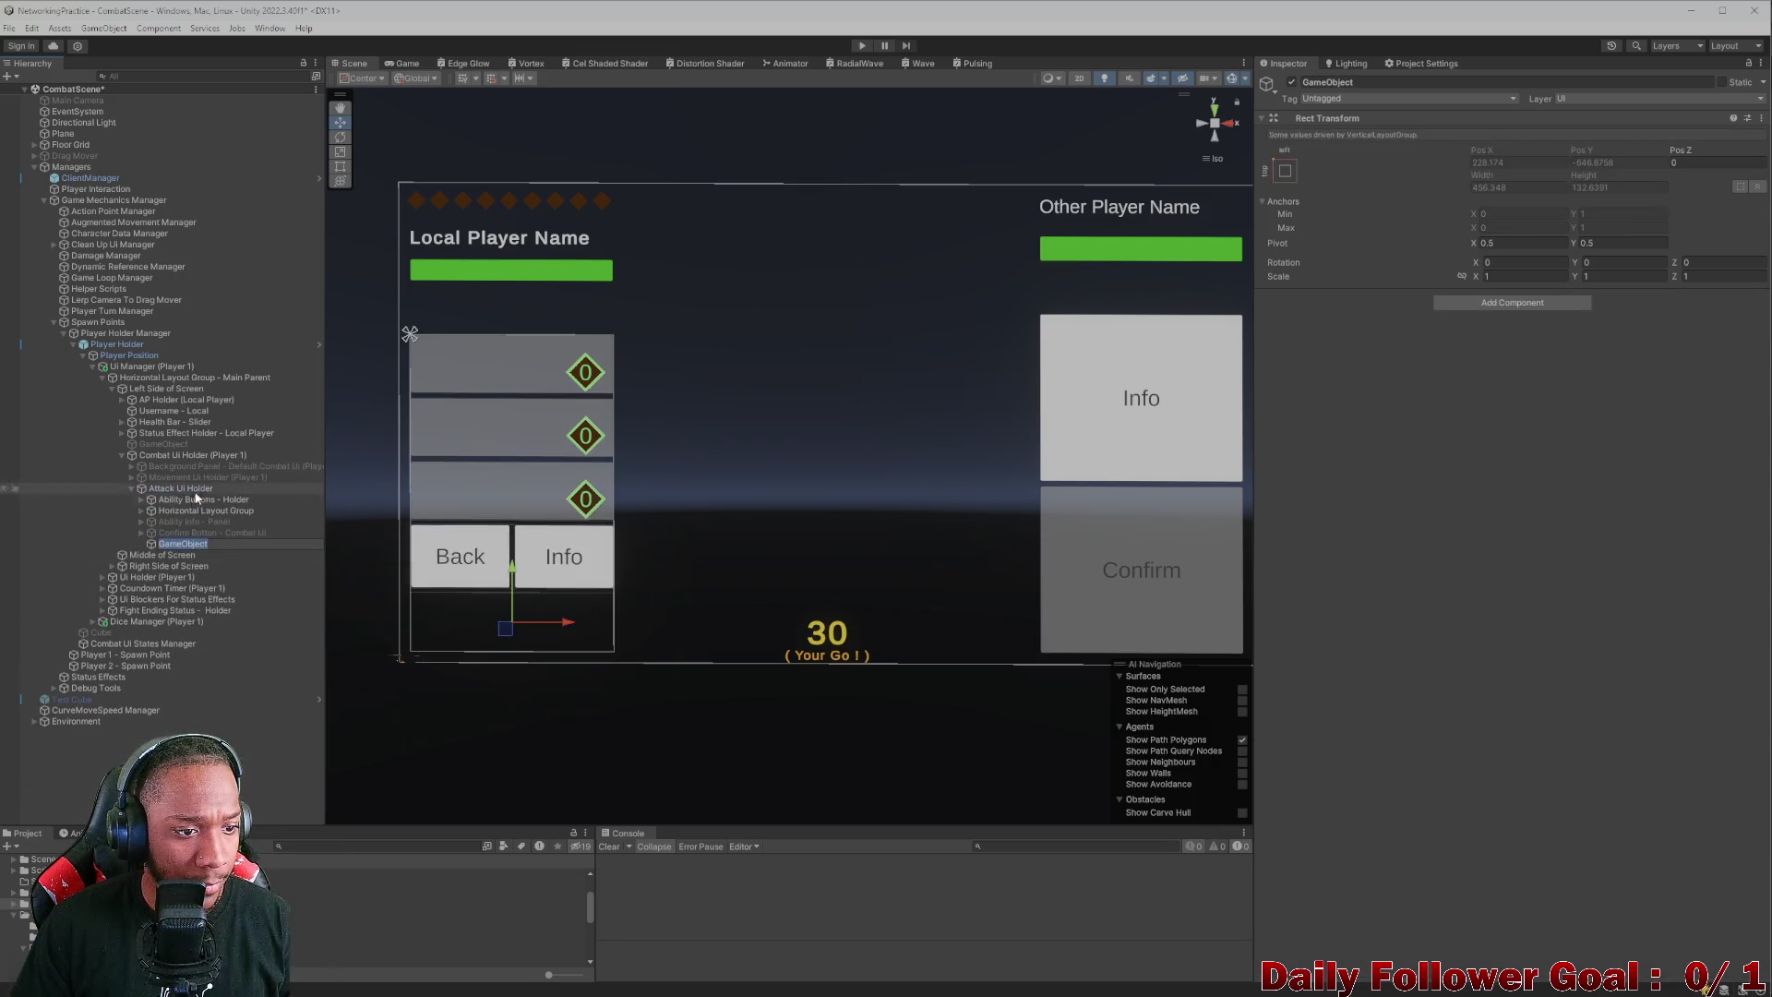
- Move the new empty object above the ability buttons in the hierarchy
left_click_drag(182, 543, 184, 495)
left_click(1388, 85)
type("Spacer")
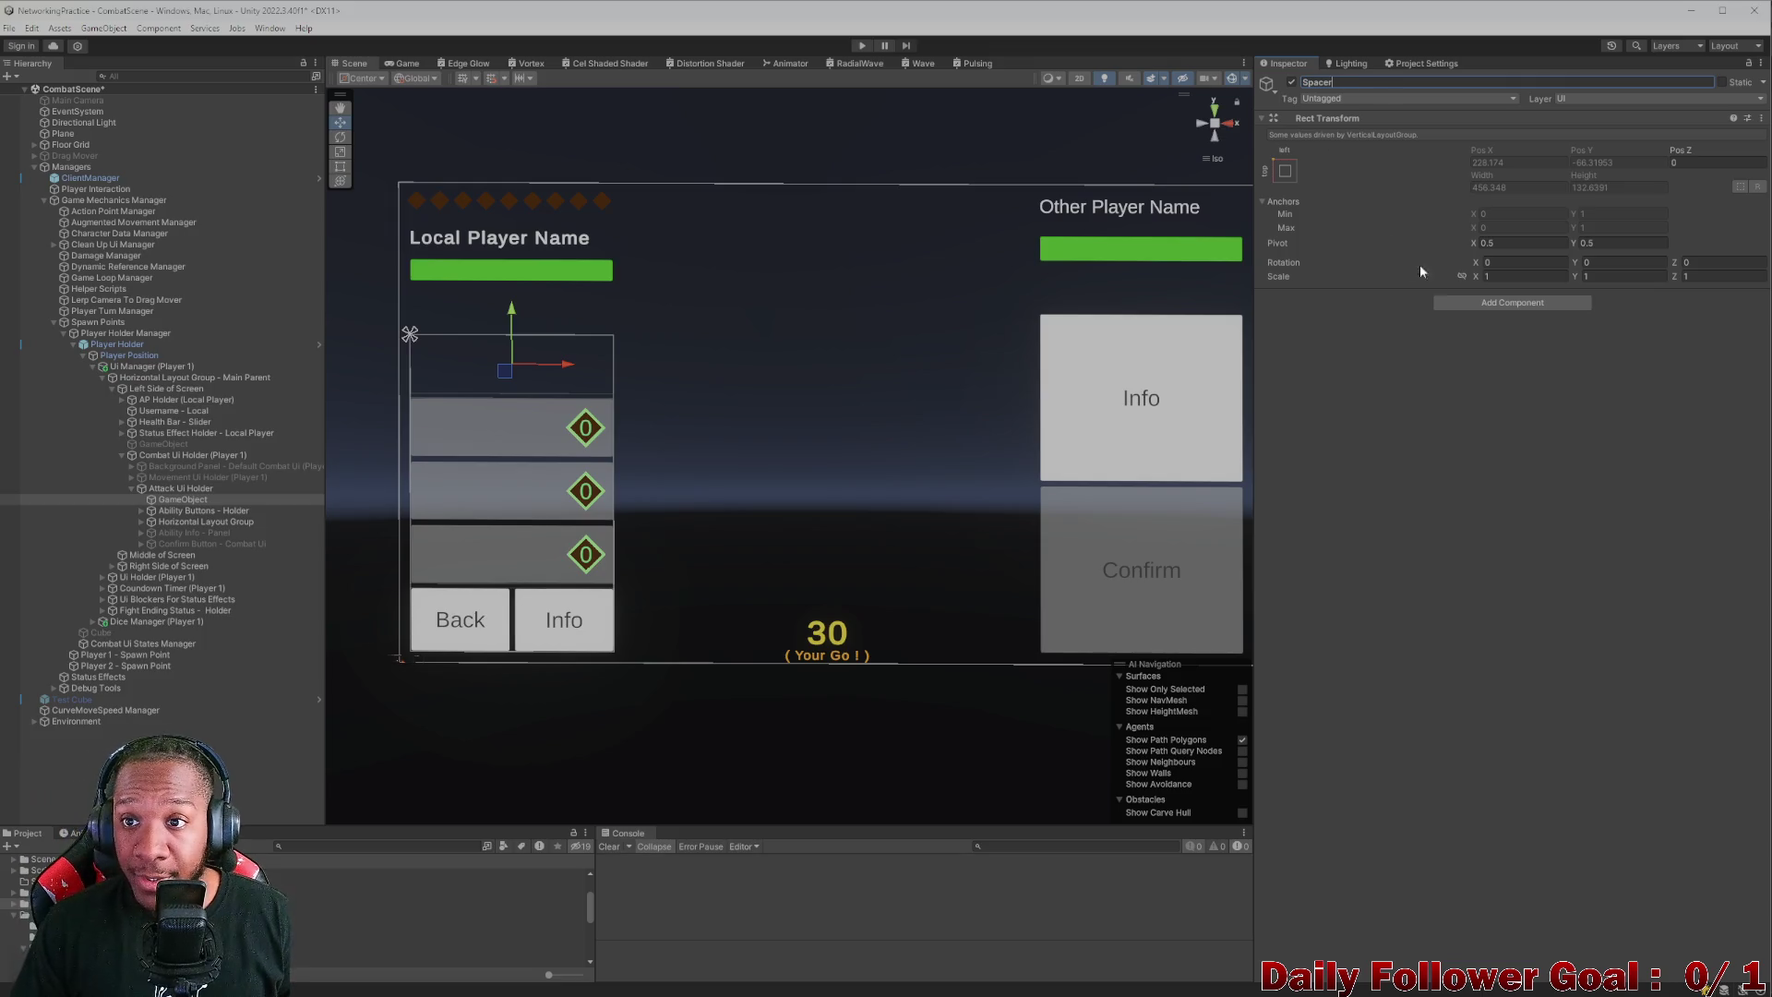
key("Escape")
- Add a Layout Element with flexible width and a preferred height override
left_click(1486, 304)
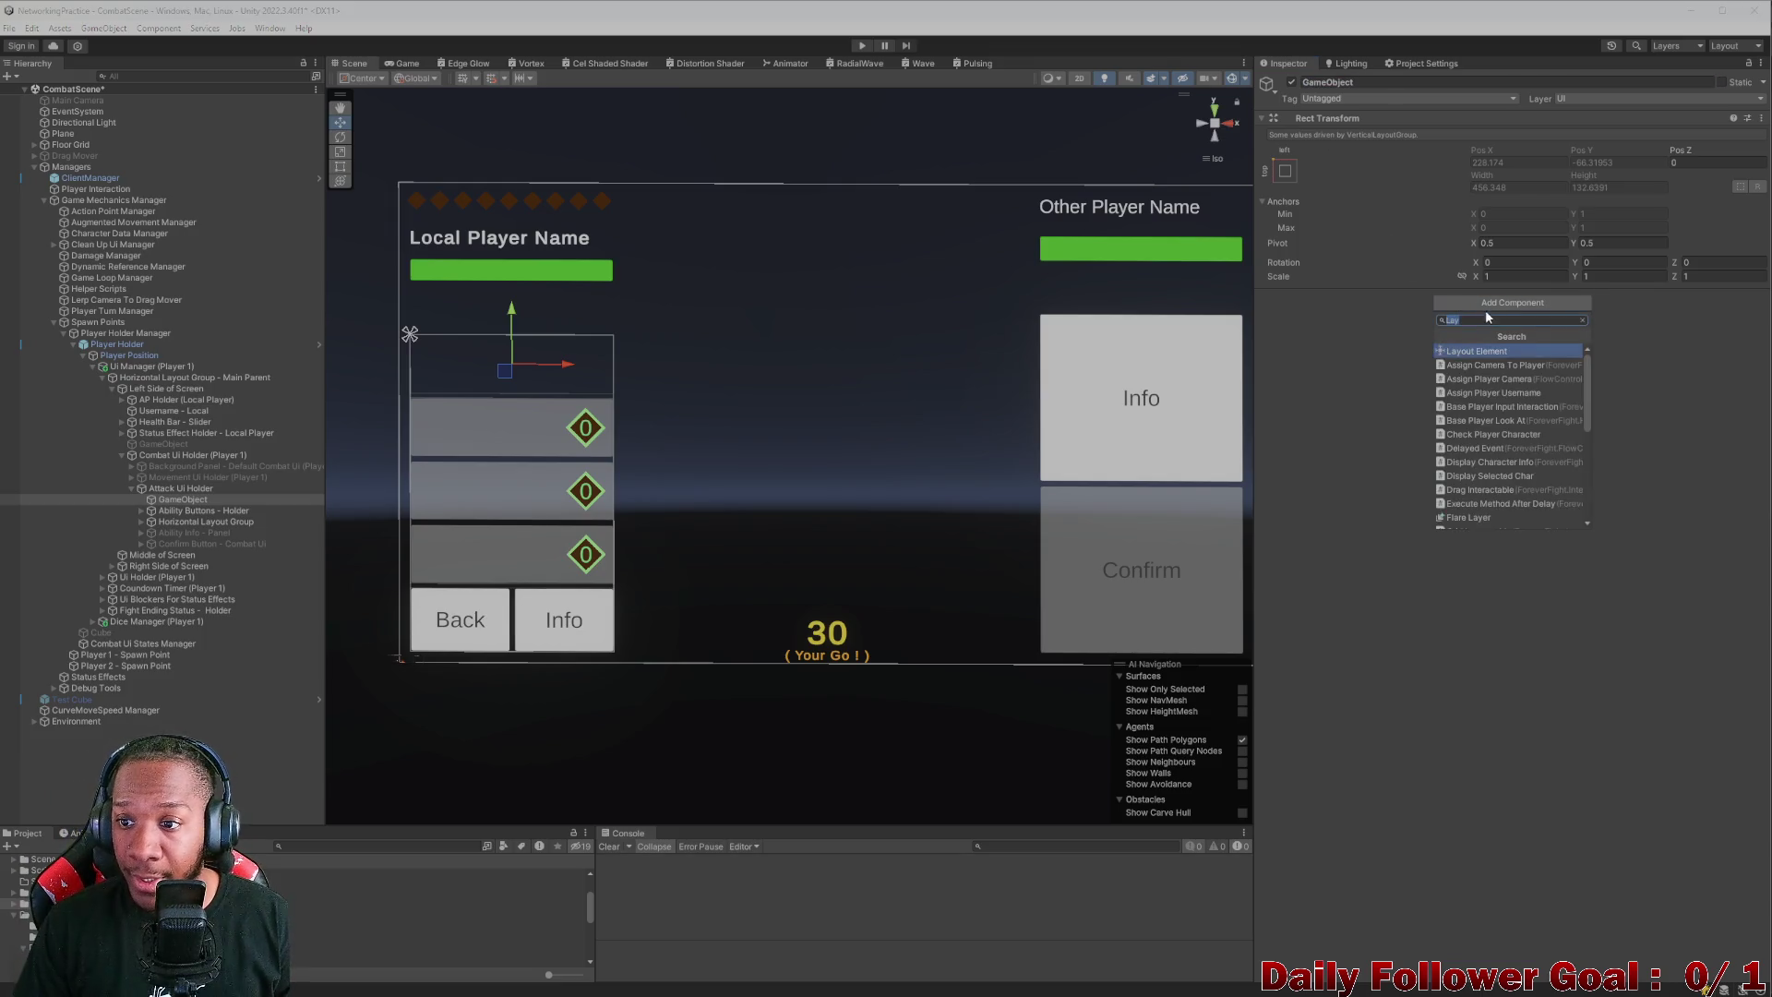
left_click(1481, 352)
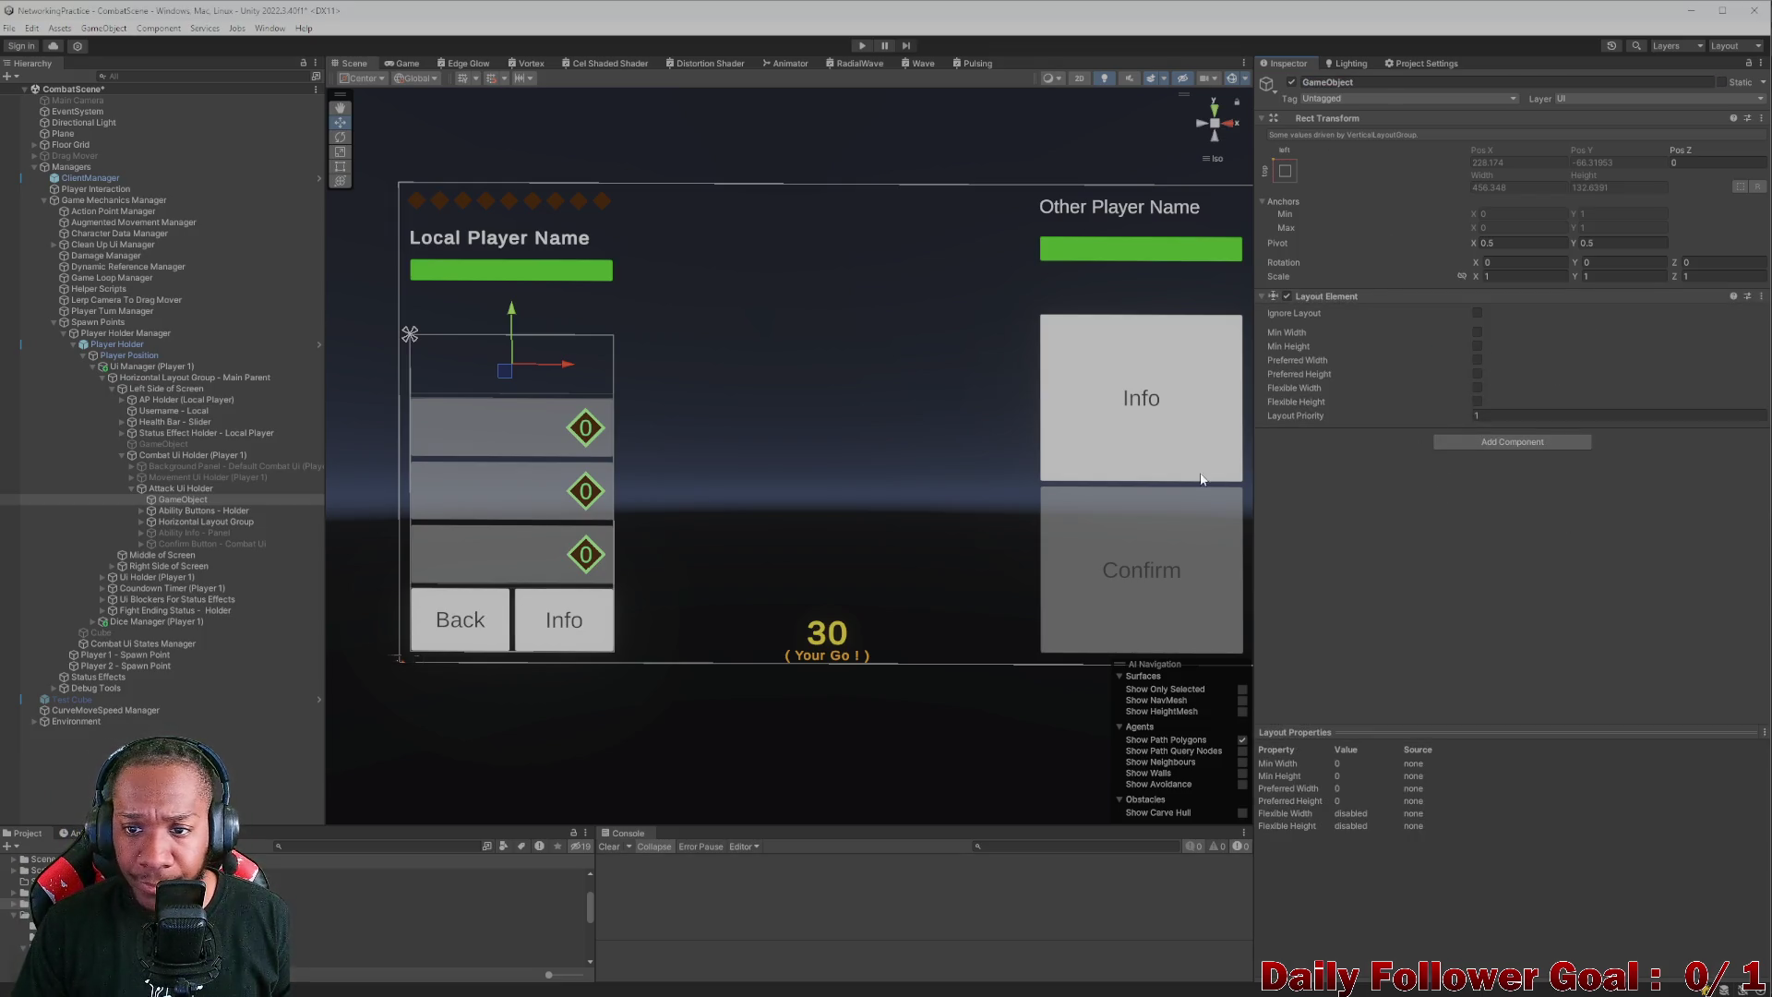
left_click(1477, 387)
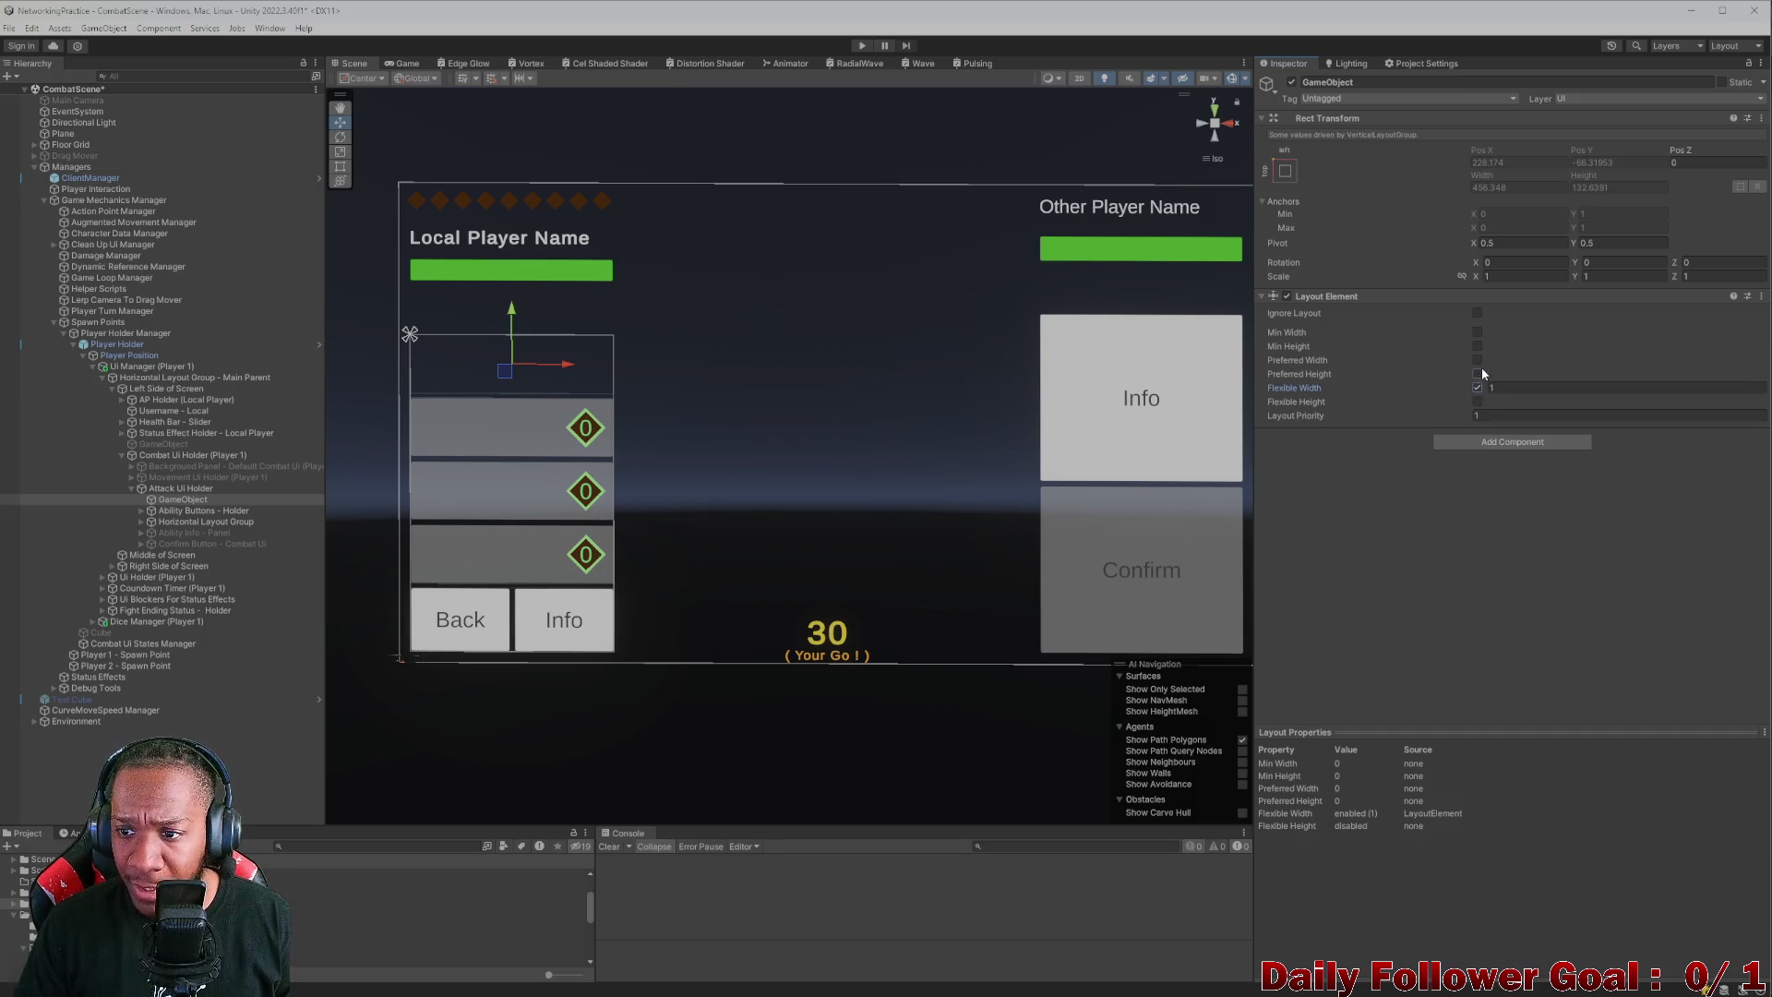
left_click(1477, 374)
left_click(1477, 374)
left_click(1519, 374)
mouse_move(1520, 381)
left_mouse_down()
mouse_move(1606, 381)
mouse_move(1536, 381)
mouse_move(1756, 296)
left_mouse_up()
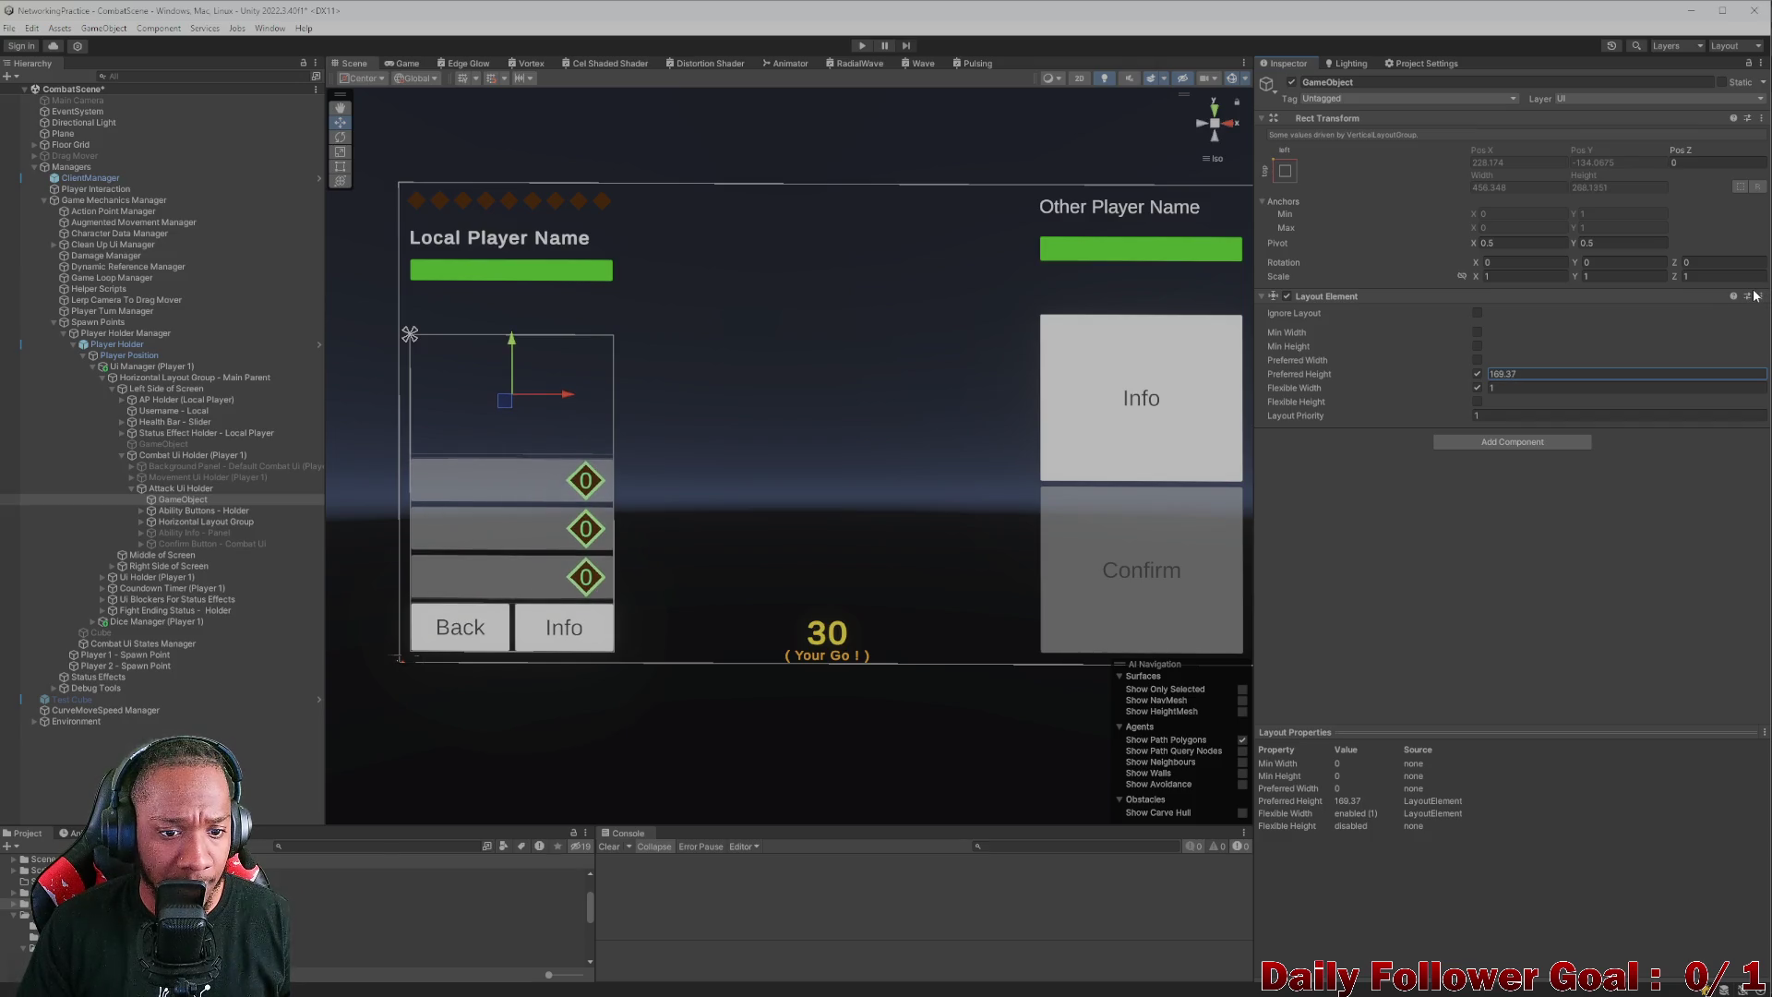
- Check the Game preview and set the object's preferred height to 50
left_click(402, 63)
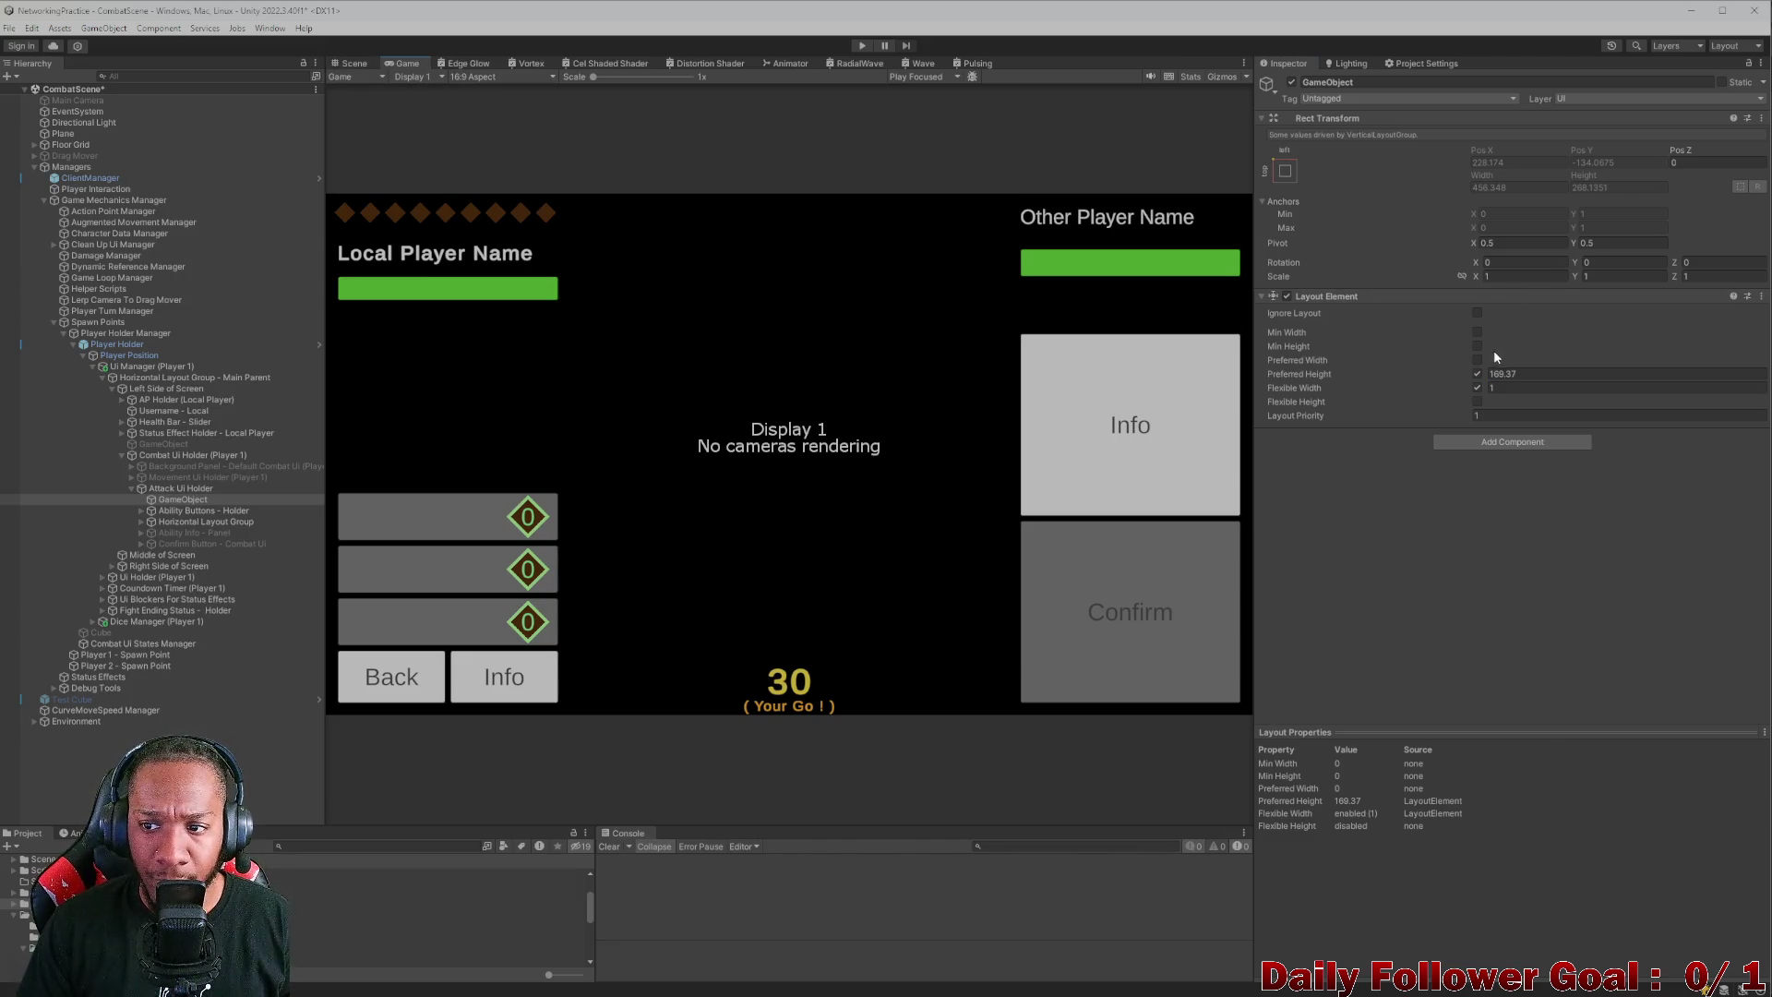
left_click(1488, 373)
type("38.1")
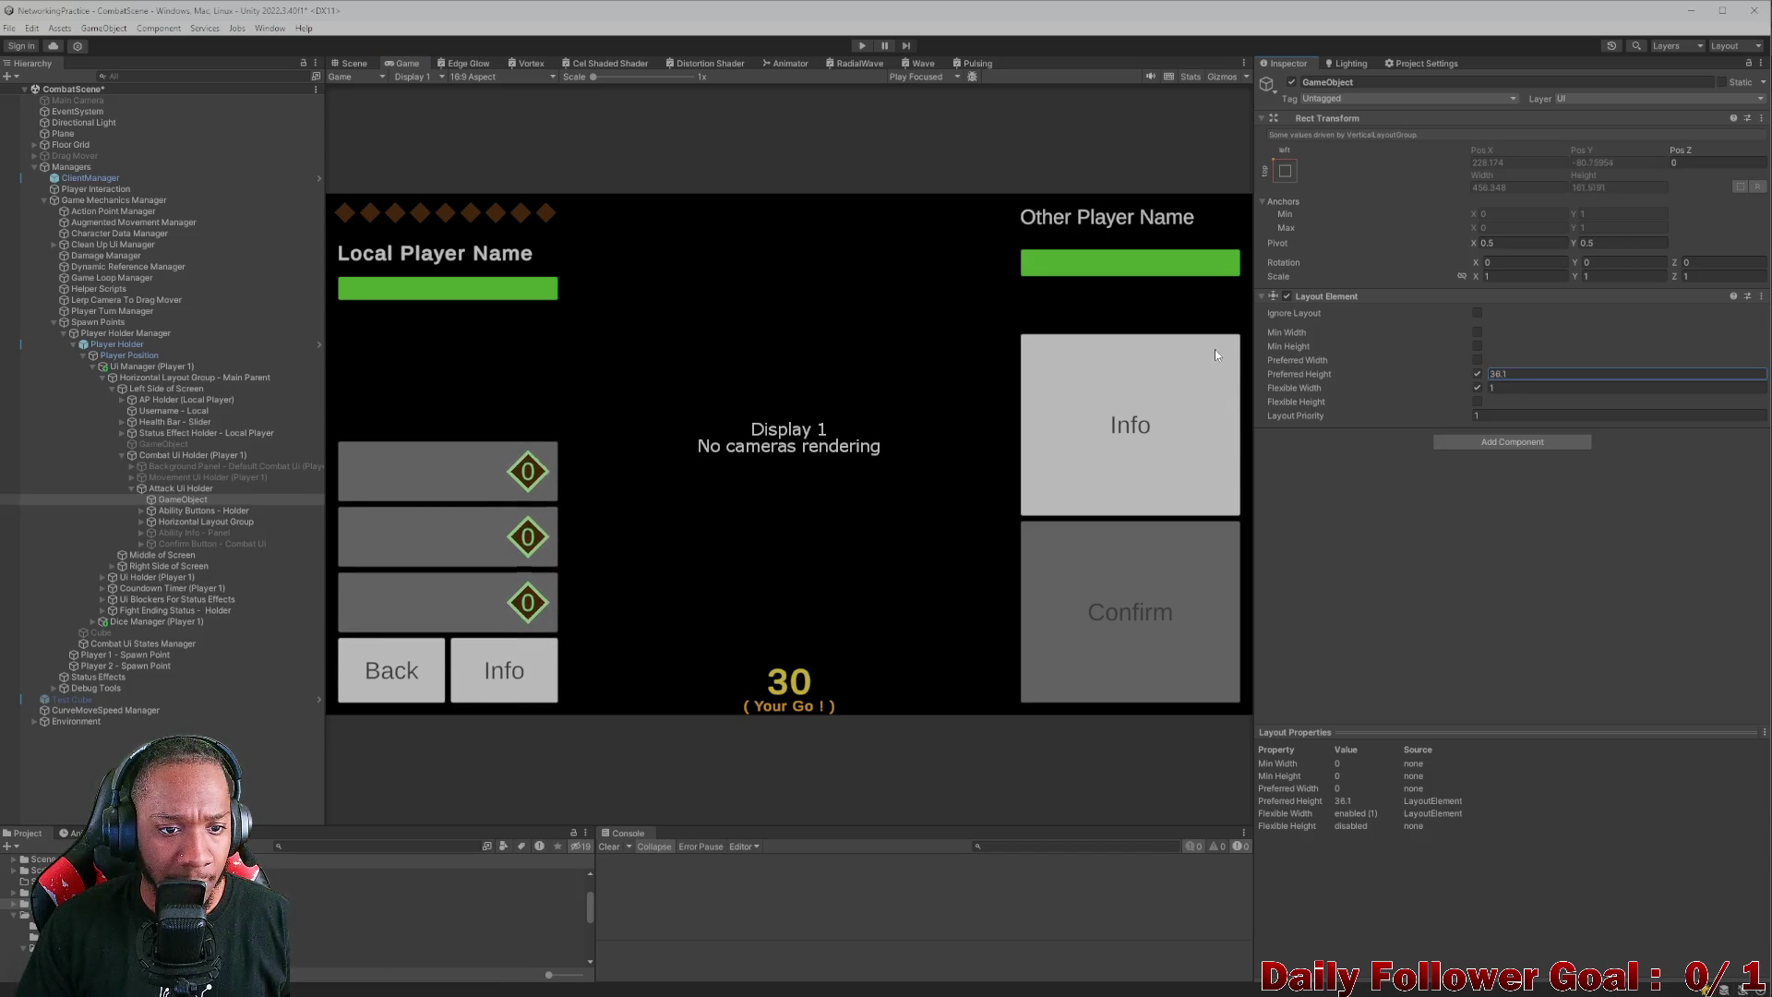
double_click(1534, 374)
type("31.3")
key("Return")
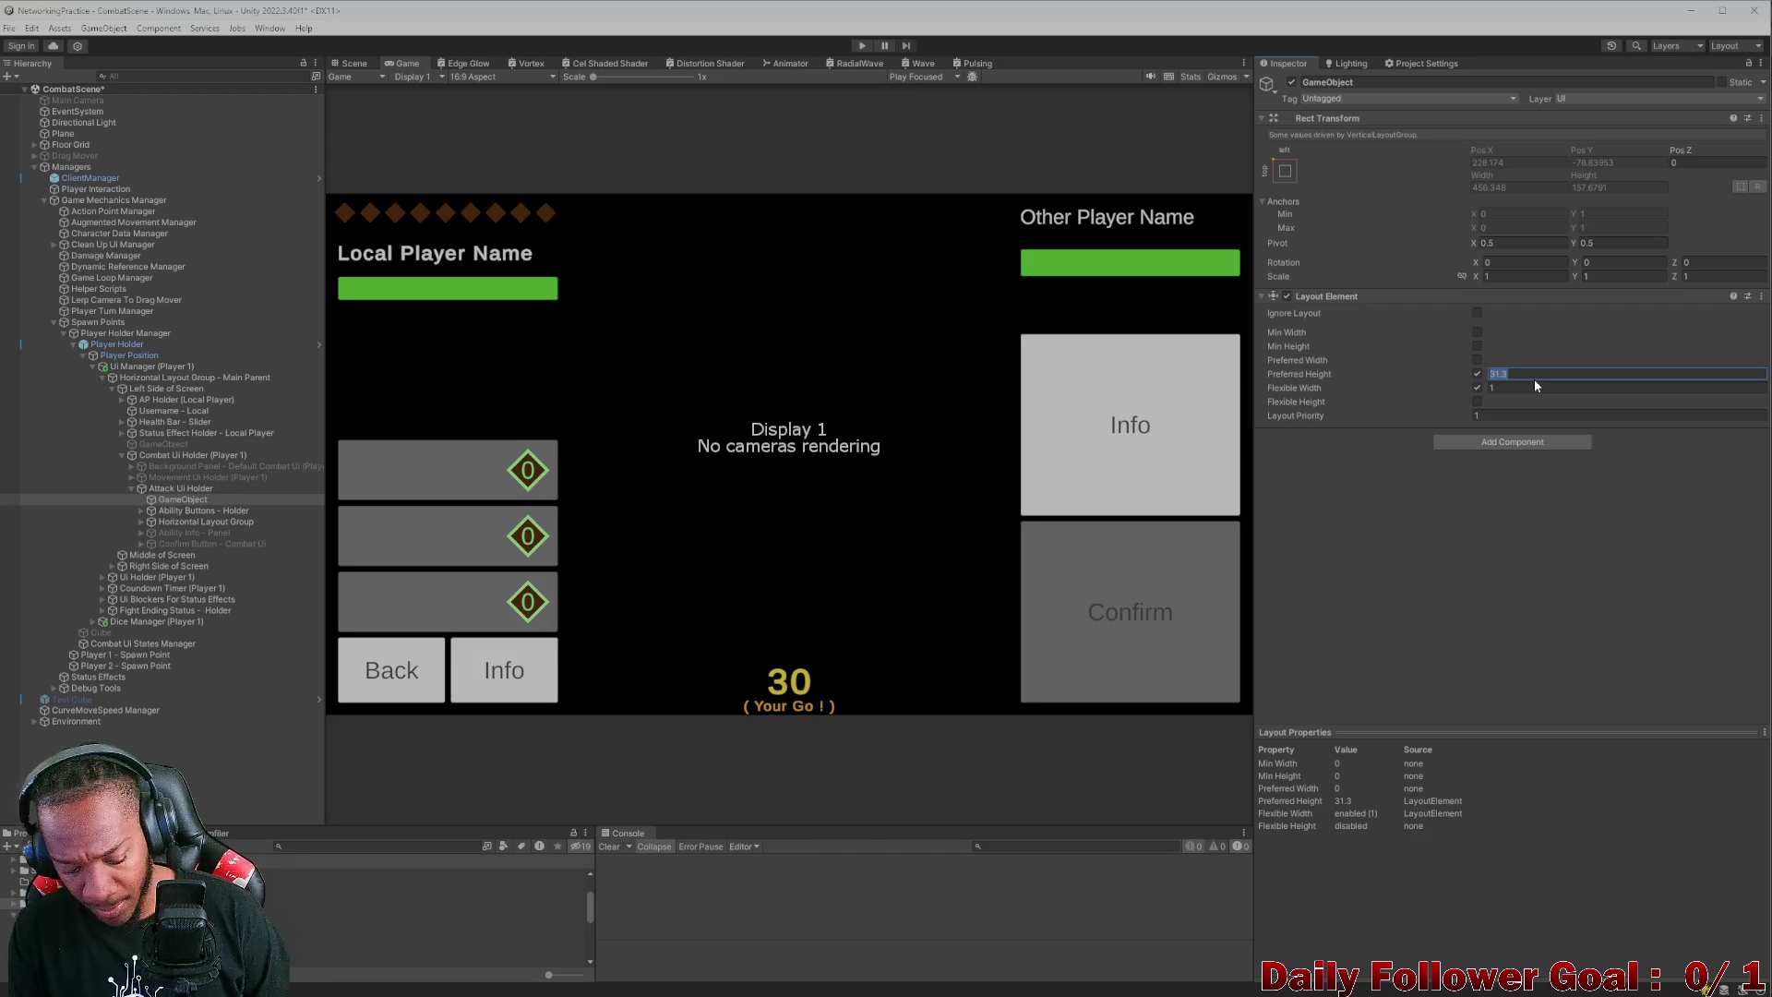
type("50")
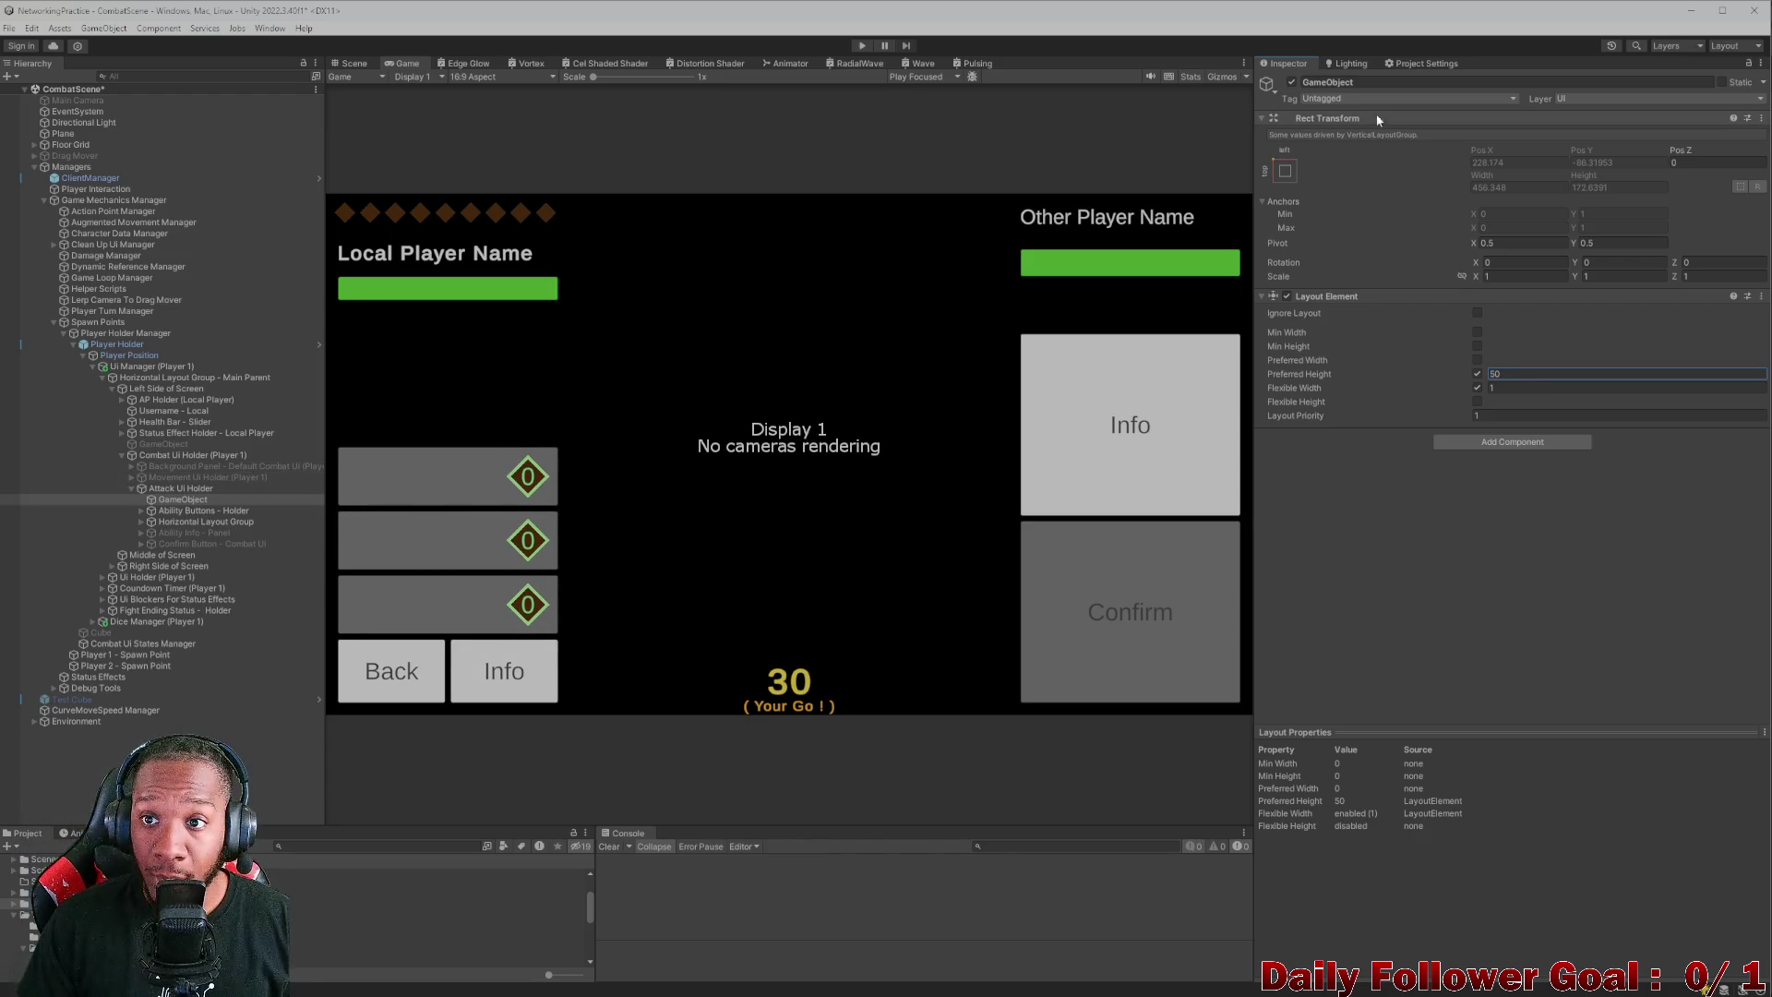
- Rename the new empty GameObject to Spacer
left_click(222, 499)
left_click(1392, 81)
type("Spacer")
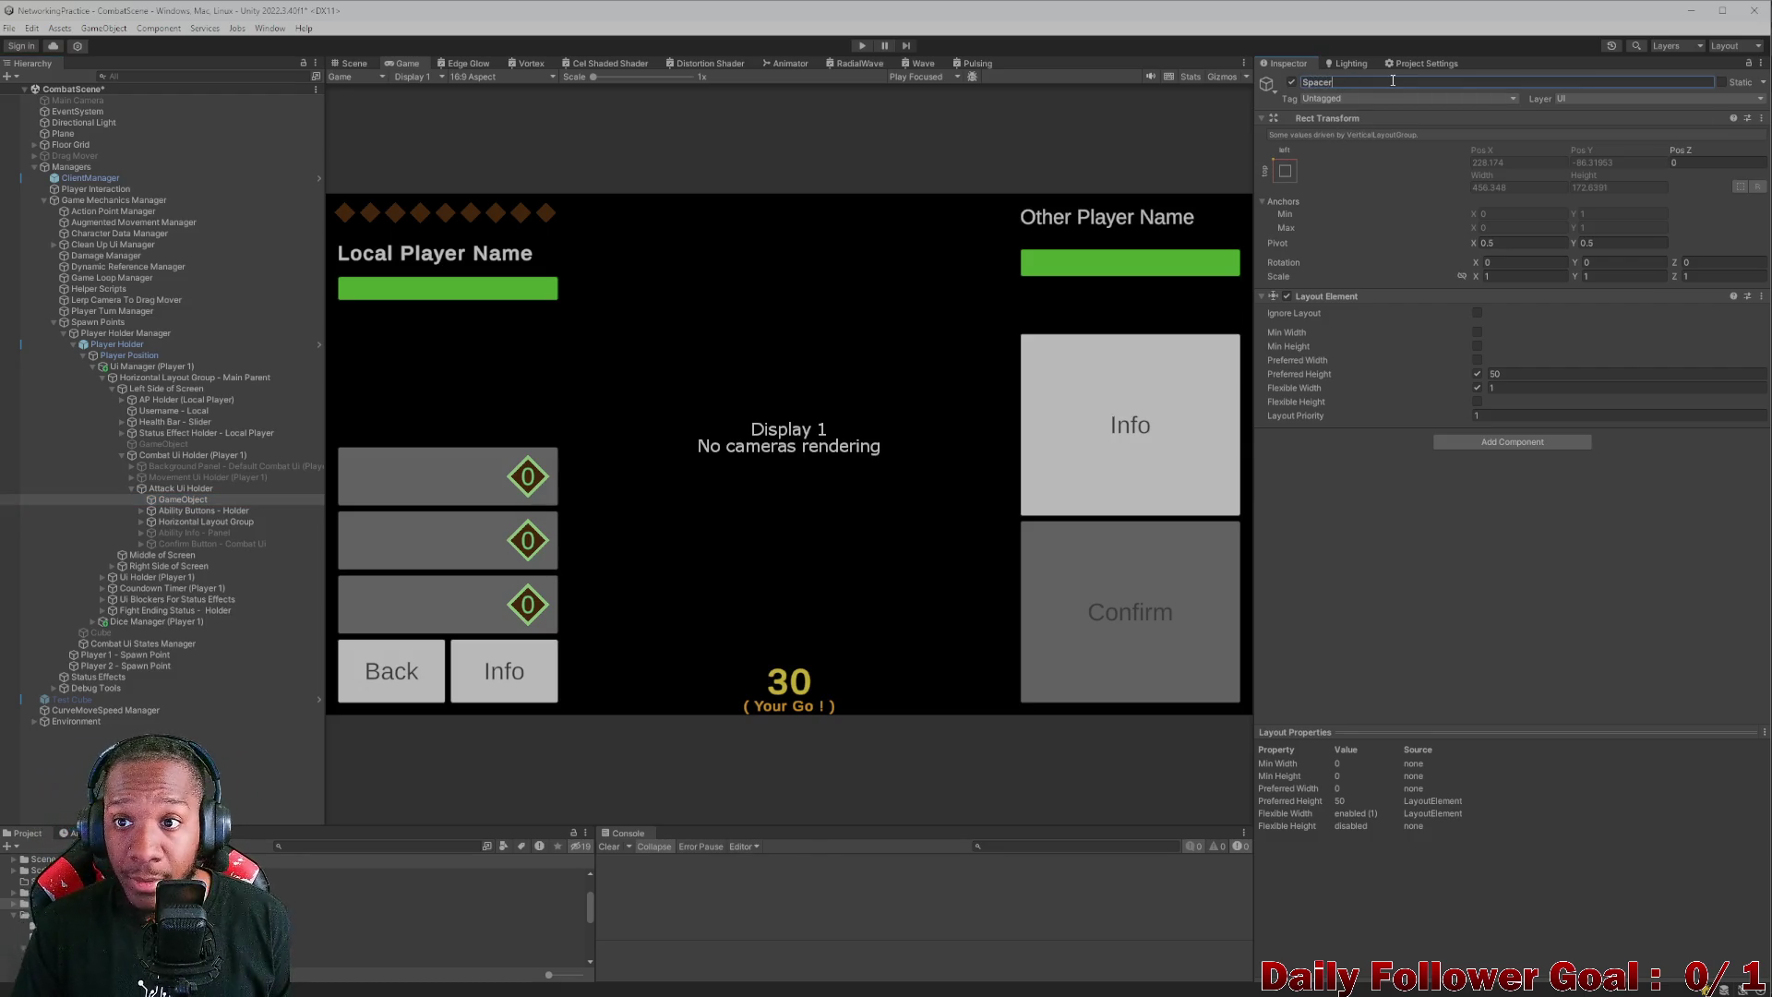
key("Return")
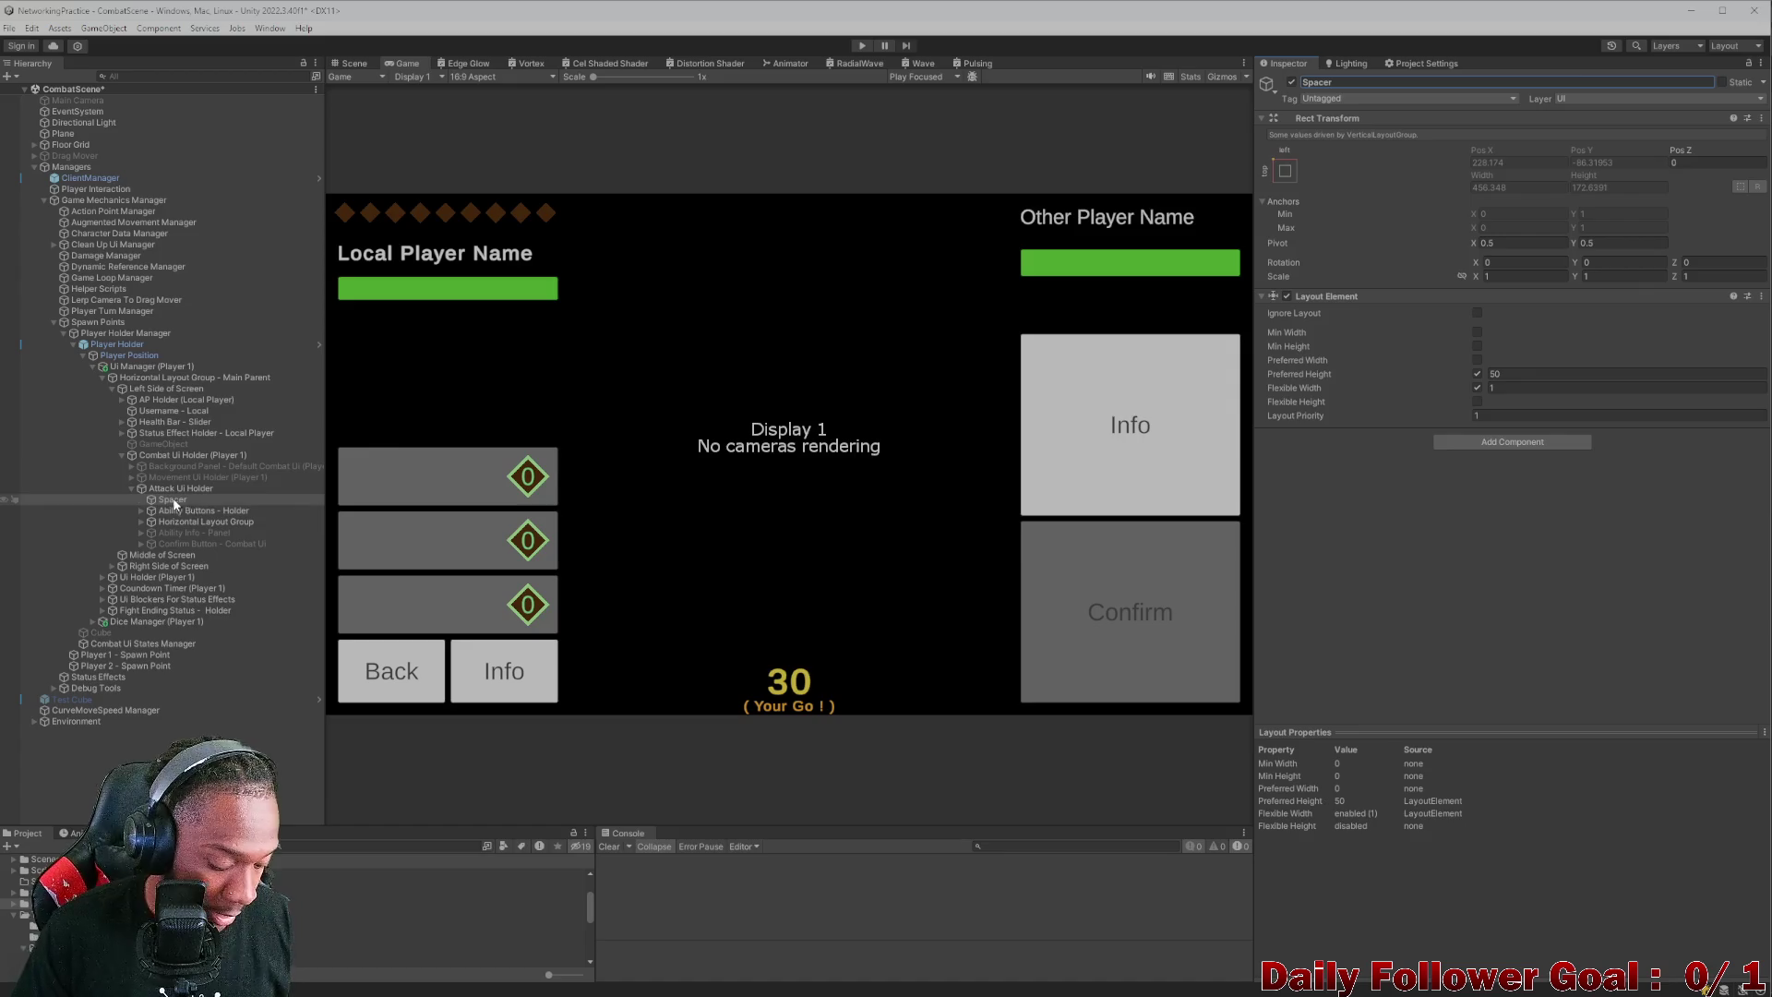
- Duplicate Spacer with Ctrl+D and place Spacer (1) right after Ability Buttons - Holder
left_click(173, 499)
key("ctrl+d")
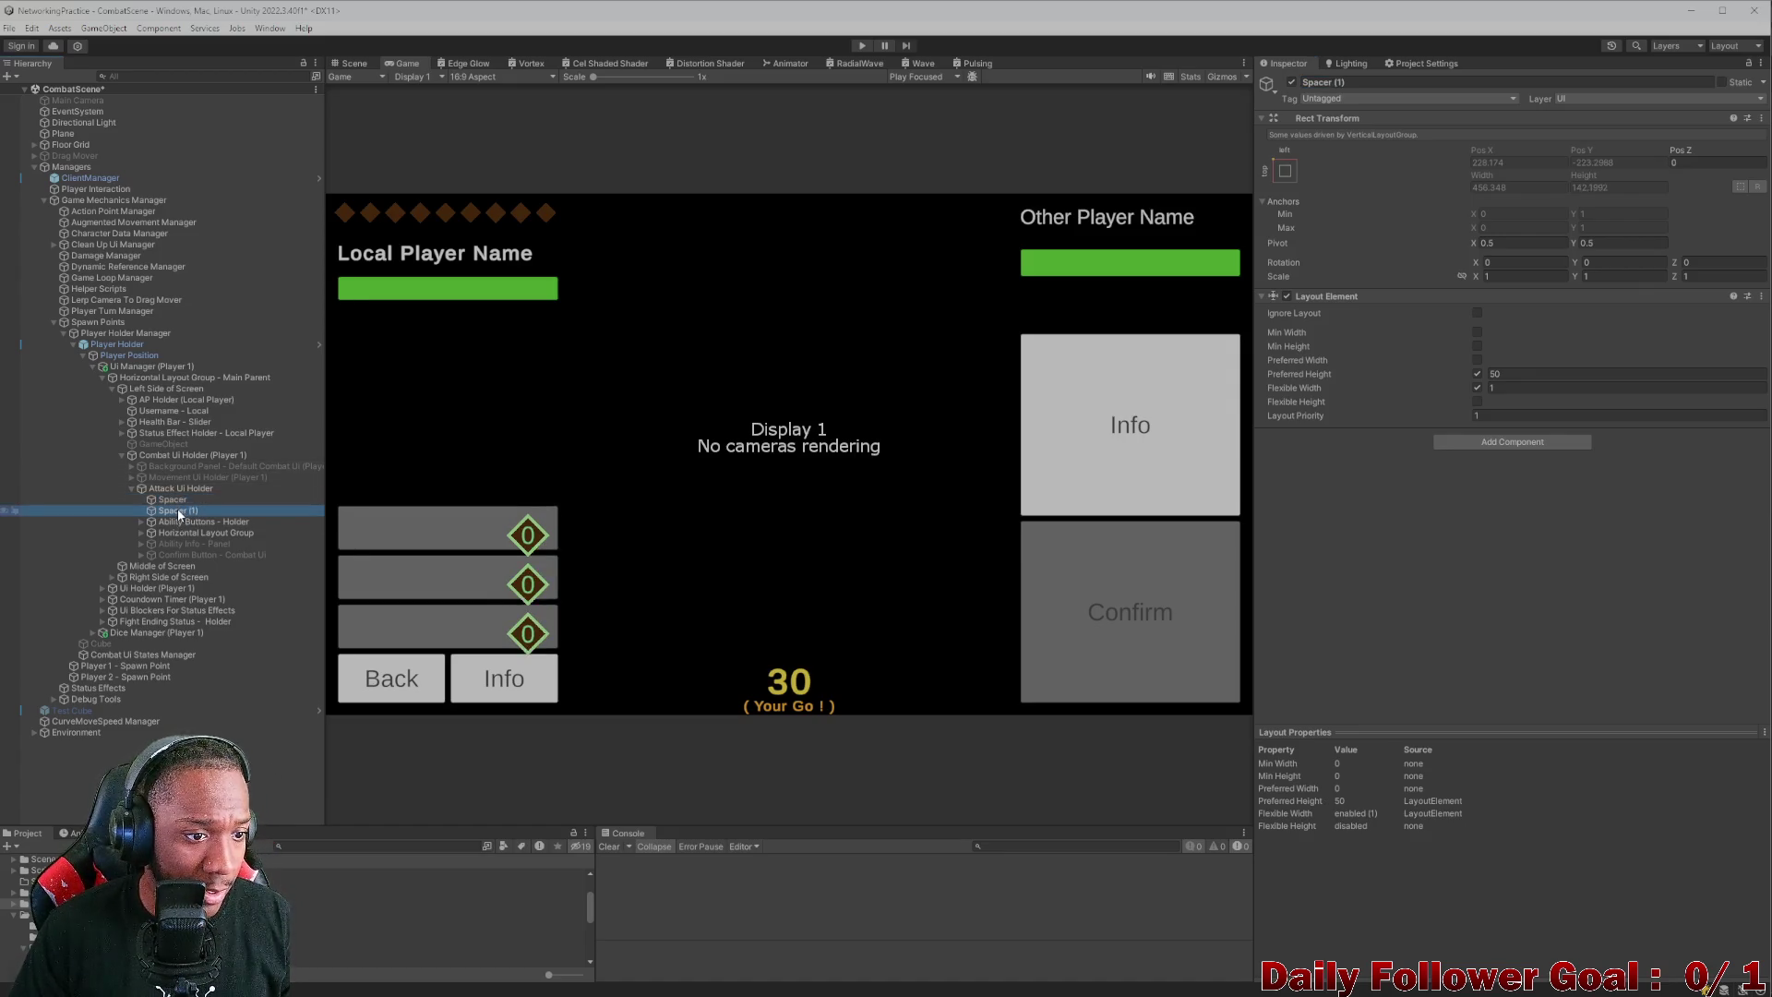
left_click_drag(184, 557, 182, 560)
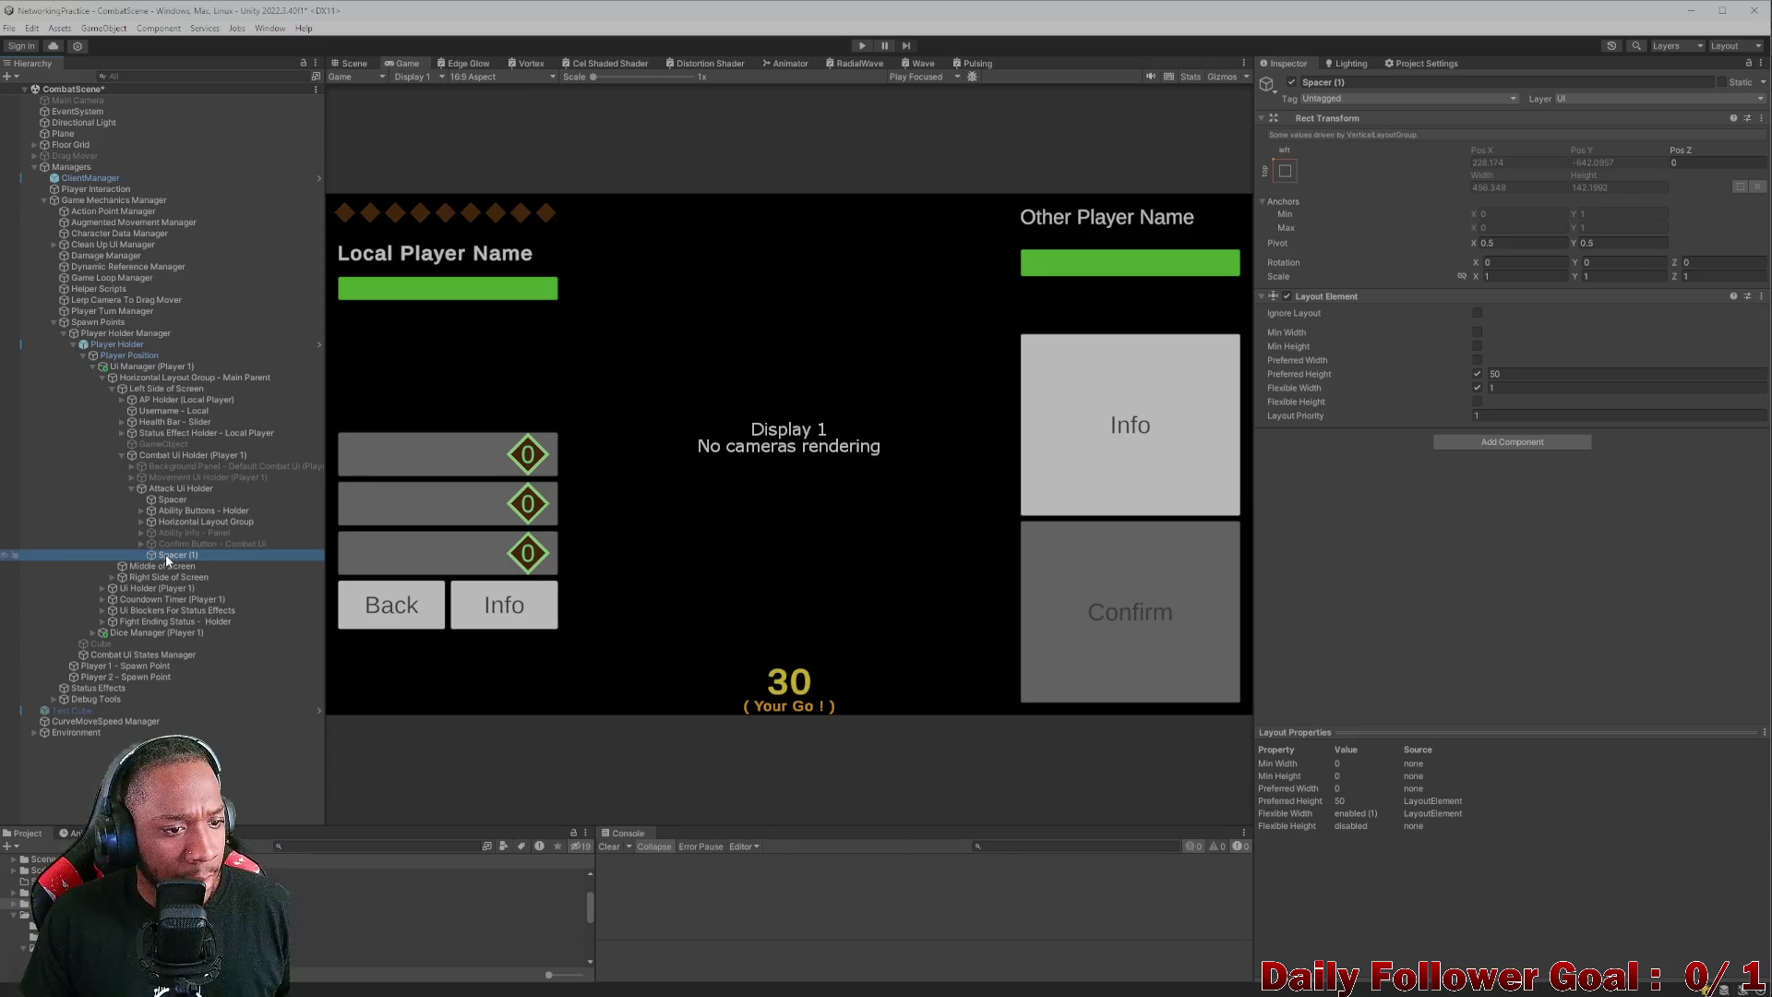
left_click_drag(166, 562, 185, 523)
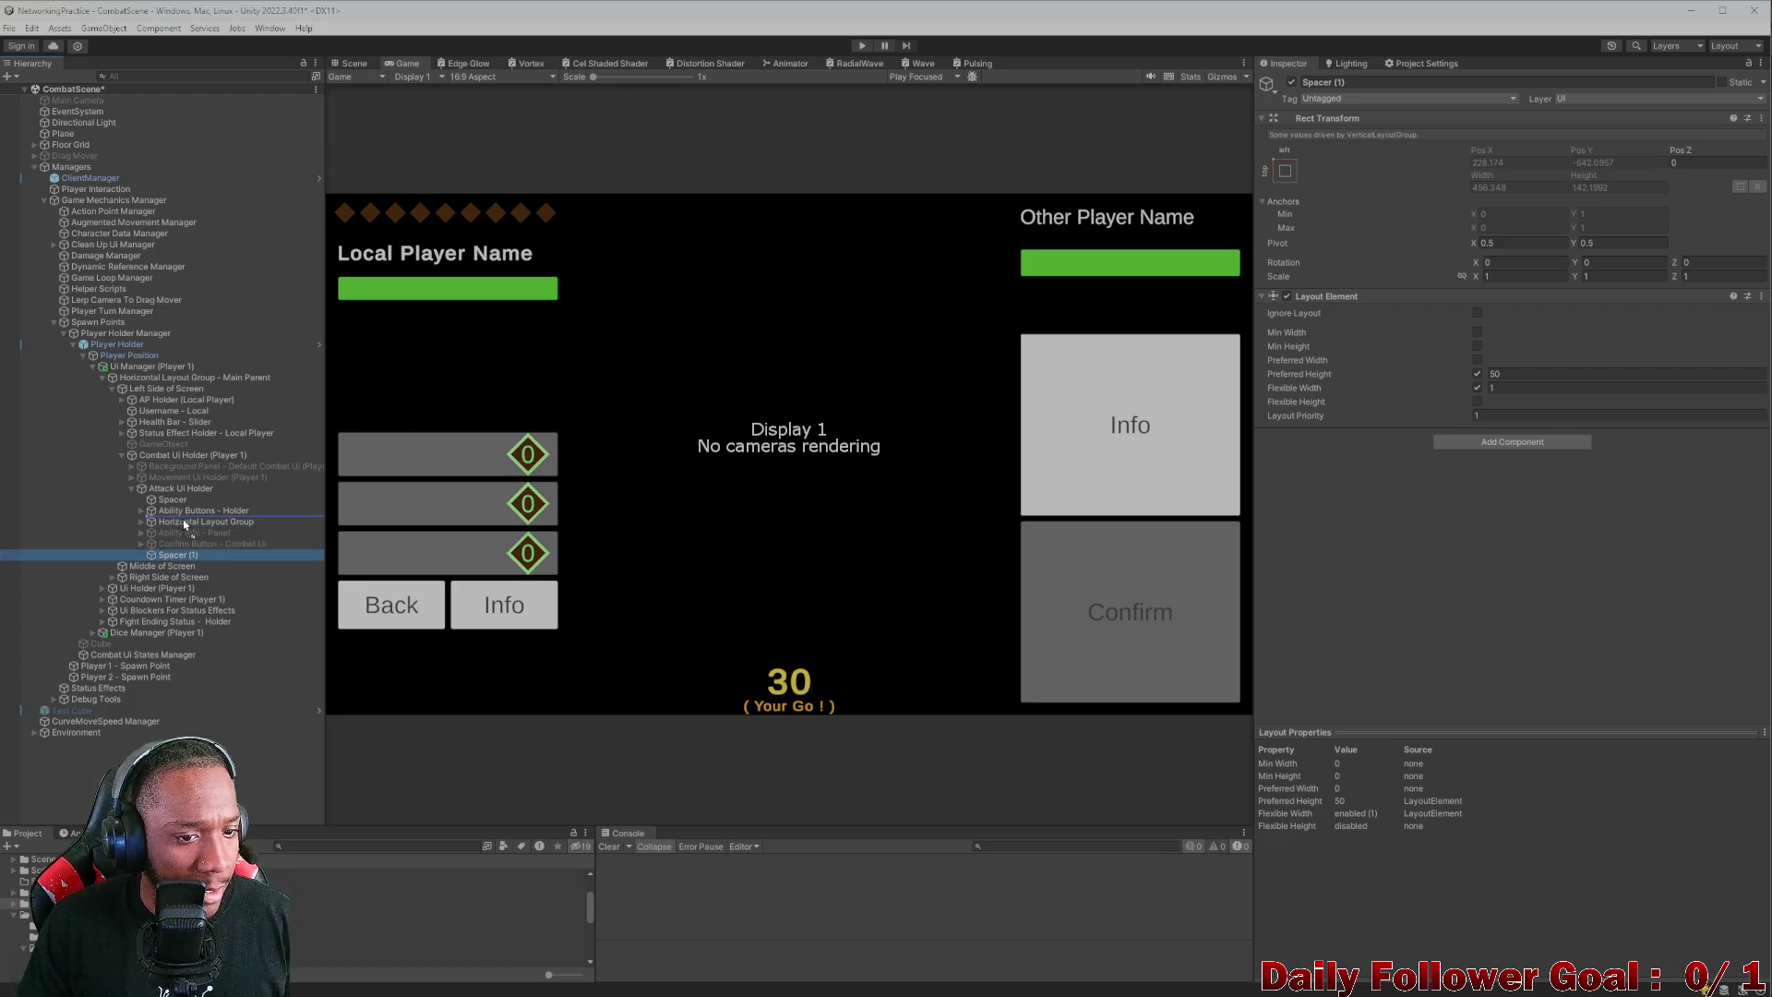
- Raise the first Spacer's preferred height to 100
left_click(170, 499)
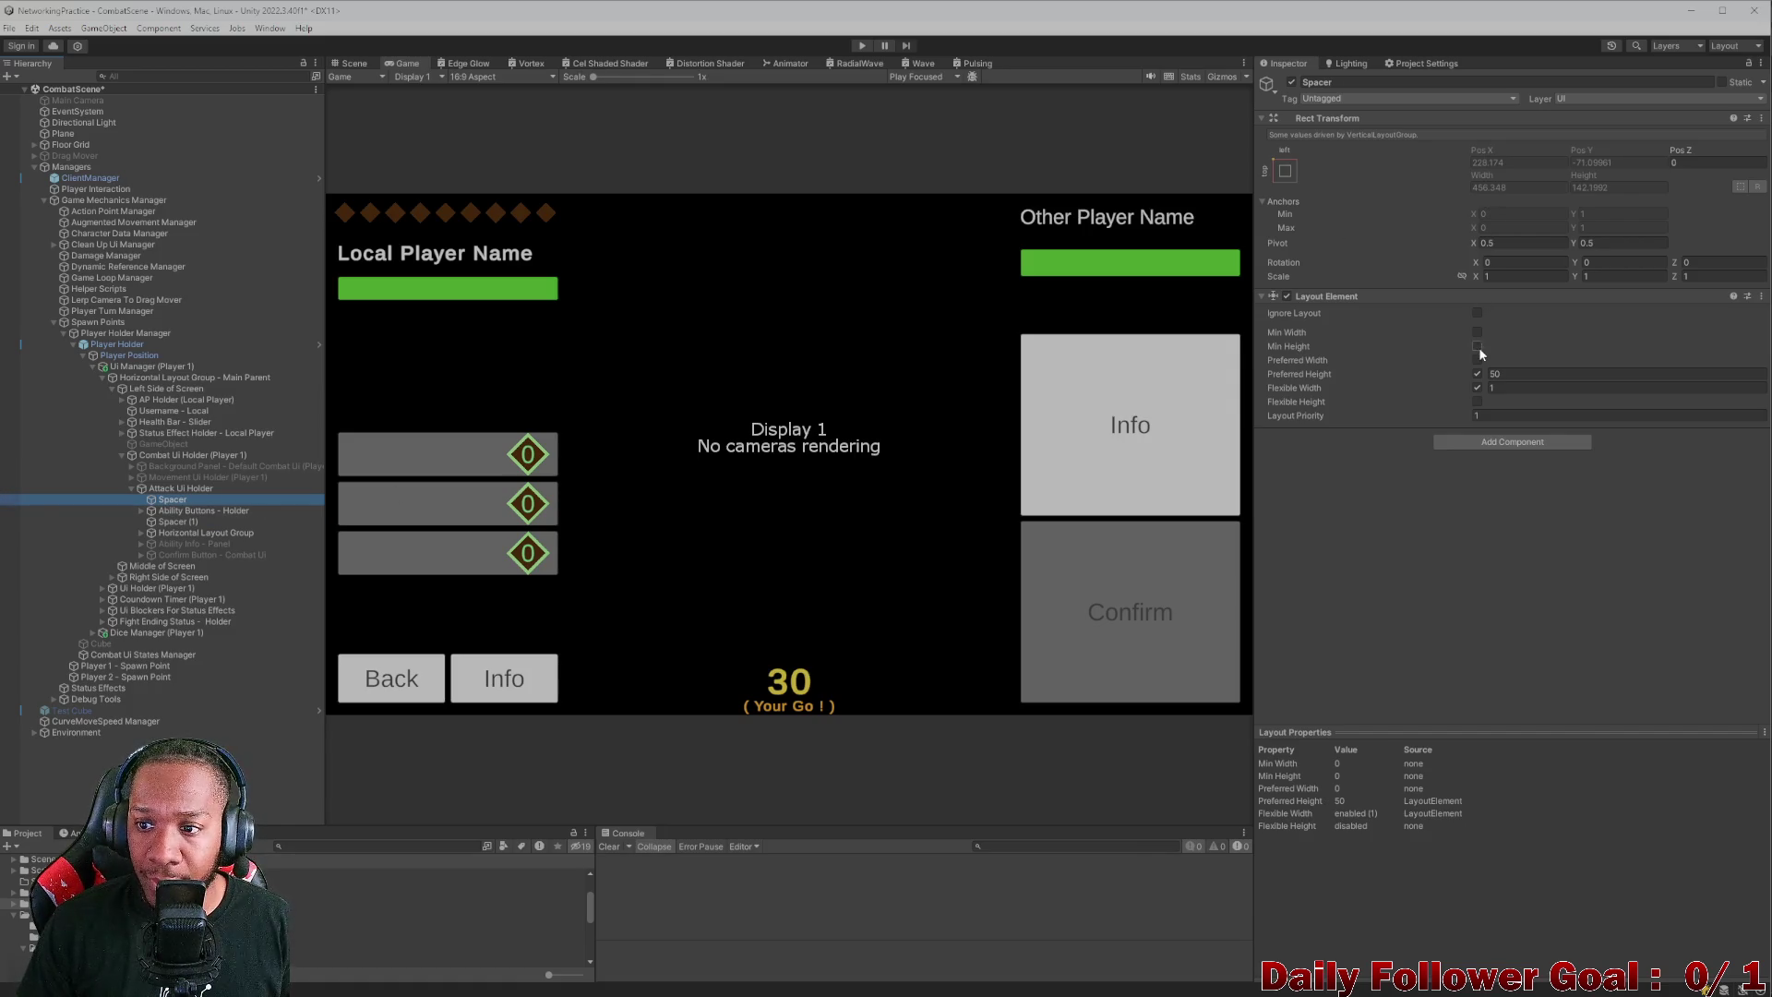
left_click_drag(1489, 375, 1561, 378)
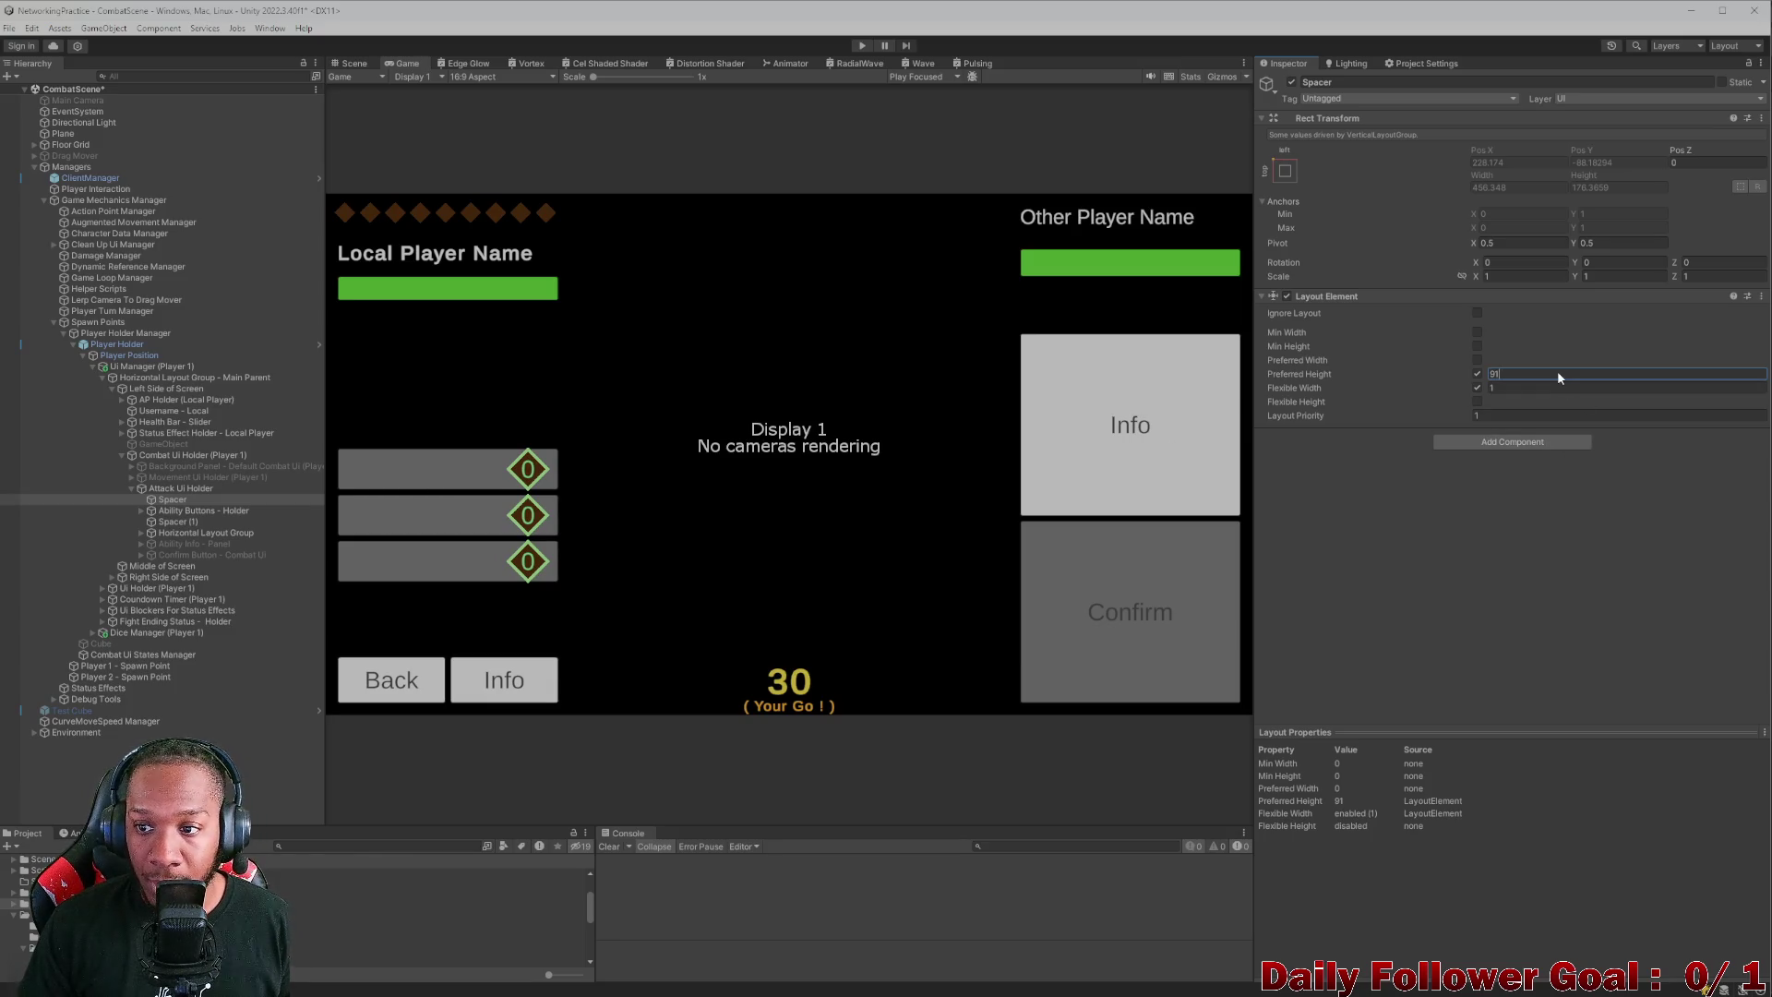
type("100")
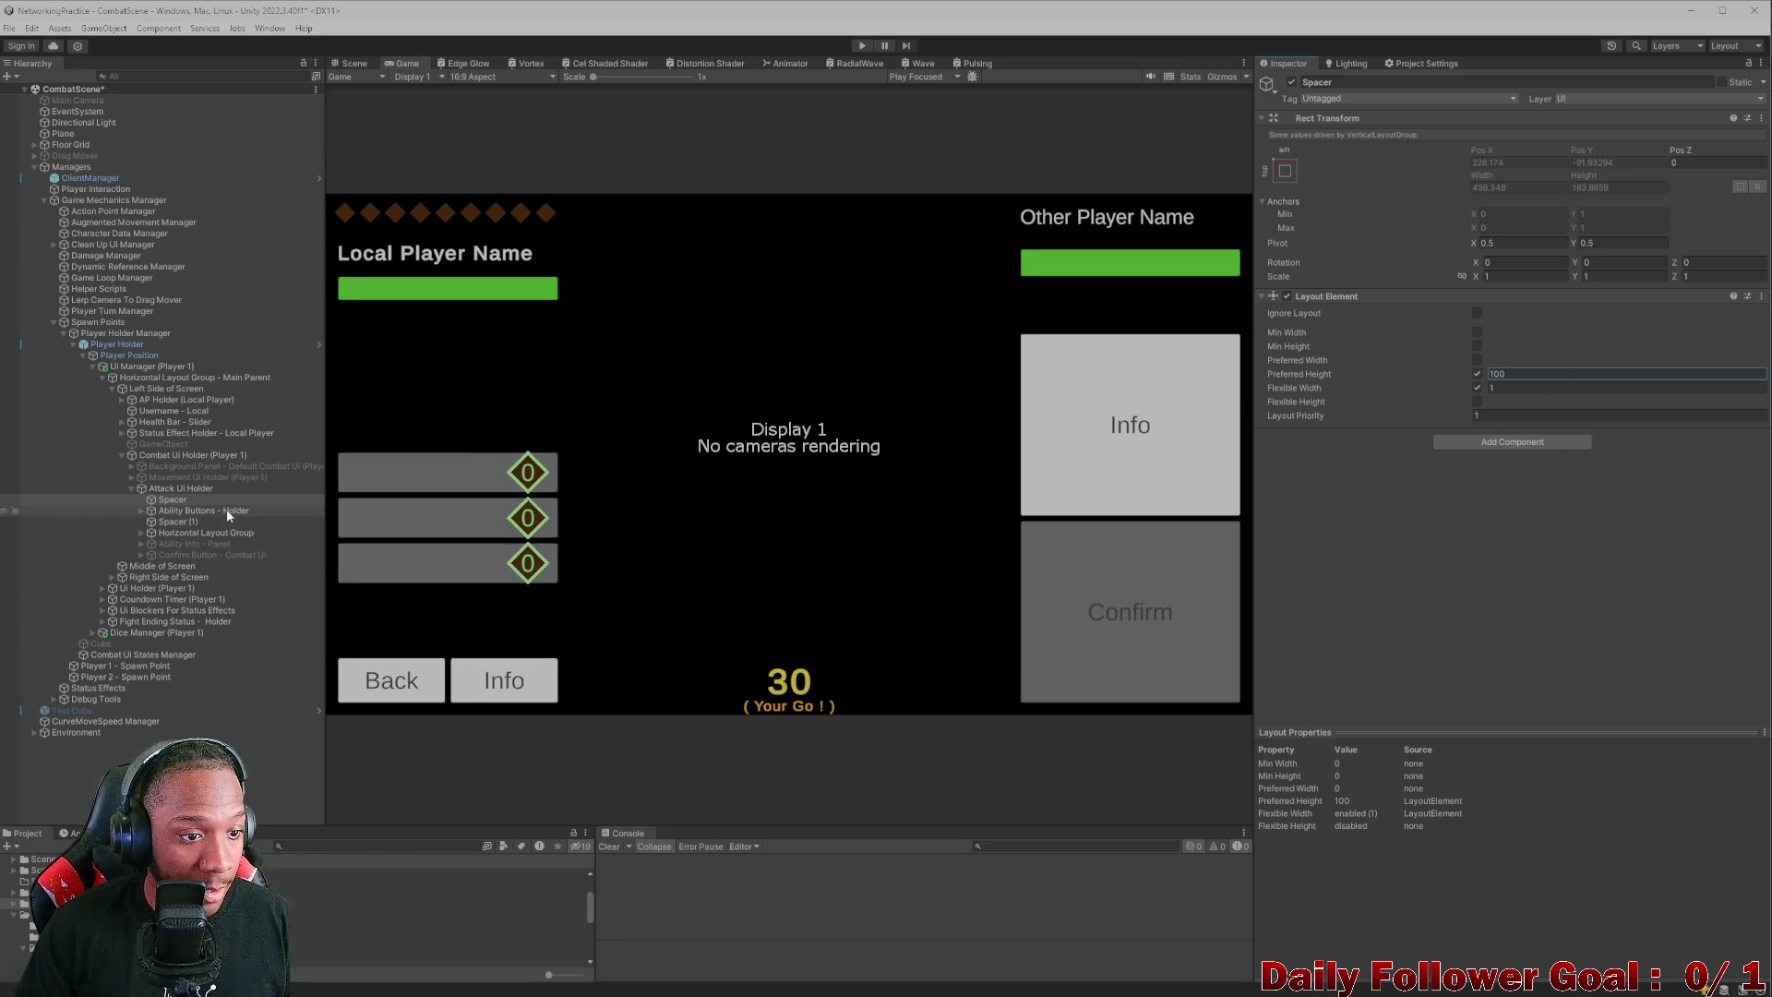
left_click(212, 533)
- Lower Spacer (1)'s preferred height toward 0, toggling it off and on to compare
left_click(178, 521)
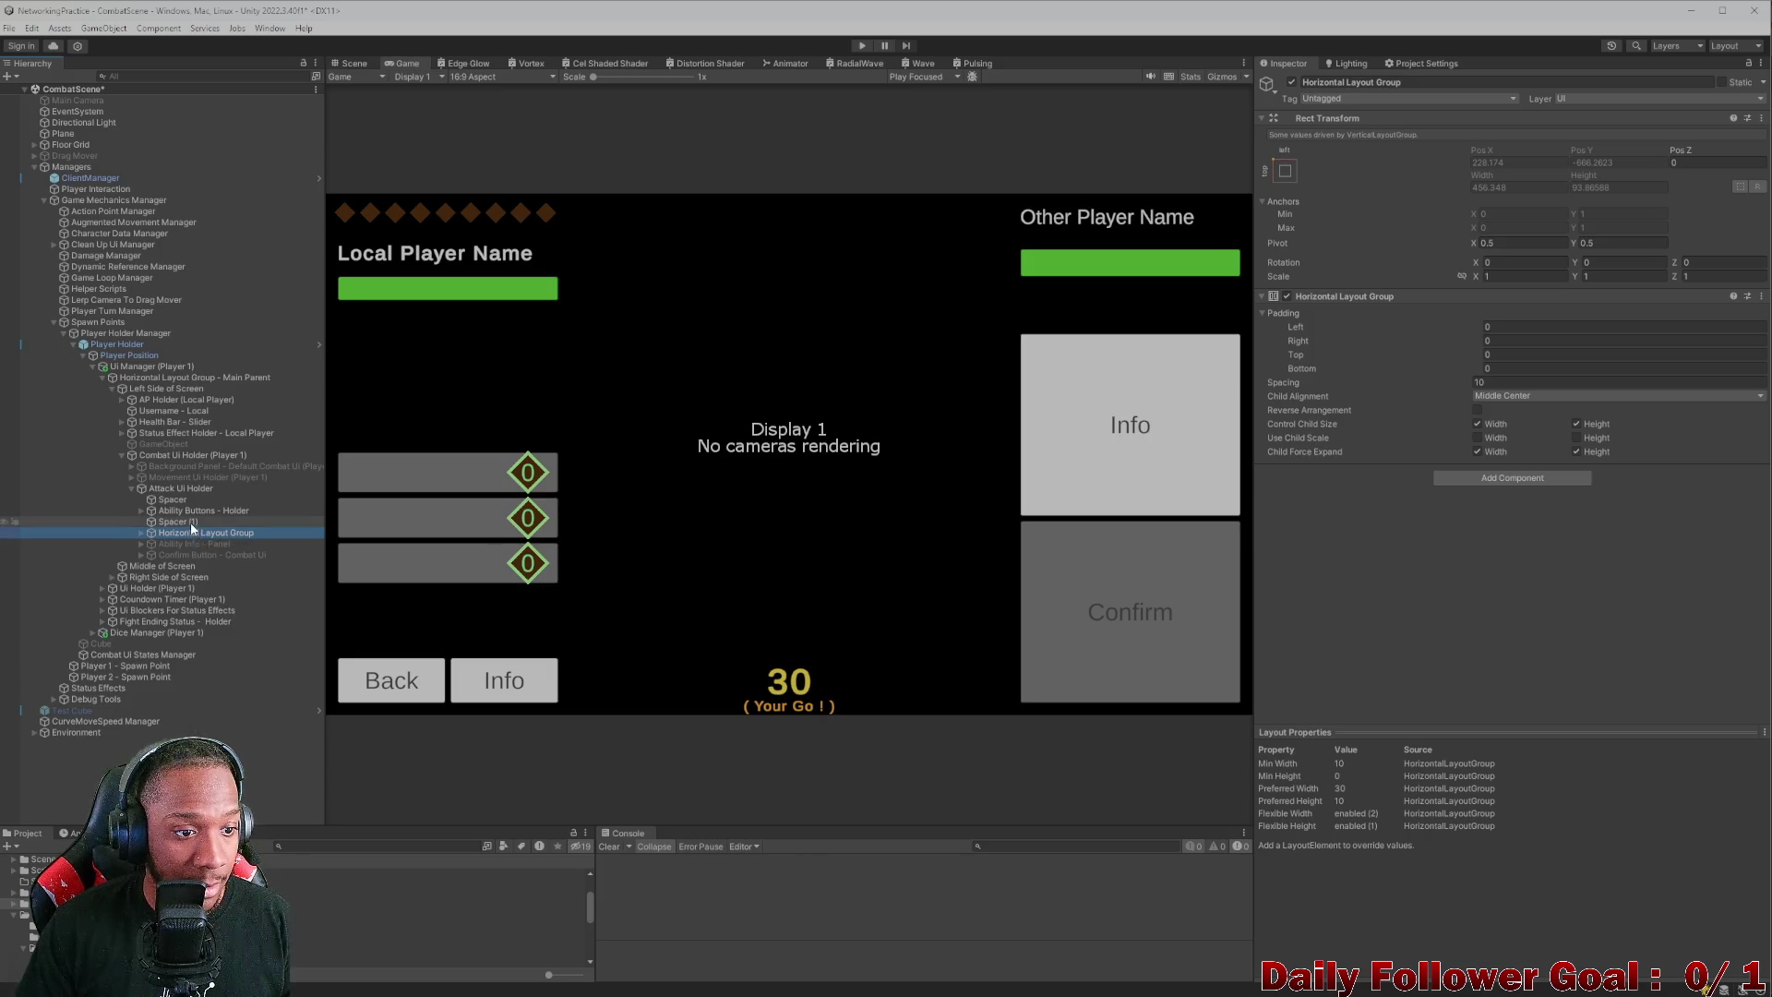
left_click(1519, 375)
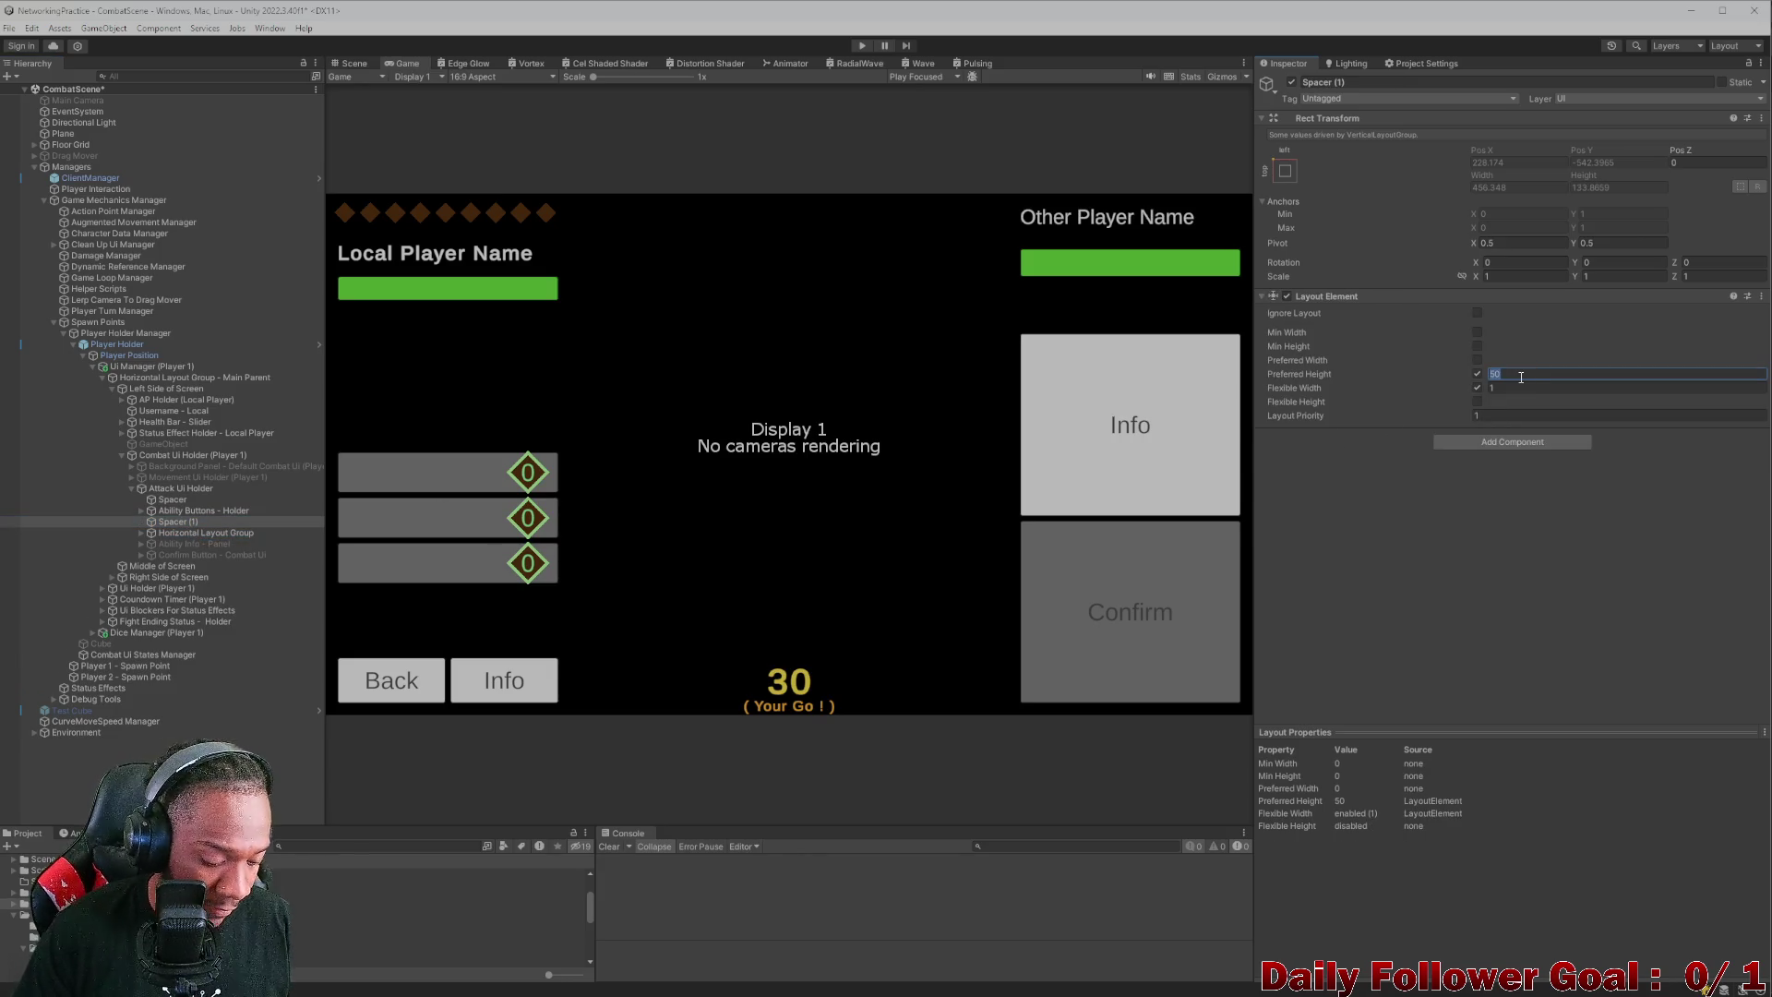
type("25")
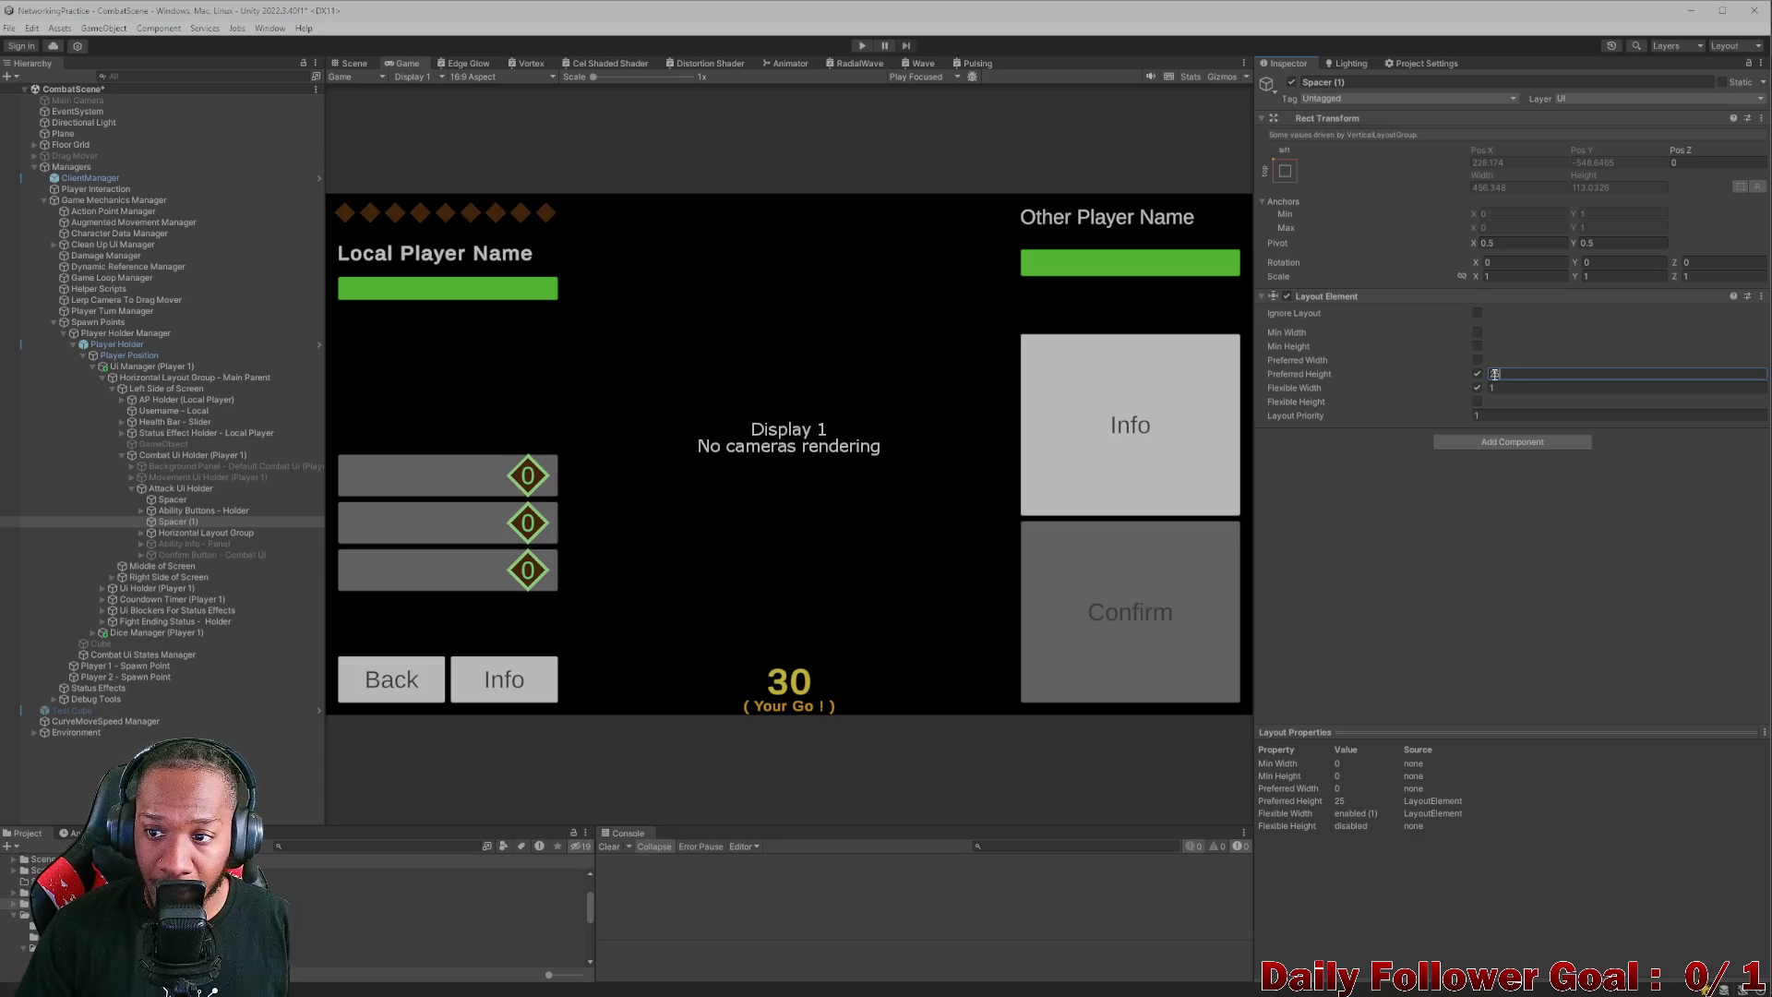
left_click_drag(1486, 373, 1285, 363)
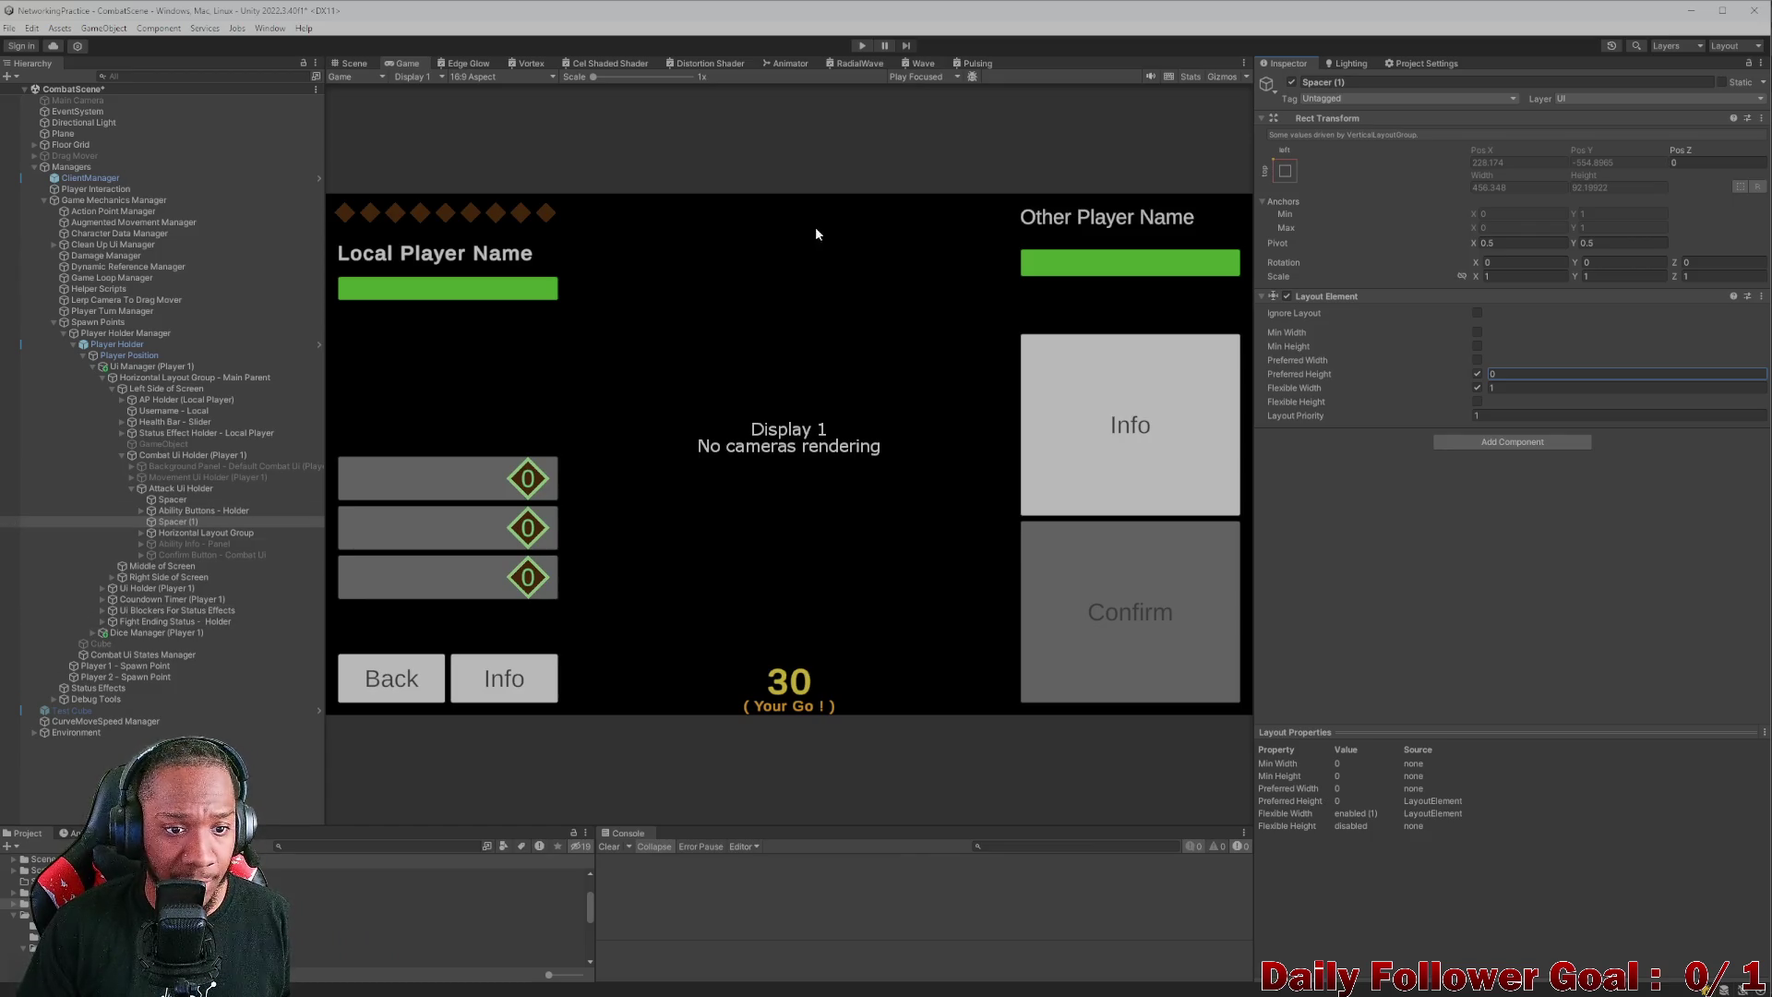
left_click(1291, 86)
left_click(1292, 82)
left_click(1291, 82)
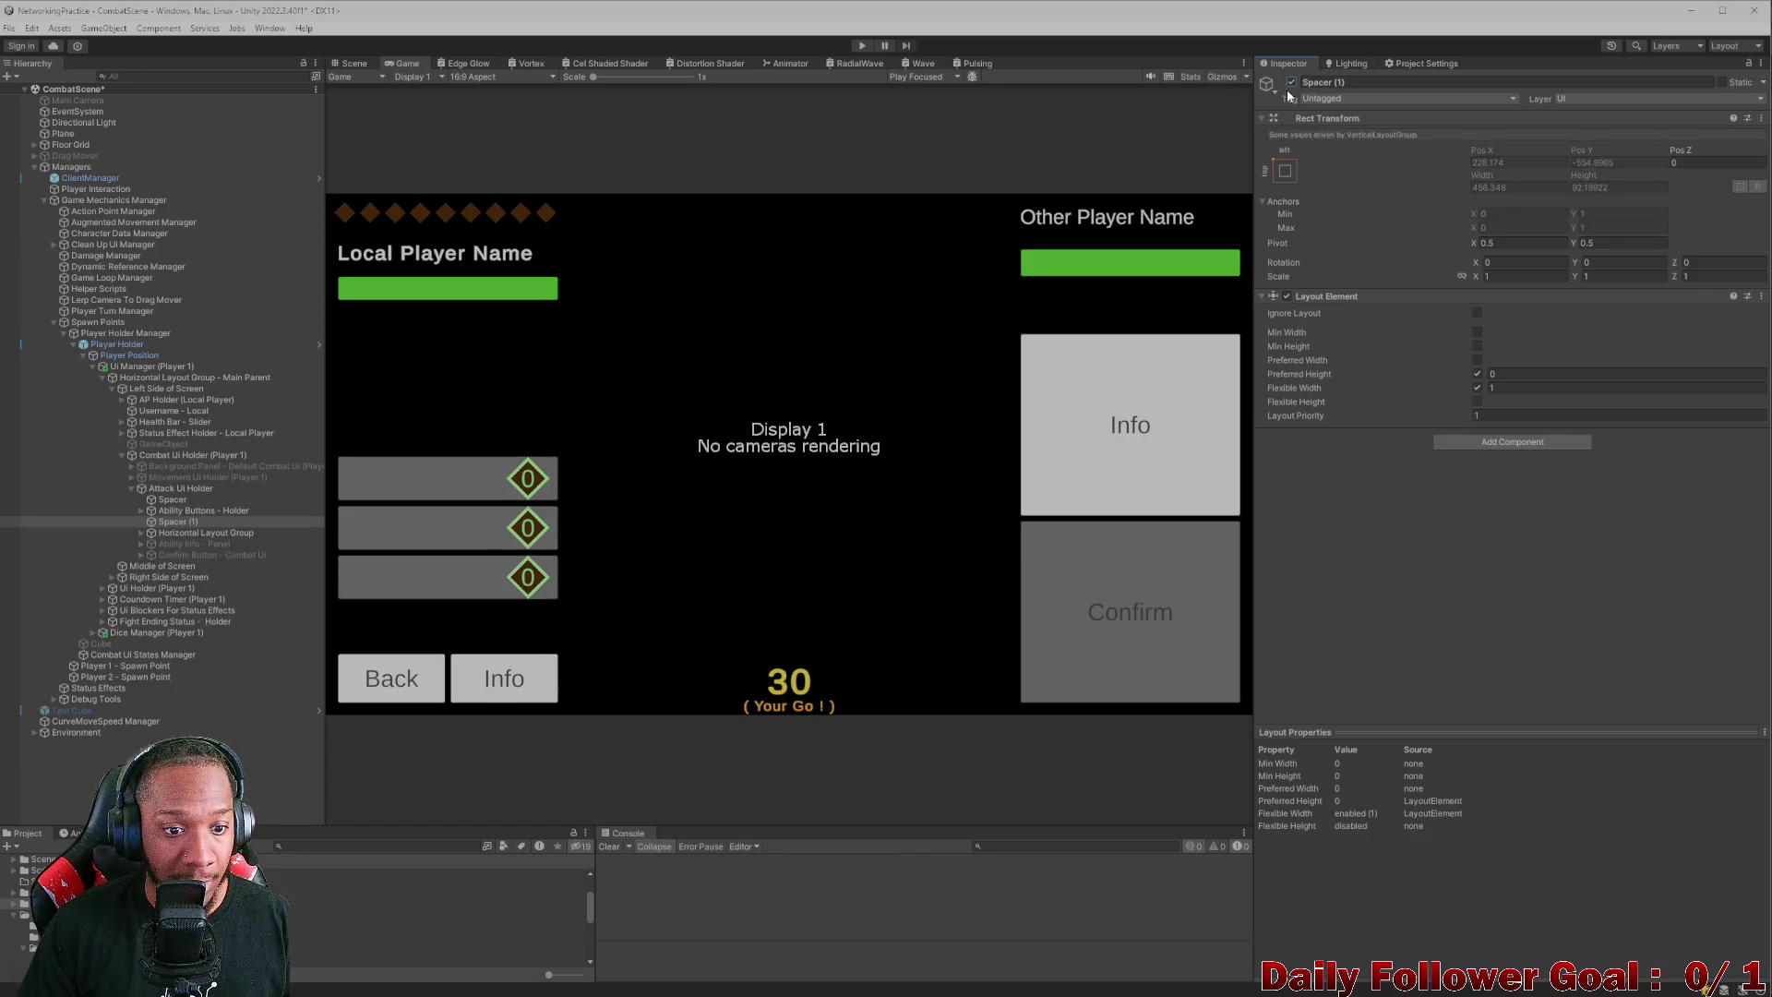
- Enable Spacer (1)'s minimum width, set its preferred height to 0, and recheck the Game view
left_click(1477, 332)
left_click(1476, 374)
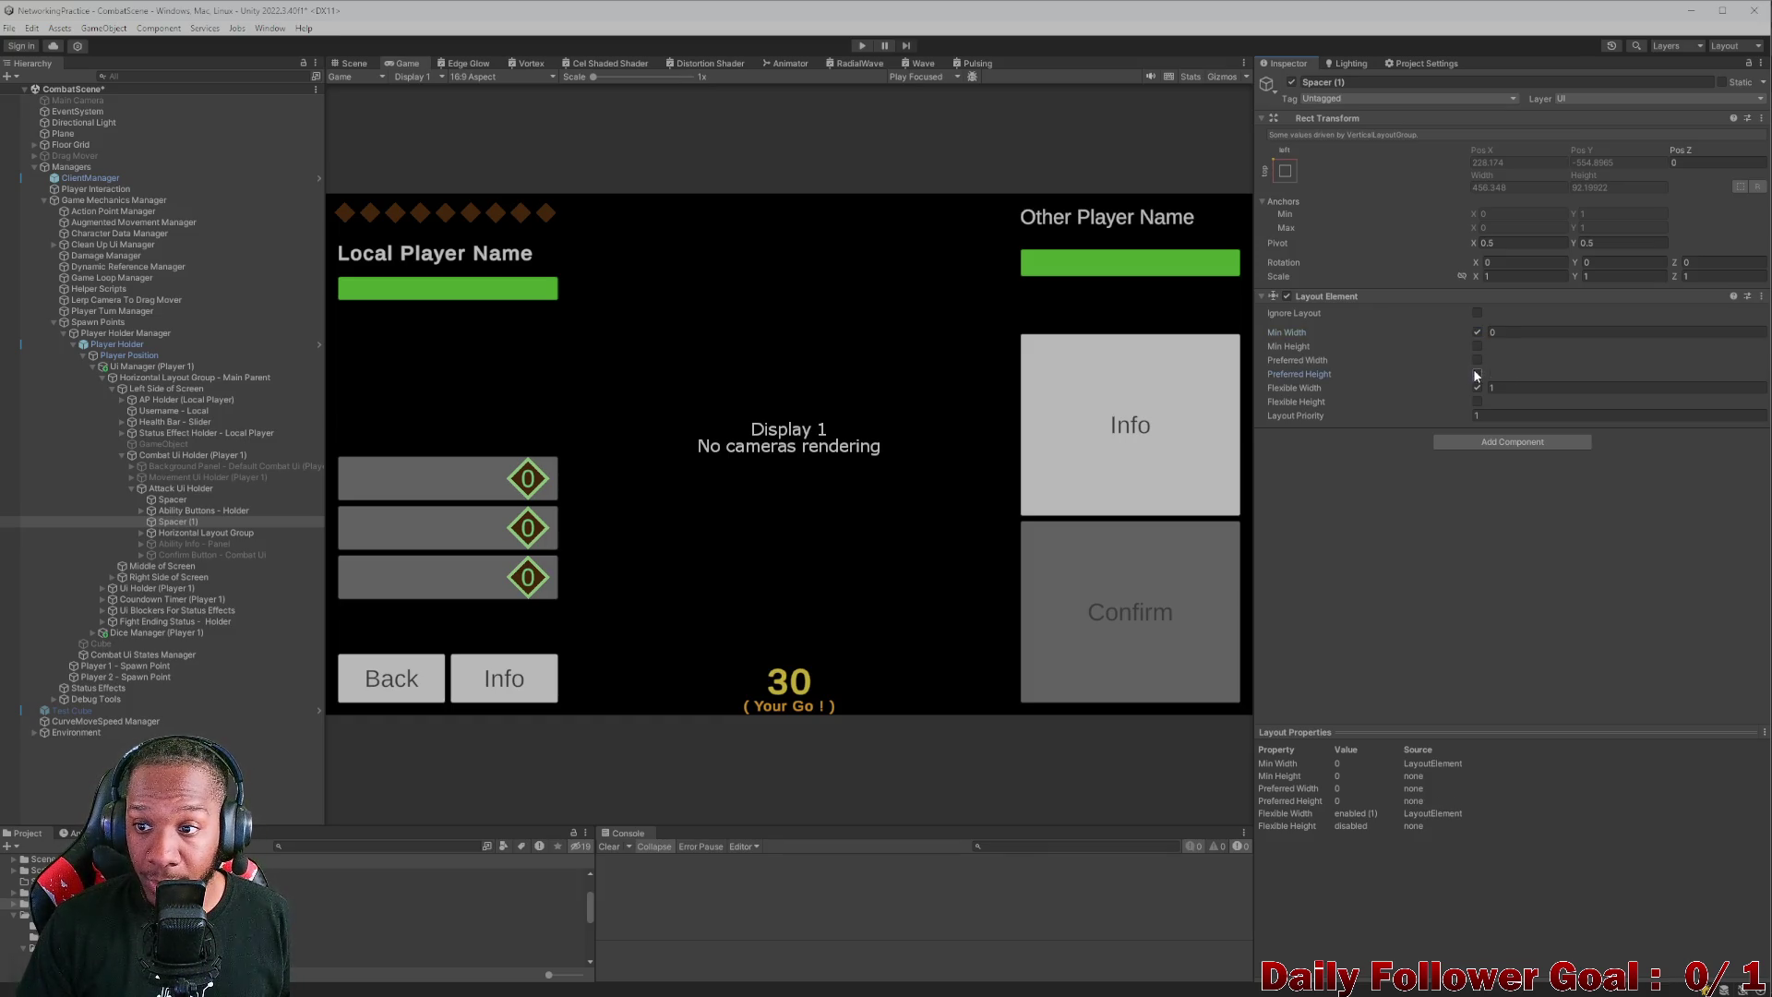
left_click(1477, 374)
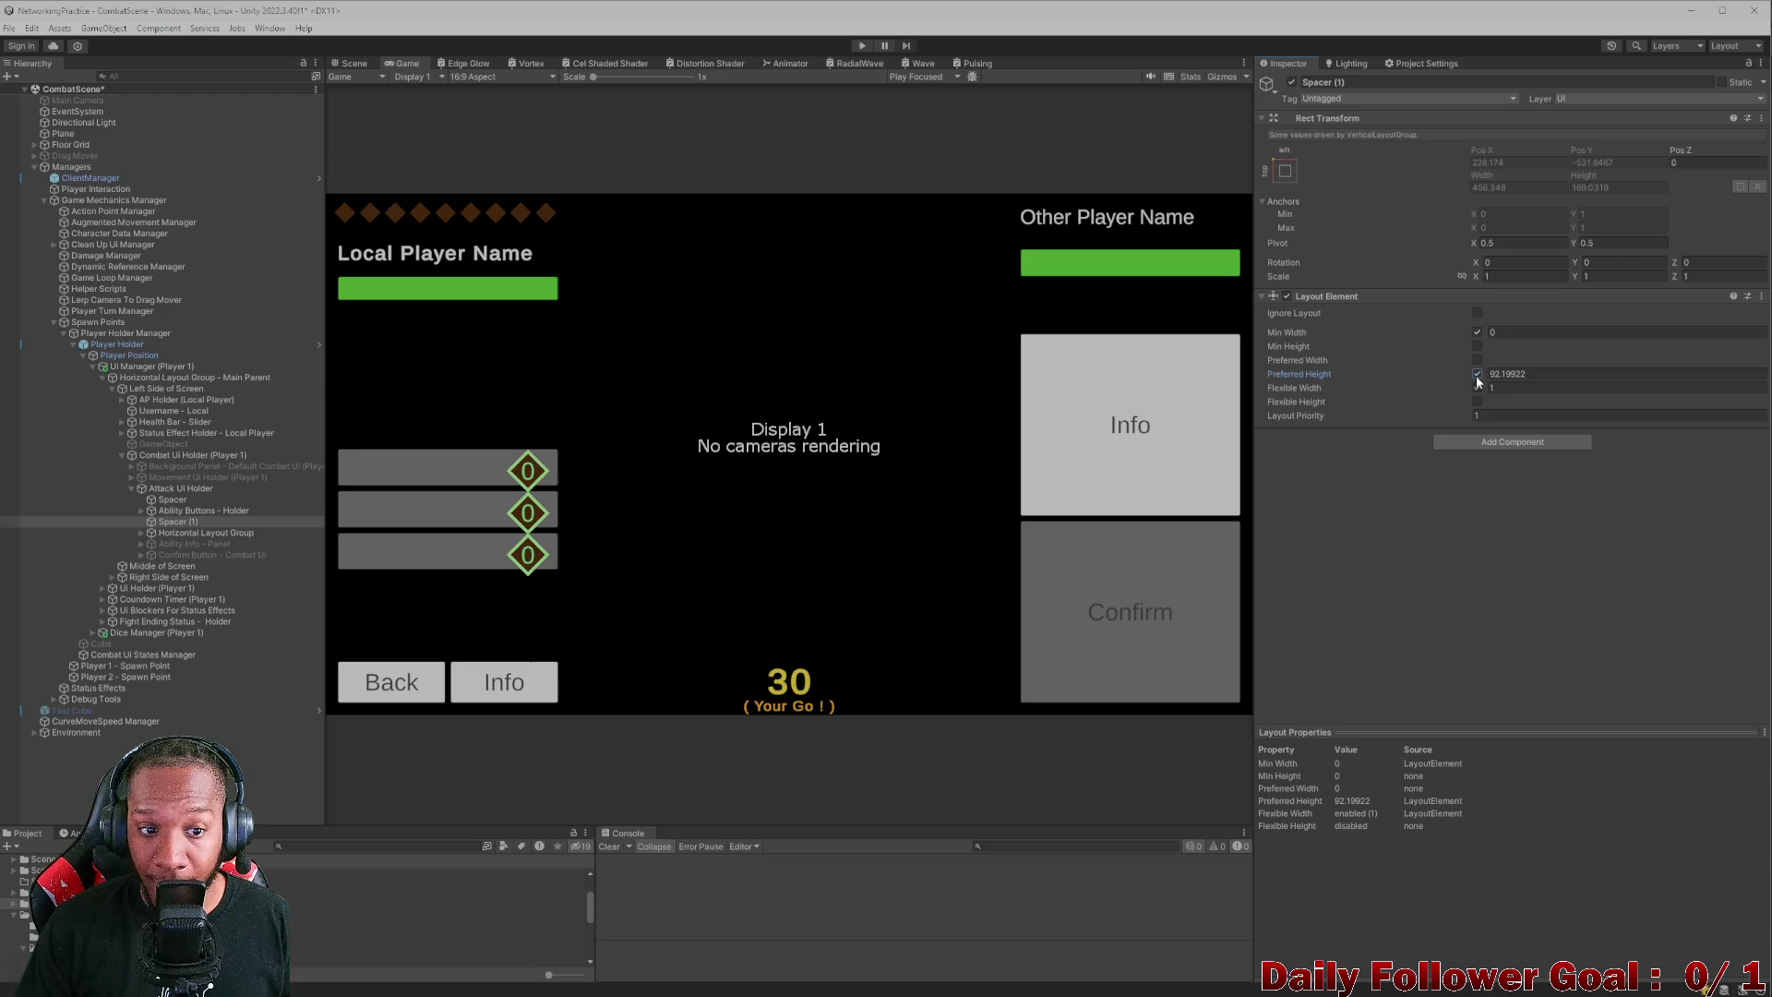
left_click(1528, 369)
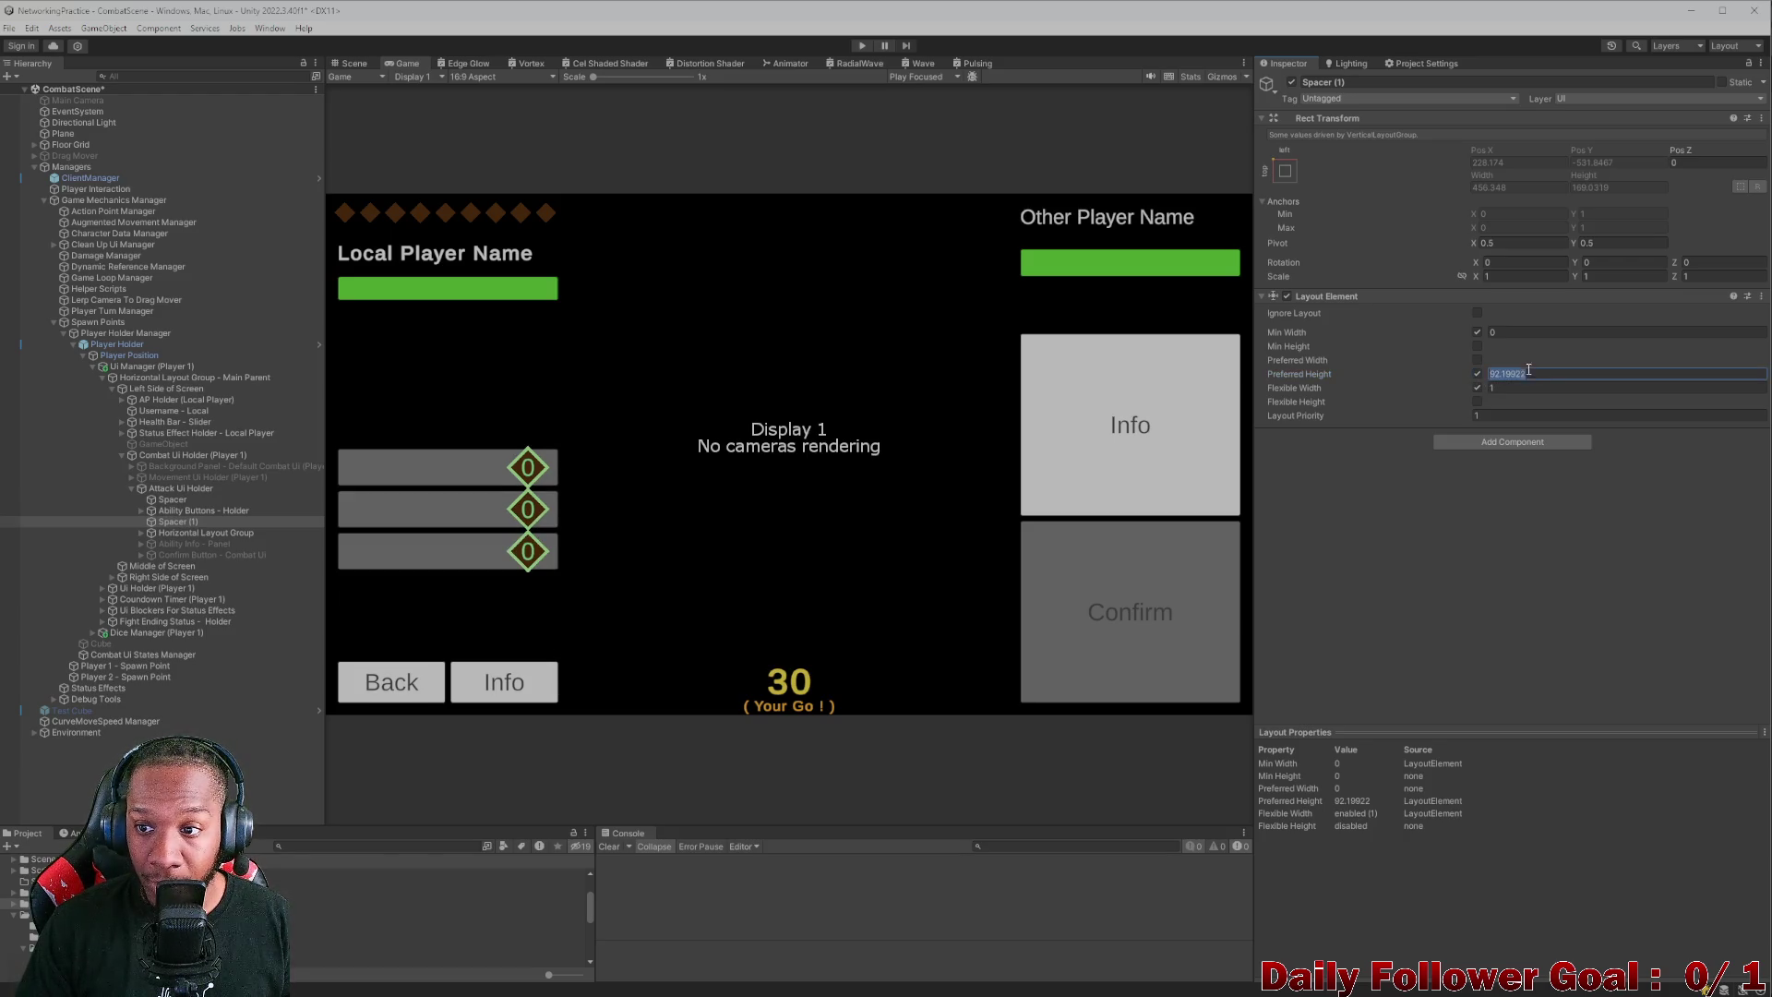
type("0")
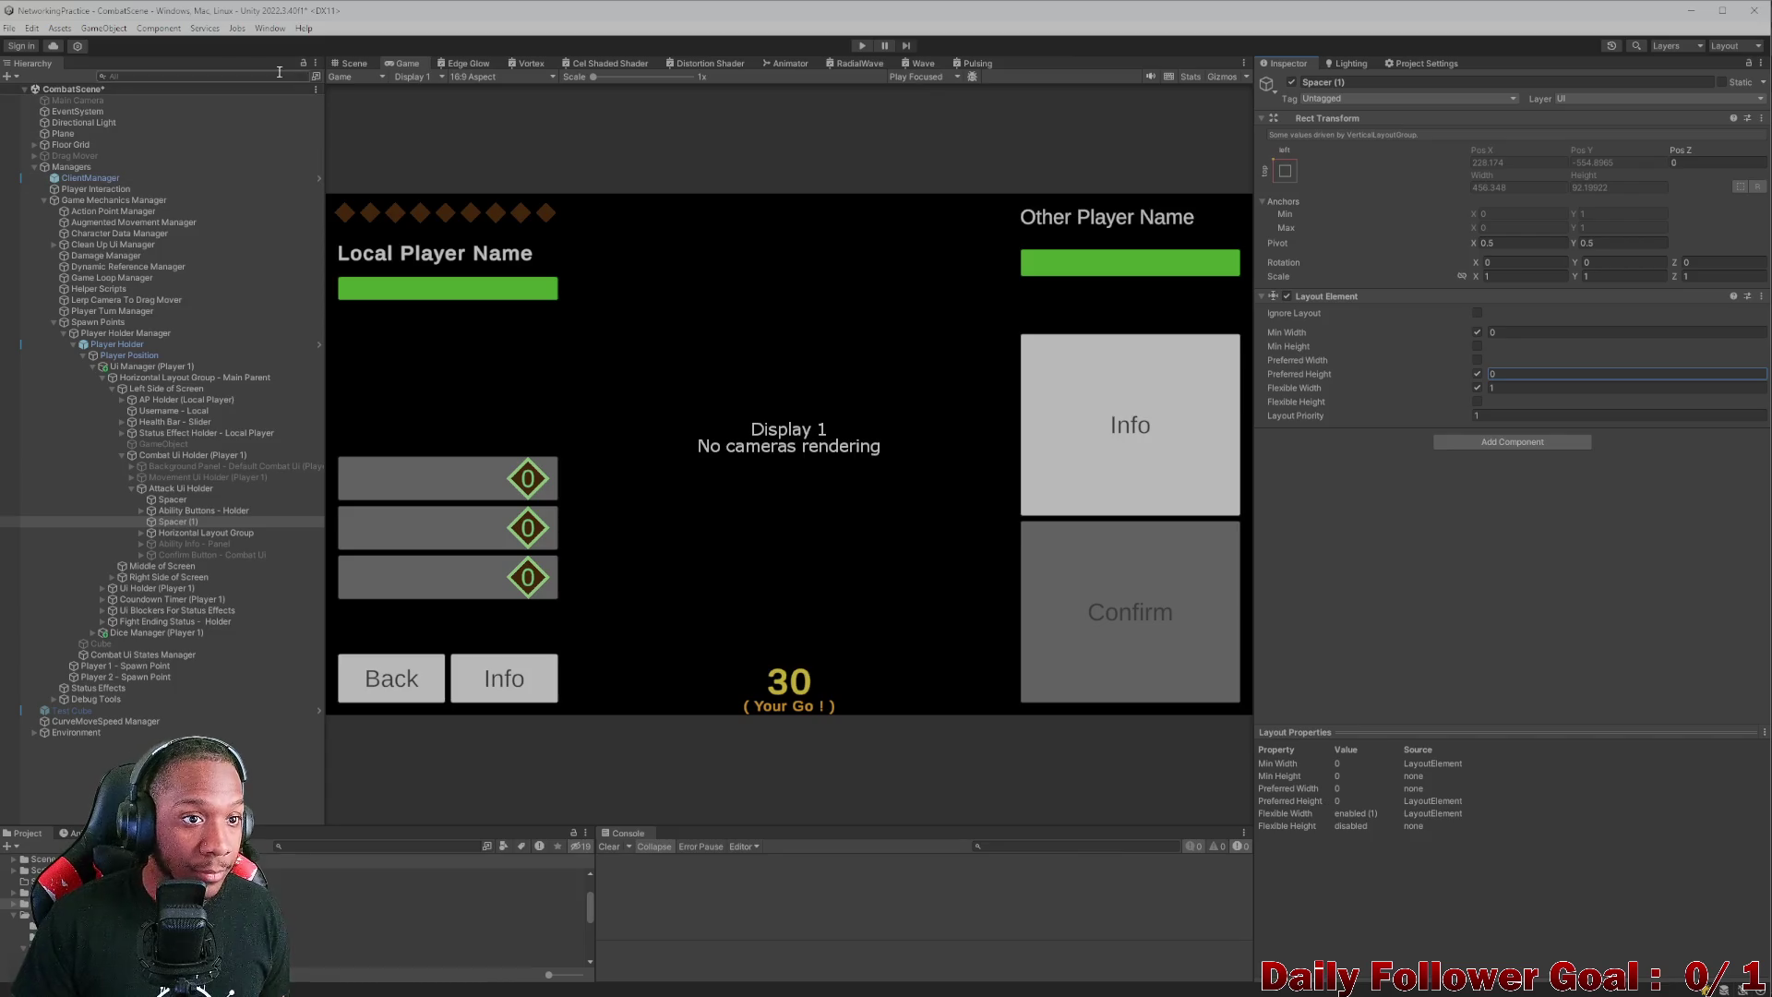
left_click(353, 63)
left_click(411, 64)
left_click(510, 78)
- Preview at 4:3 and set the first Spacer's preferred height back to 50
left_click(496, 218)
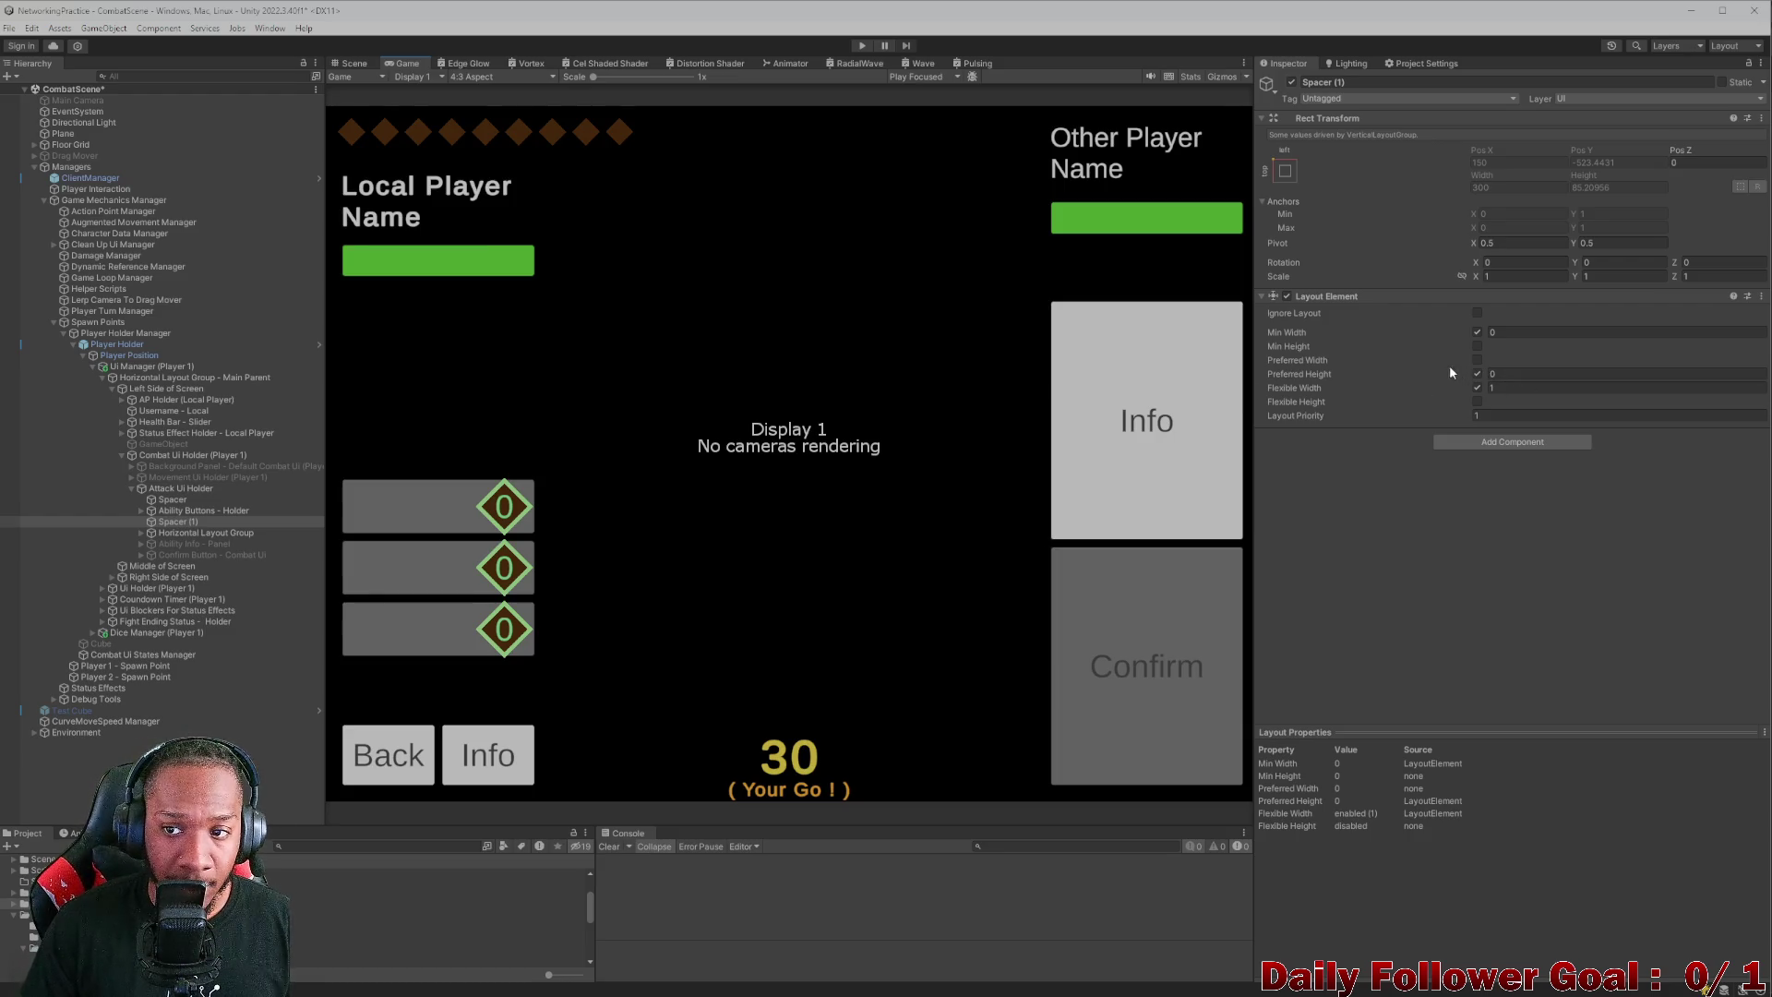
left_click(196, 499)
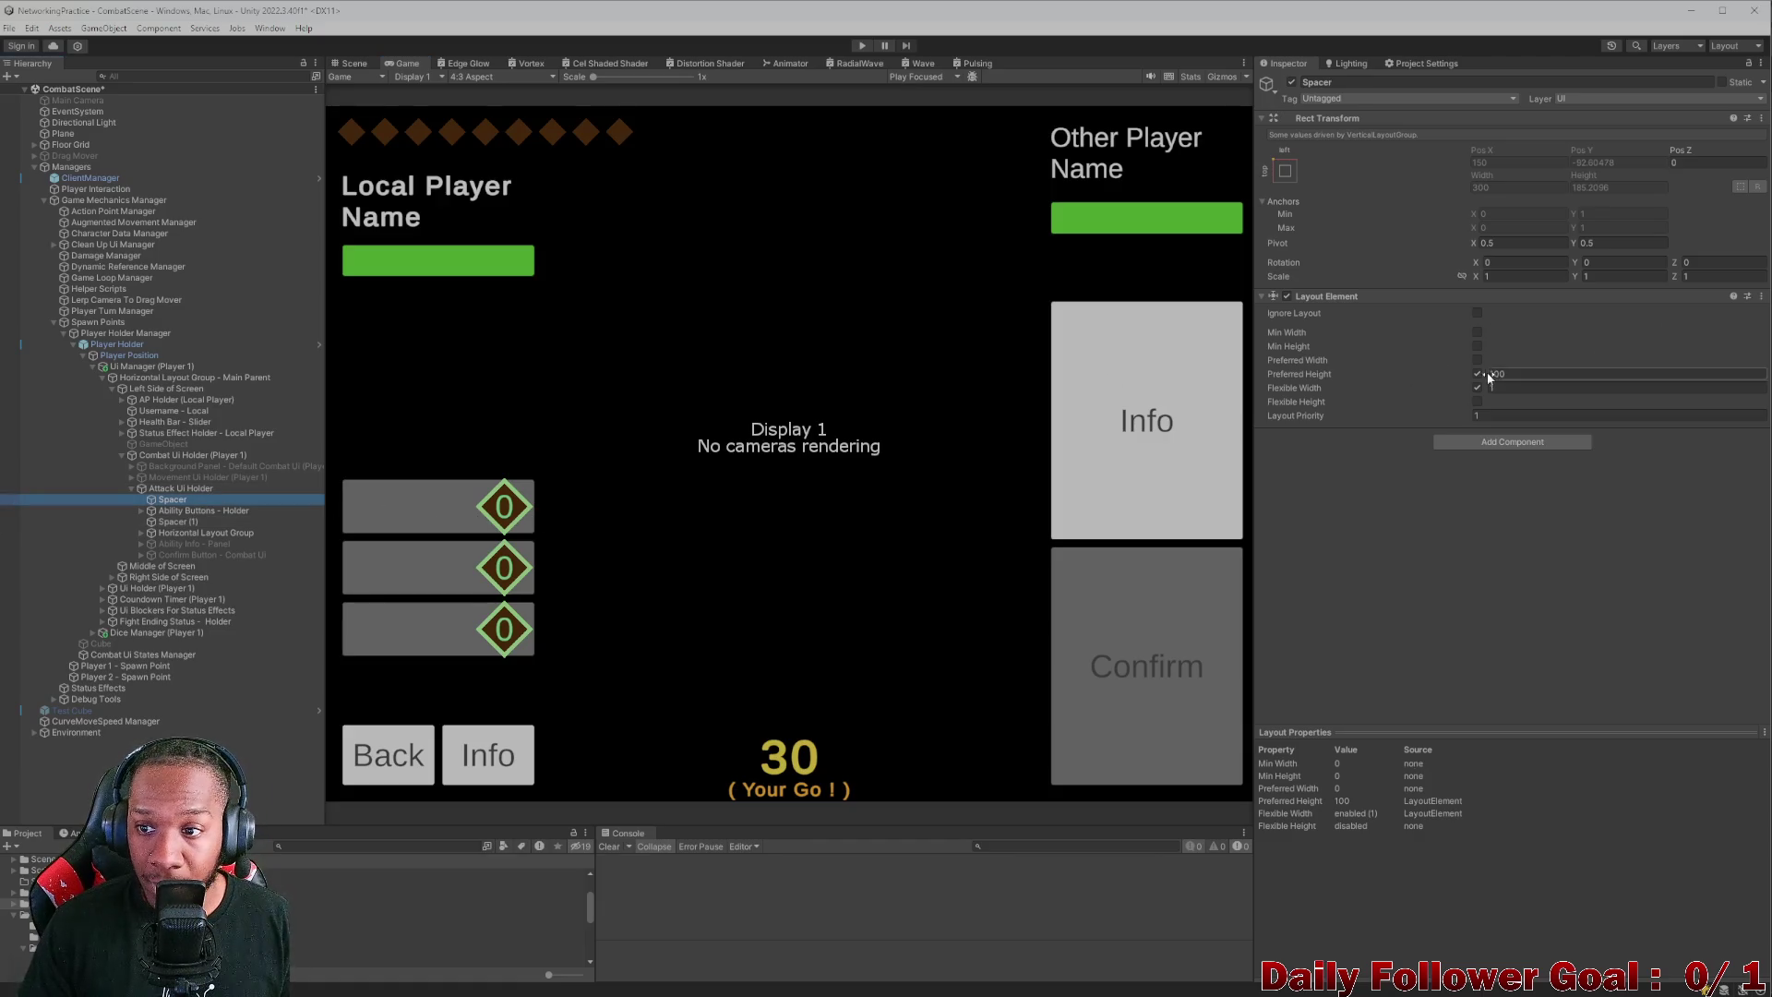
left_click_drag(1488, 376, 1240, 351)
left_click(1550, 375)
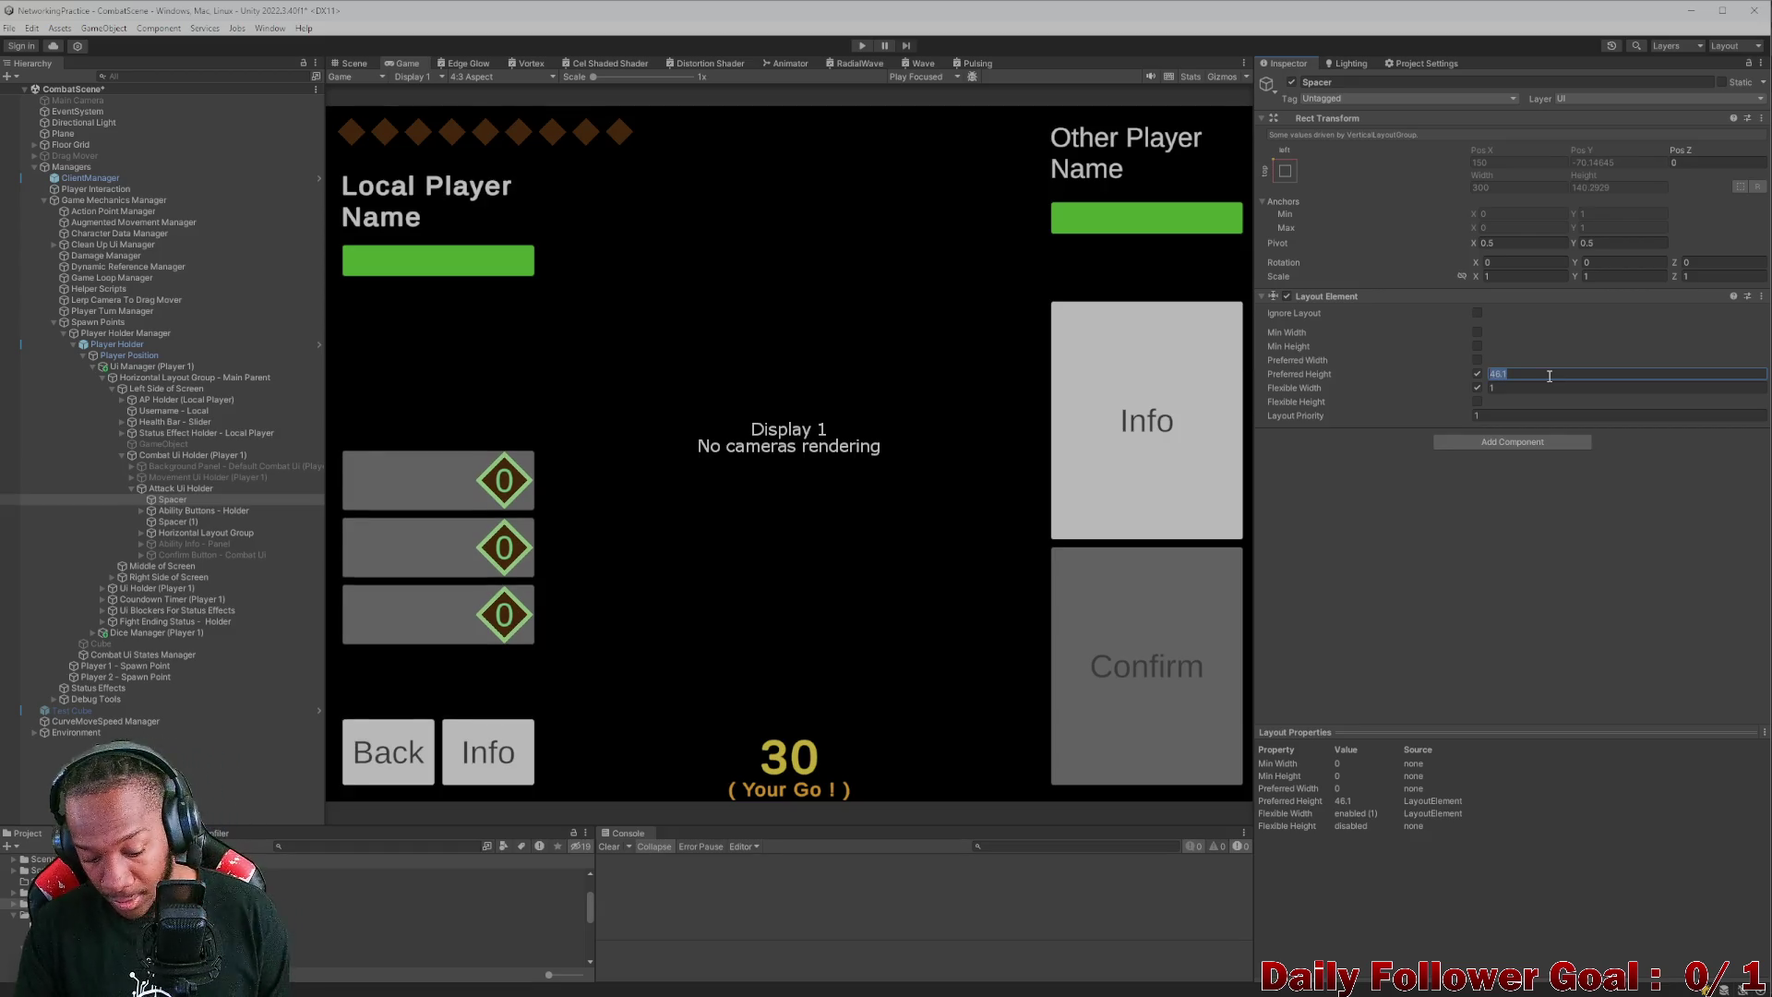
type("50")
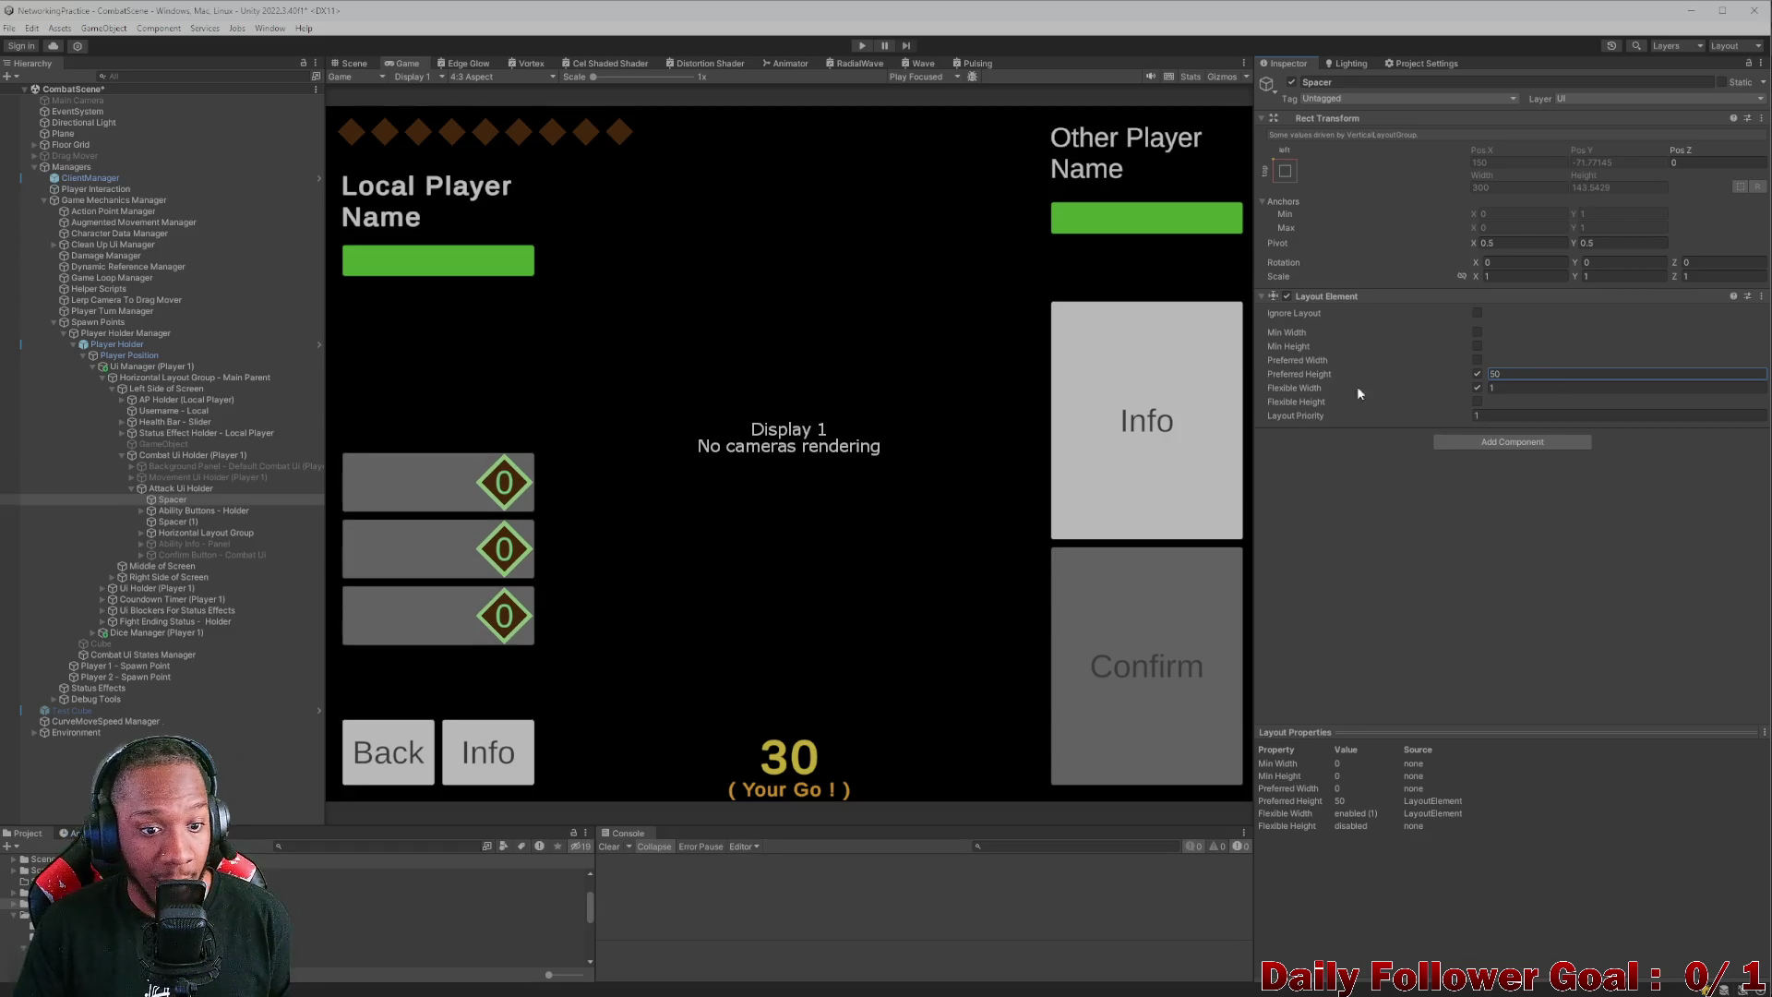
- Cycle the preview through 20:9, 9:20, 4:3 and 16:9, then activate the Confirm Button
left_click(471, 76)
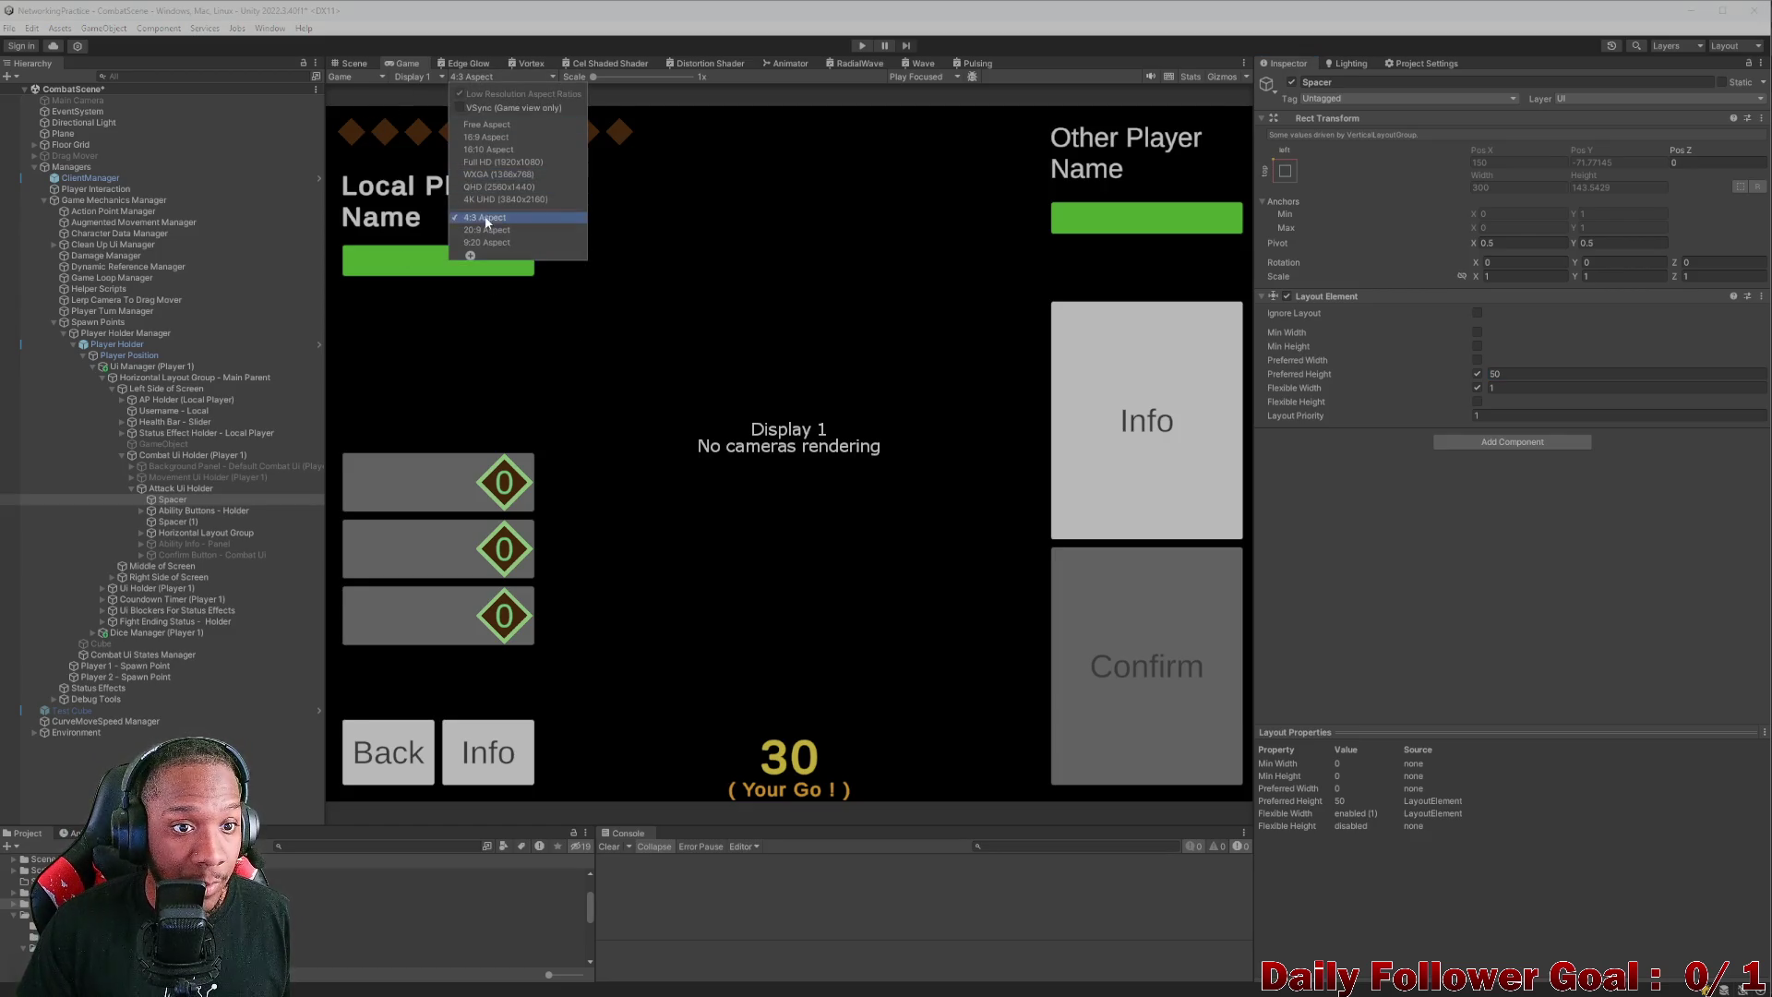
left_click(485, 233)
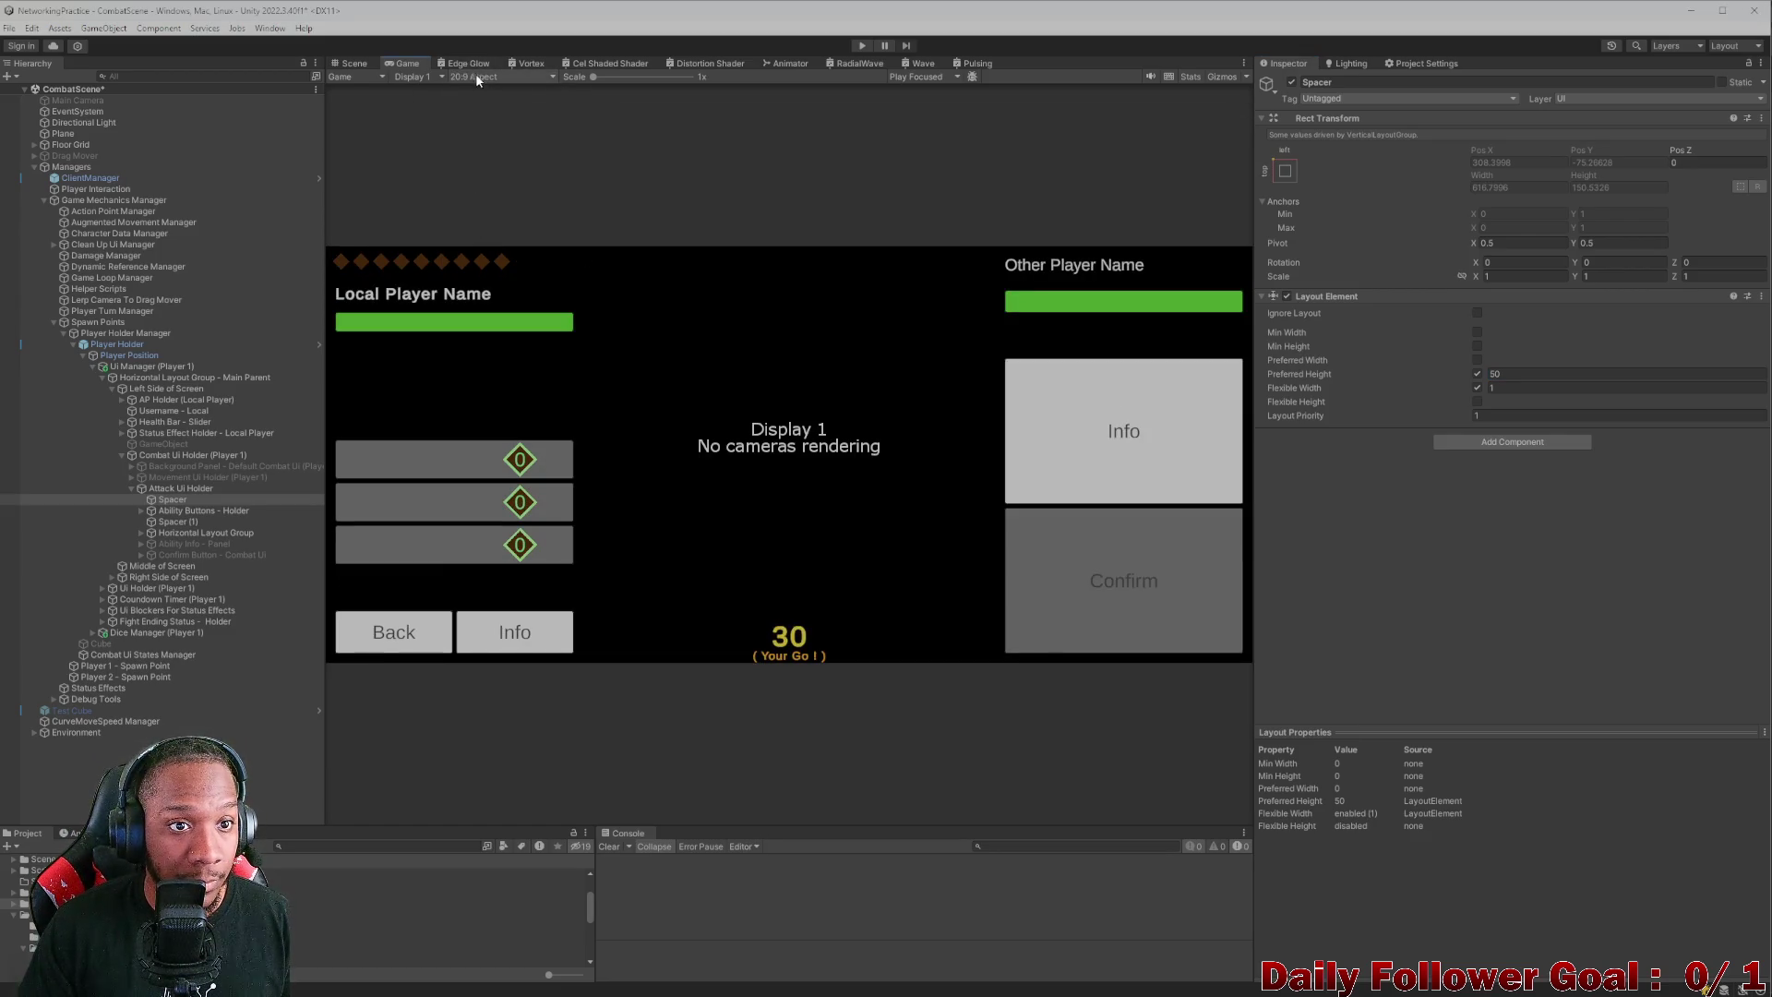
left_click(475, 77)
left_click(489, 235)
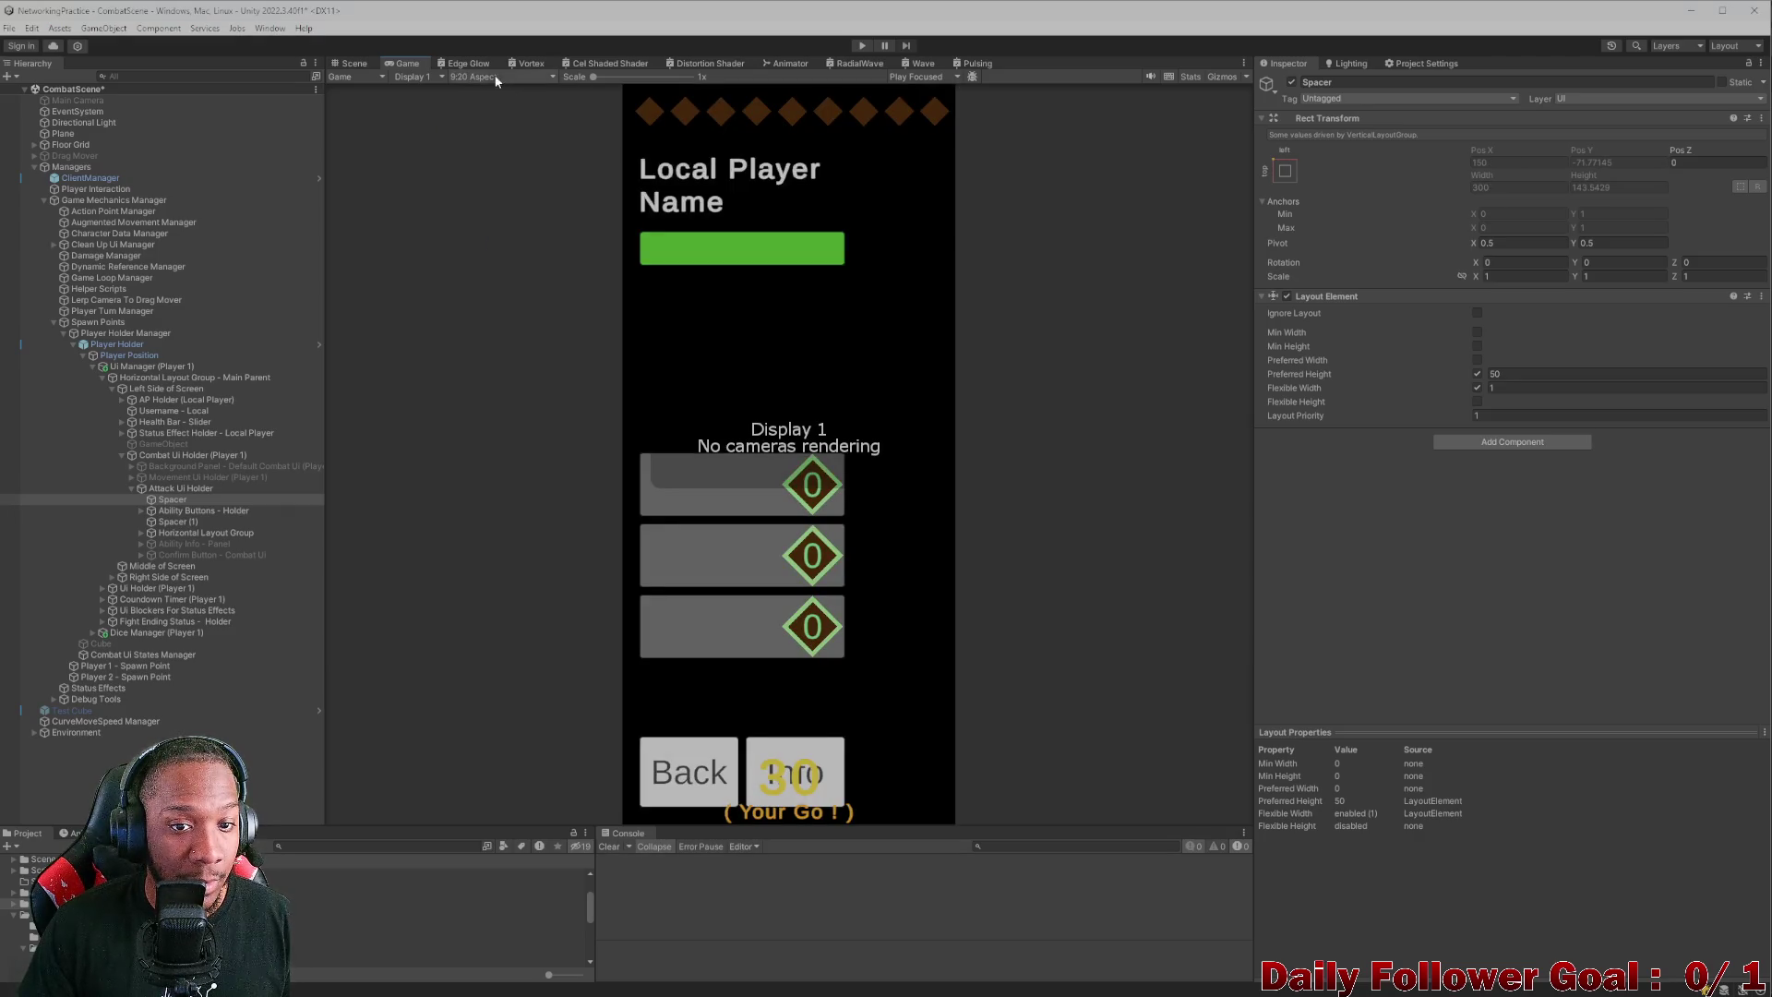
left_click(480, 77)
left_click(473, 230)
left_click(476, 76)
left_click(489, 217)
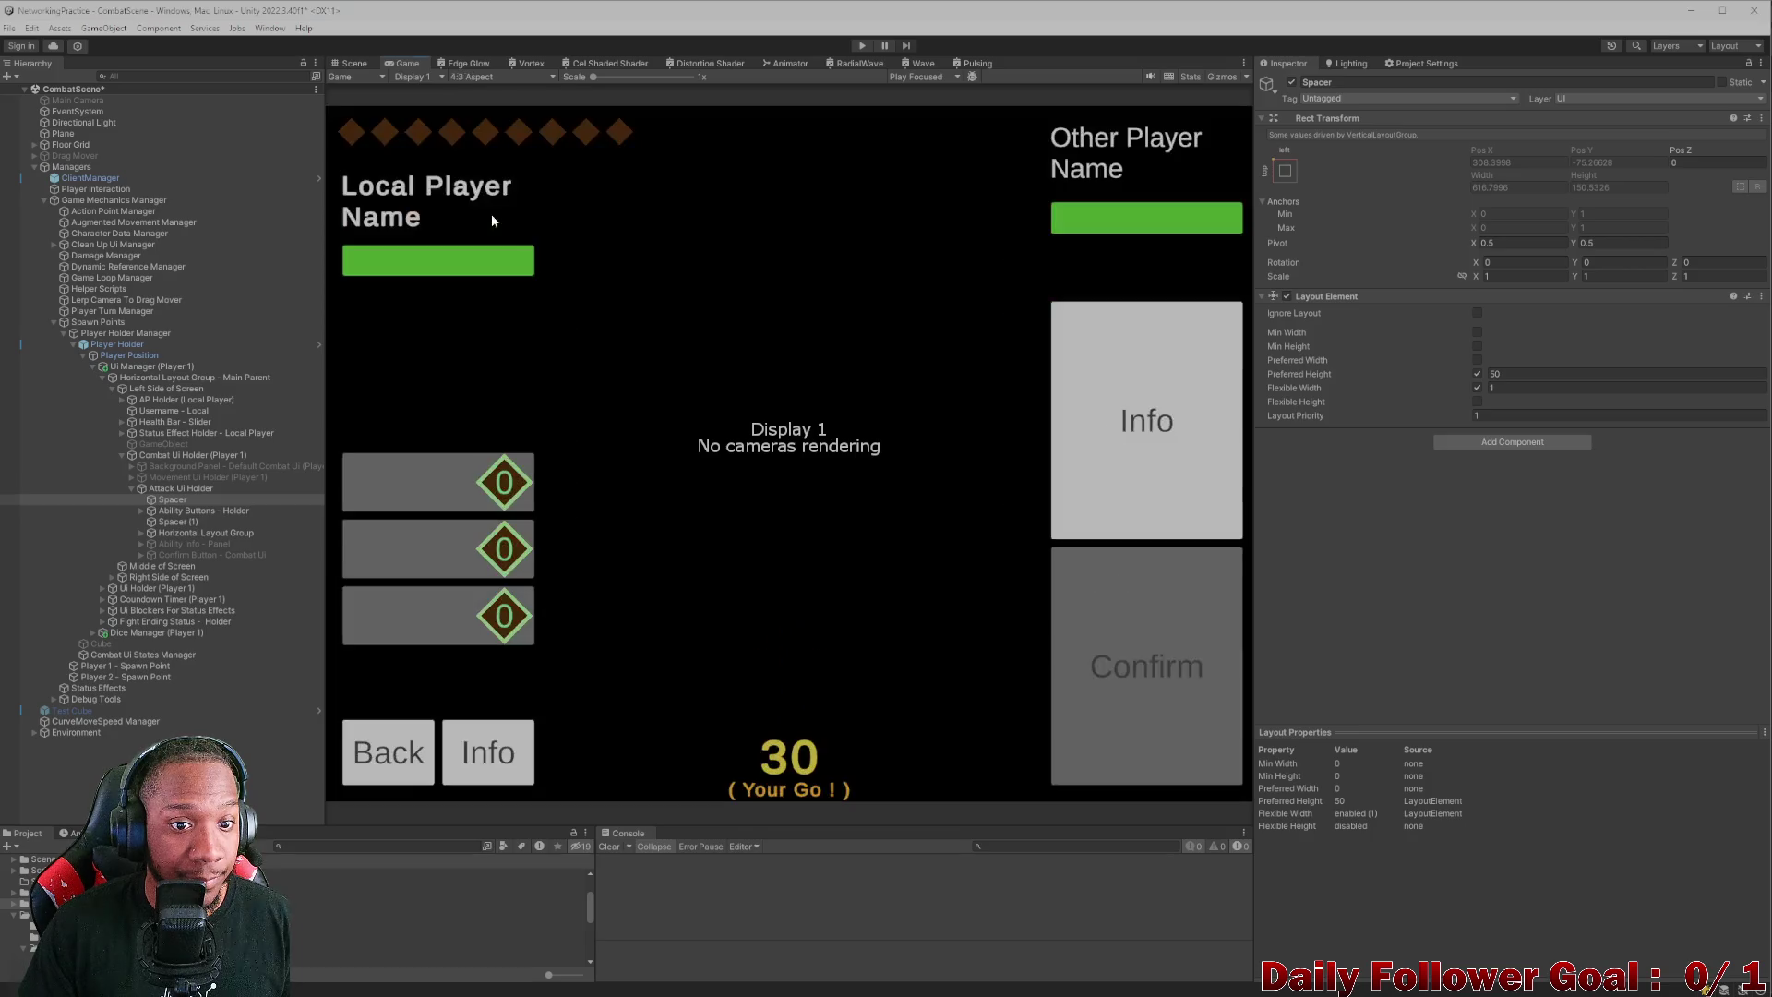
left_click(517, 75)
left_click(503, 139)
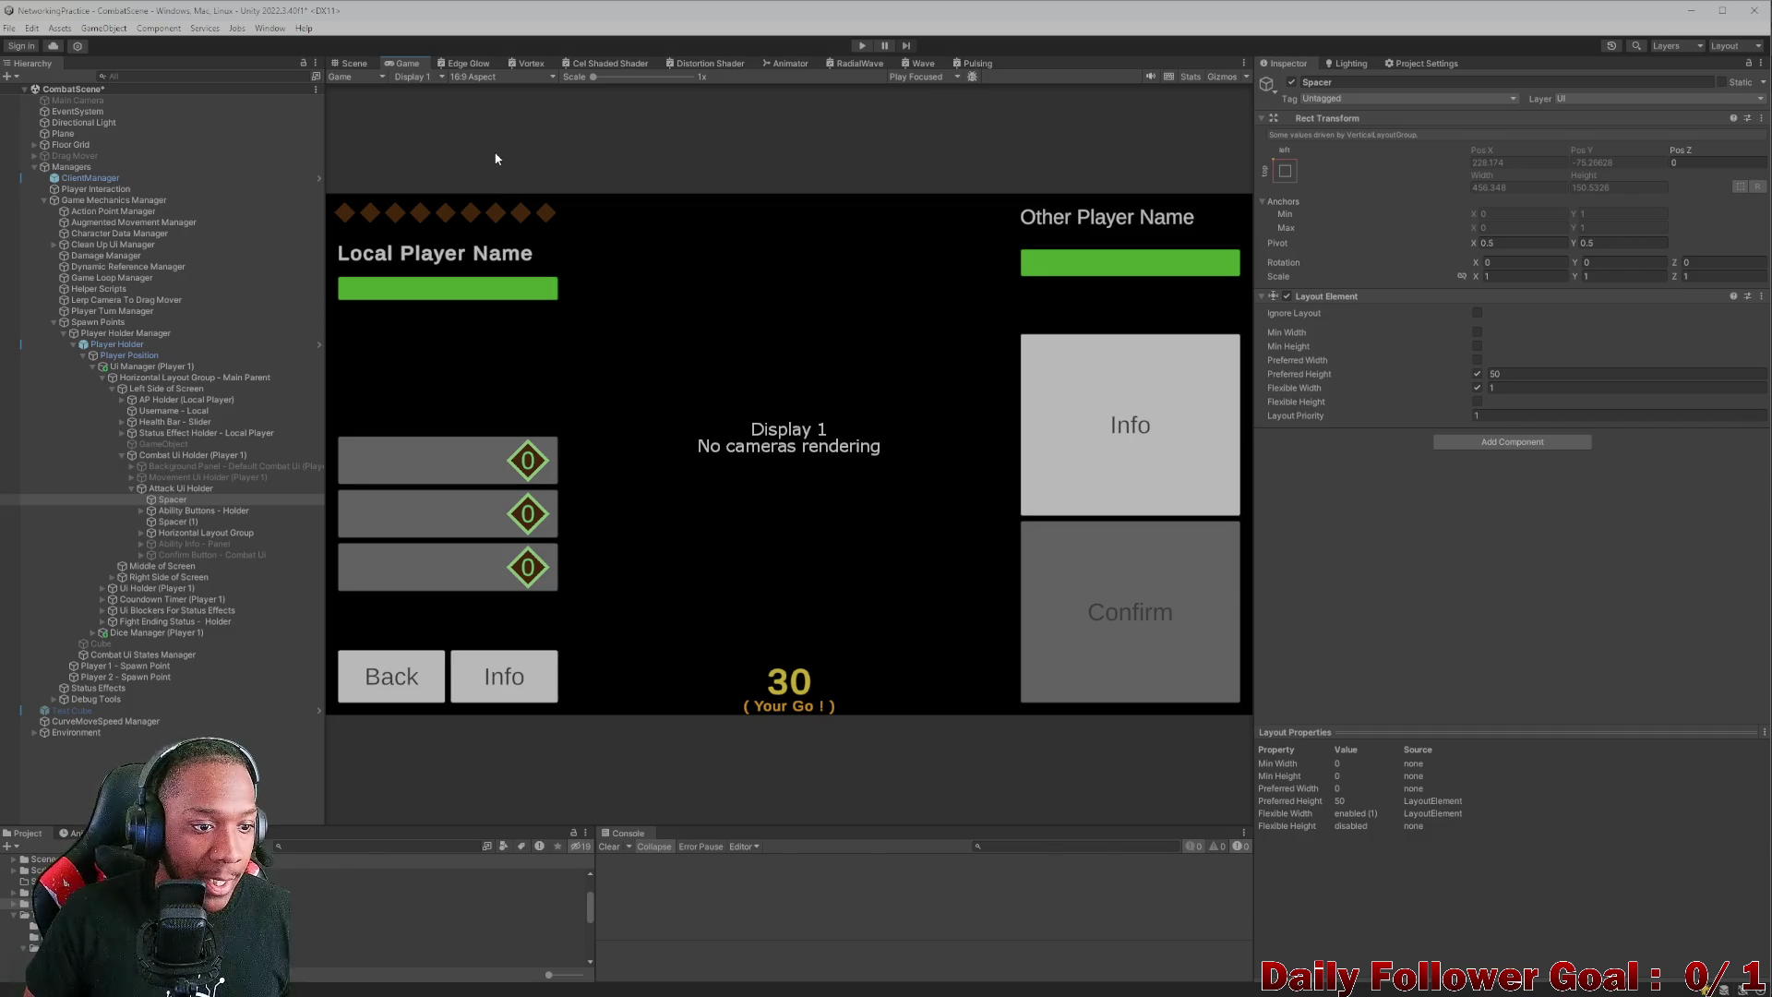
left_click(242, 555)
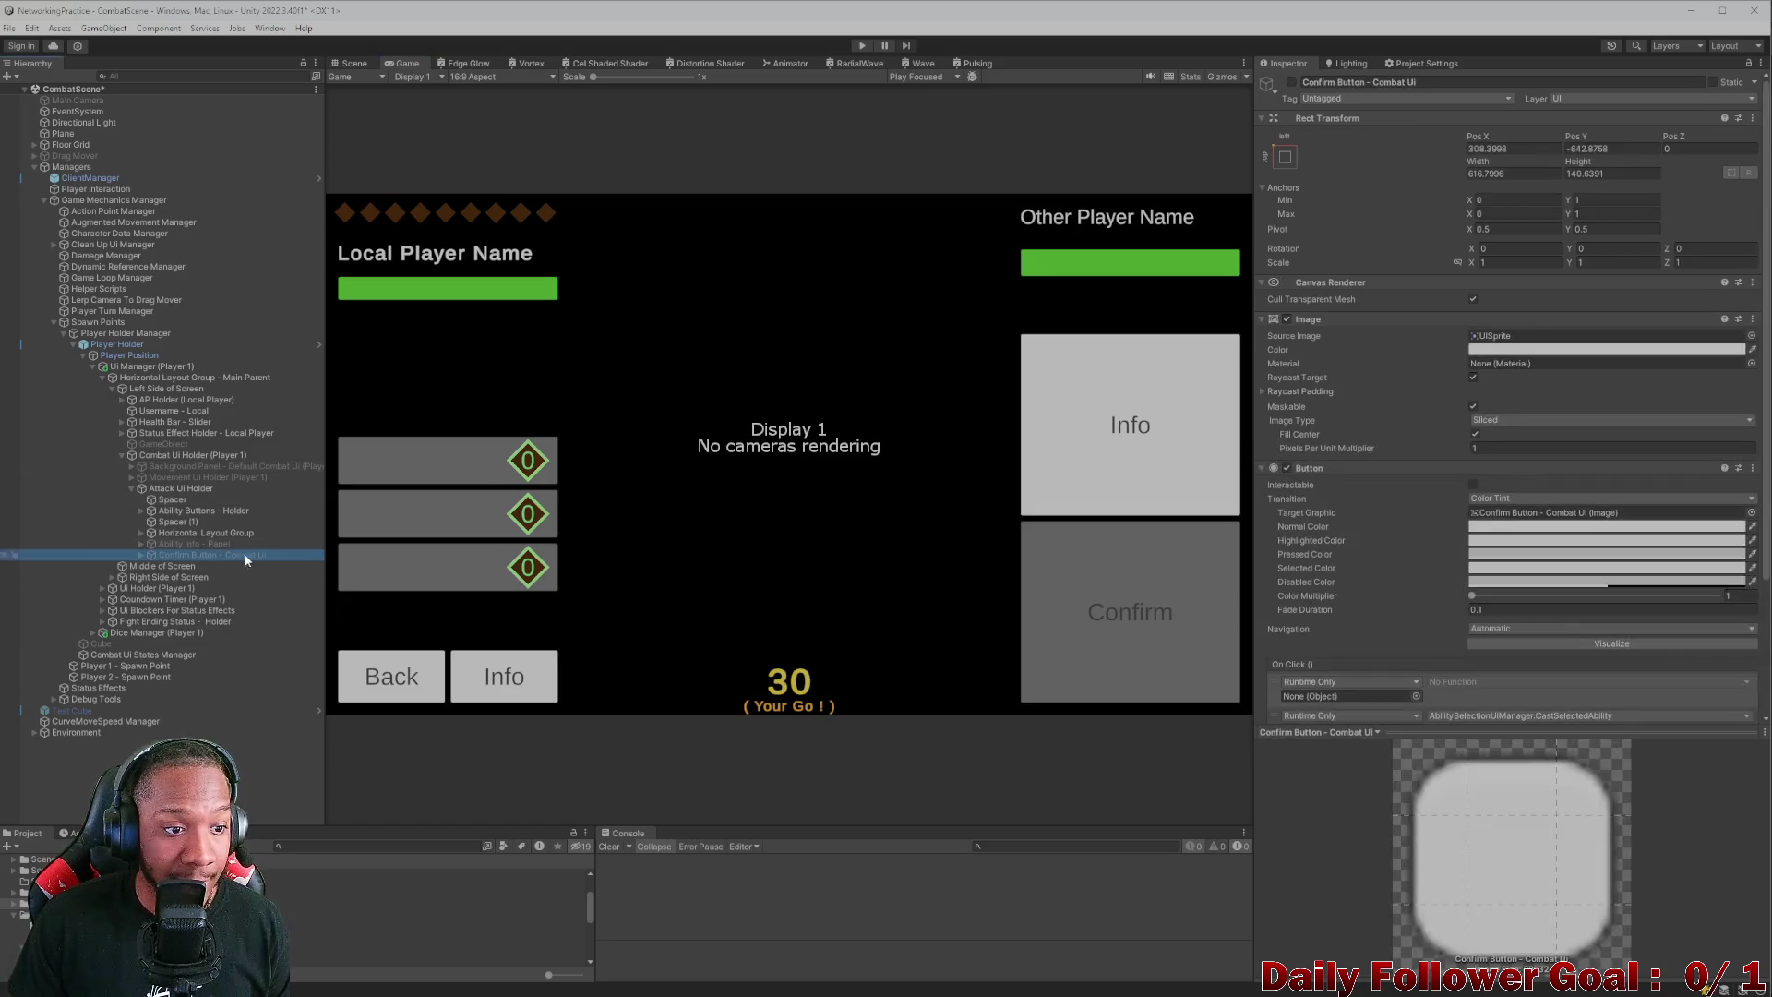
left_click(1292, 81)
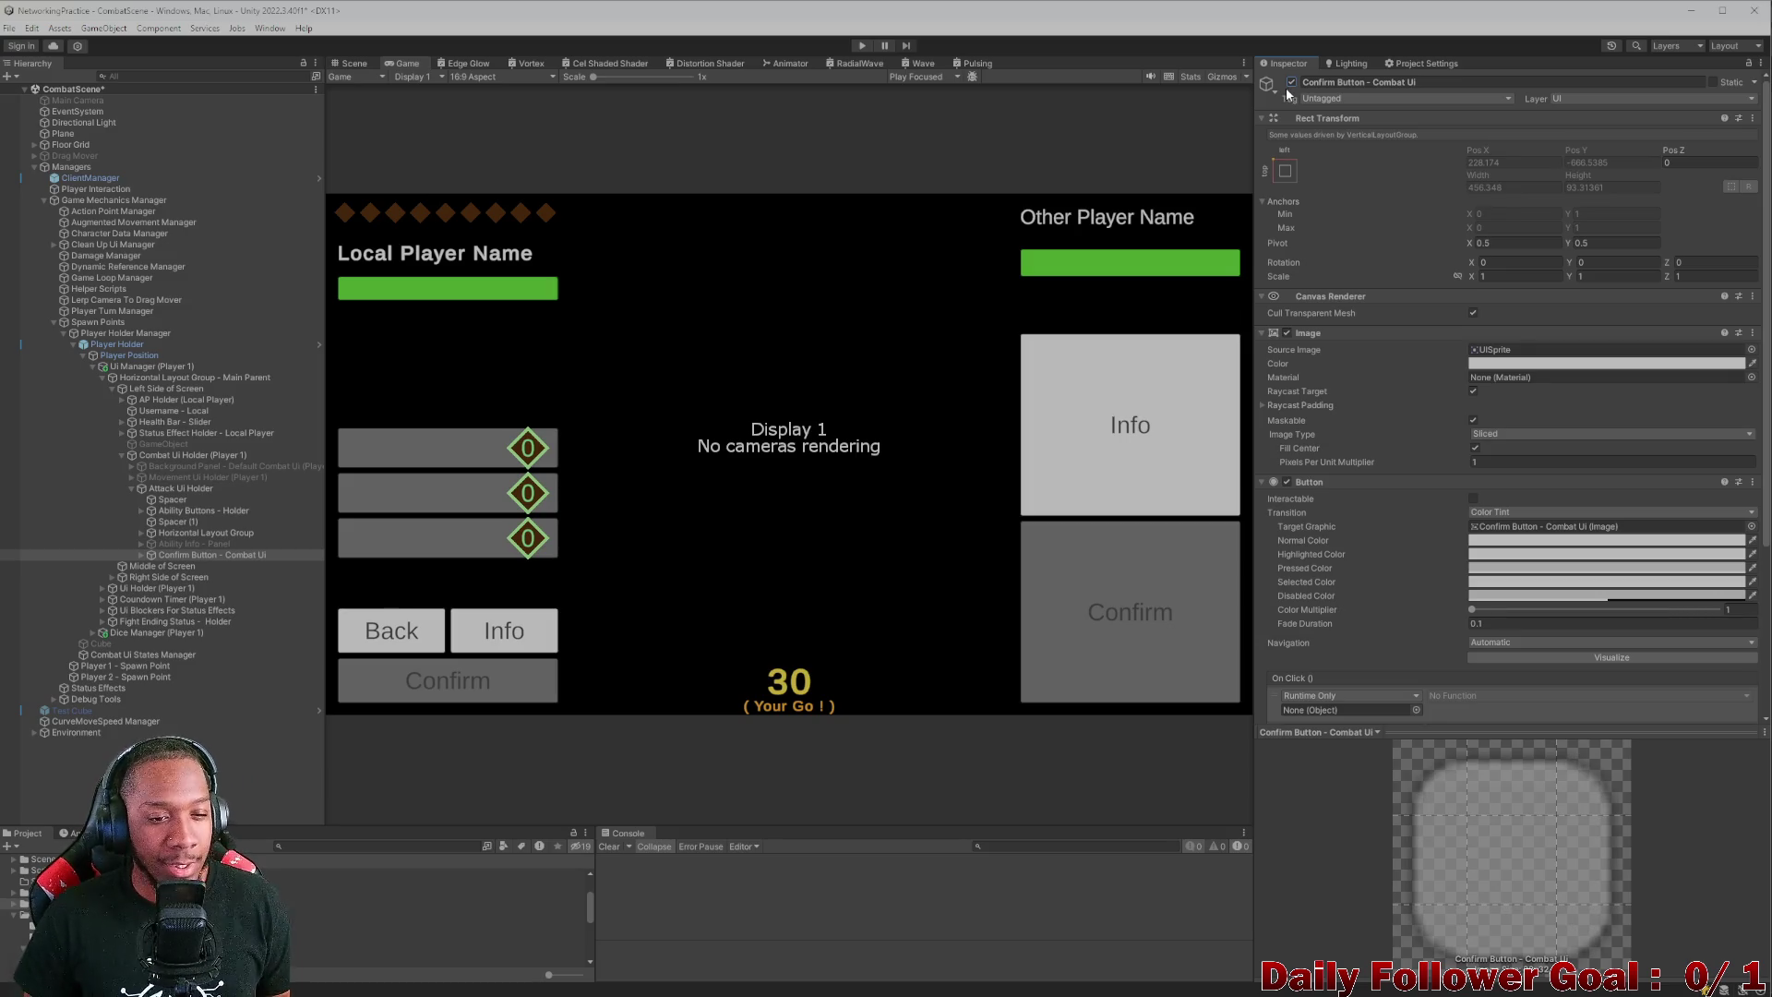
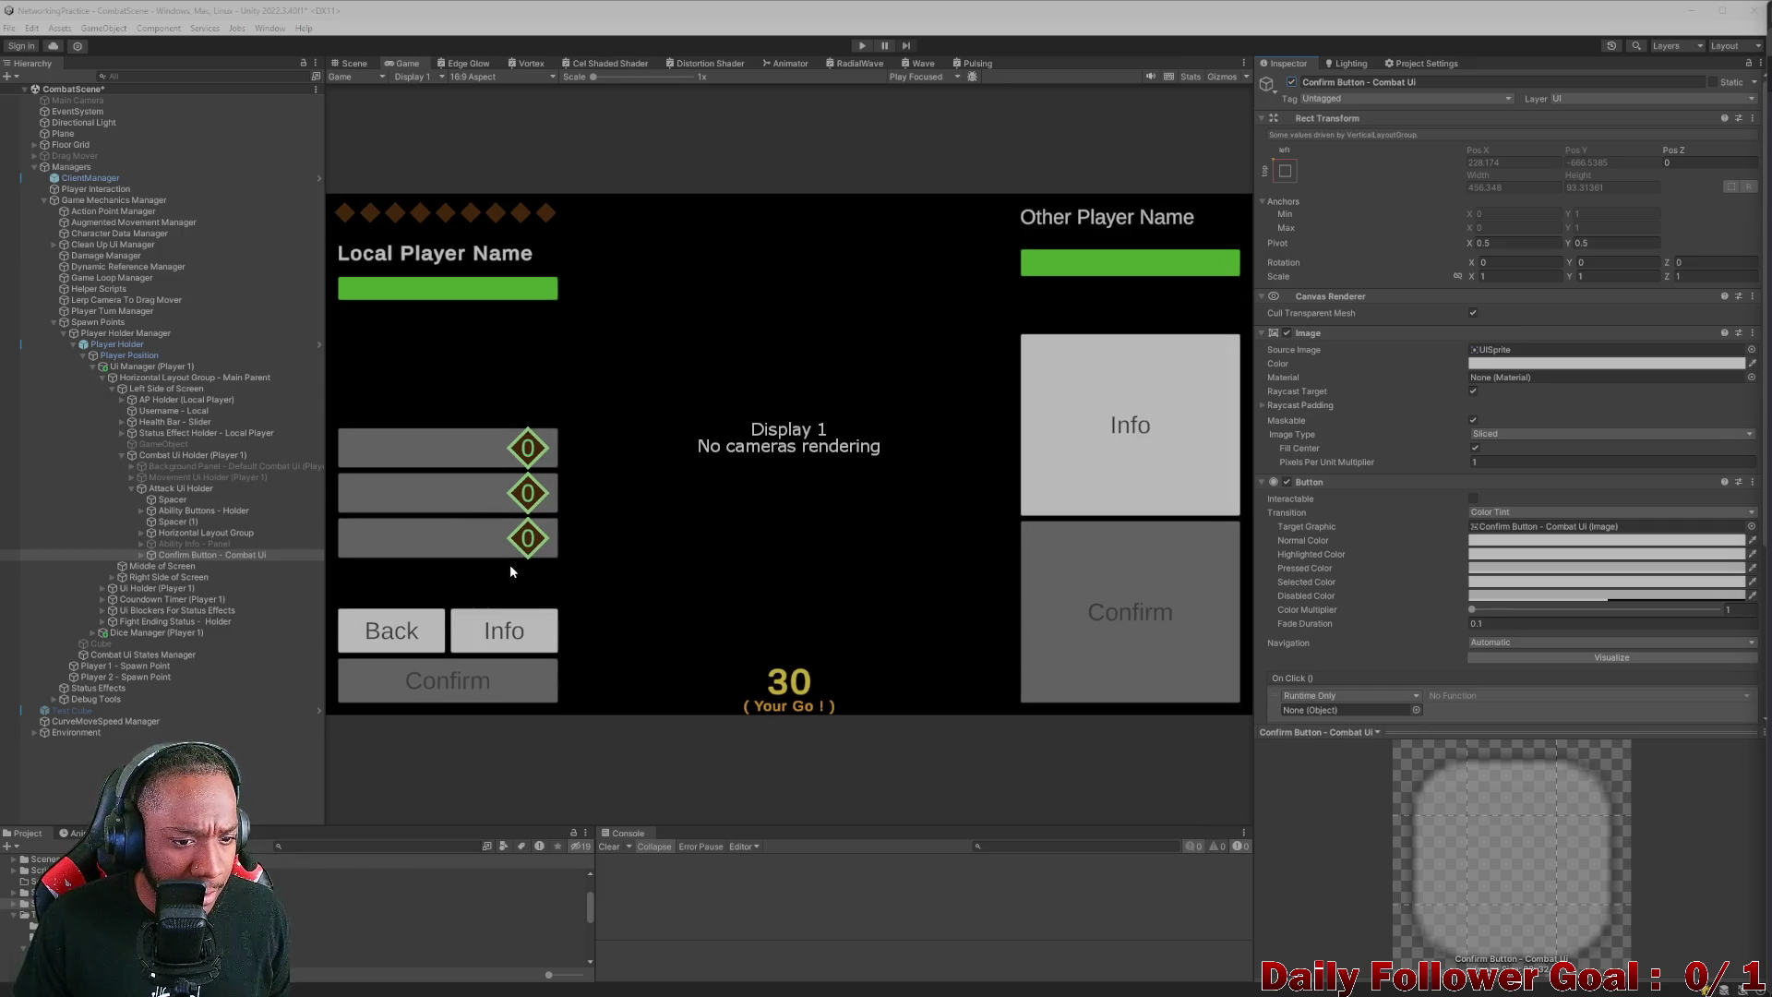
- Toggle the Confirm button off and on, then drag it into the expanded Horizontal Layout Group
left_click(1291, 82)
left_click(1290, 83)
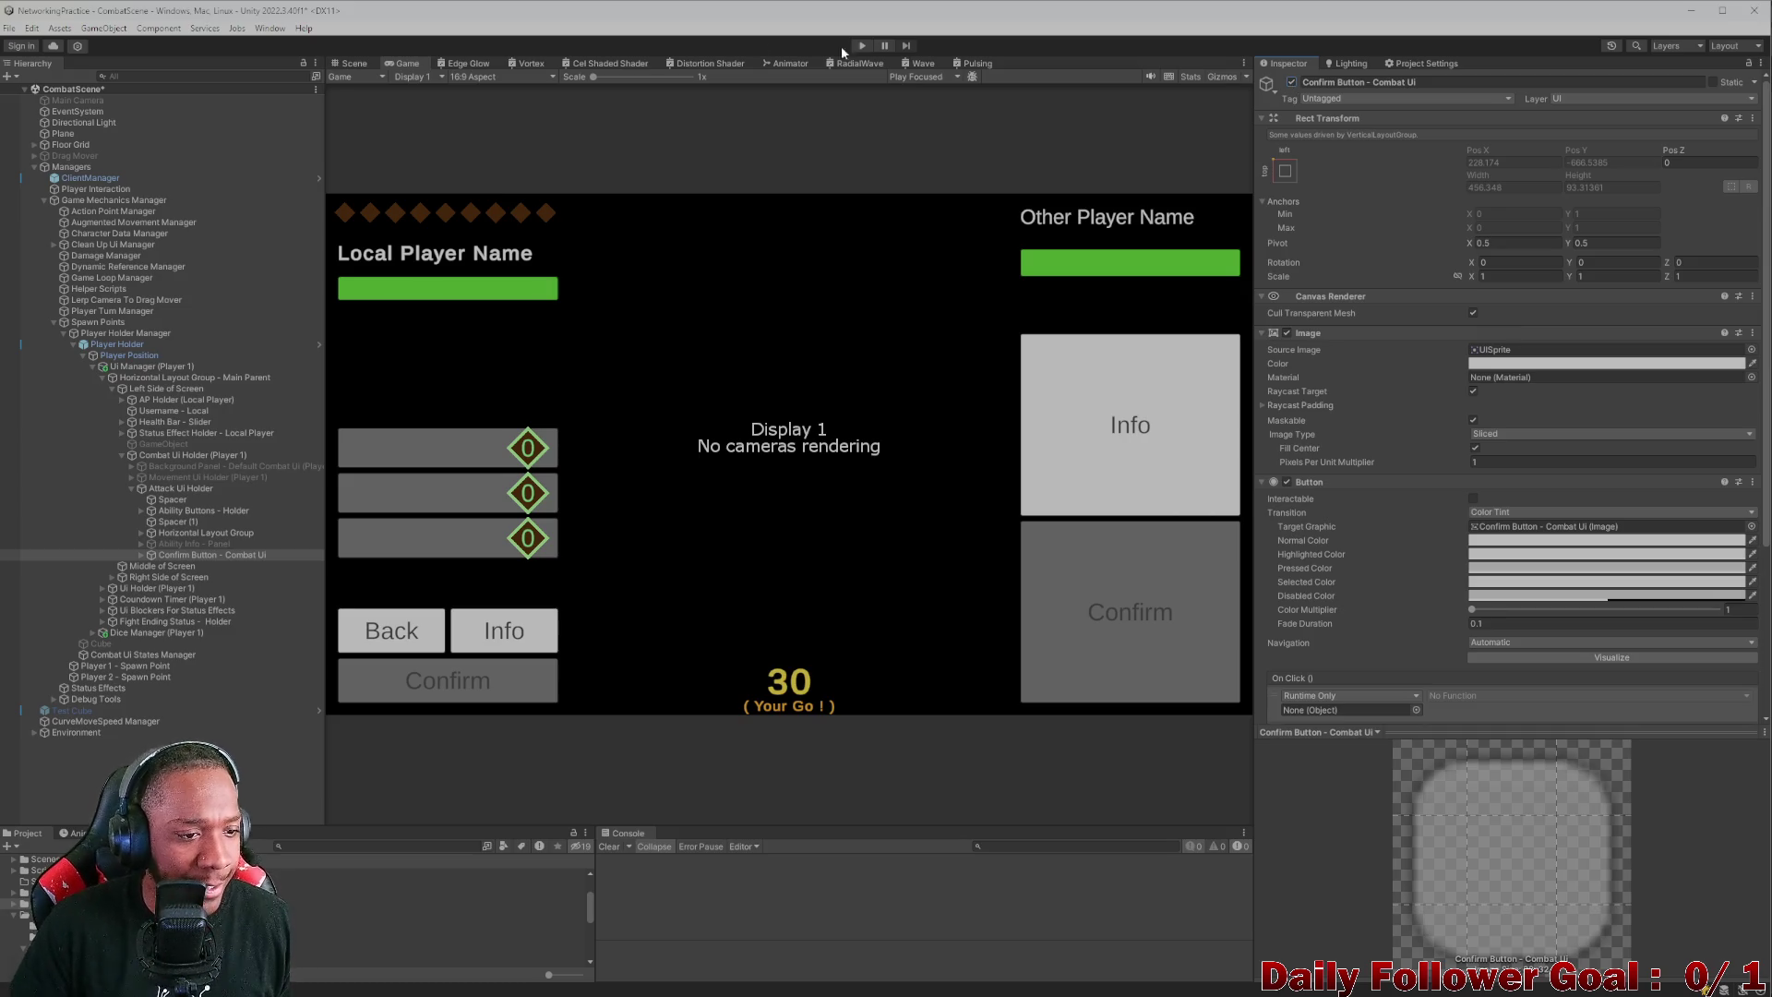
left_click(157, 536)
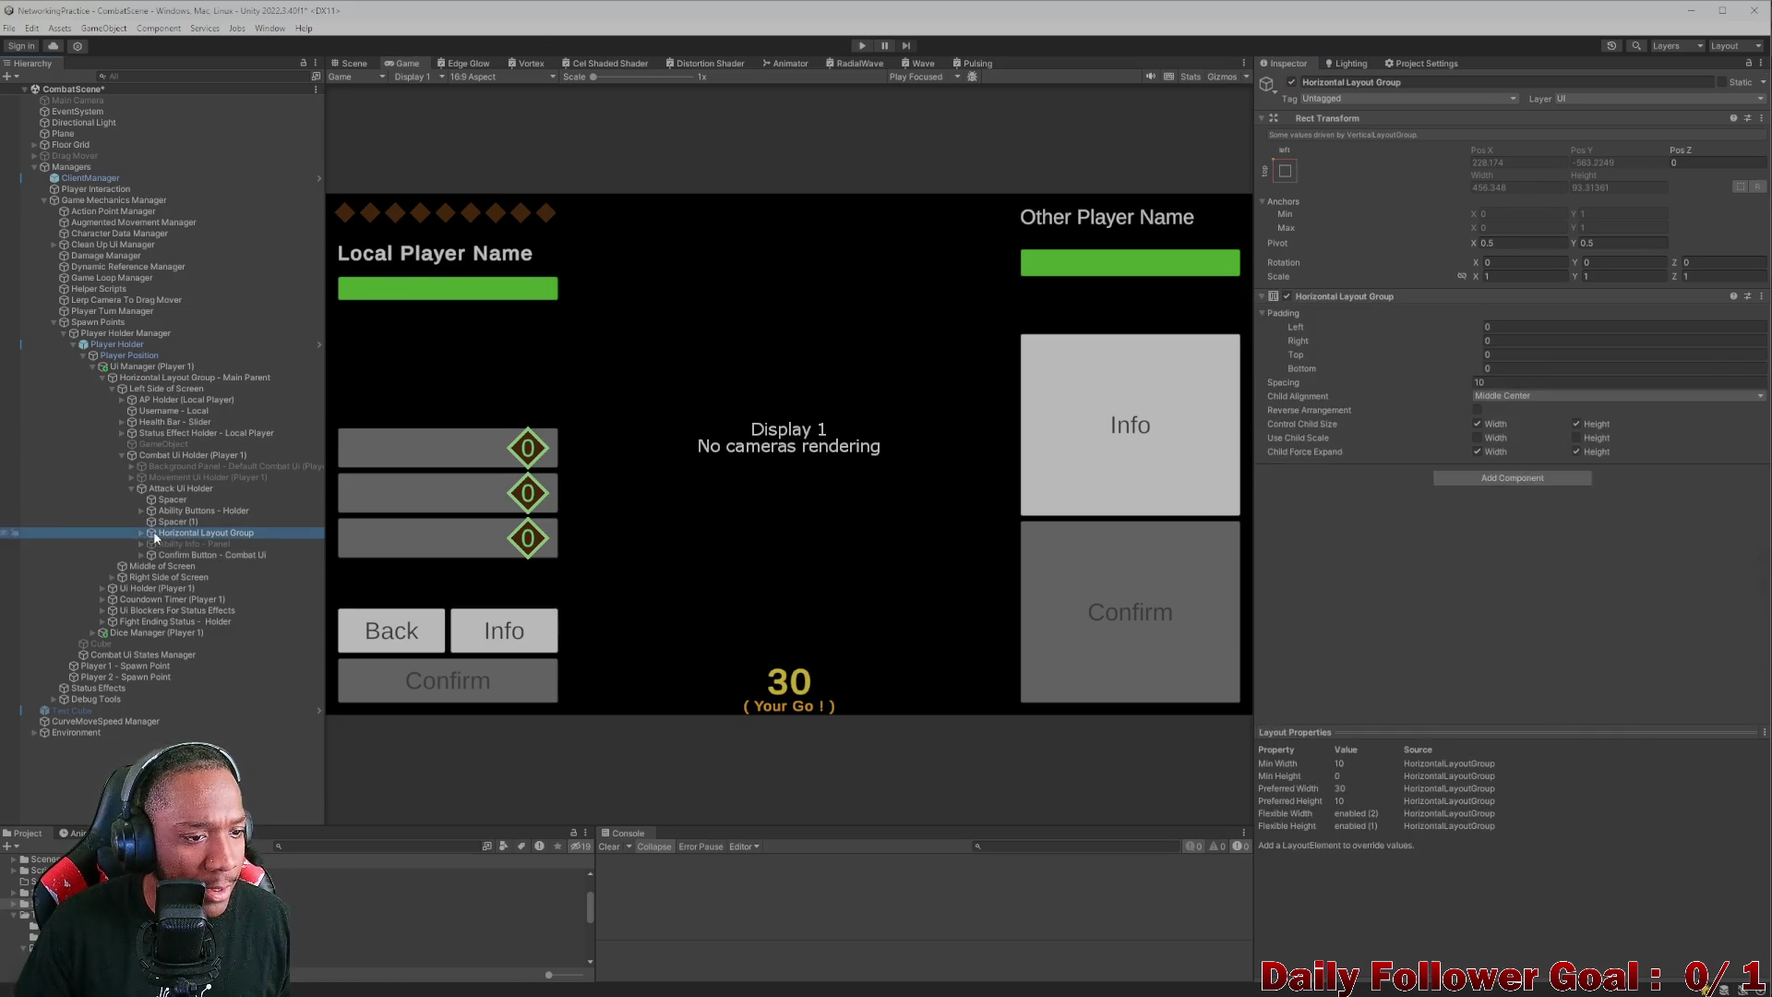
left_click(137, 532)
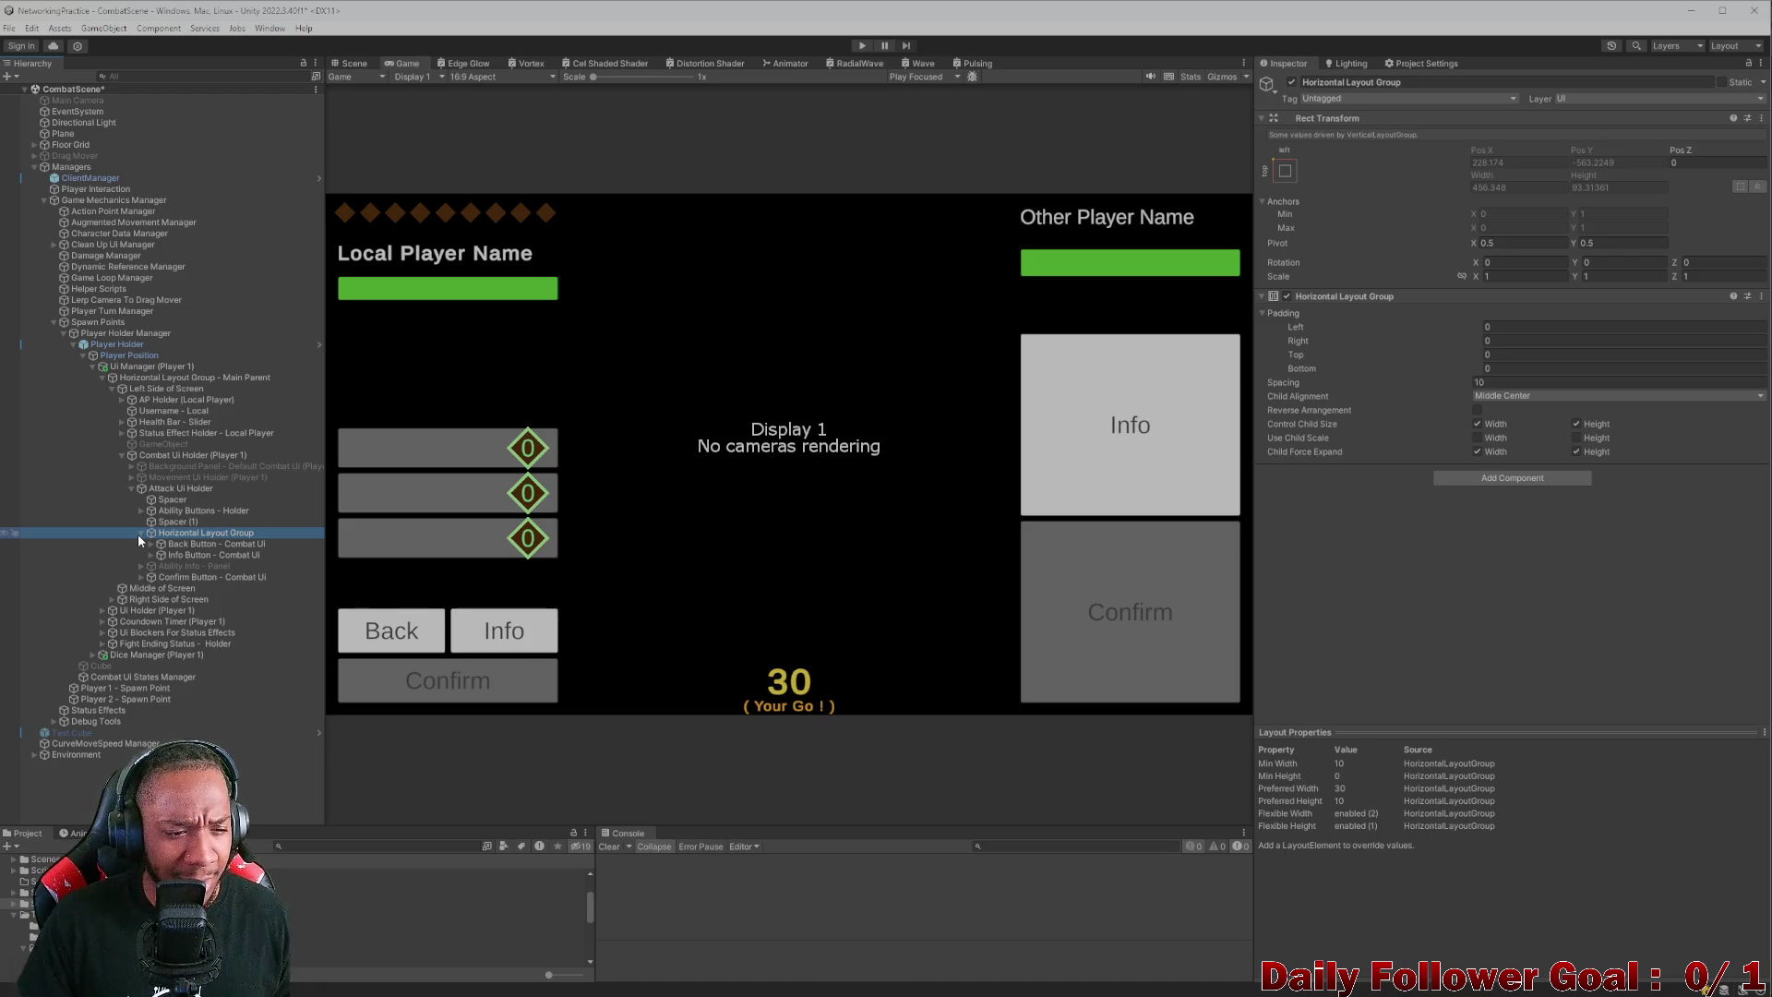
left_click_drag(212, 580, 210, 541)
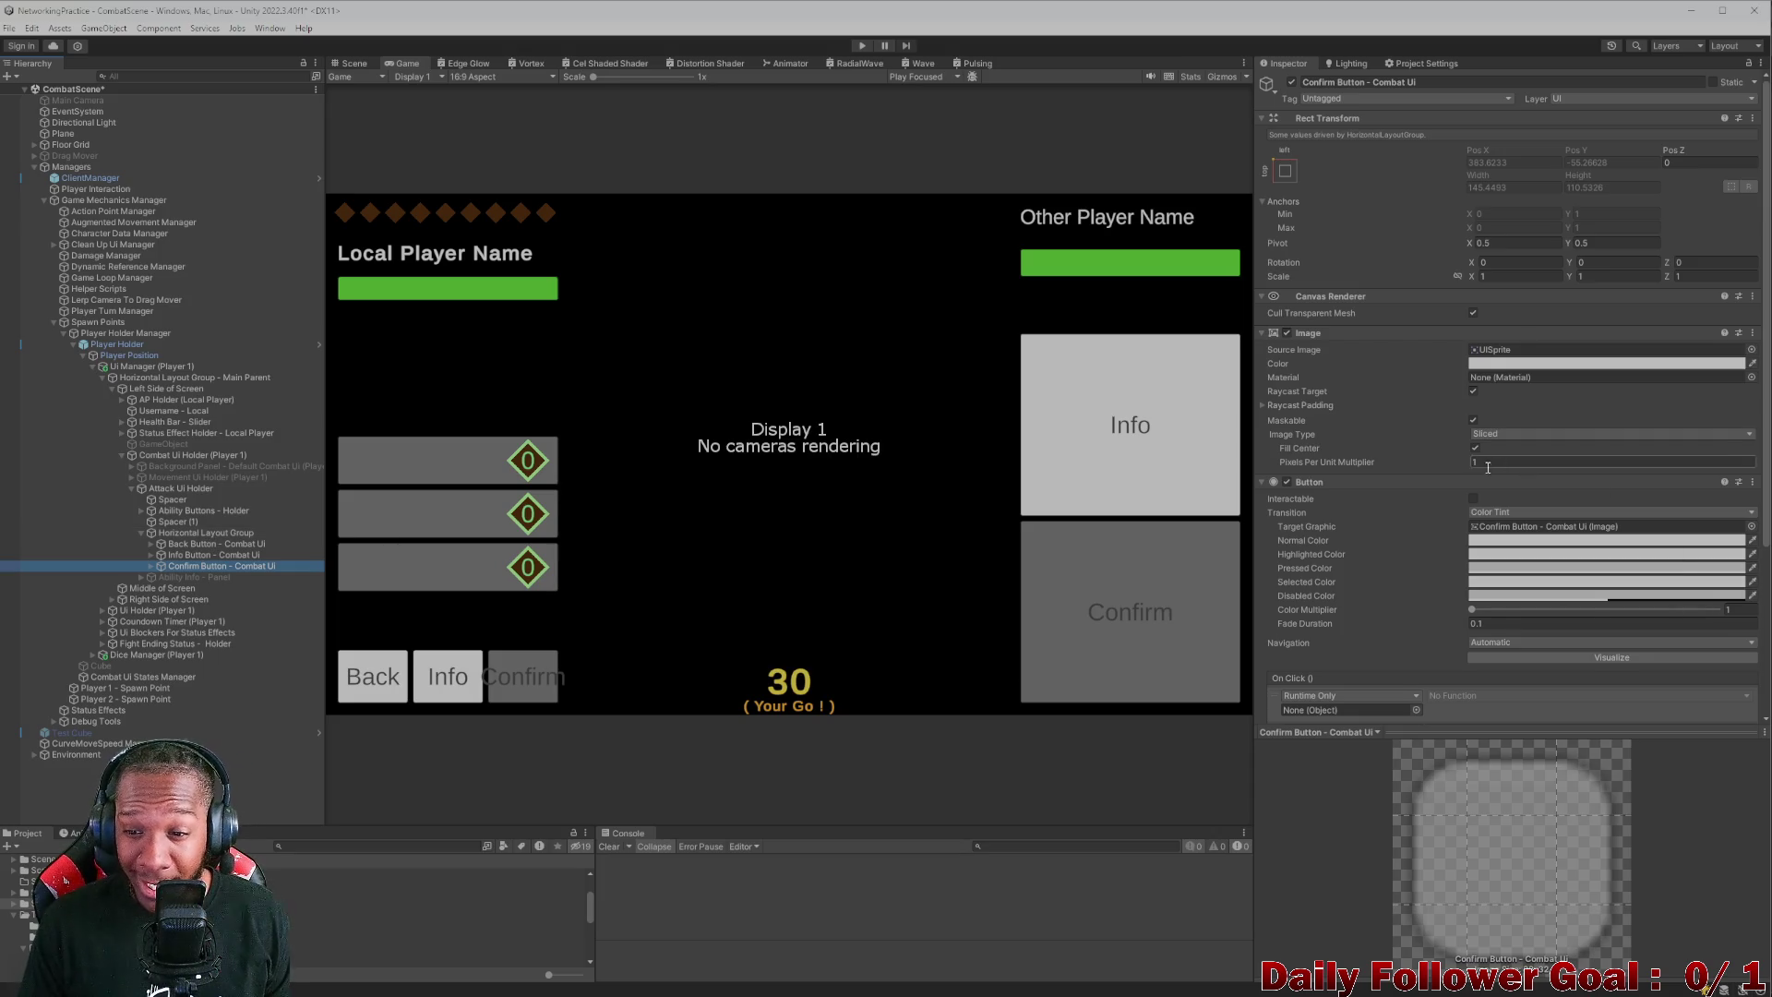
- Add a Layout Element to the Confirm button with Ignore Layout ticked
scroll(1487, 467, "down", 5)
scroll(1437, 540, "up", 4)
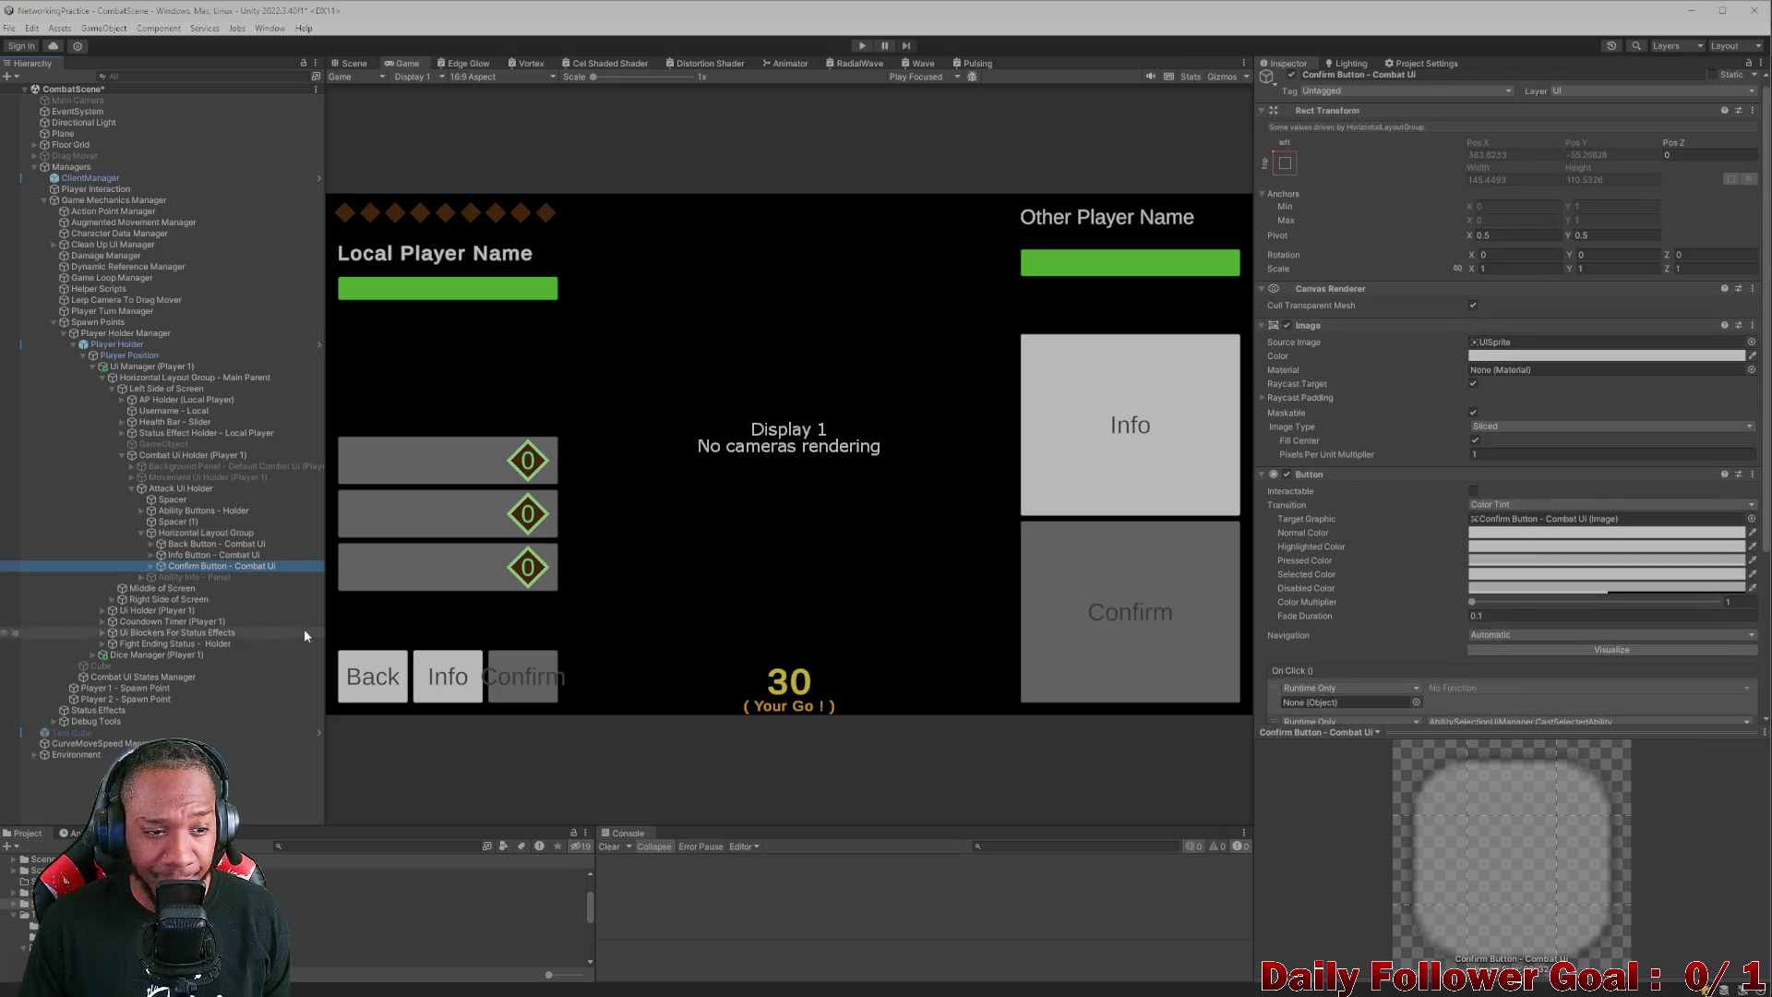
scroll(1440, 554, "down", 5)
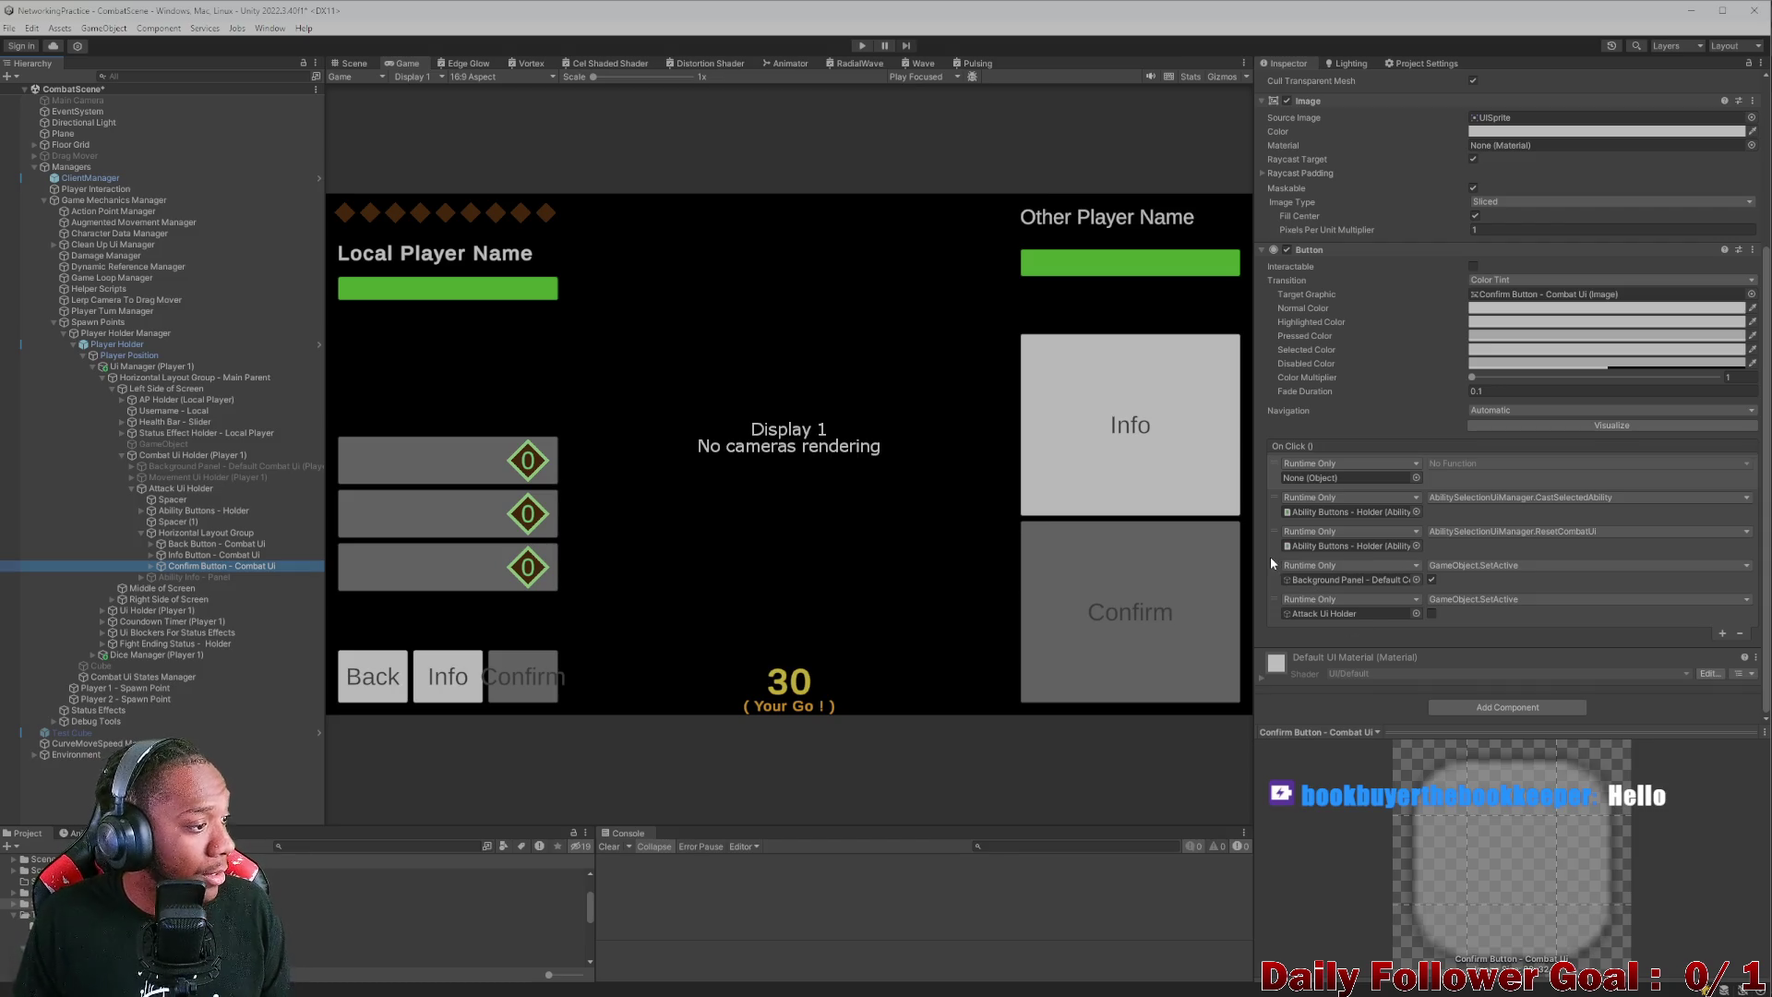
left_click(1514, 710)
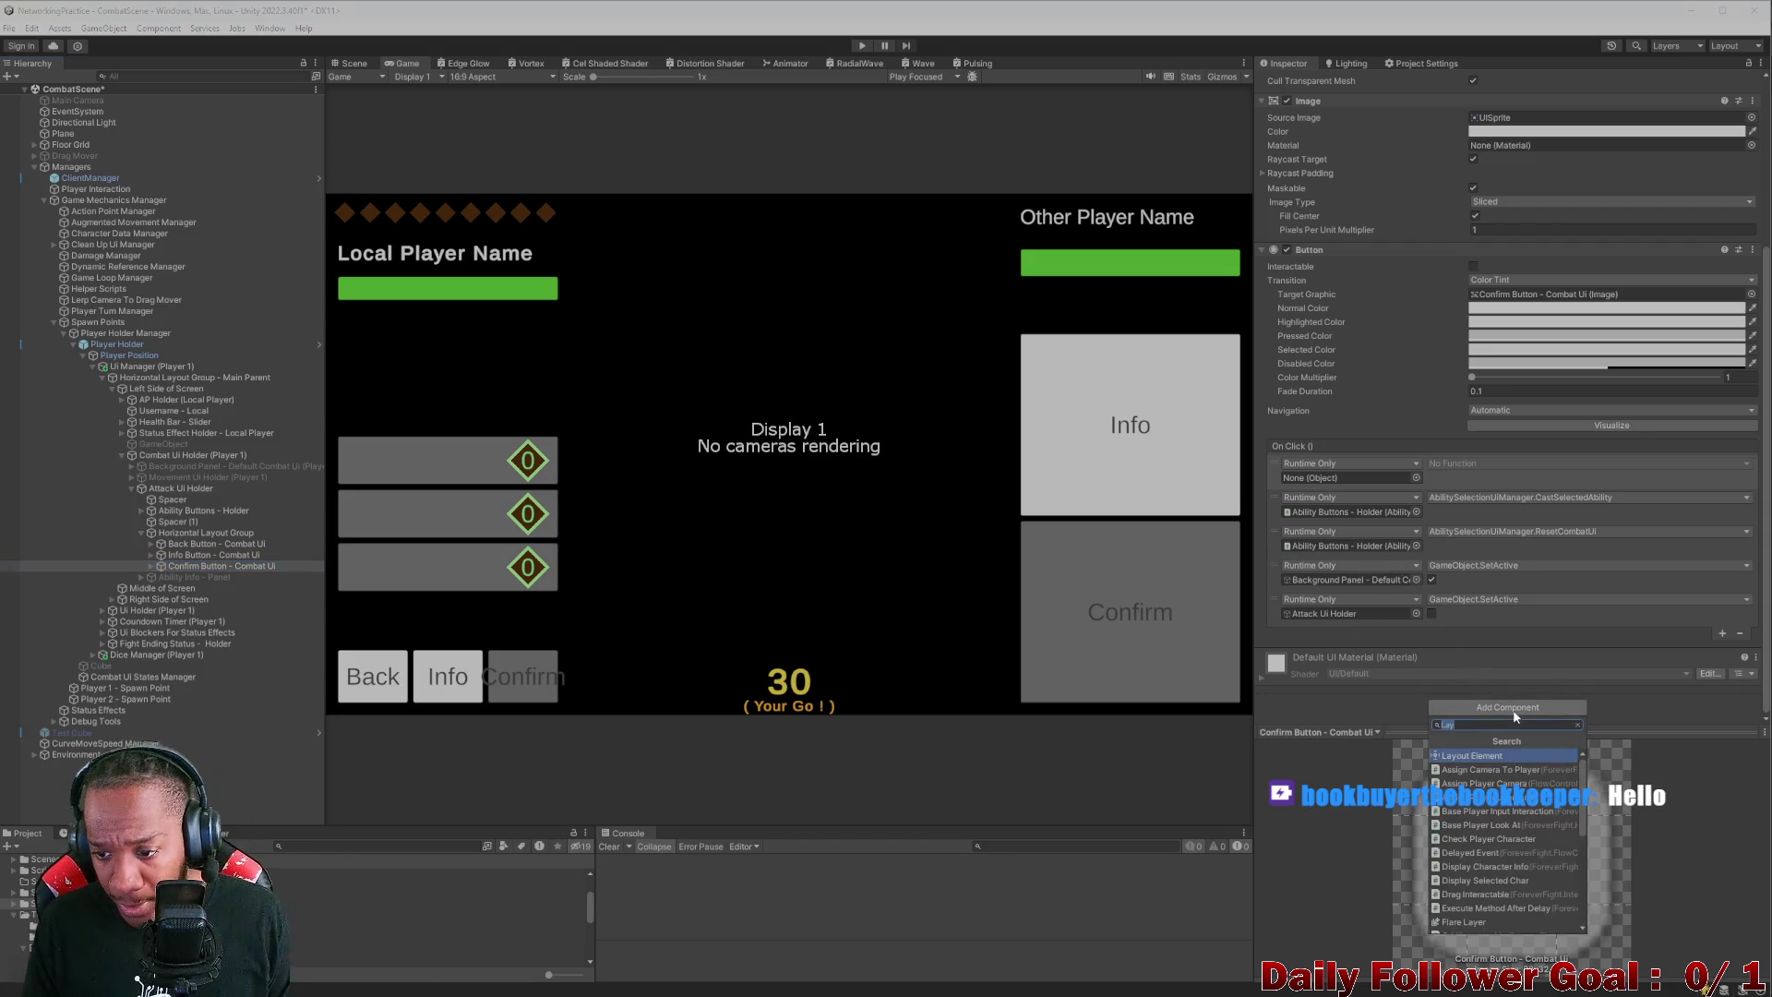
key("Return")
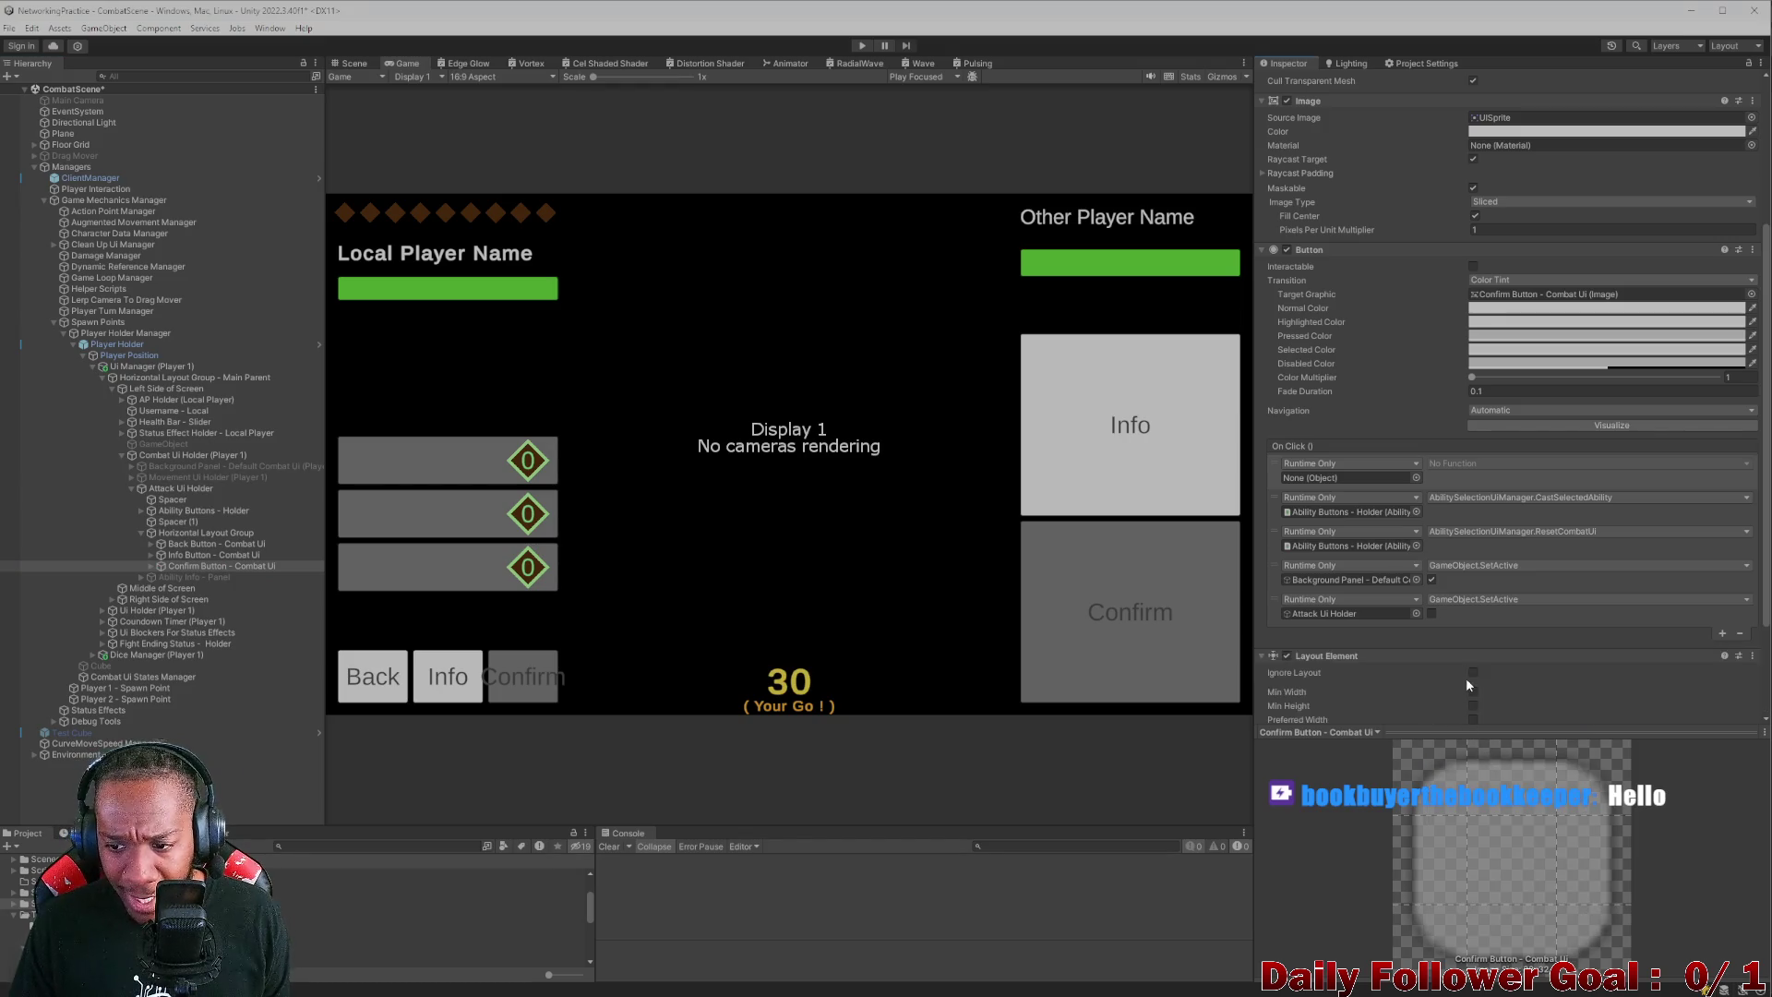
scroll(1466, 678, "down", 3)
left_click(1473, 561)
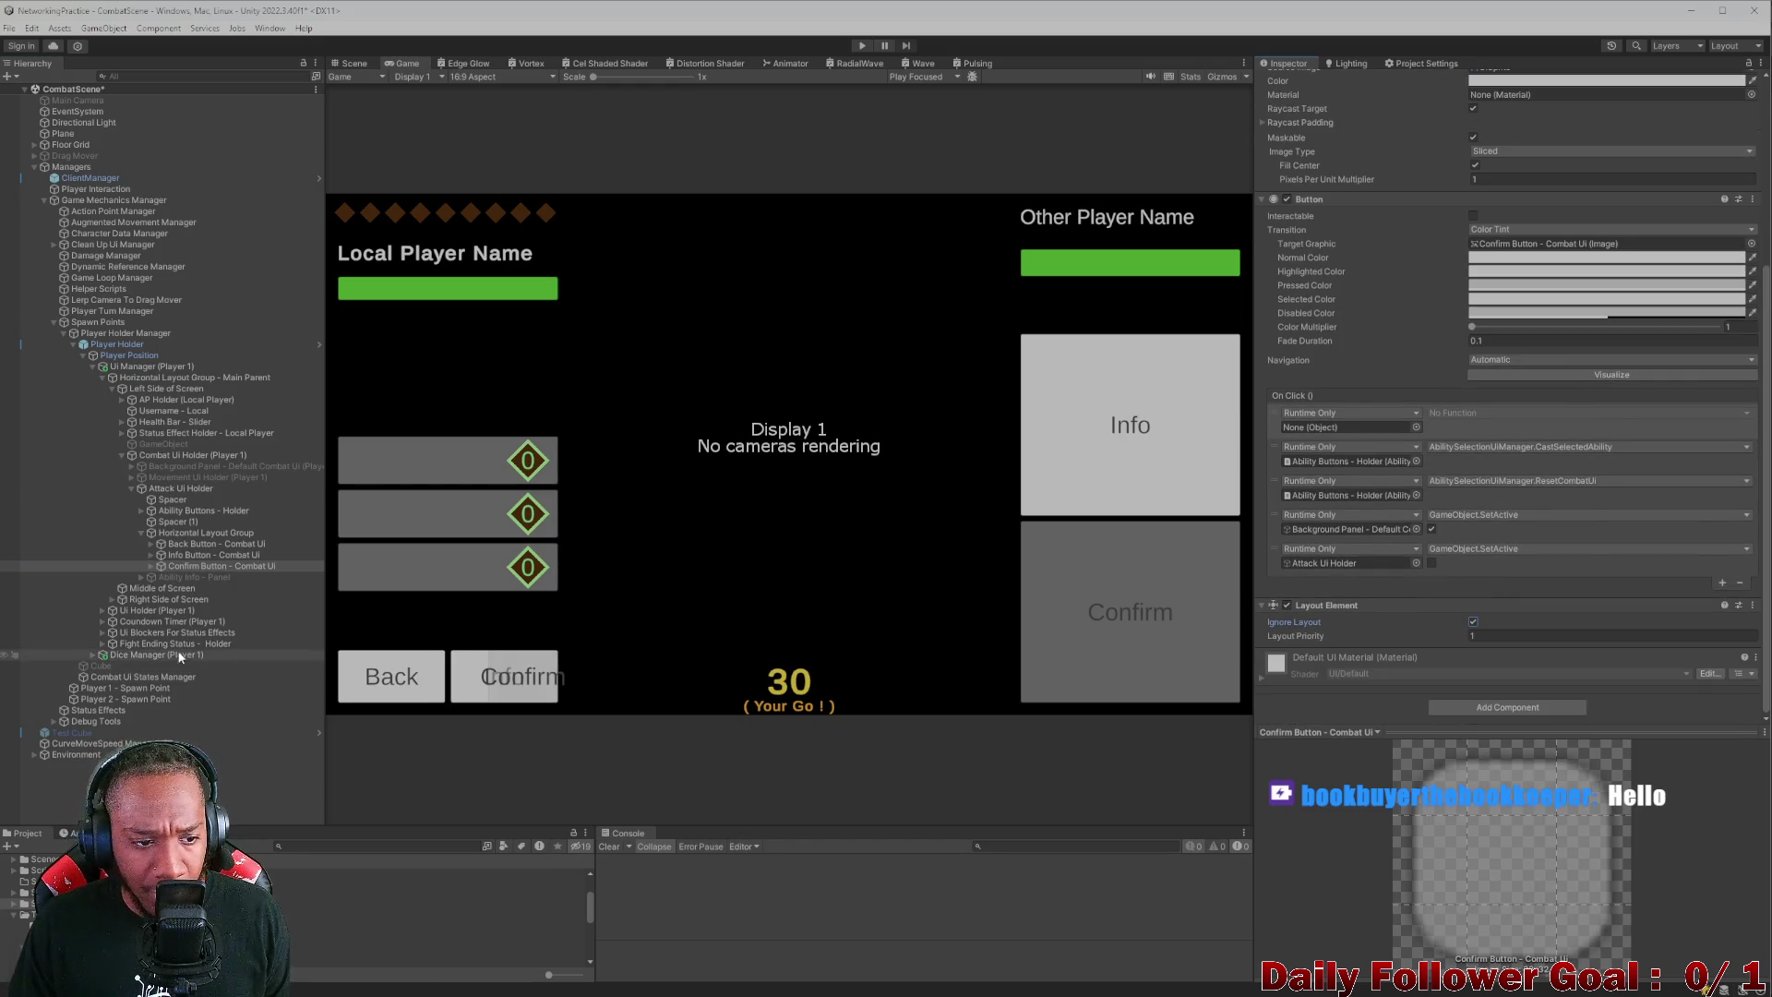
- Drag the Confirm button to the right side of the canvas in the Scene view
scroll(1356, 194, "up", 5)
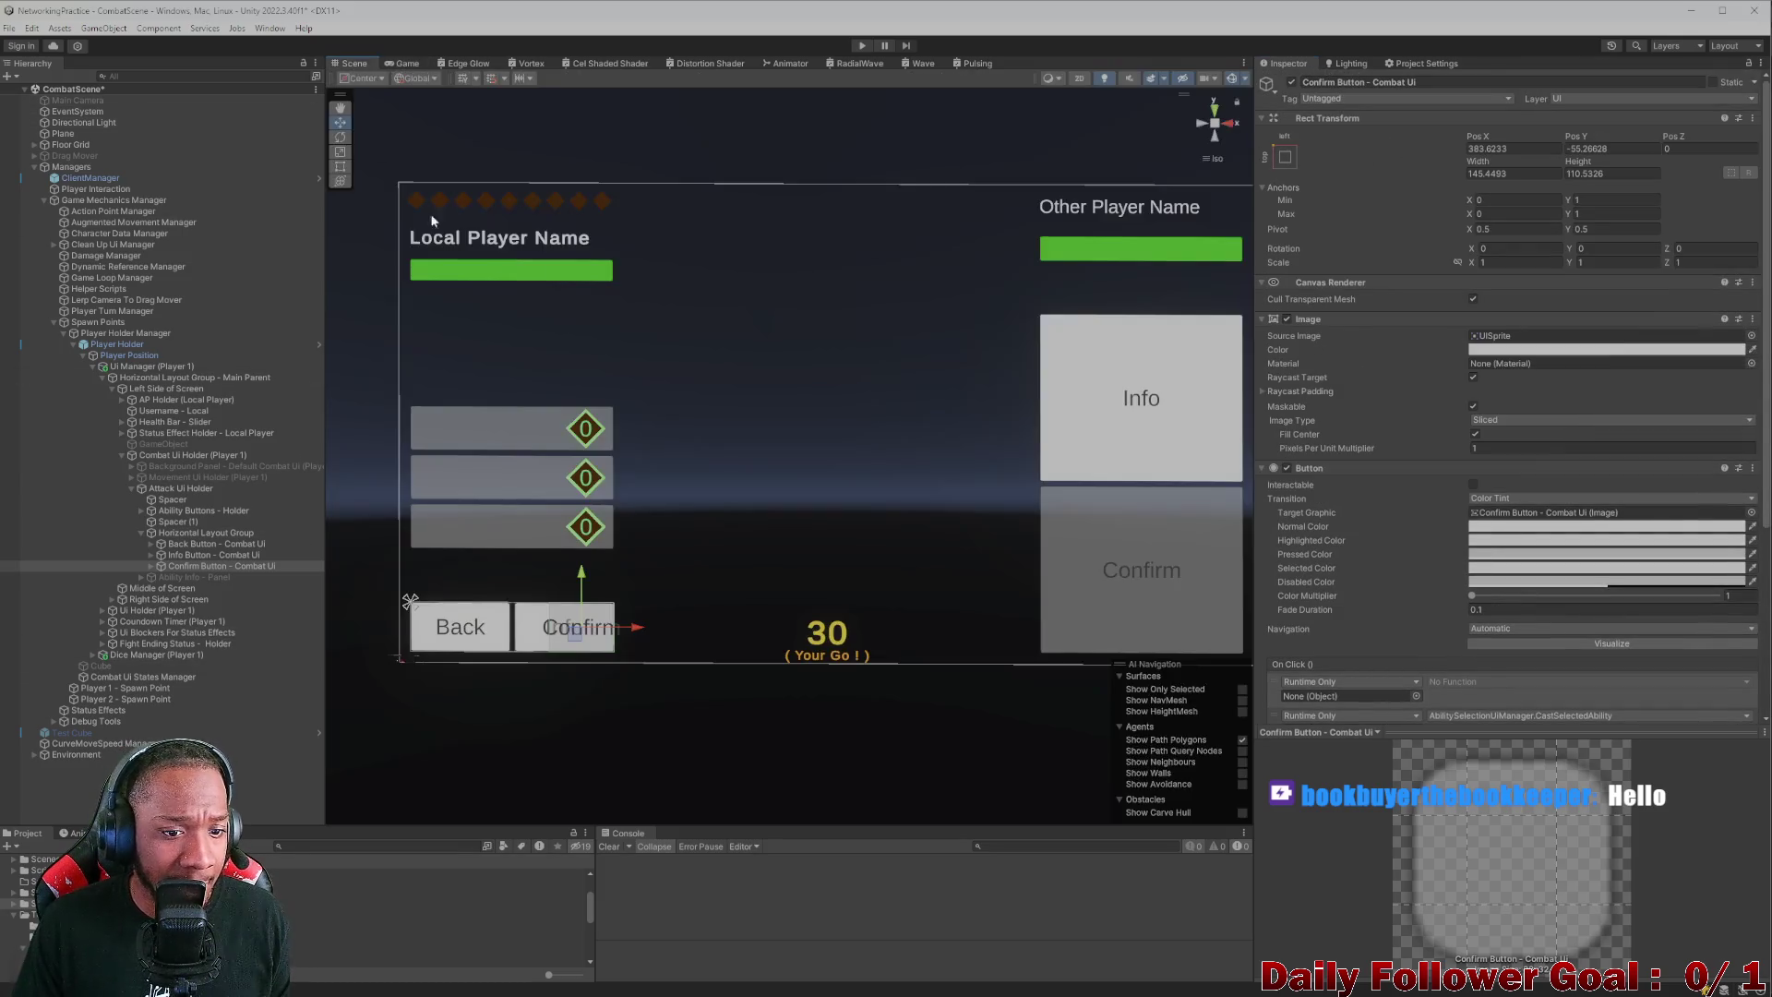
left_click(351, 64)
left_click_drag(628, 637, 1257, 631)
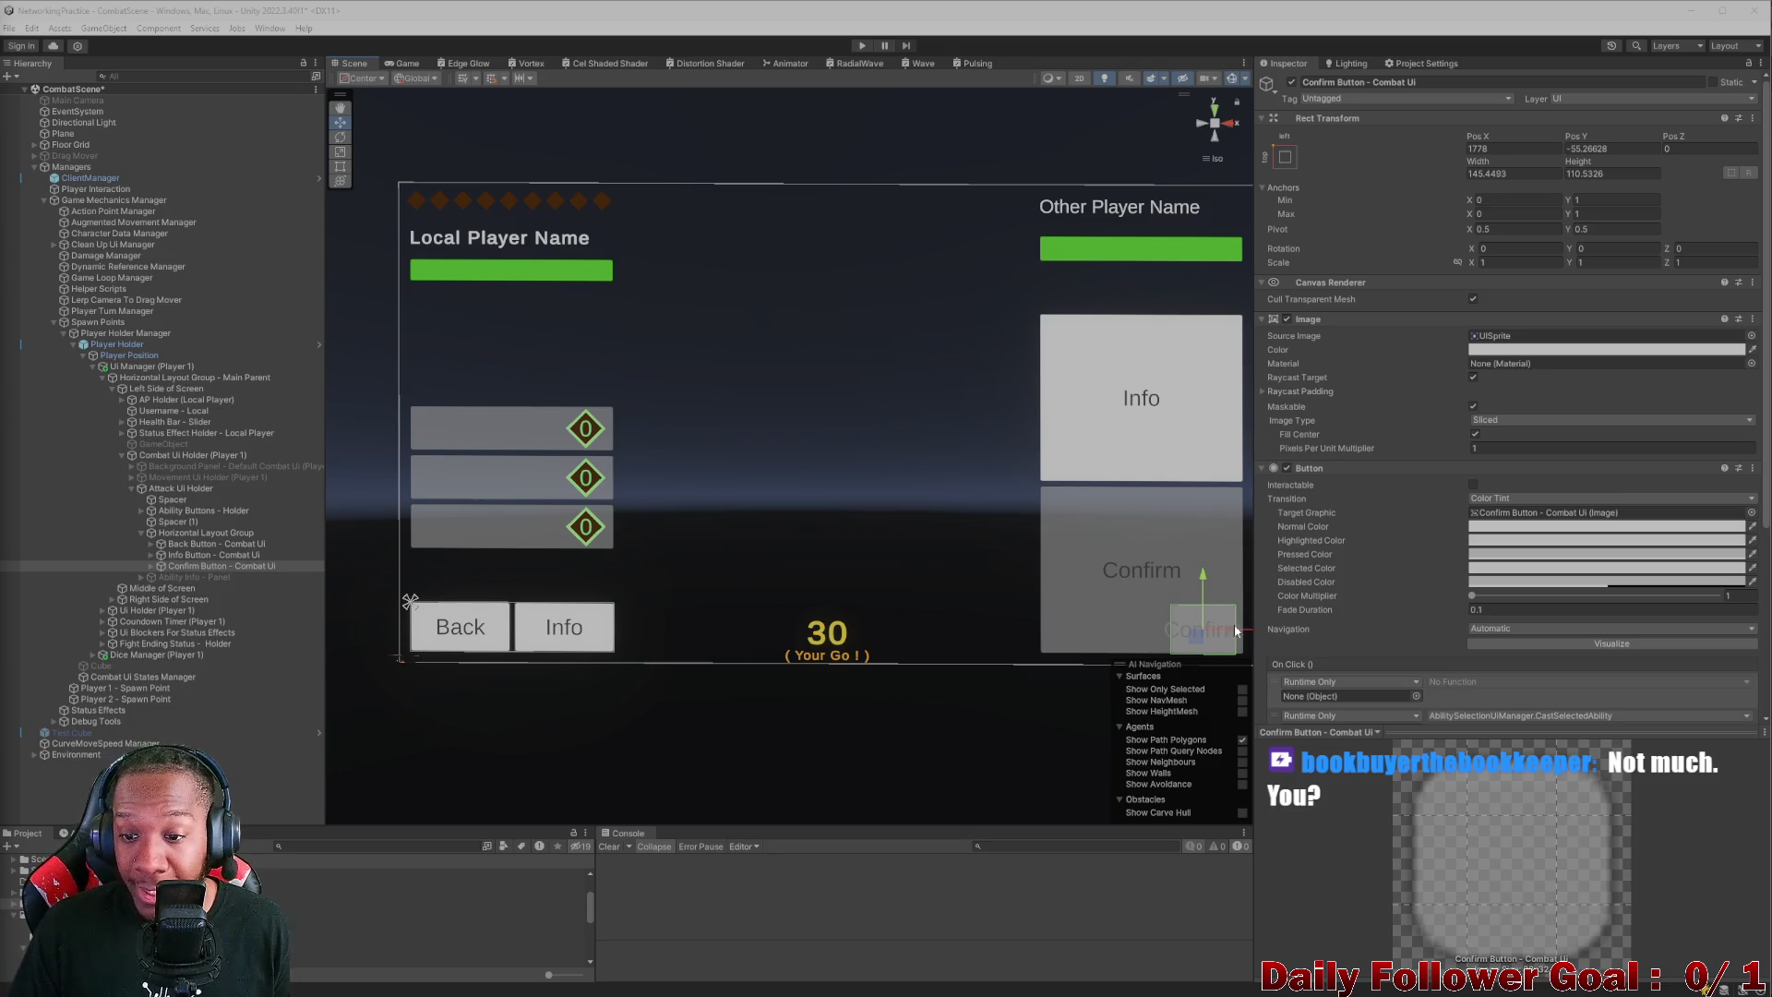
- Nudge the Confirm button slightly right and preview the Game view at 4:3 aspect
scroll(1200, 586, "down", 2)
left_click_drag(1211, 606, 1219, 611)
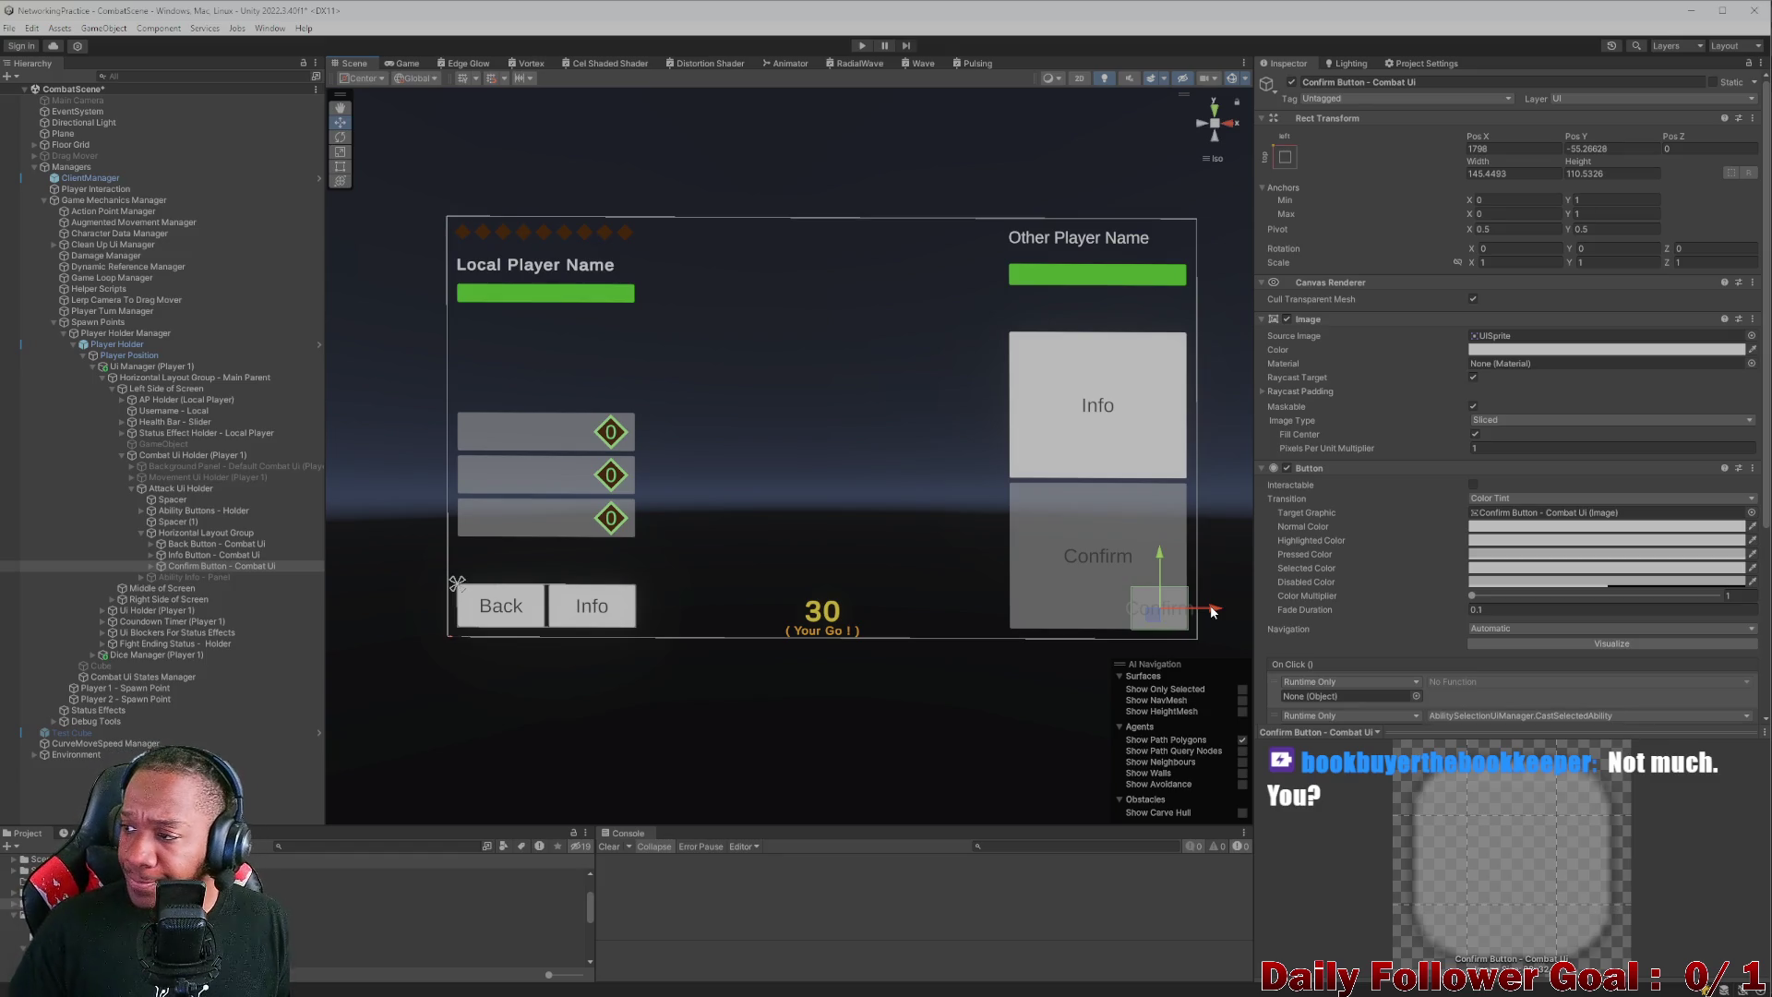
left_click(407, 63)
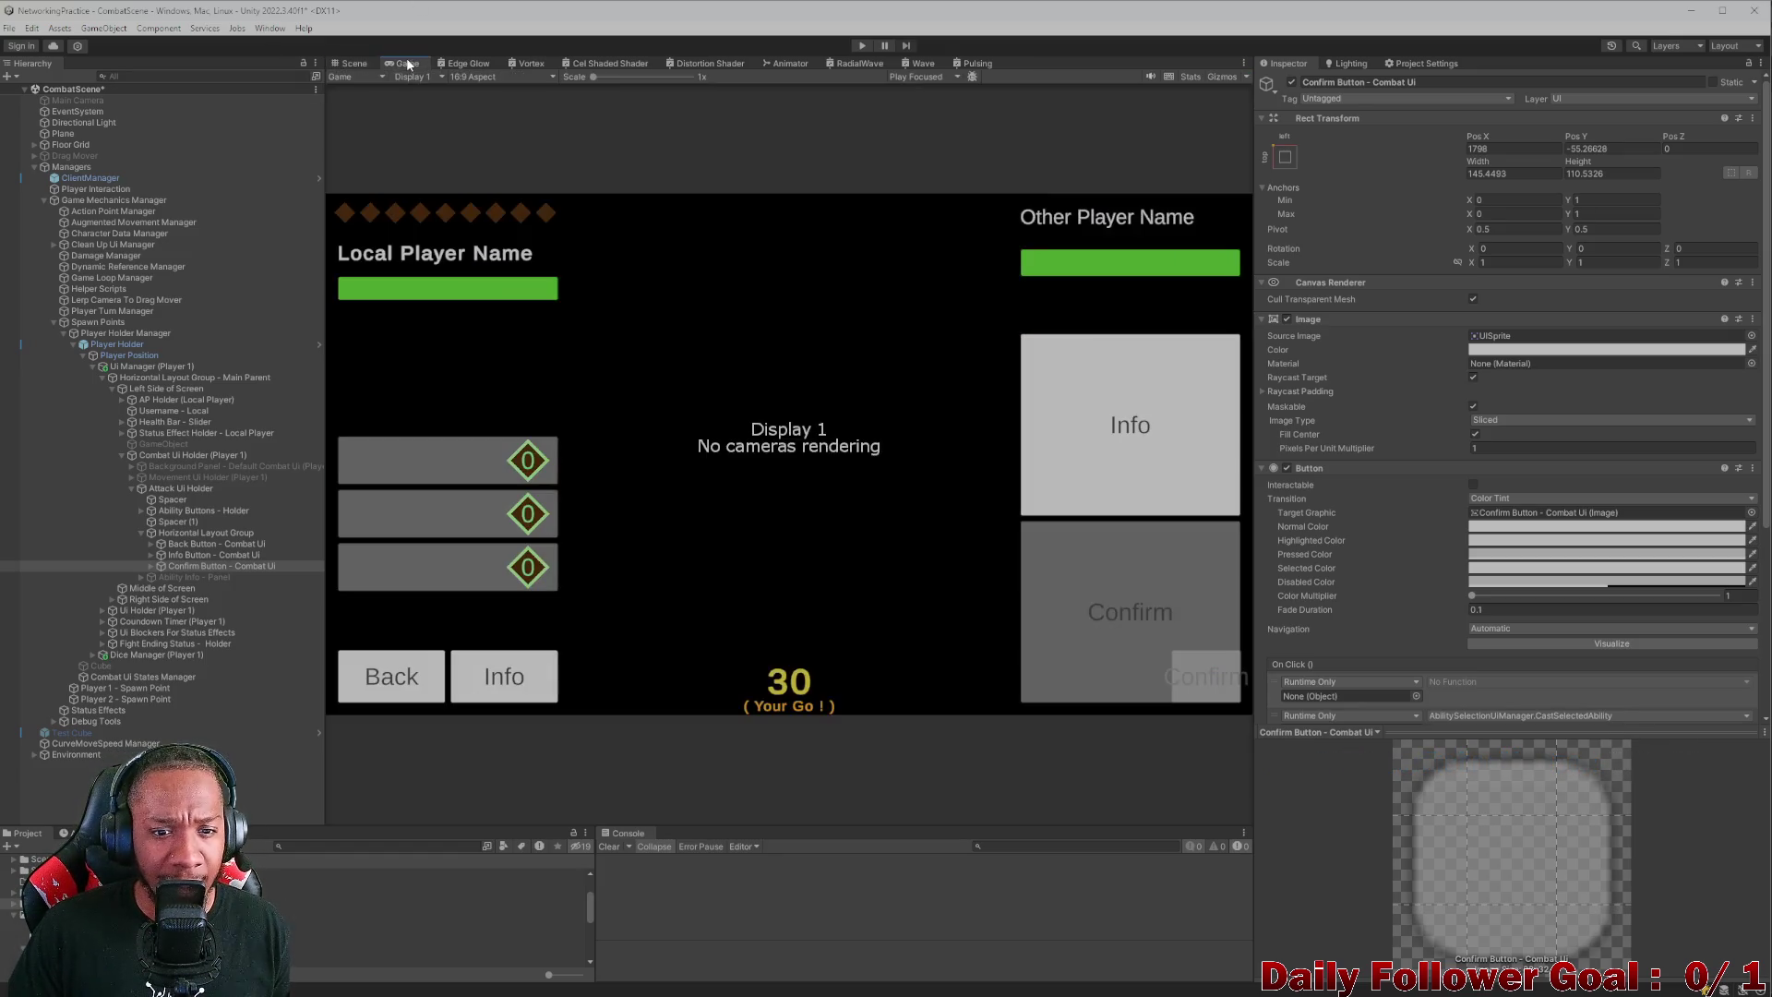
left_click(498, 77)
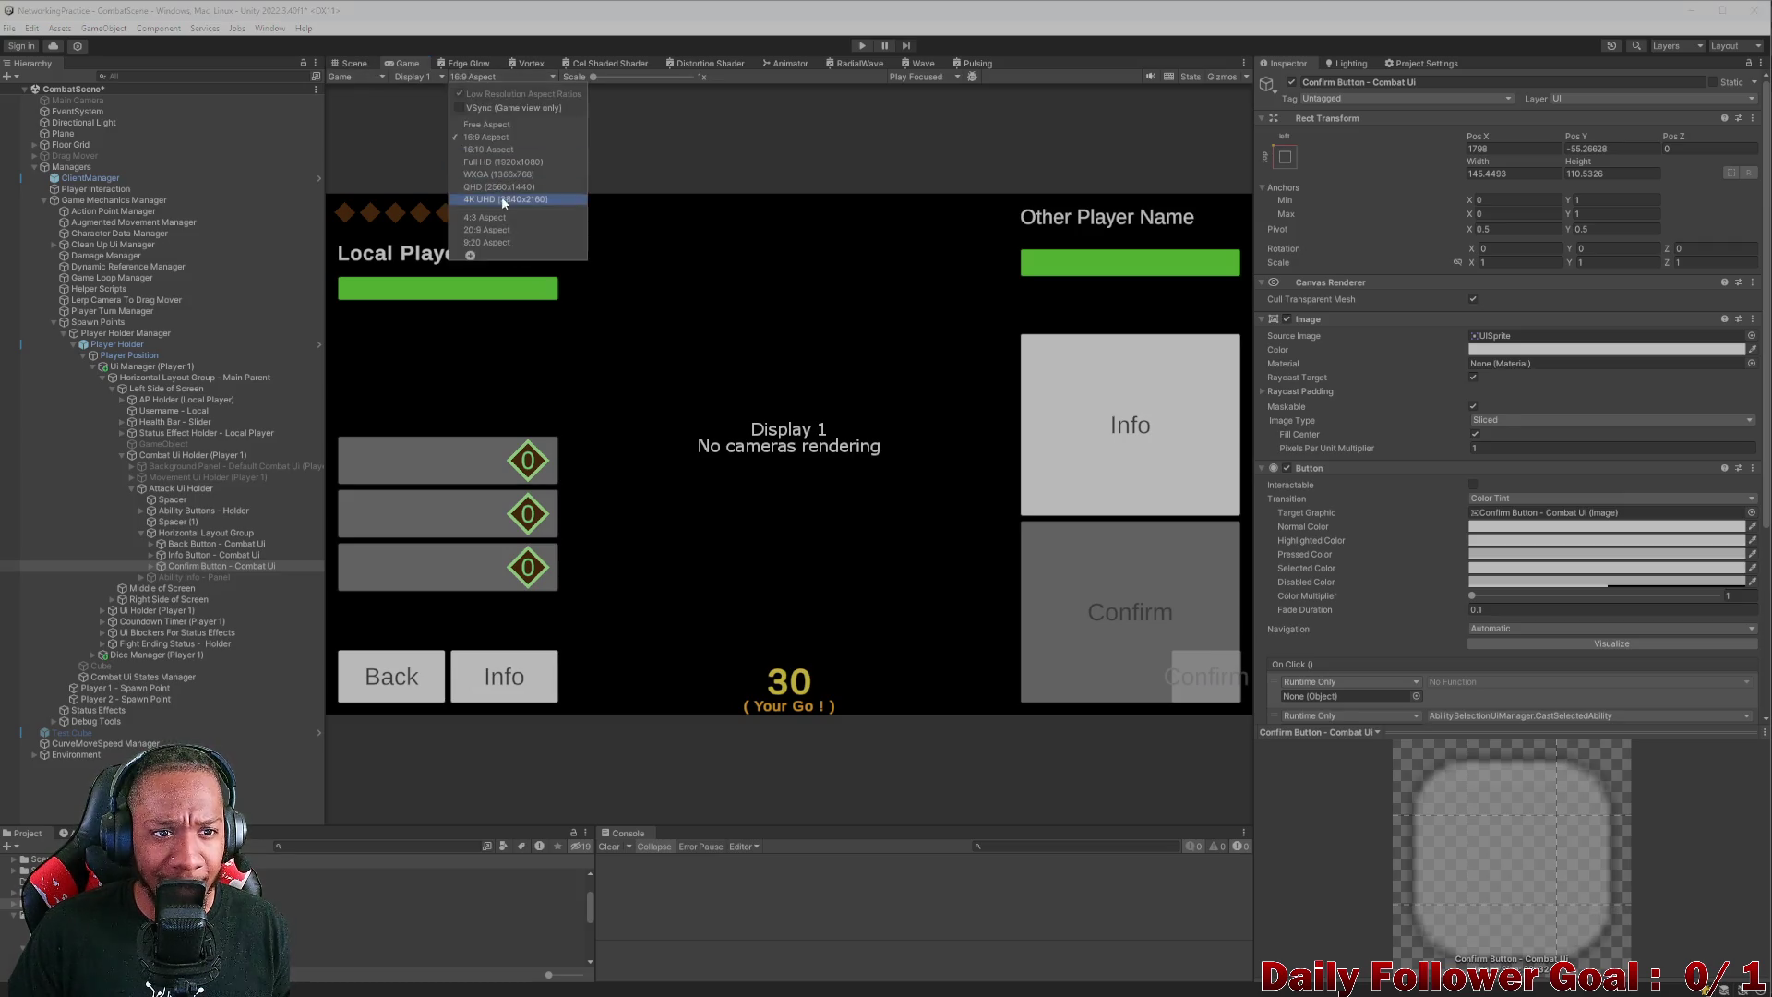
left_click(507, 222)
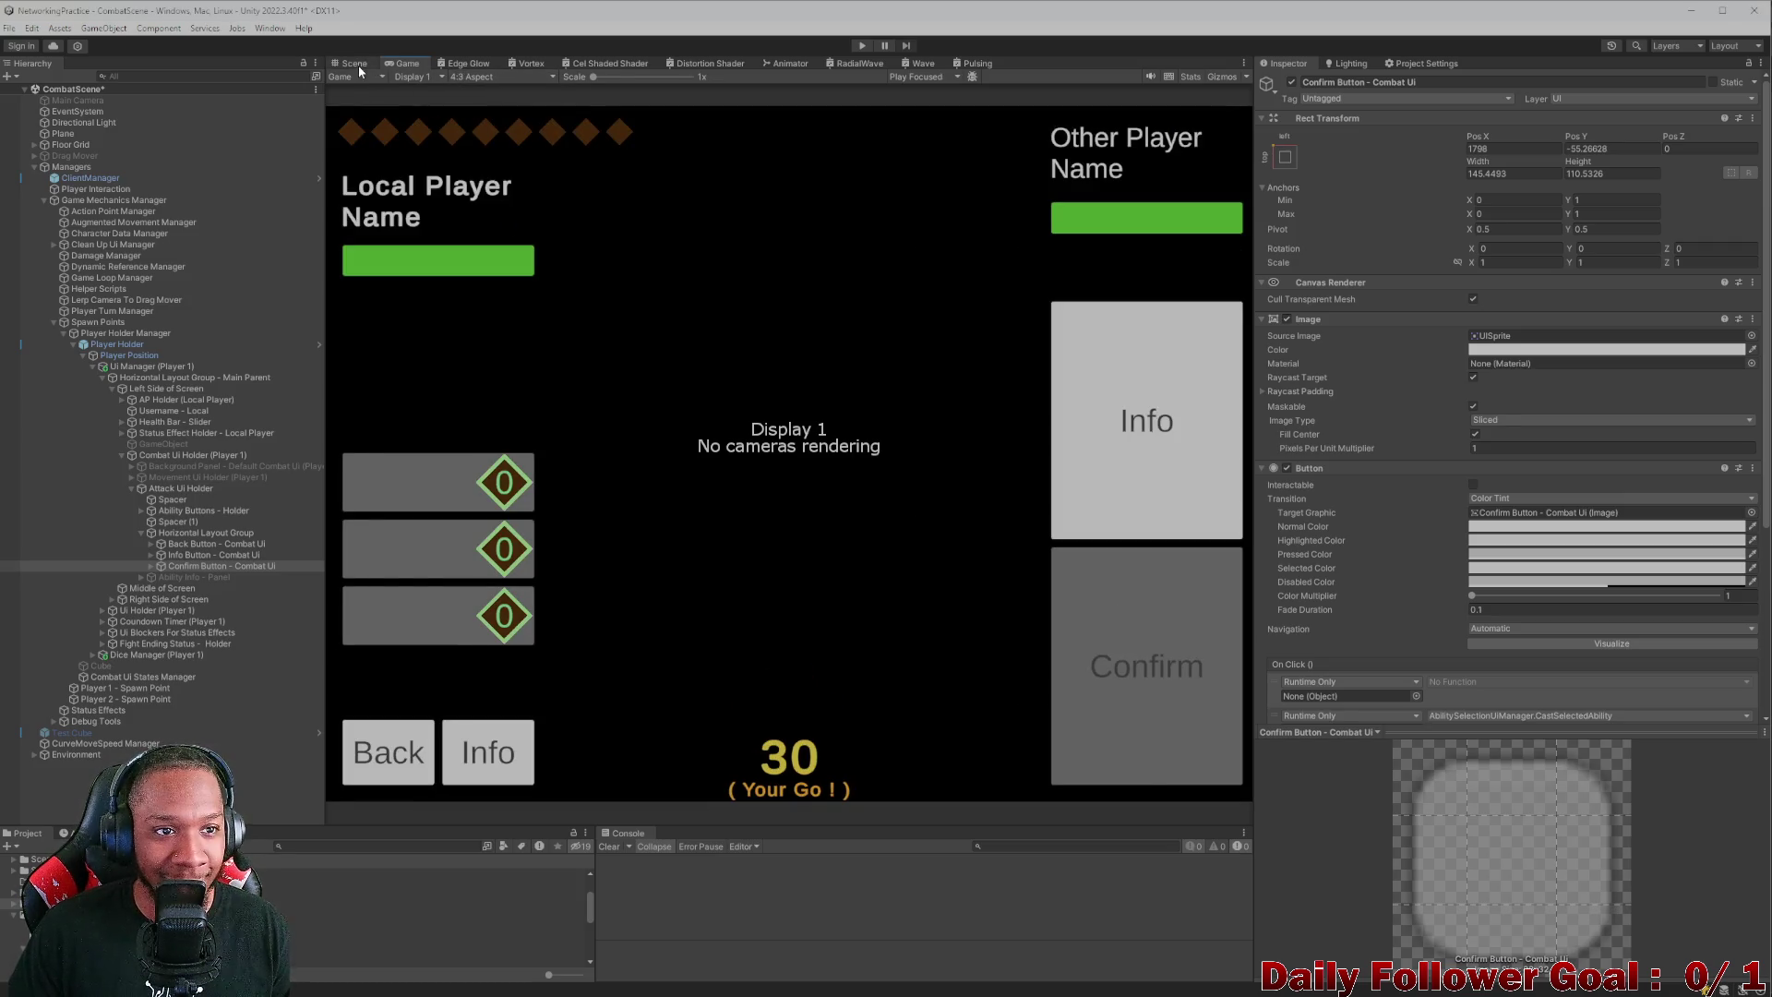
- Untick the Confirm button's Ignore Layout so it rejoins the Back and Info row, then check the Game view
left_click(355, 63)
scroll(886, 407, "down", 5)
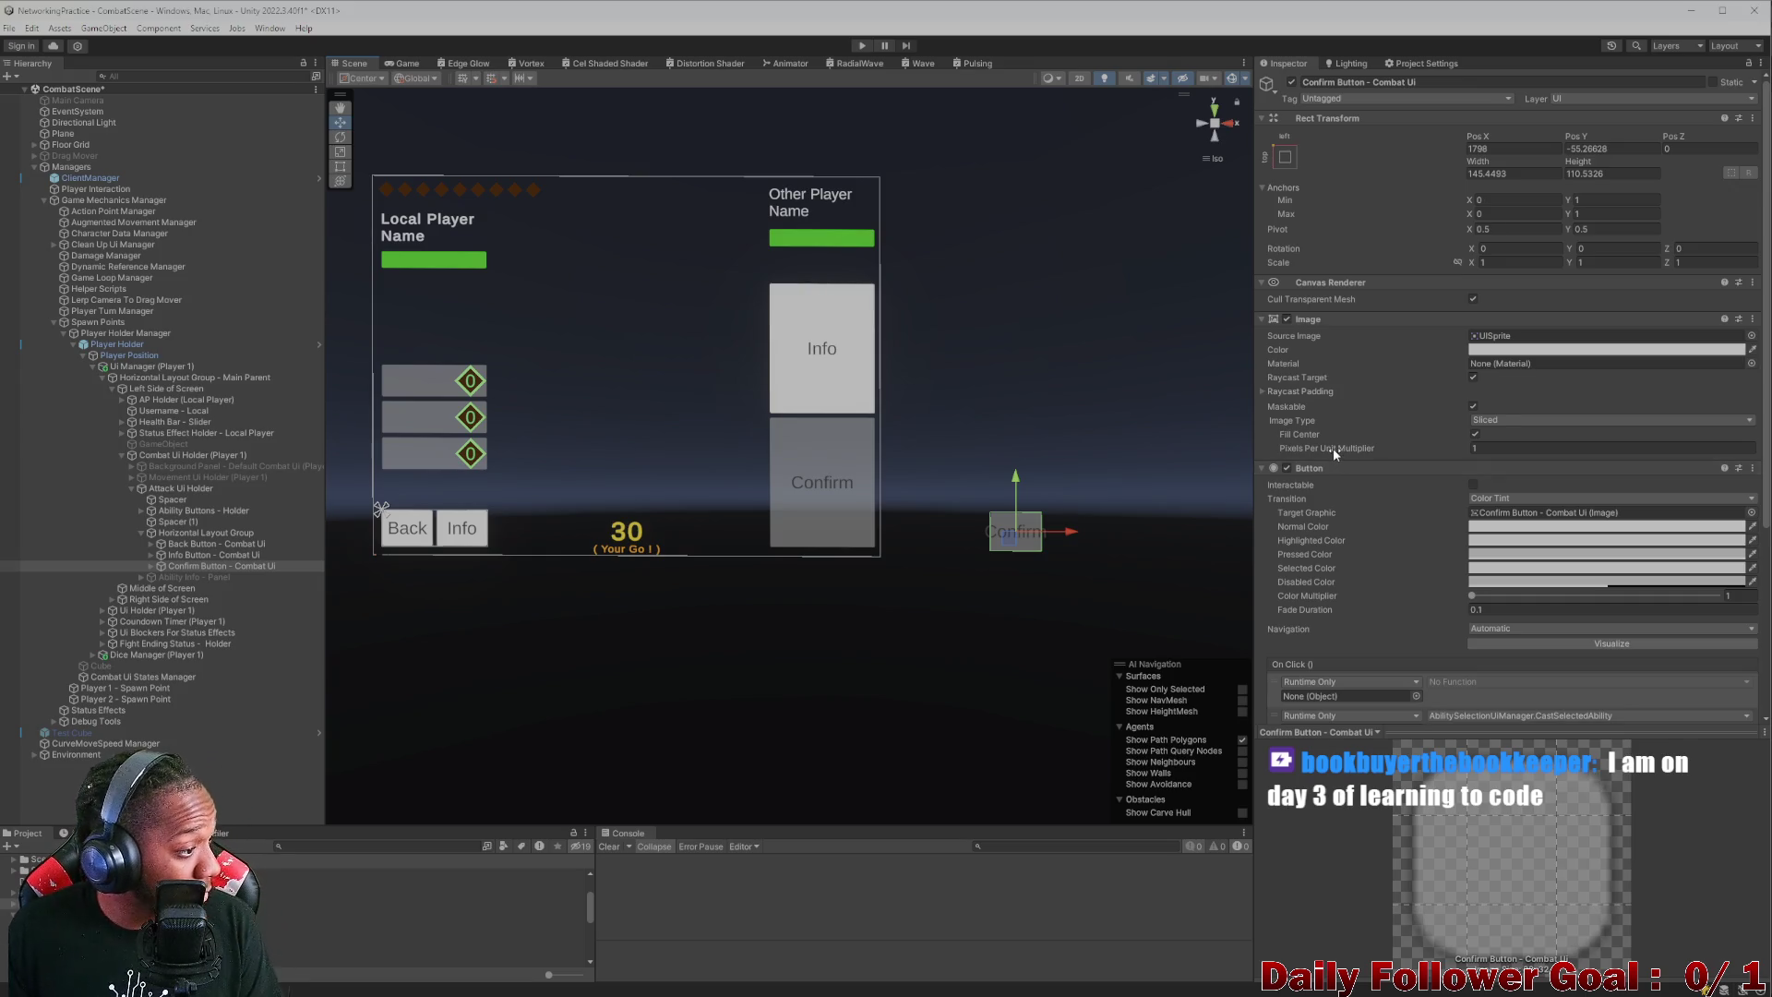
left_click(1474, 485)
left_click(1475, 485)
scroll(1472, 489, "down", 5)
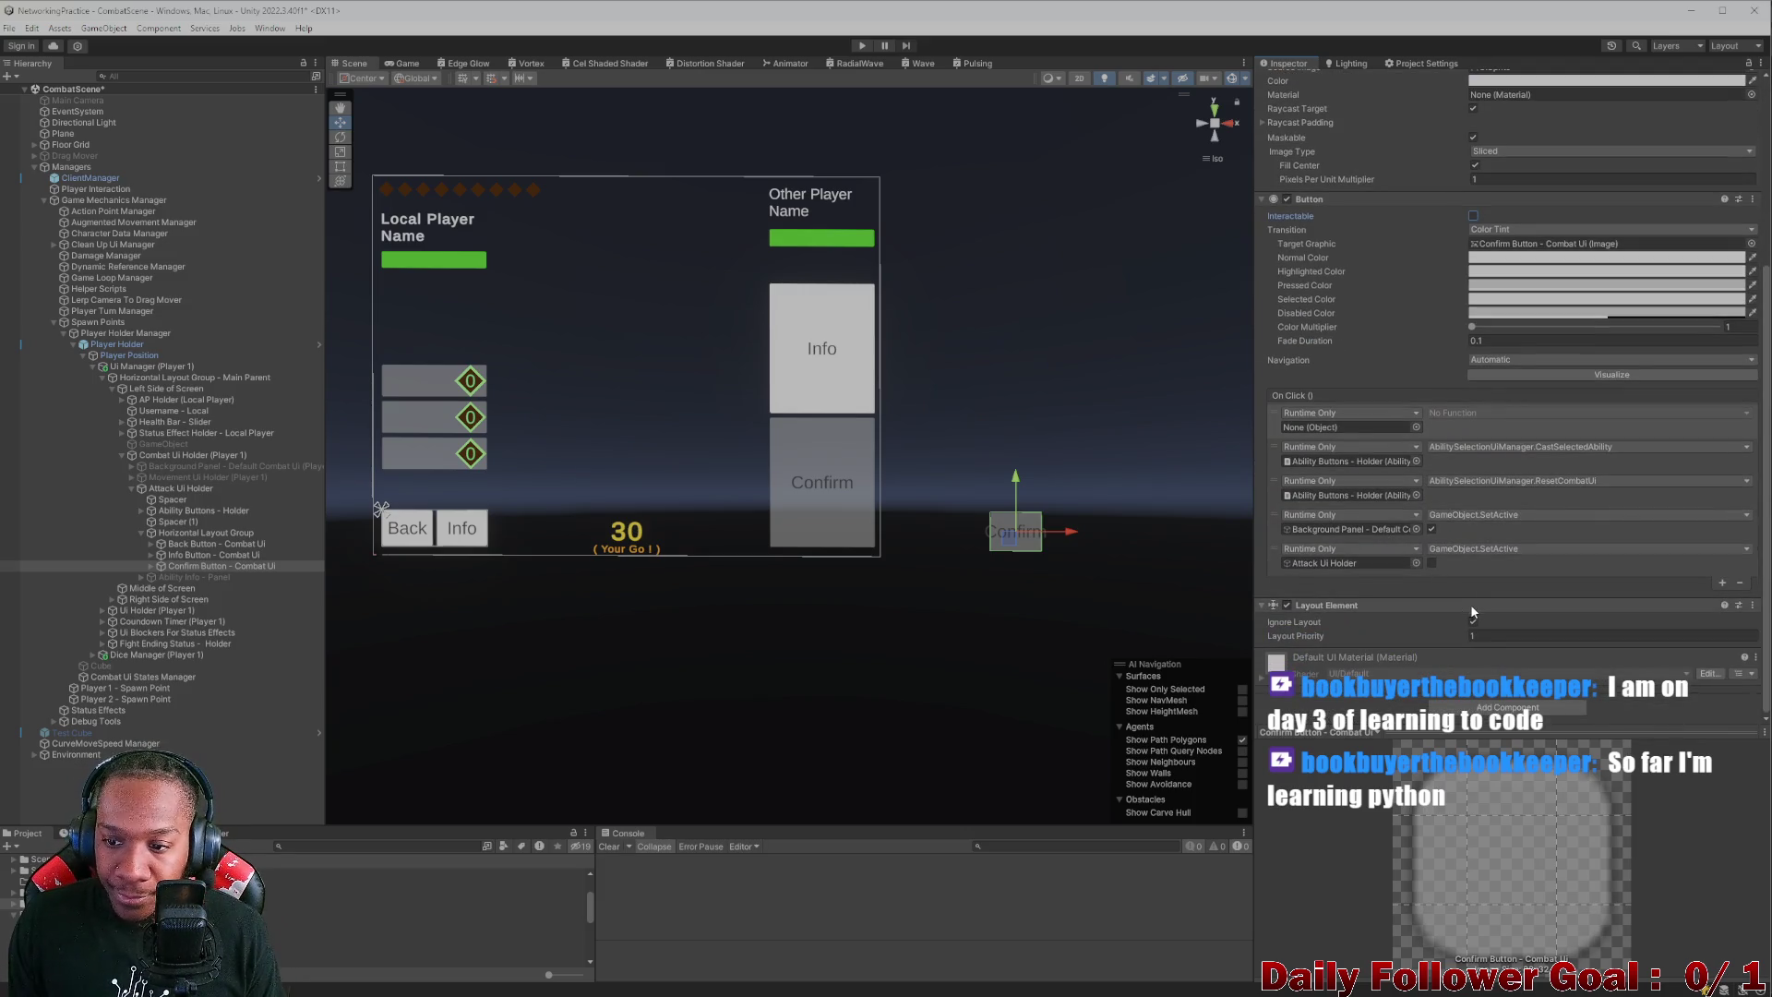
left_click(1474, 621)
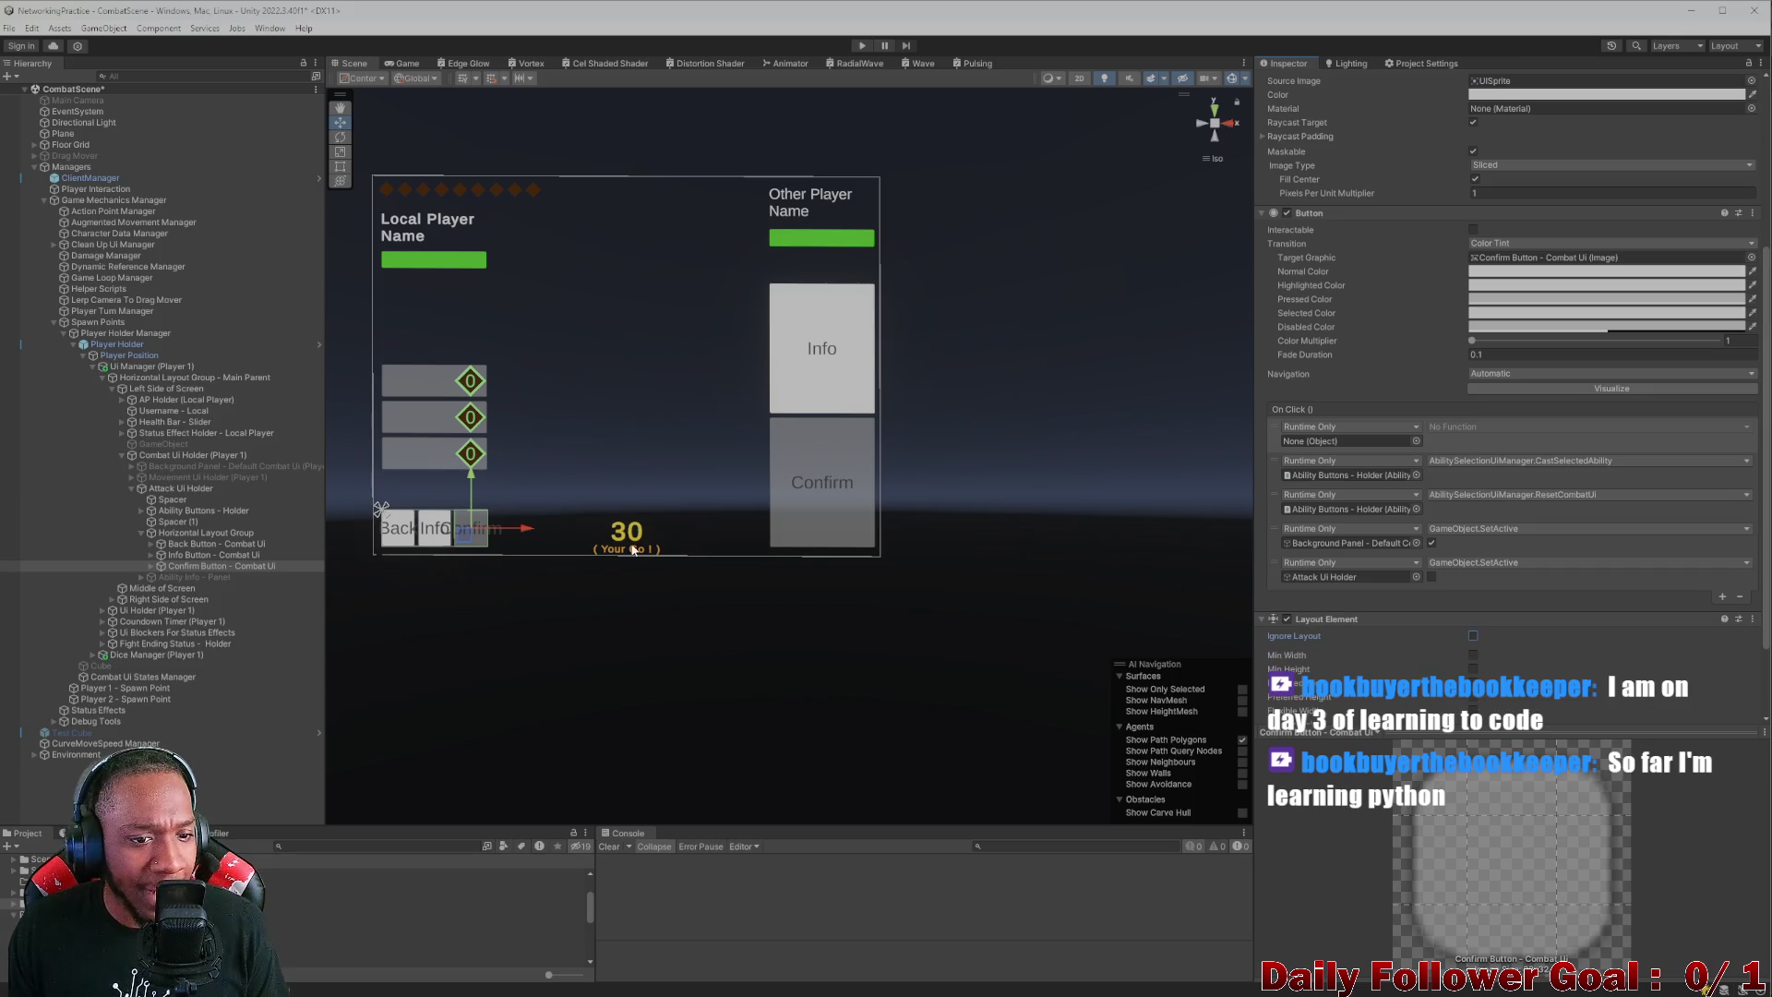
scroll(458, 381, "up", 2)
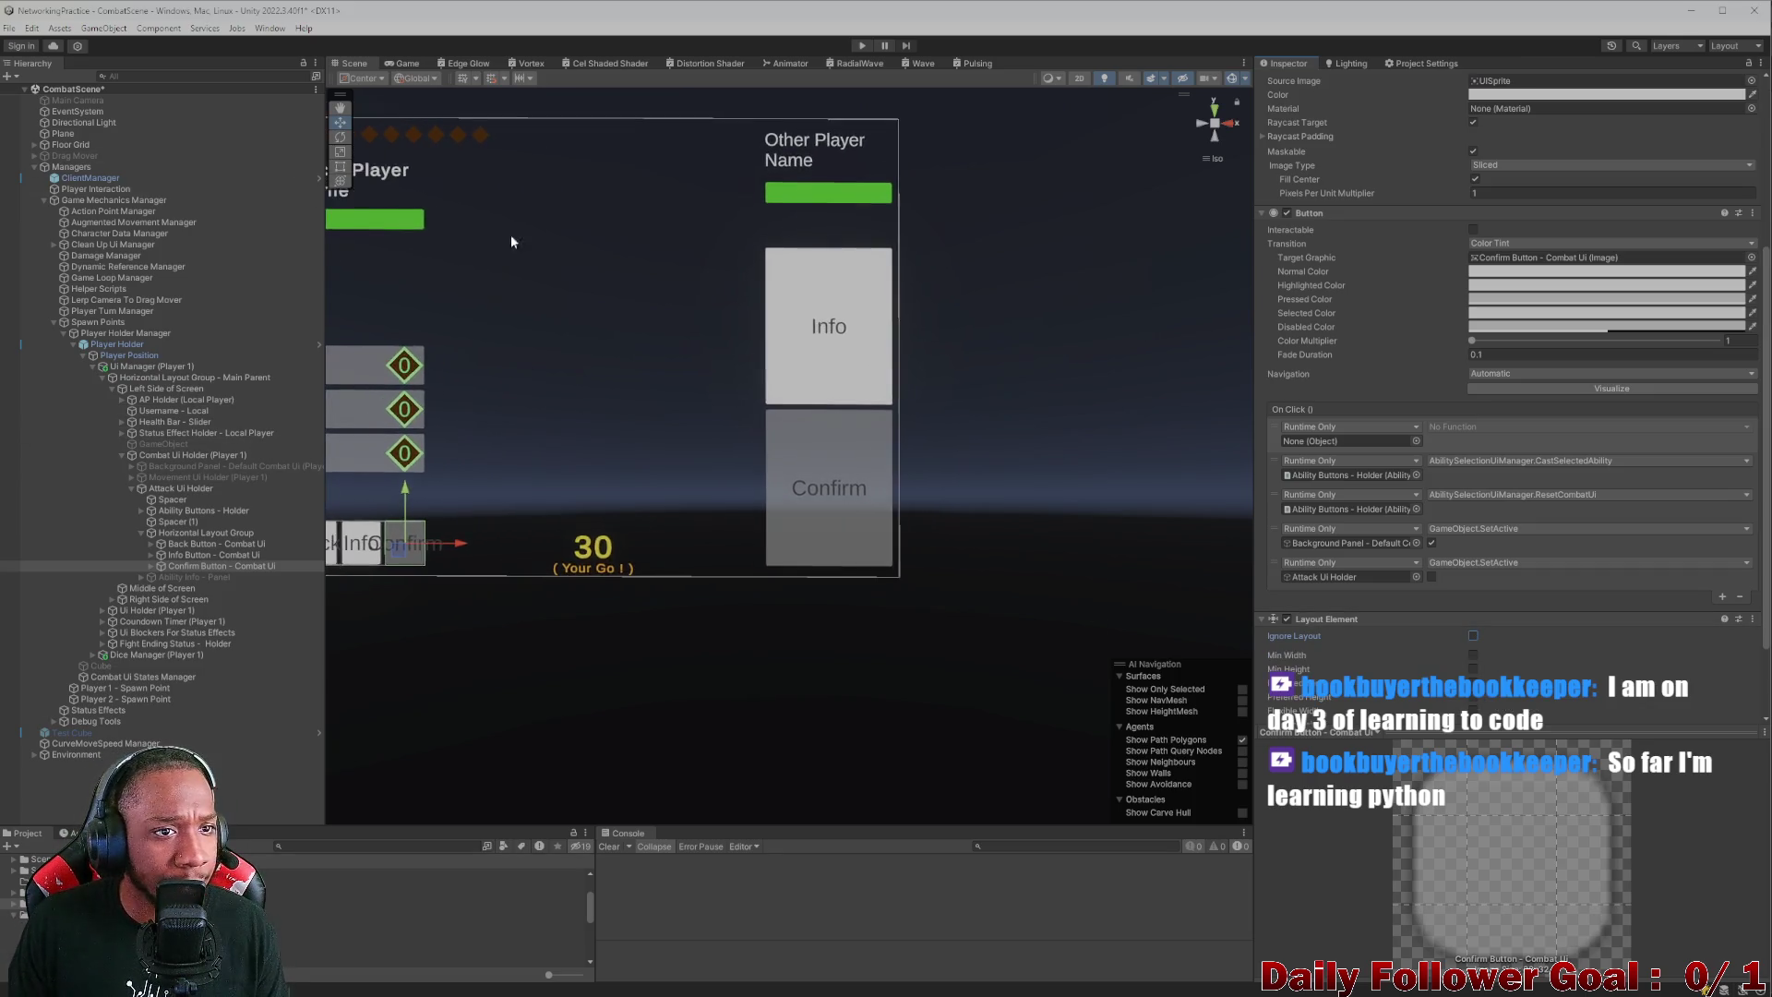
left_click(406, 63)
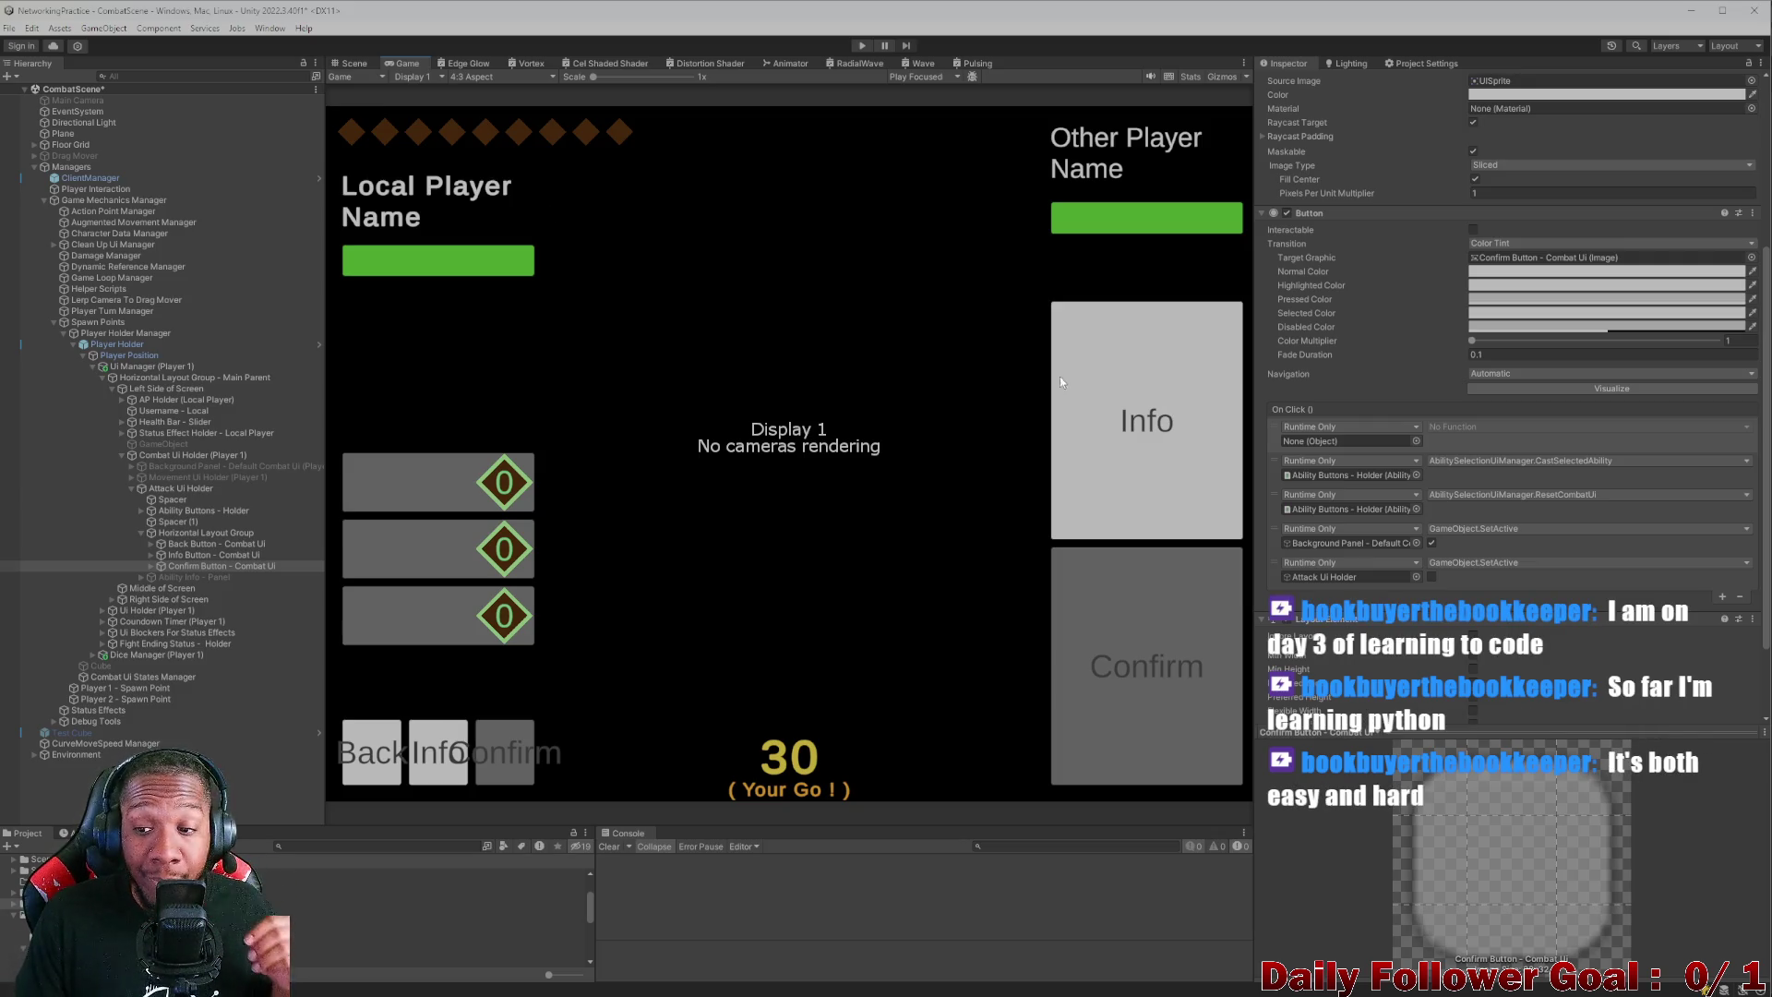
- Try nesting the Confirm button under Info Button, then undo the stray changes with Ctrl+Z
scroll(1729, 604, "down", 3)
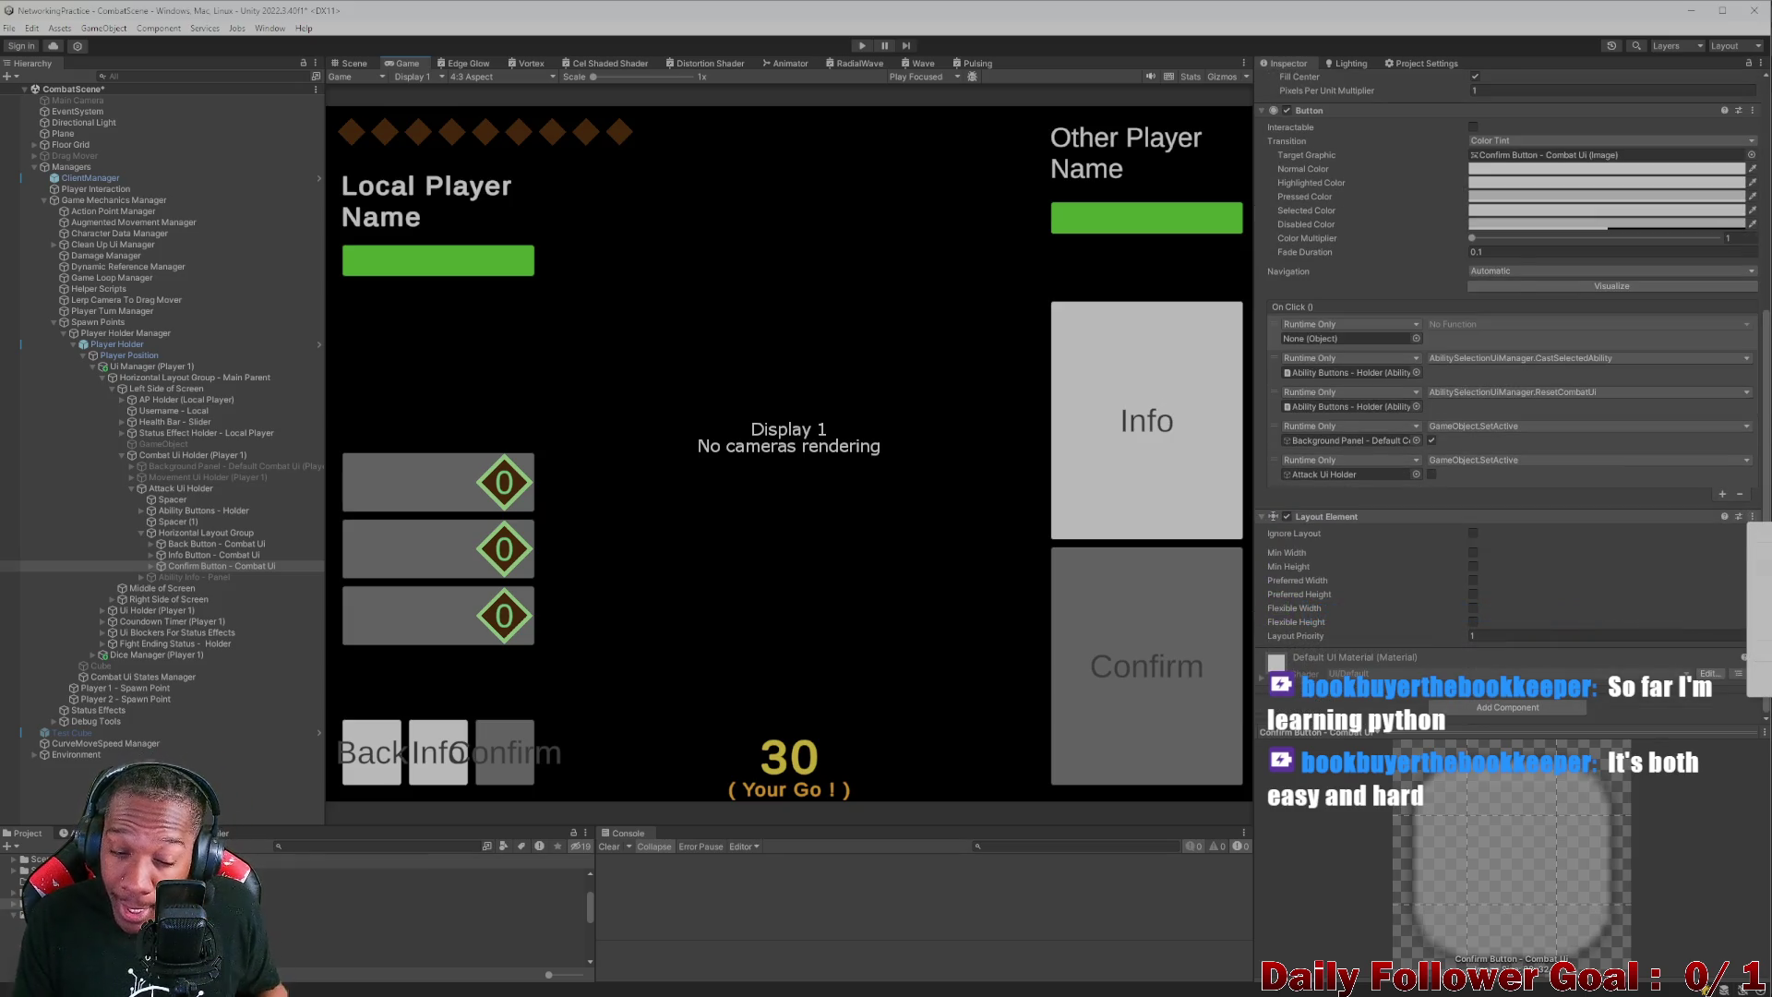
scroll(1514, 462, "up", 4)
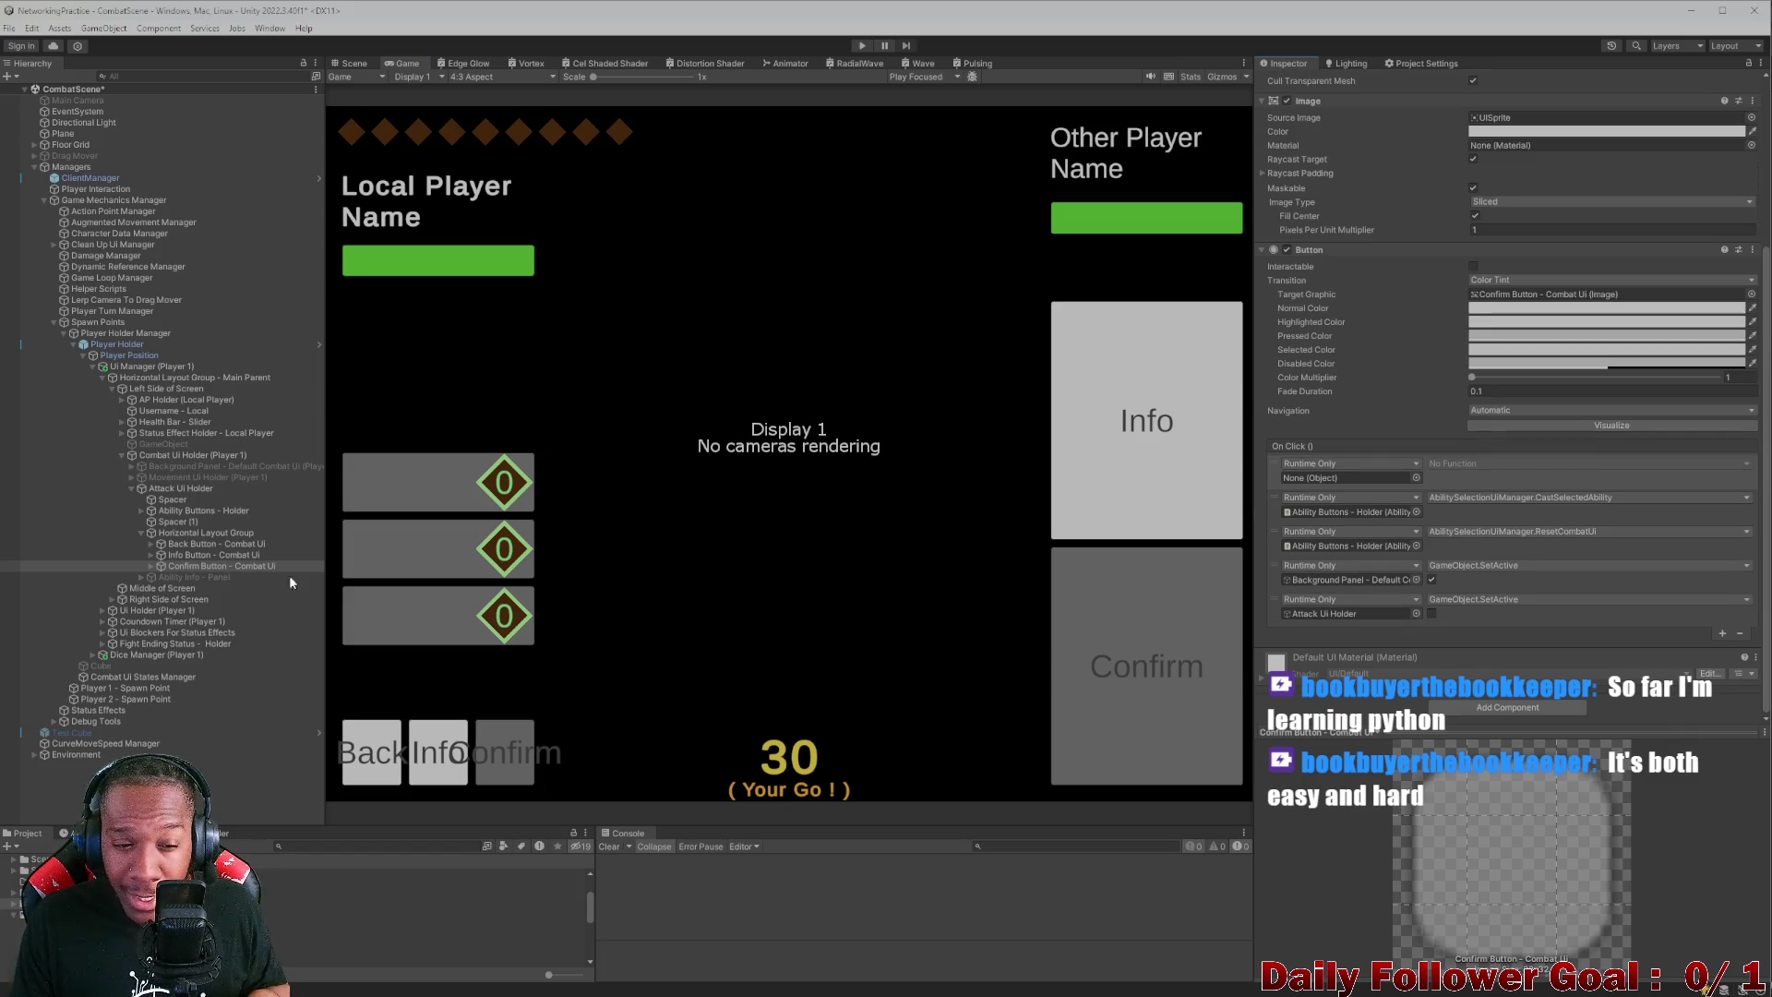
left_click_drag(168, 566, 163, 572)
key("ctrl+z")
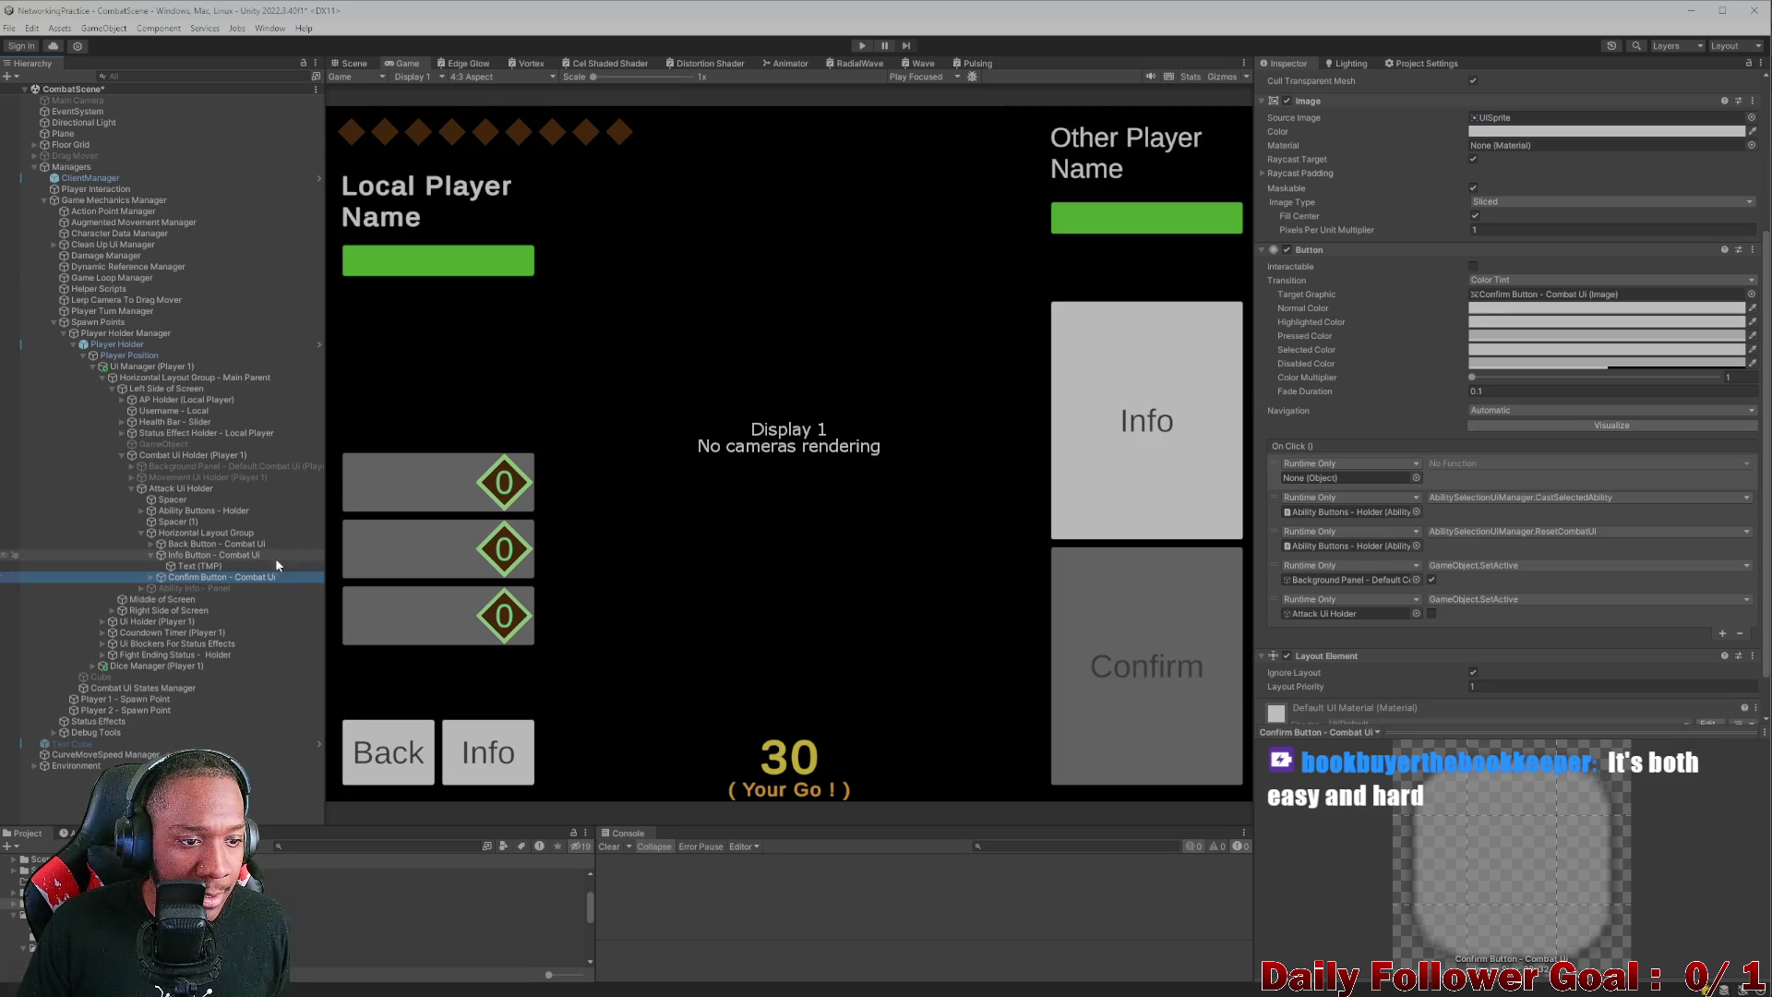
left_click(357, 63)
scroll(668, 245, "down", 2)
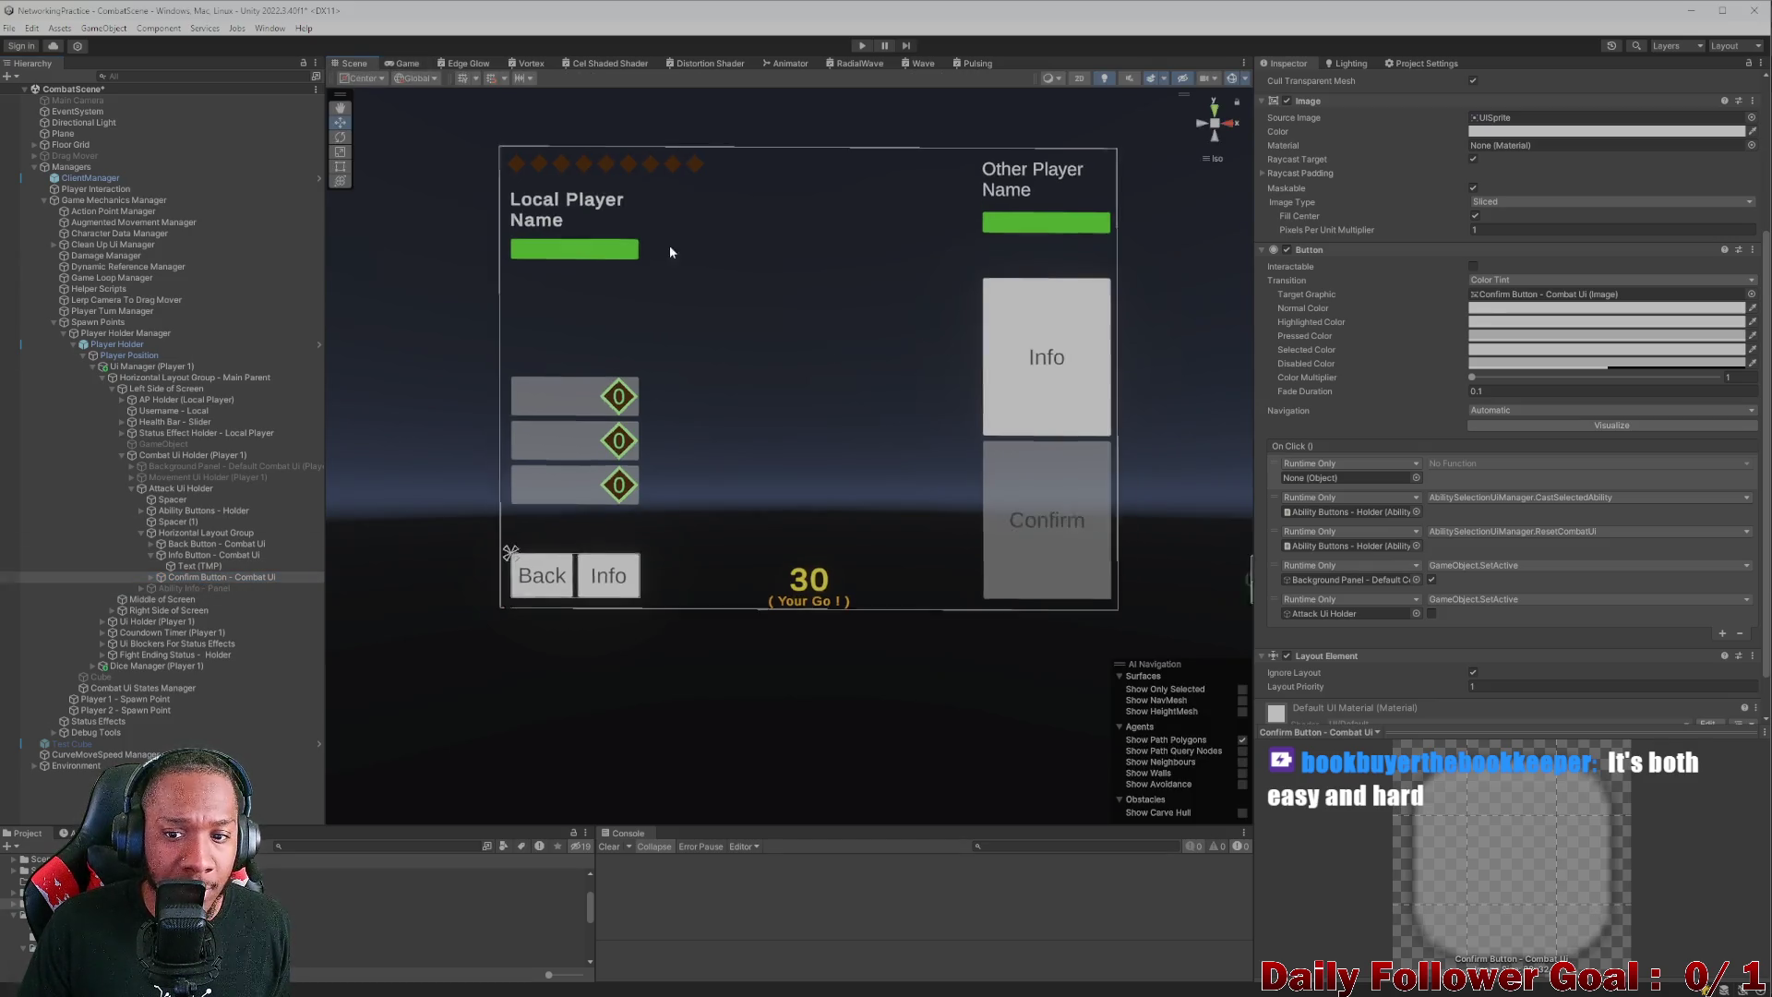
key("ctrl+z")
key("ctrl+z")
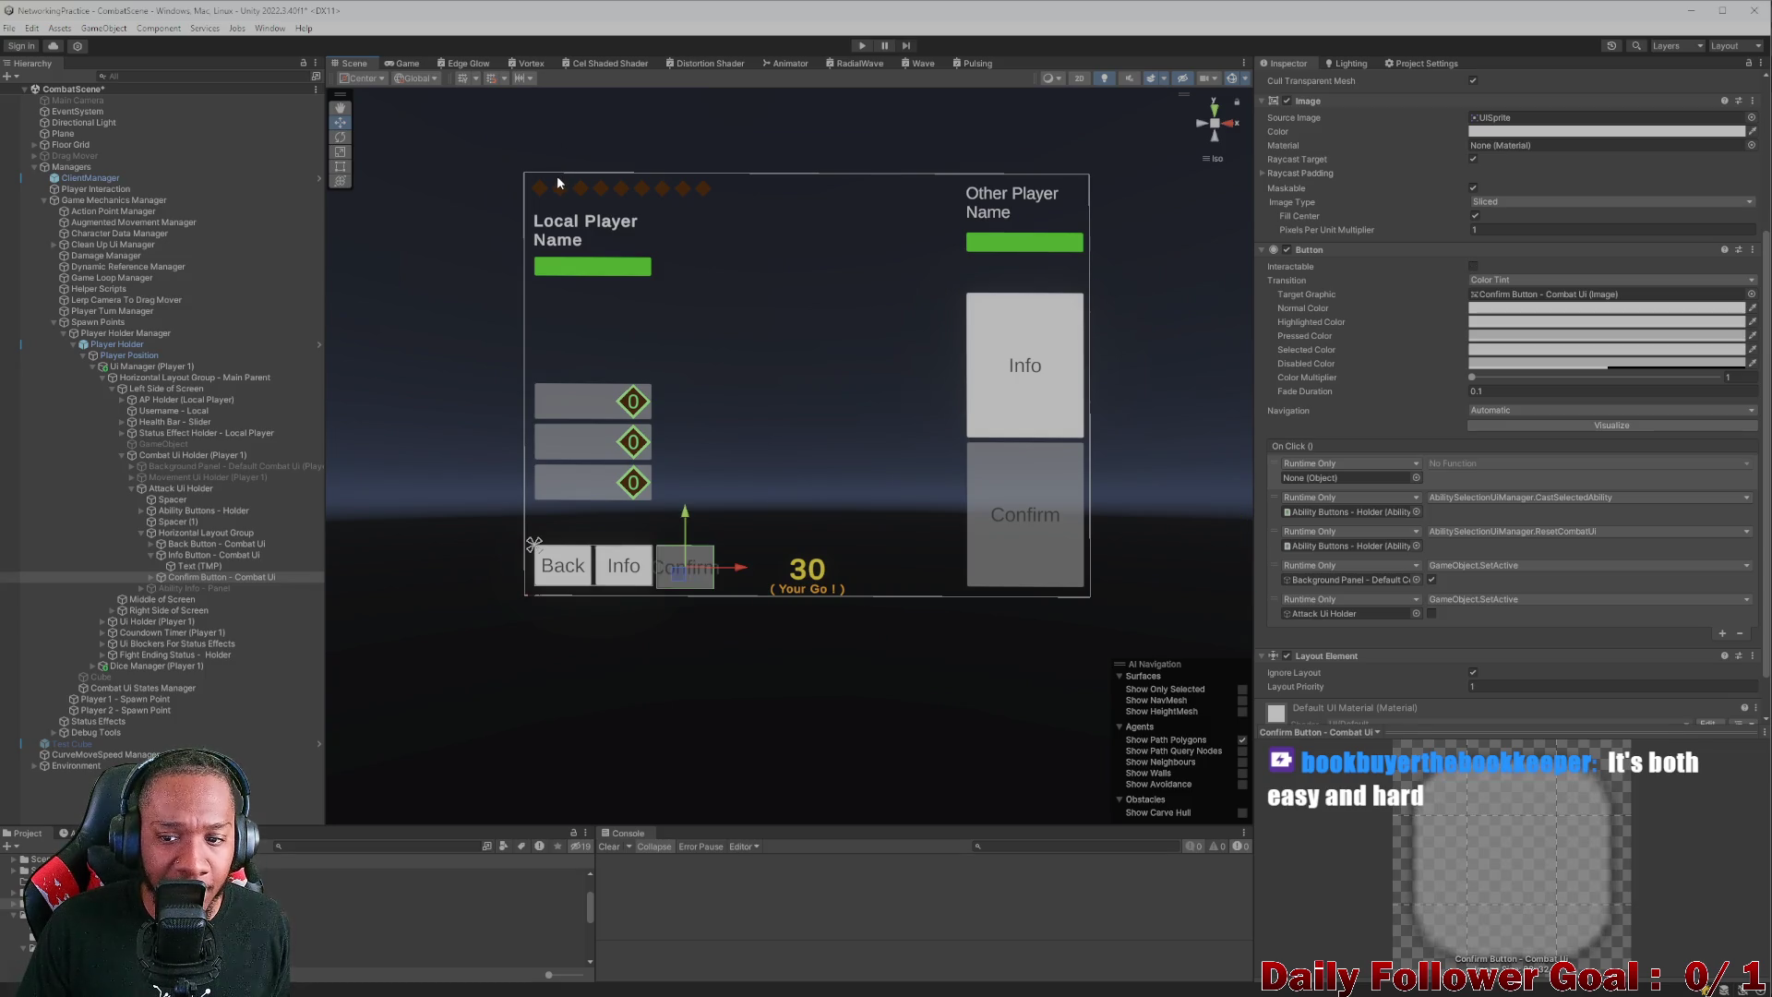
key("ctrl+z")
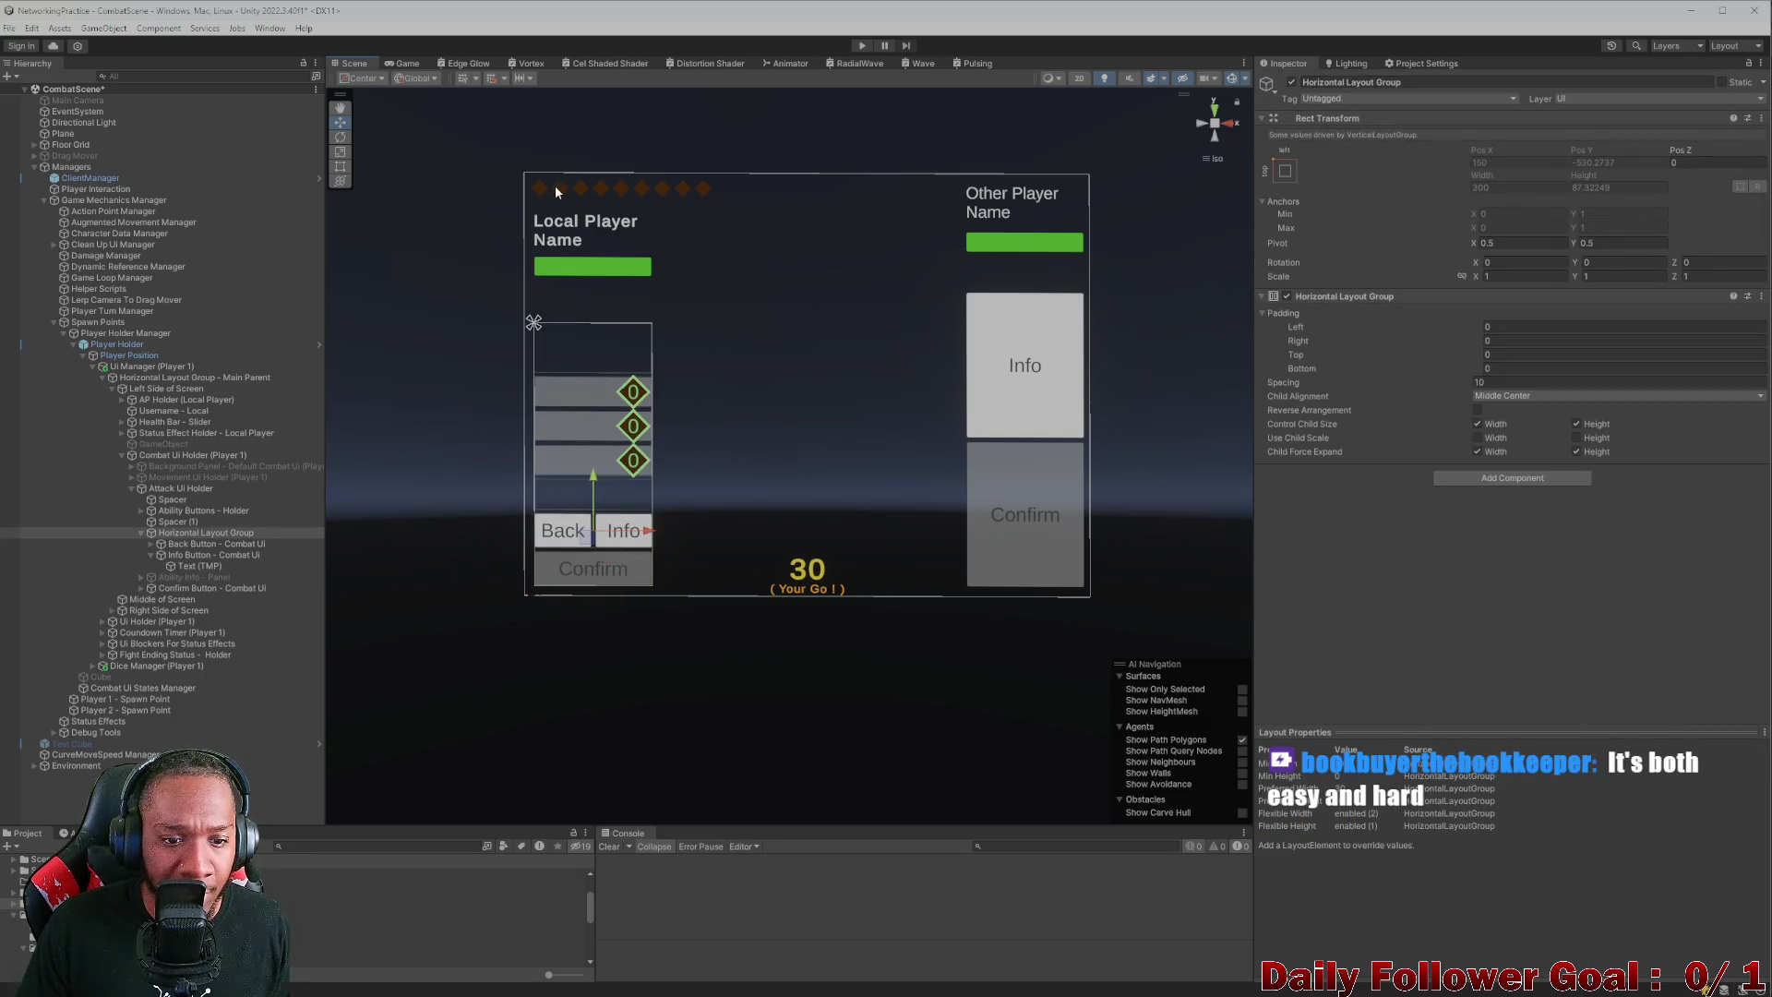
- Reparent the Confirm button under Info Button and position it at the canvas's lower right
left_click_drag(155, 586, 195, 560)
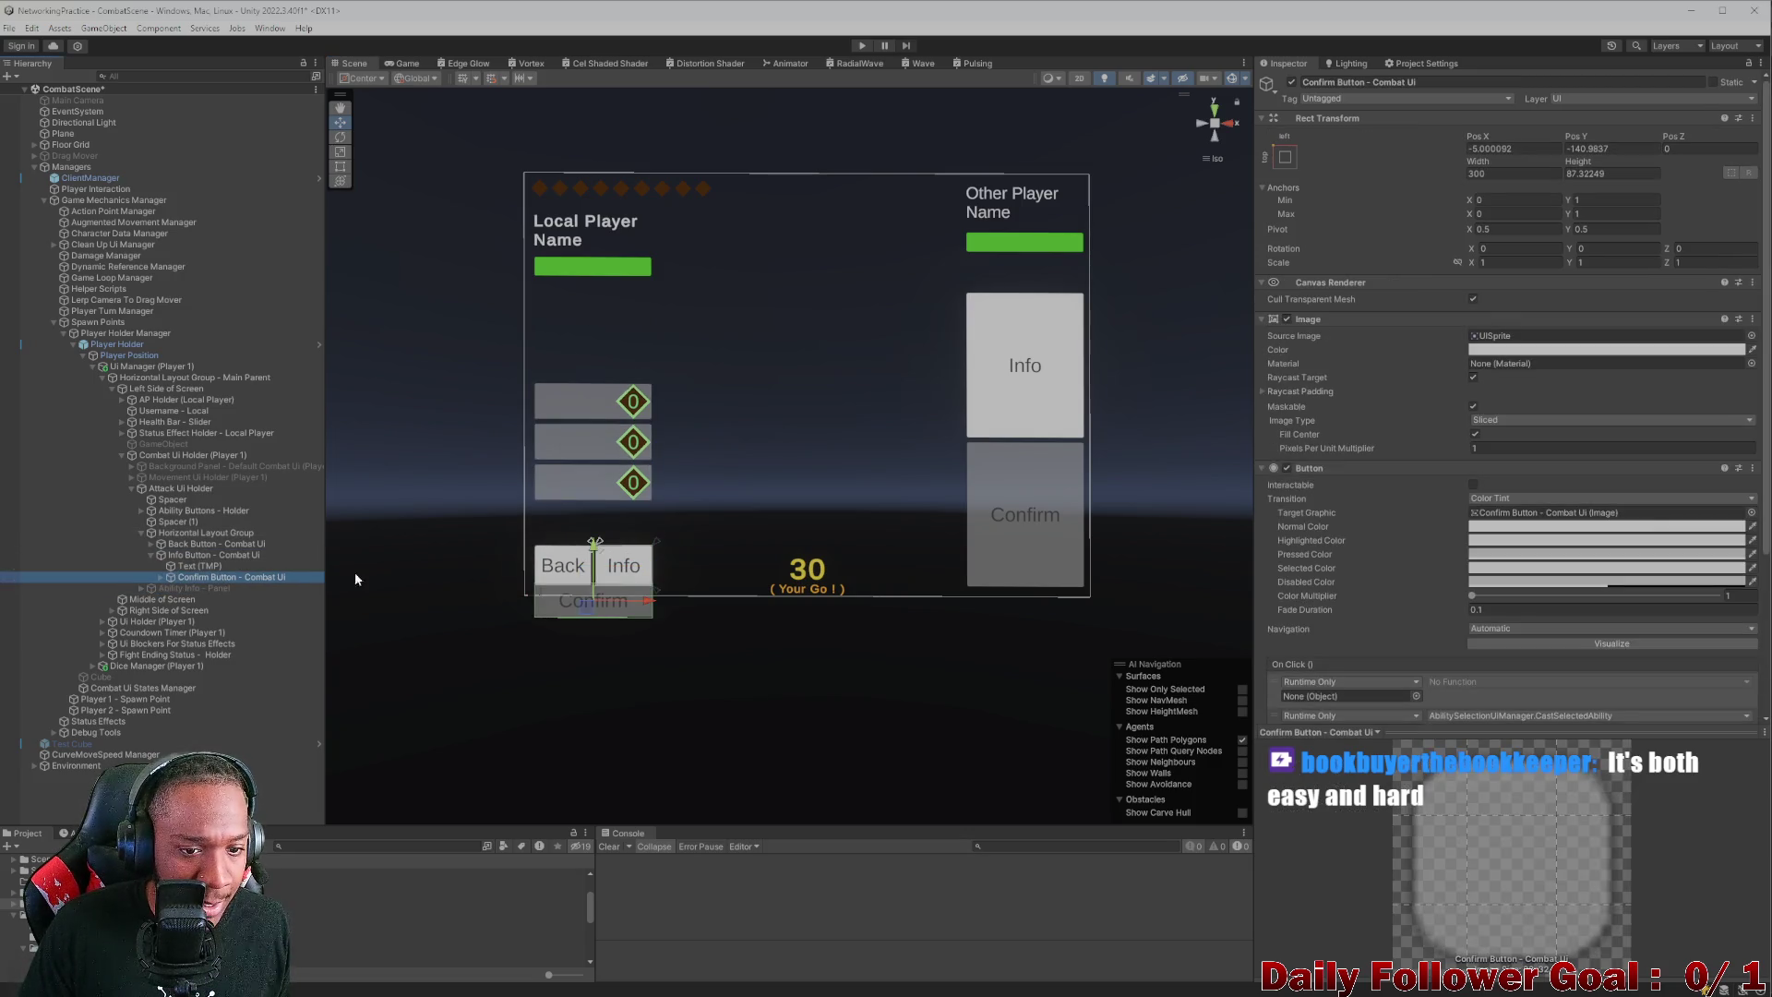
mouse_move(643, 602)
left_mouse_down()
mouse_move(1083, 557)
mouse_move(1030, 532)
mouse_move(1032, 507)
left_mouse_up()
left_click_drag(1091, 573, 1068, 578)
left_click(397, 64)
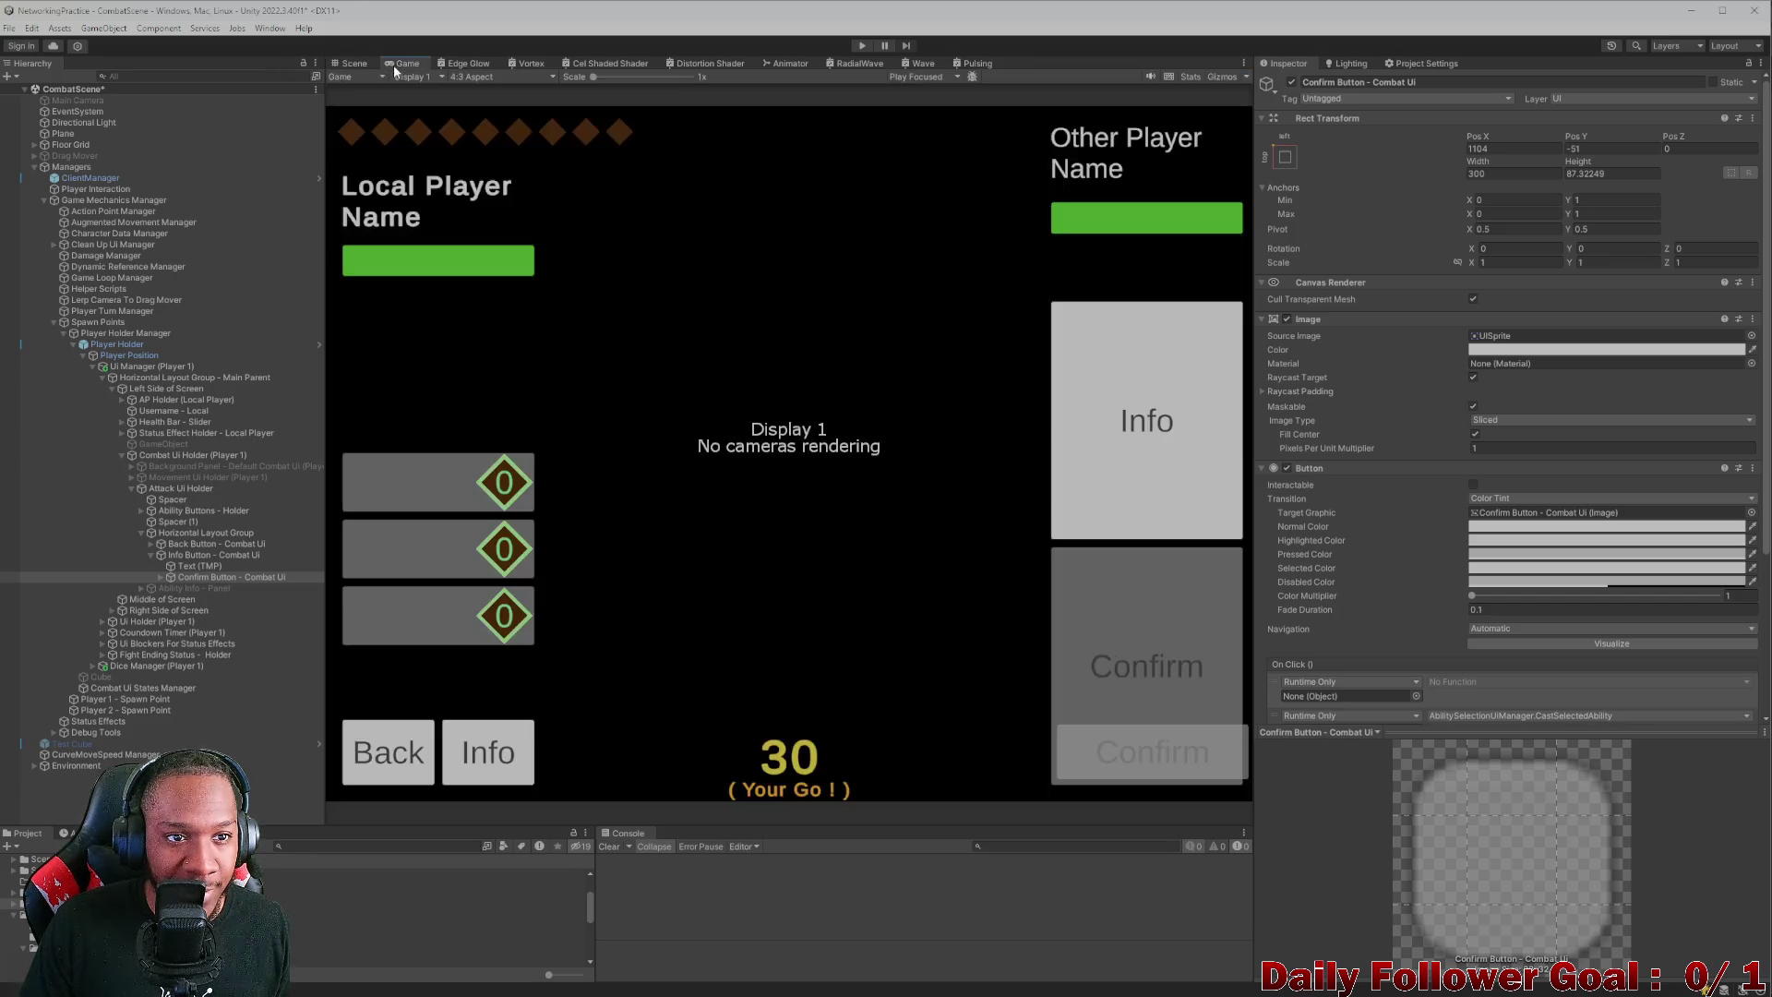
- Preview the Game view at 20:9 aspect, then switch it back to 4:3
left_click(441, 77)
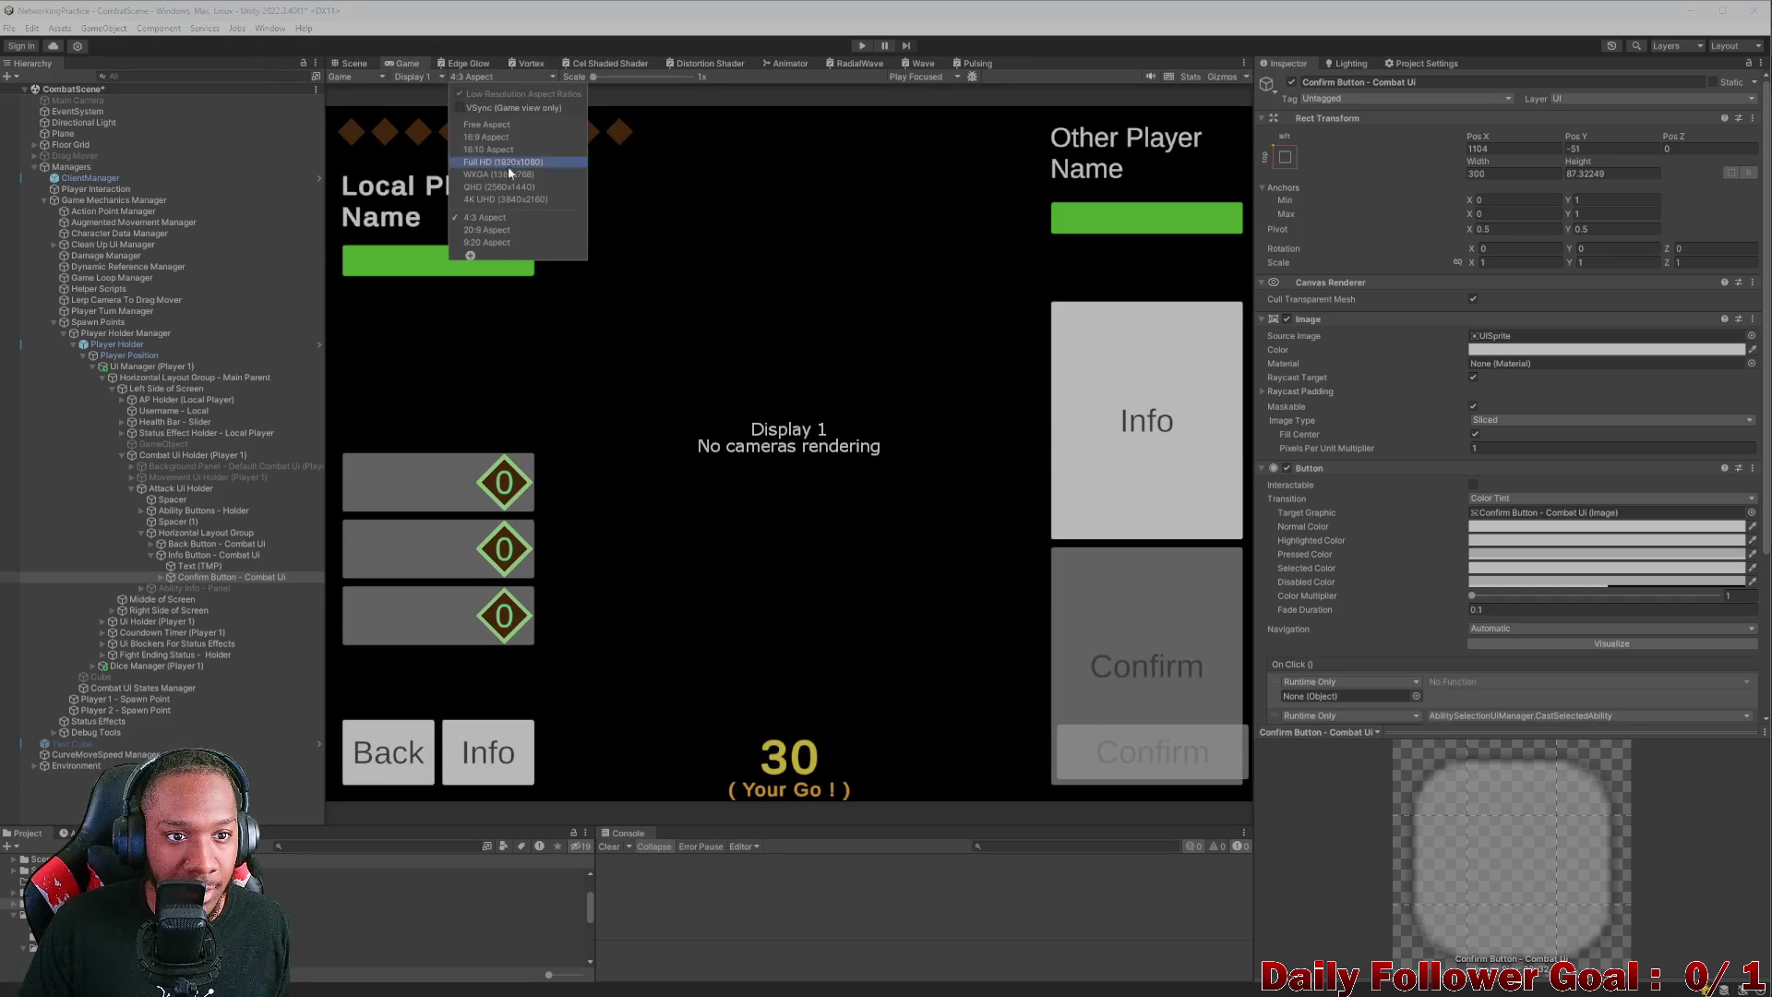
left_click(509, 231)
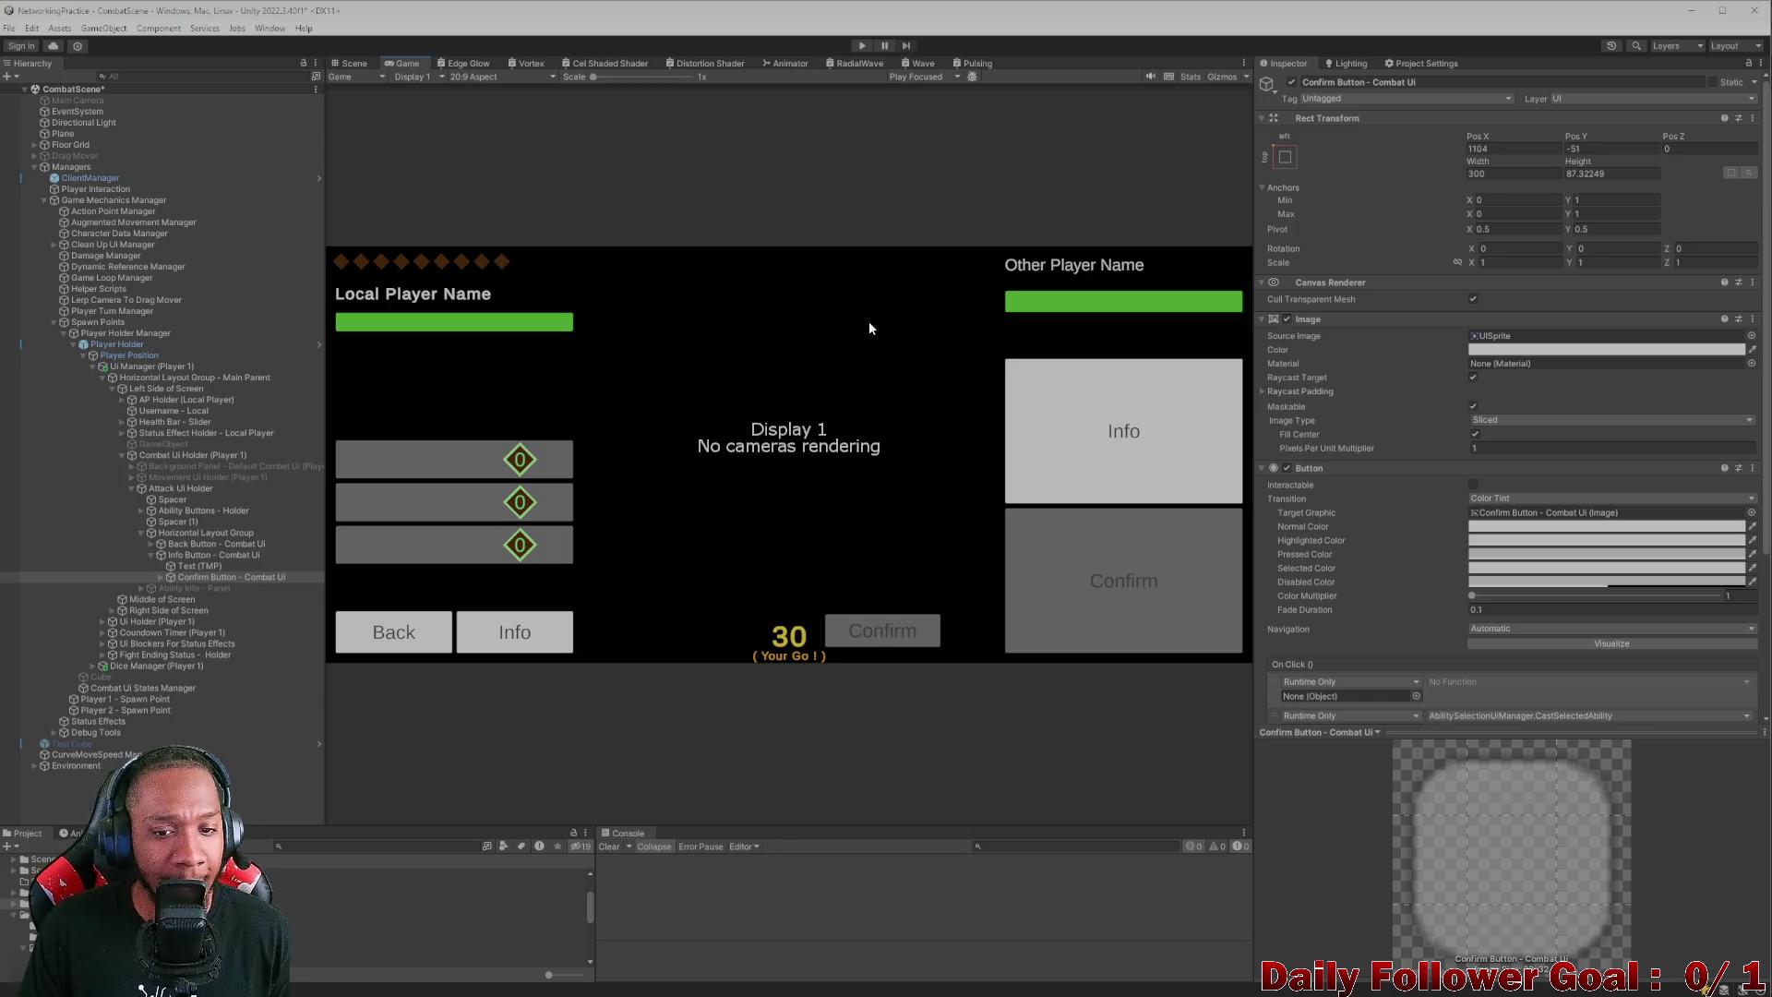
left_click(490, 79)
left_click(493, 220)
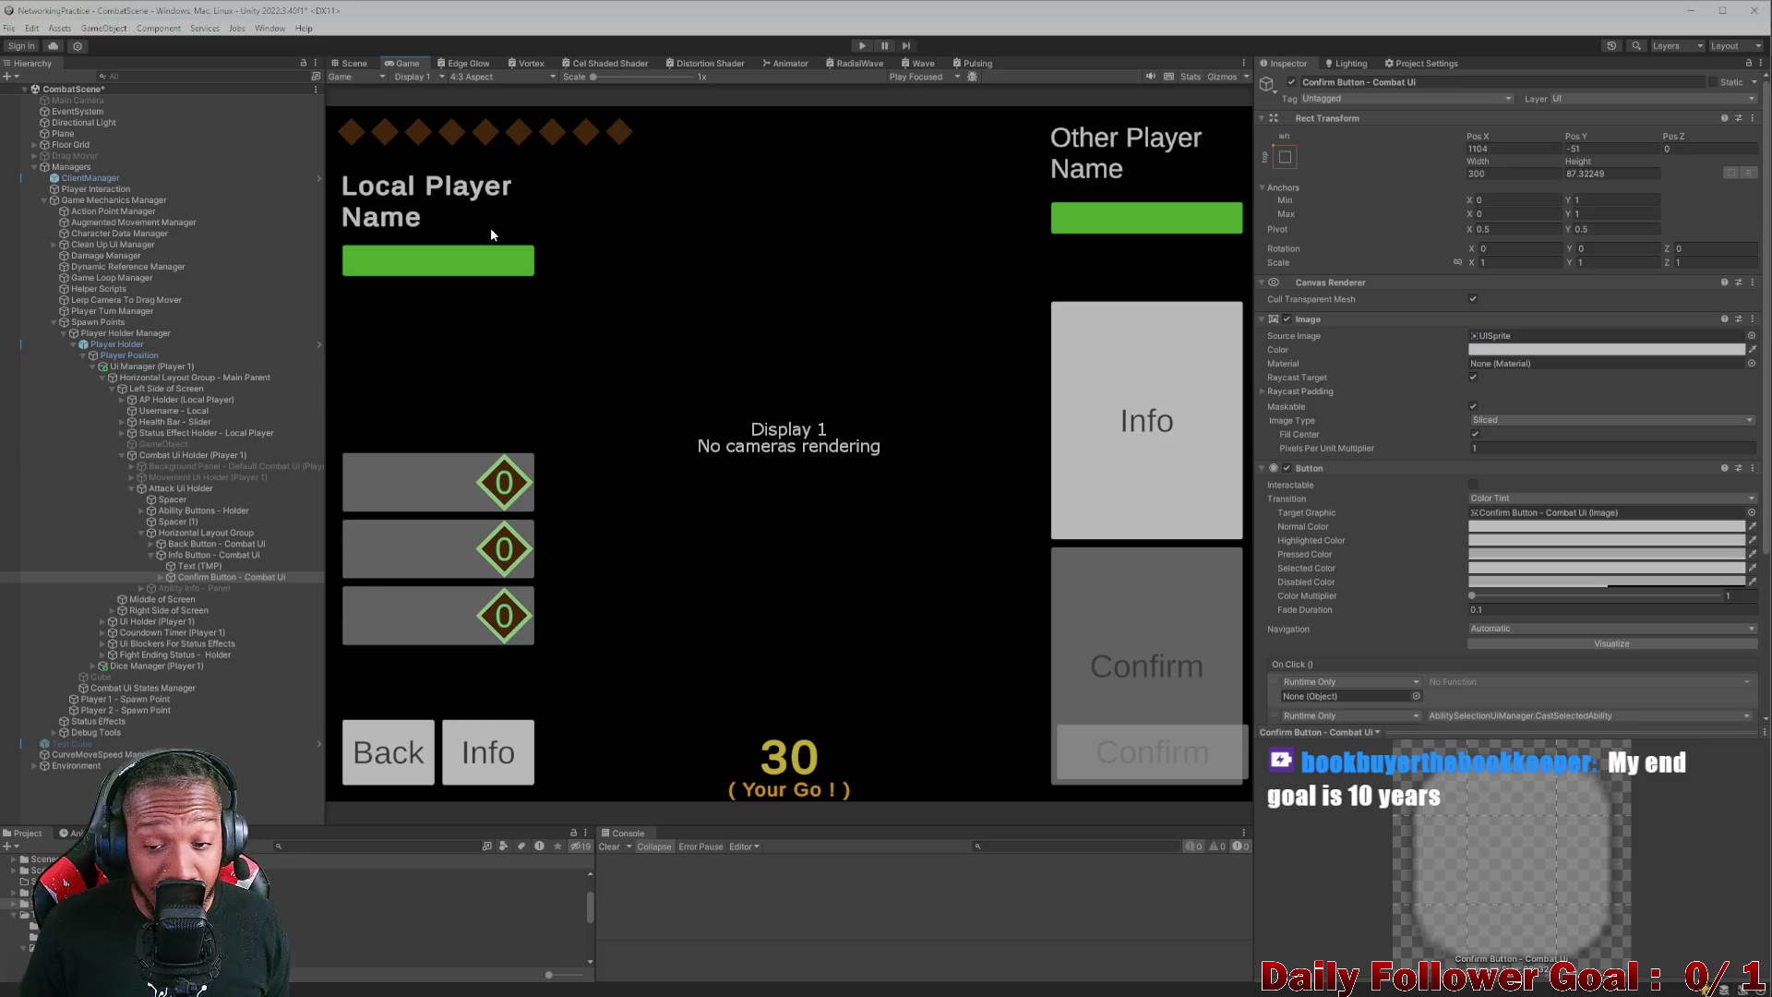
- Switch to the Scene view to look at the combat canvas
left_click(351, 64)
left_click(401, 65)
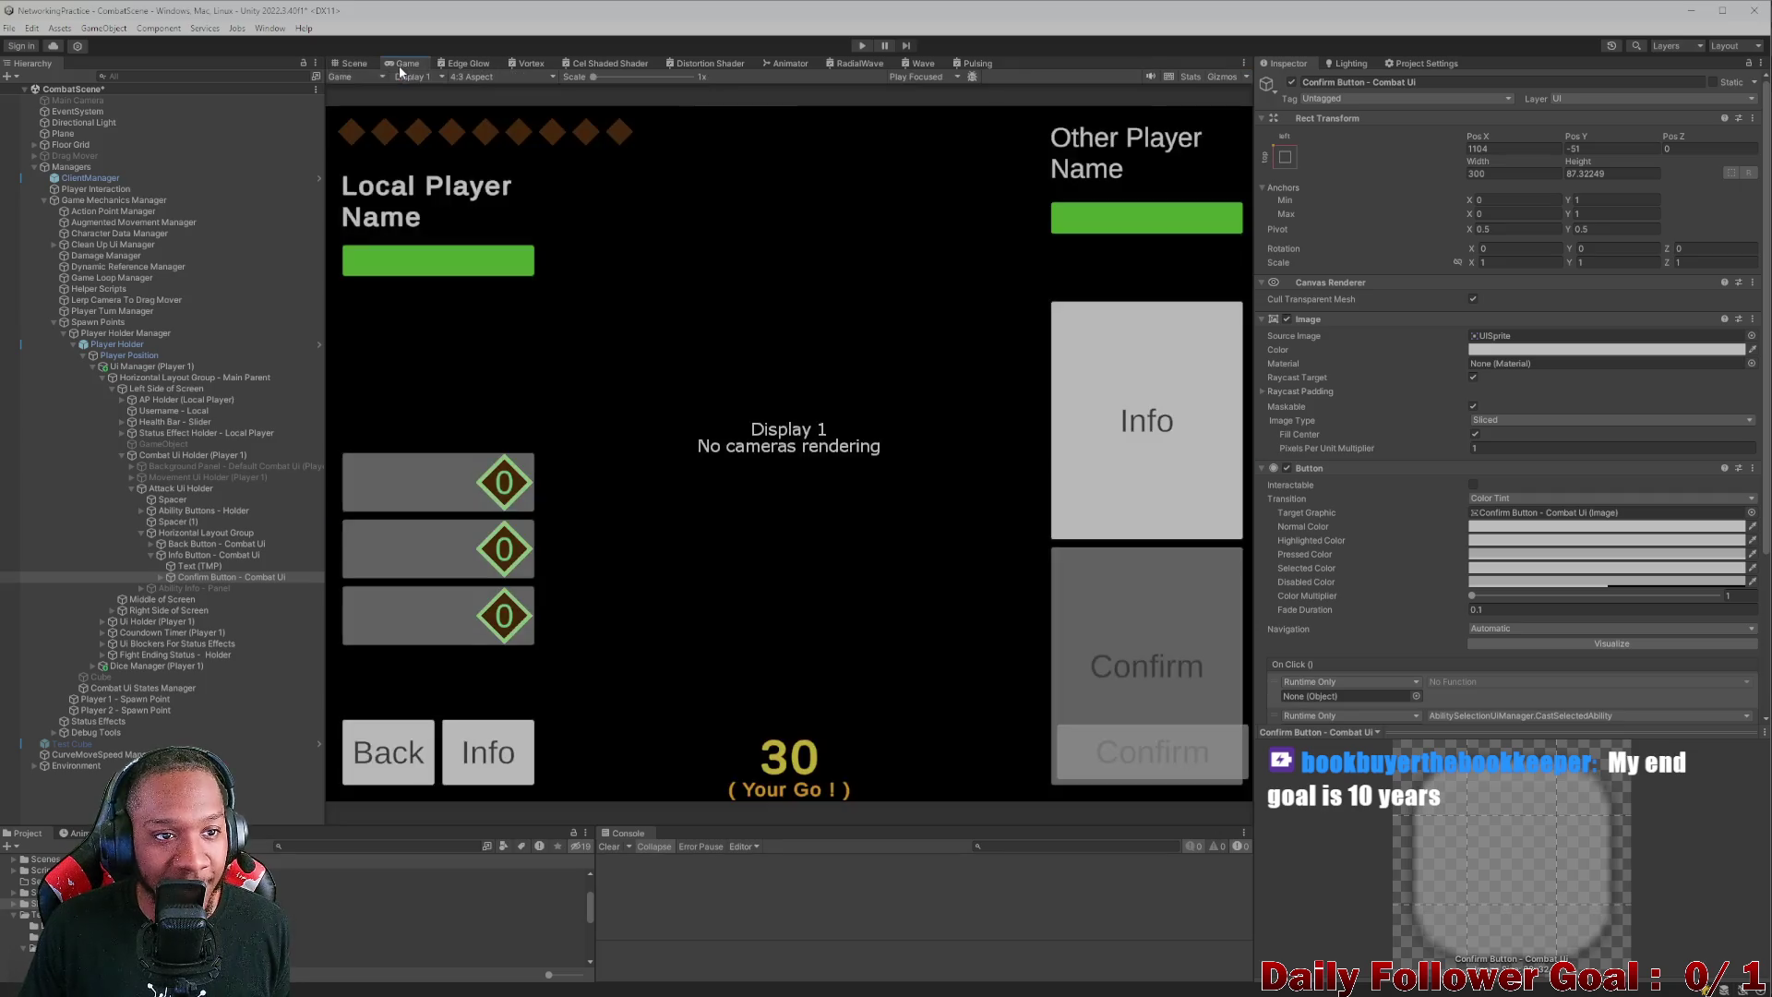
left_click(354, 64)
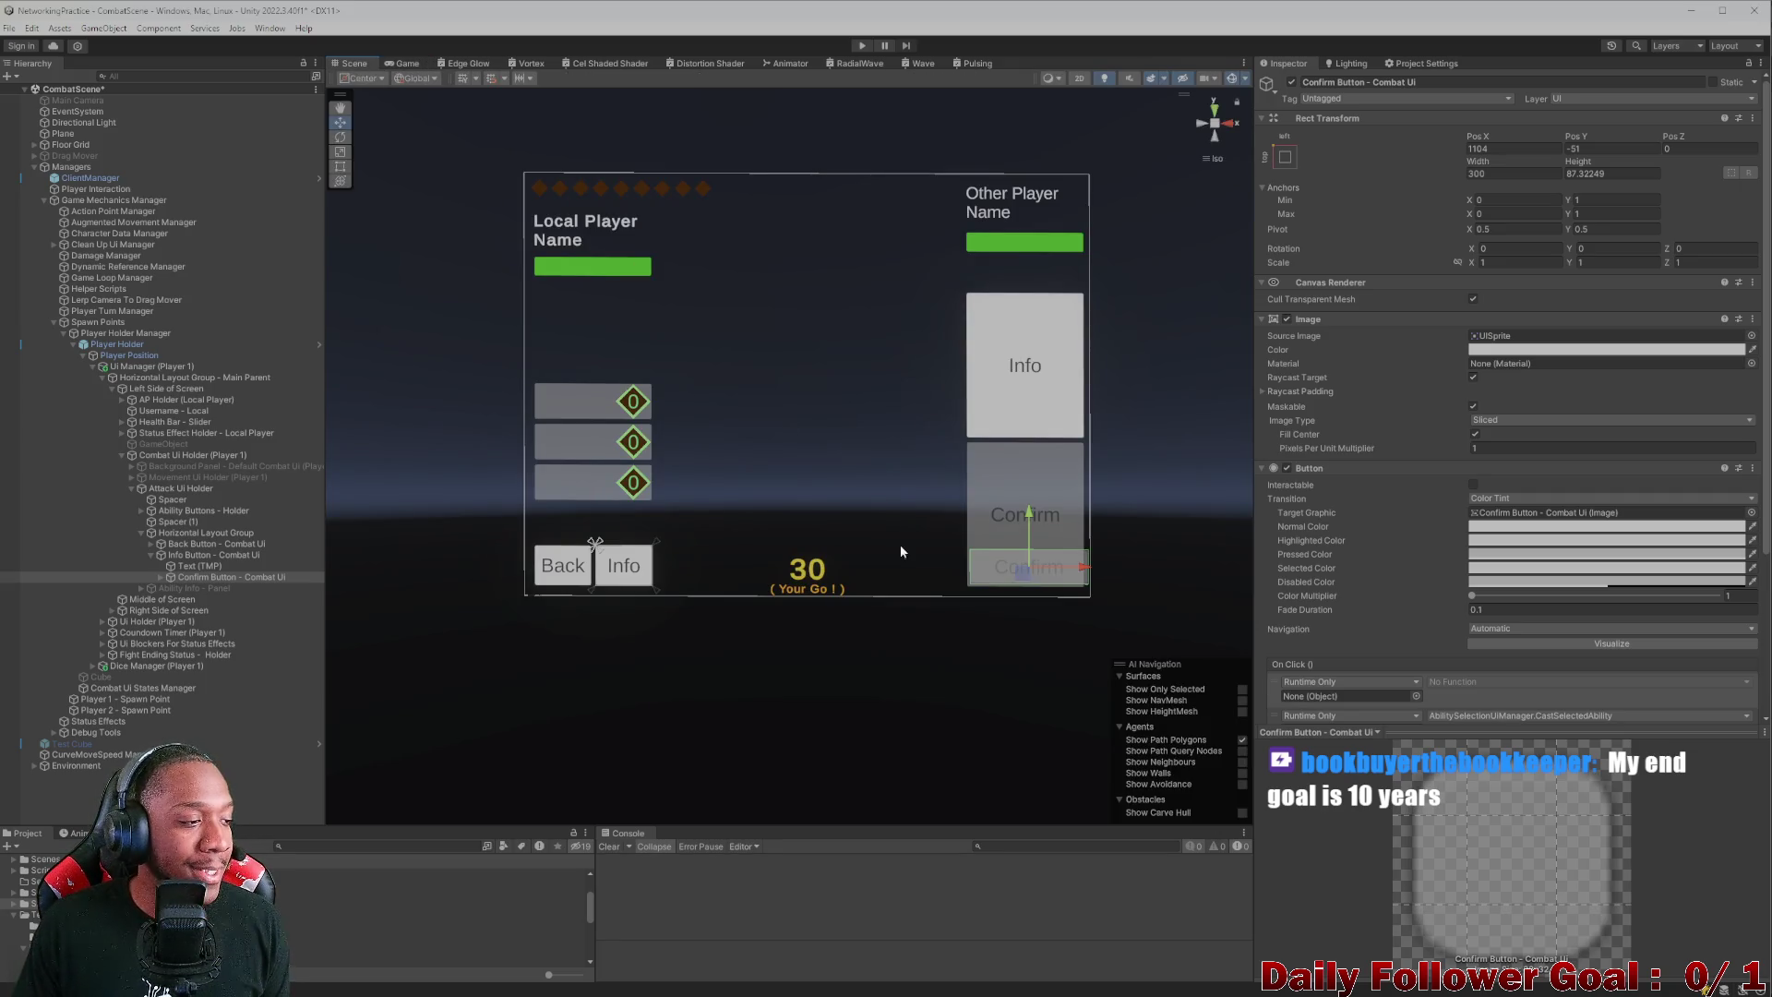
scroll(873, 573, "down", 3)
scroll(875, 573, "up", 3)
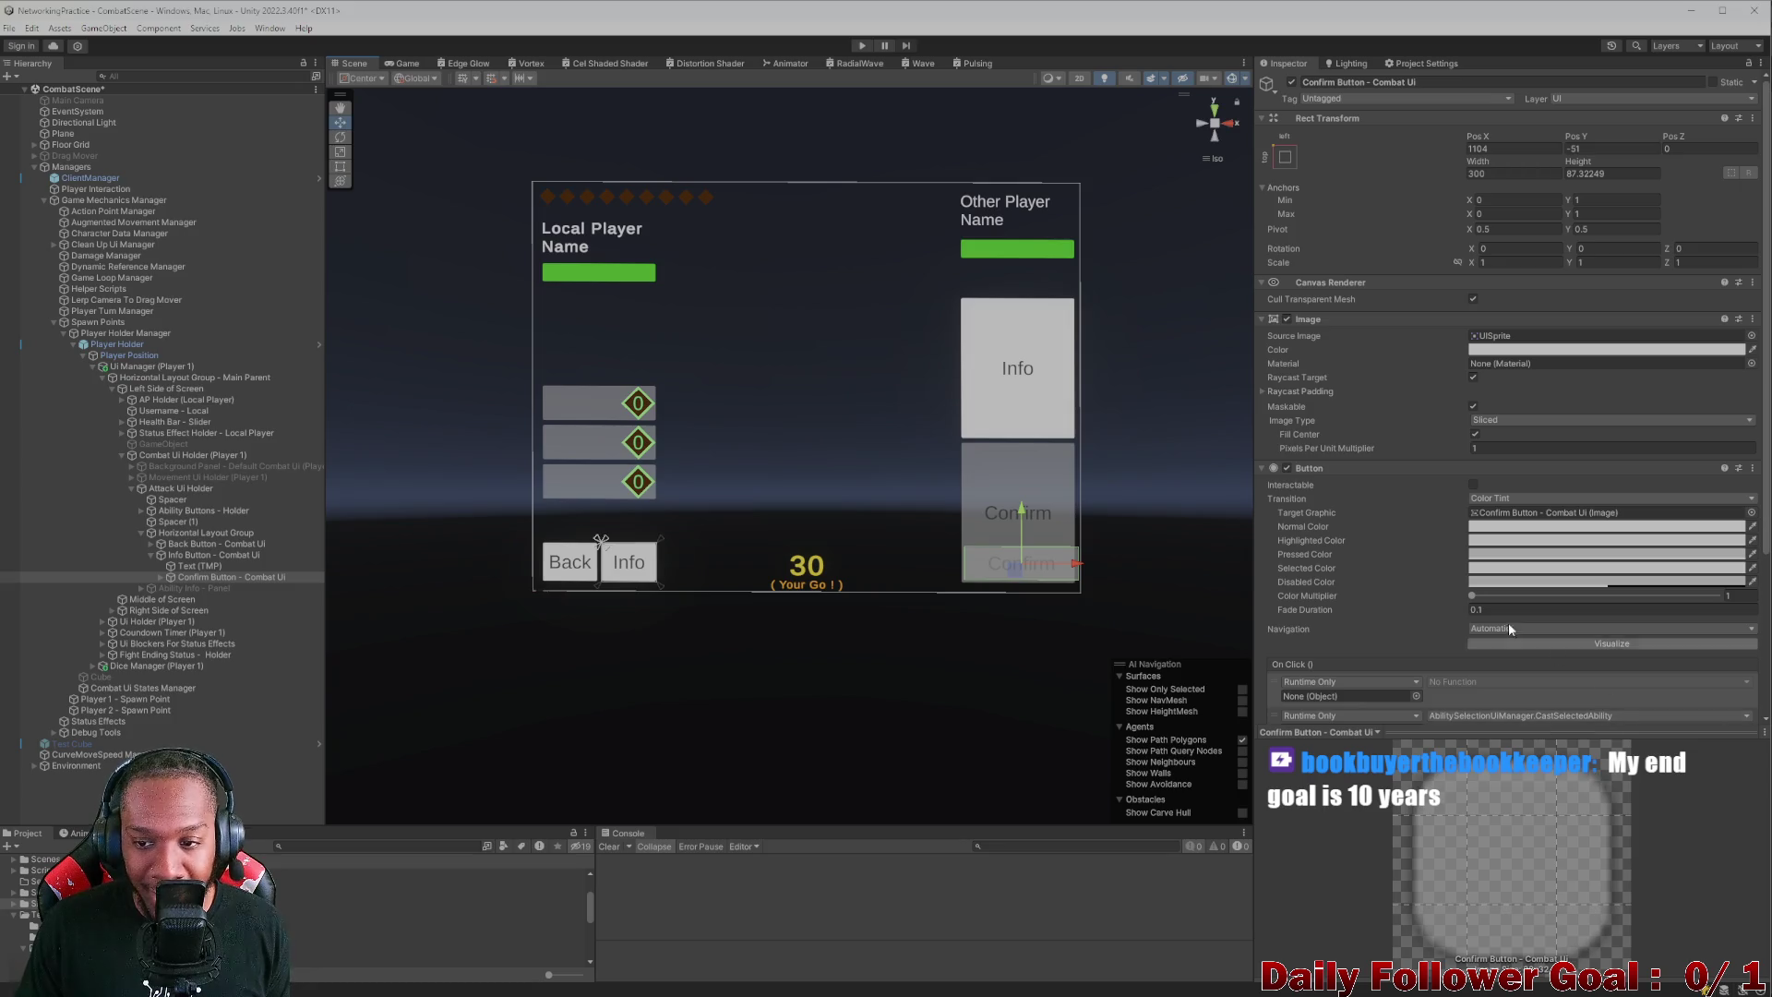
scroll(1384, 552, "down", 3)
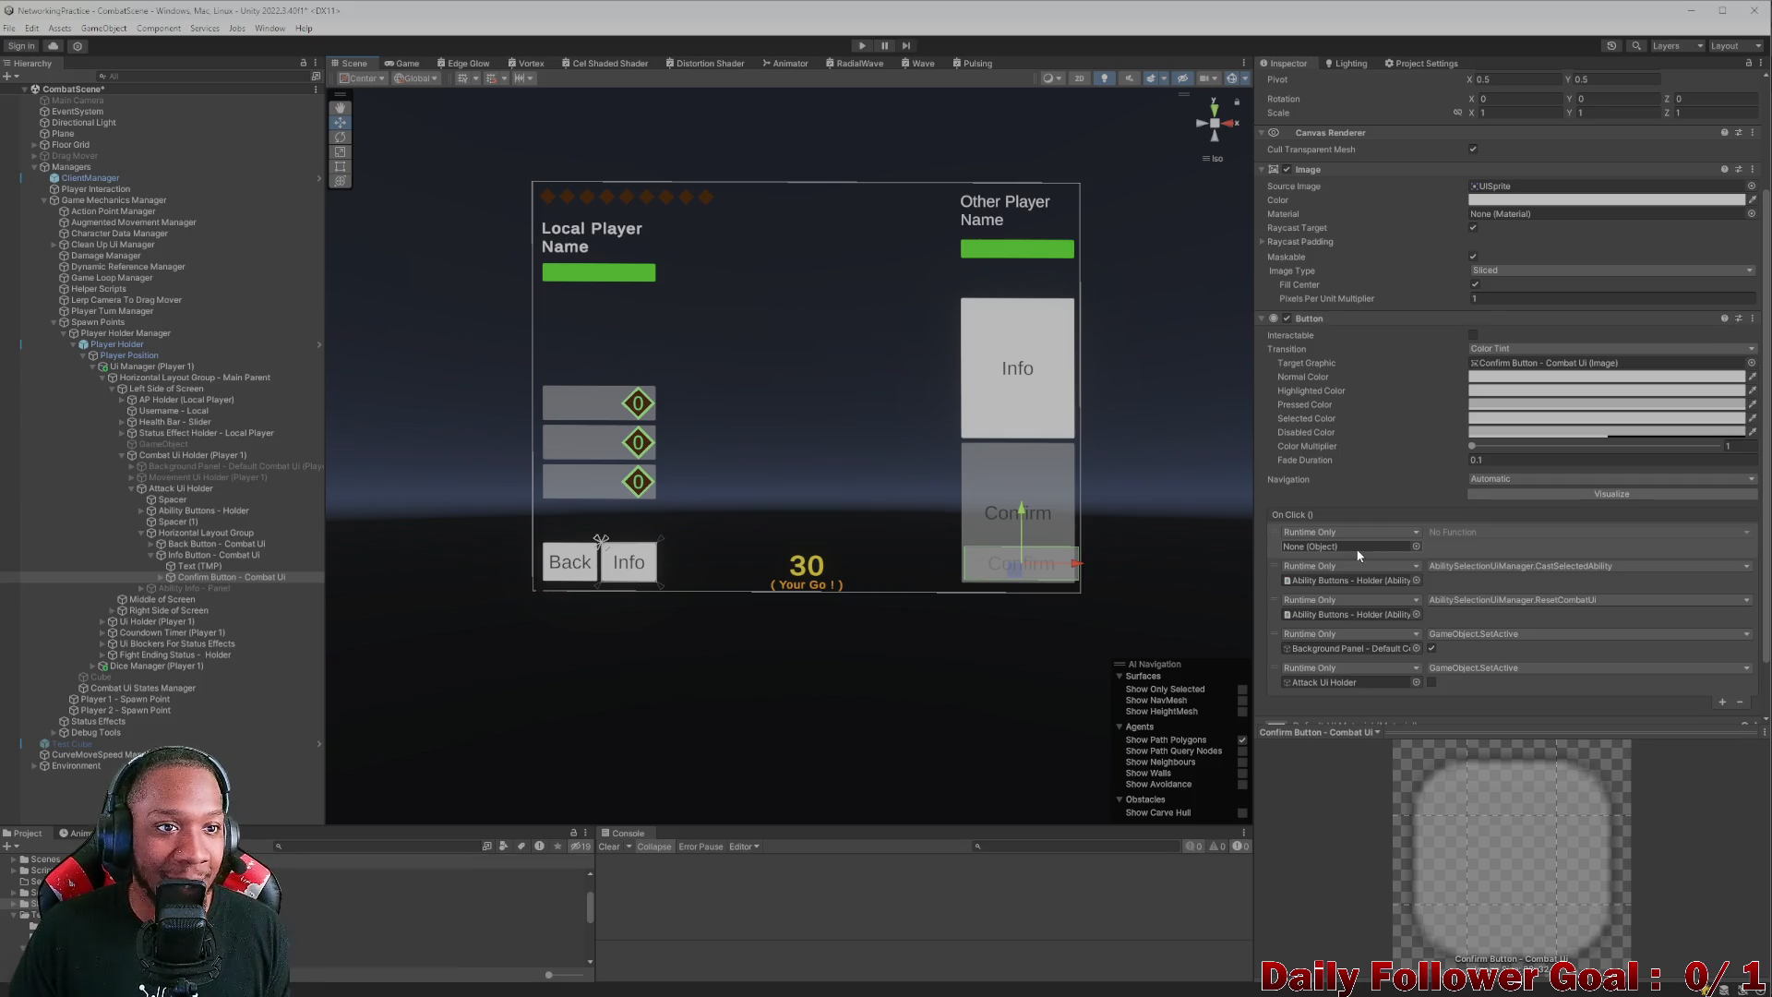
left_click(405, 63)
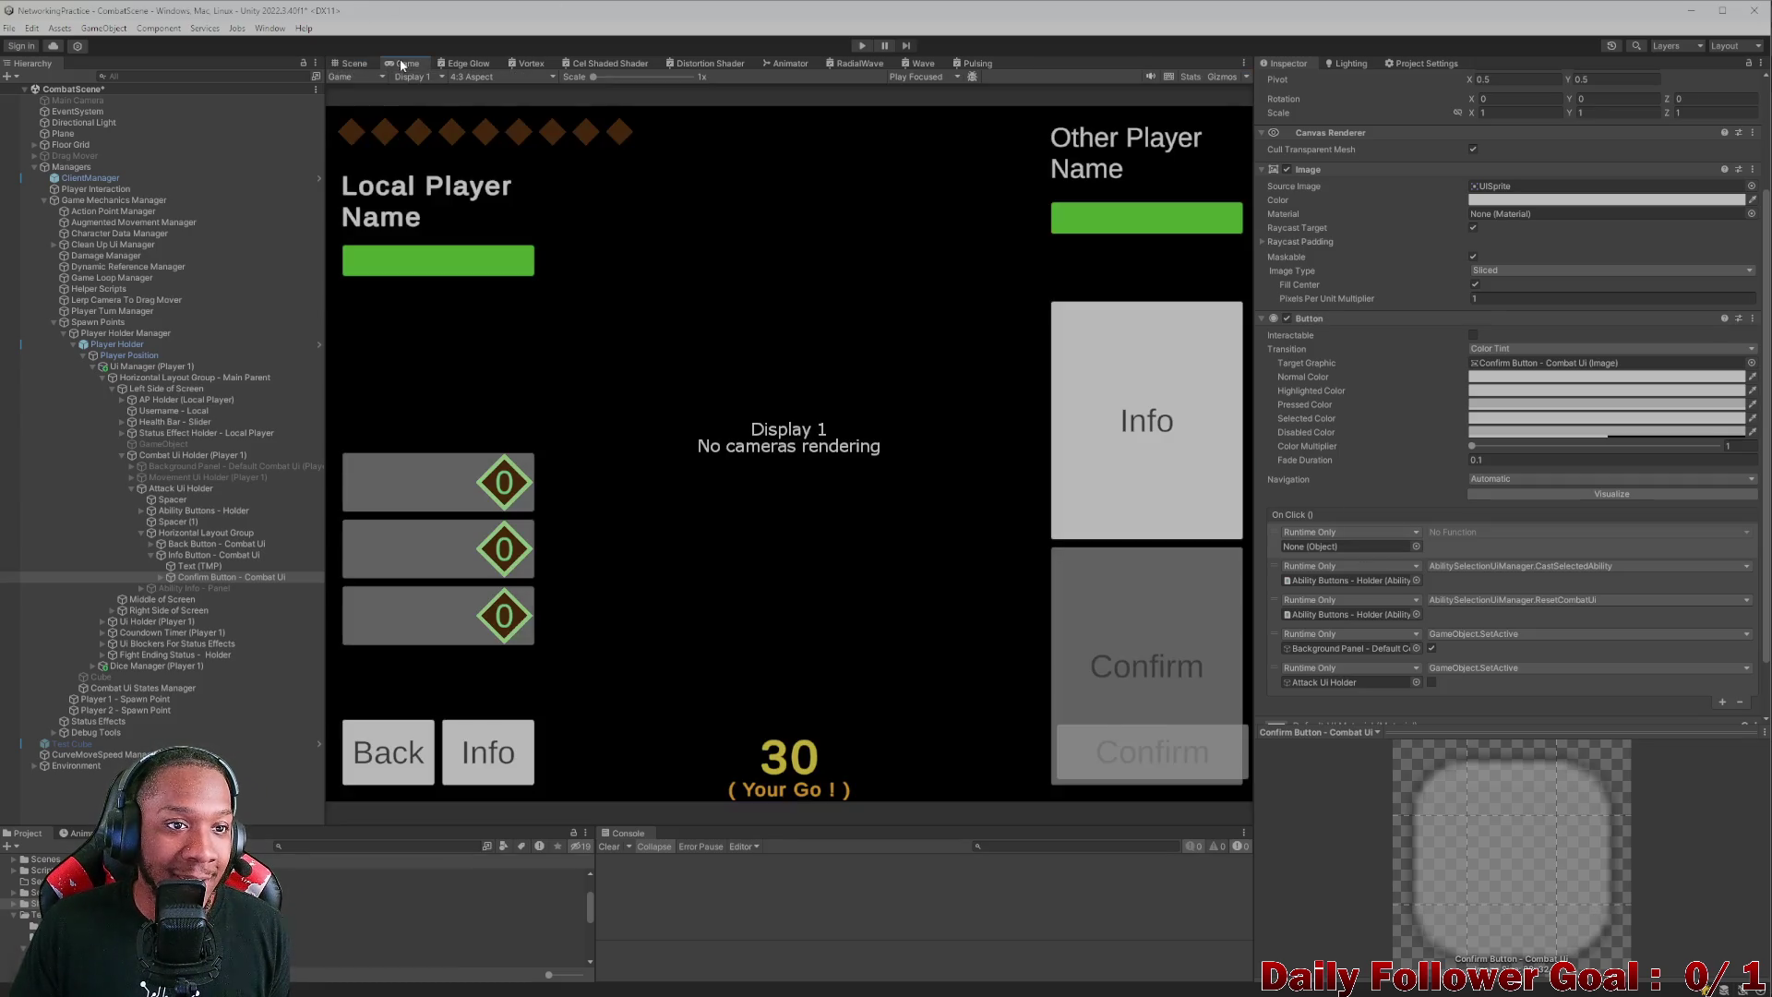
left_click(349, 62)
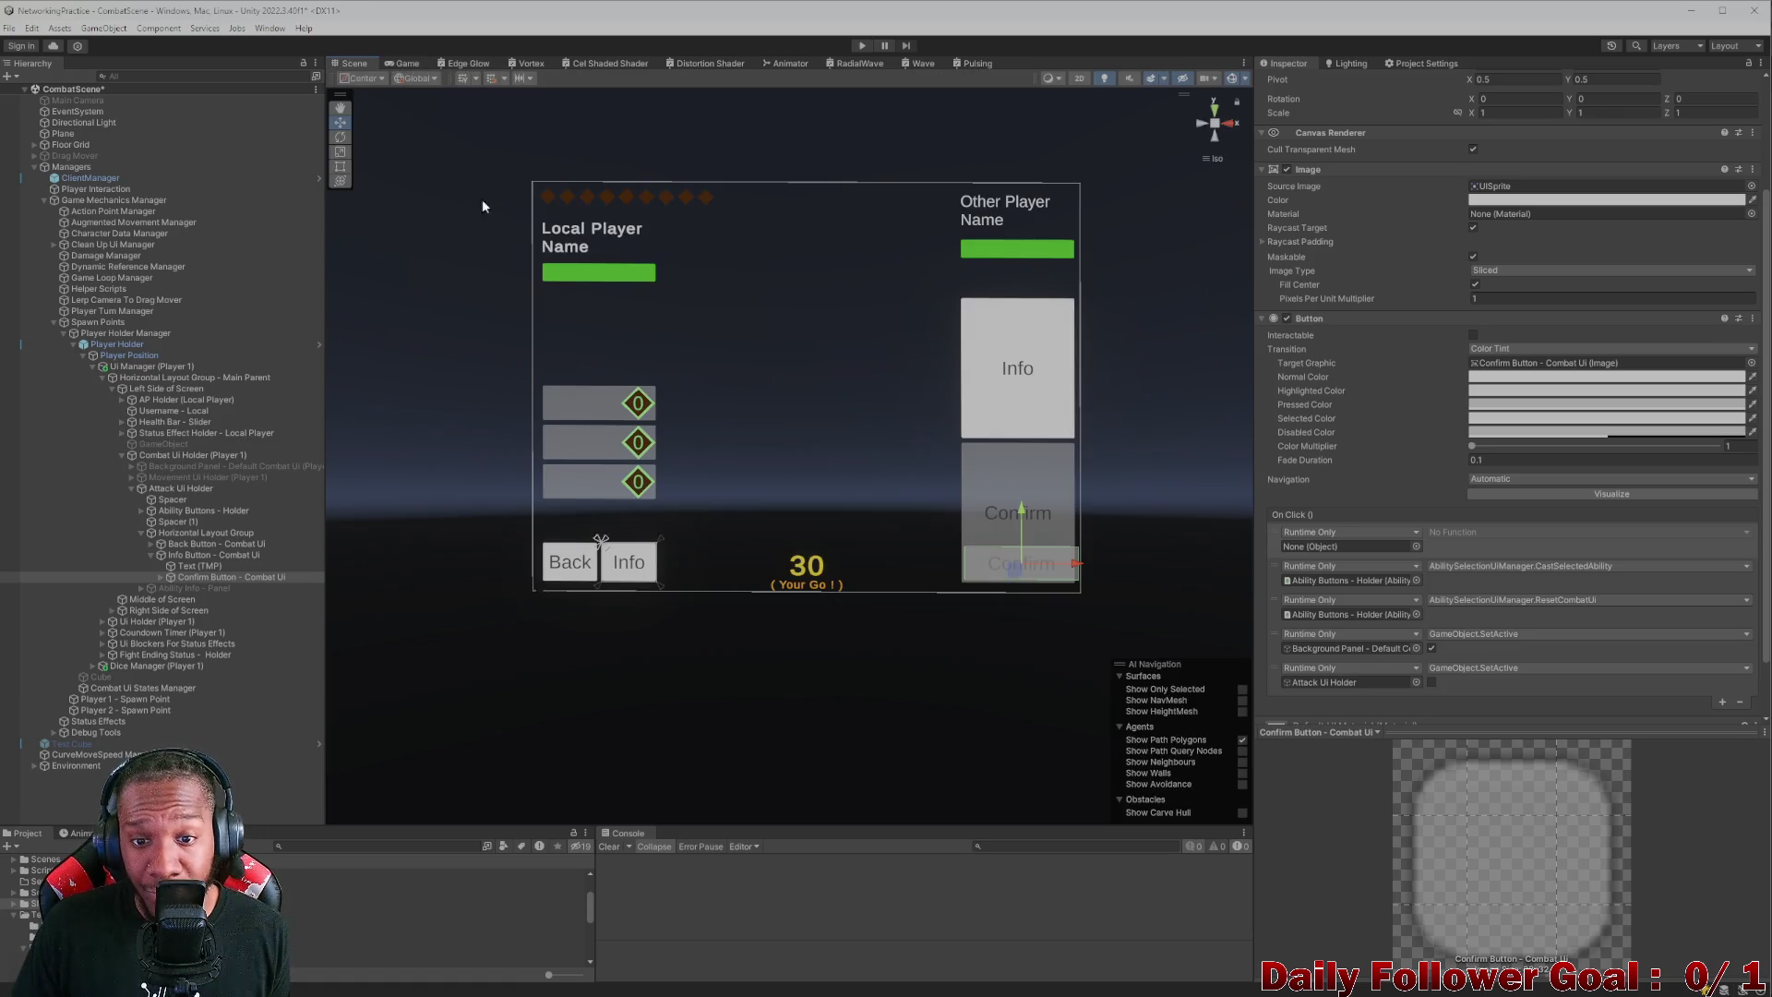
scroll(1052, 594, "up", 1)
scroll(1054, 594, "up", 1)
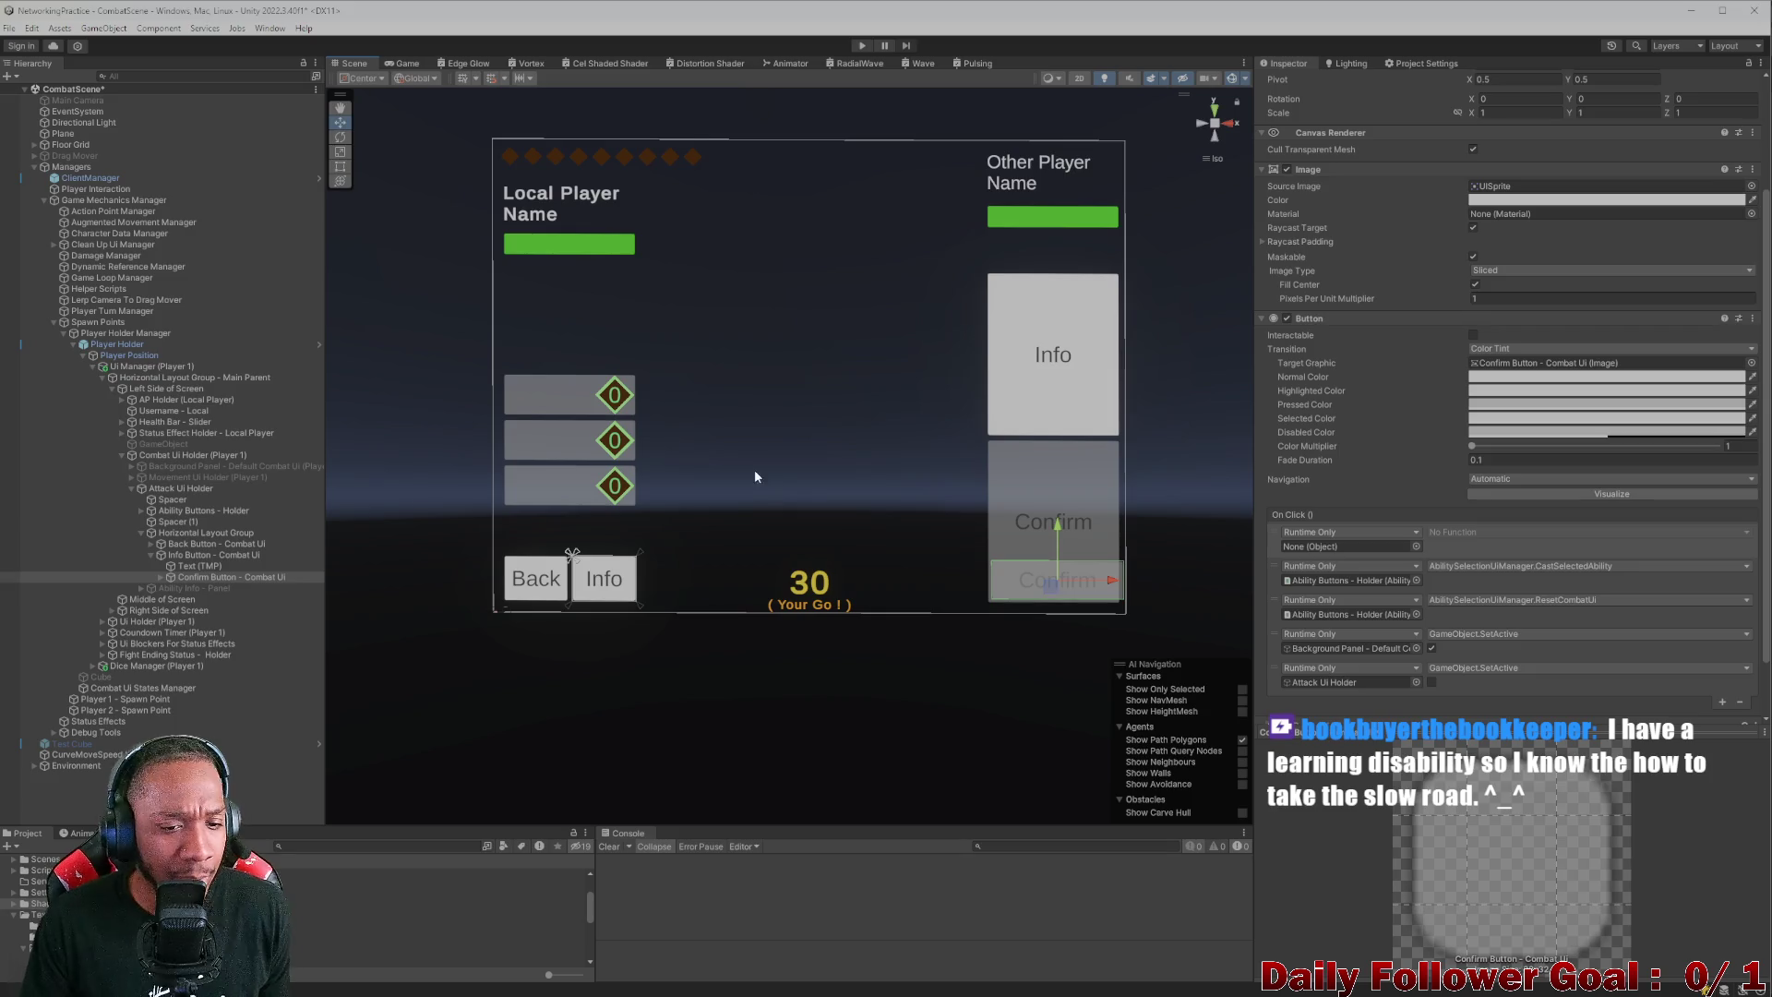
left_click(387, 64)
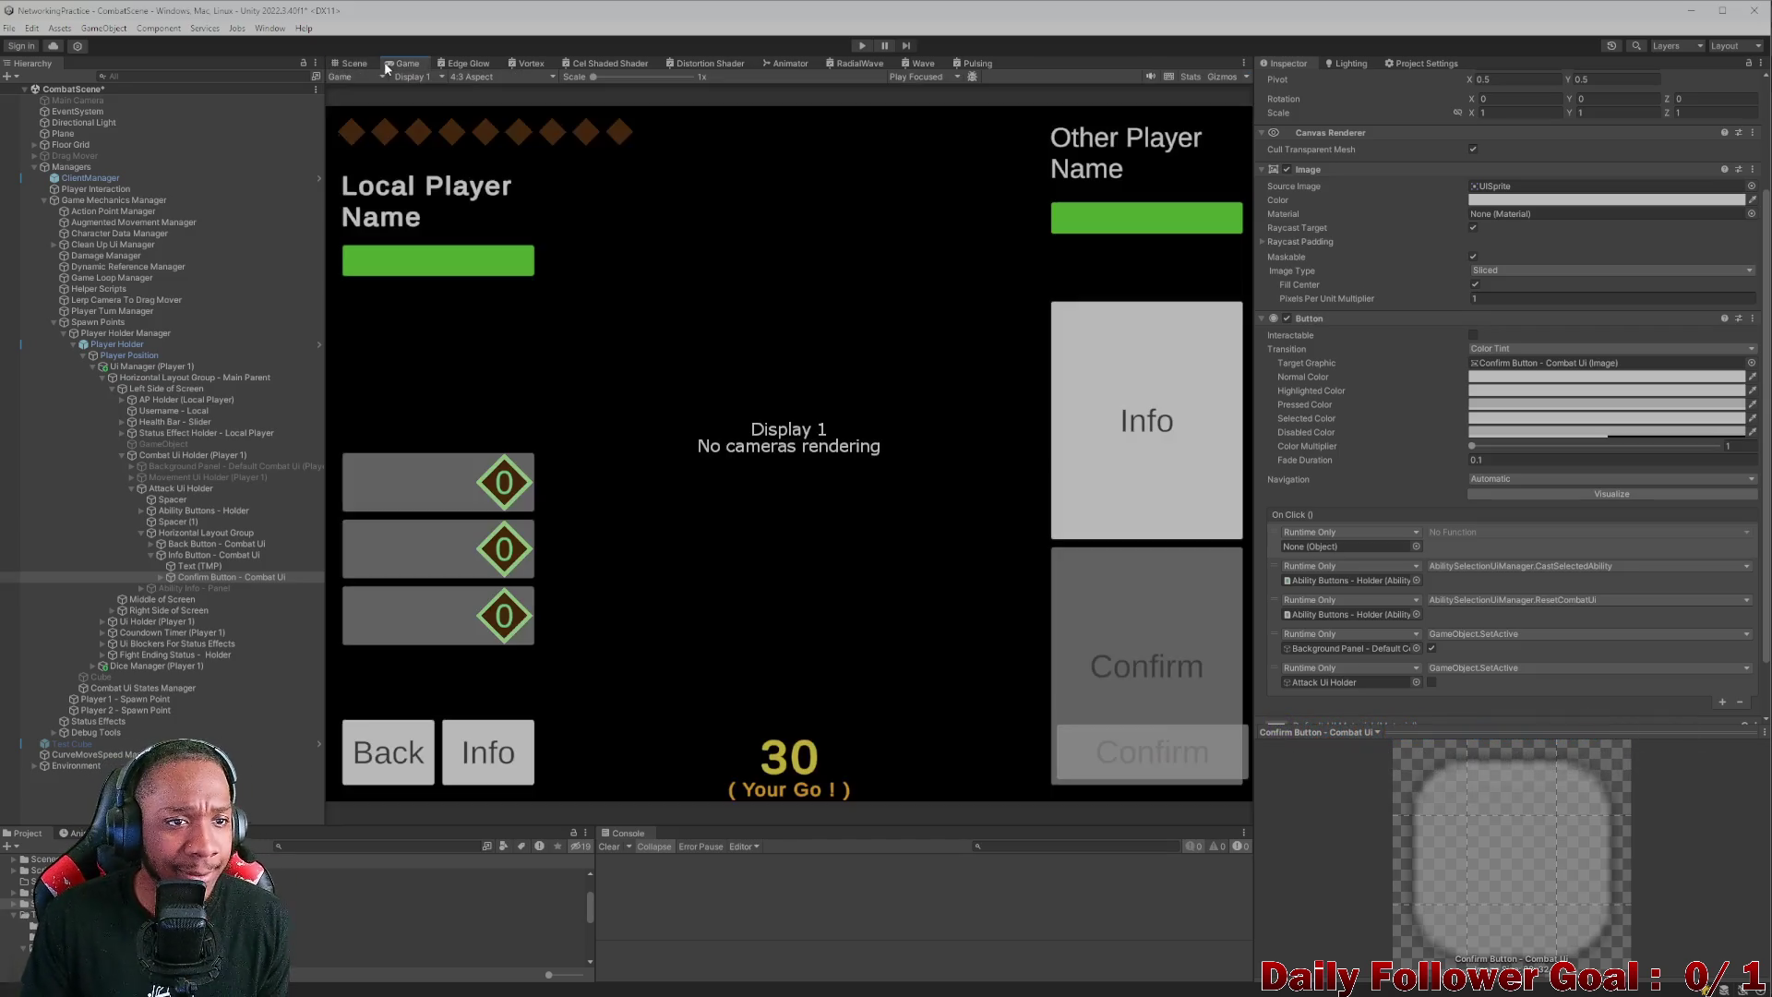
- Flip between the Scene and Game views to compare the canvas, ending on Scene
left_click(353, 64)
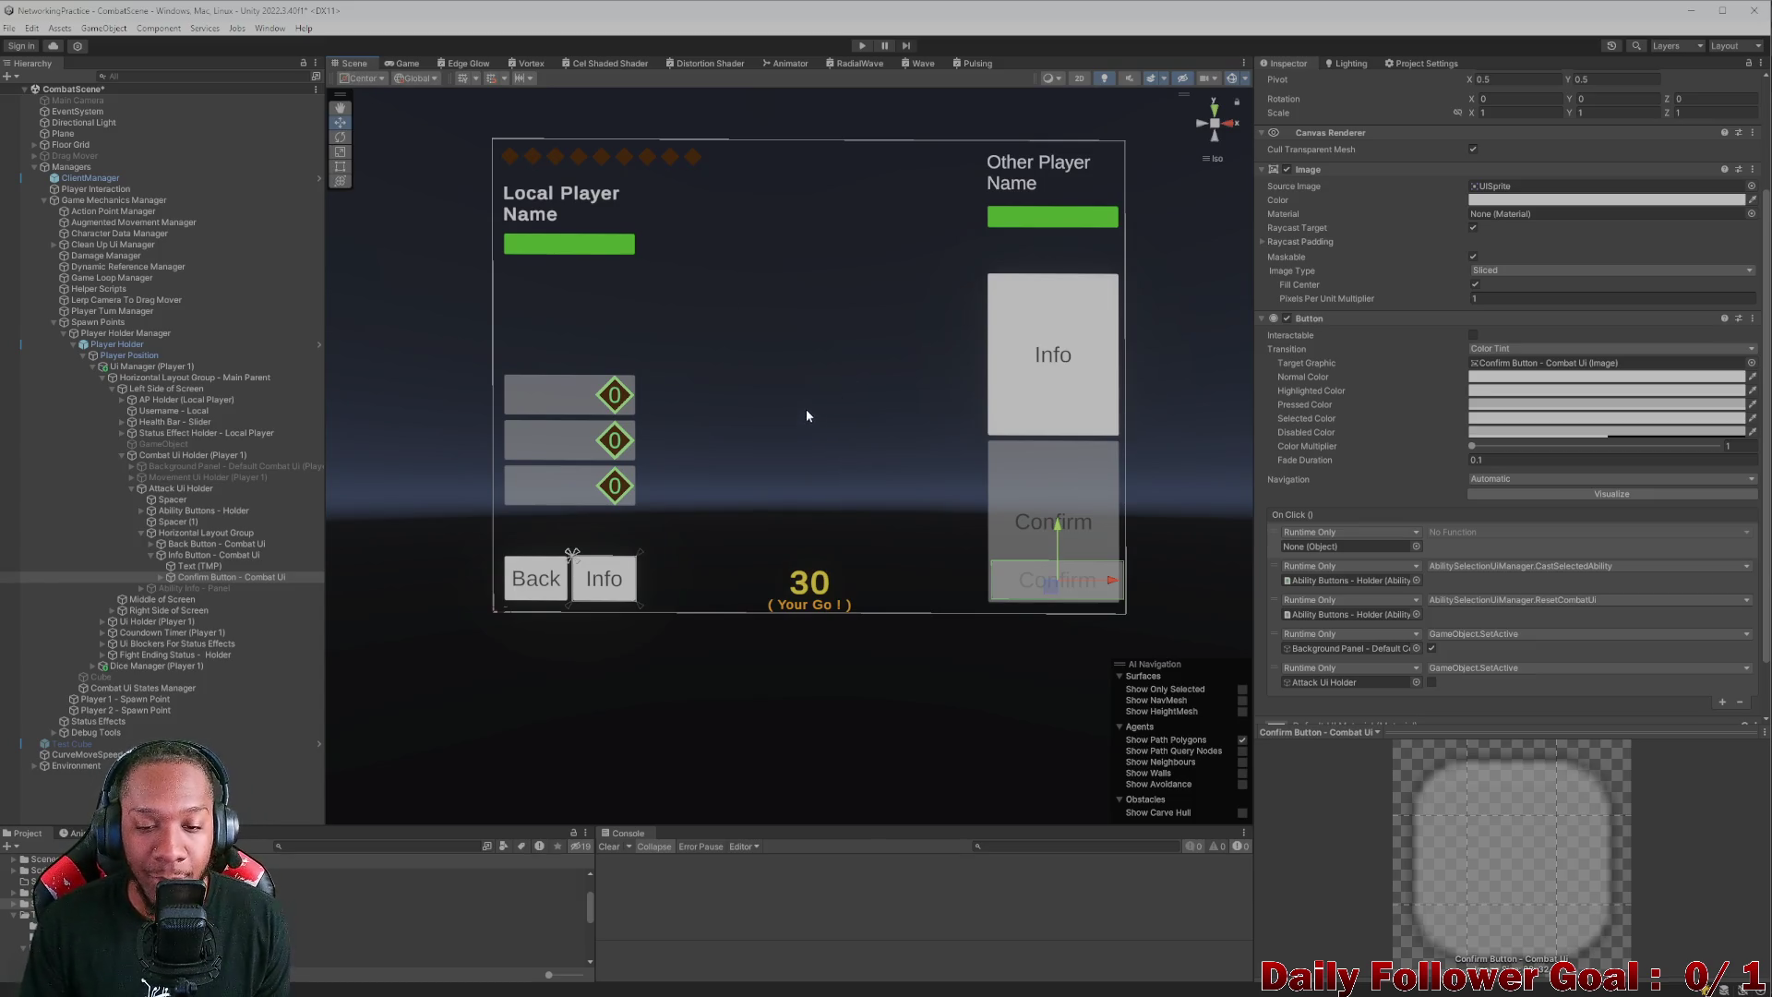
left_click(406, 63)
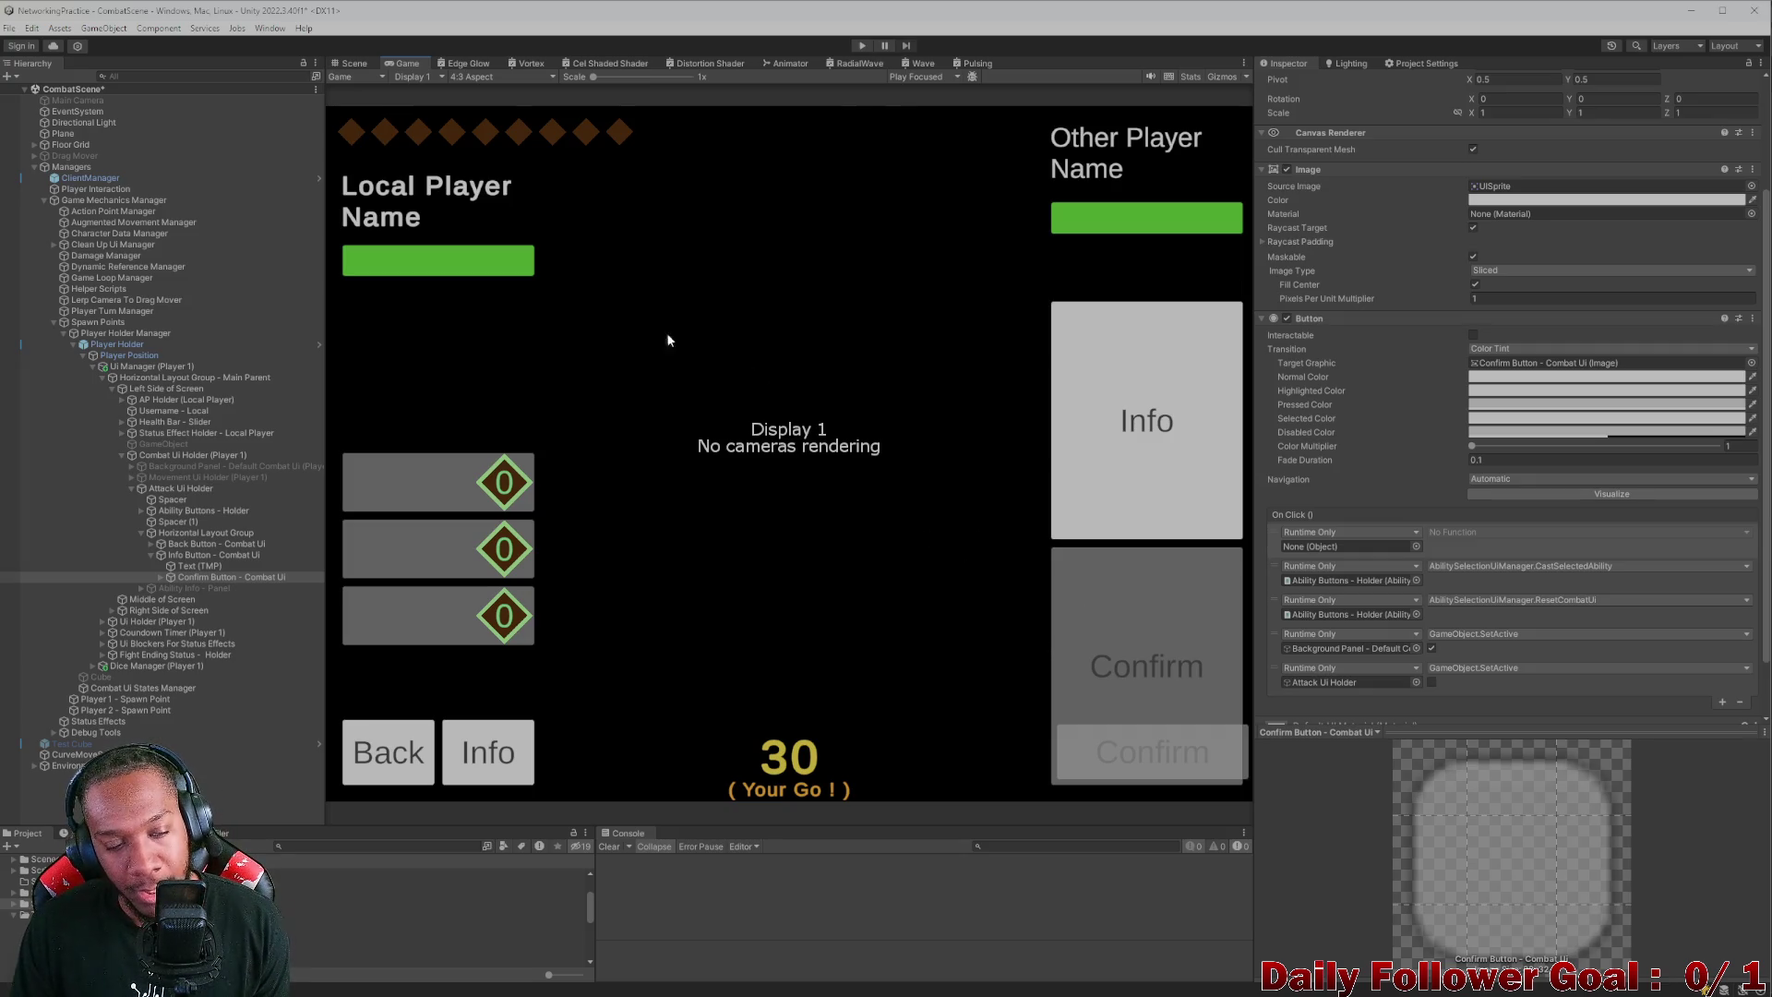
left_click(353, 64)
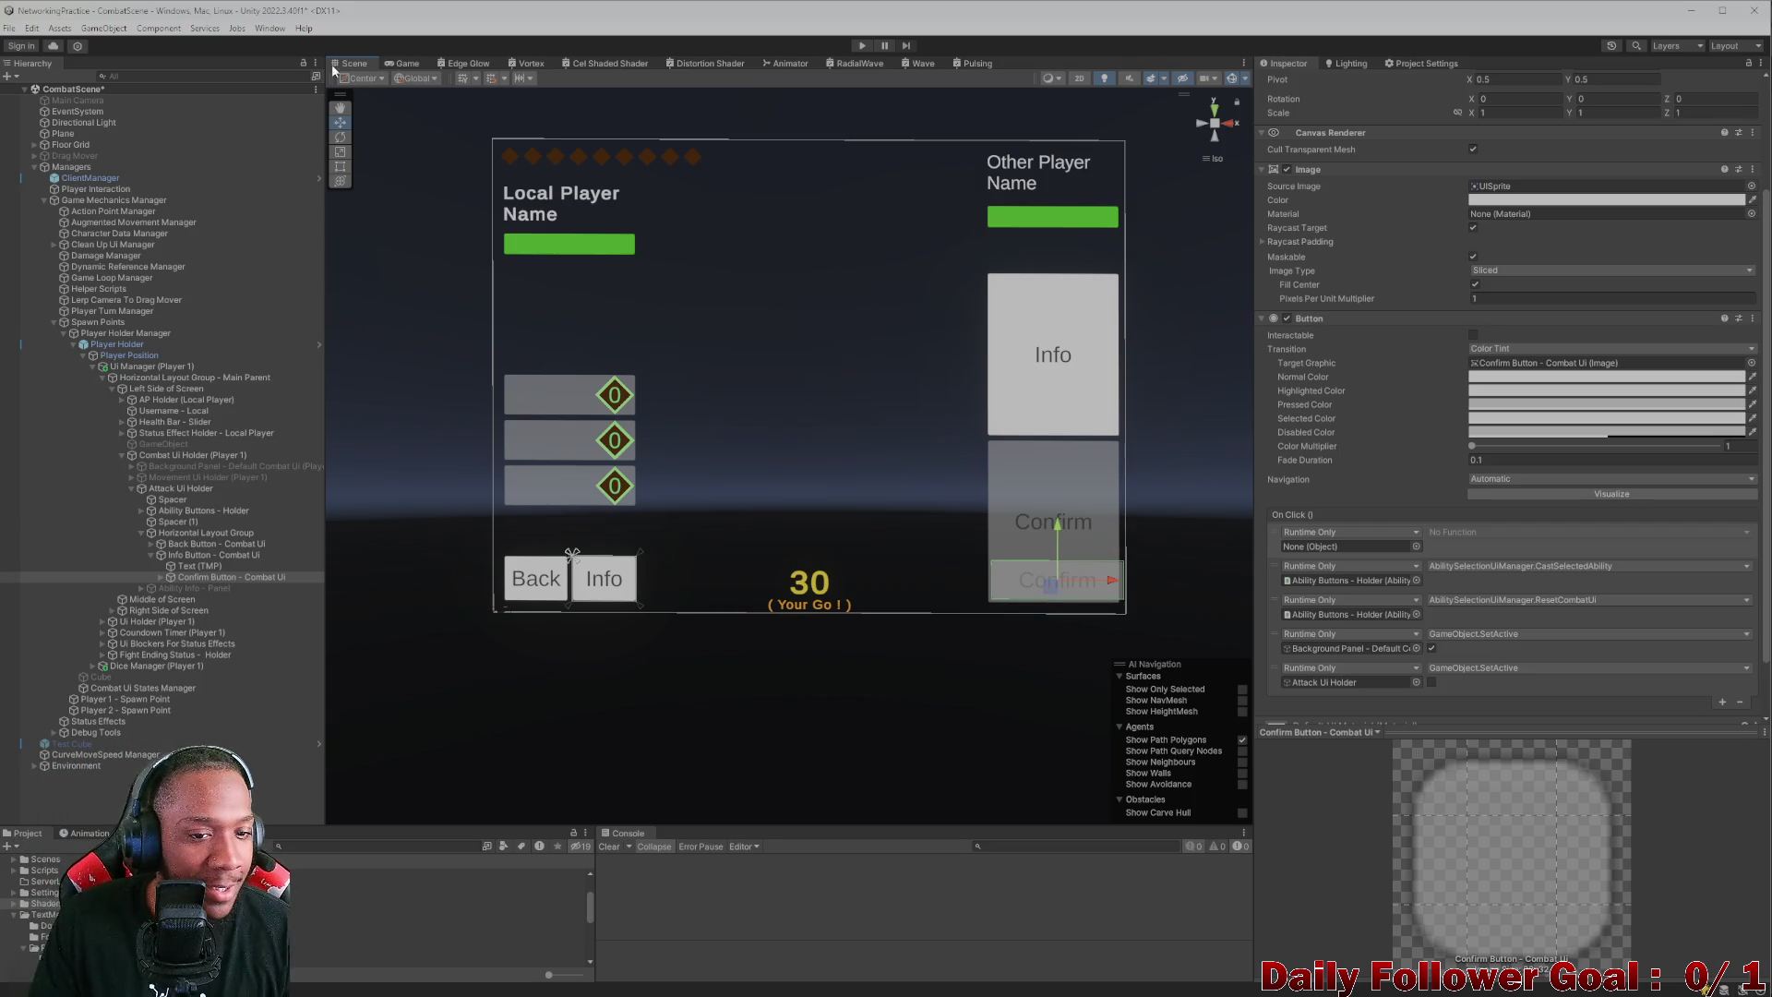
scroll(716, 515, "down", 1)
scroll(904, 513, "up", 2)
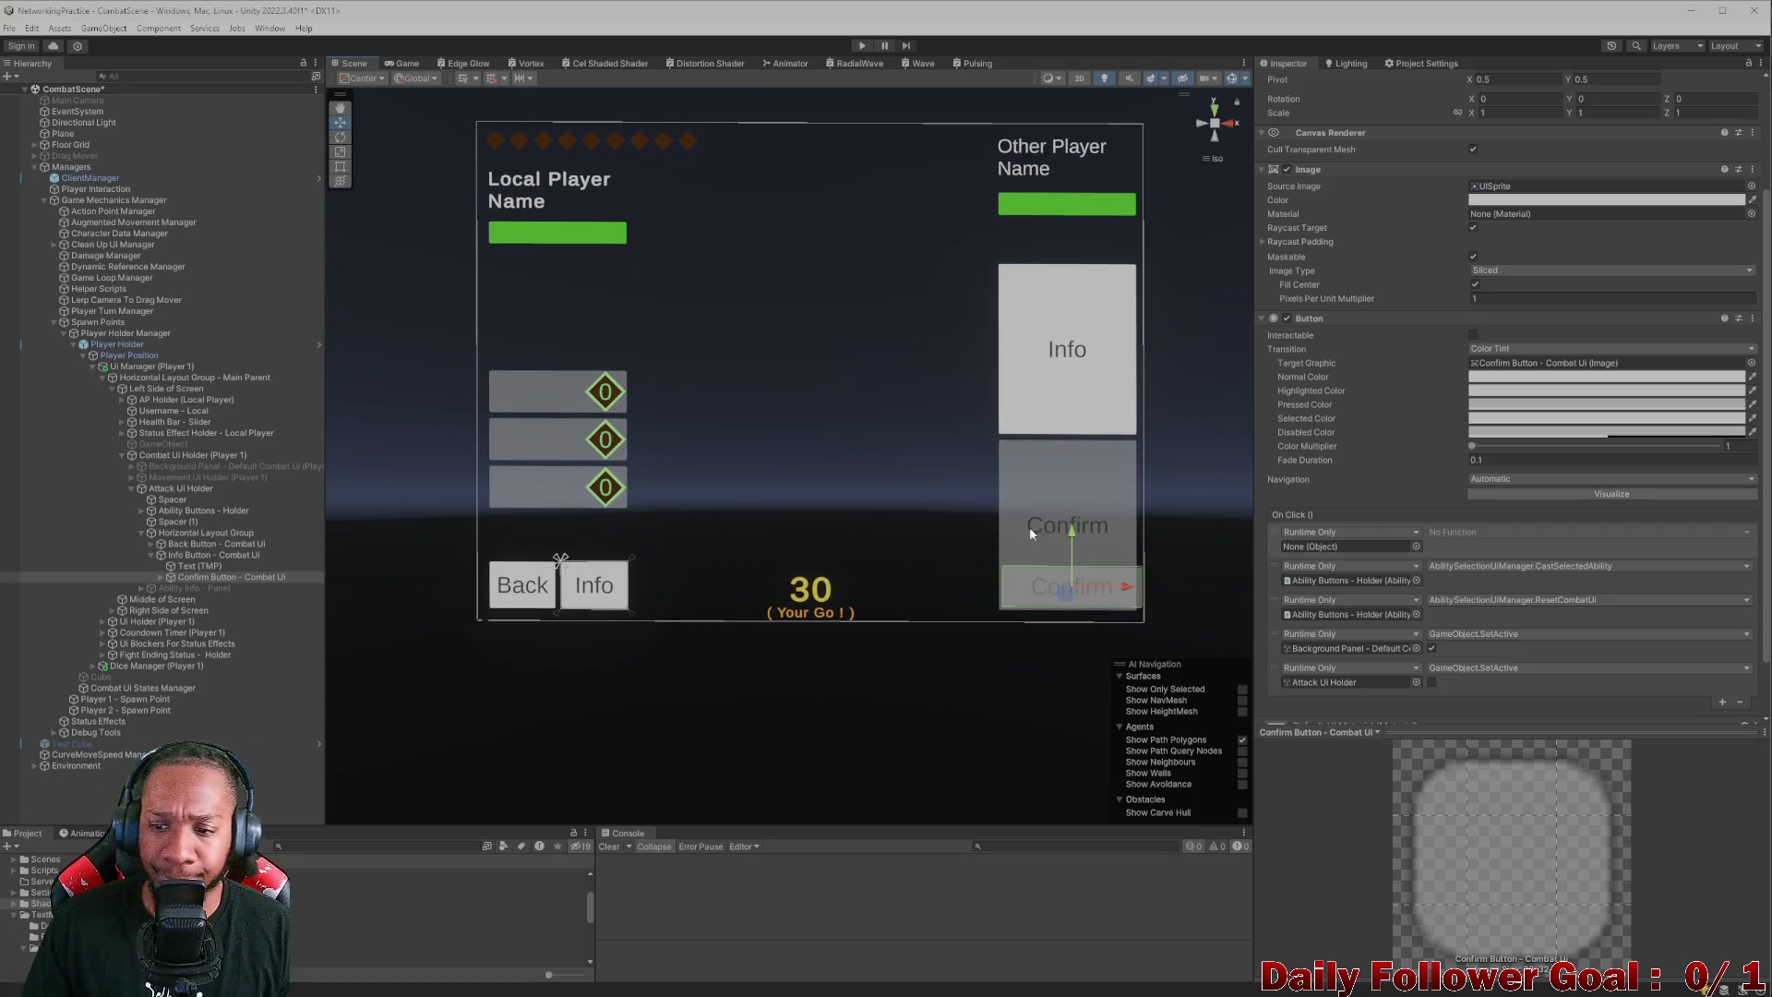
- Slide the small Confirm button left toward the turn timer
scroll(1421, 609, "down", 2)
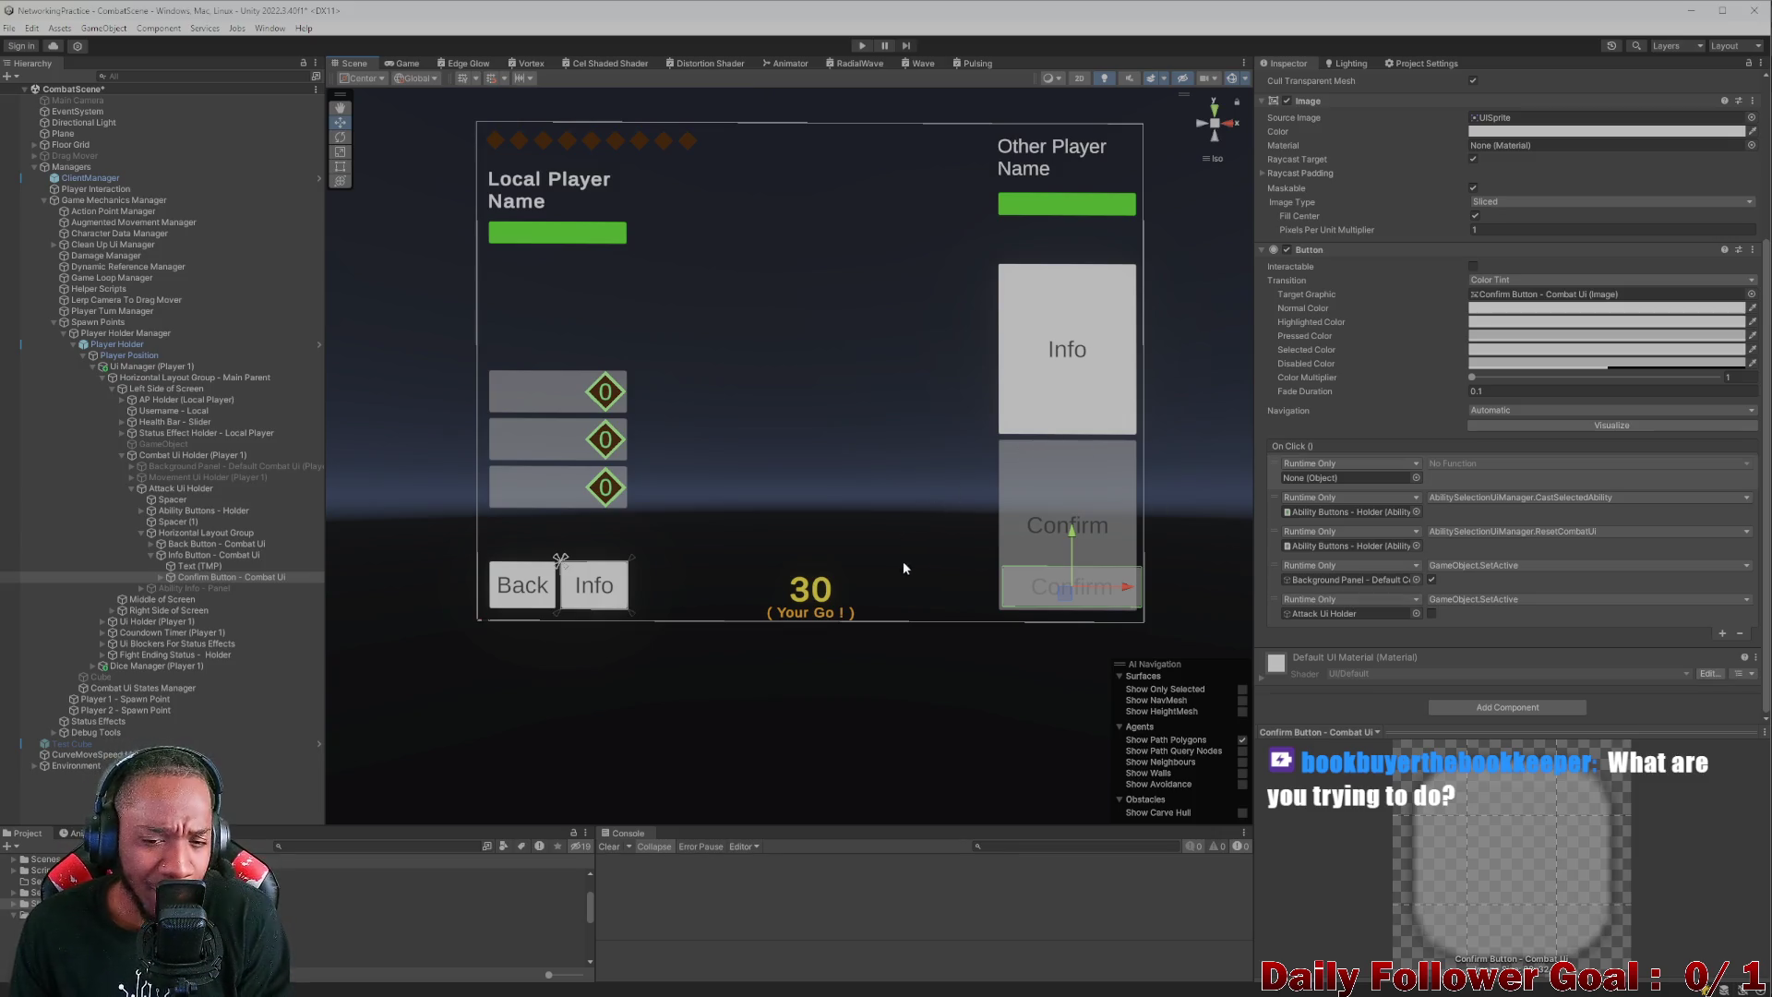
mouse_move(1117, 591)
left_mouse_down()
mouse_move(988, 543)
mouse_move(881, 530)
mouse_move(1103, 541)
left_mouse_up()
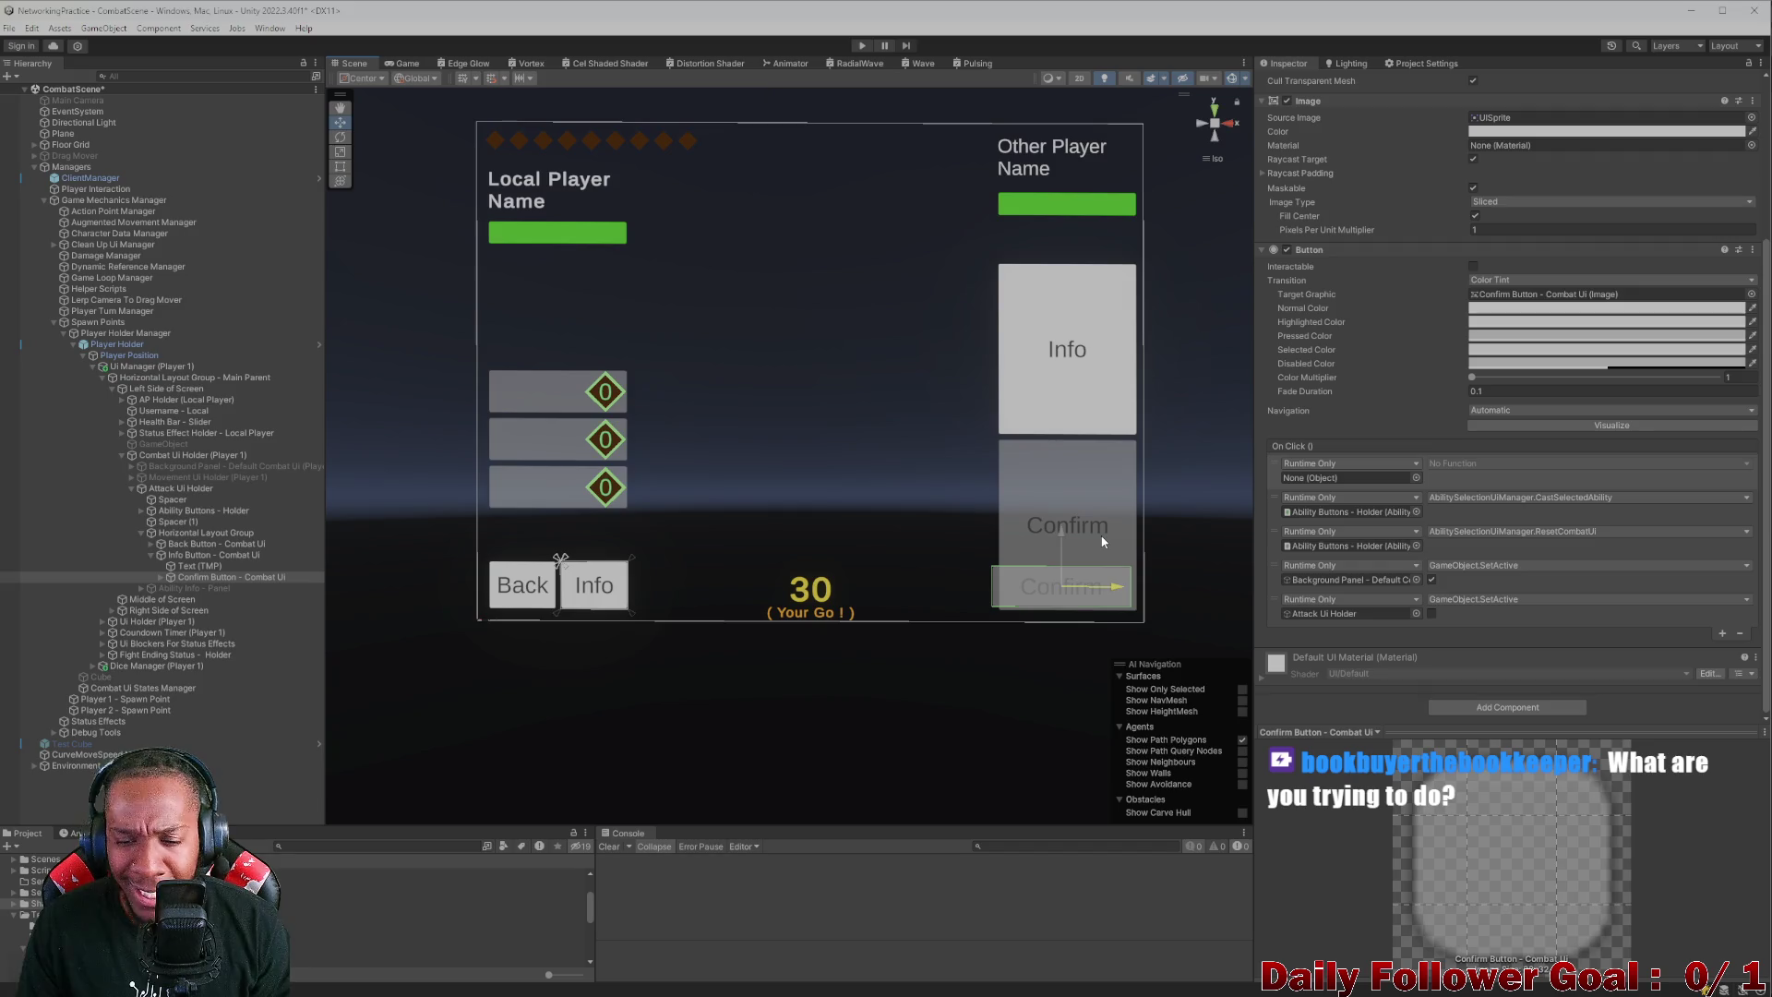
- Inspect the neighbouring UI objects, then reselect the Attack UI's Confirm Button
left_click(1093, 590)
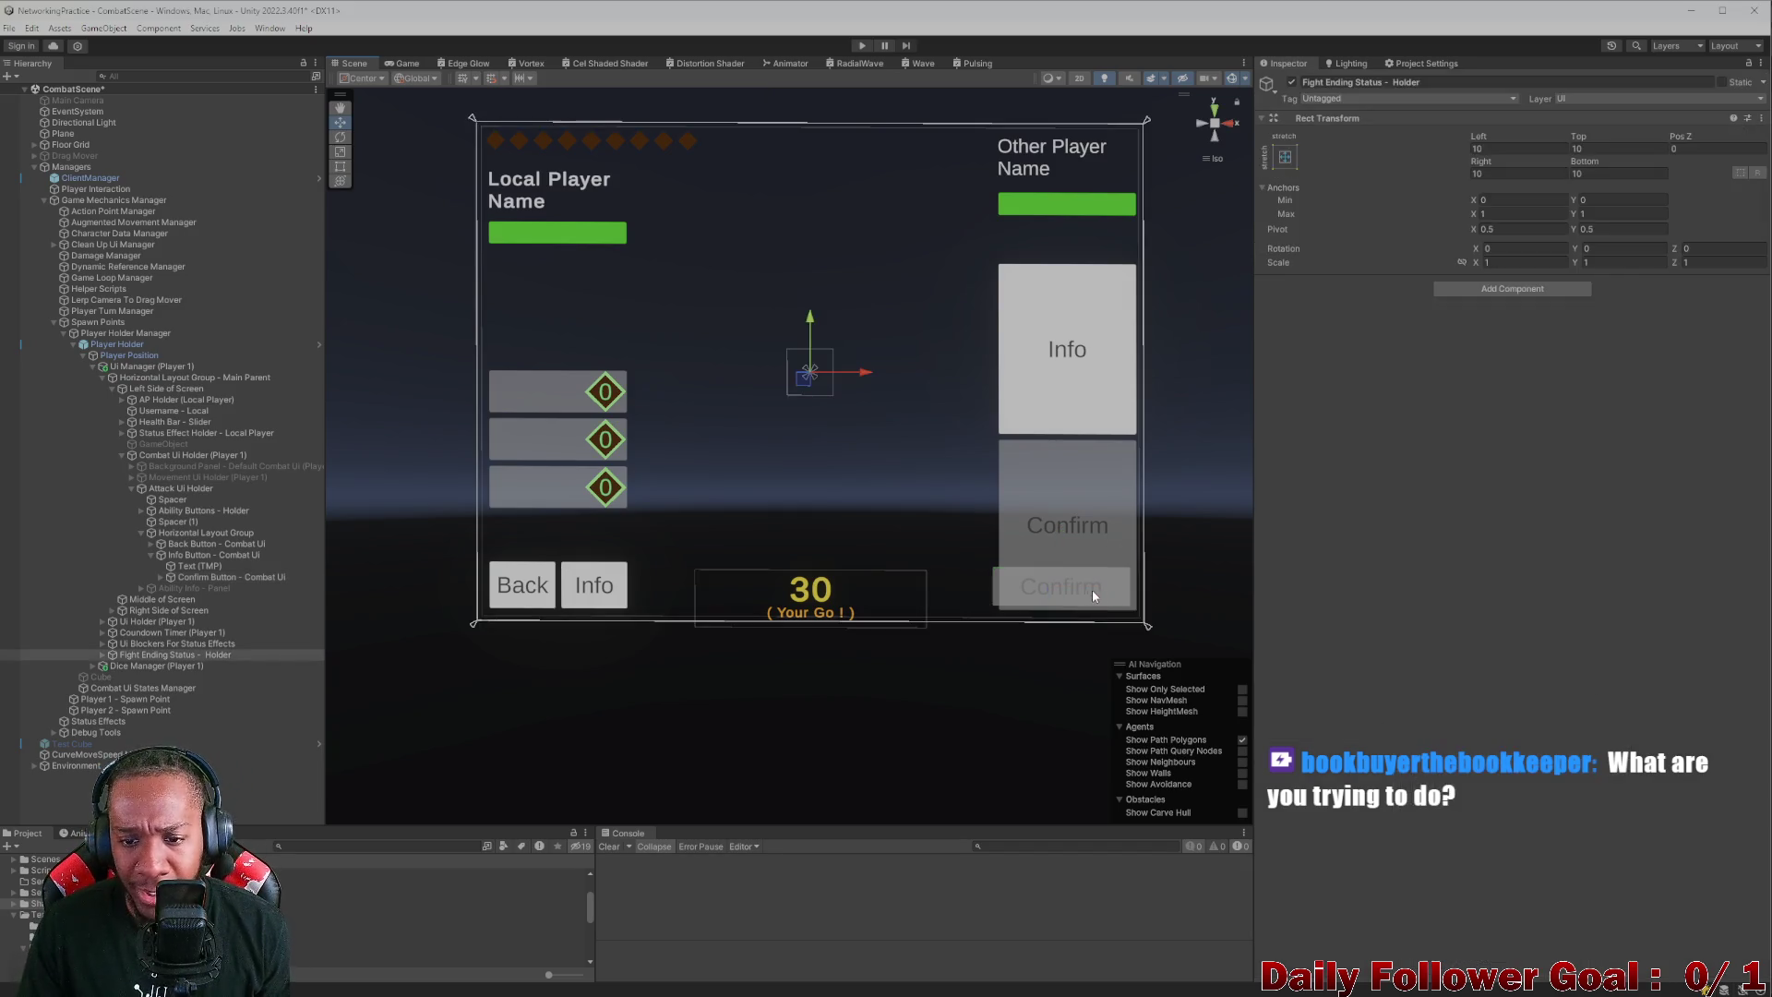
left_click(1038, 587)
left_click(993, 588)
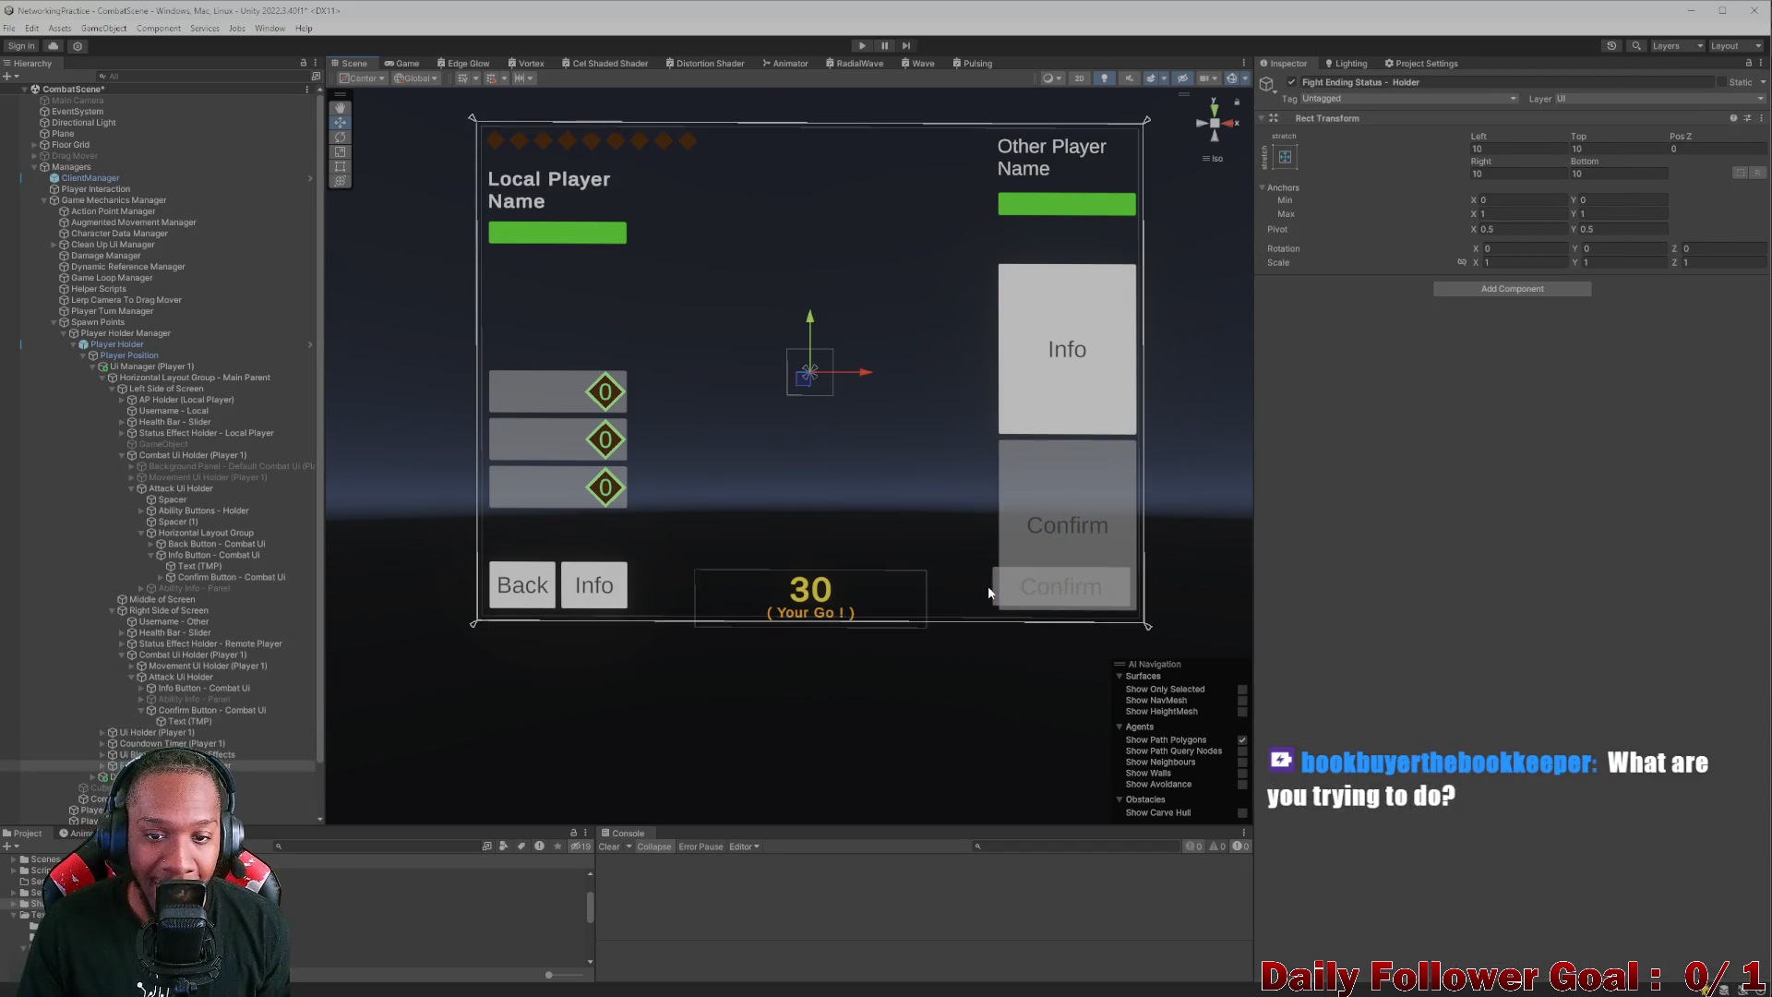
left_click(988, 595)
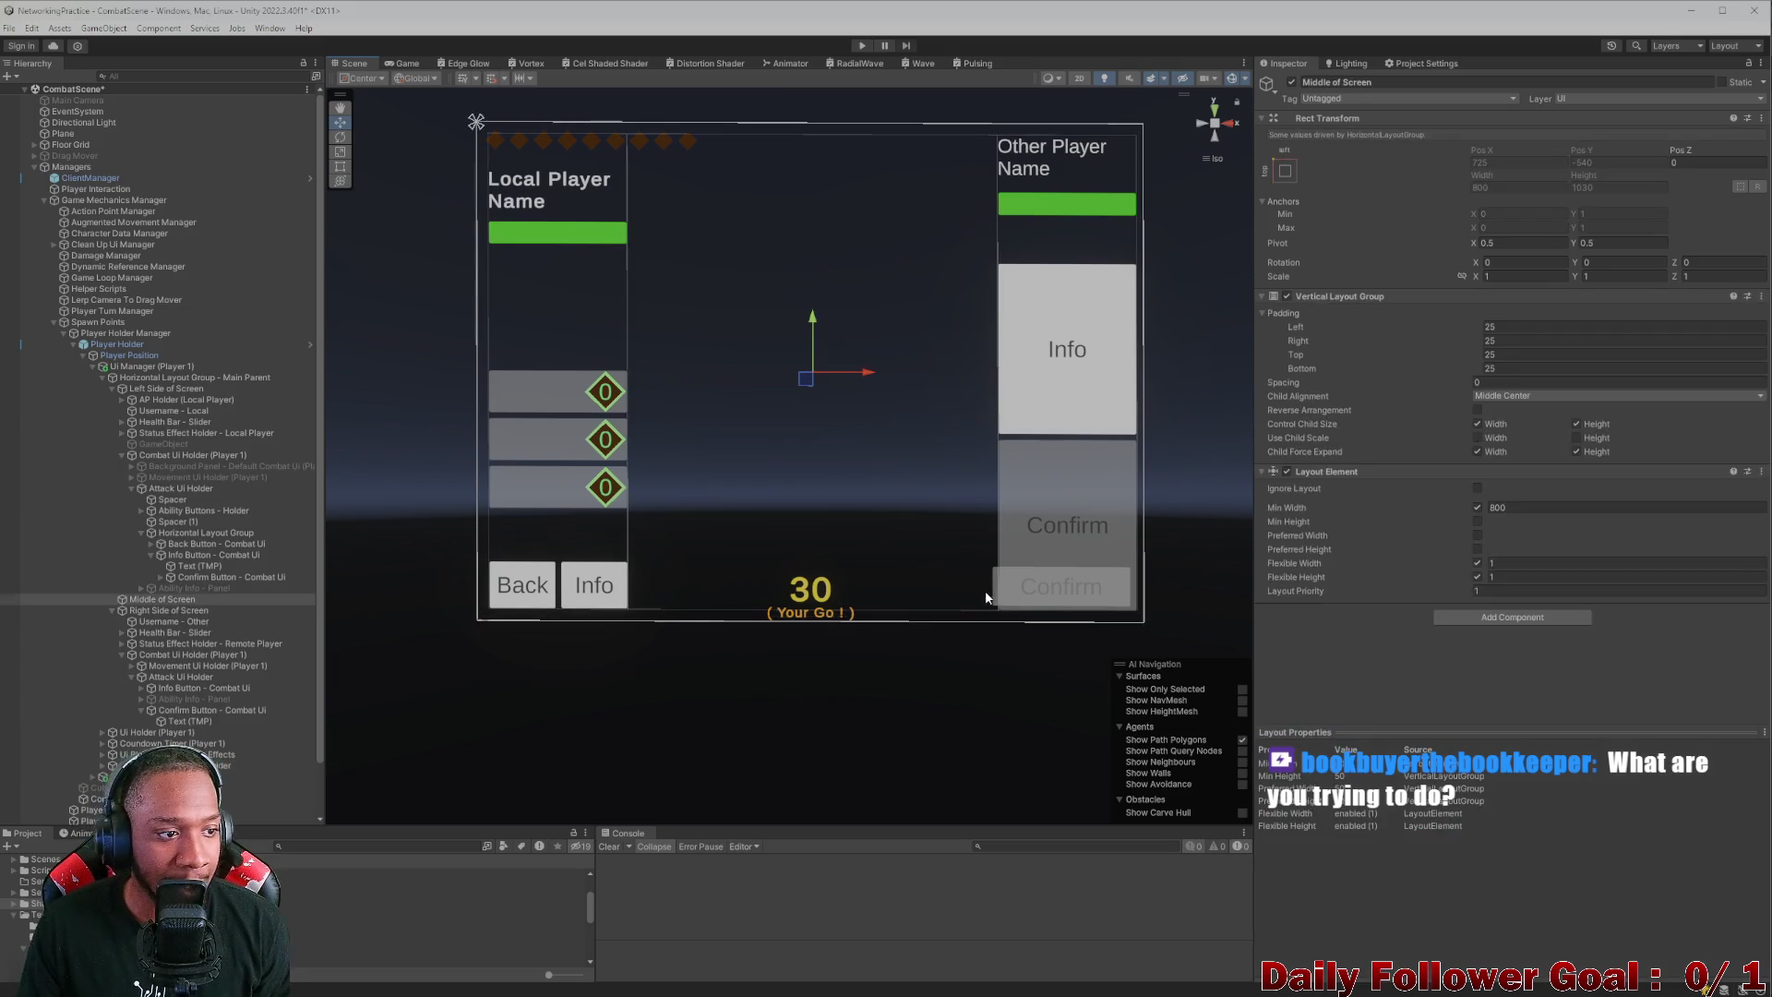
left_click(1015, 600)
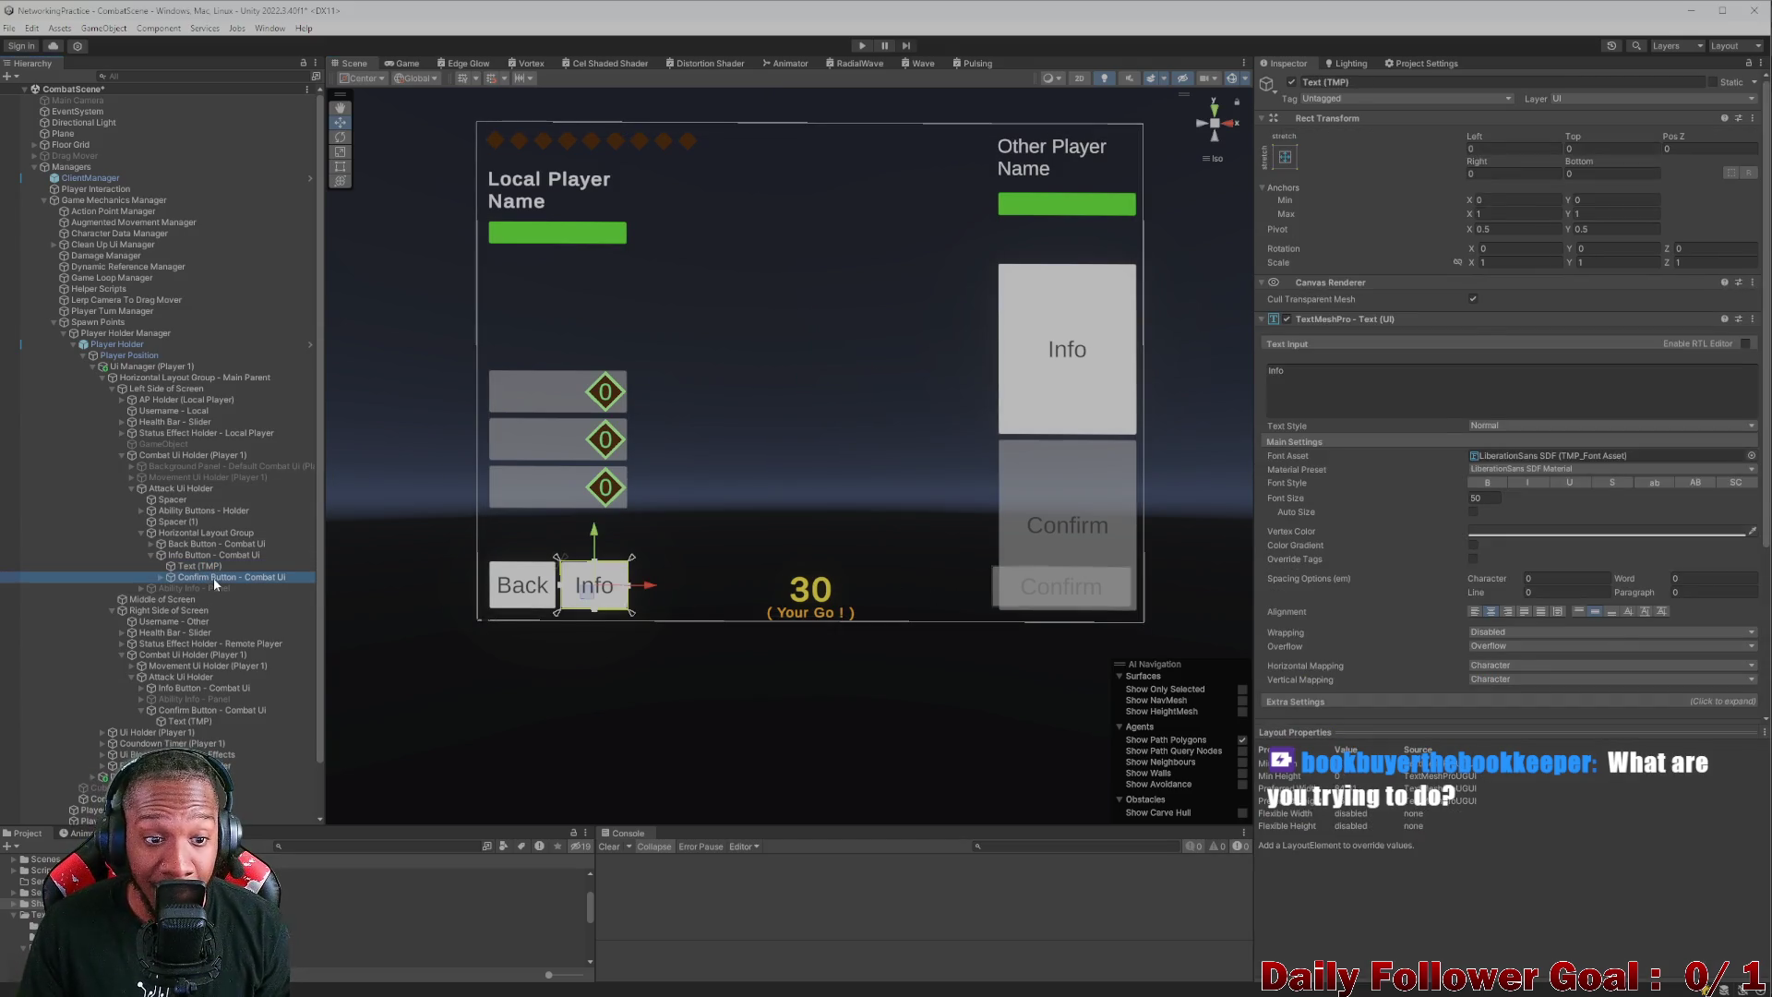
left_click(1015, 600)
- Move the Confirm button right to Pos X 1247 and preview it in the Game view
left_click_drag(1104, 591, 1184, 591)
scroll(857, 480, "down", 1)
scroll(857, 474, "down", 1)
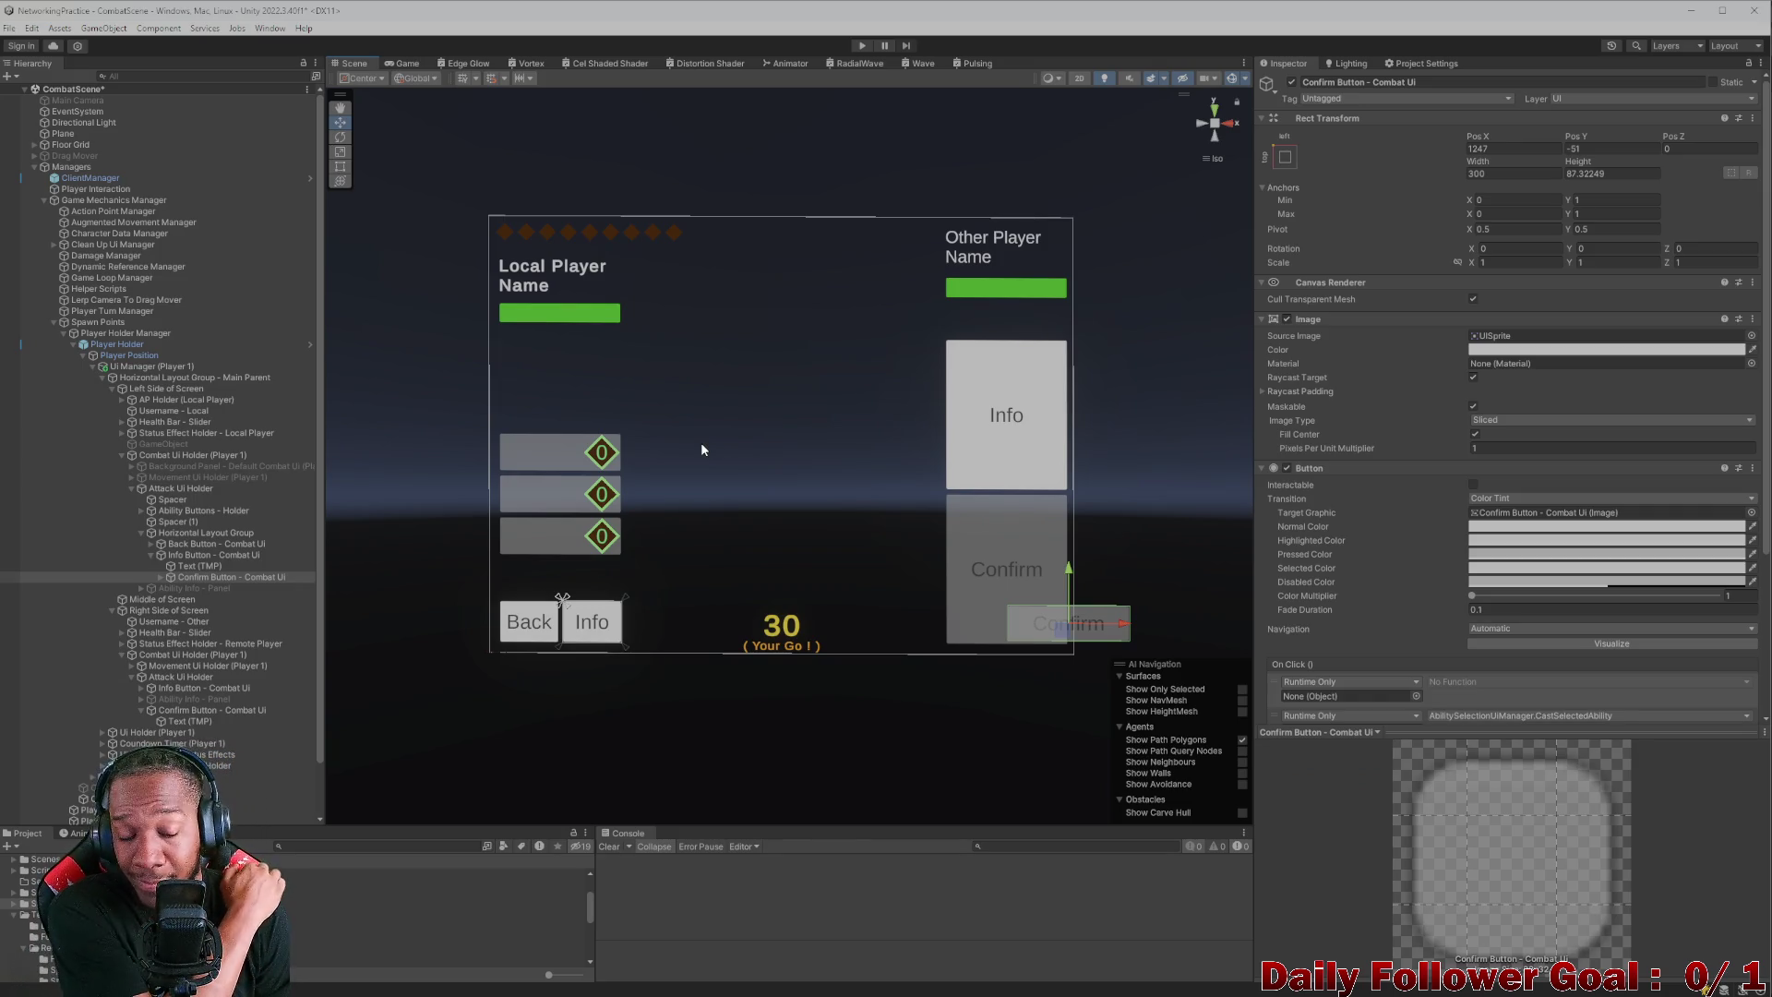
scroll(715, 461, "down", 1)
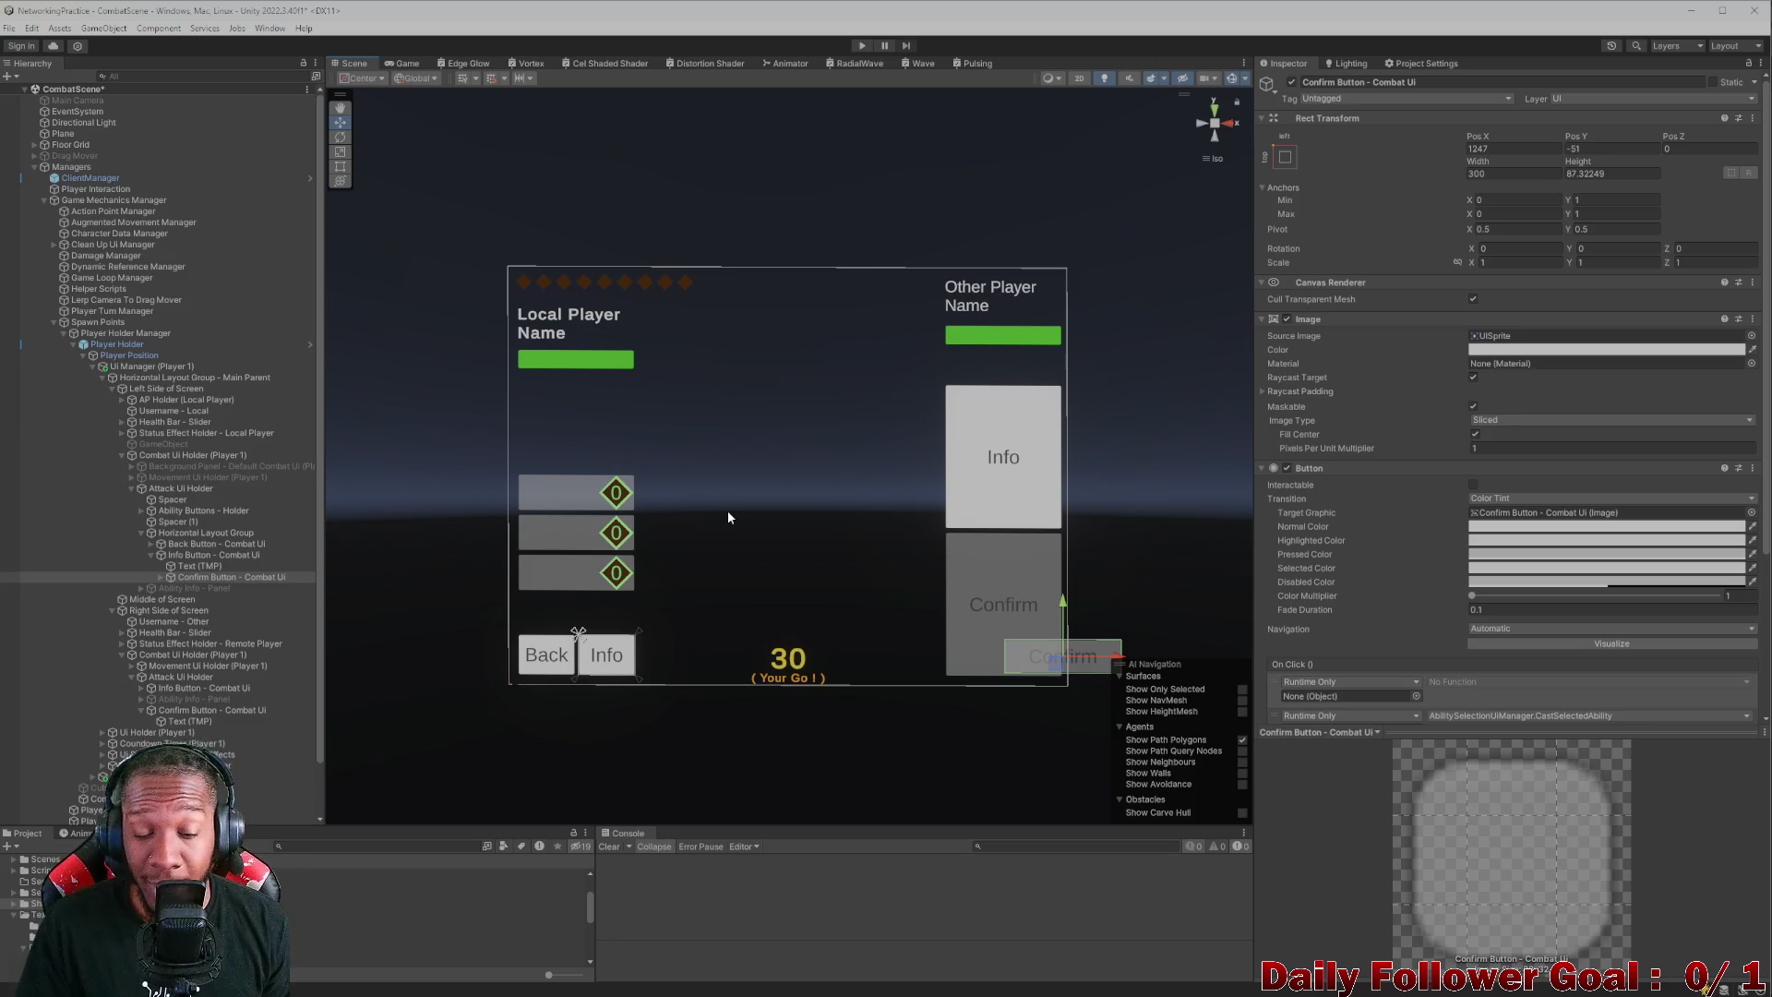
left_click(406, 63)
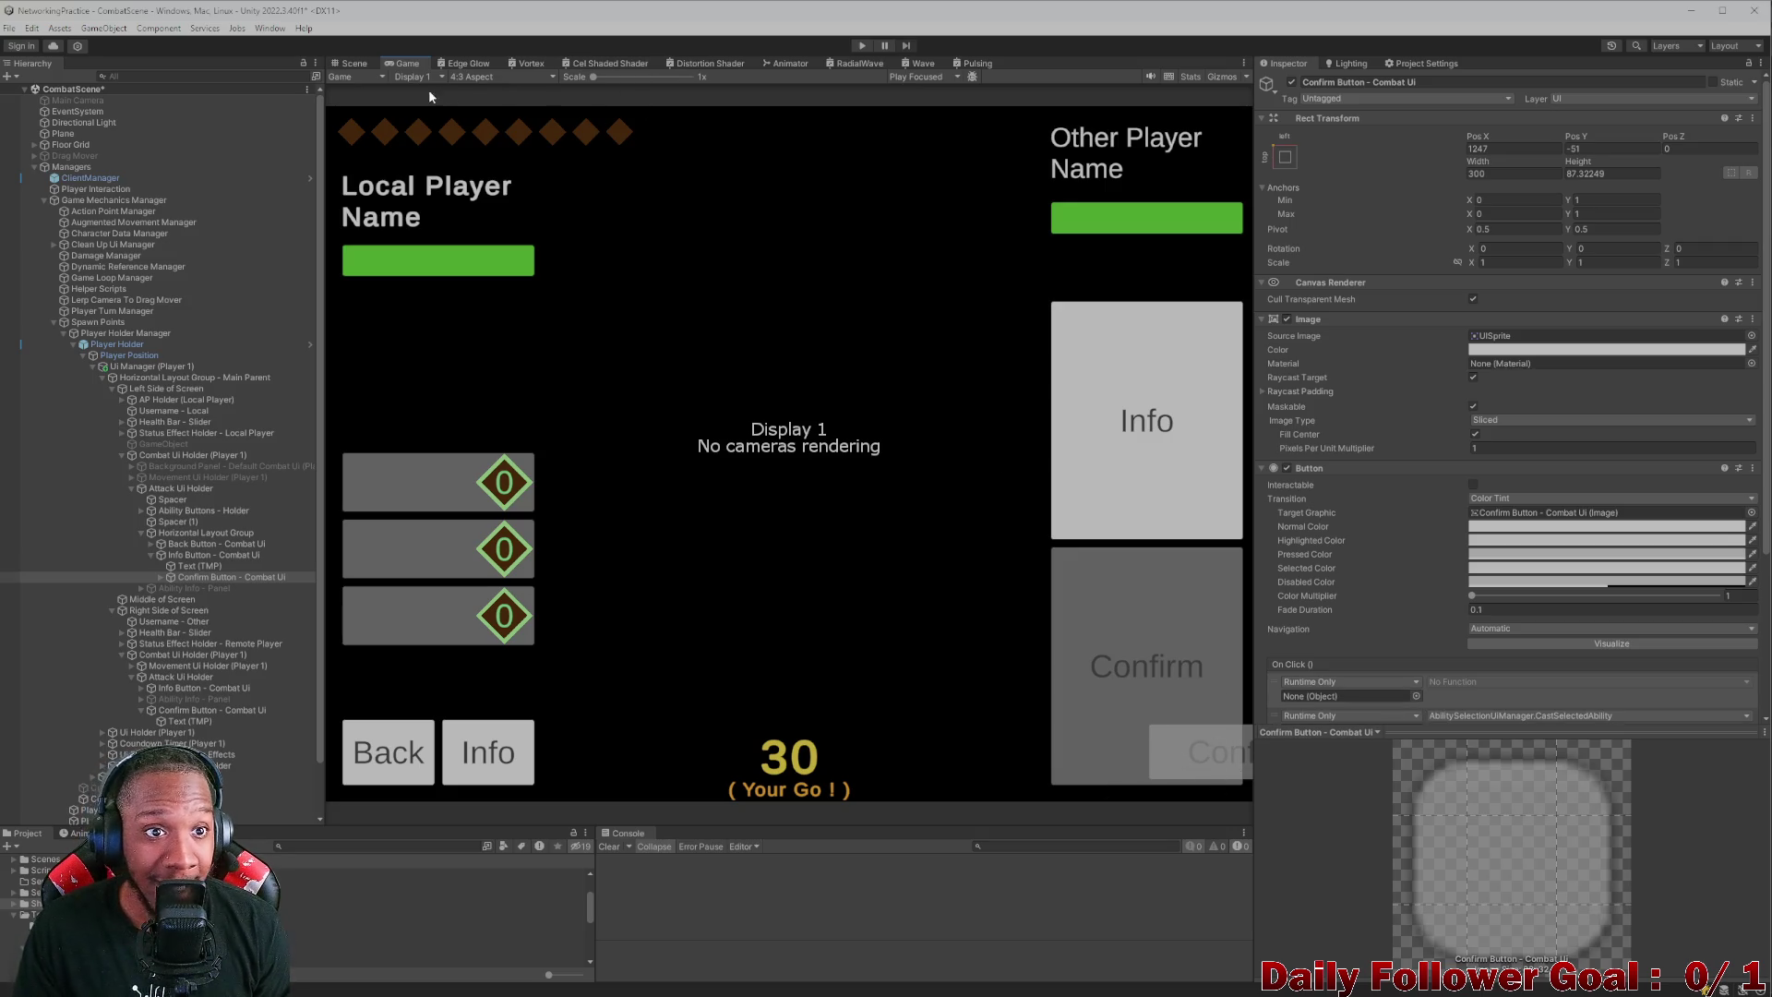
- Switch the Game view aspect between 20:9 and 4:3 several times, ending on 4:3
left_click(489, 77)
left_click(489, 222)
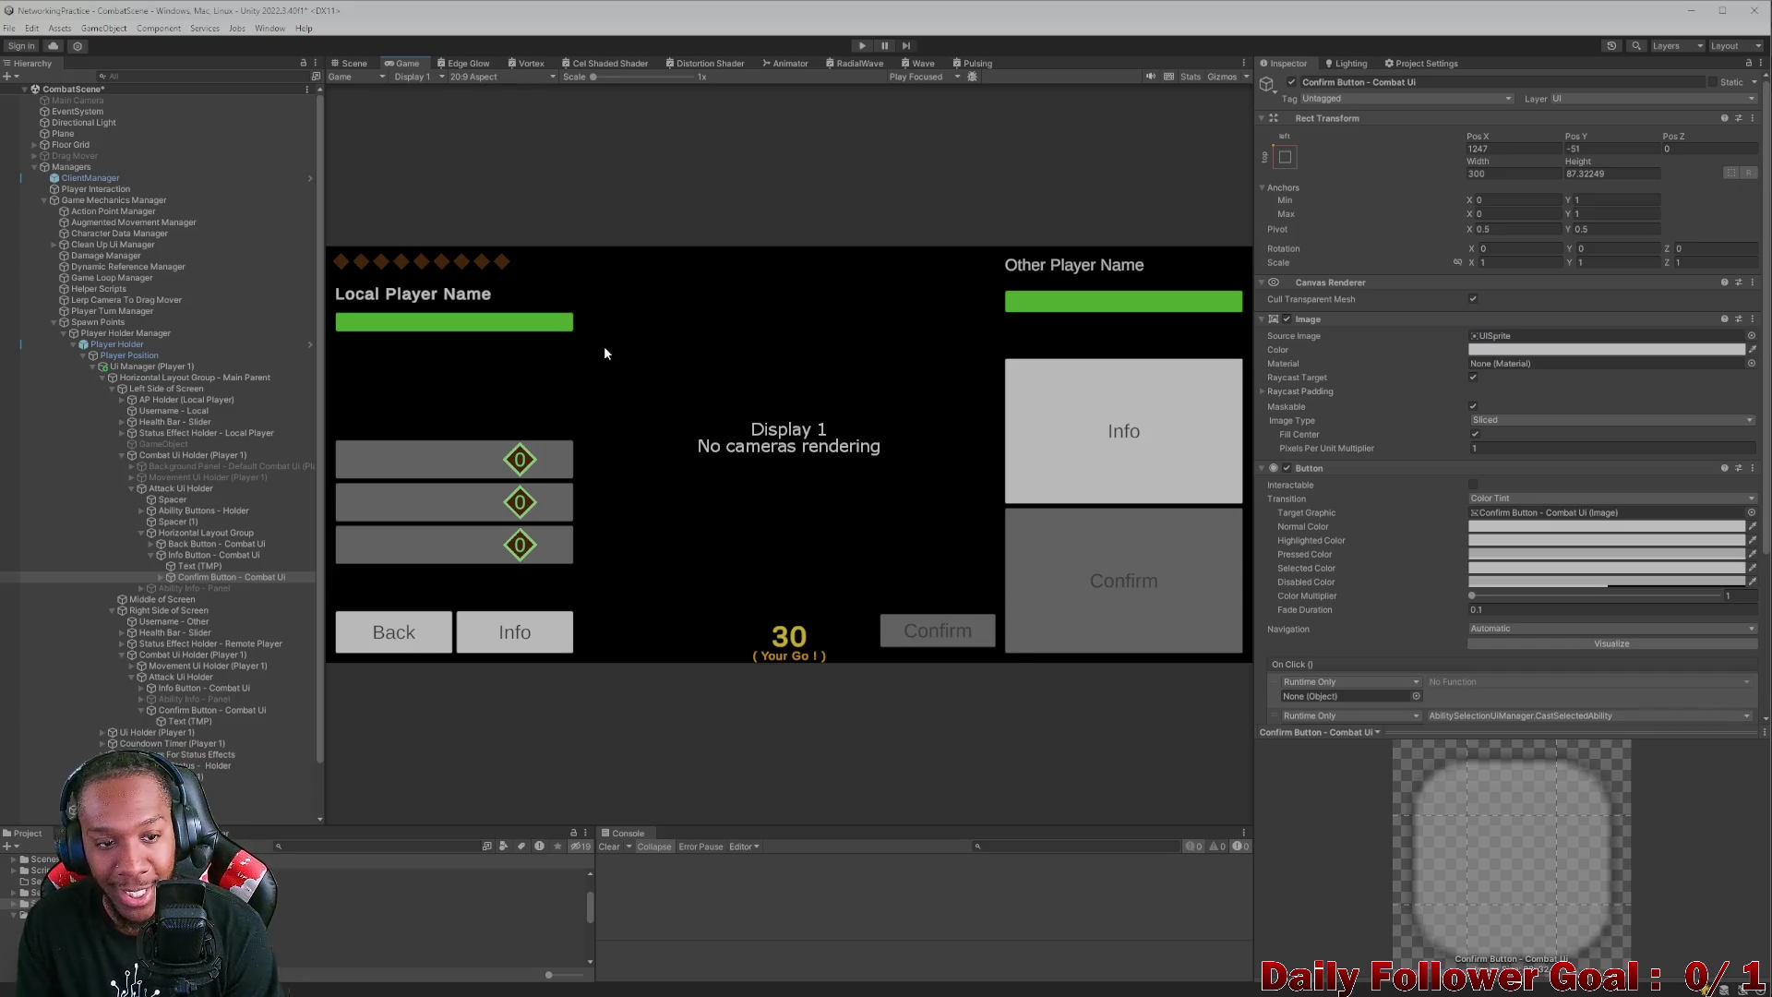
left_click(480, 81)
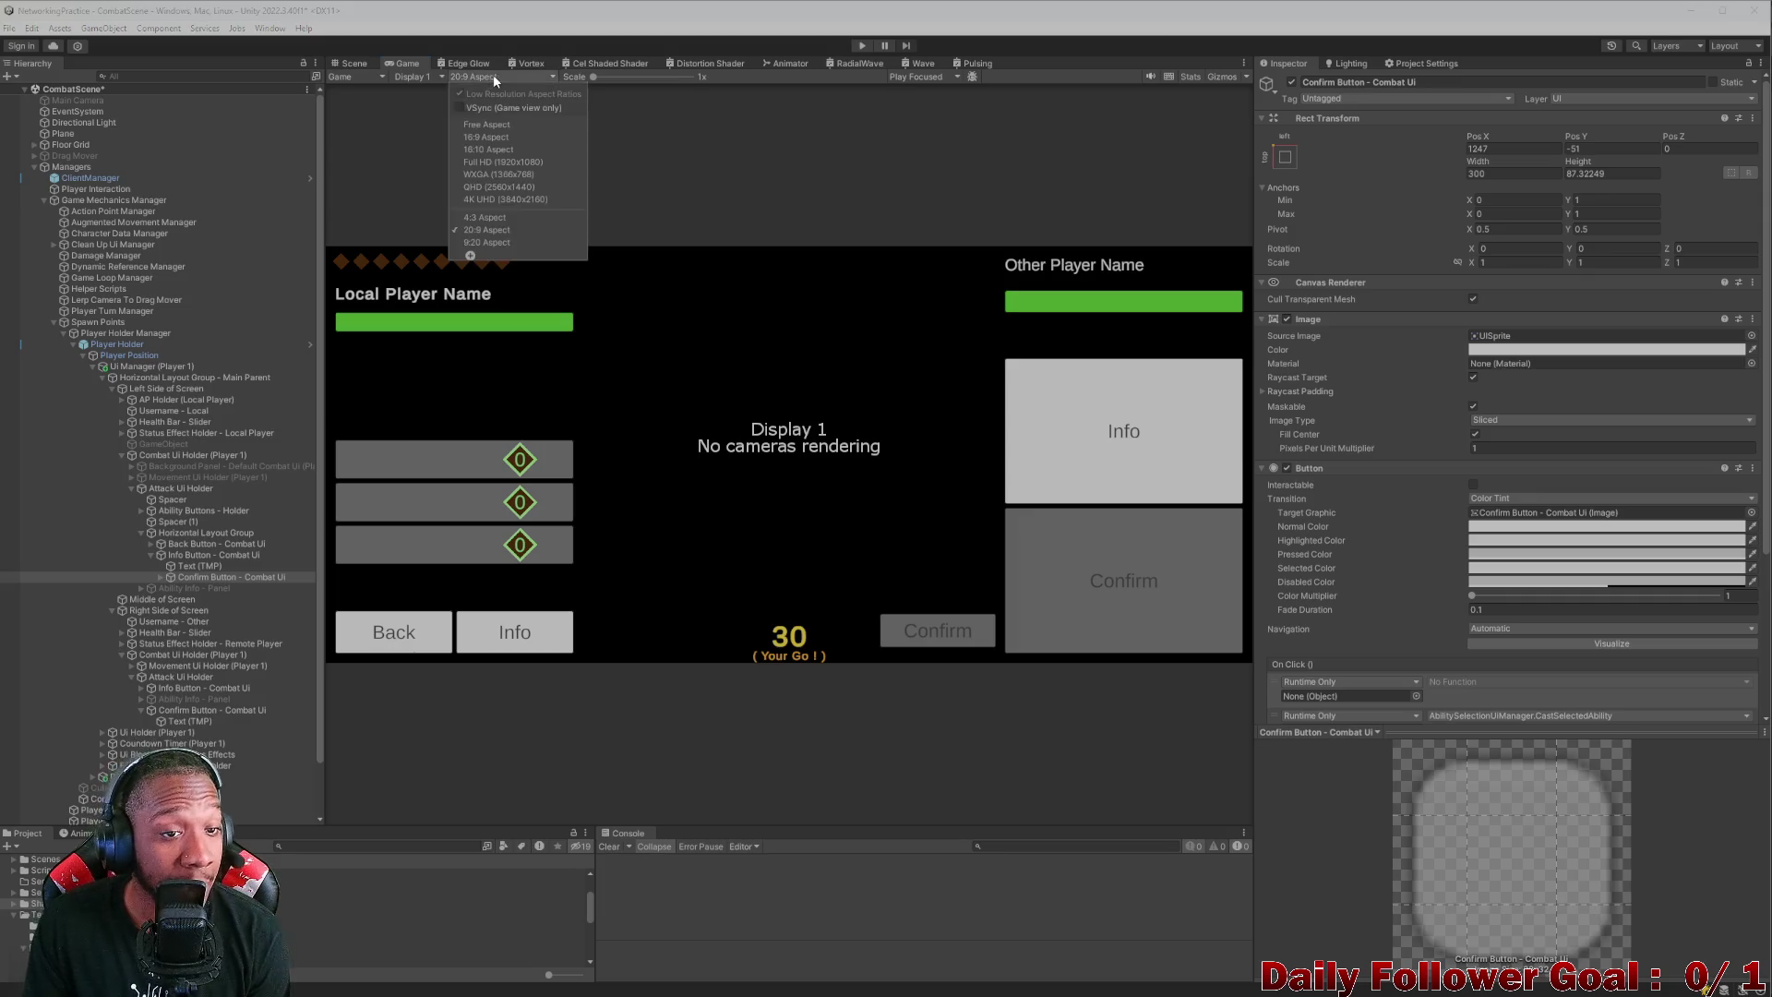
left_click(491, 217)
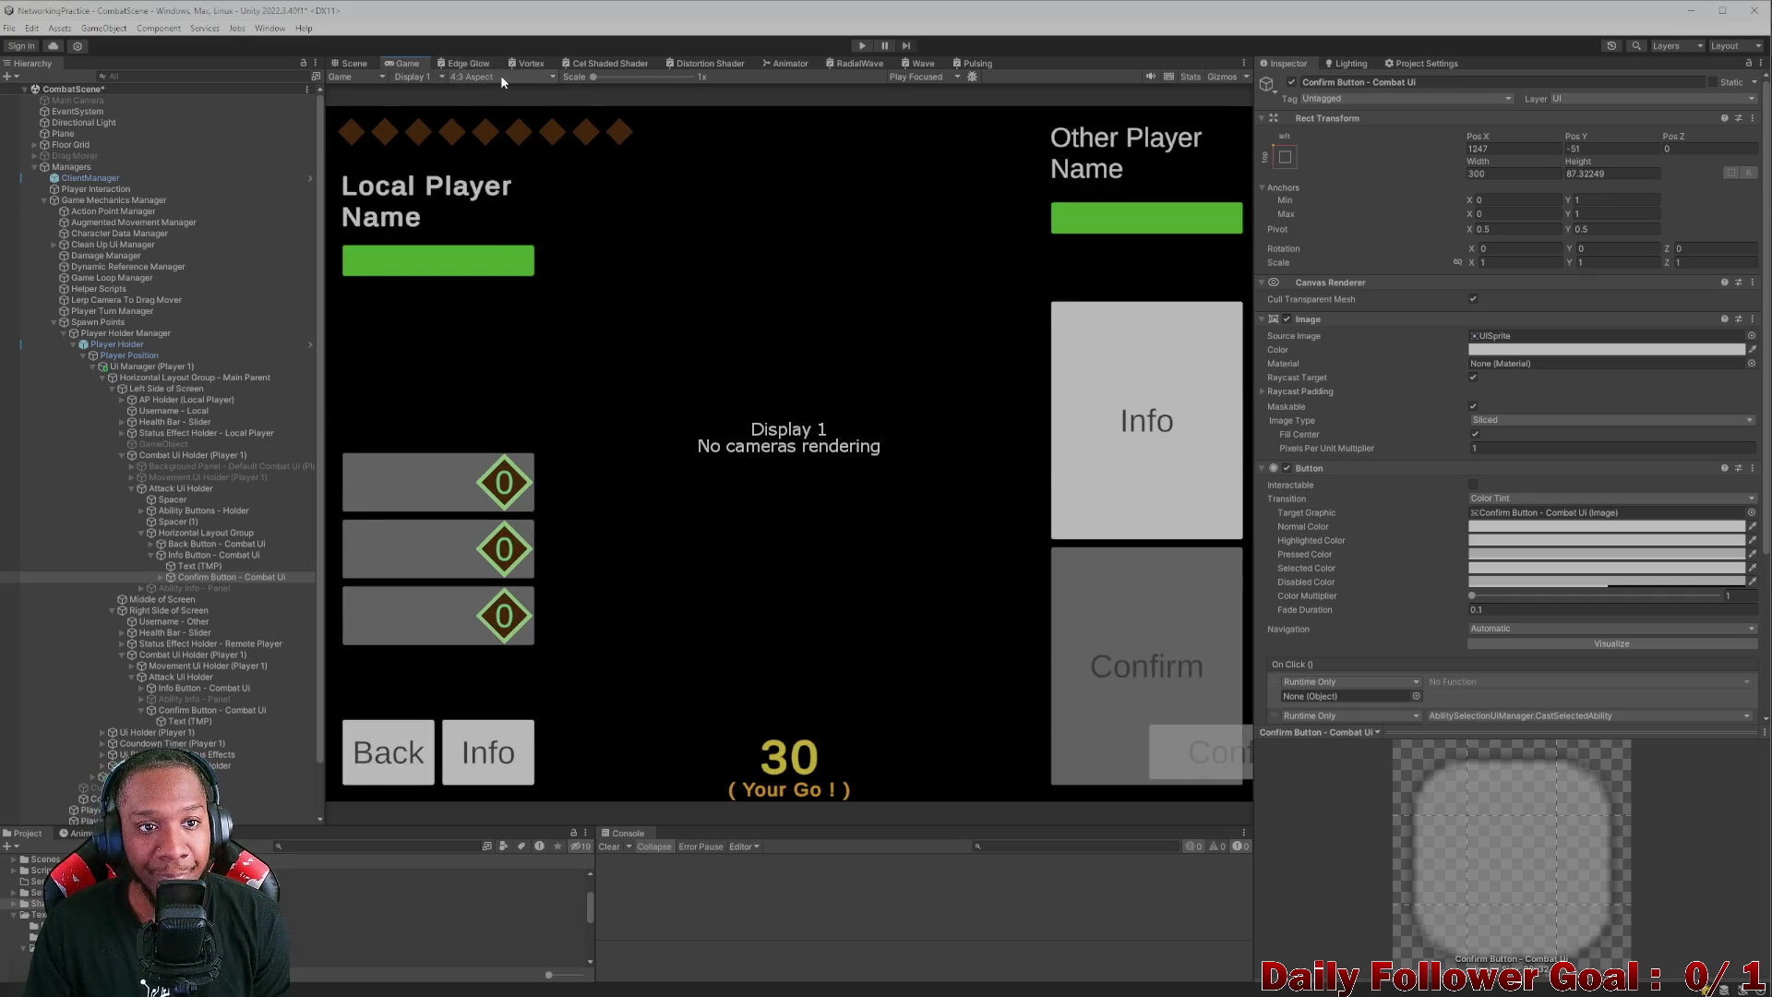
left_click(501, 76)
left_click(491, 231)
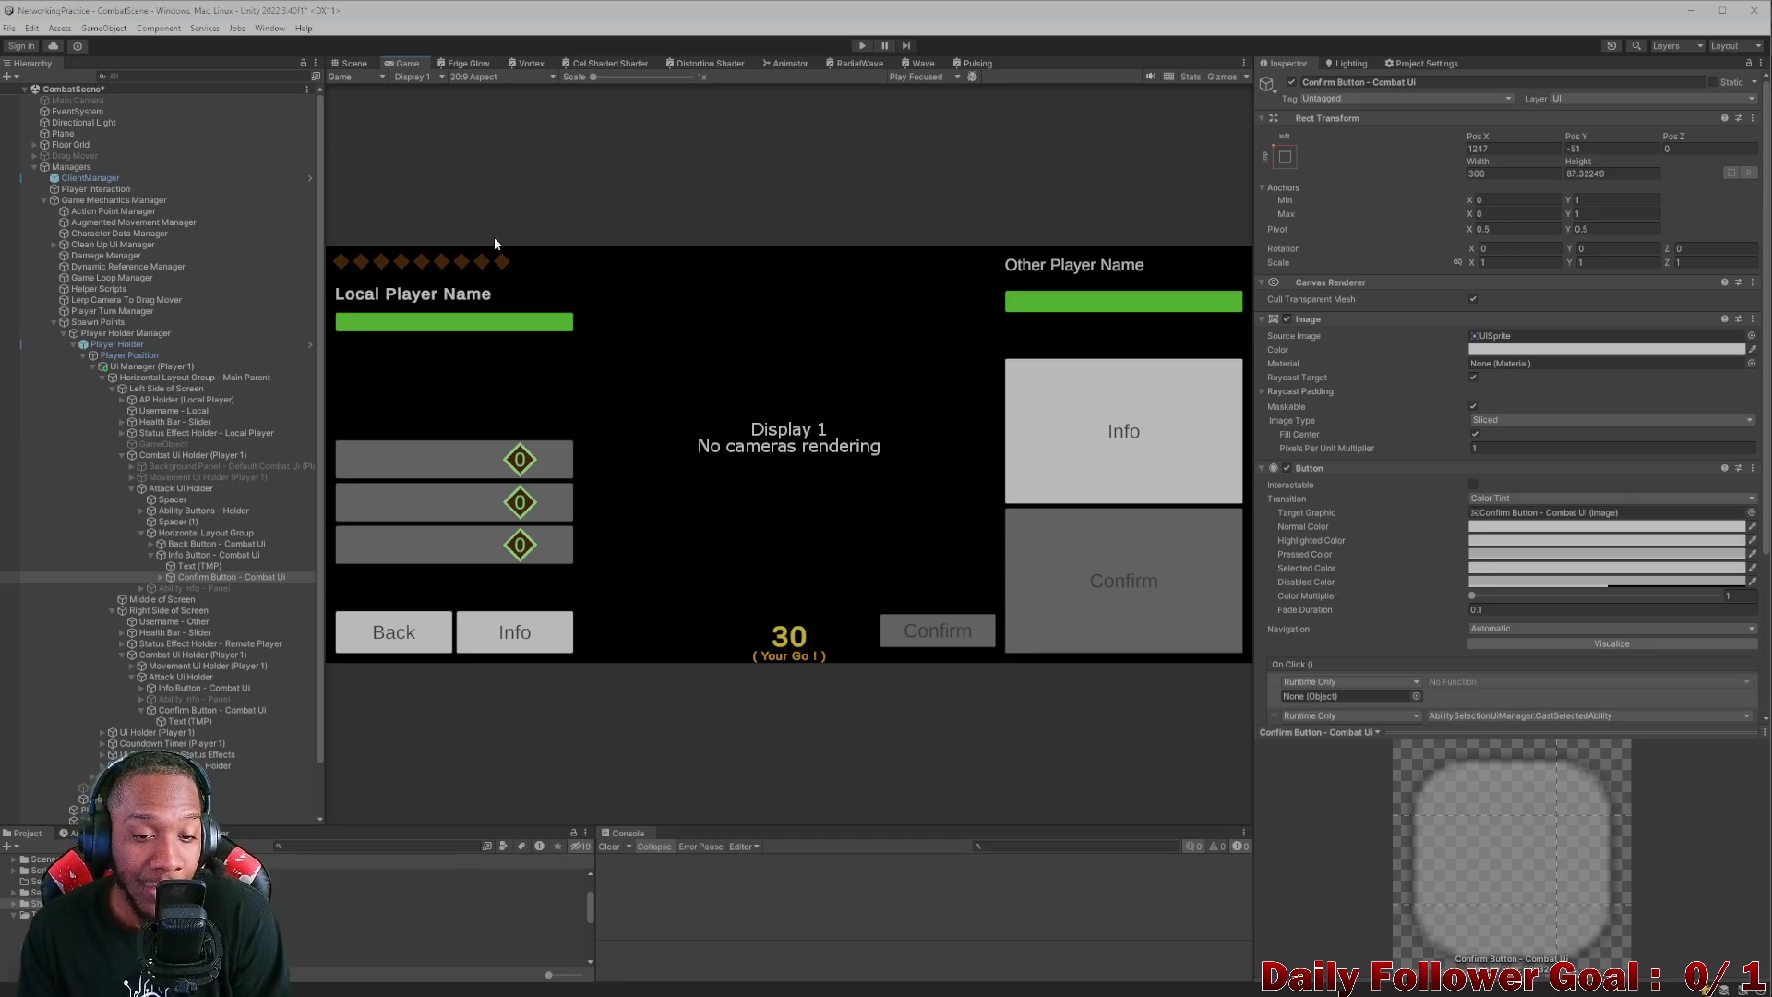
left_click(513, 74)
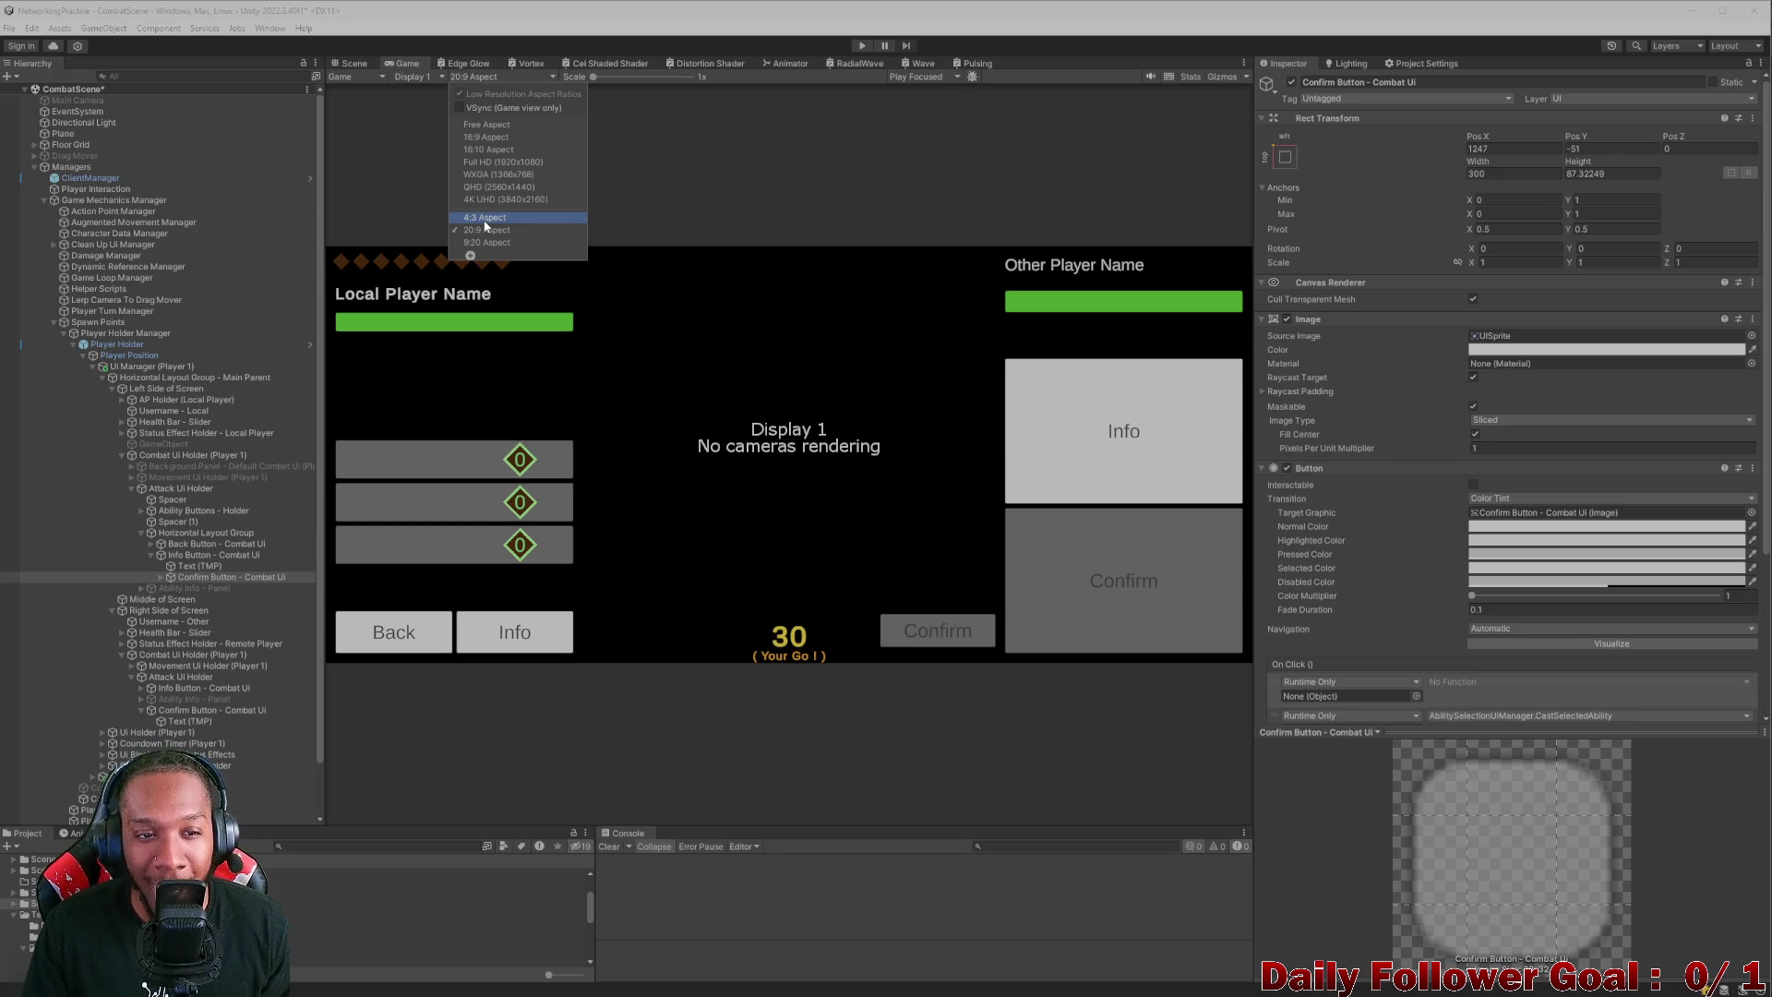
left_click(487, 219)
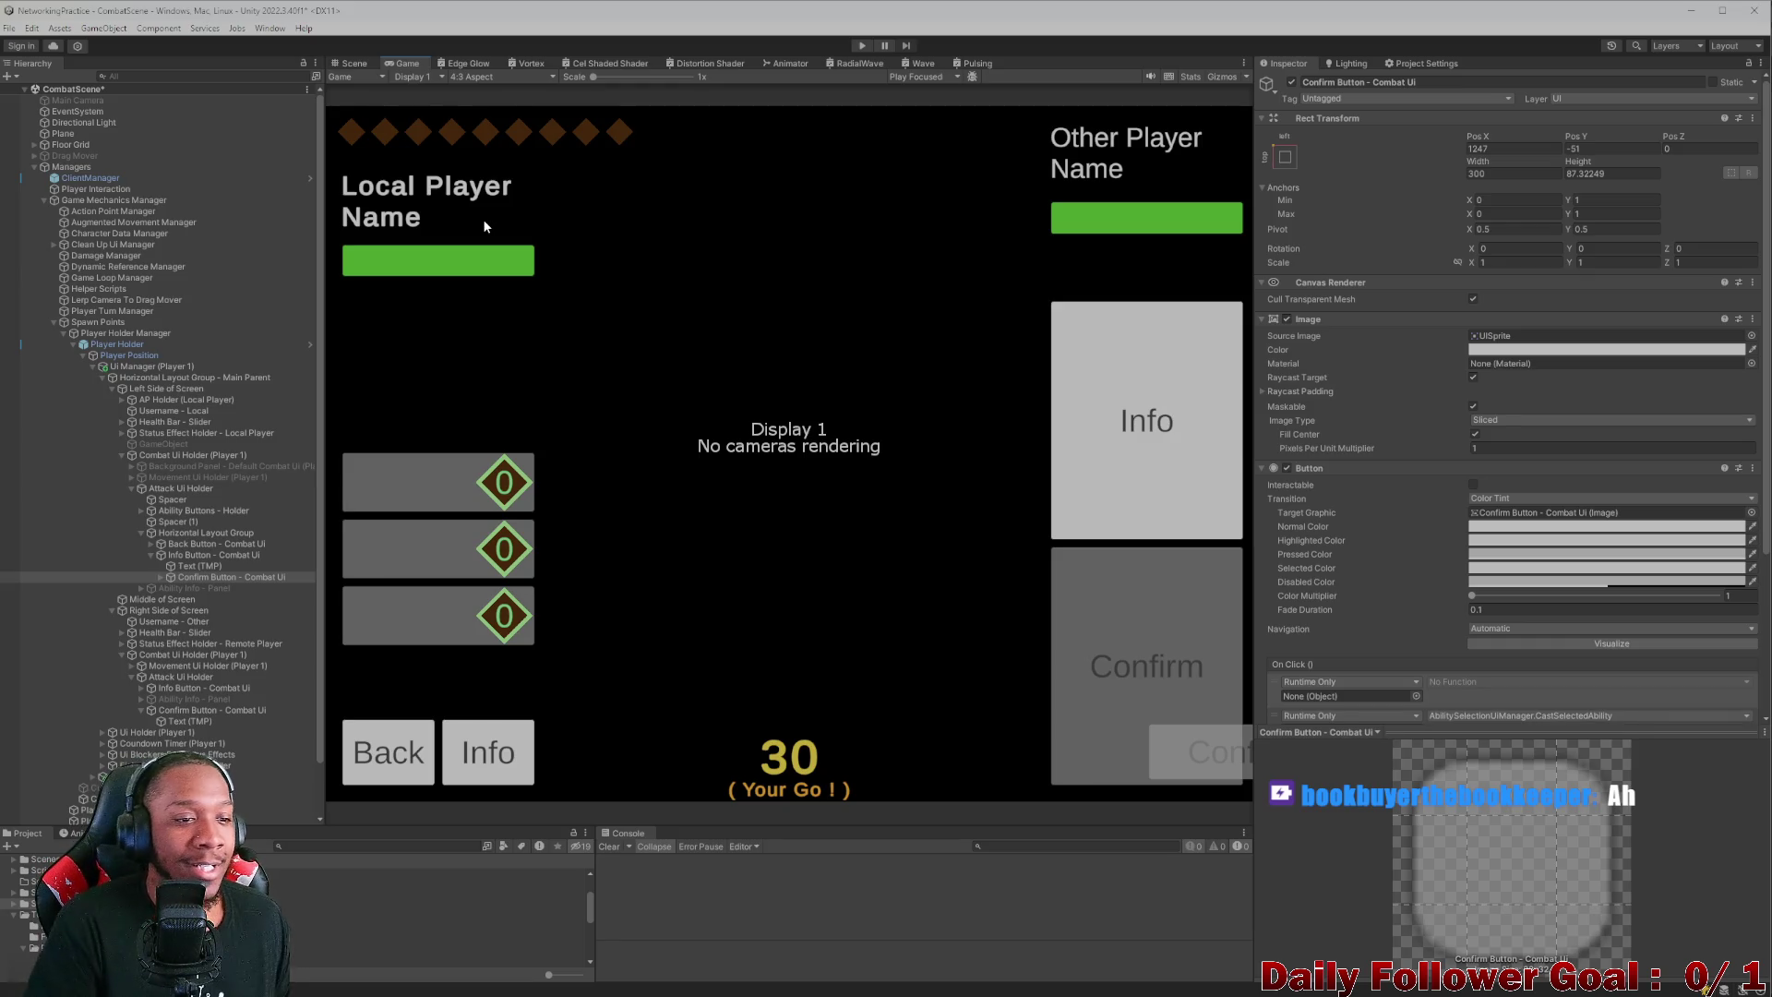
- Return from the Game preview to the Scene view with Combat Ui Holder (Player 1) selected
left_click(189, 490)
left_click(354, 65)
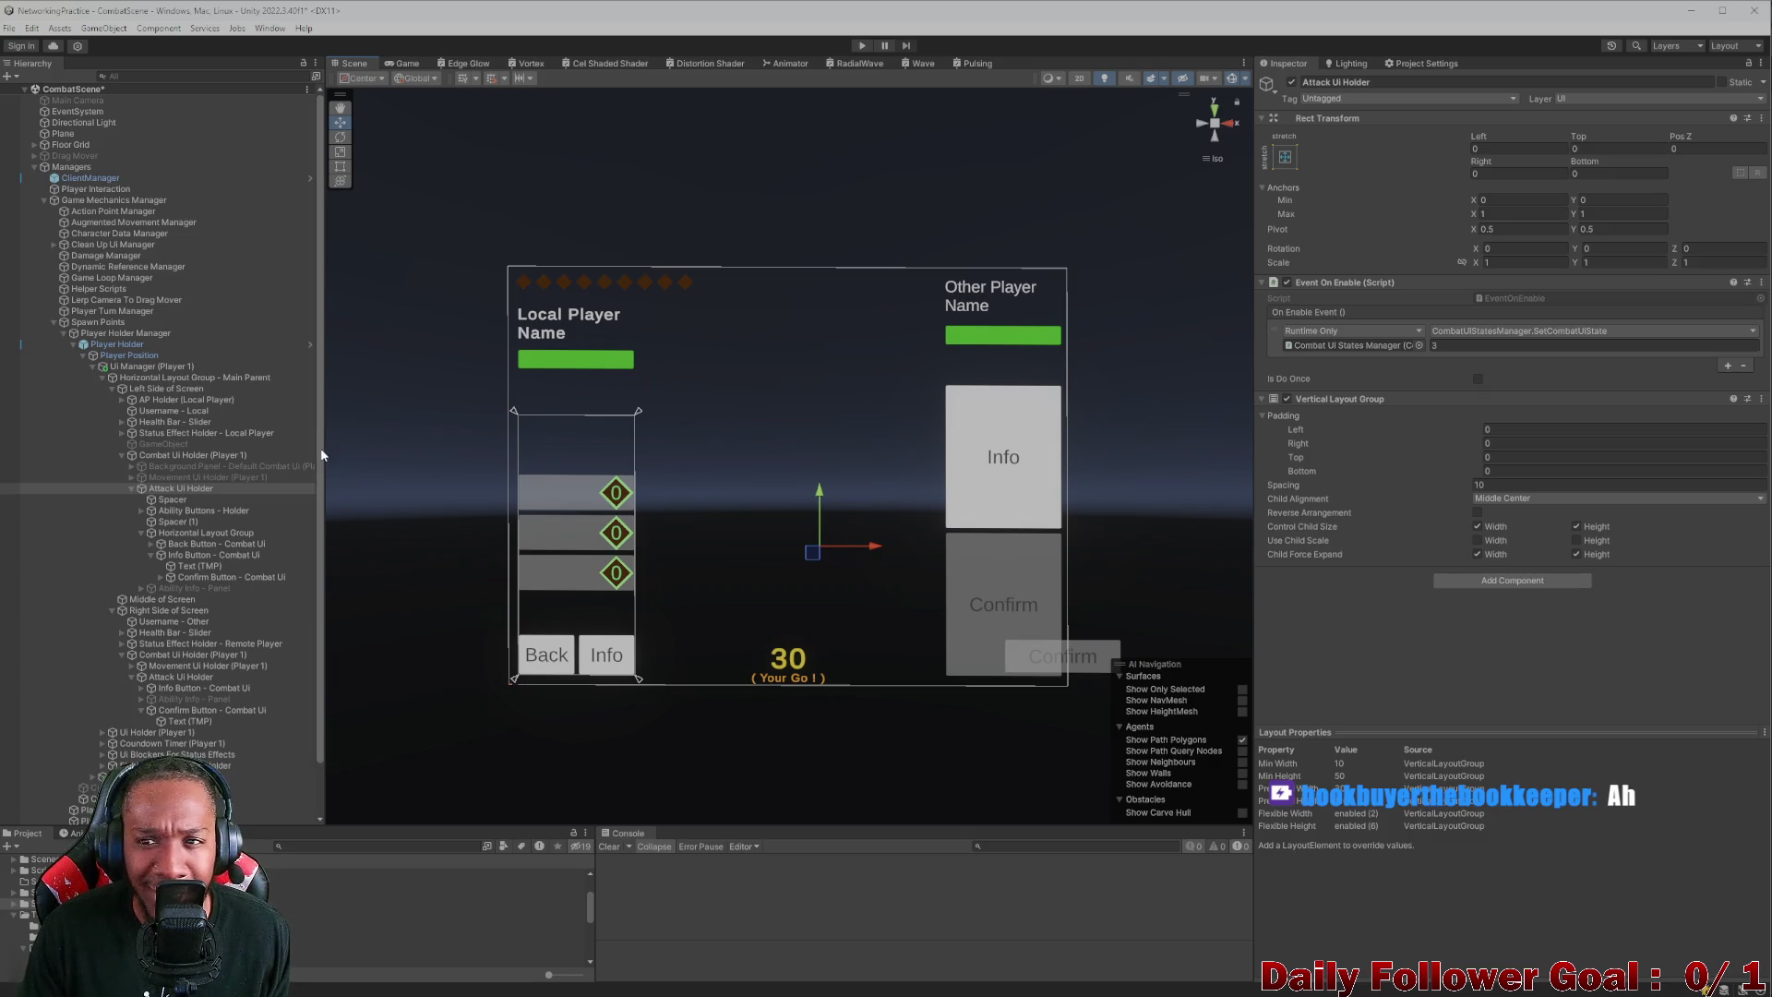
left_click(178, 457)
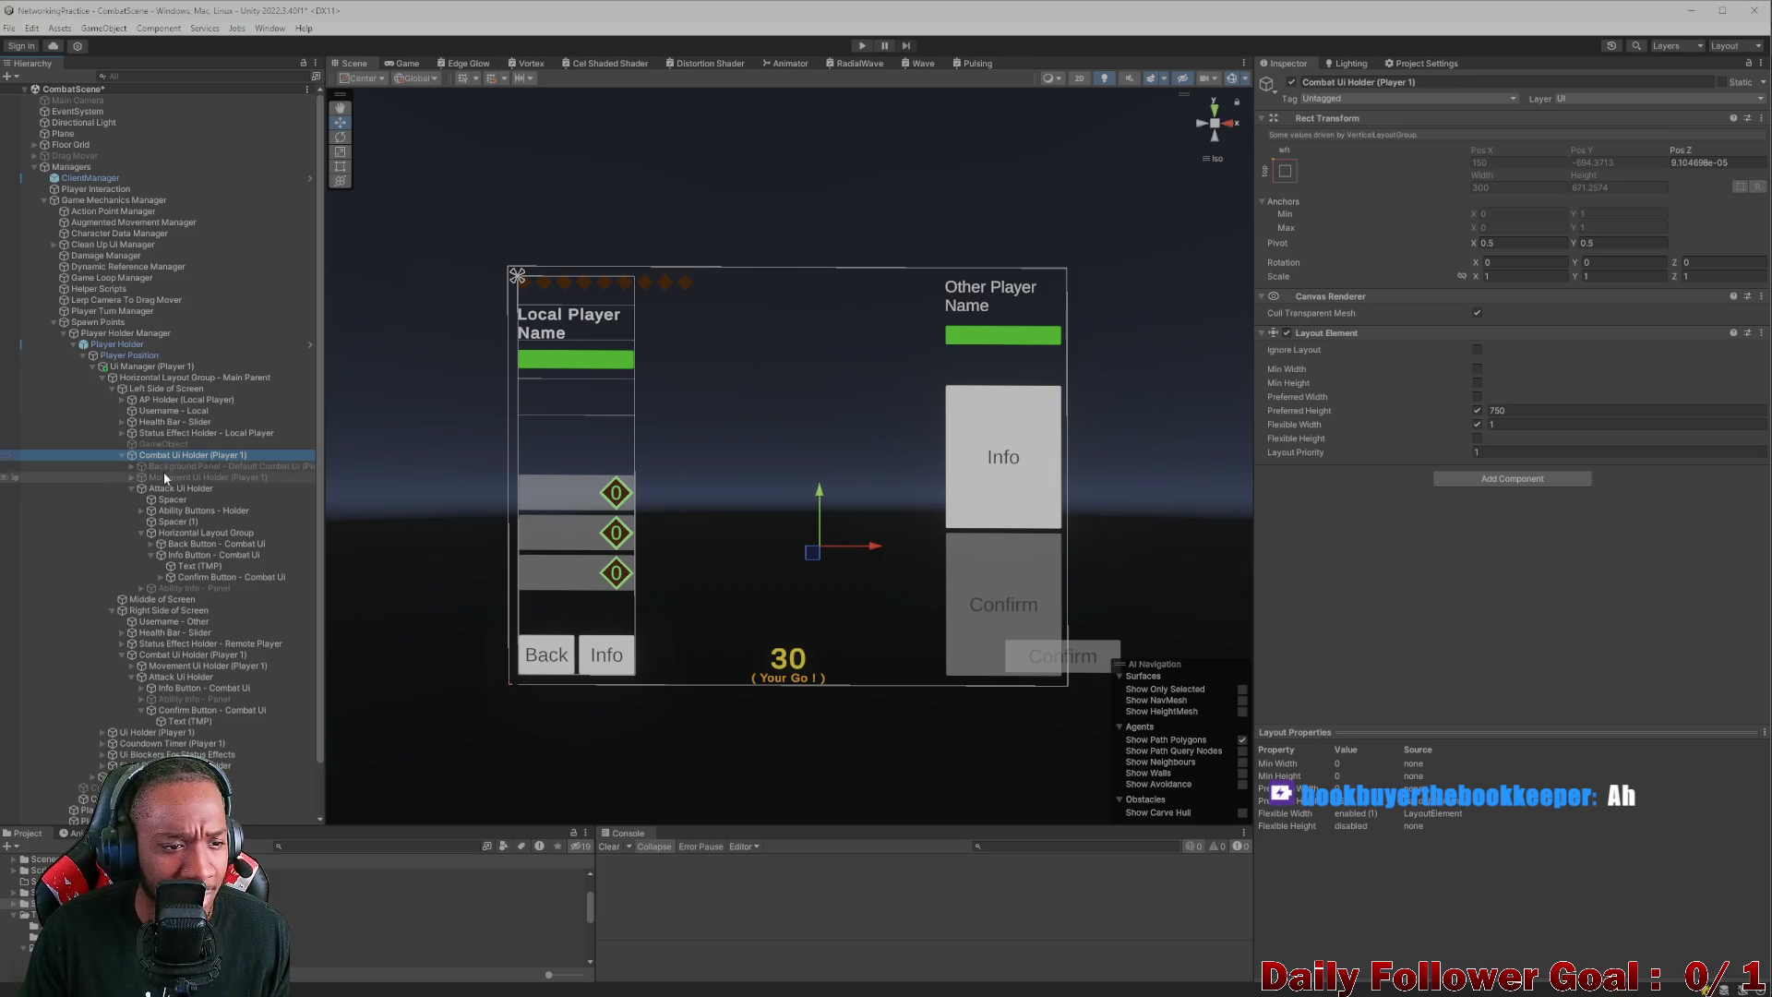
left_click(170, 488)
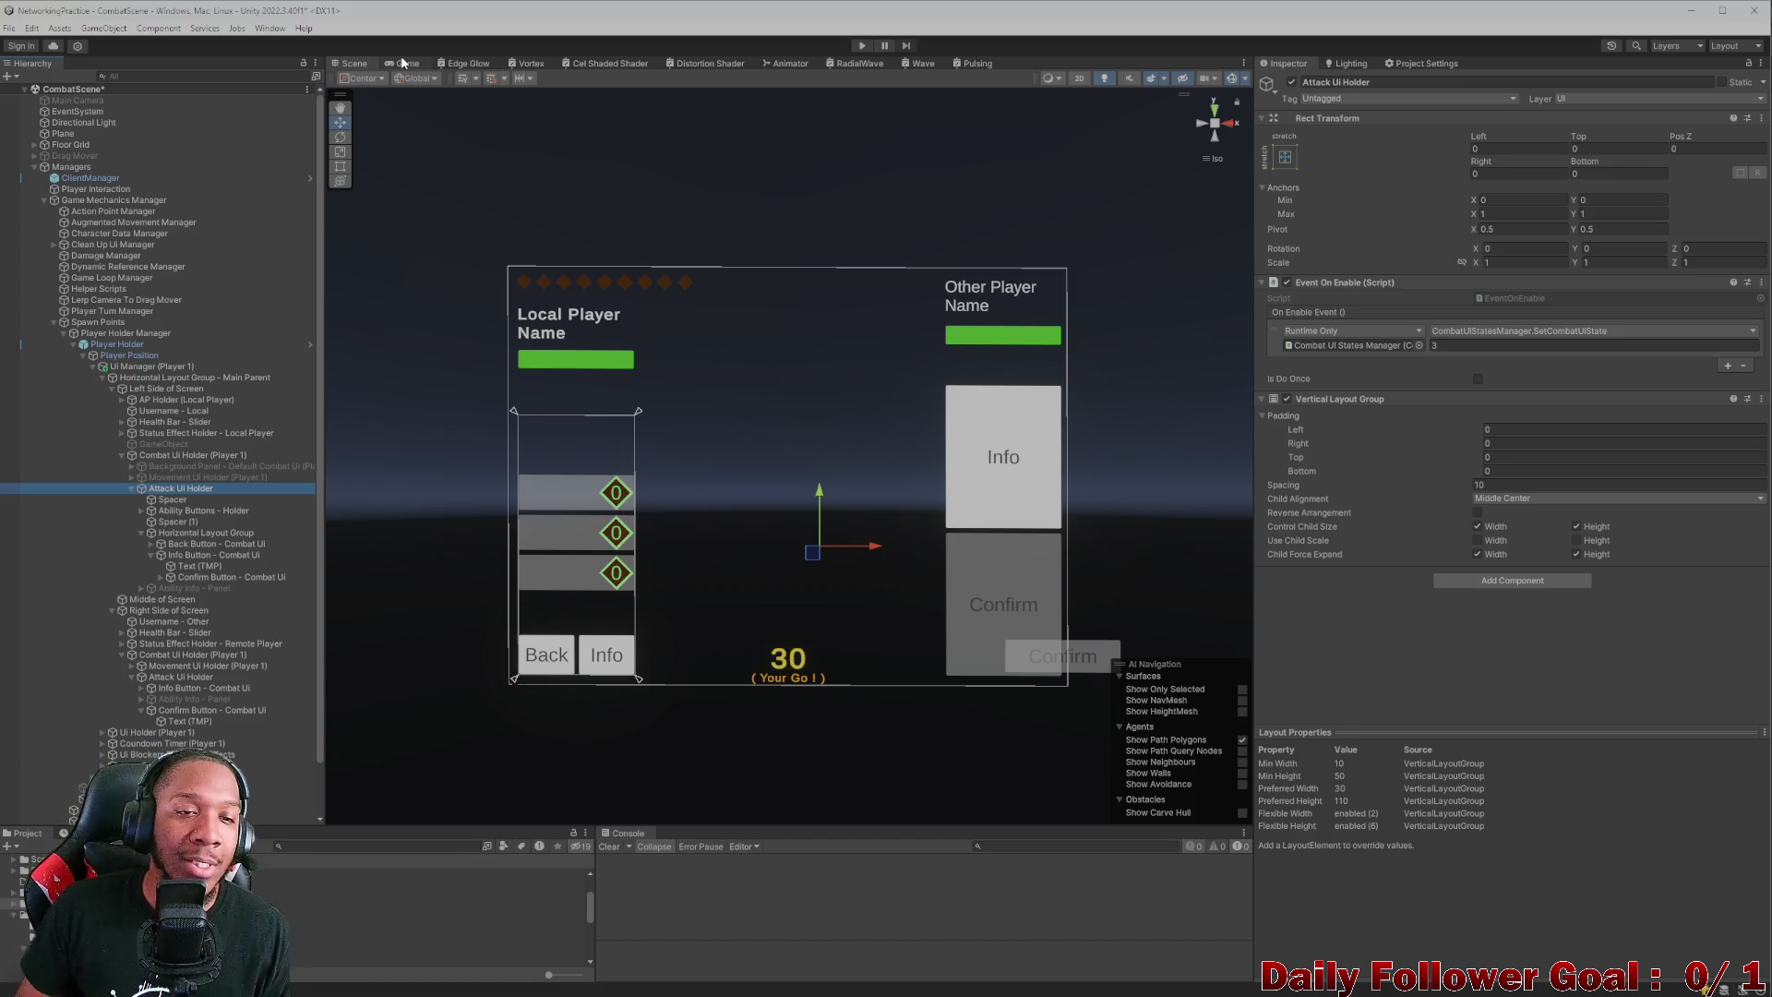
left_click(403, 62)
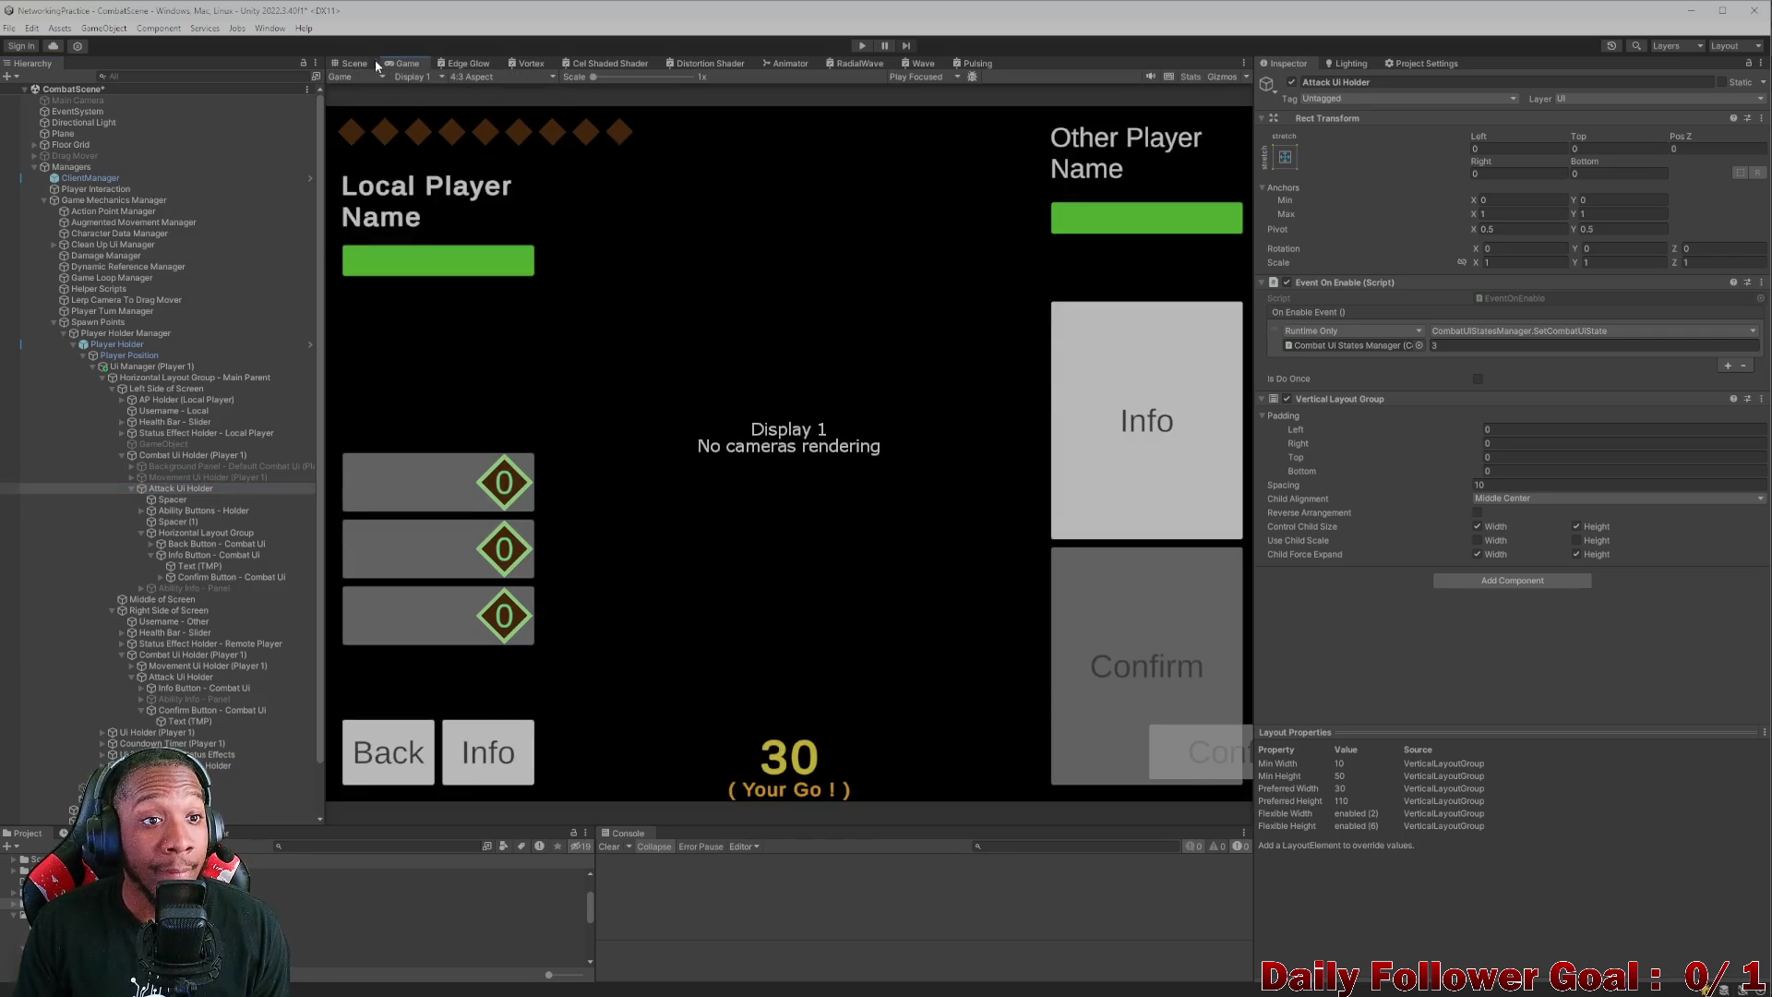
left_click(367, 61)
left_click(205, 577)
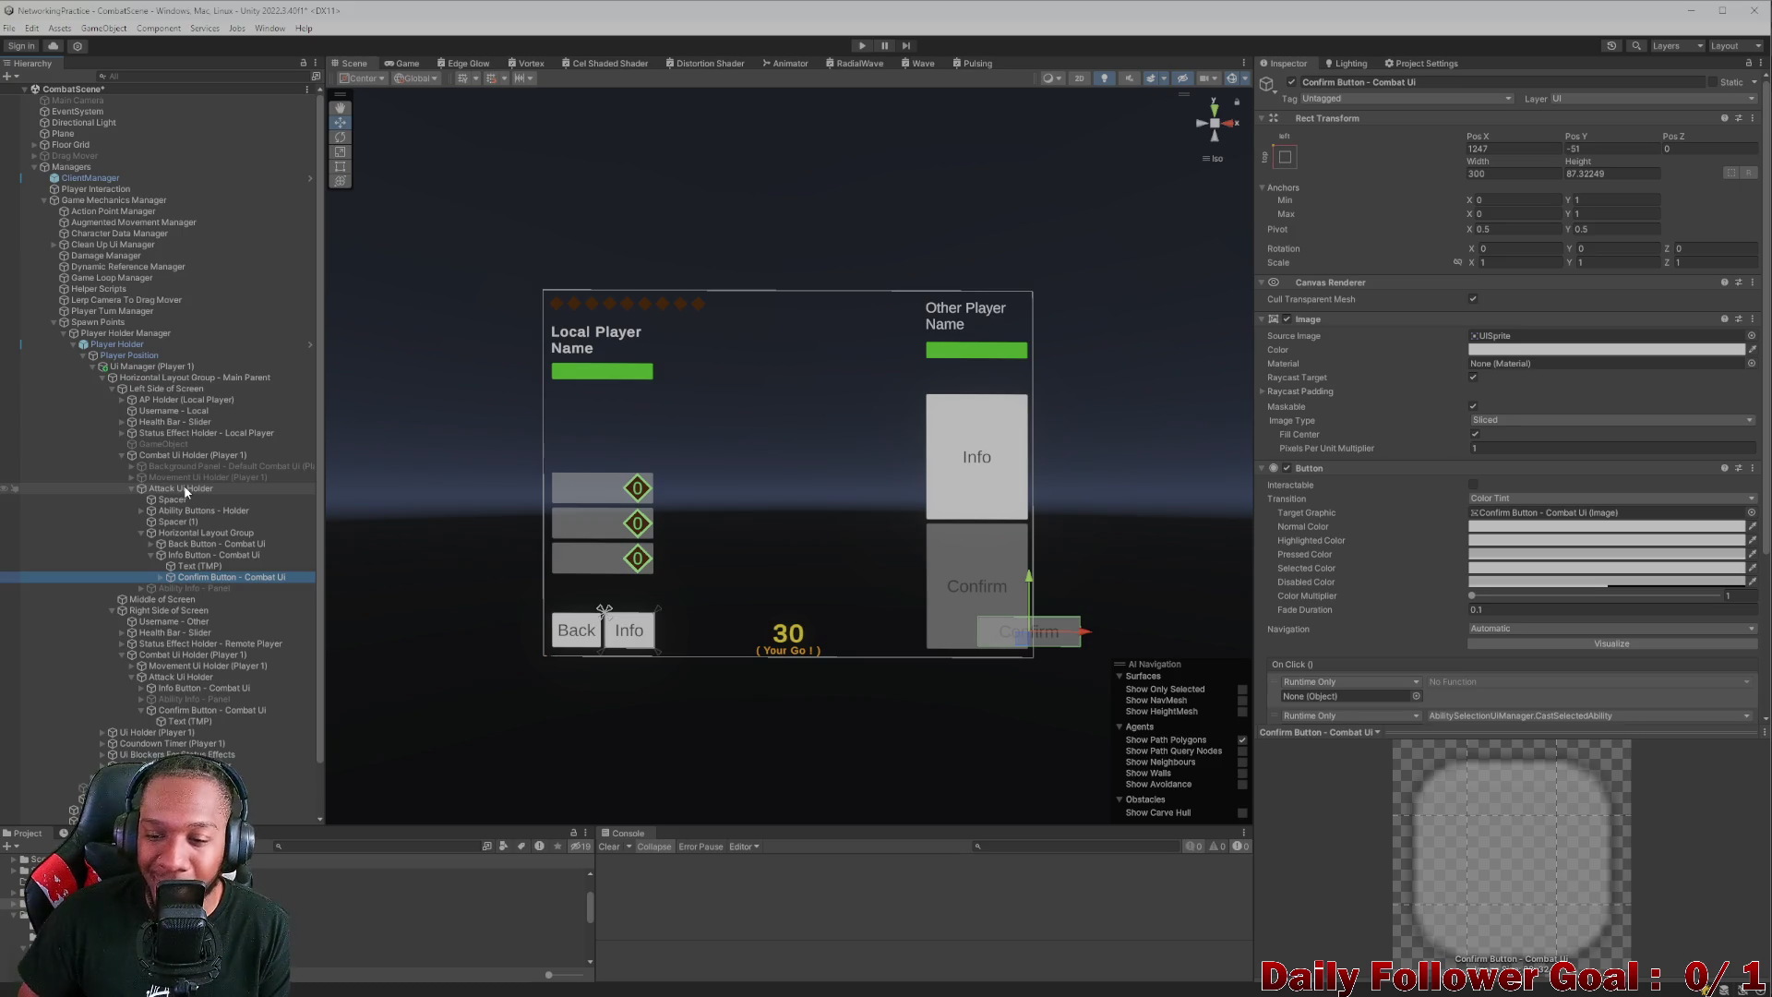
scroll(1292, 480, "down", 2)
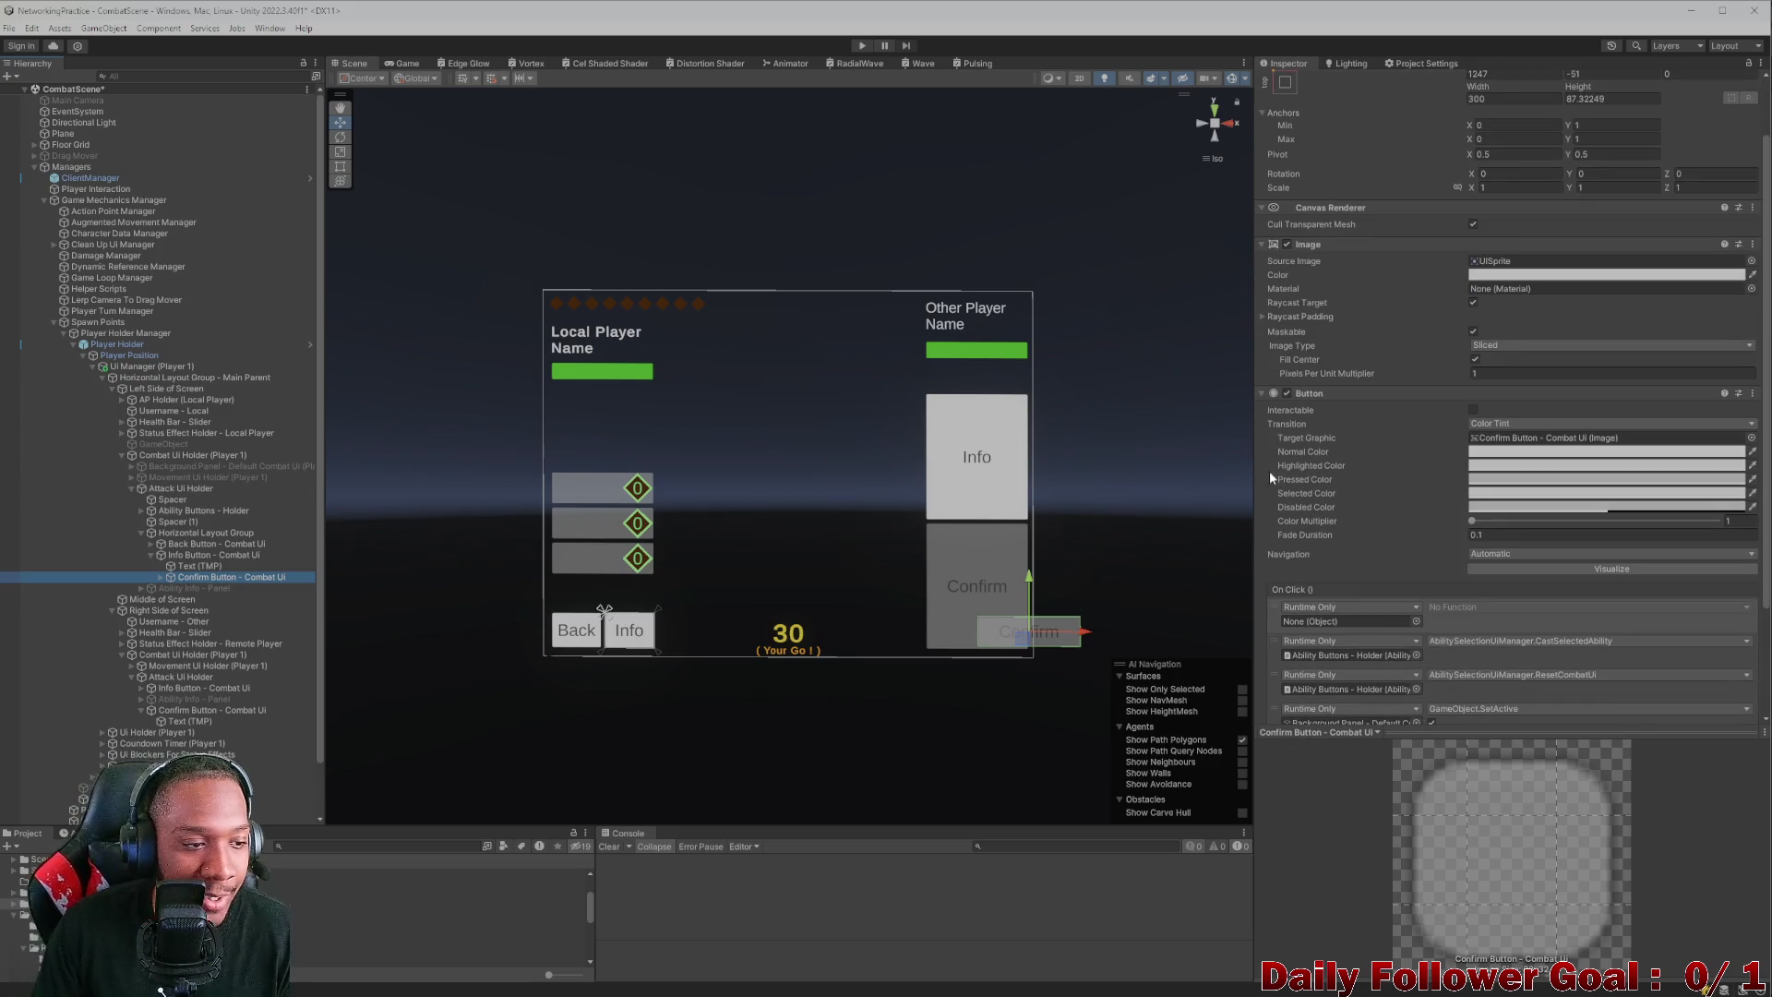
left_click(208, 489)
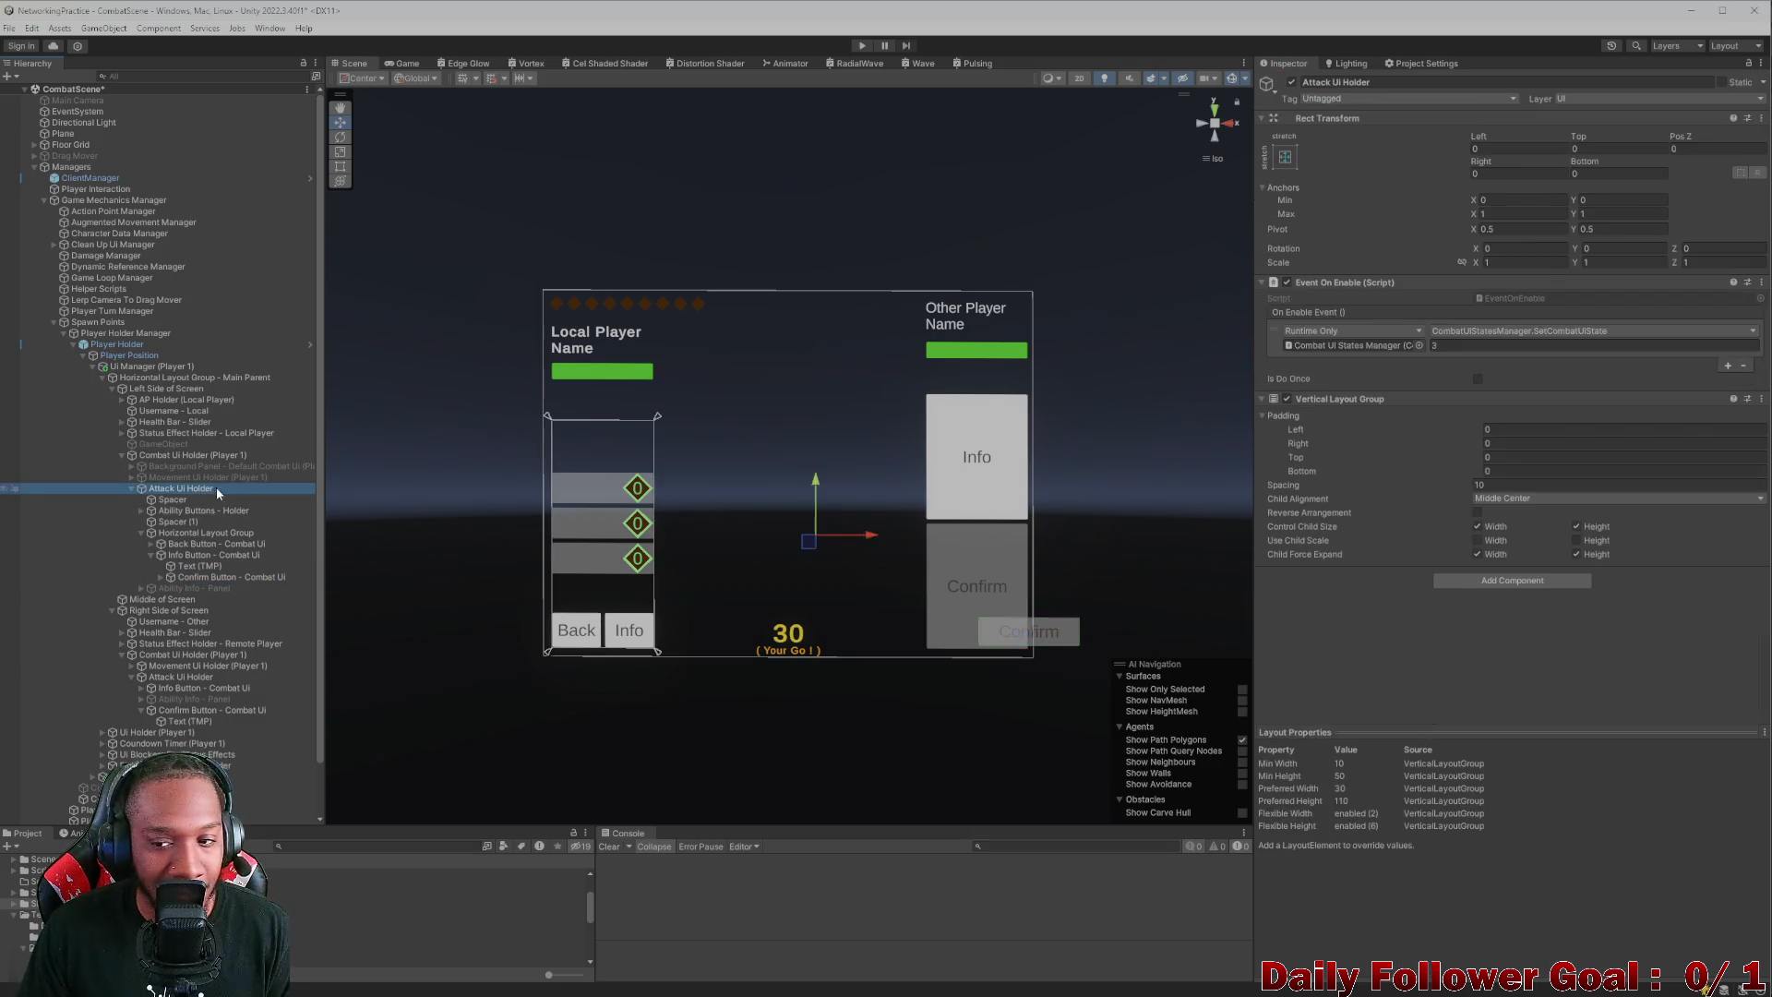
left_click(1519, 581)
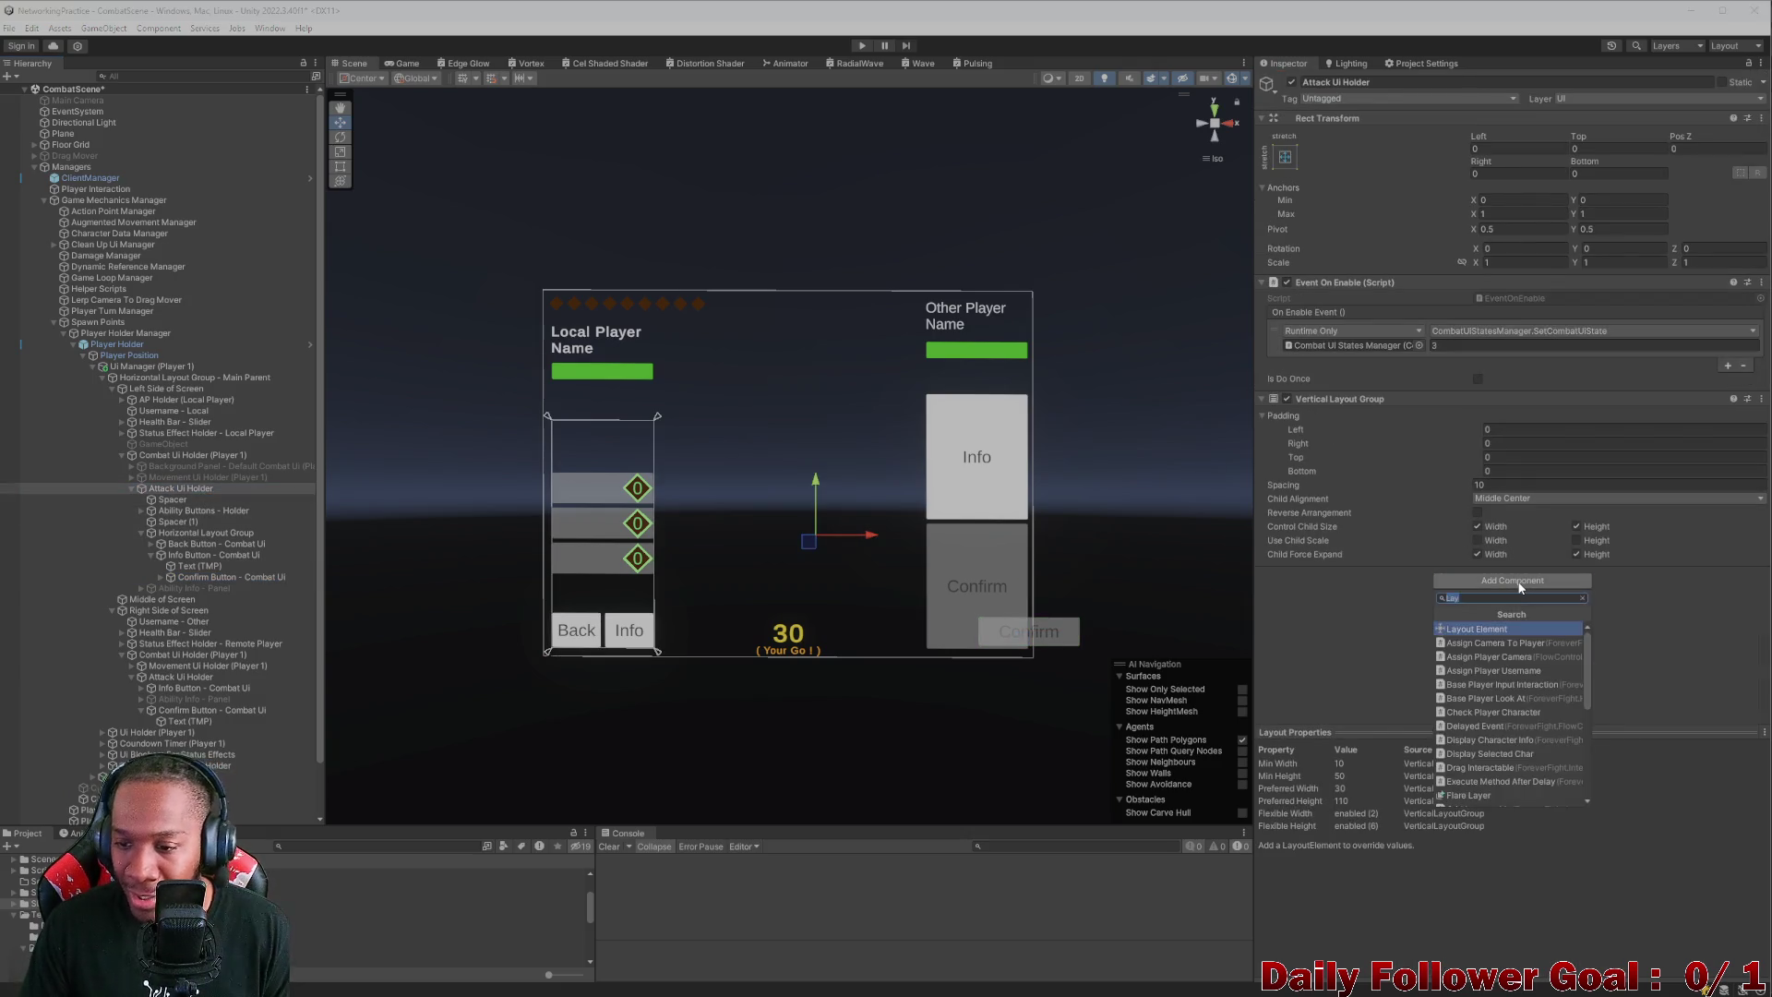
type("ene")
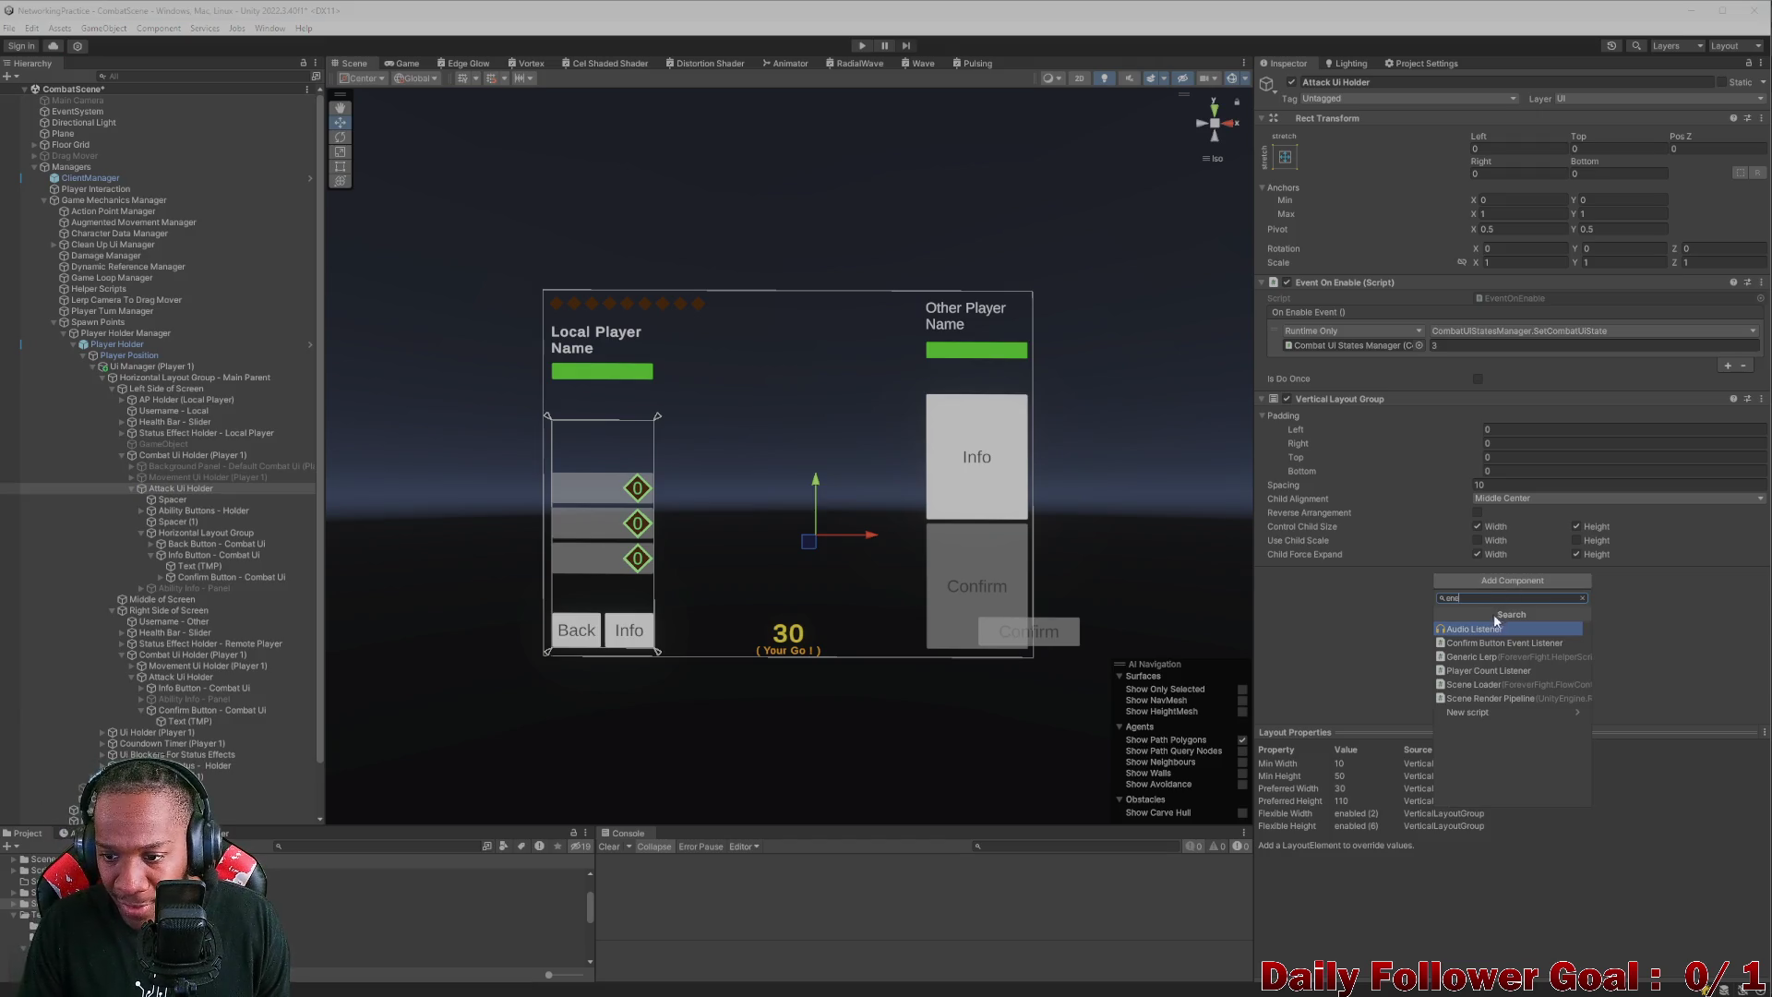
key("BackSpace")
key("BackSpace")
type("c")
key("BackSpace")
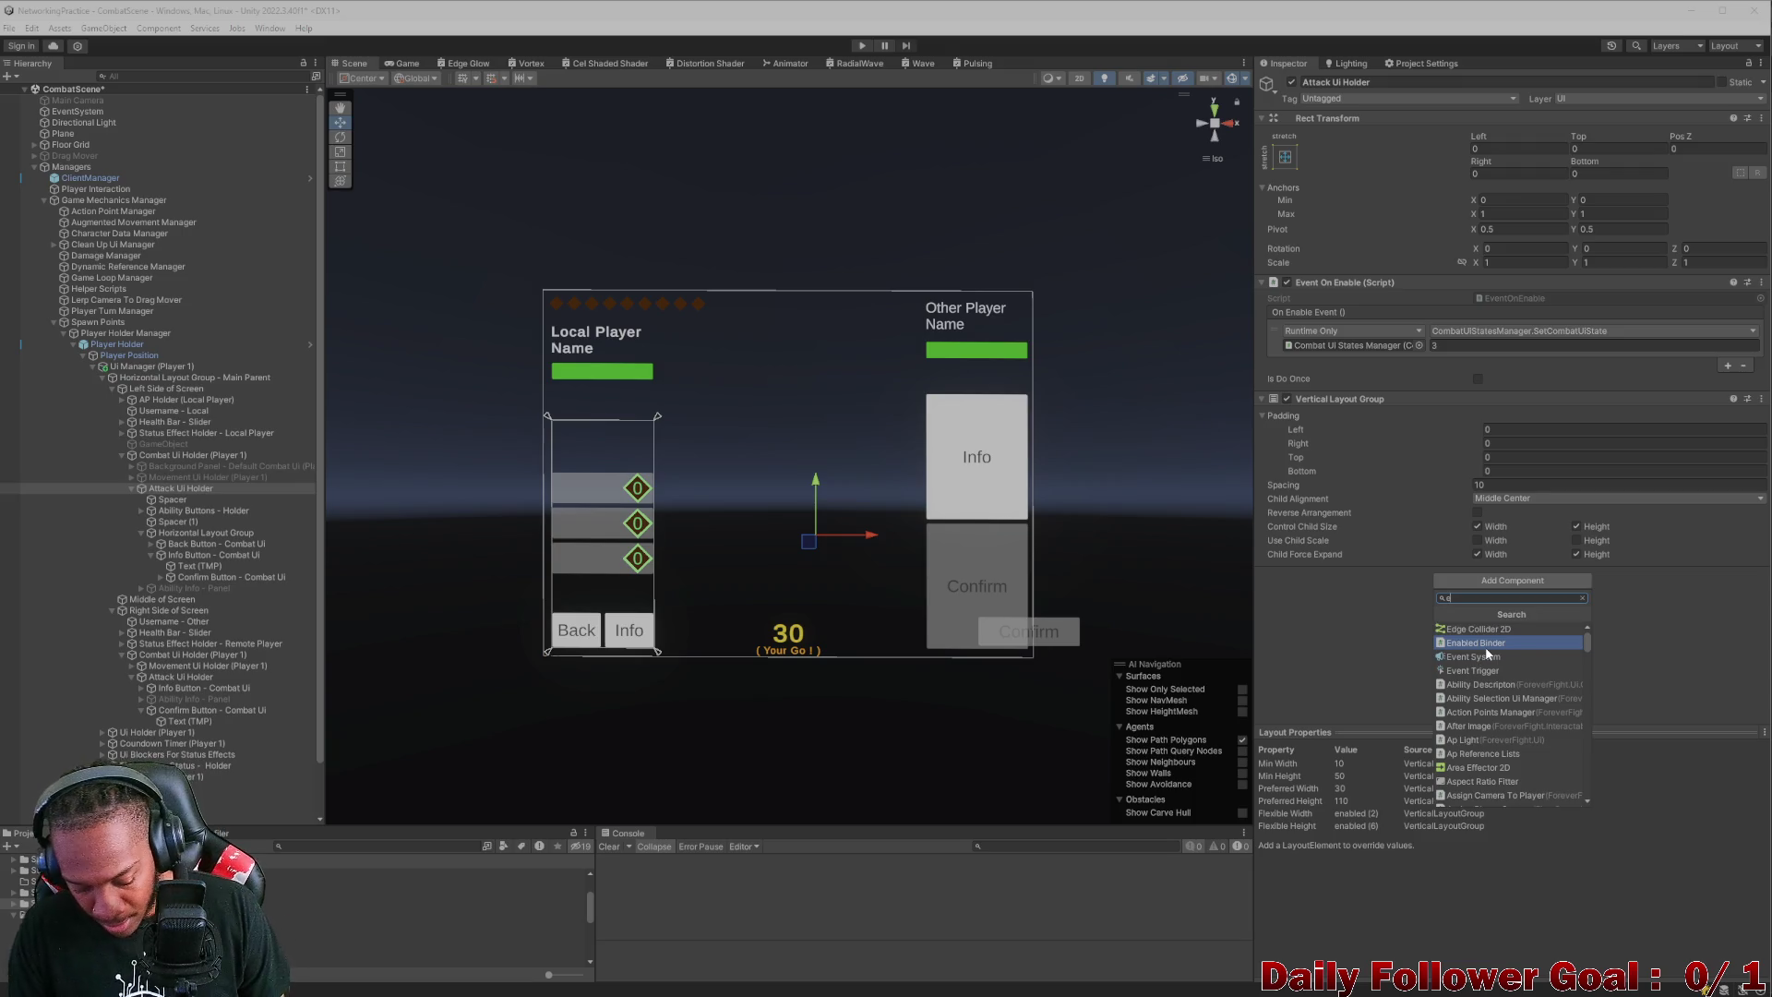
type("vent")
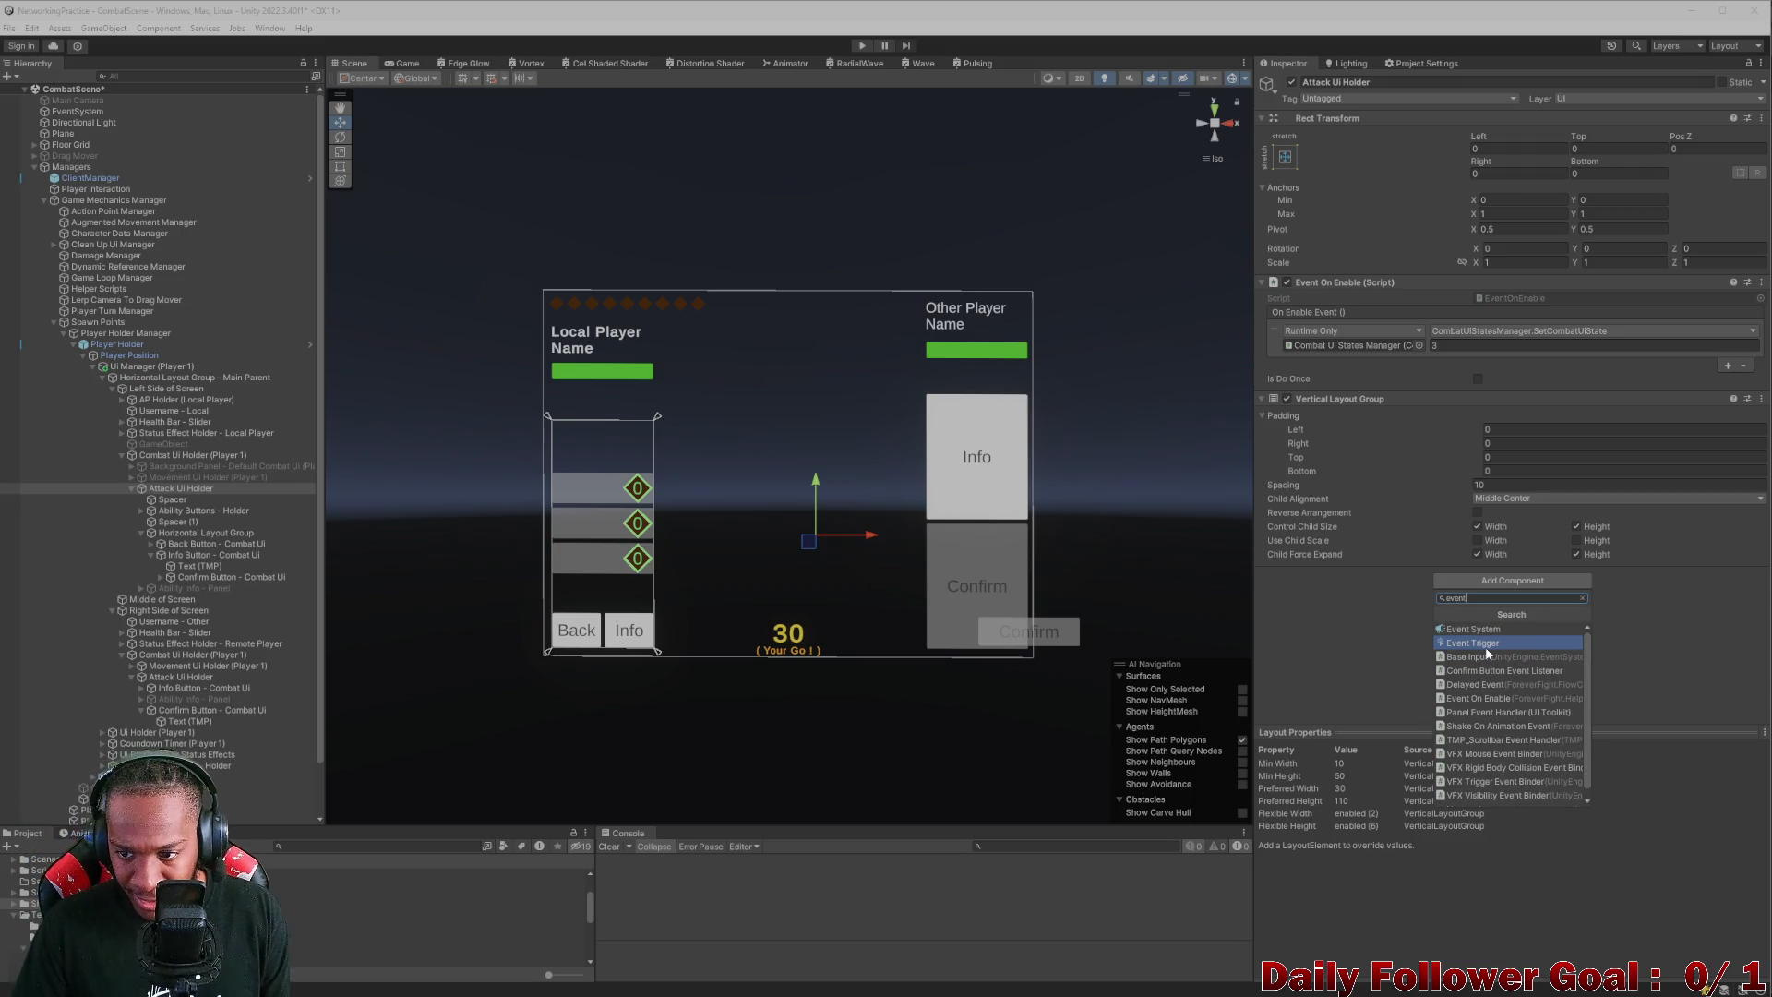
type(" go")
key("BackSpace")
key("BackSpace")
type("onen")
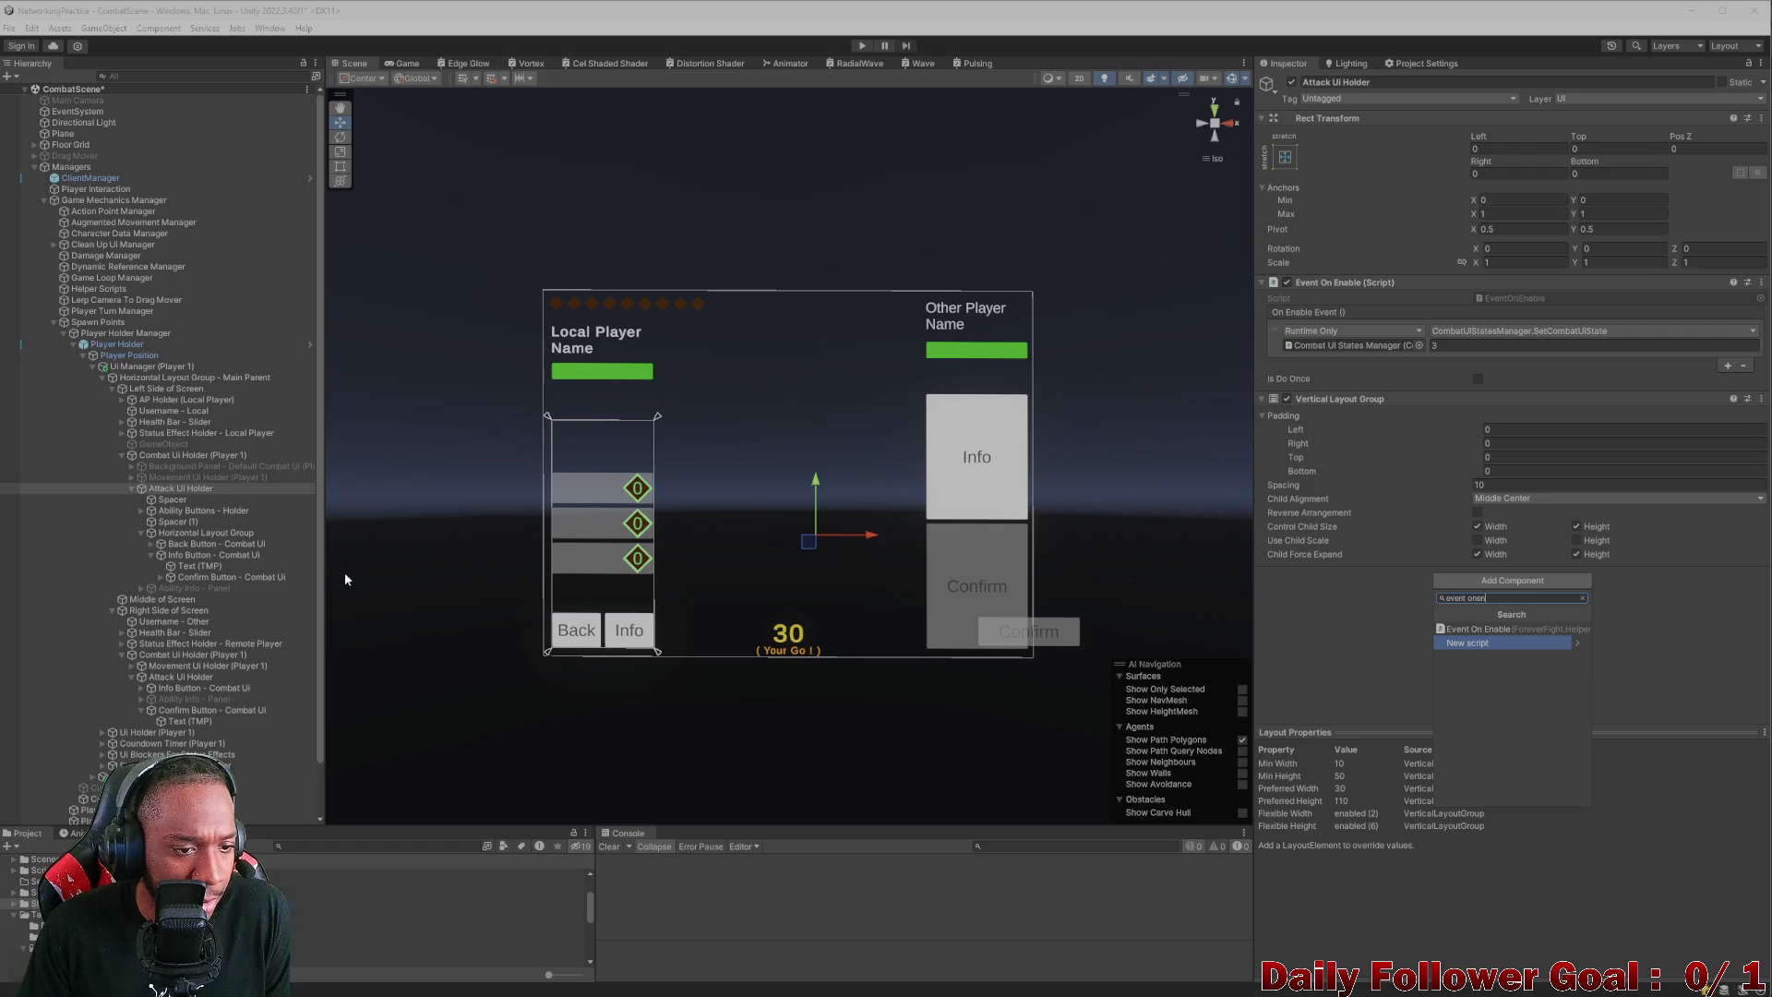
left_click(259, 578)
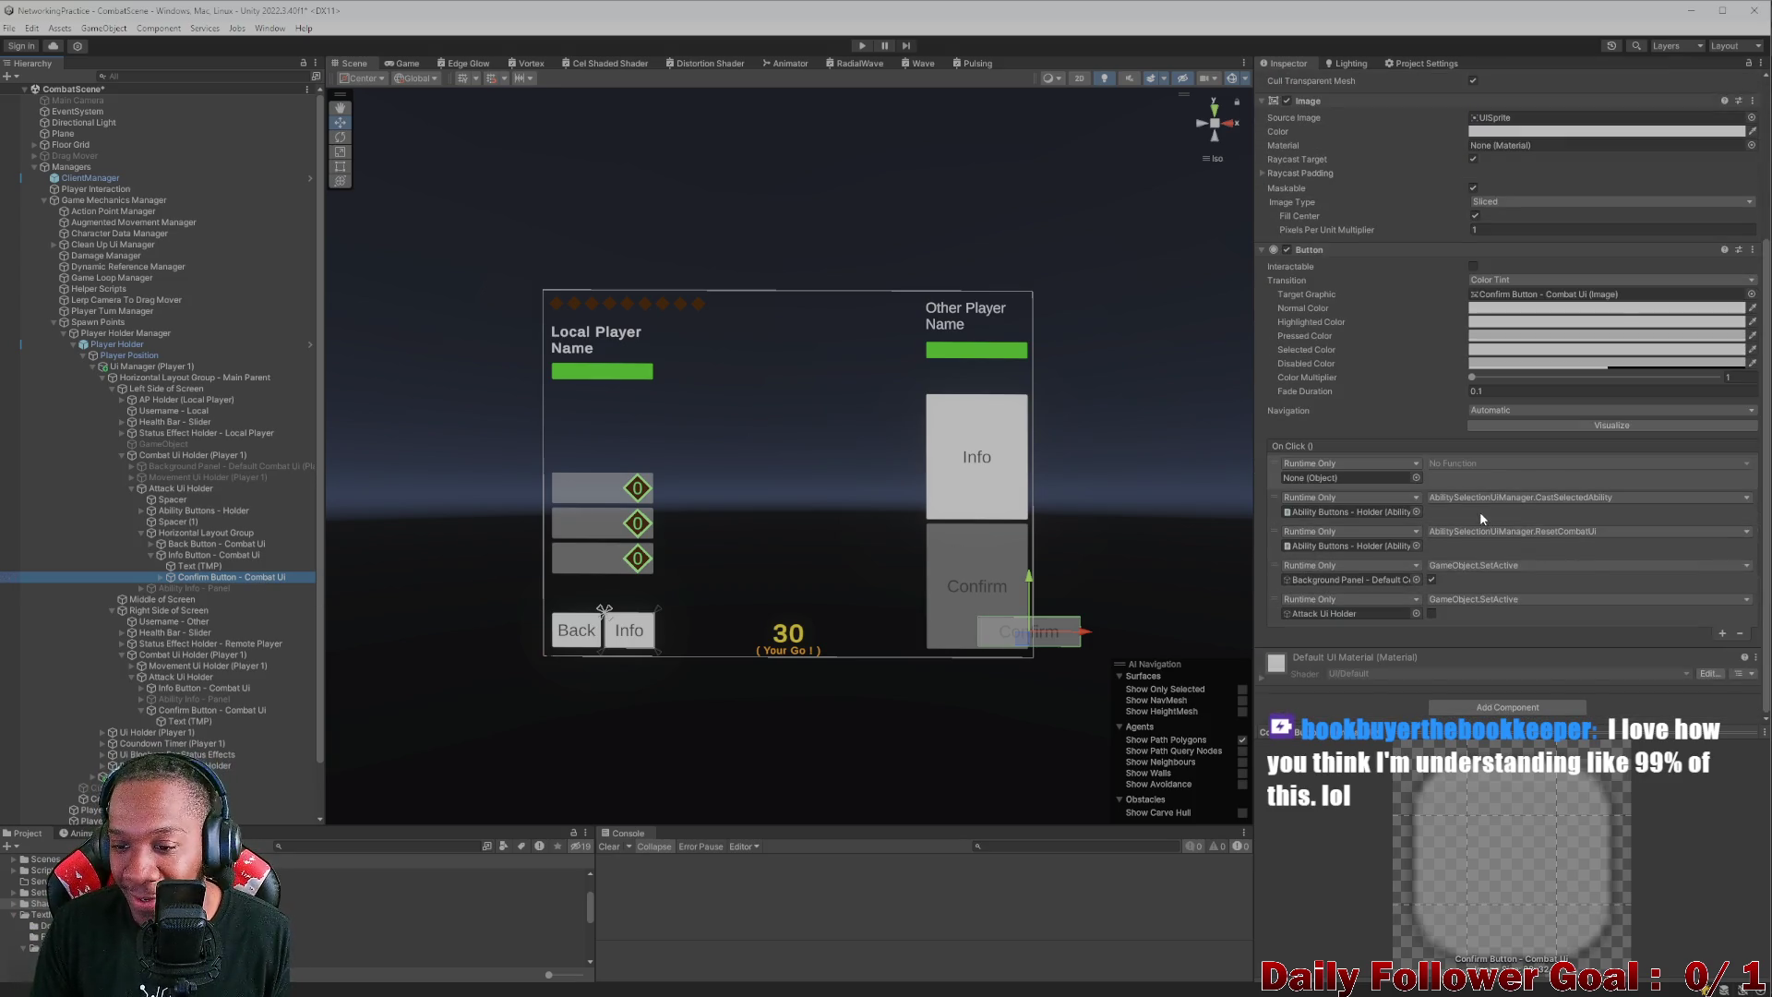
scroll(1480, 518, "down", 3)
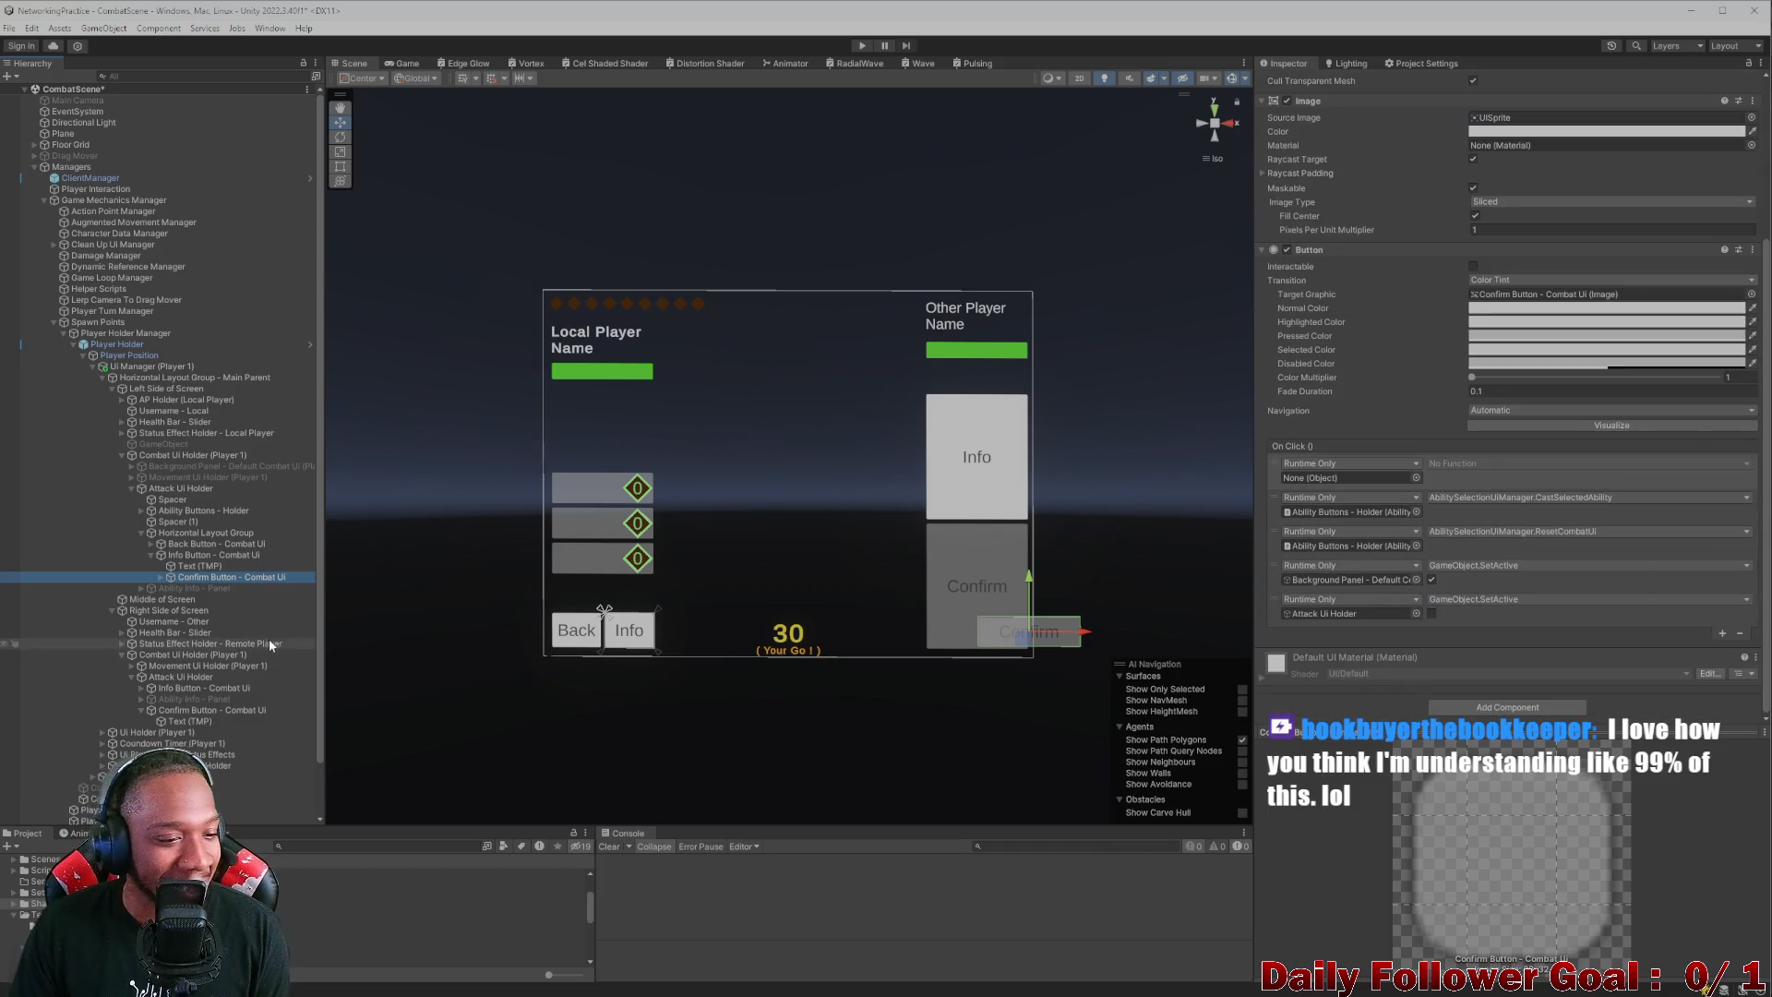
left_click(170, 556)
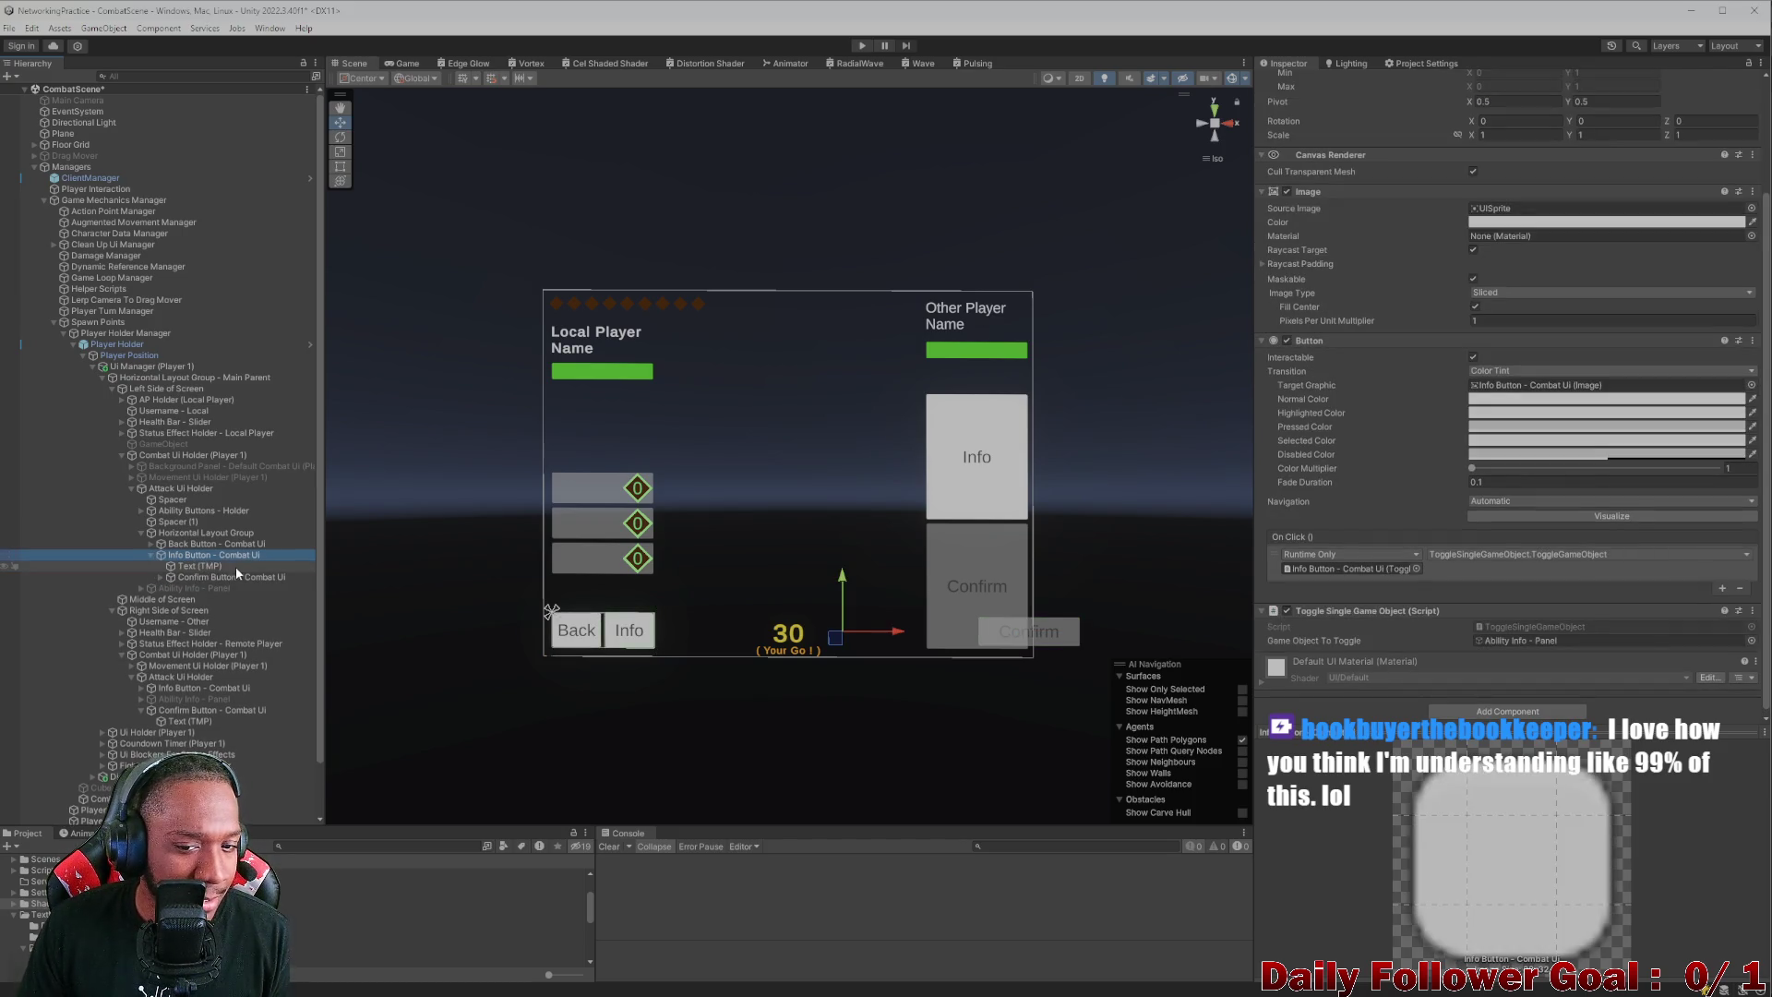
left_click(188, 577)
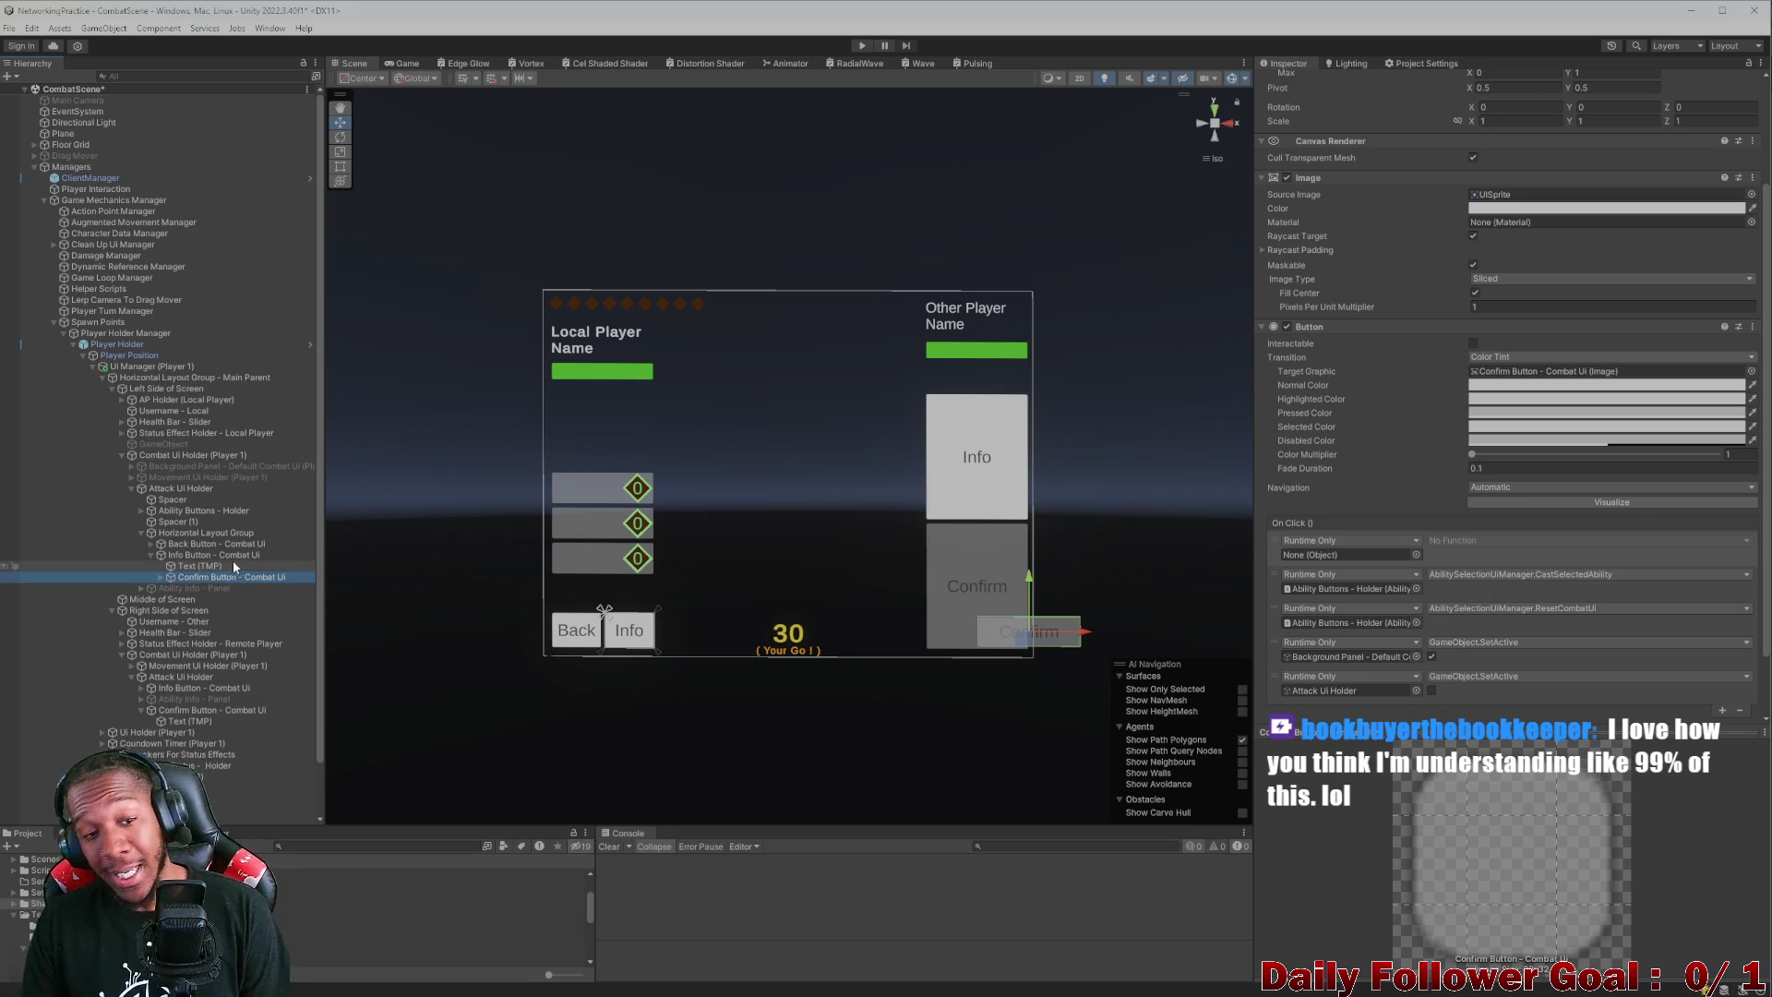
left_click(207, 490)
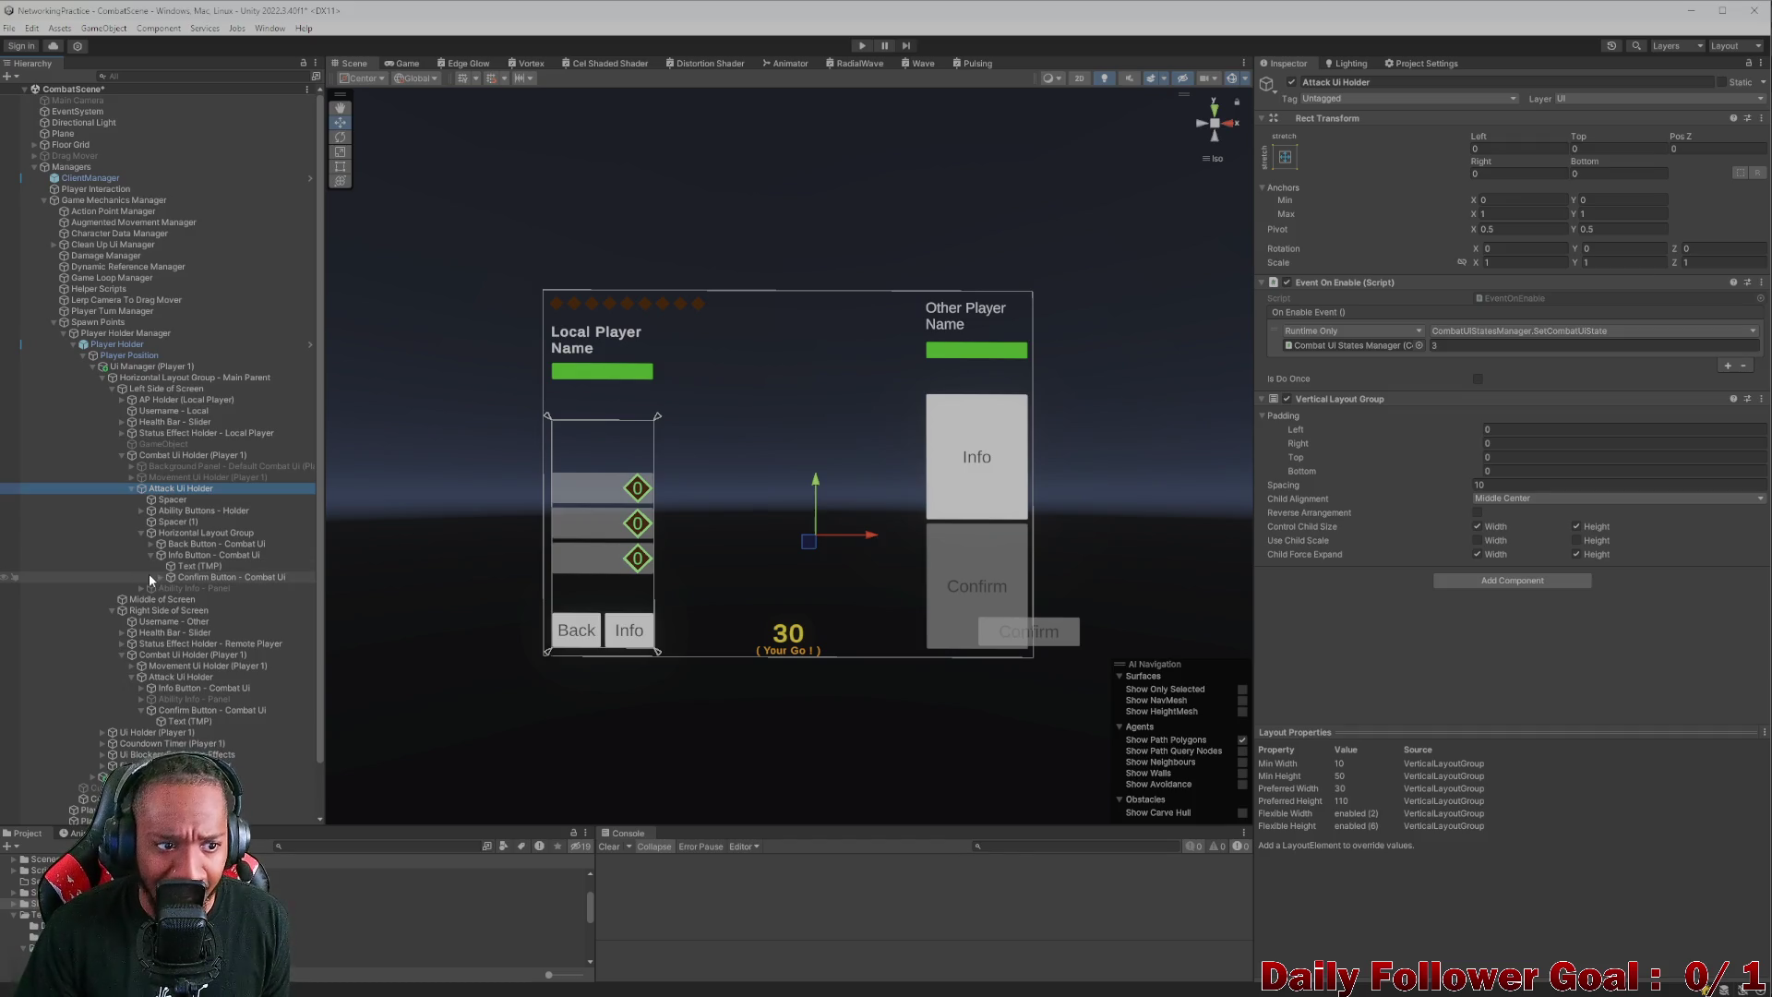
- Add an Event On Enable calling GameObject.SetActive on Confirm Button, then toggle Attack Ui Holder to test
left_click(1467, 580)
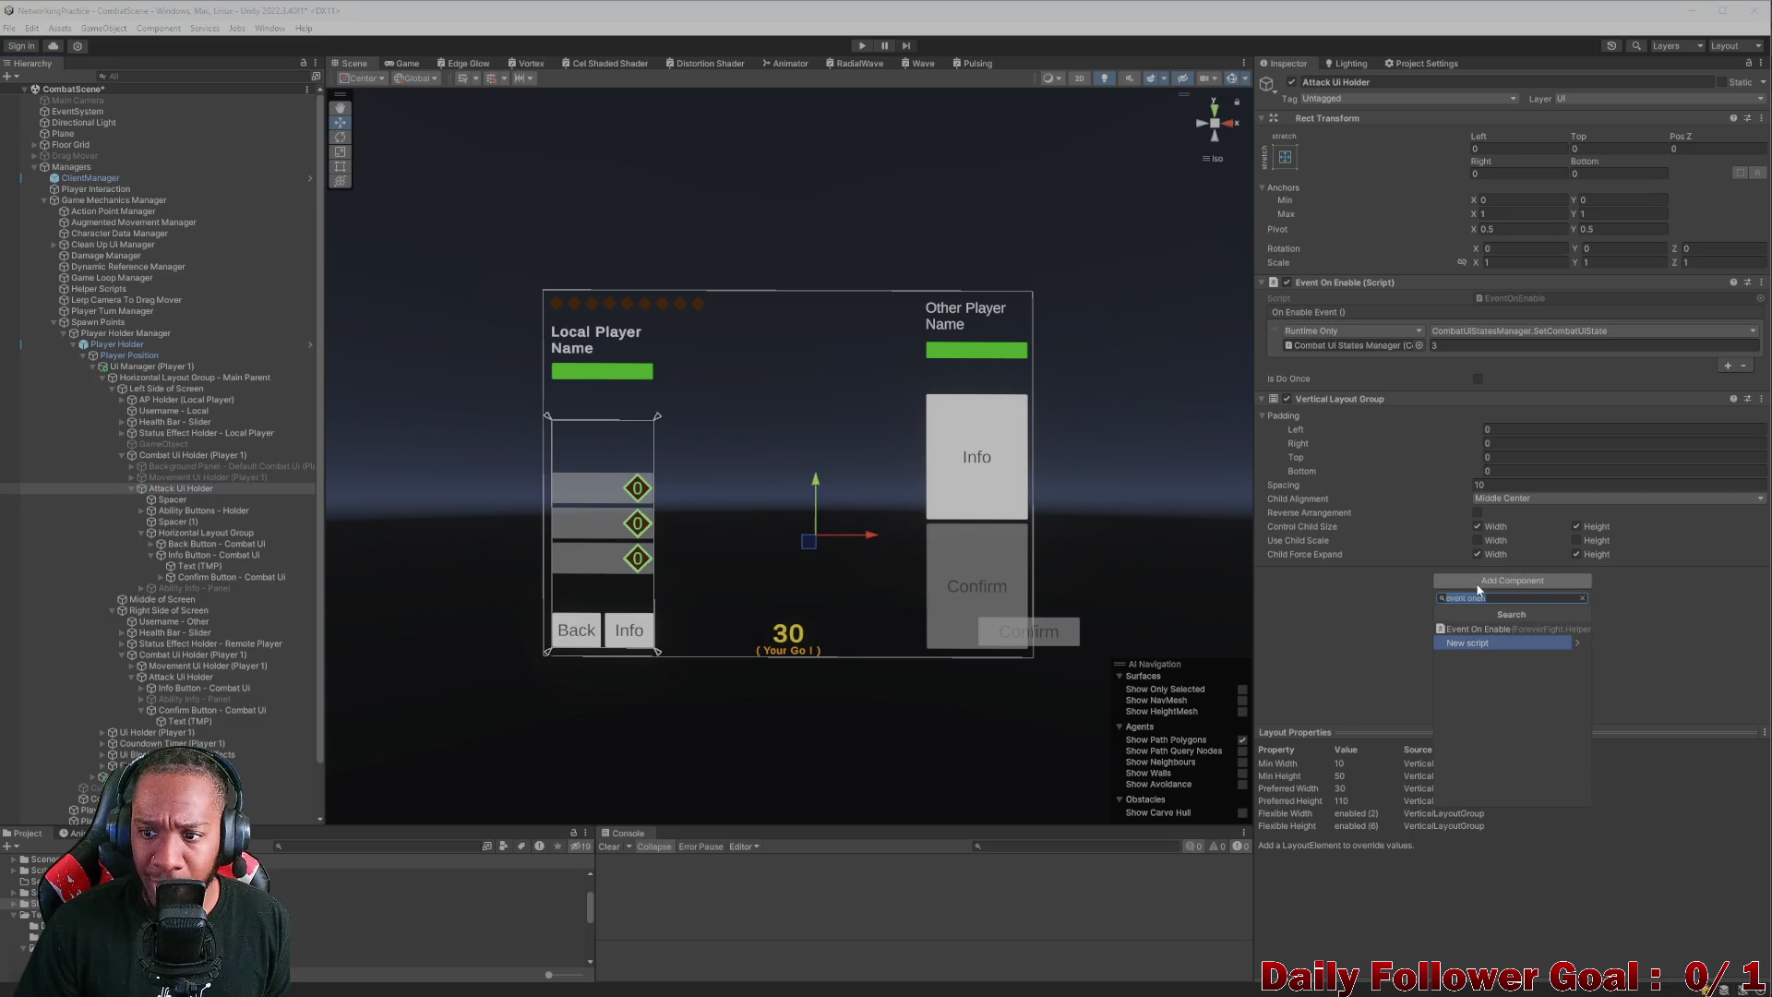
left_click(1496, 629)
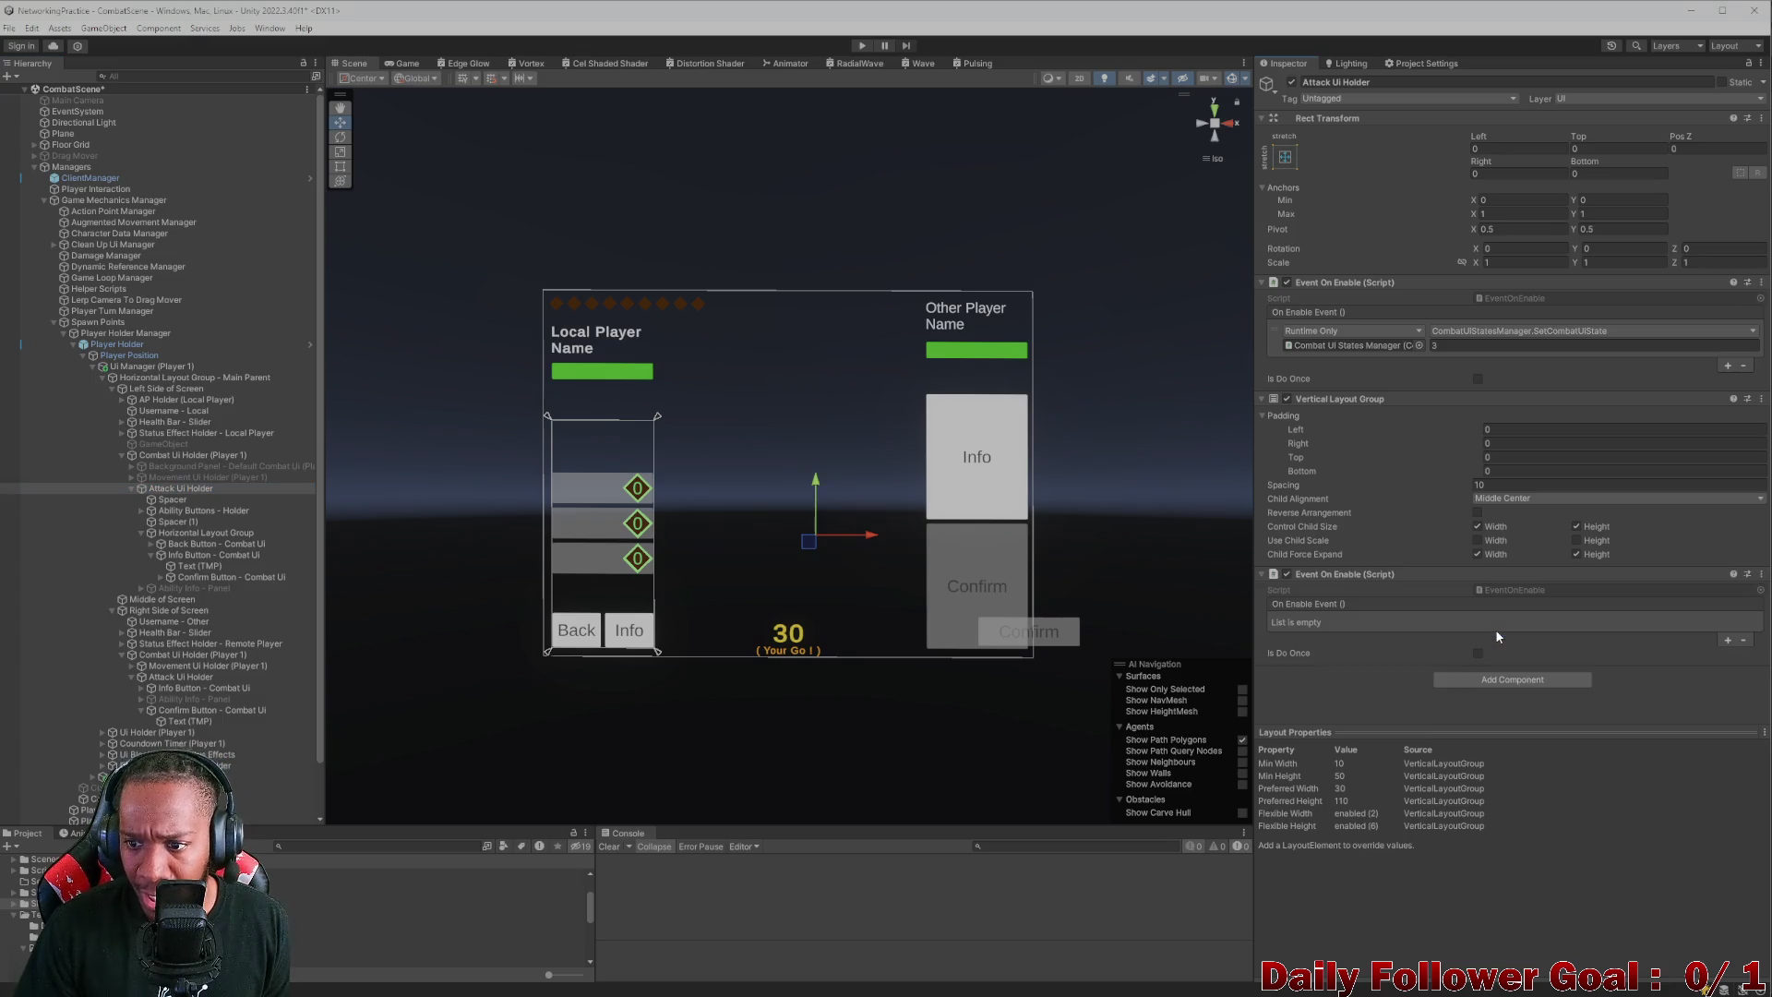
left_click(1728, 640)
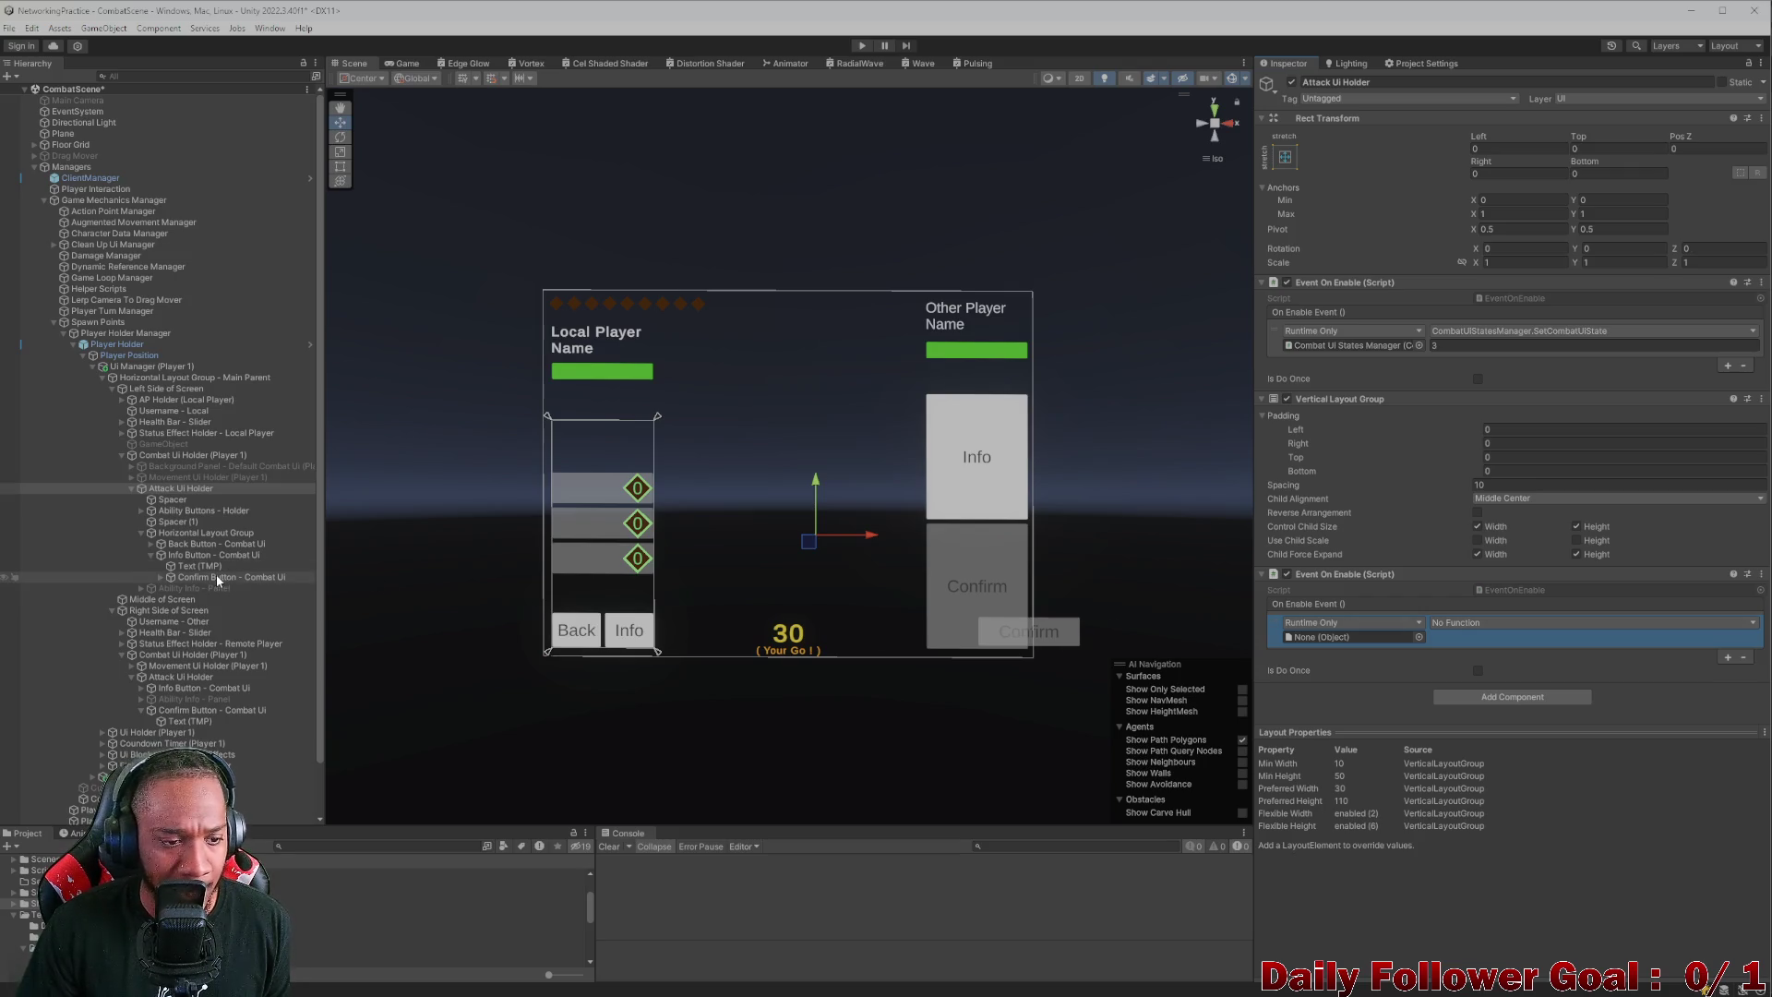
mouse_move(216, 577)
left_mouse_down()
mouse_move(1062, 595)
mouse_move(1370, 639)
left_mouse_up()
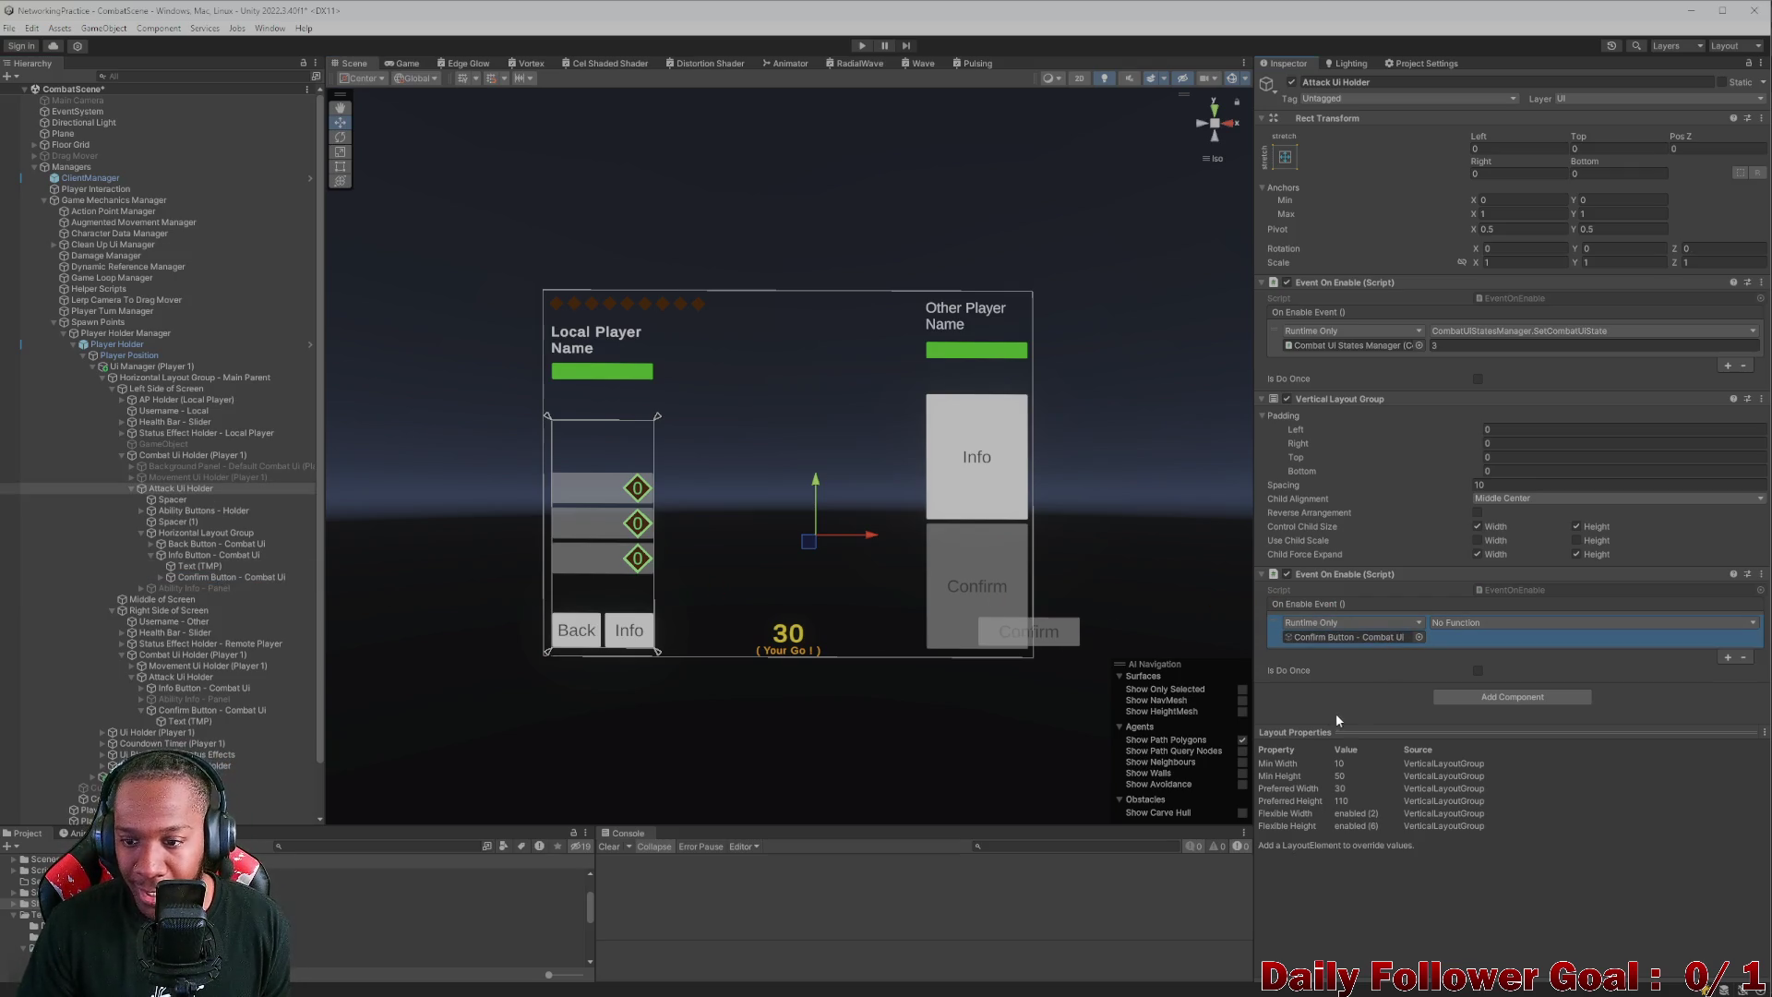
left_click(1482, 622)
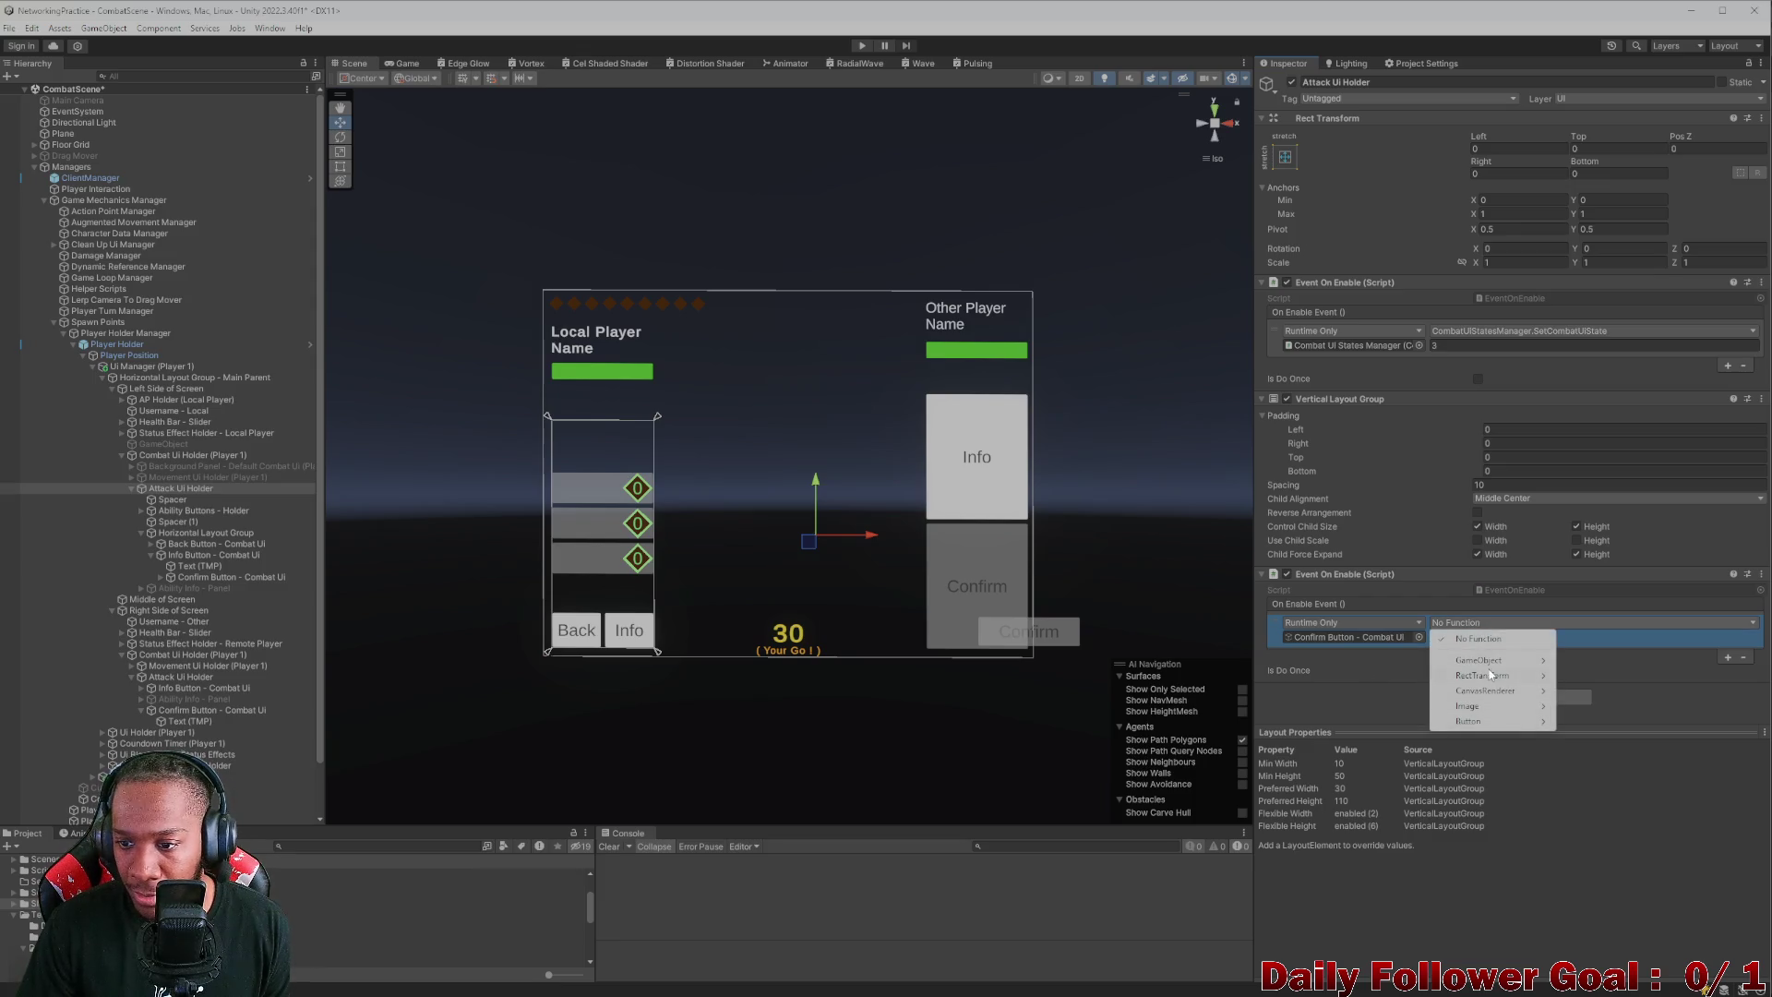
mouse_move(1494, 661)
left_click(1635, 766)
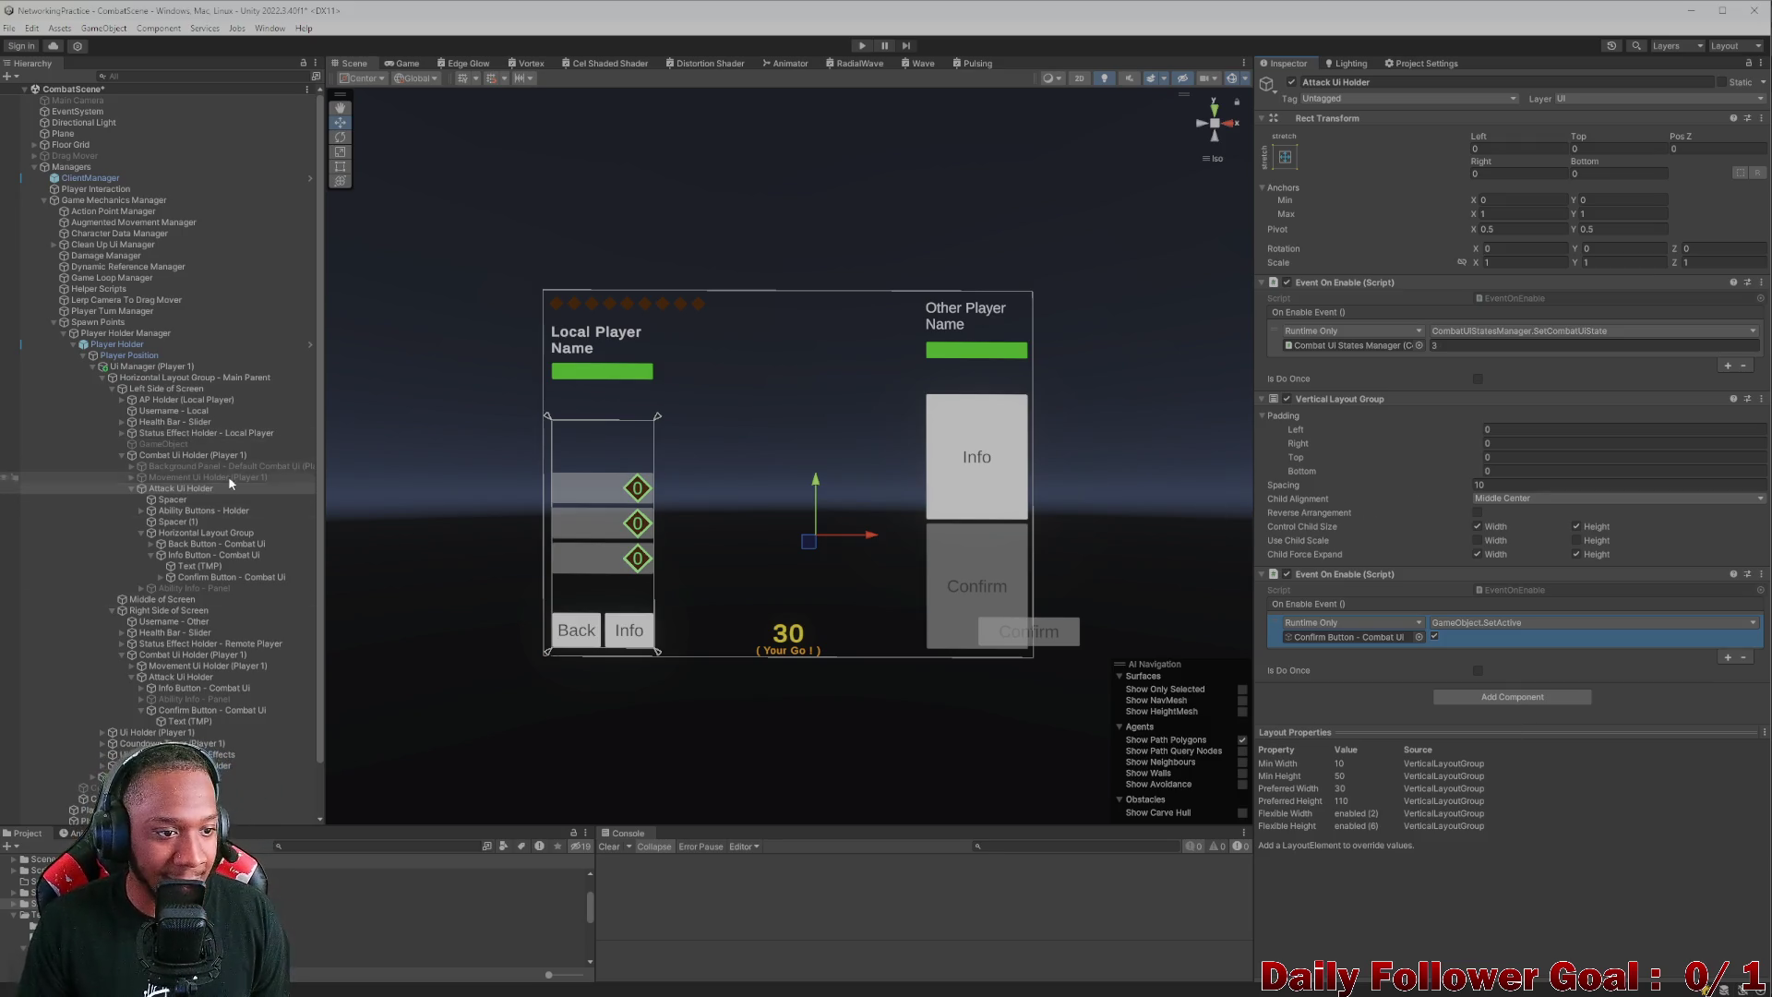
left_click(1291, 83)
left_click(1291, 82)
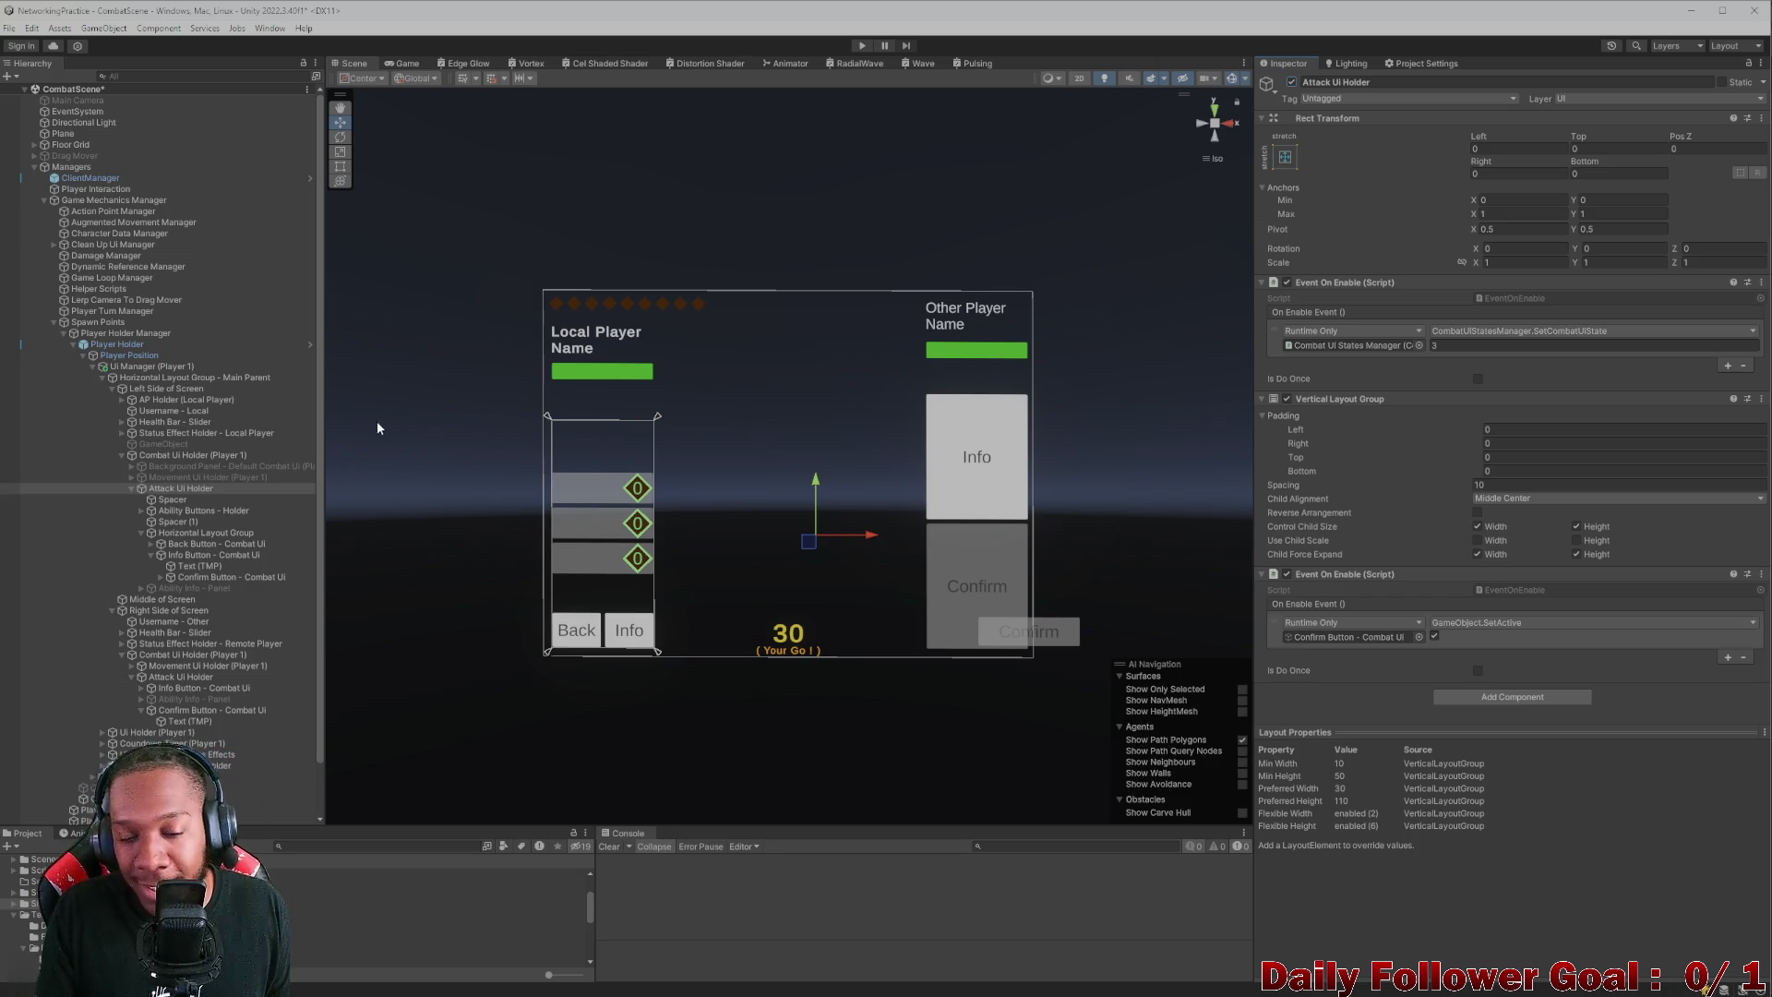
- Filter Add Component with 'eventon', then select the left Confirm Button
left_click(1514, 697)
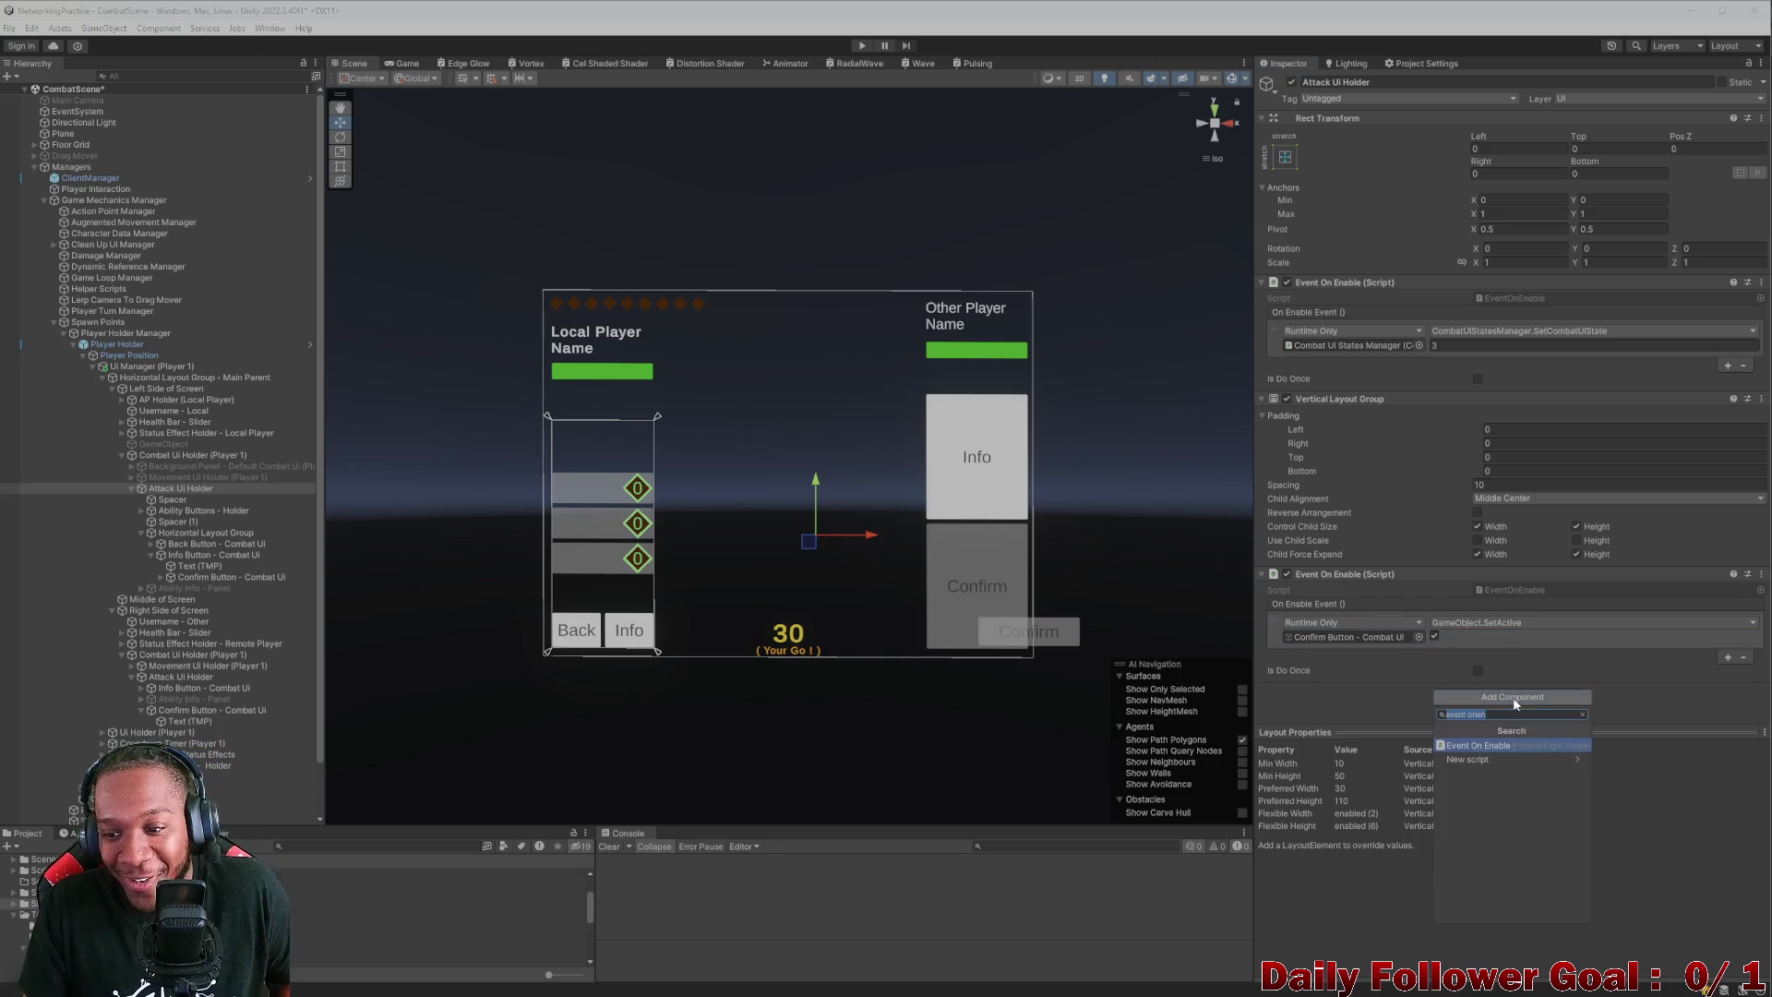
type("ev")
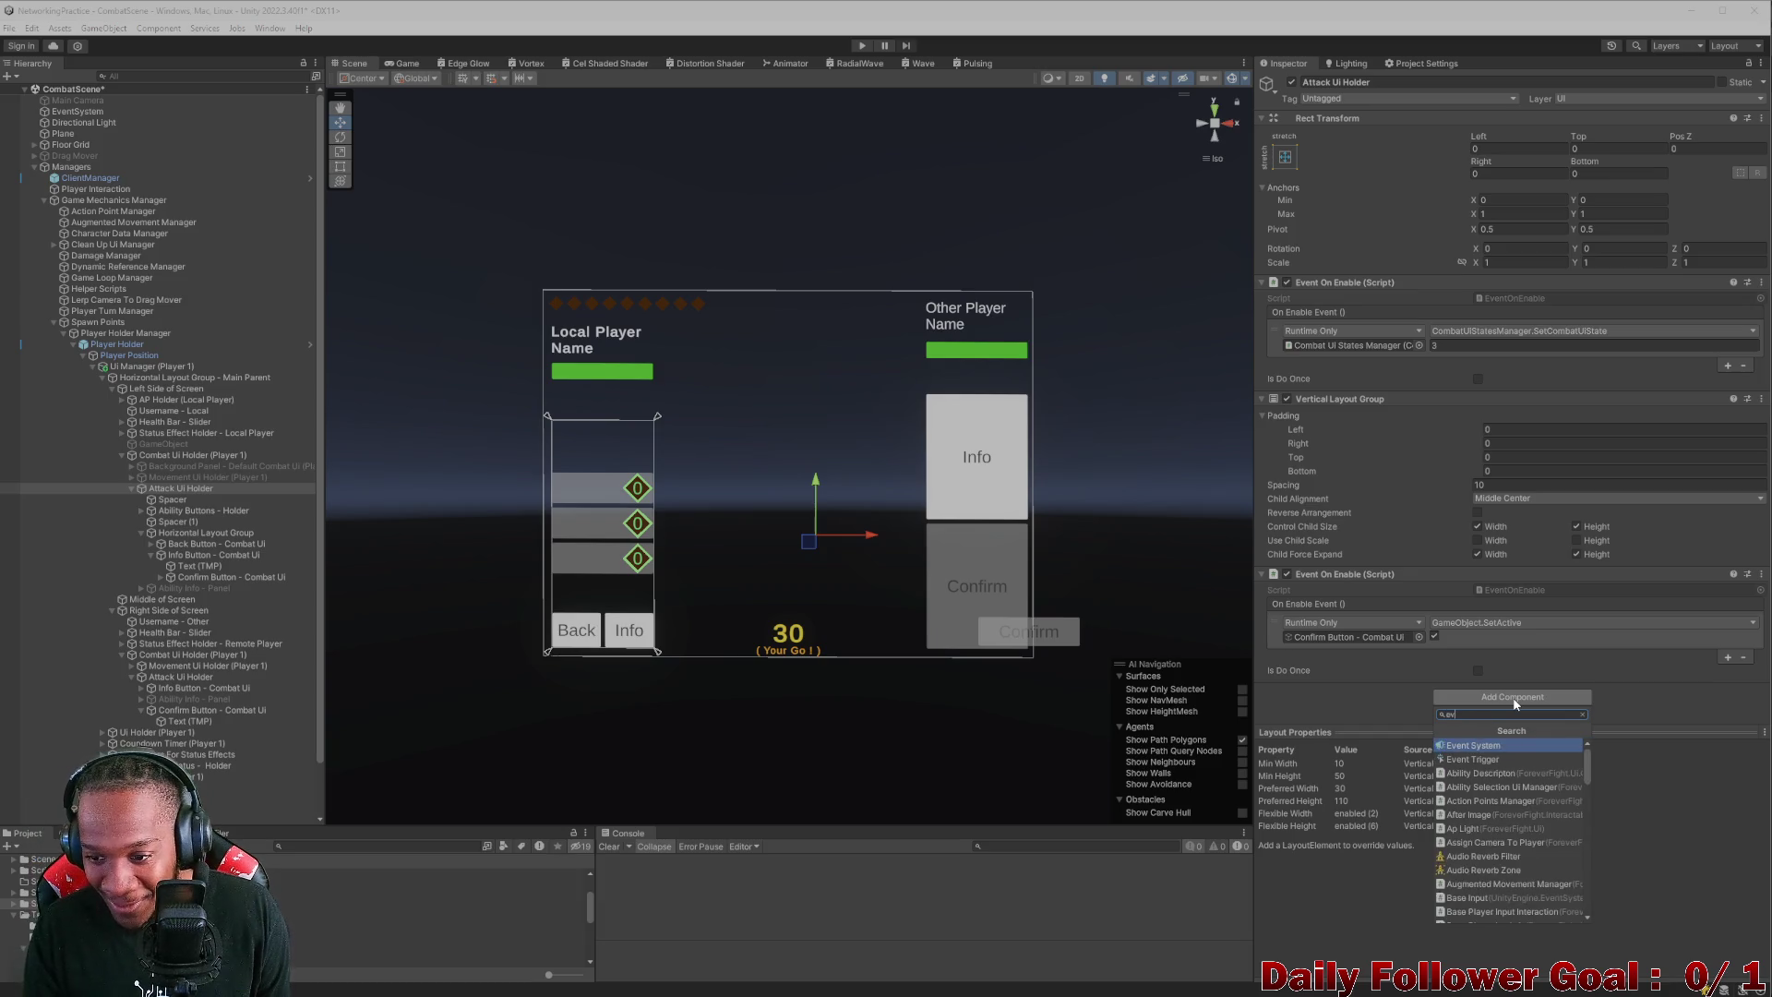
type("enton")
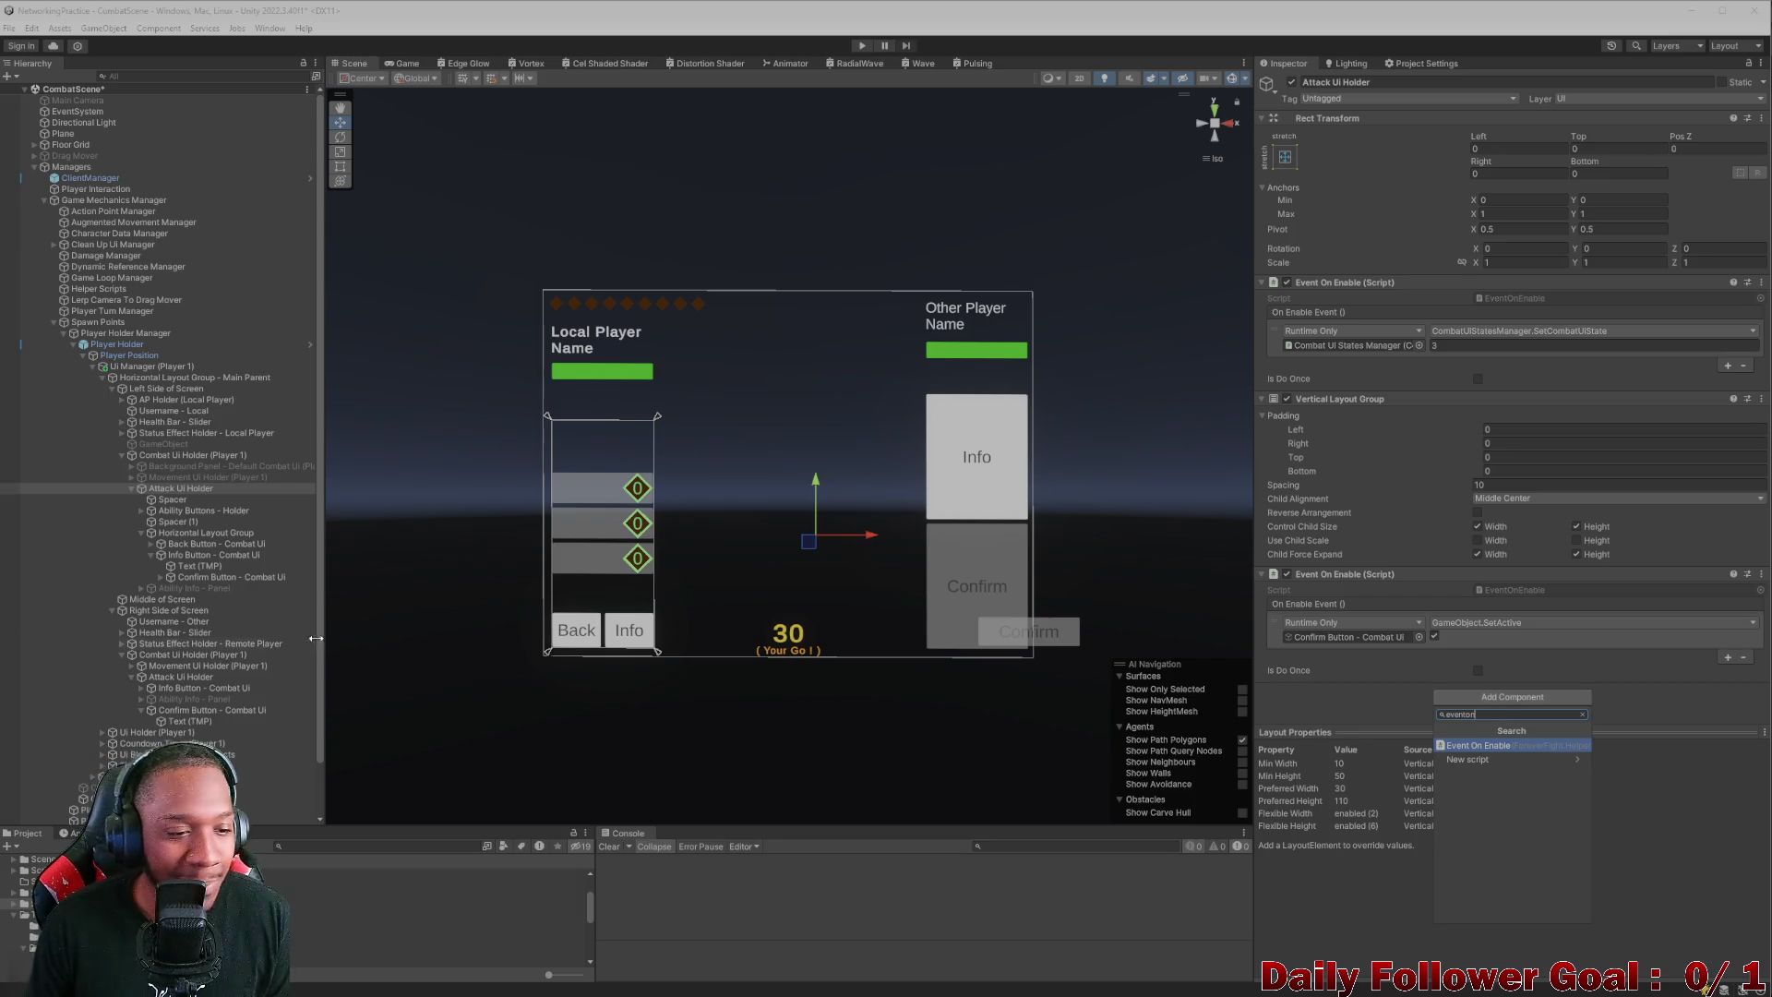
left_click(210, 577)
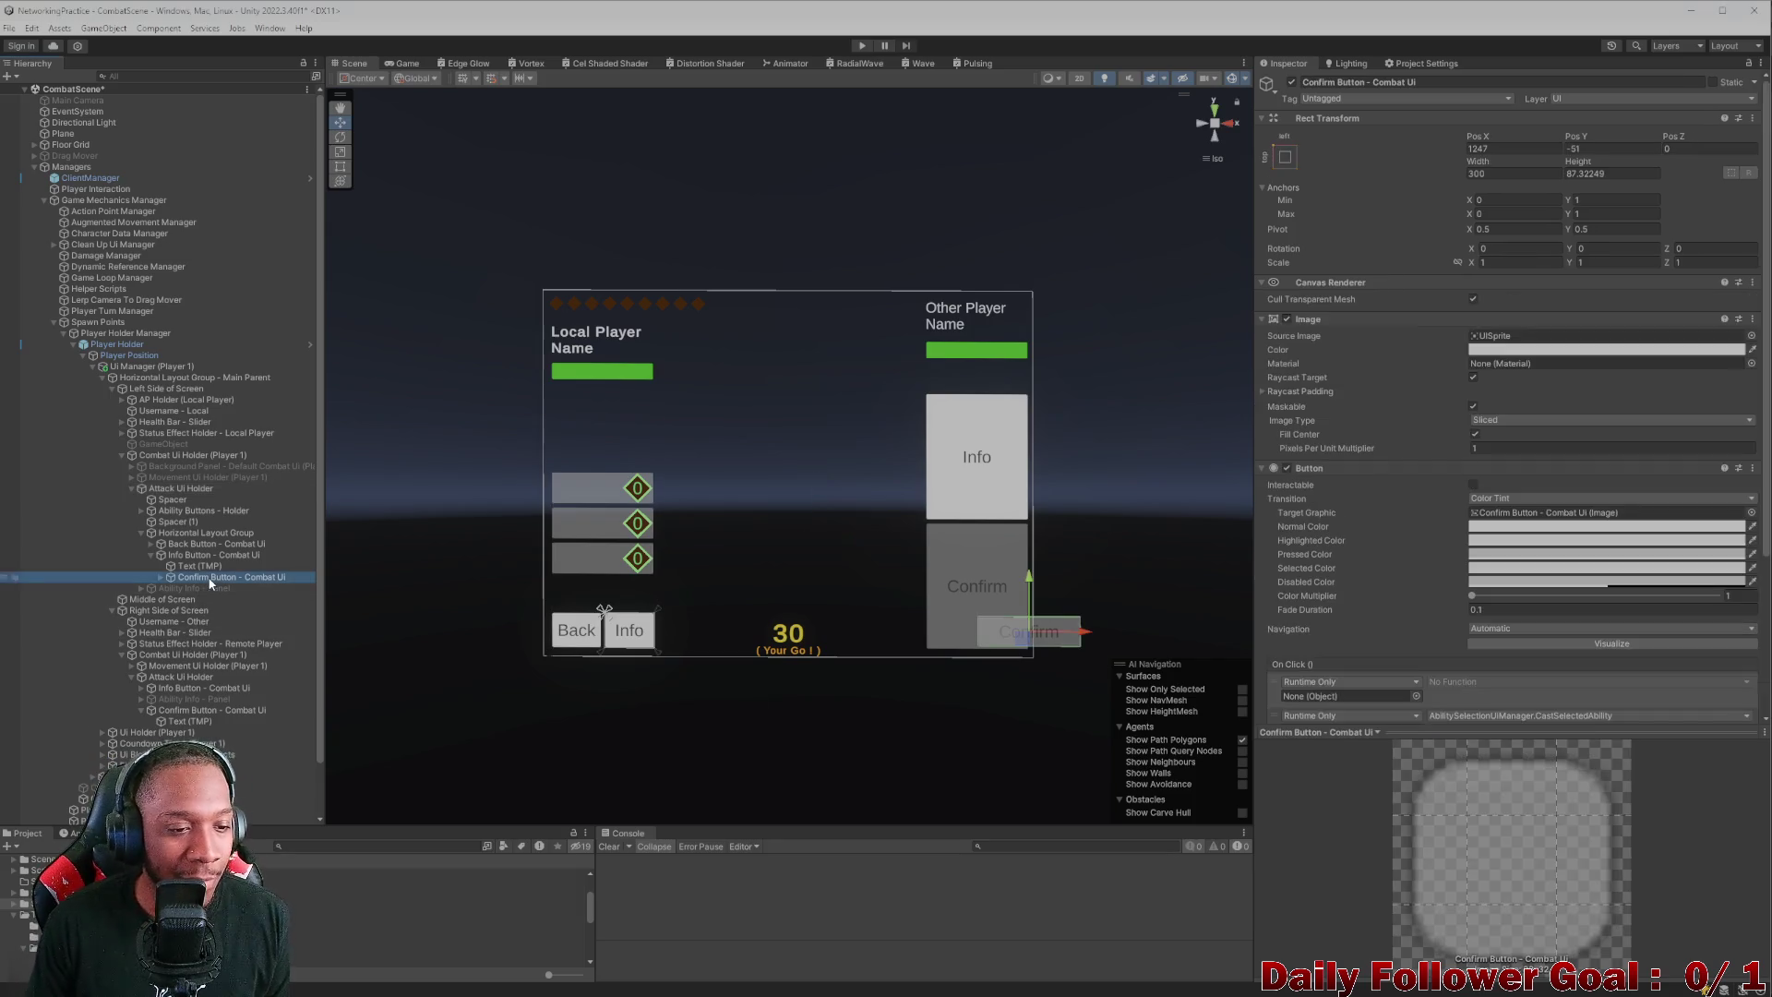
- Toggle the Confirm Button off and on, then drag it slightly left along X
left_click(1291, 82)
left_click(1291, 82)
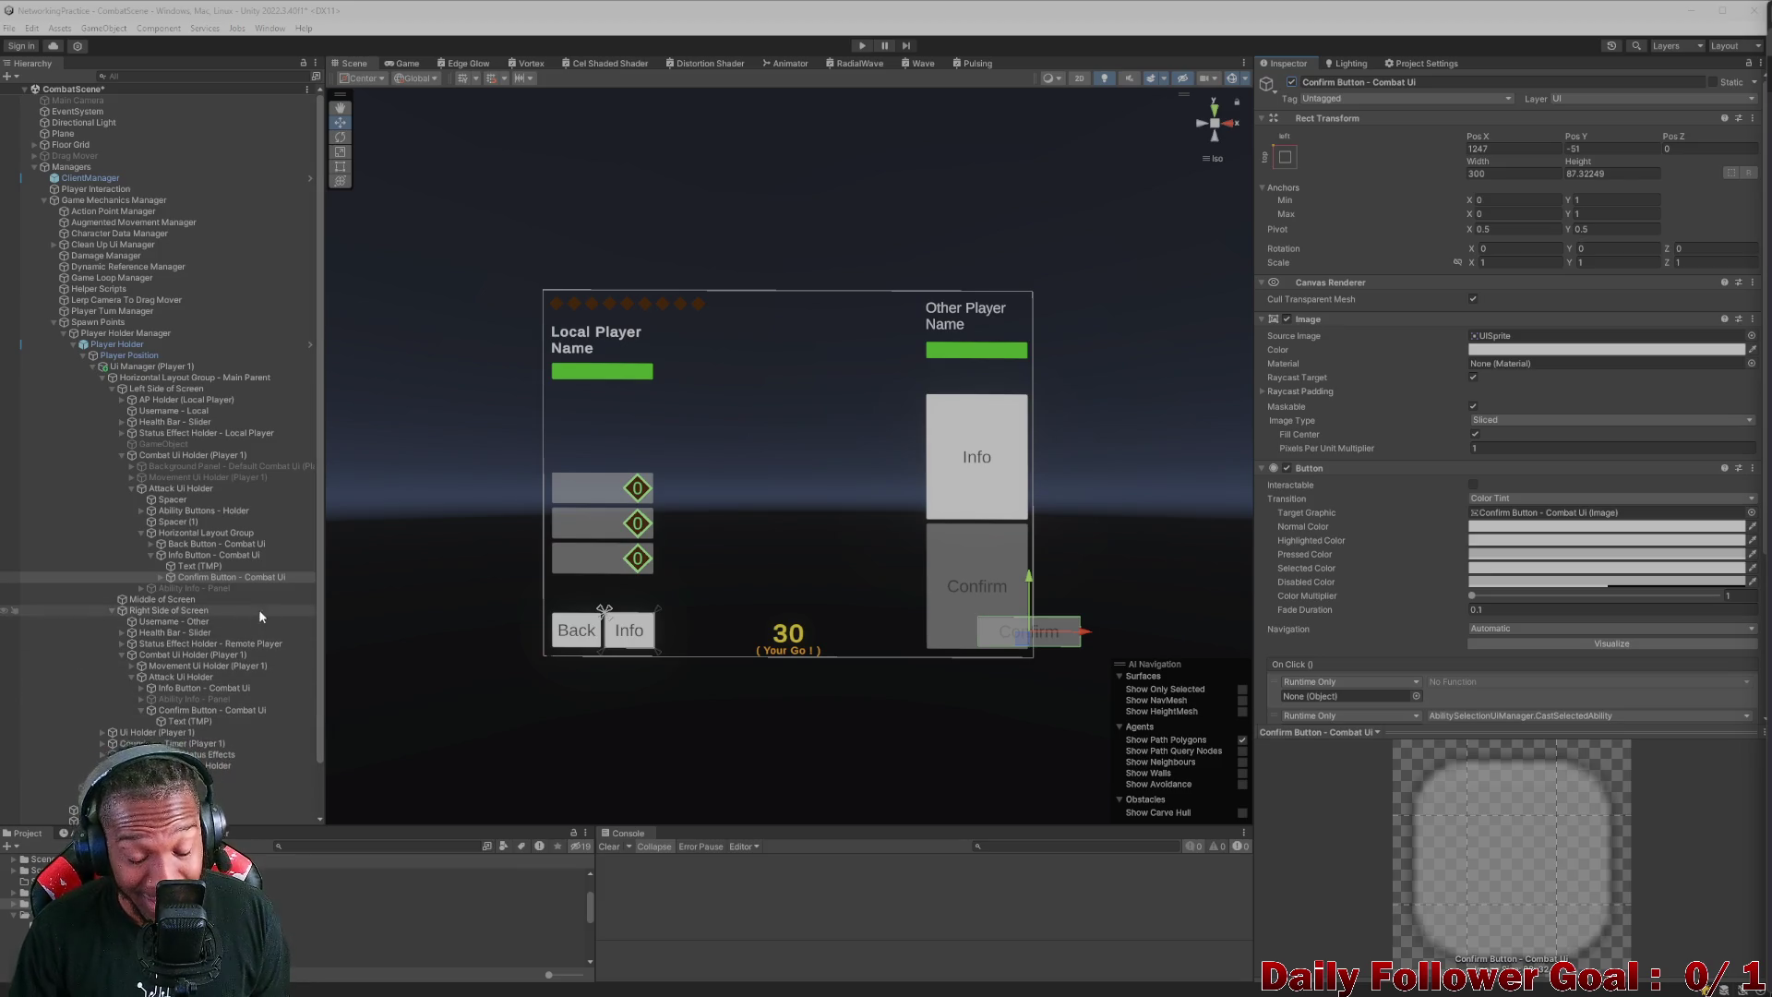
scroll(258, 609, "down", 2)
scroll(1032, 616, "down", 1)
mouse_move(1075, 625)
left_mouse_down()
mouse_move(1011, 626)
mouse_move(1027, 625)
left_mouse_up()
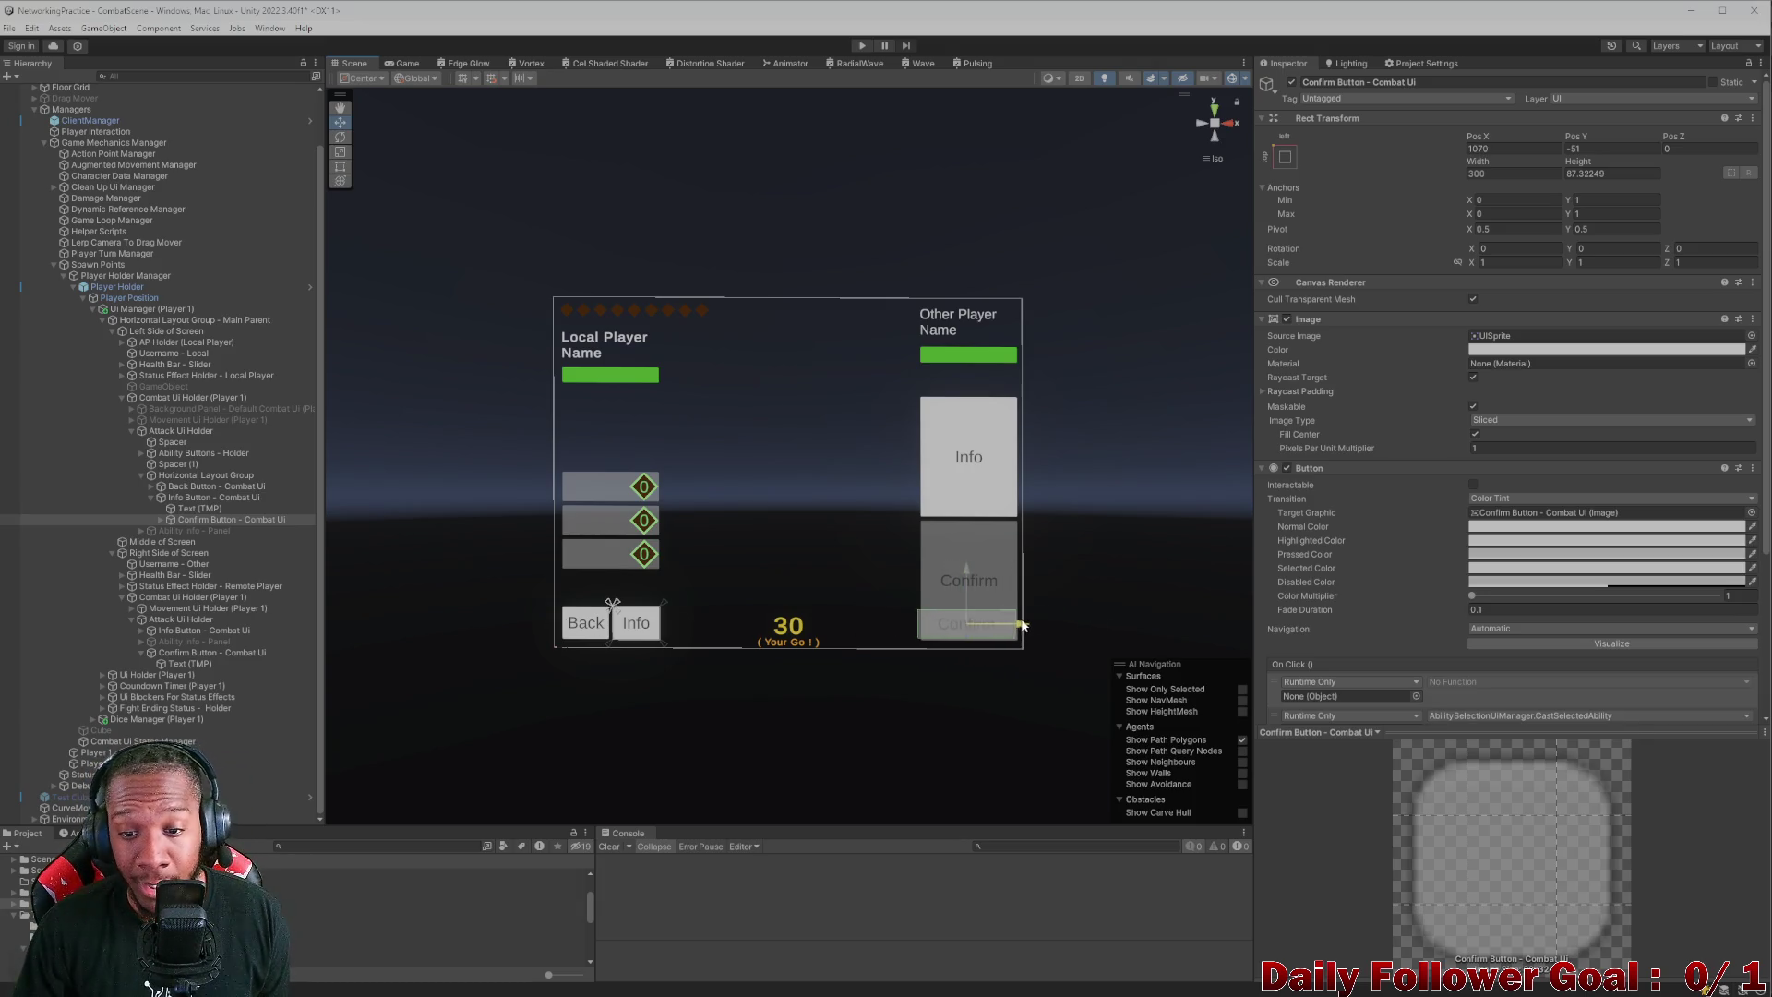
- On Attack Ui Holder, tick the SetActive bool so On Enable activates the Confirm Button
scroll(1514, 371, "down", 5)
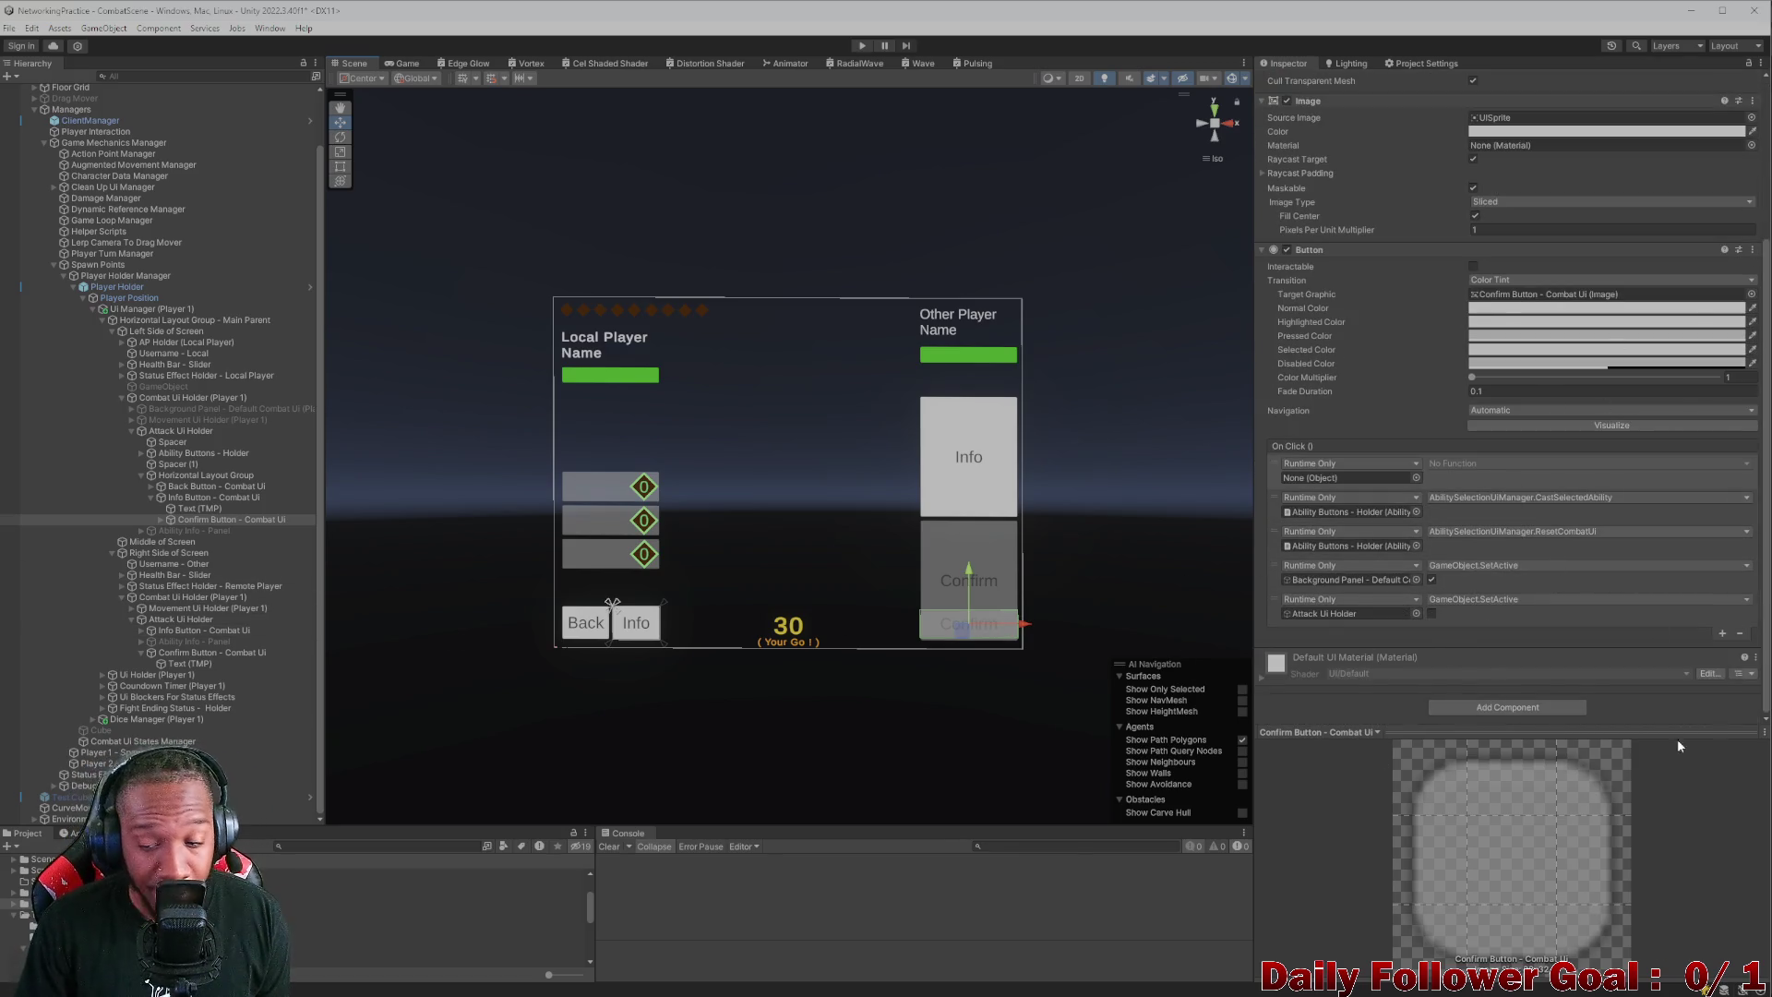
scroll(1364, 585, "up", 3)
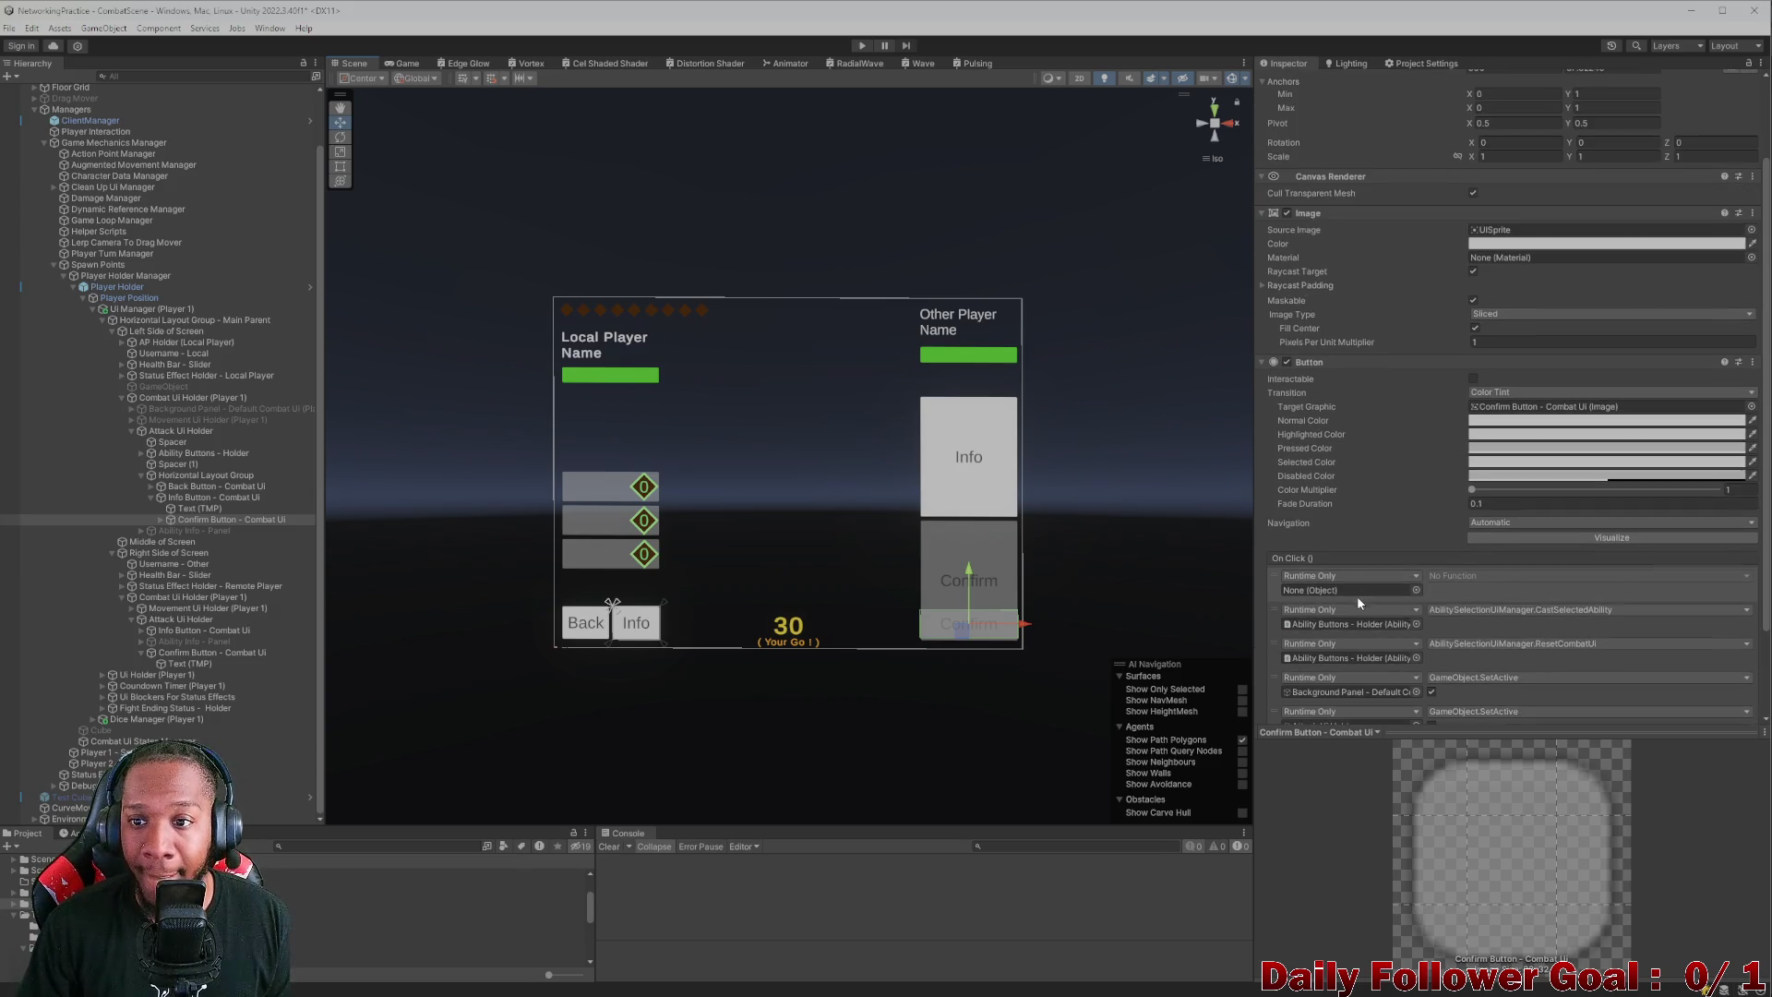
scroll(1403, 594, "up", 3)
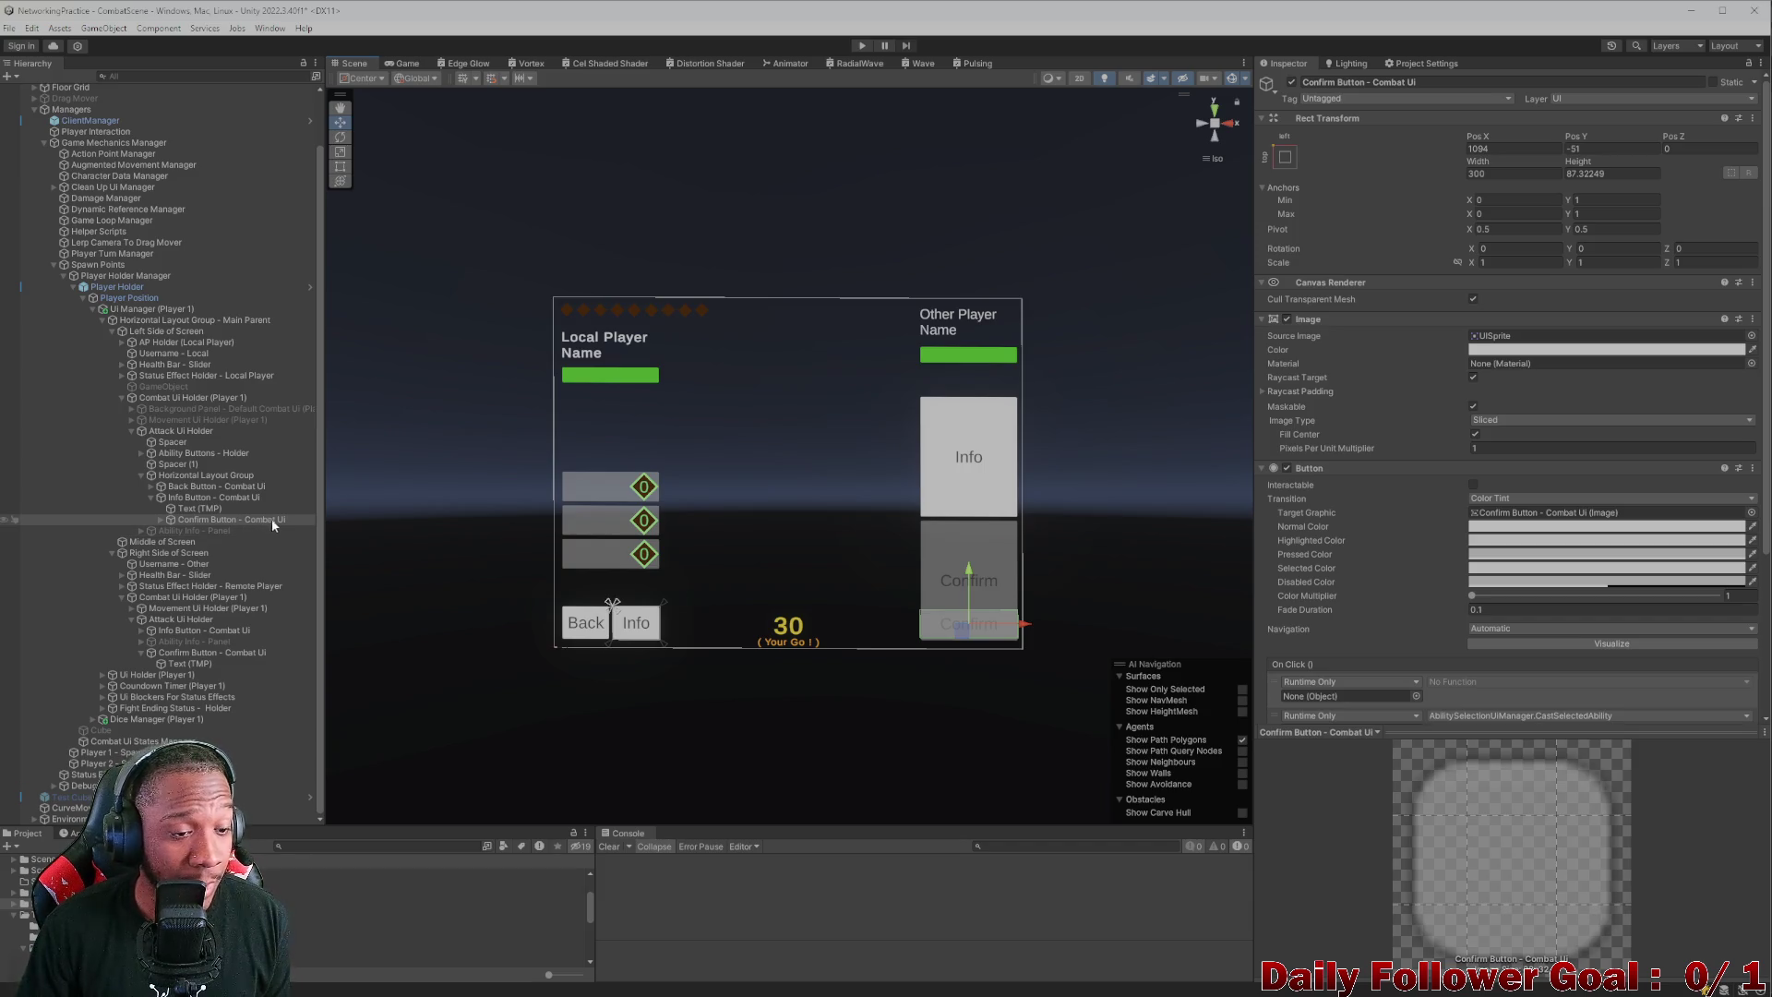
left_click(198, 430)
left_click(1435, 637)
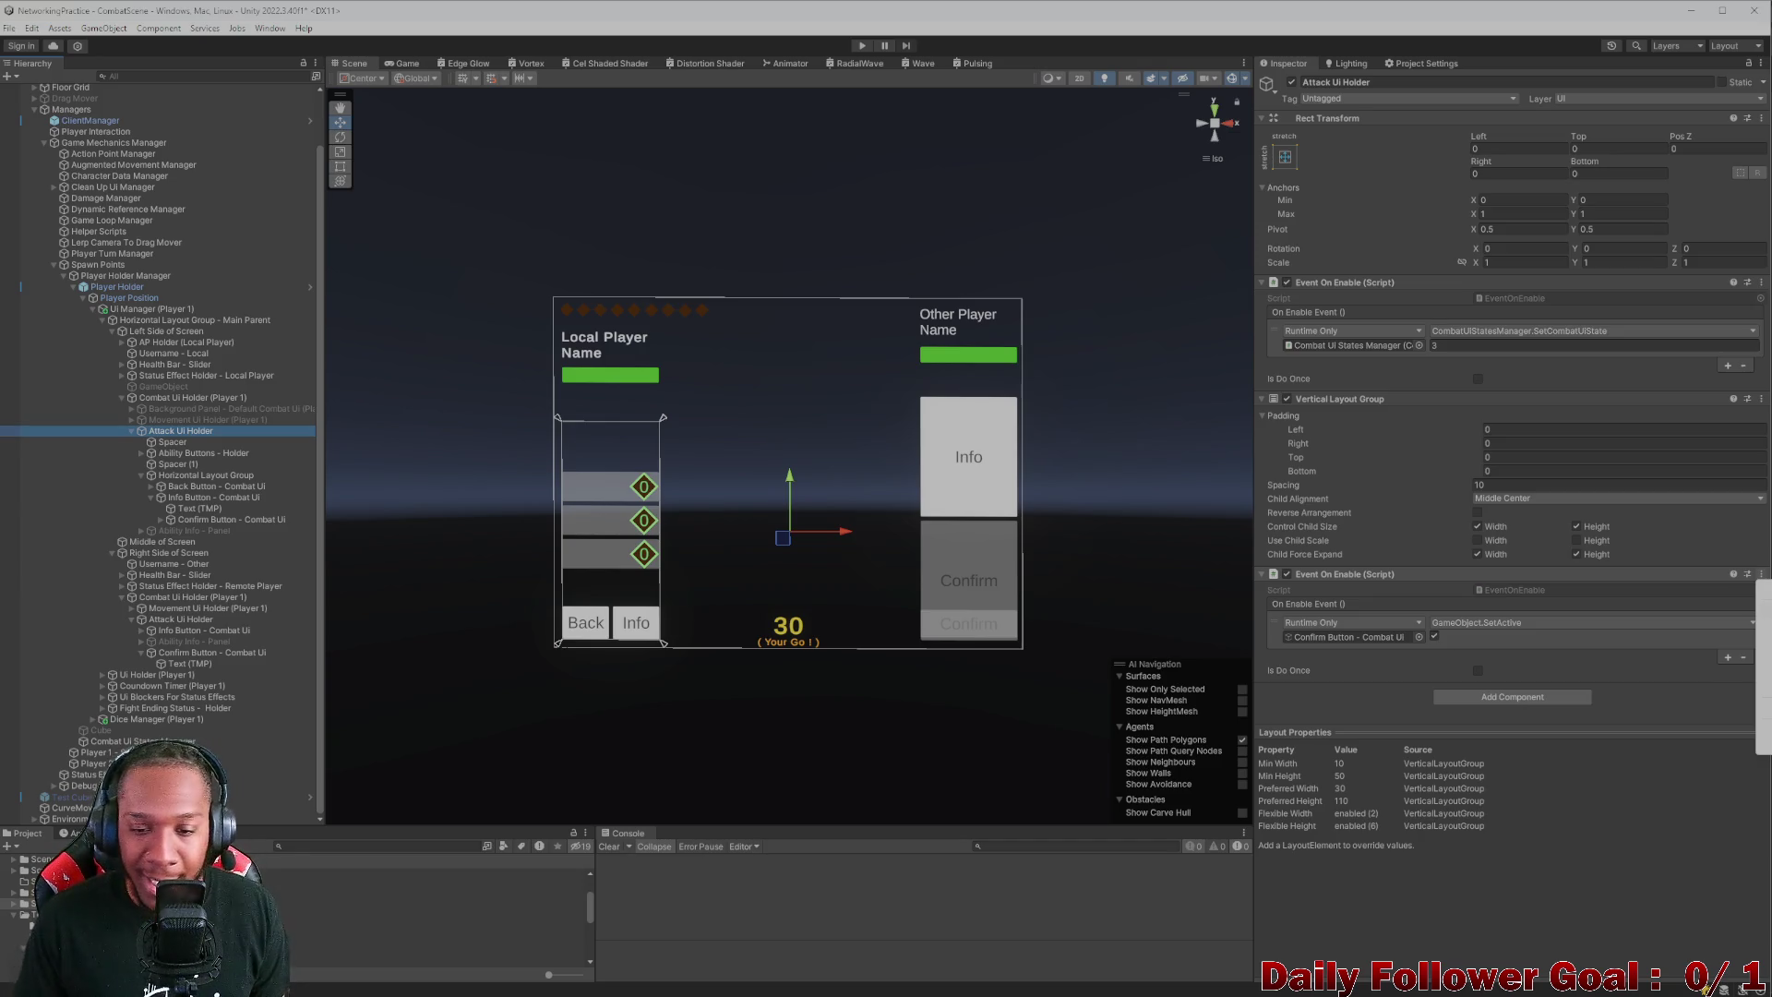
- Browse the left Info Button and Horizontal Layout Group in the Hierarchy
left_click(222, 509)
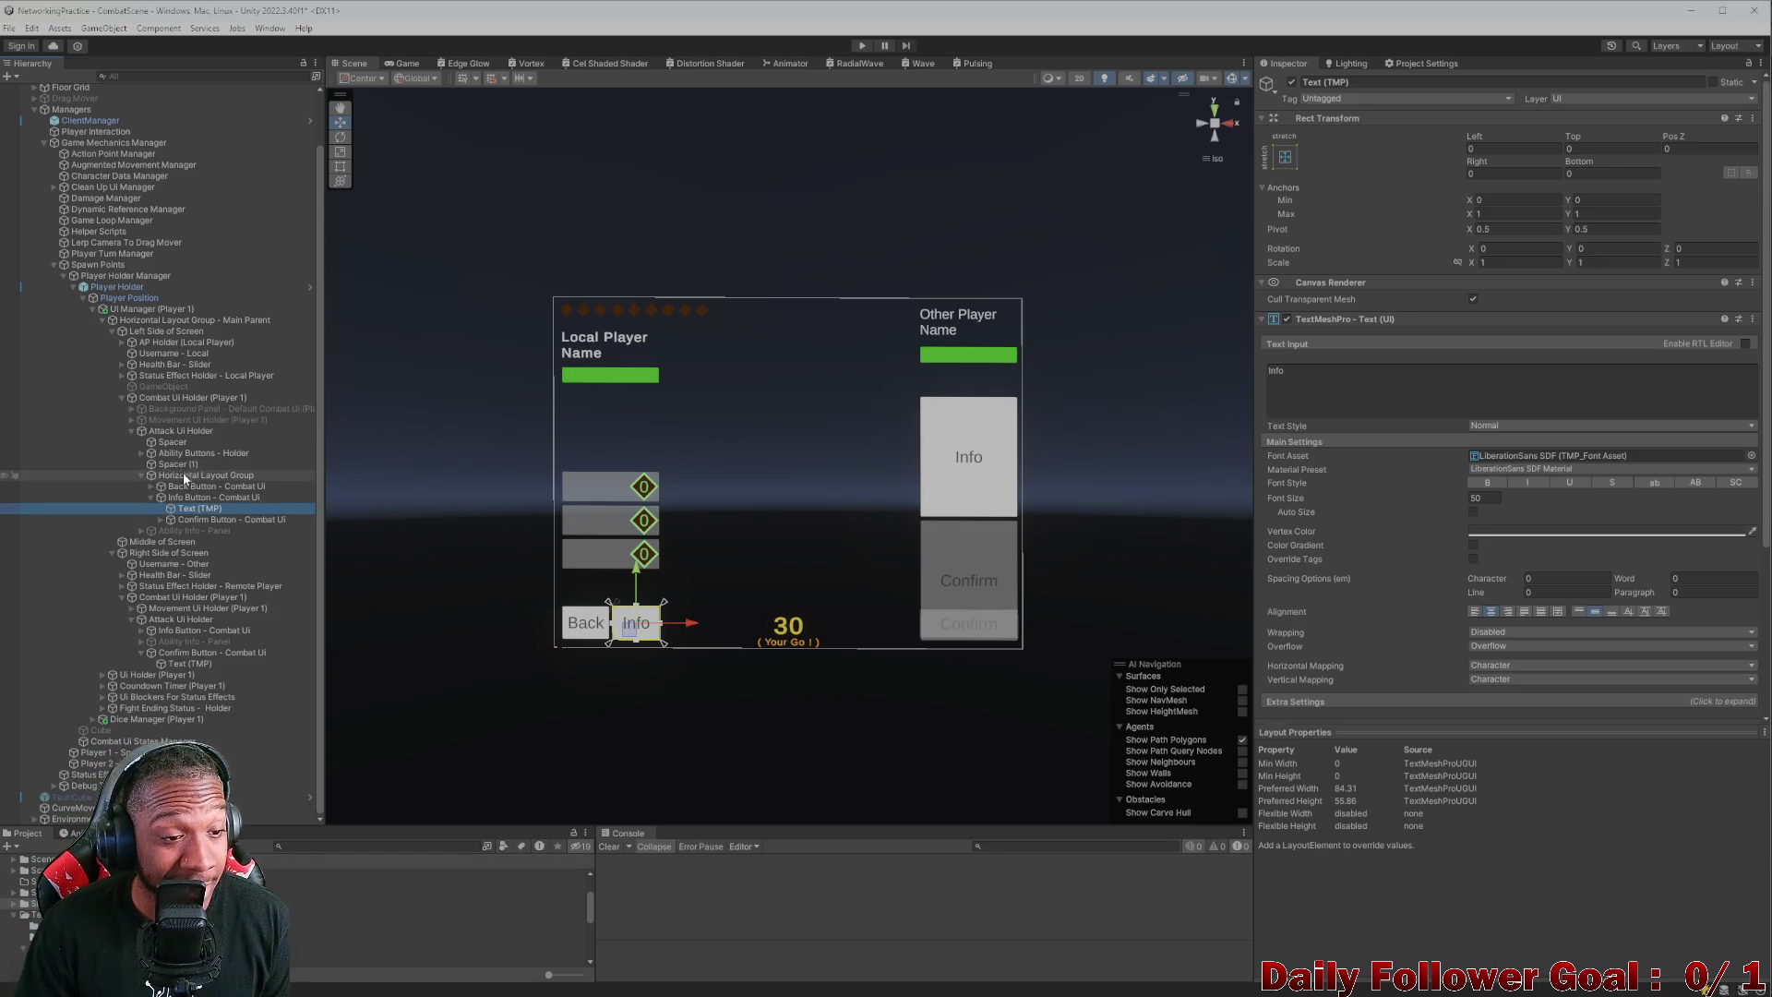
left_click(150, 497)
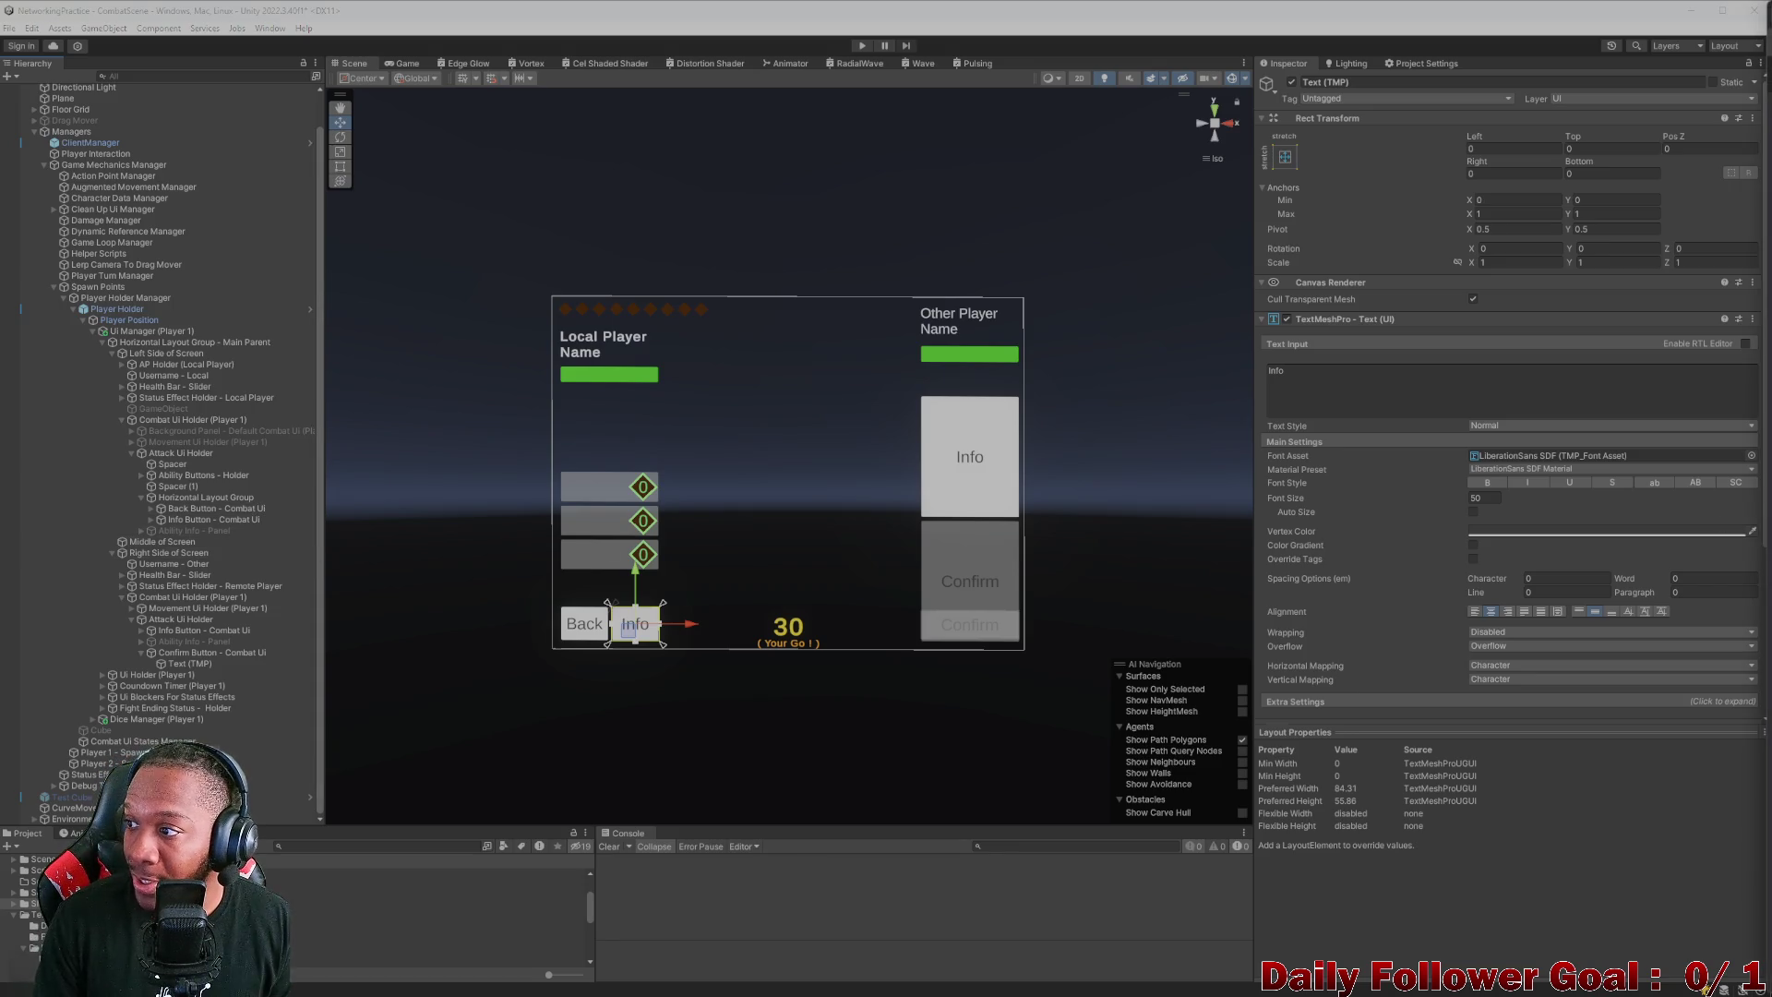
left_click(194, 519)
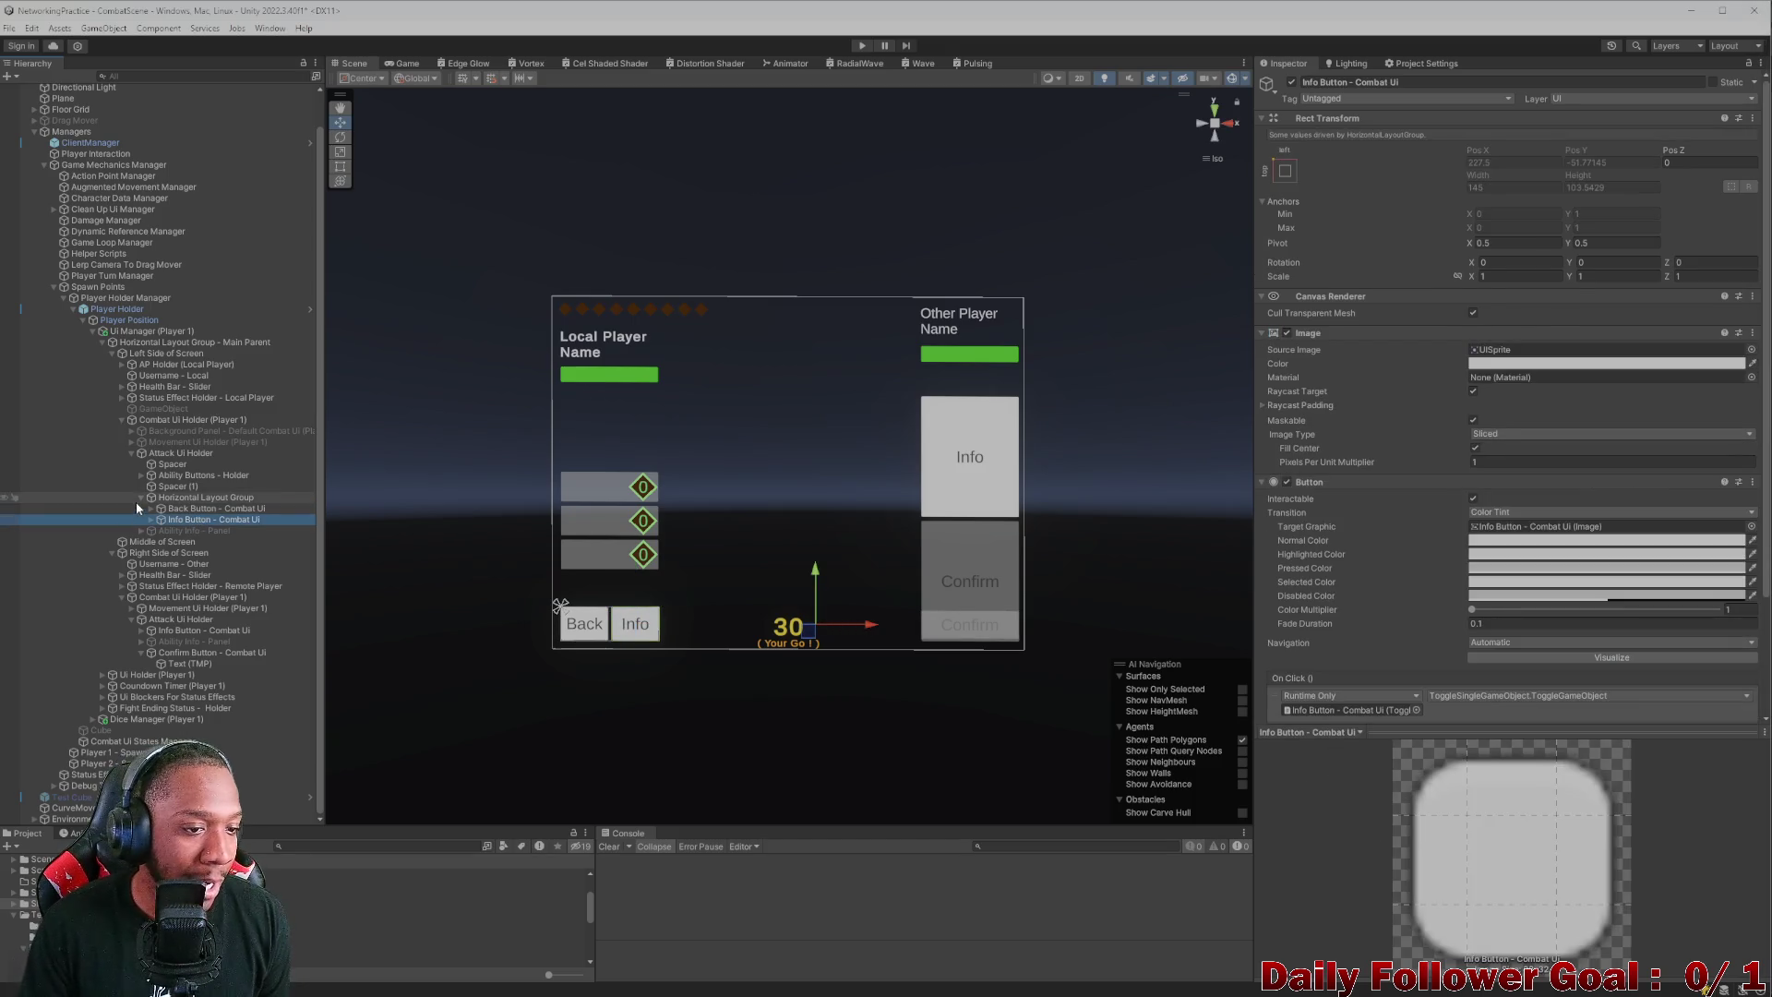
left_click(135, 499)
- Cycle the Scene view selection through overlapping objects to reach the left Confirm Button
left_click(984, 625)
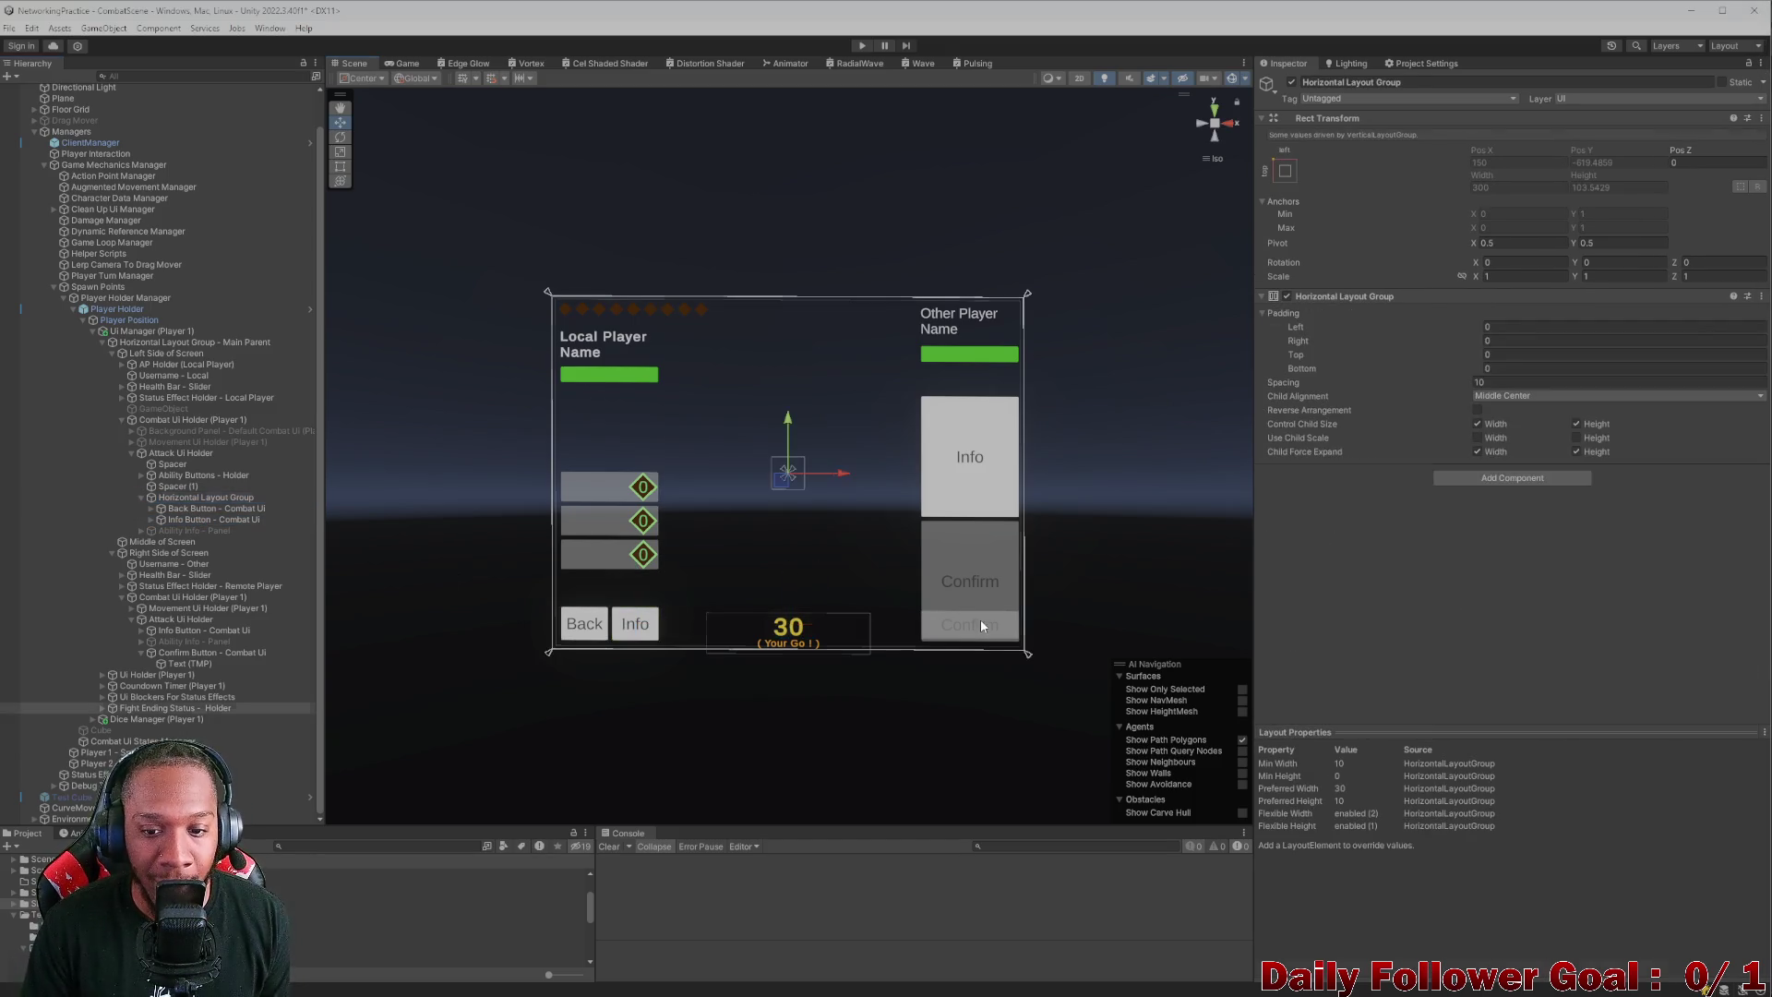
left_click(998, 626)
left_click(990, 627)
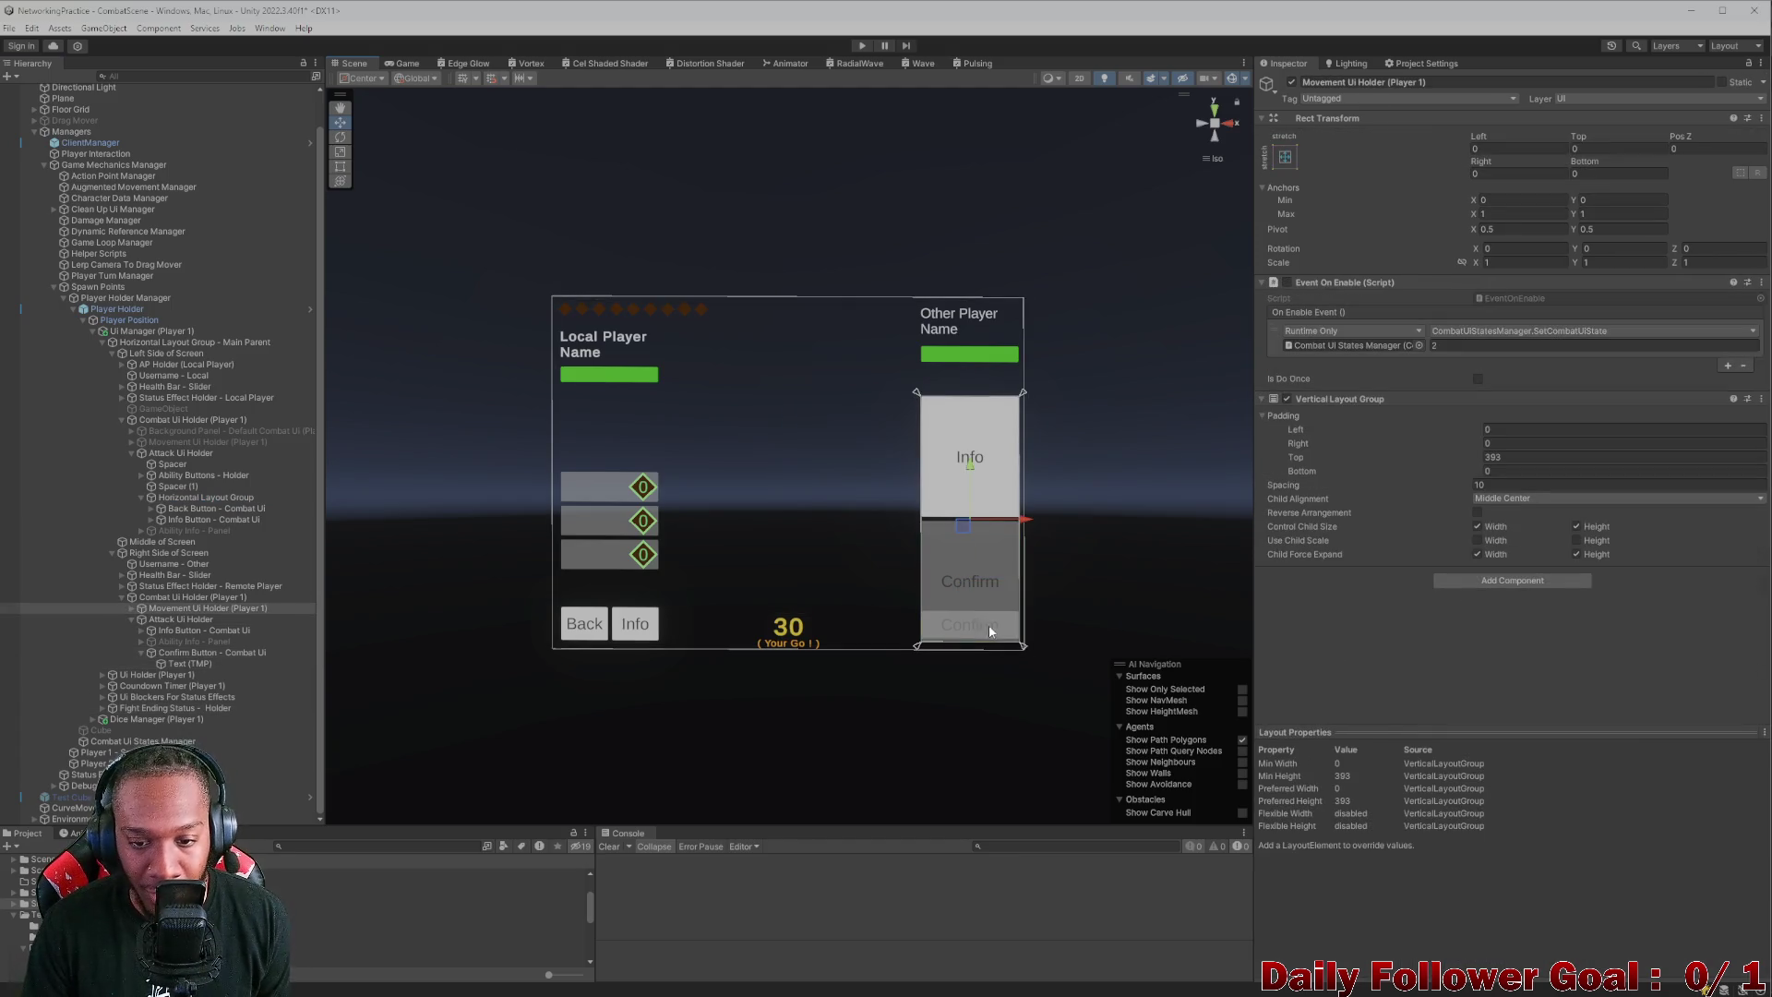
left_click(945, 618)
left_click(944, 620)
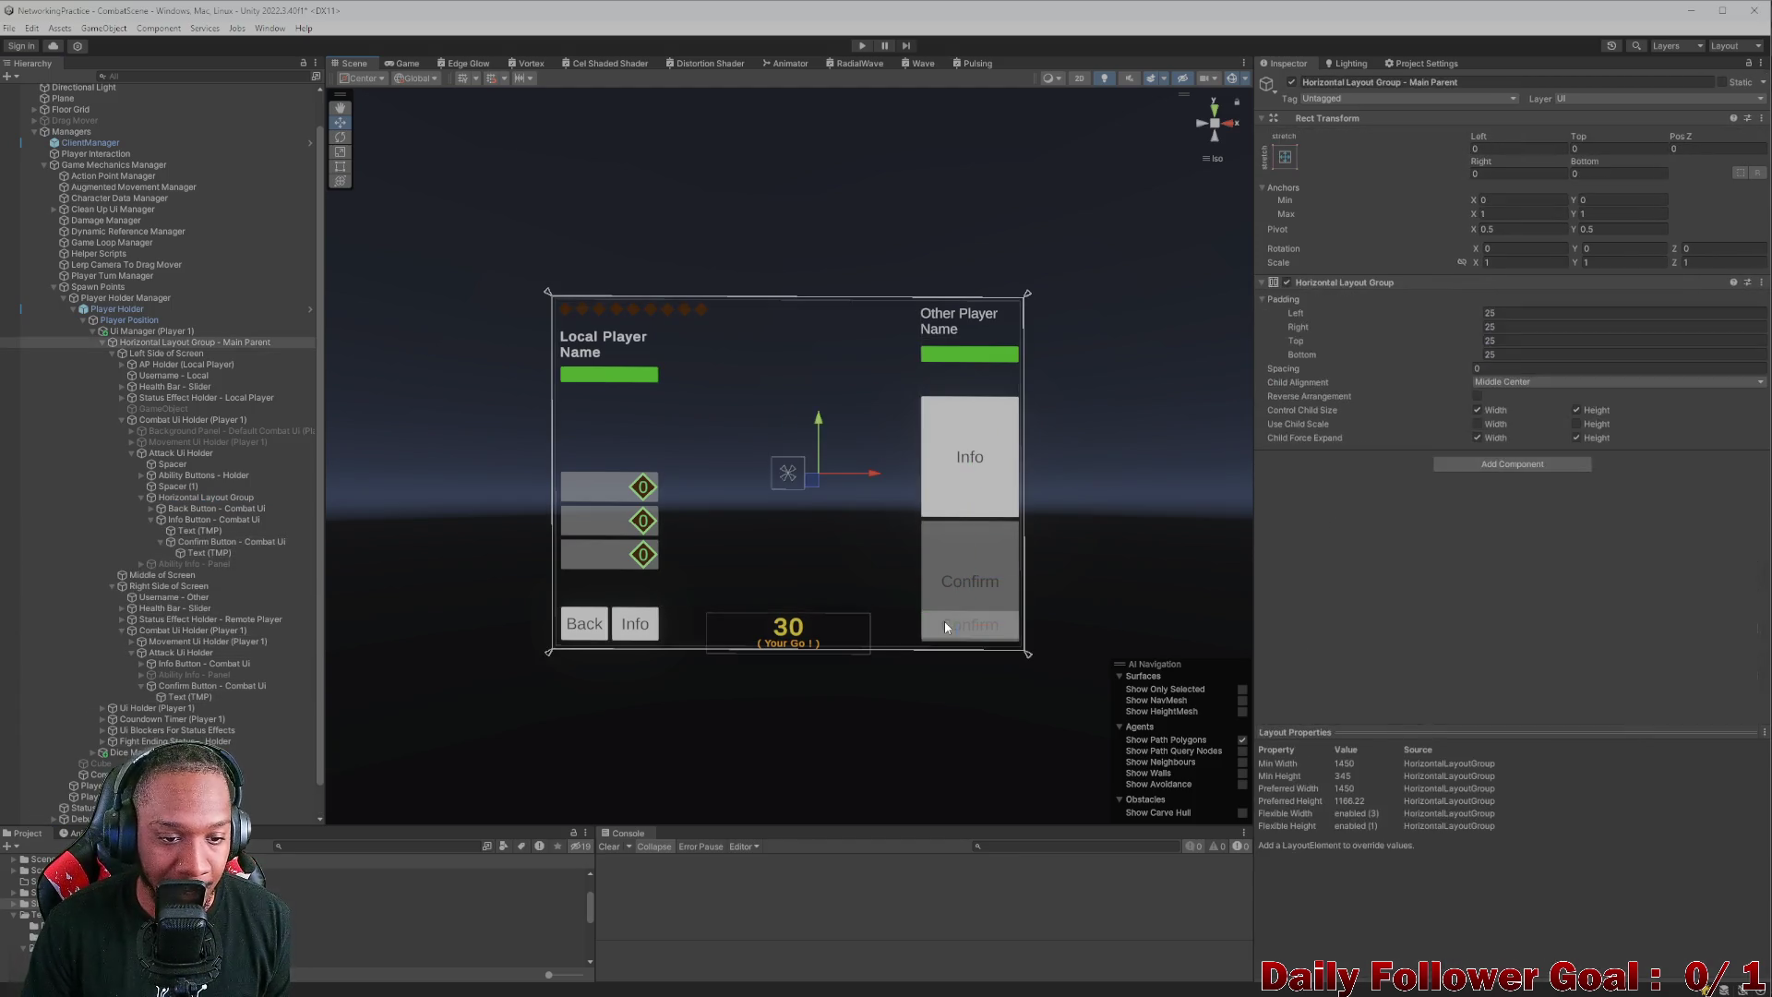
left_click(934, 630)
left_click(934, 631)
left_click(934, 630)
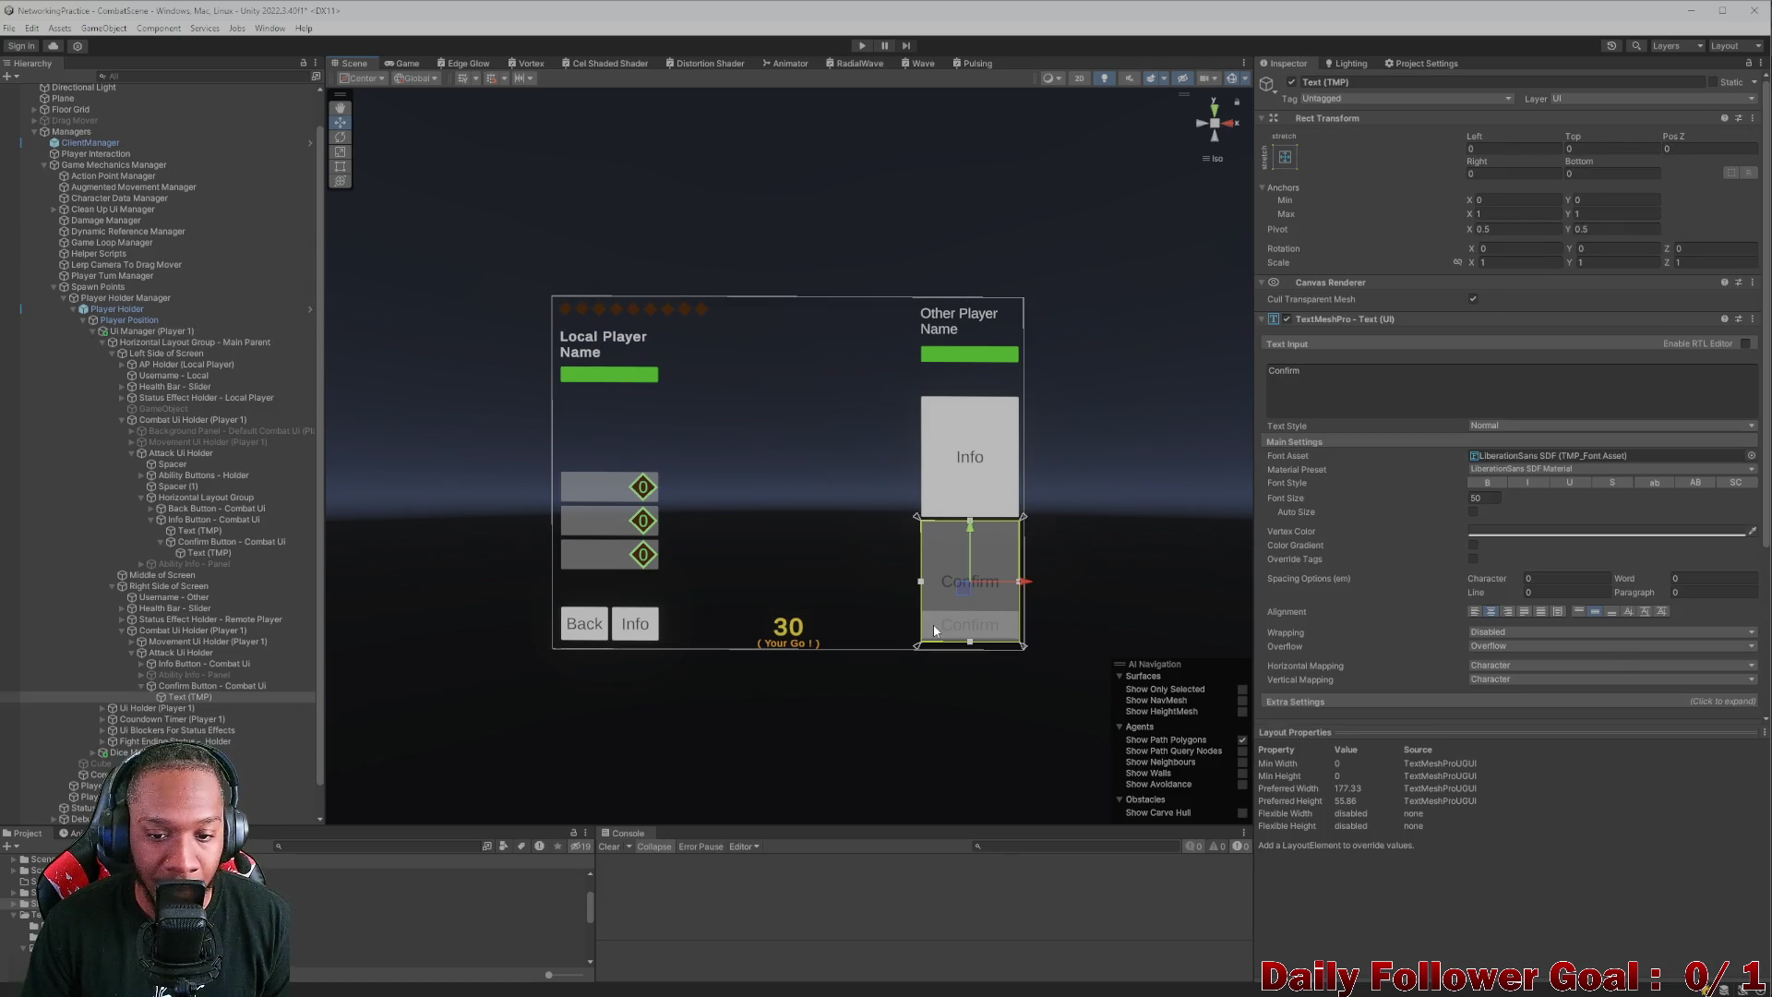
left_click(934, 630)
left_click(935, 631)
left_click(934, 631)
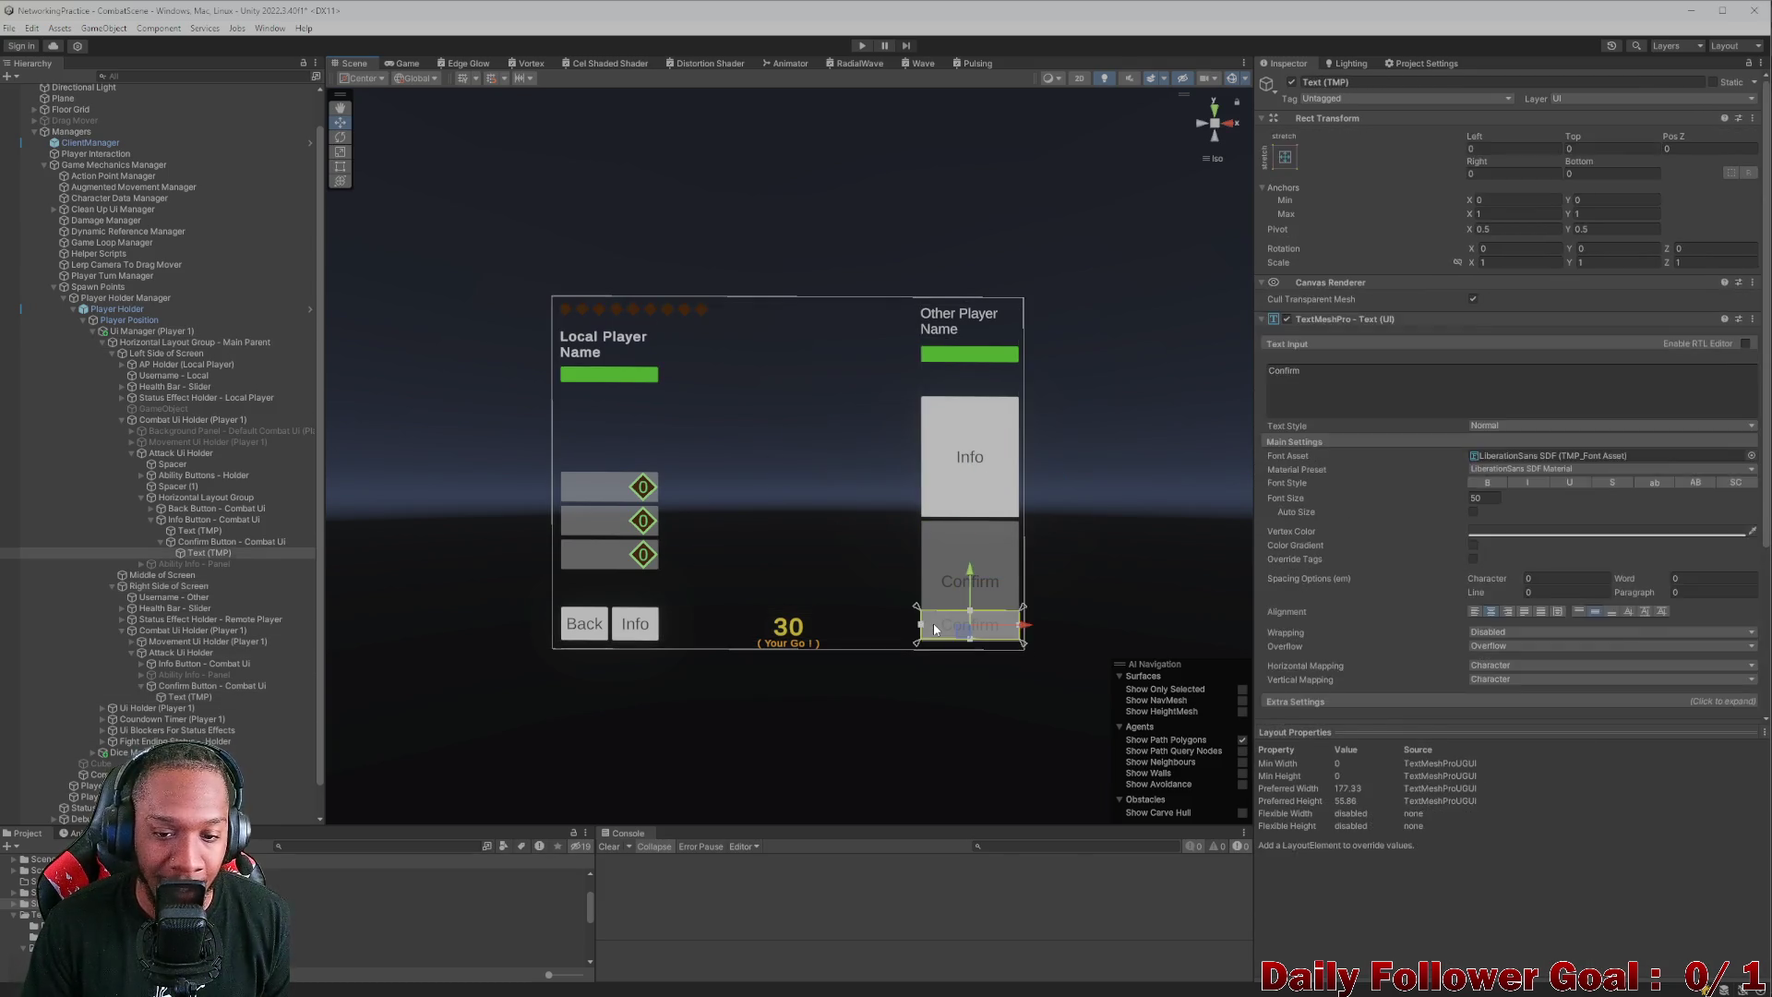
left_click(934, 630)
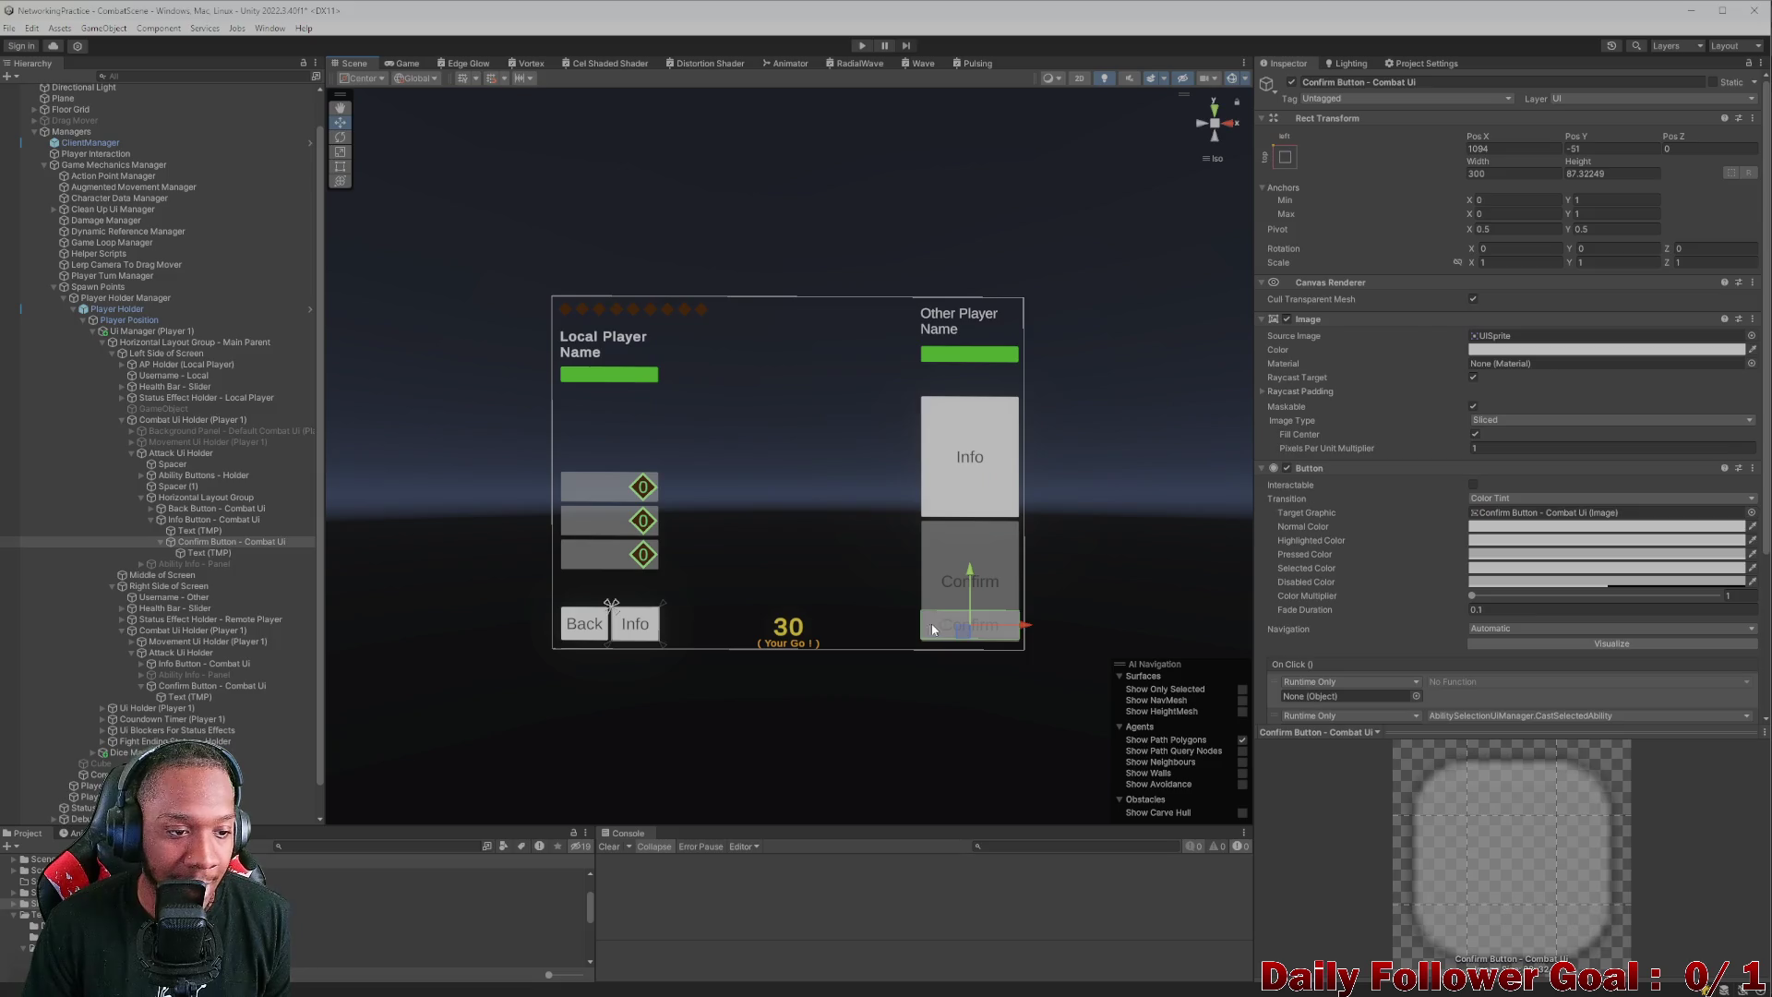
- Drag Confirm Button out of Horizontal Layout Group to sit below the Back/Info row
left_click(161, 541)
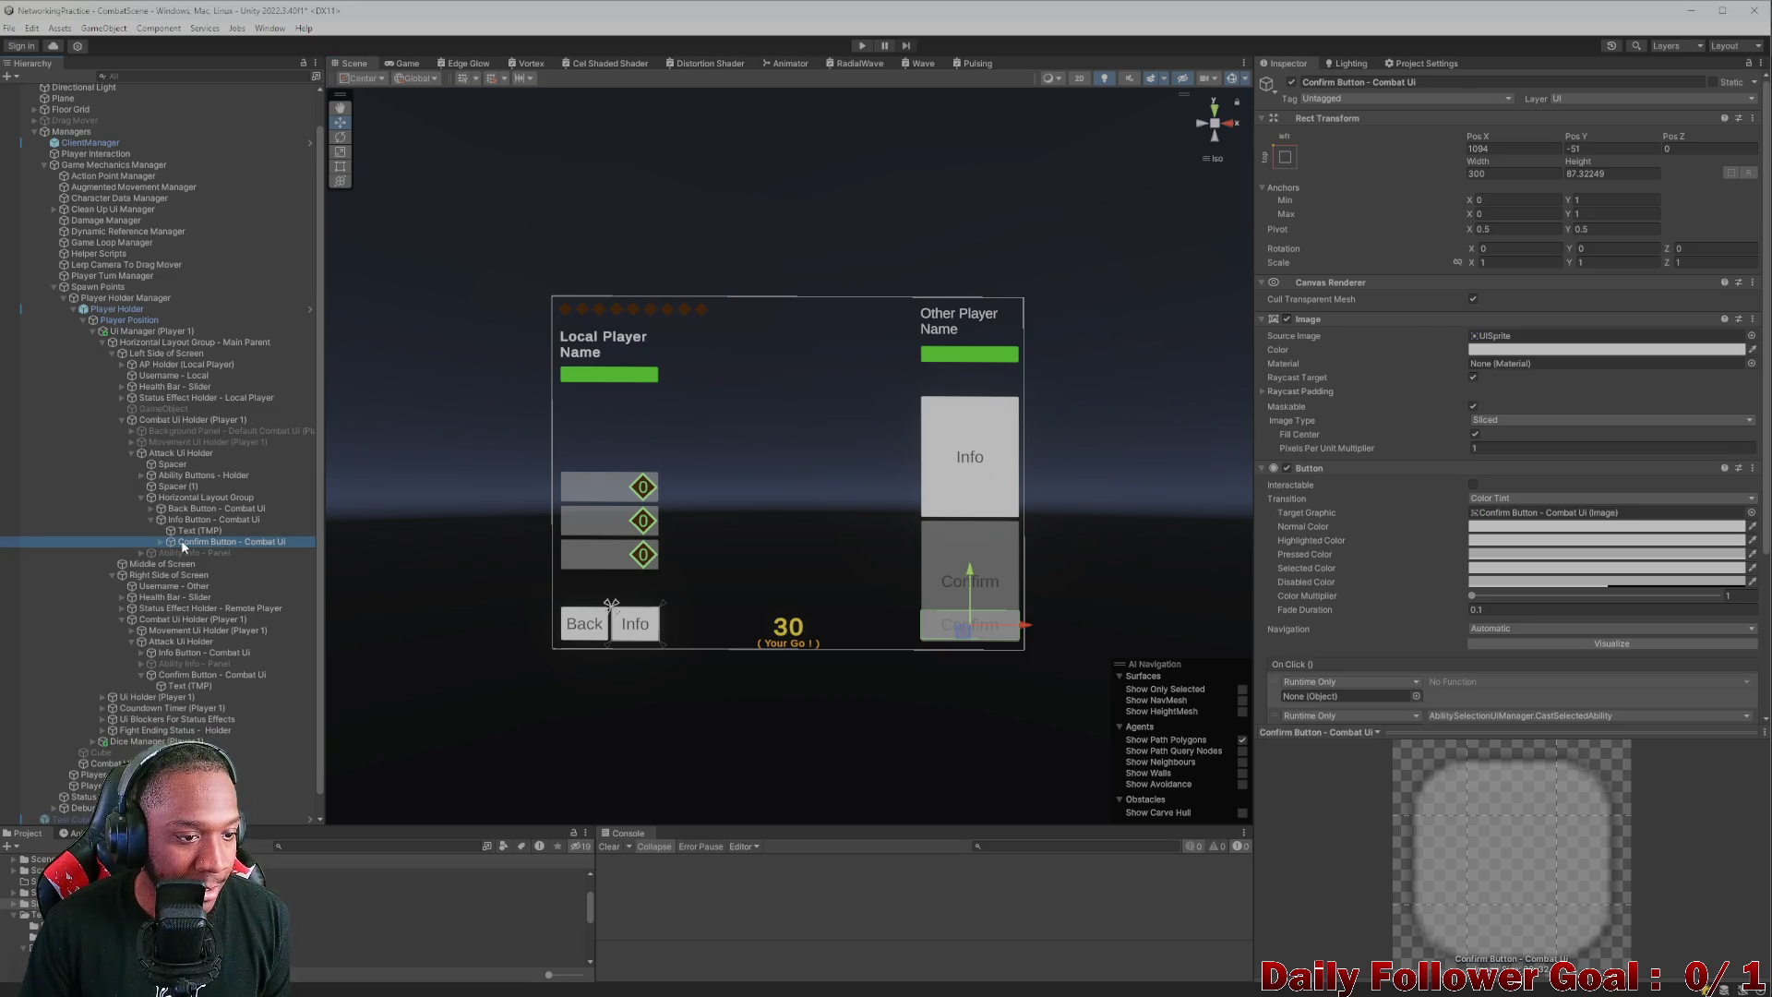
left_click_drag(180, 506, 180, 504)
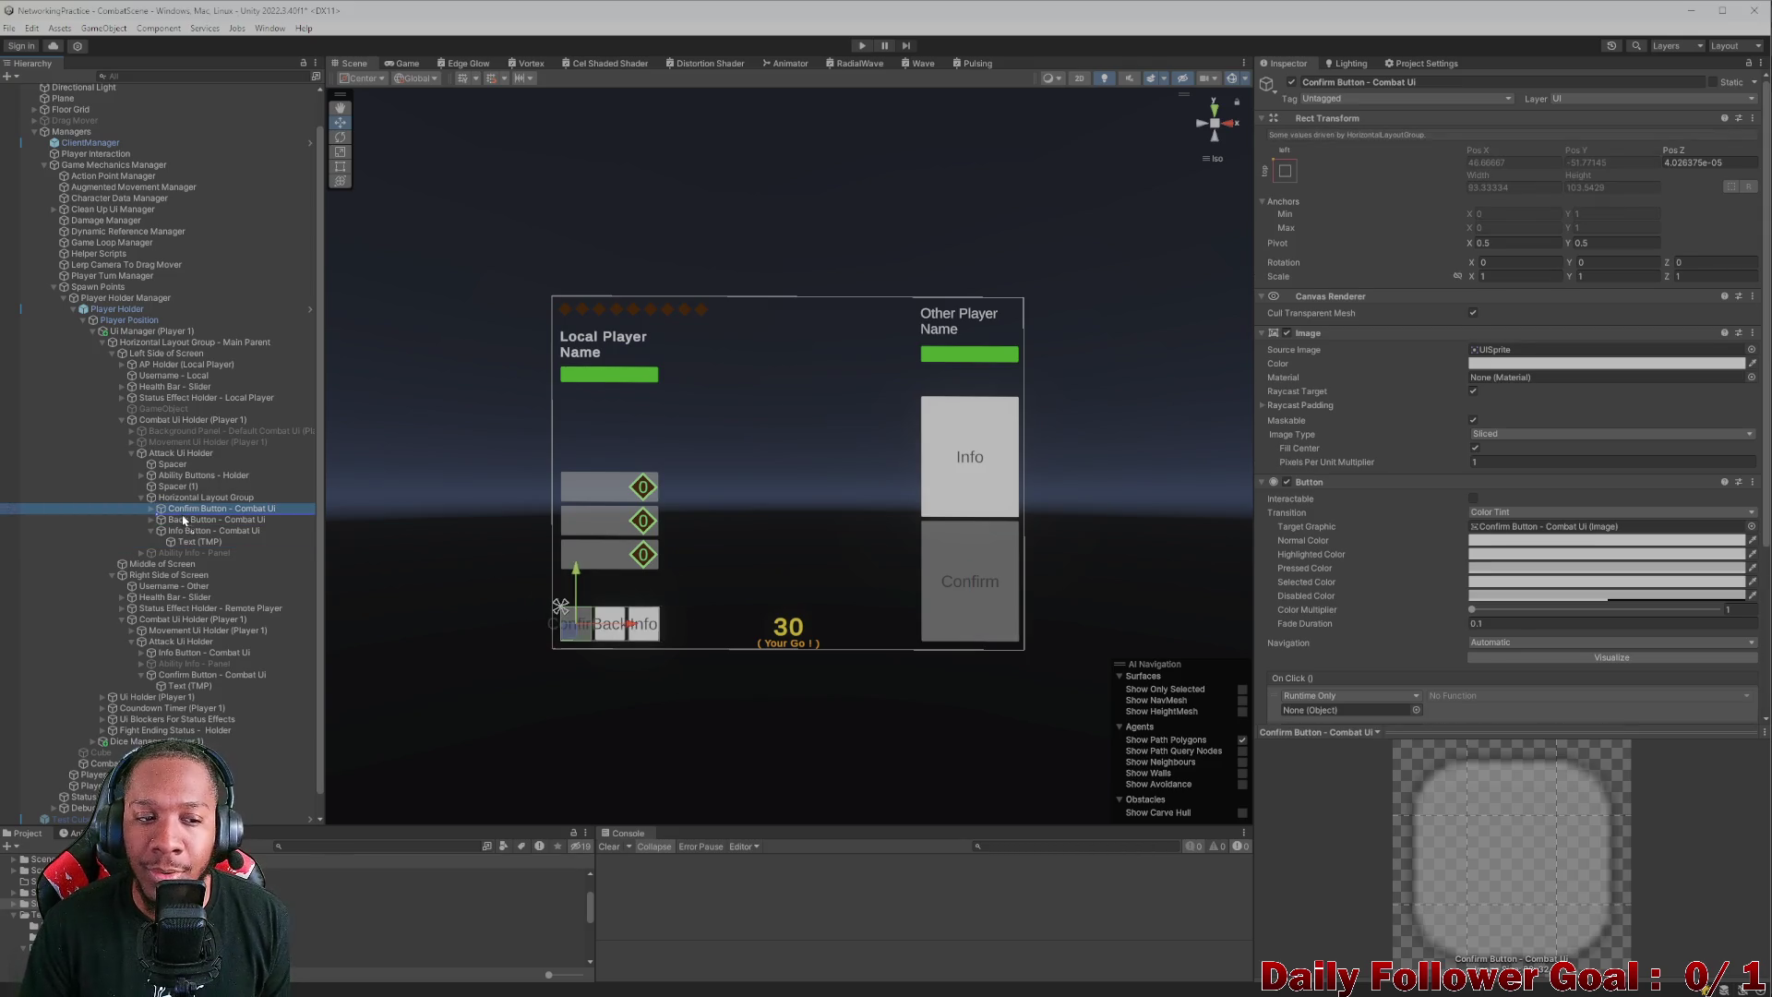
left_click_drag(183, 510, 177, 493)
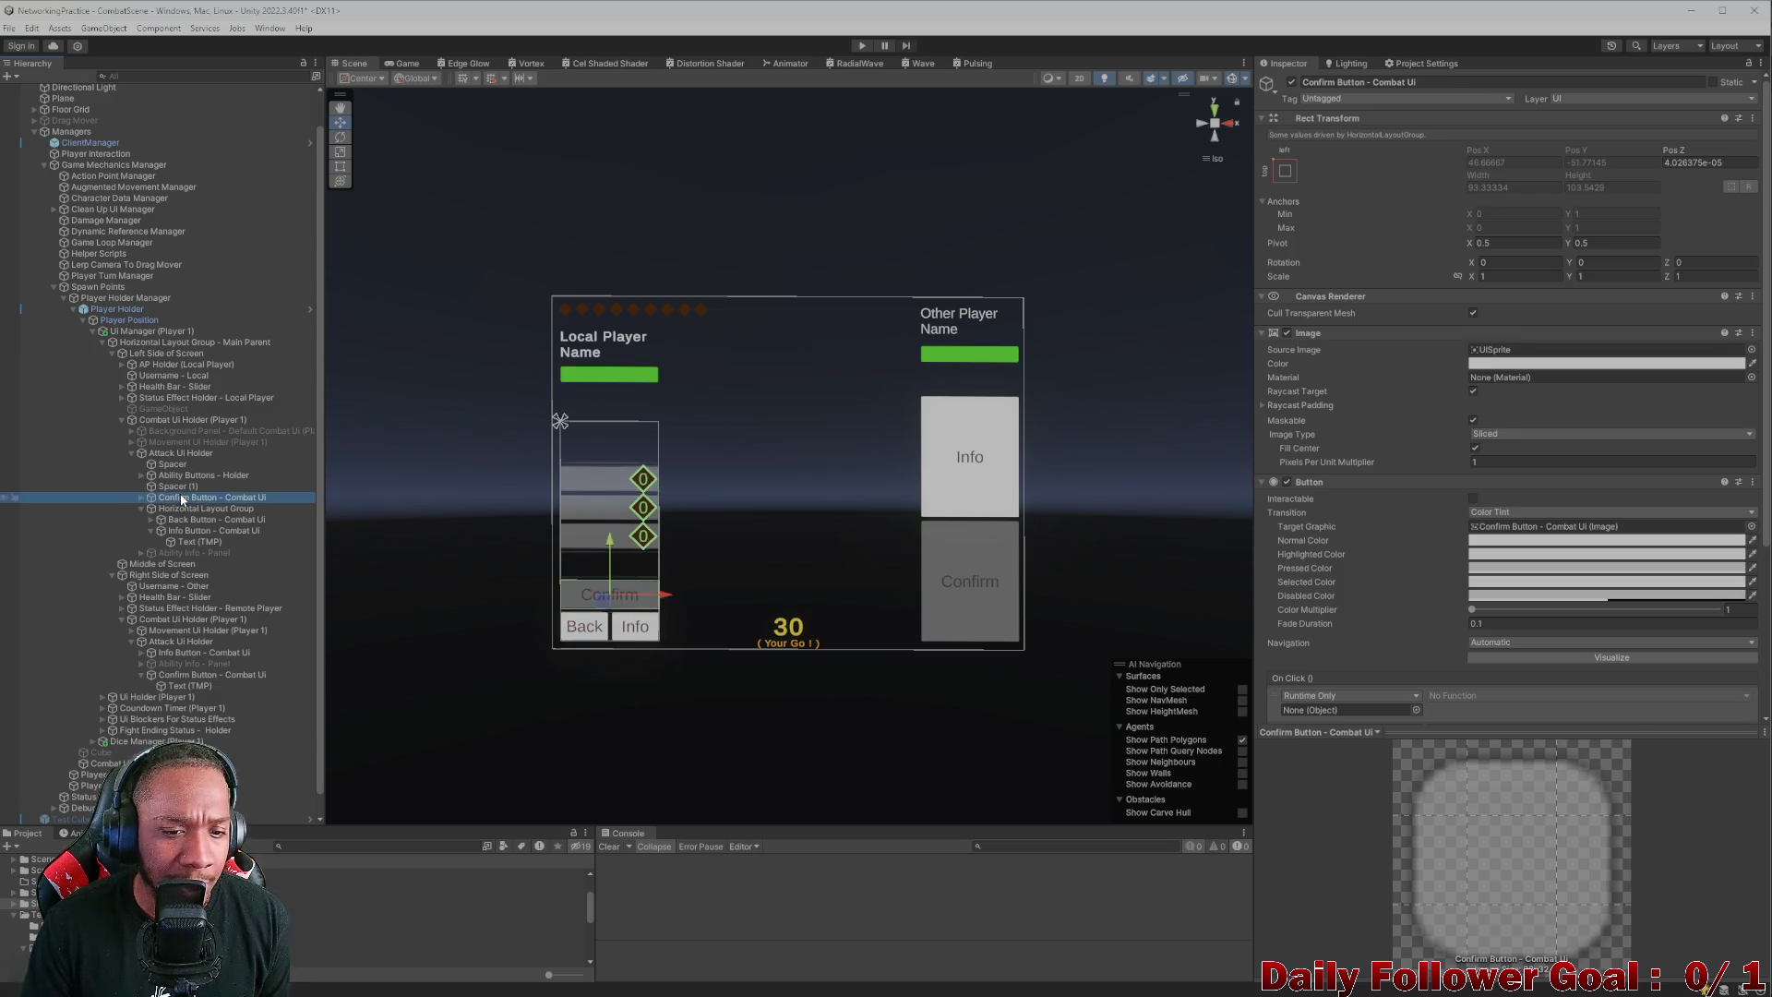
left_click(142, 507)
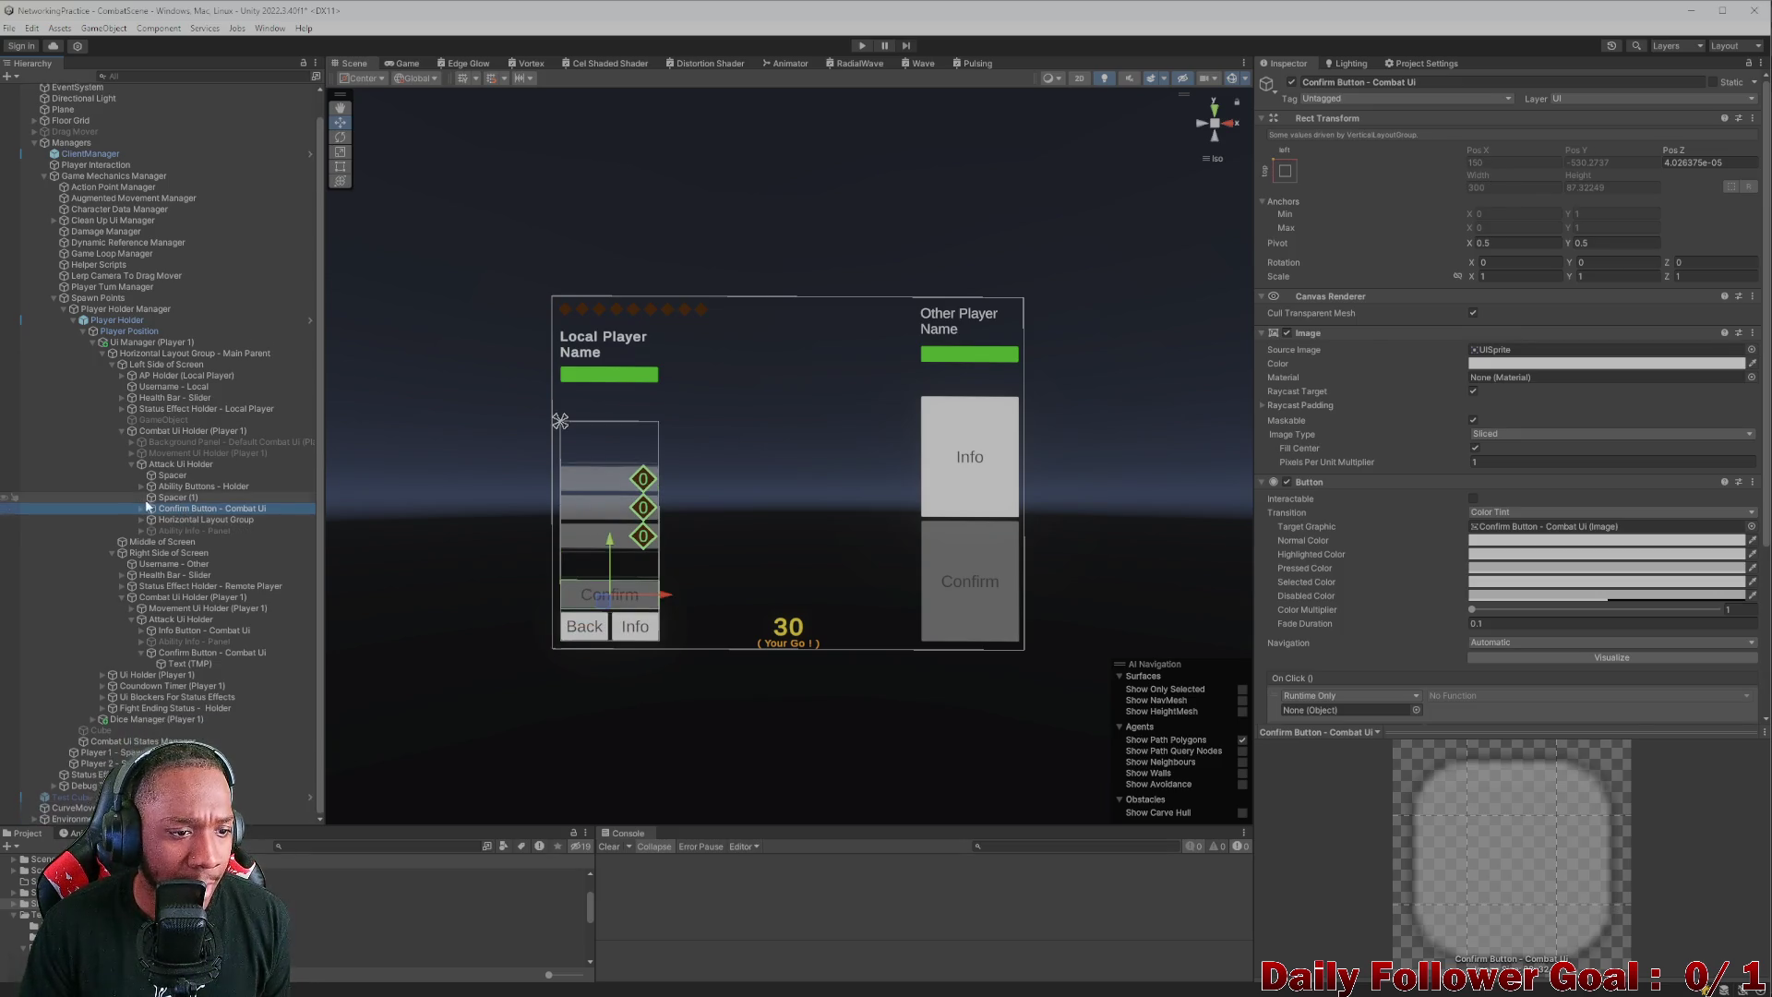
left_click_drag(172, 509, 171, 535)
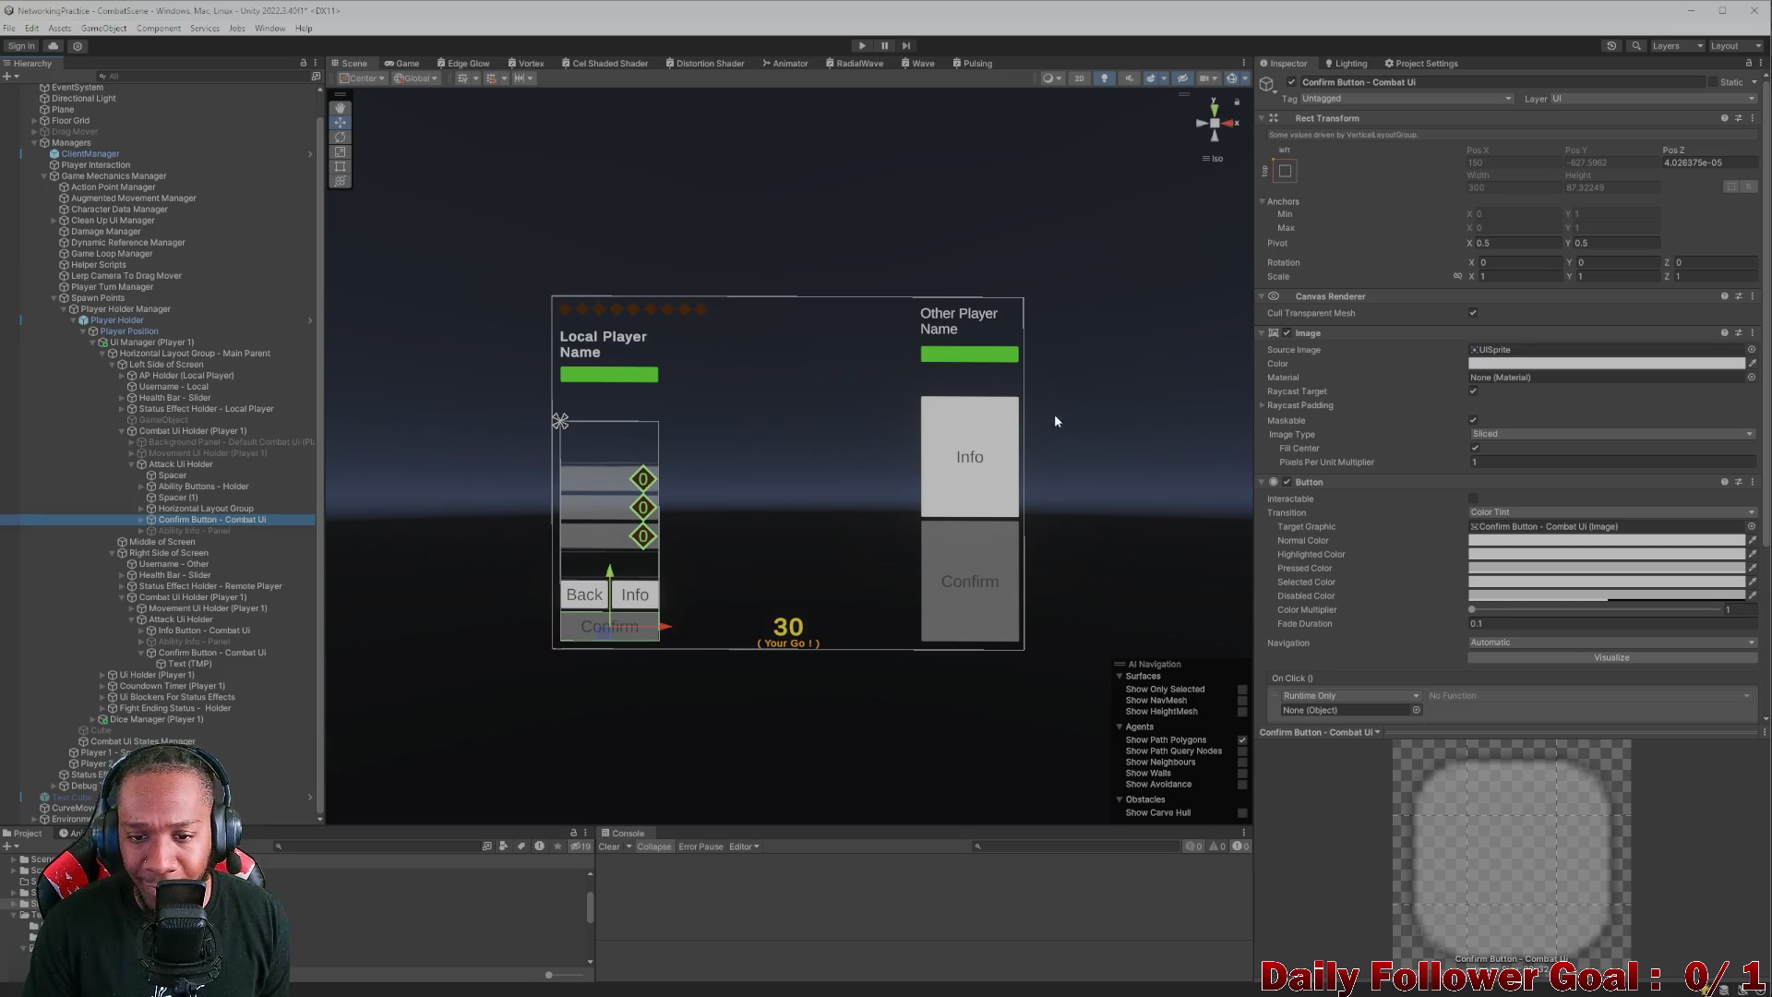
- Select the right-side Confirm and Info button texts in the Scene view
left_click(950, 554)
left_click(964, 570)
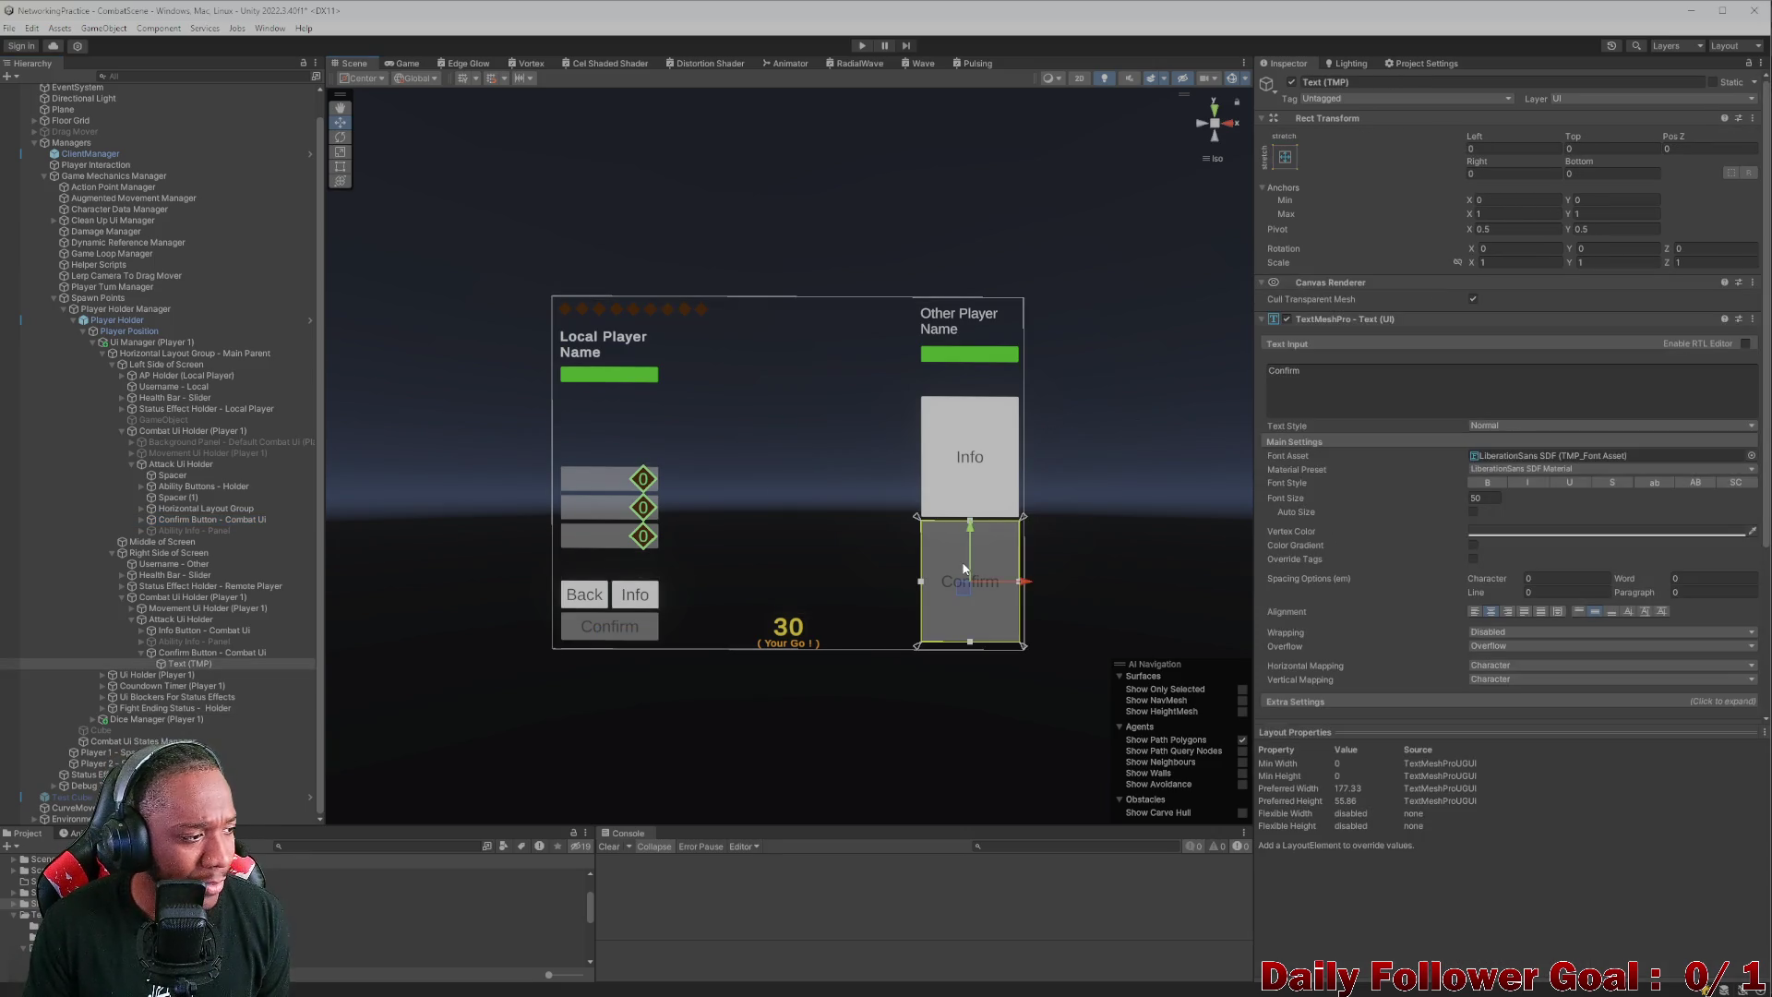
left_click(972, 476)
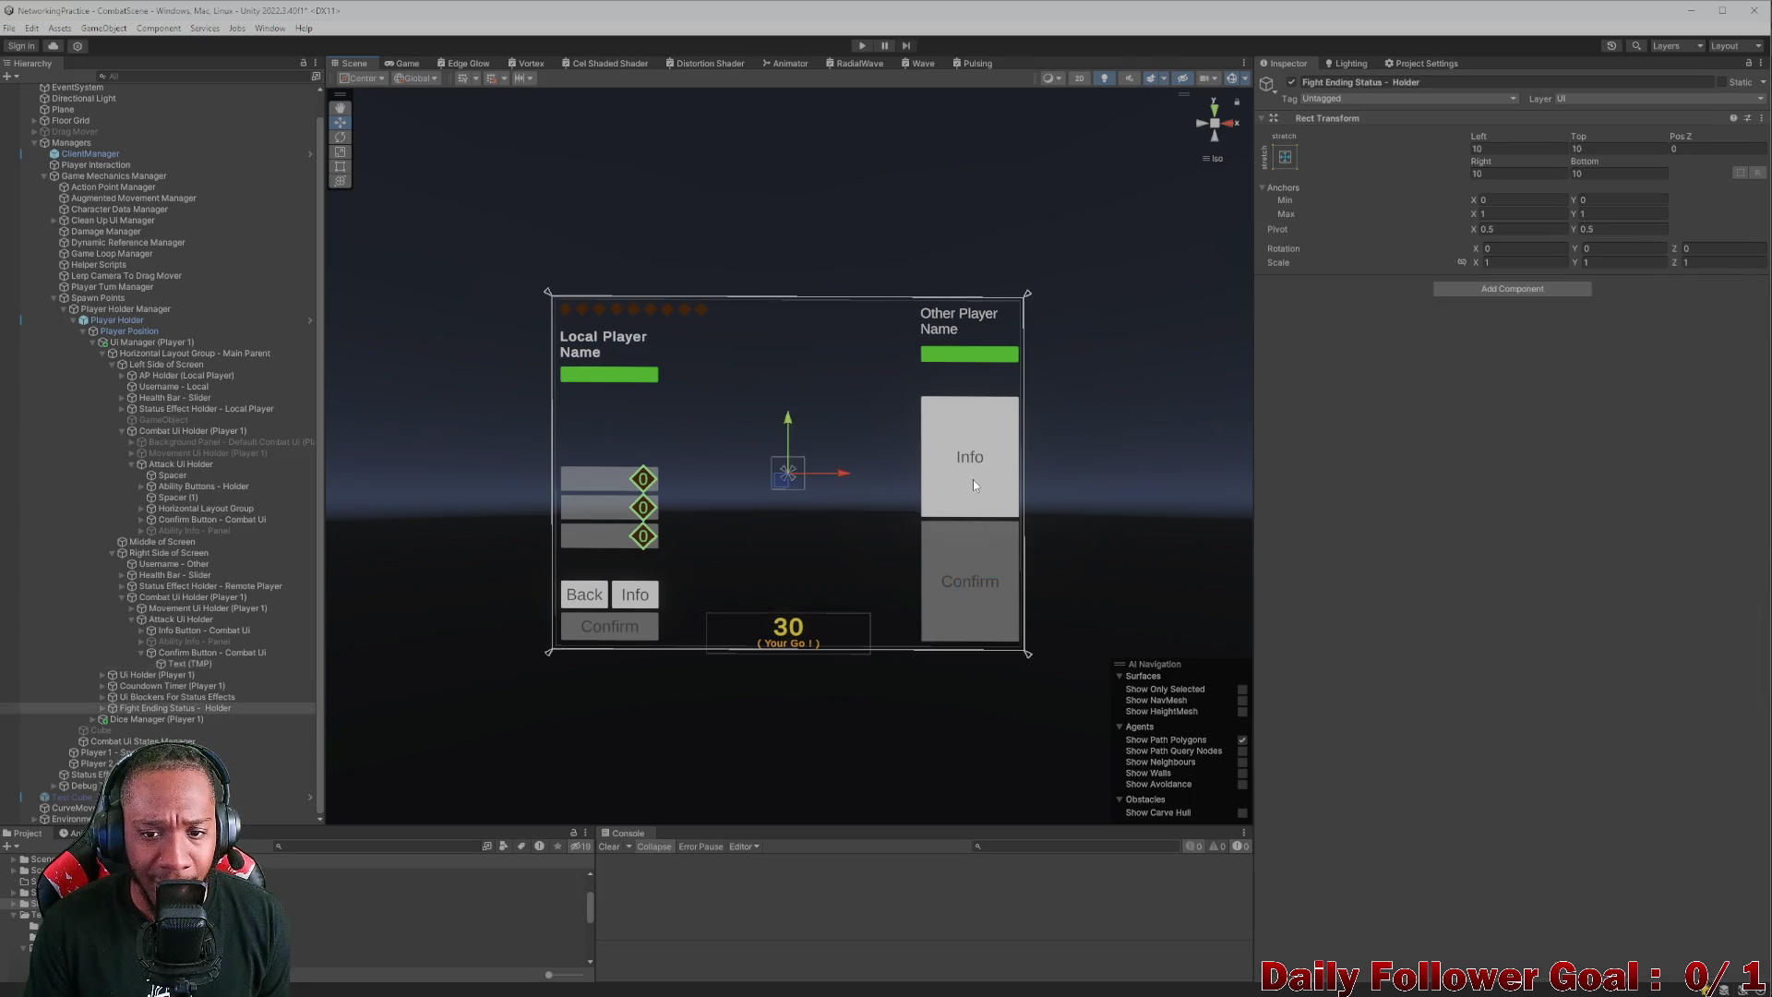
- Deactivate the right-side and left-side Attack Ui Holder objects
left_click(973, 475)
left_click(131, 618)
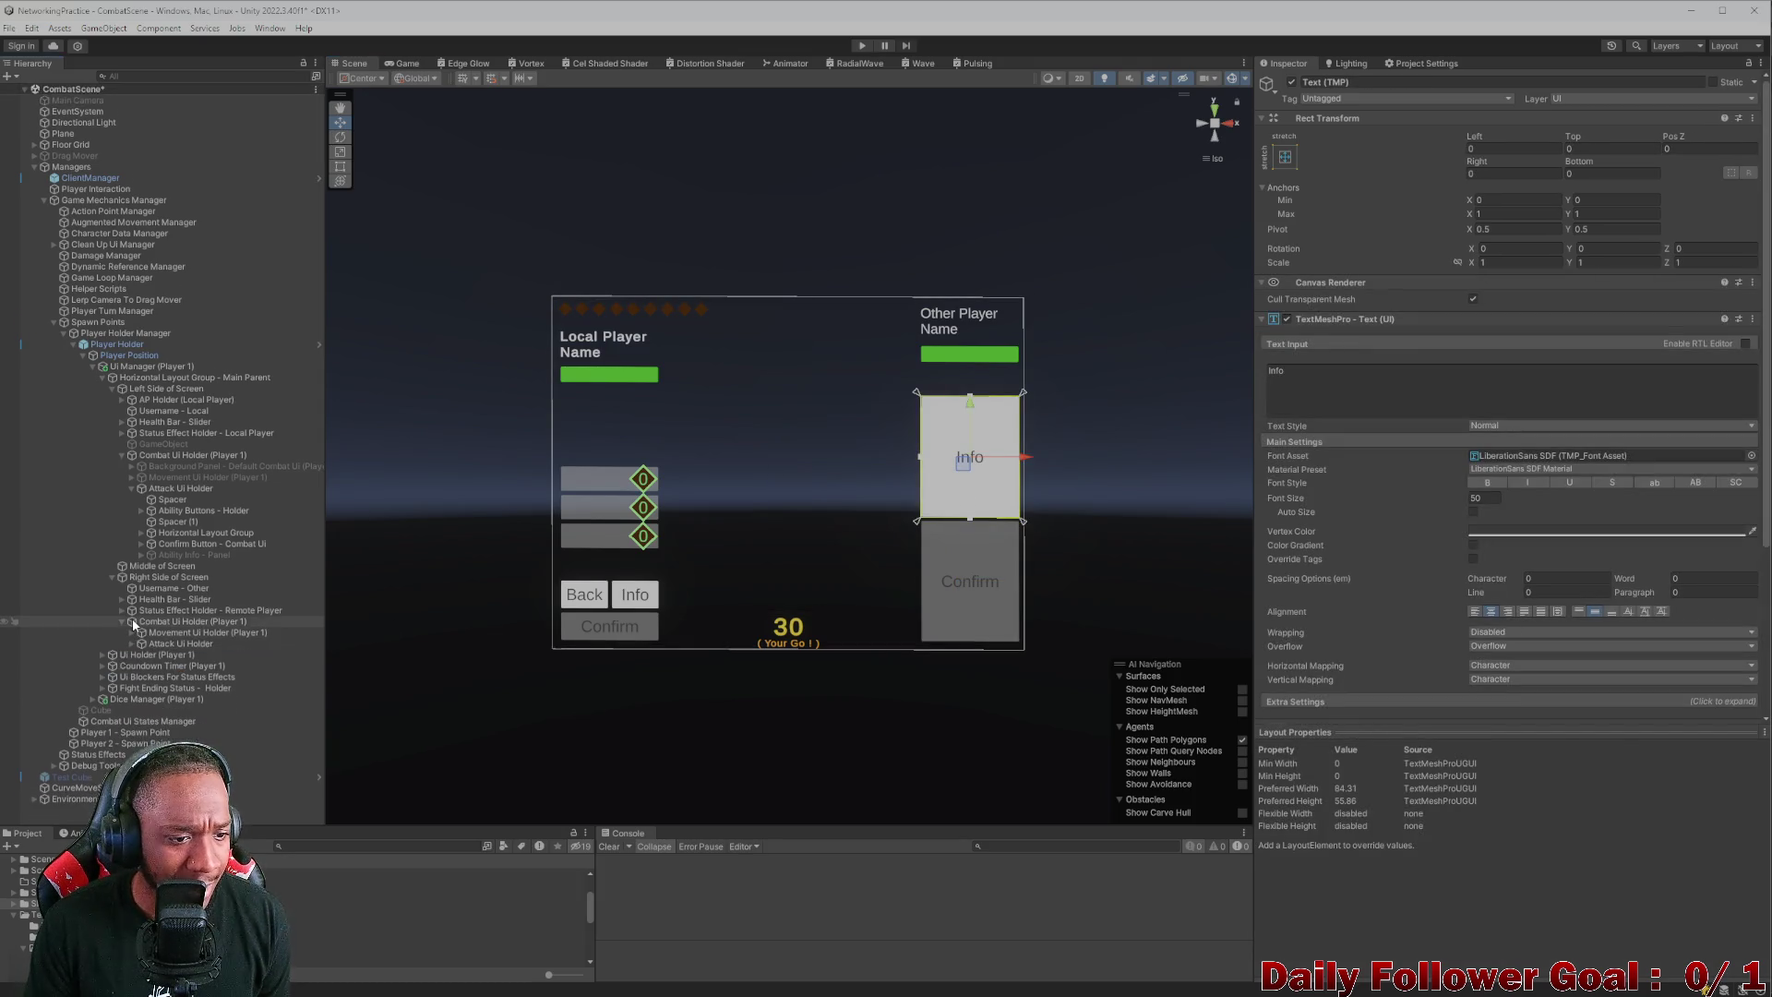
left_click(131, 643)
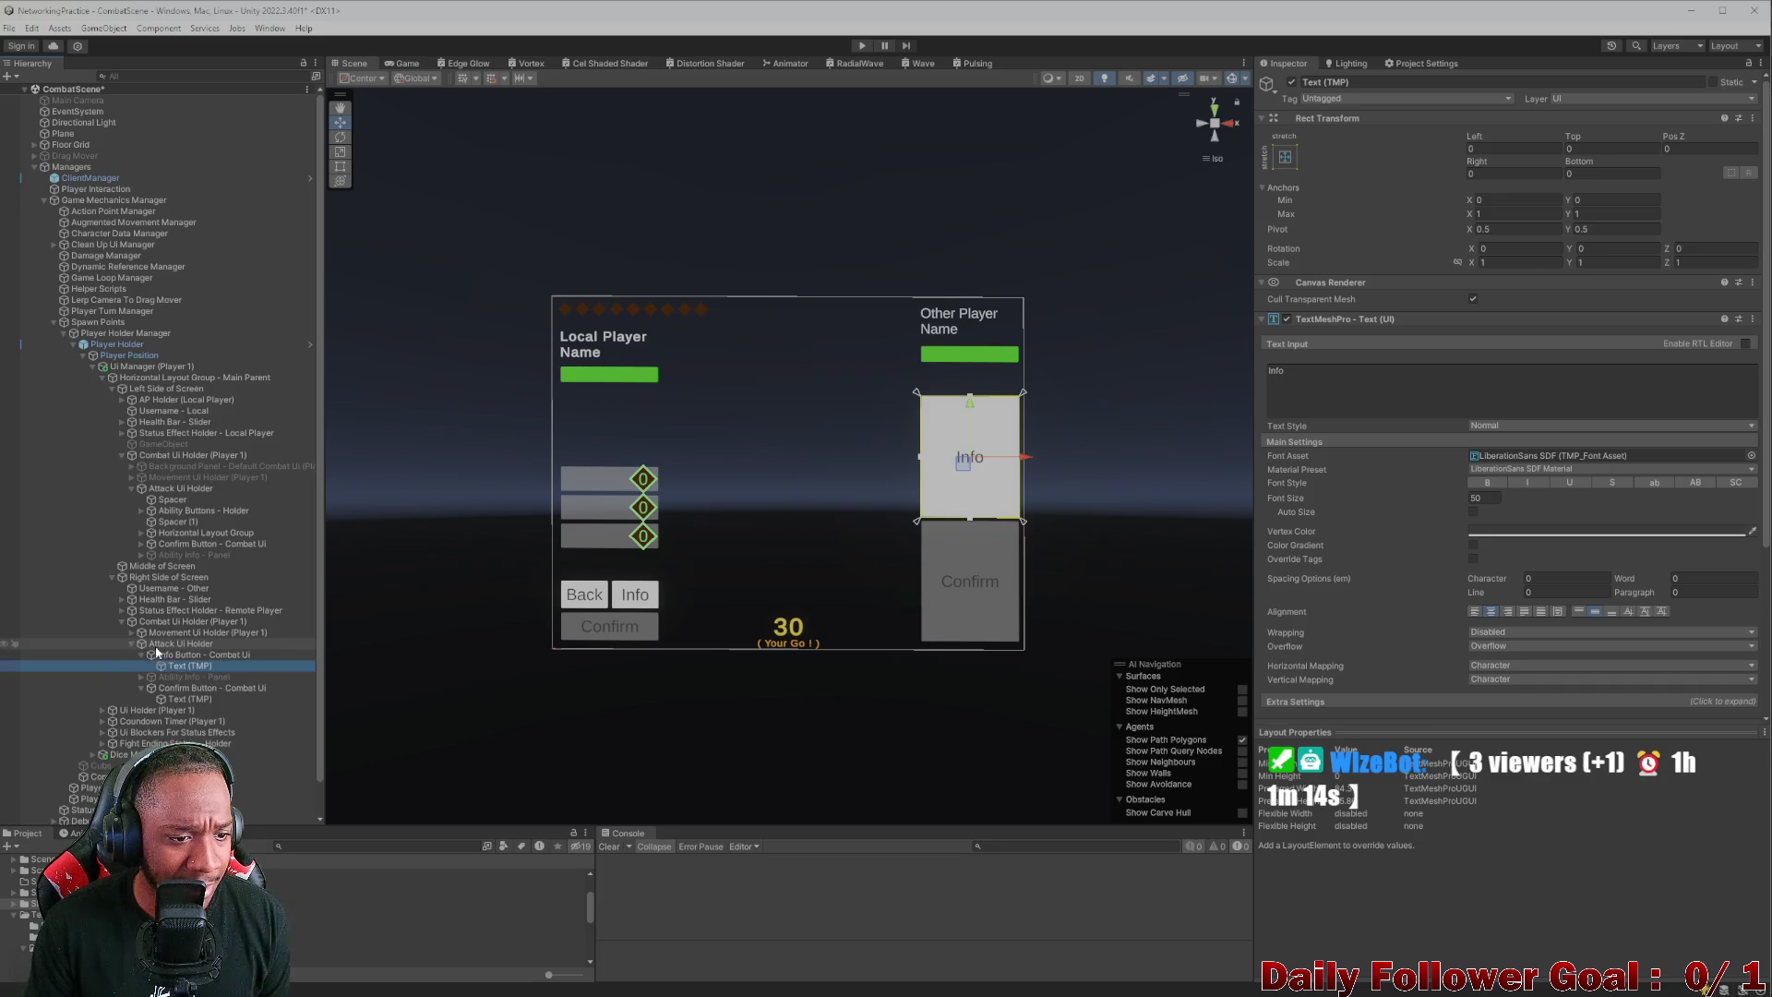
left_click(184, 654)
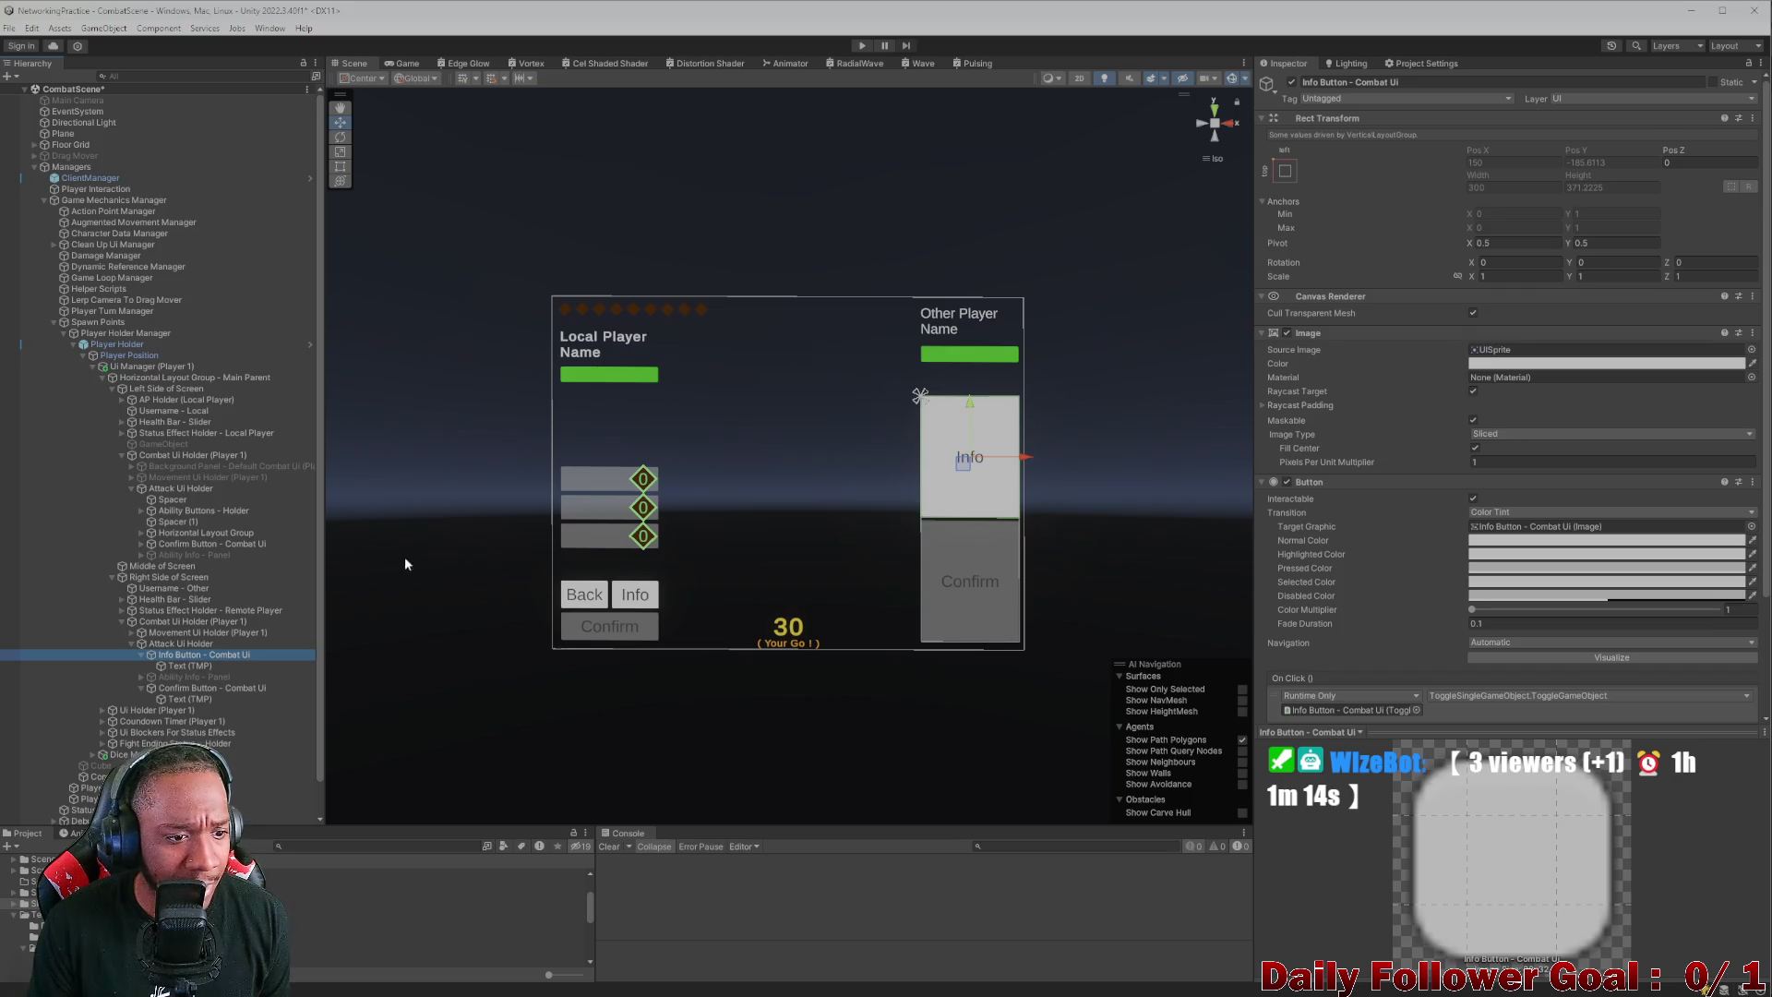
key("Up")
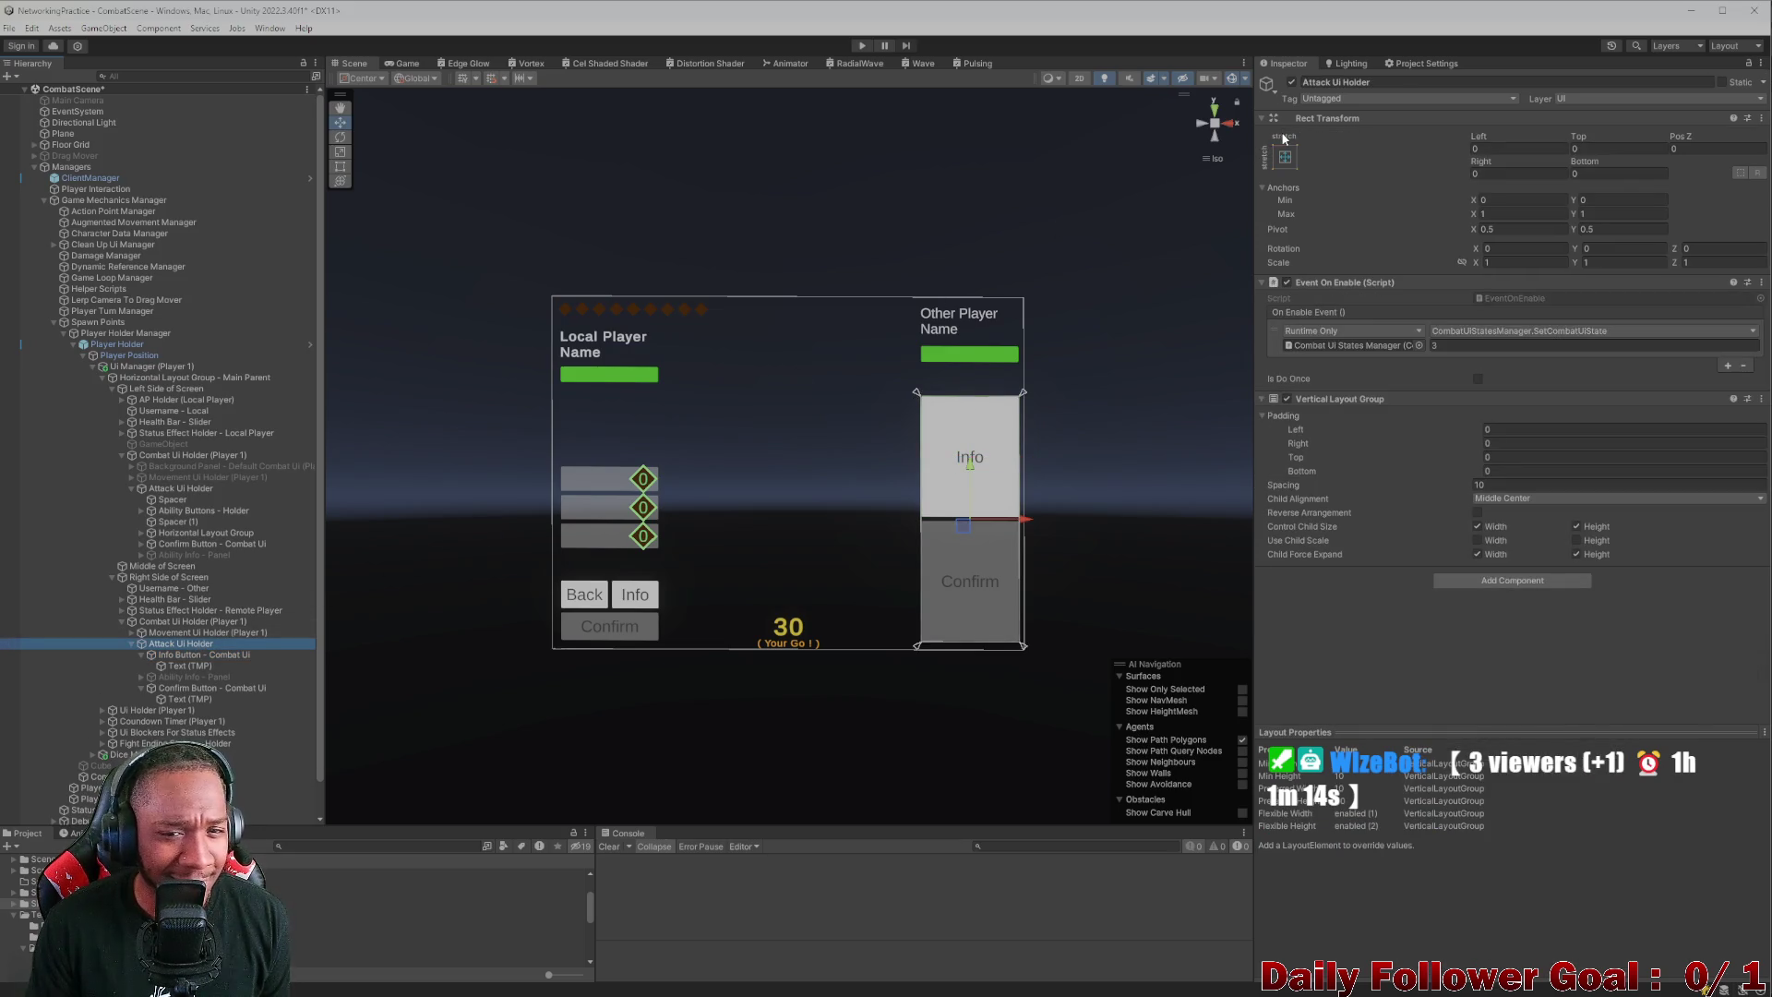
key("alt+shift+a")
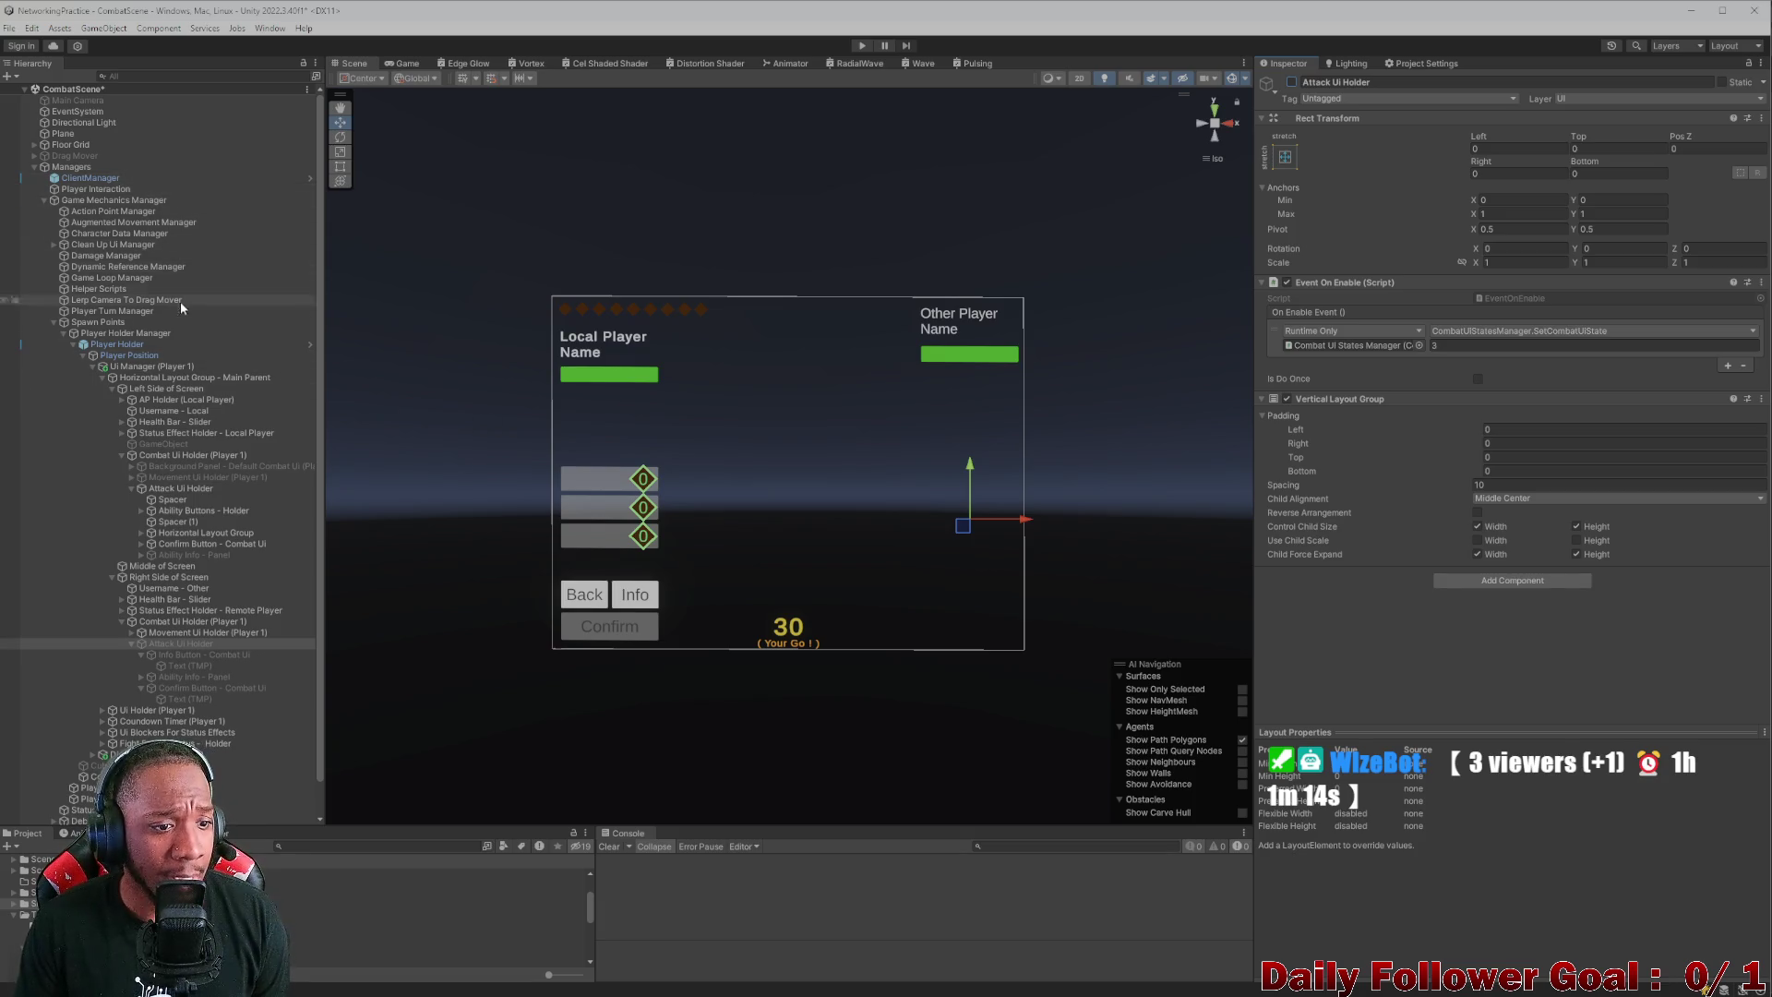
left_click(175, 488)
left_click(1291, 82)
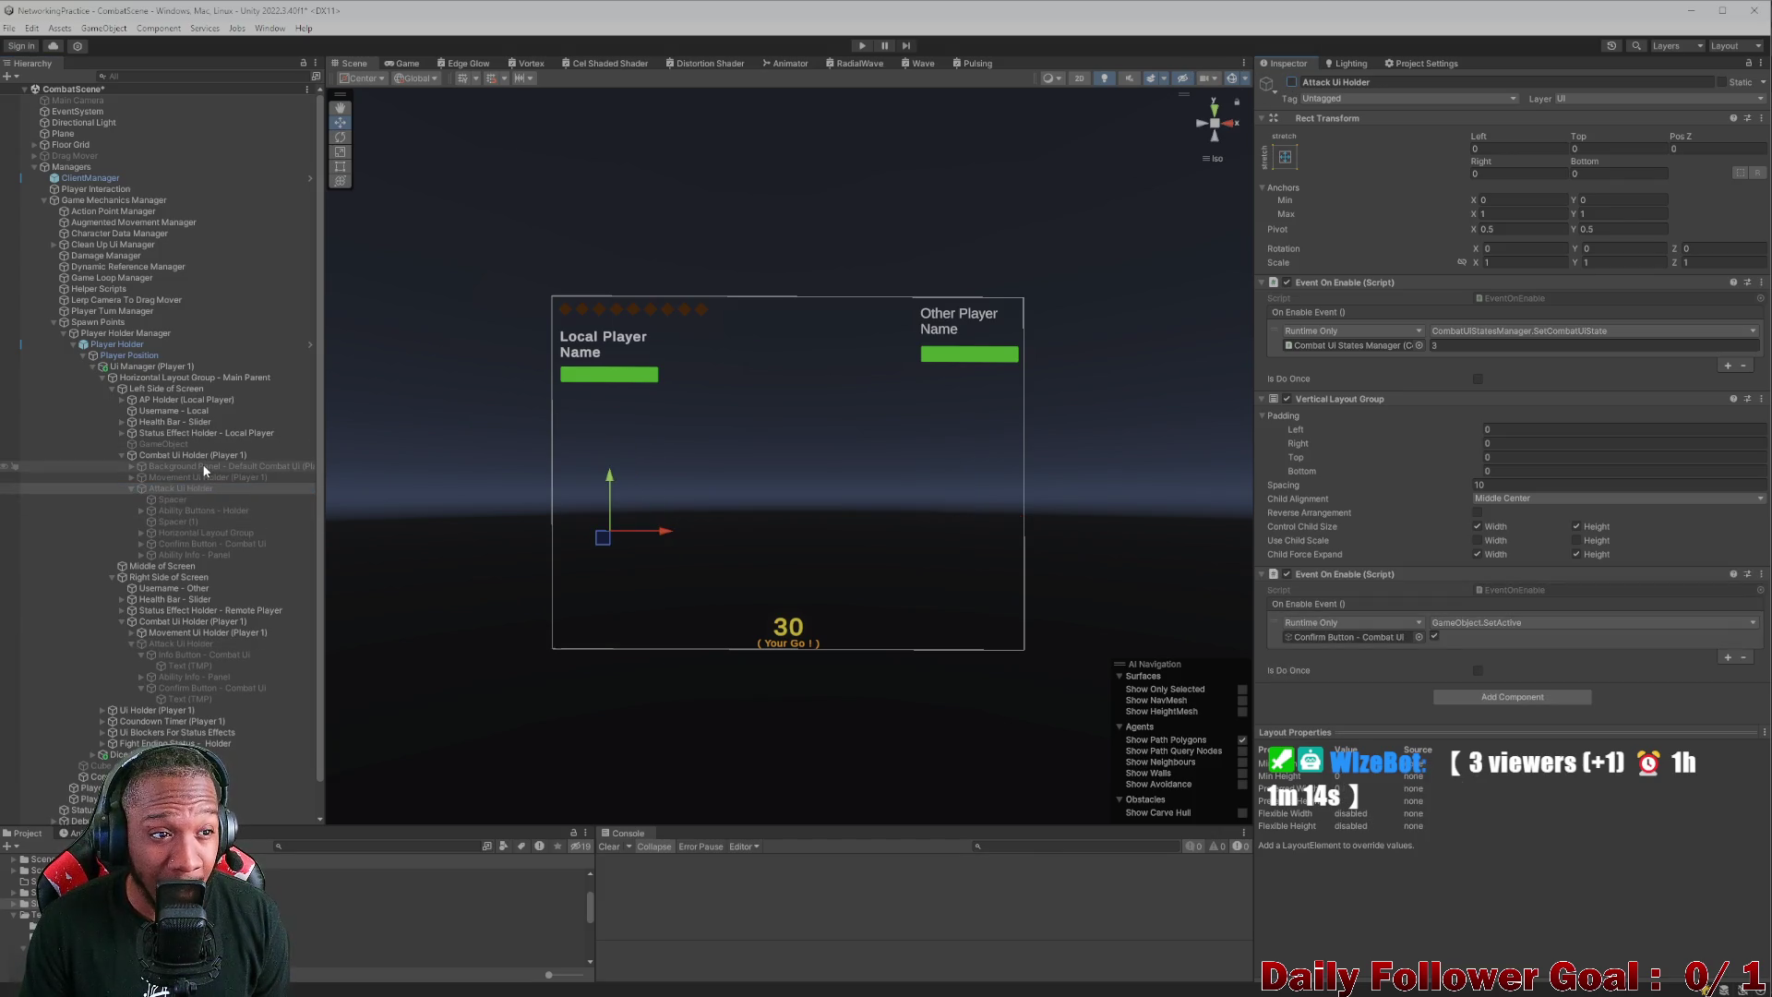
- Search the Project for 'lobb' and open the Lobby scene
left_click(331, 847)
type("lobb")
double_click(314, 884)
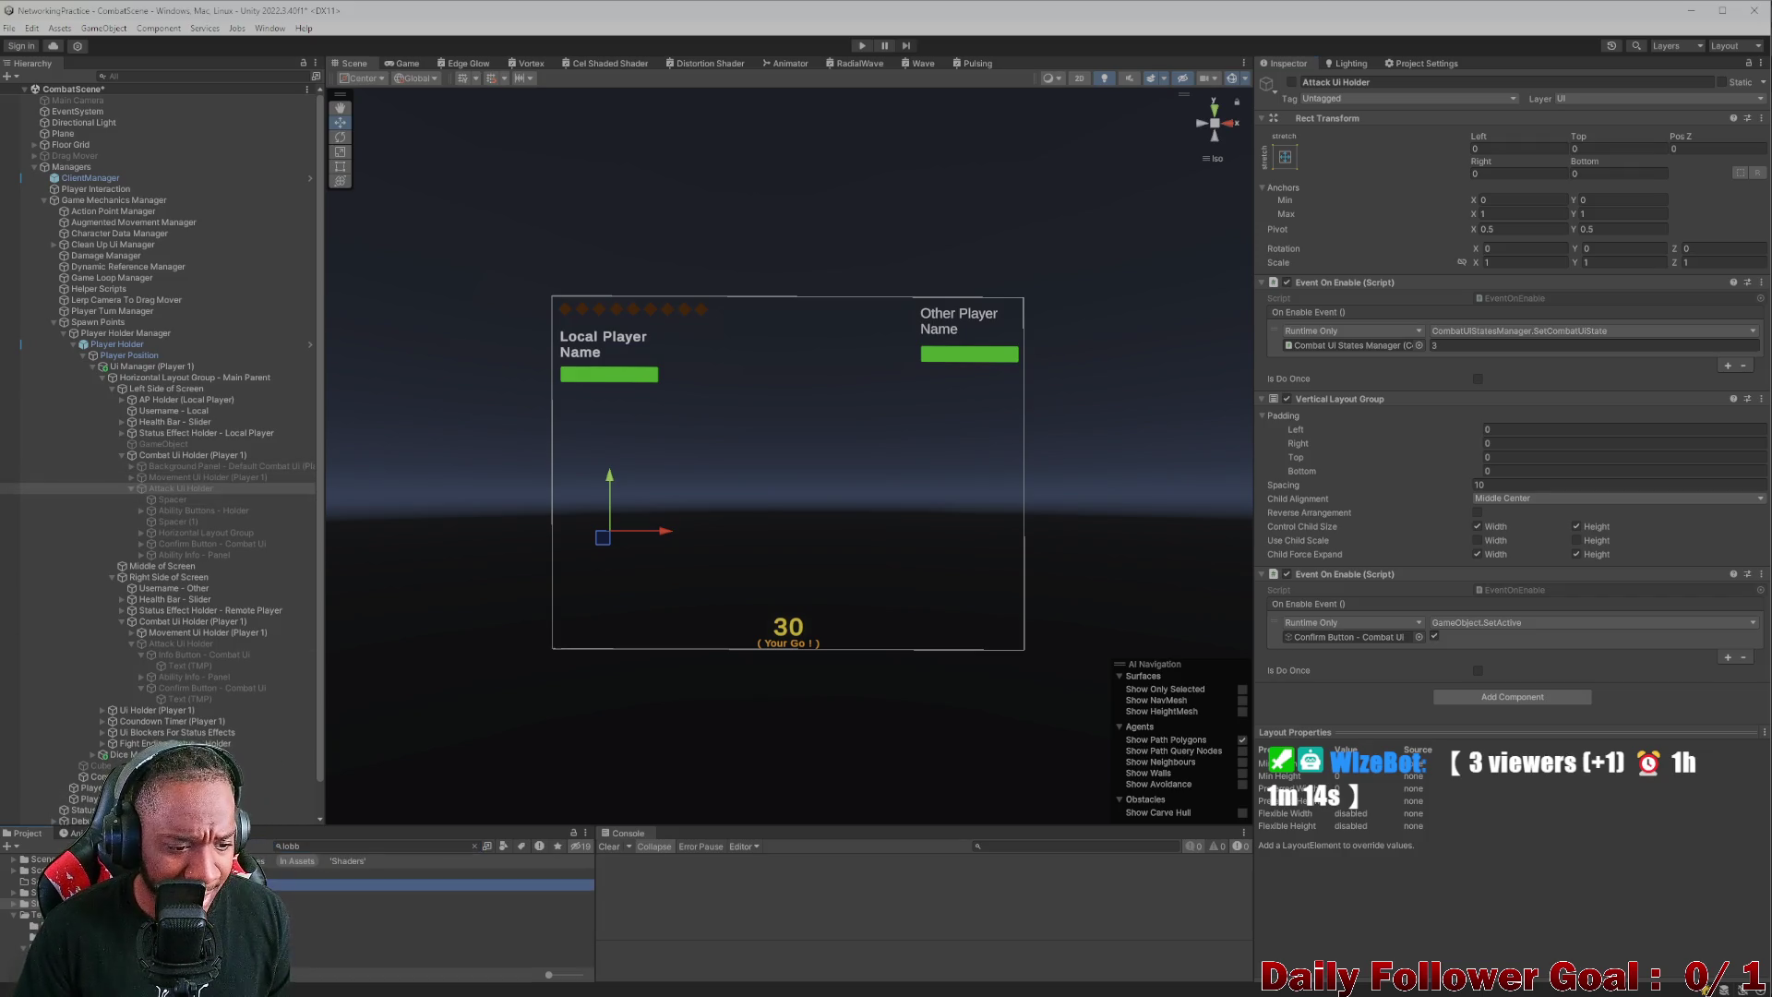
- Save the combat scene and snap the editor to the left half of the screen
left_click(872, 530)
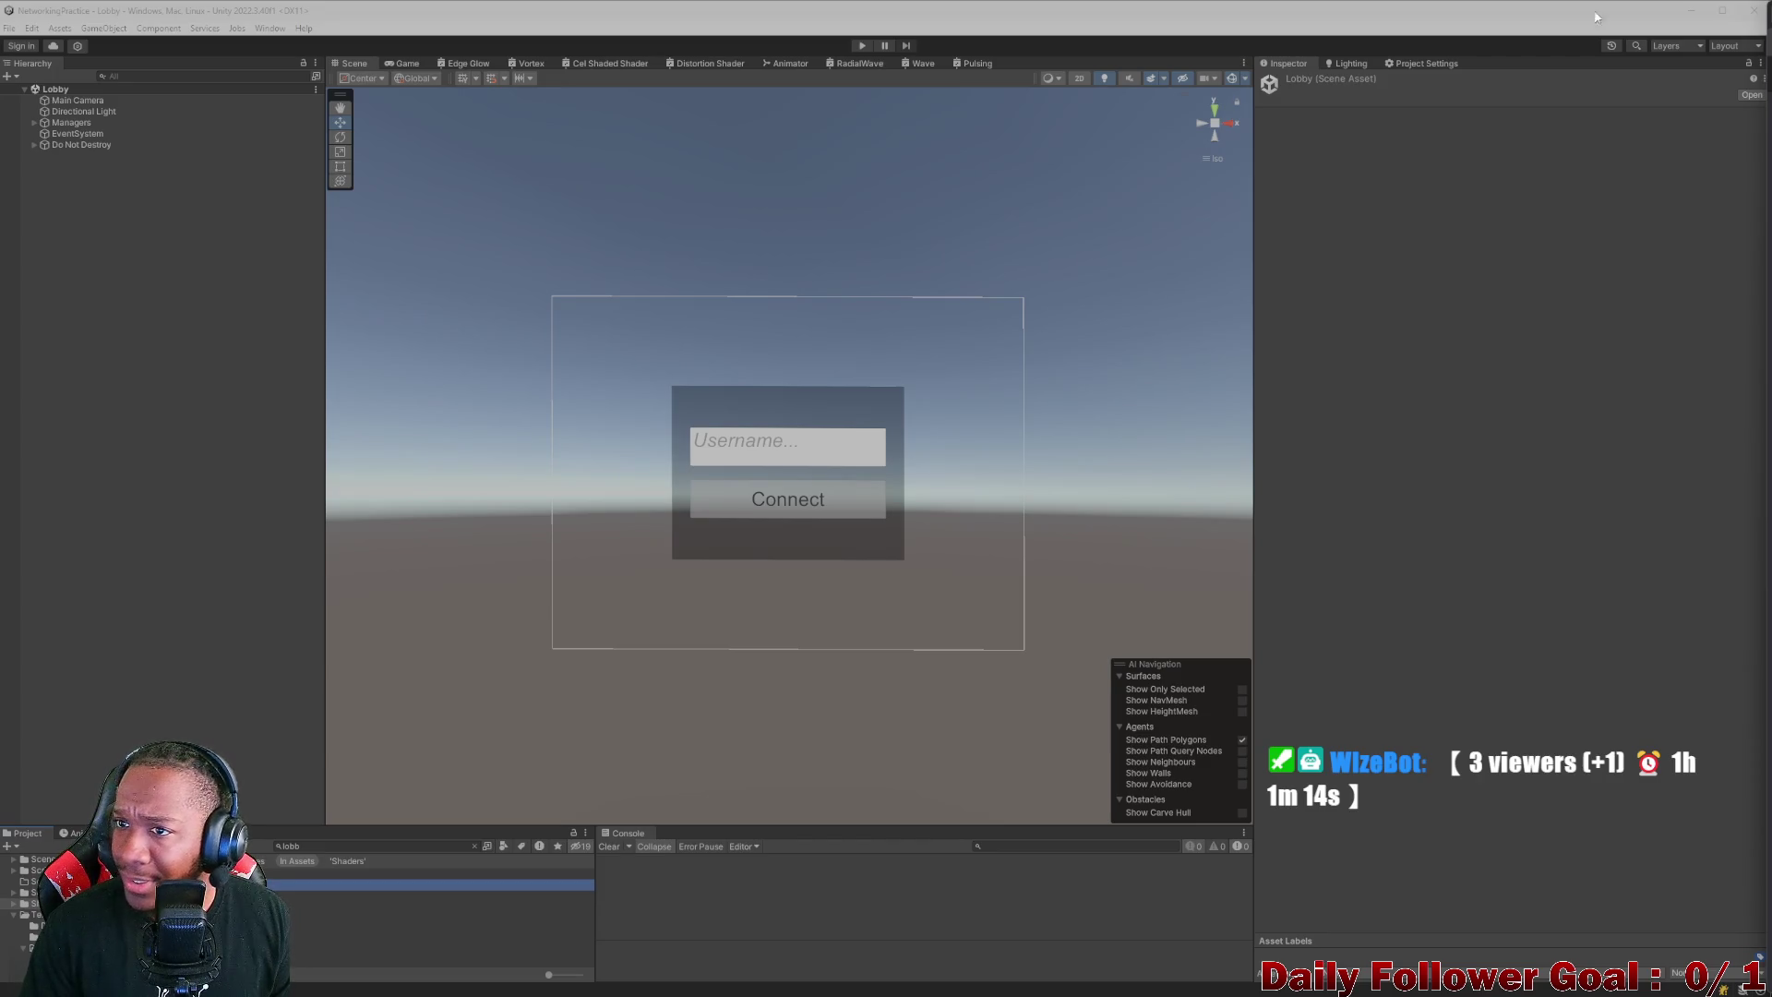
mouse_move(1263, 15)
left_mouse_down()
mouse_move(512, 185)
mouse_move(541, 42)
left_mouse_up()
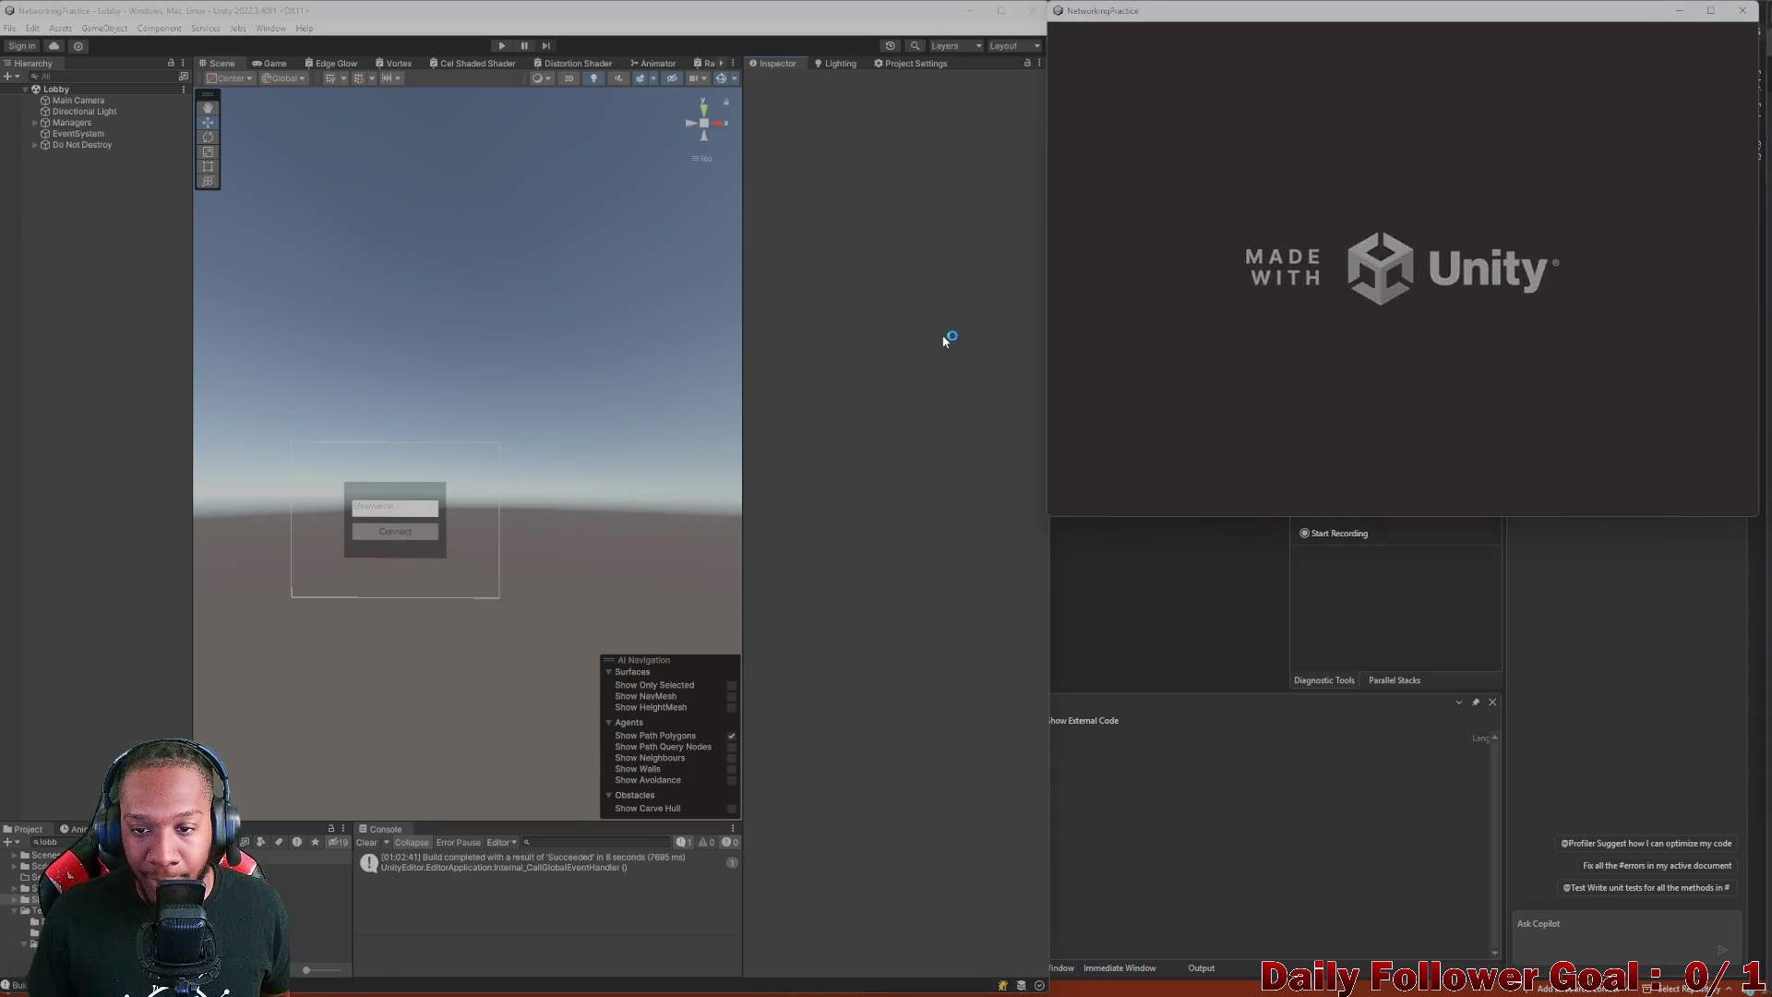
- Enter Play mode and connect players 'asdf' in the editor and 'zxcv' in the build
left_click(500, 46)
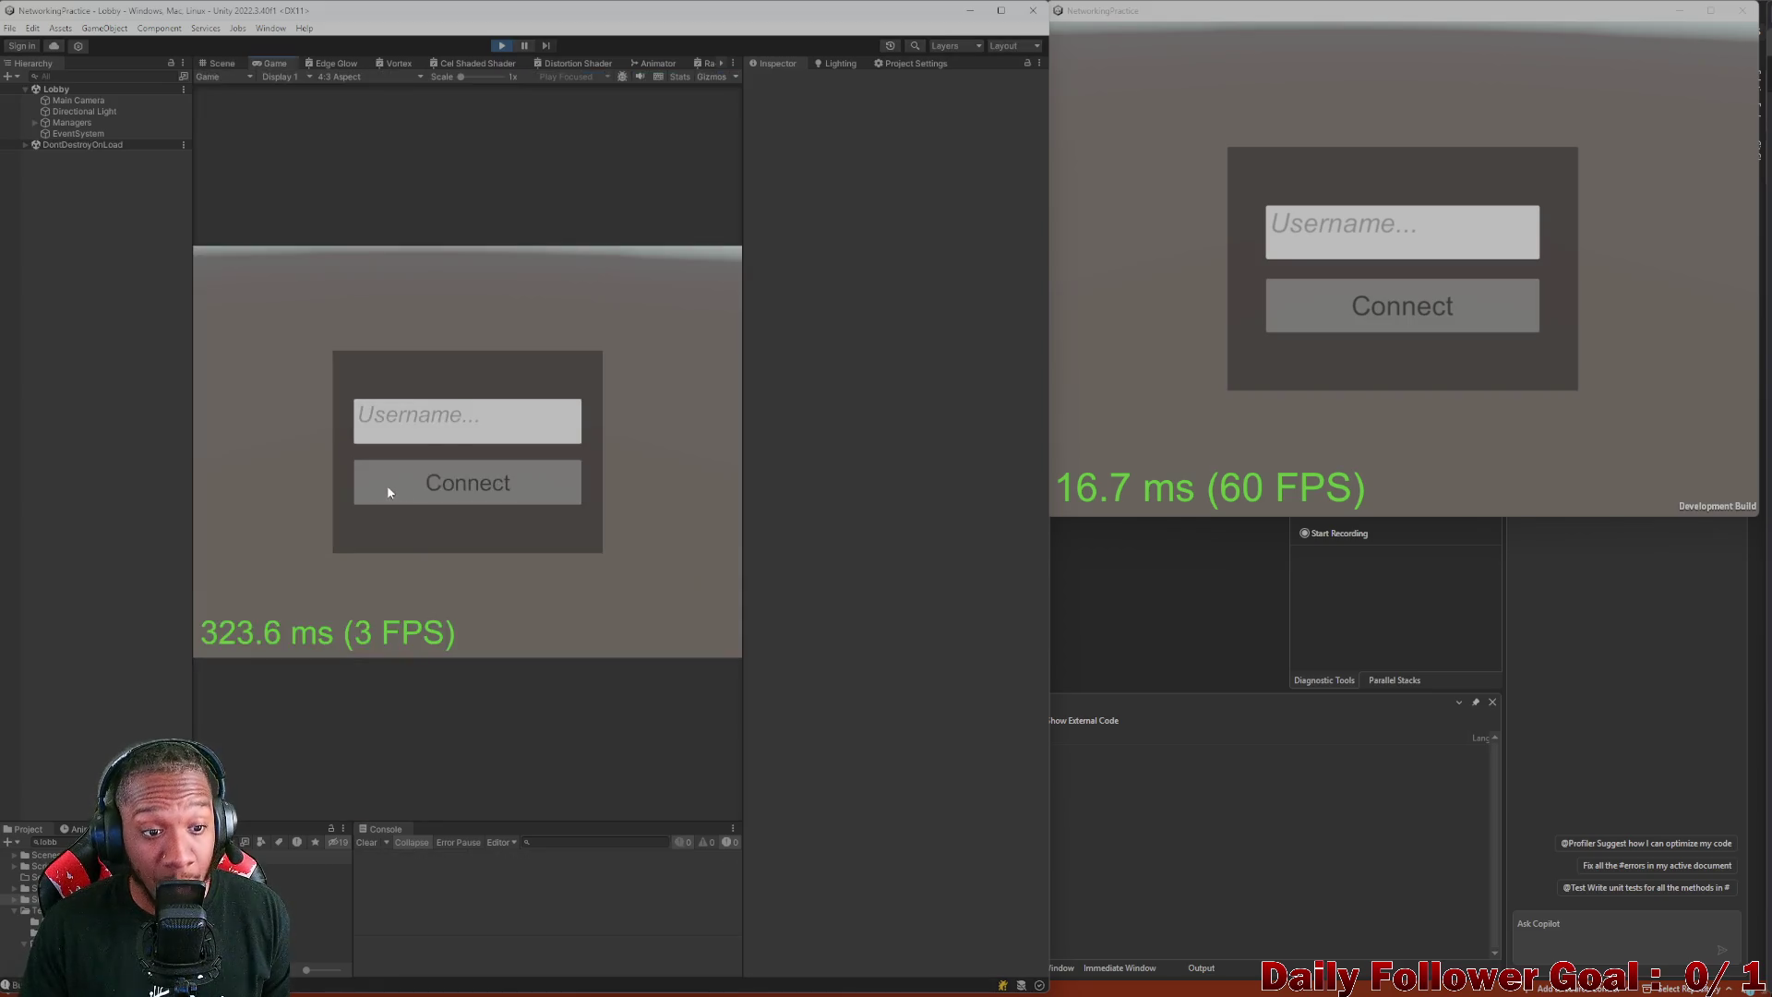
type("asdf")
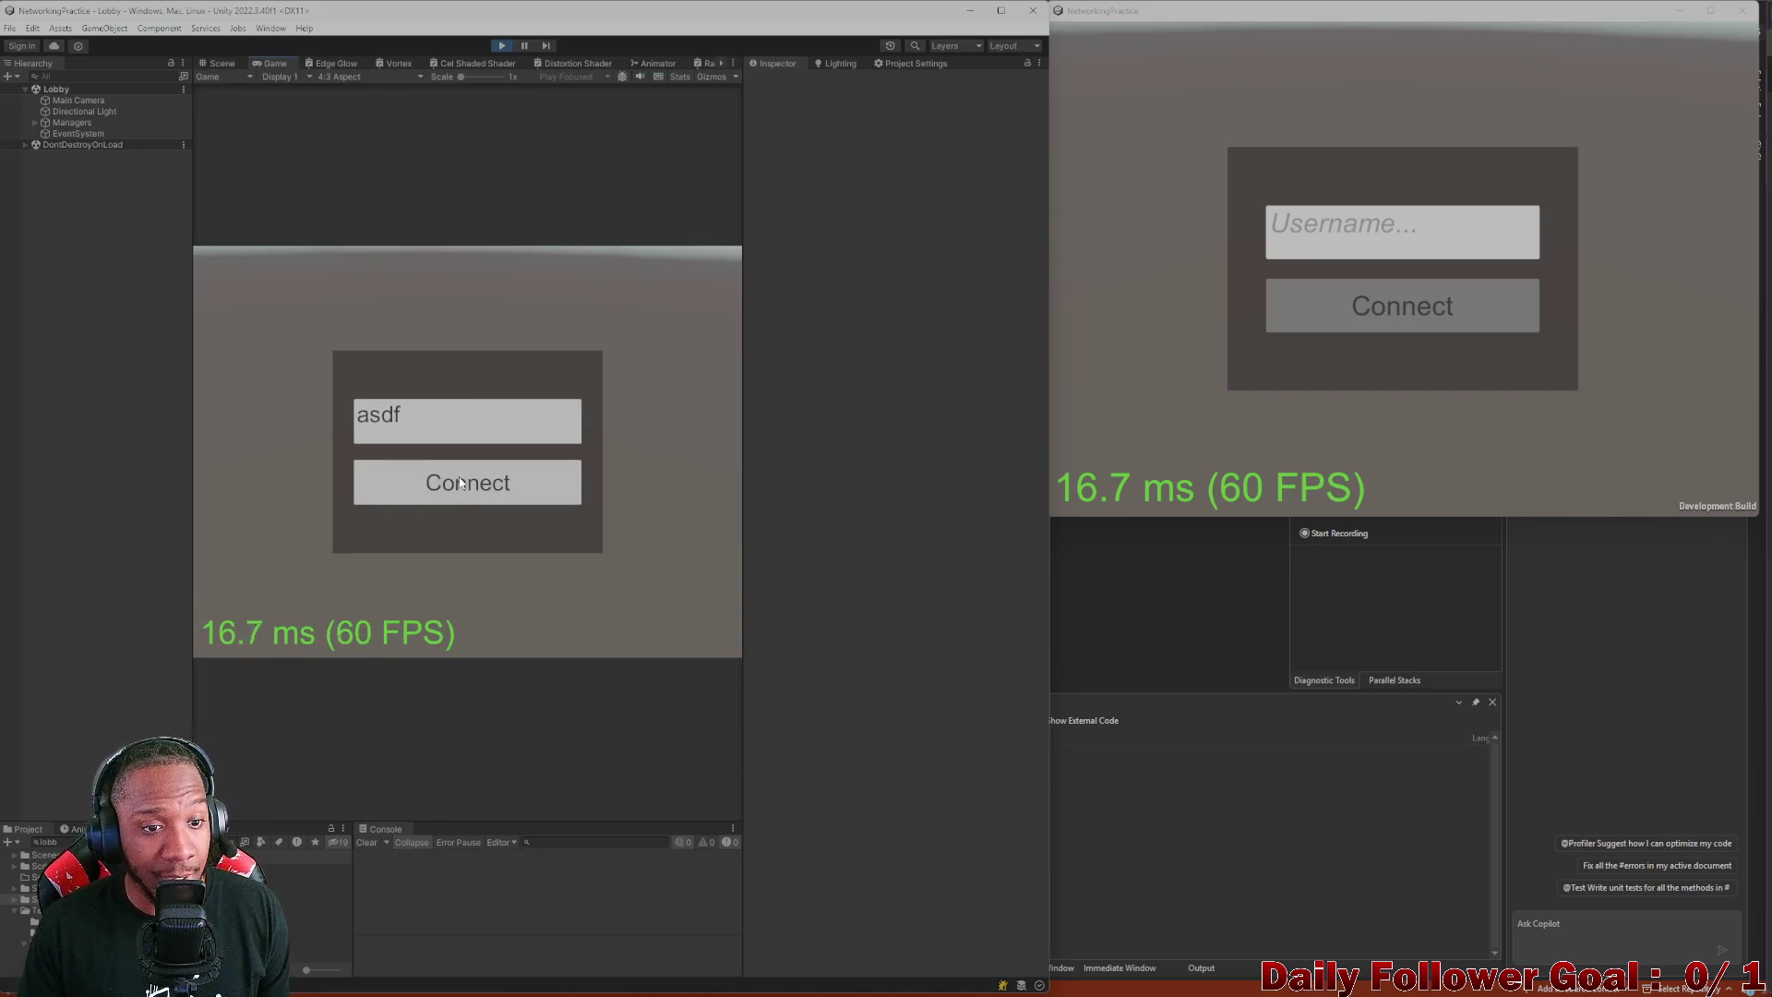
left_click(460, 483)
left_click(1369, 246)
type("zxcv")
left_click(1368, 312)
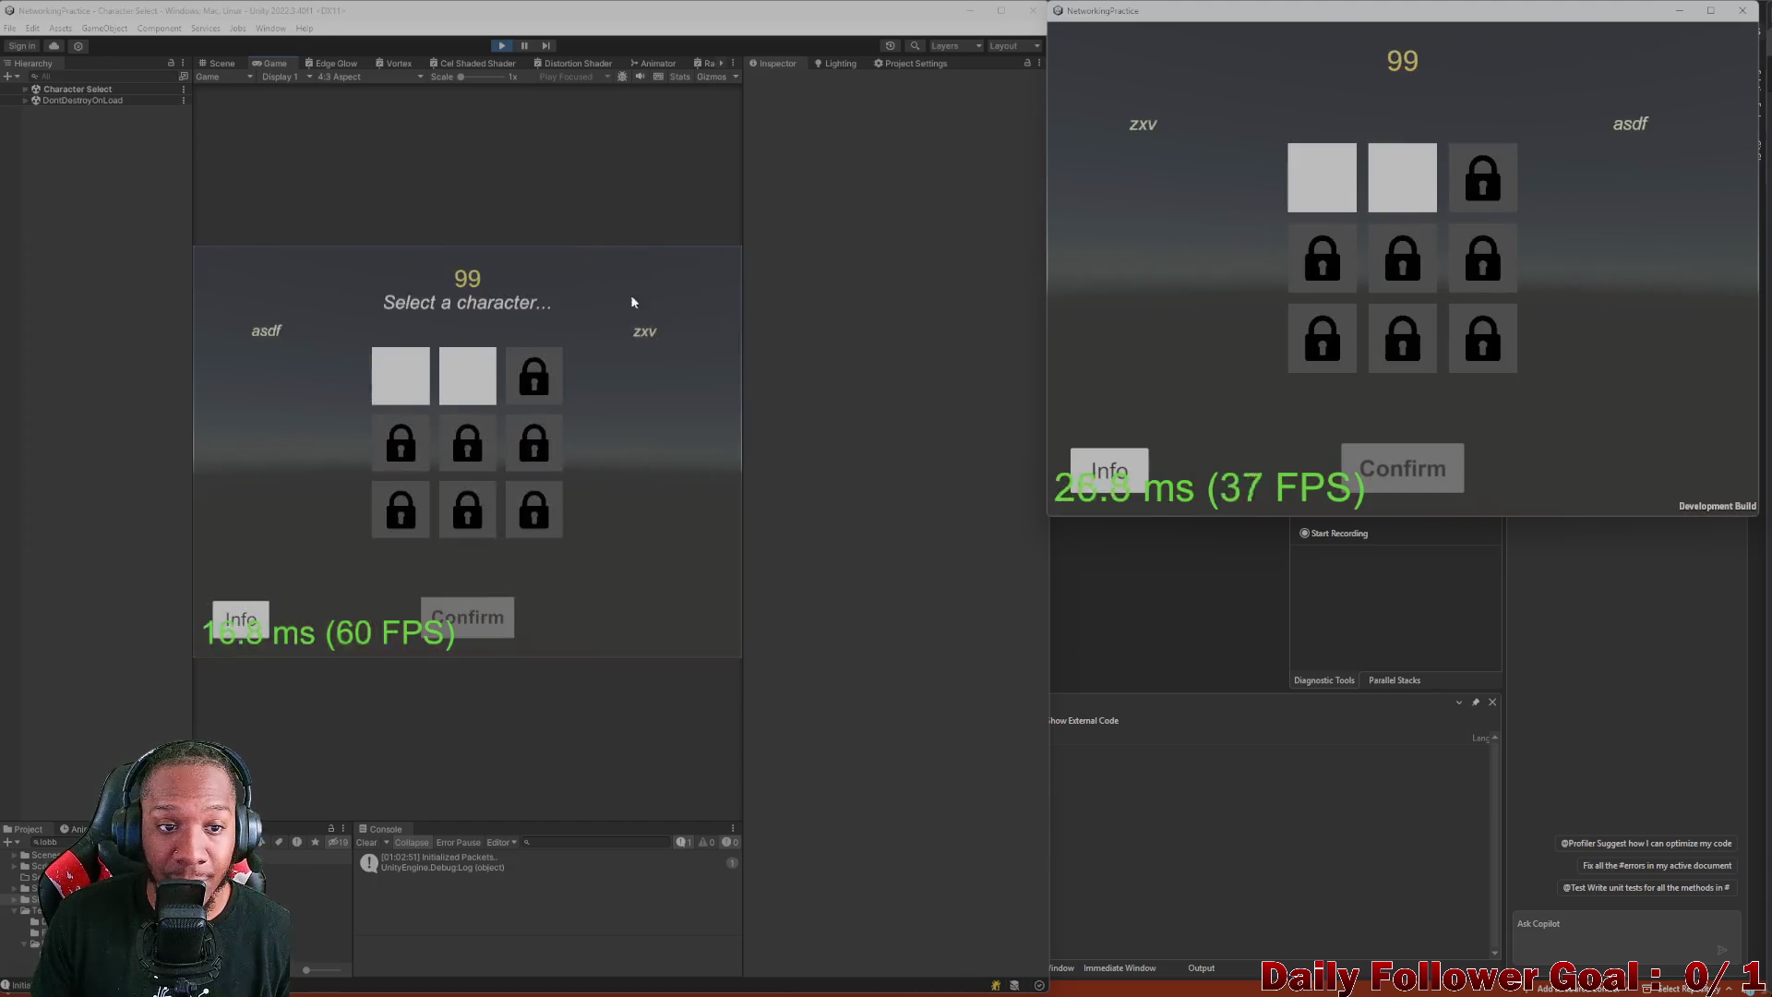
- Lock in The Brawn for the editor player and The Speedster for the build player
left_click(489, 393)
left_click(388, 387)
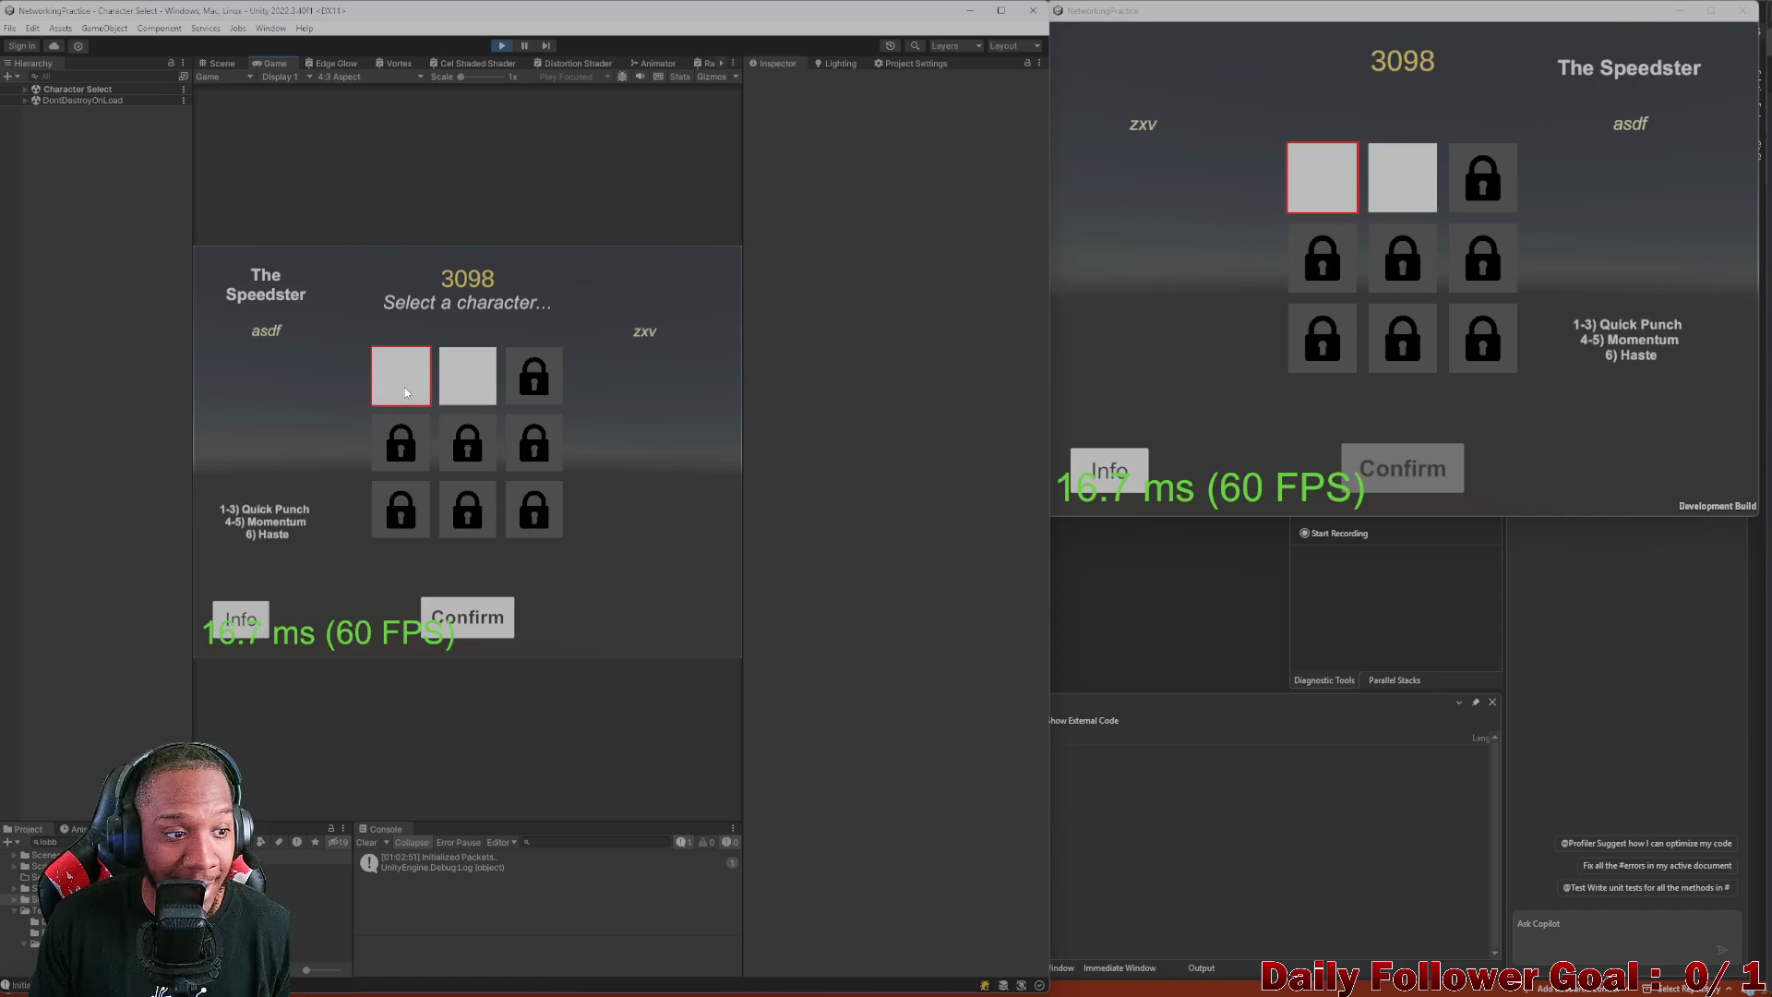
left_click(479, 380)
left_click(410, 381)
left_click(474, 380)
left_click(398, 385)
left_click(454, 384)
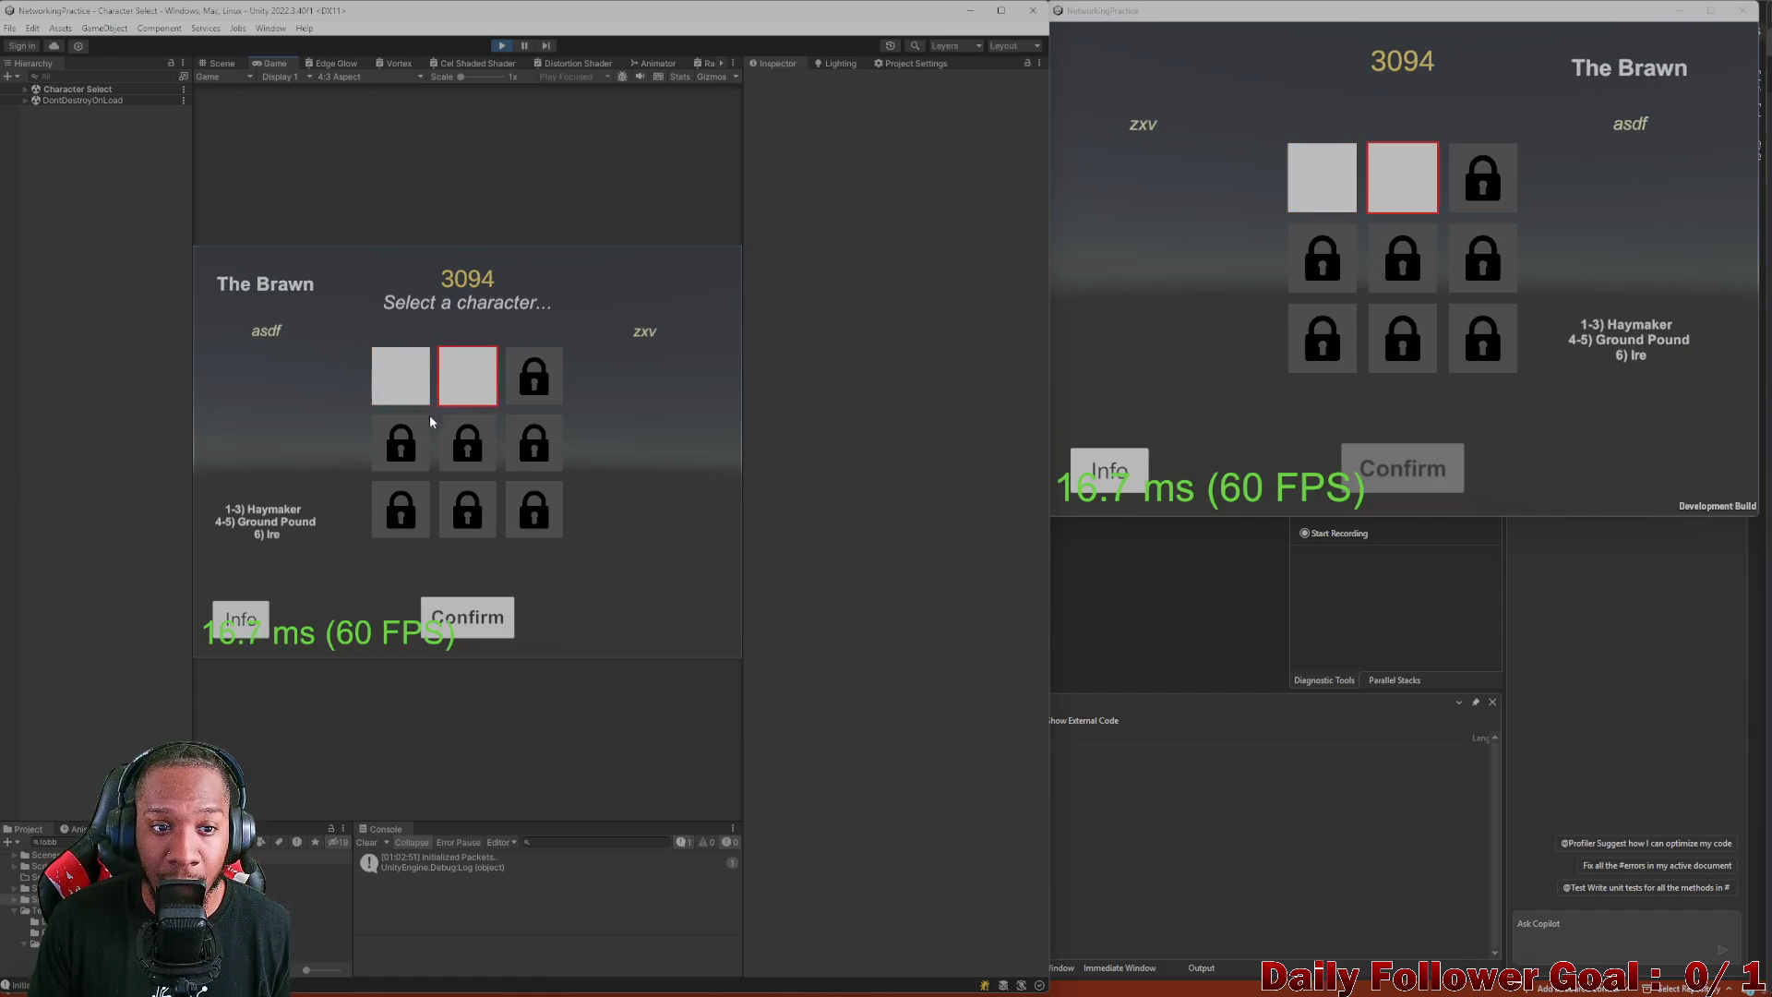
left_click(464, 618)
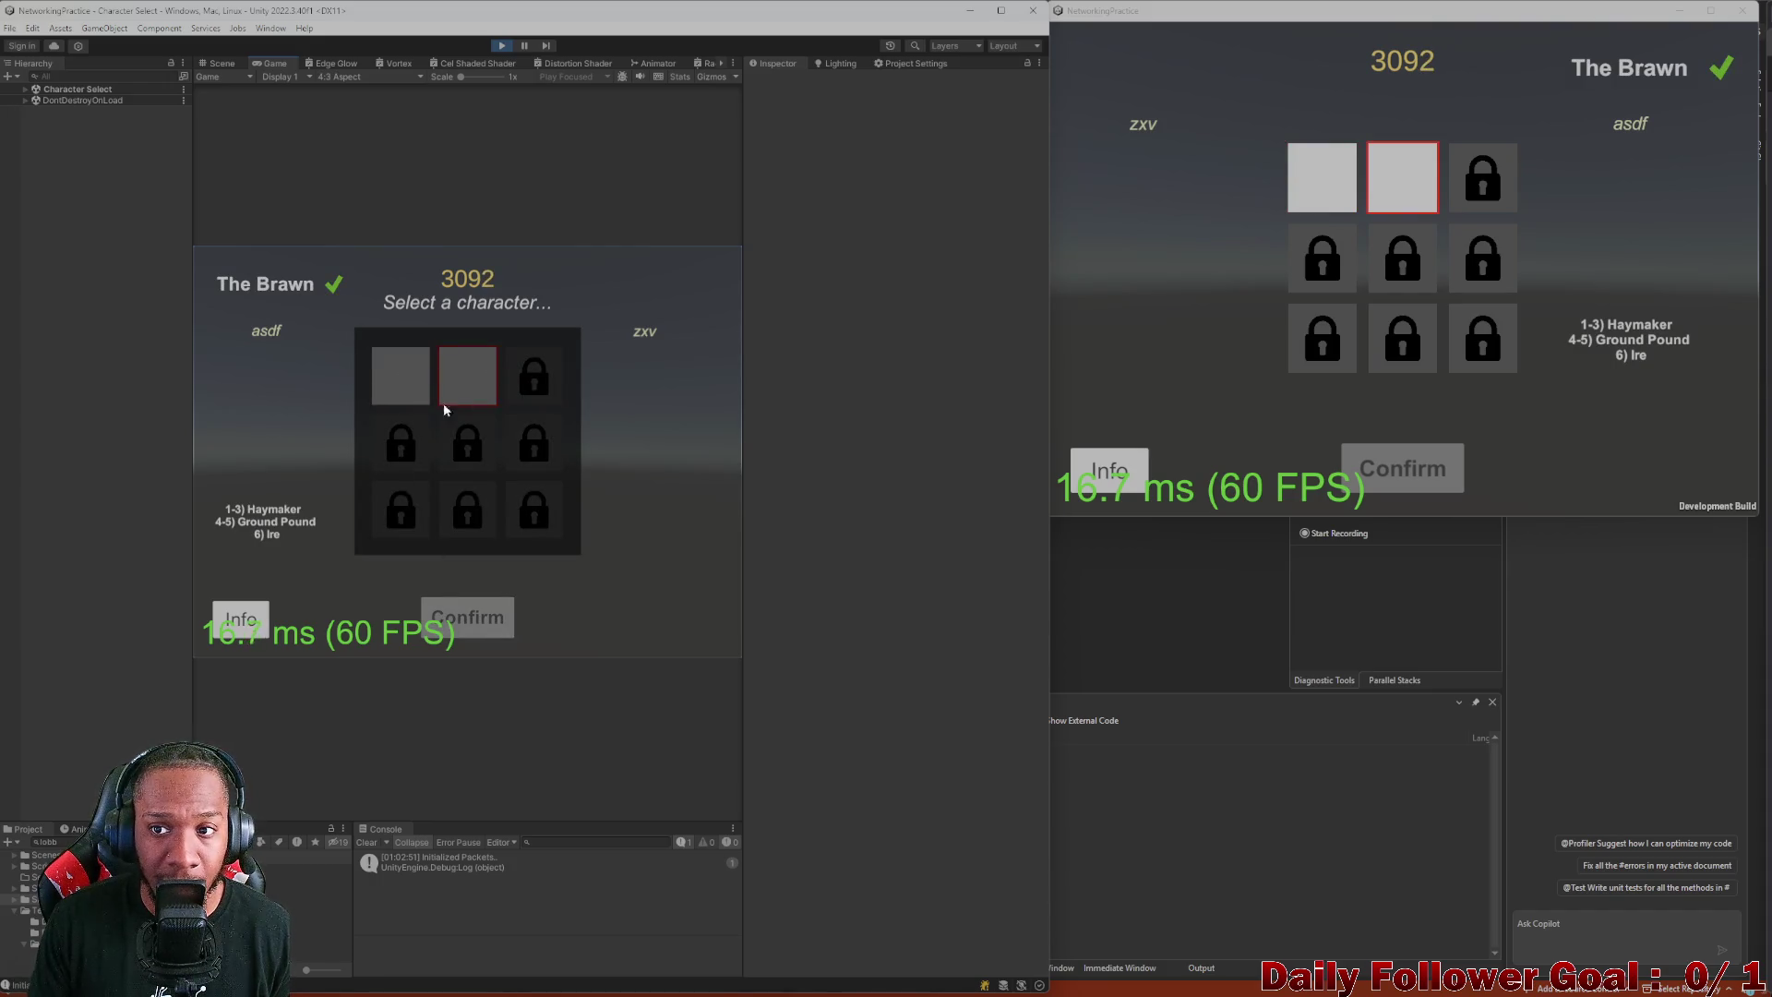
left_click(1340, 168)
left_click(1352, 473)
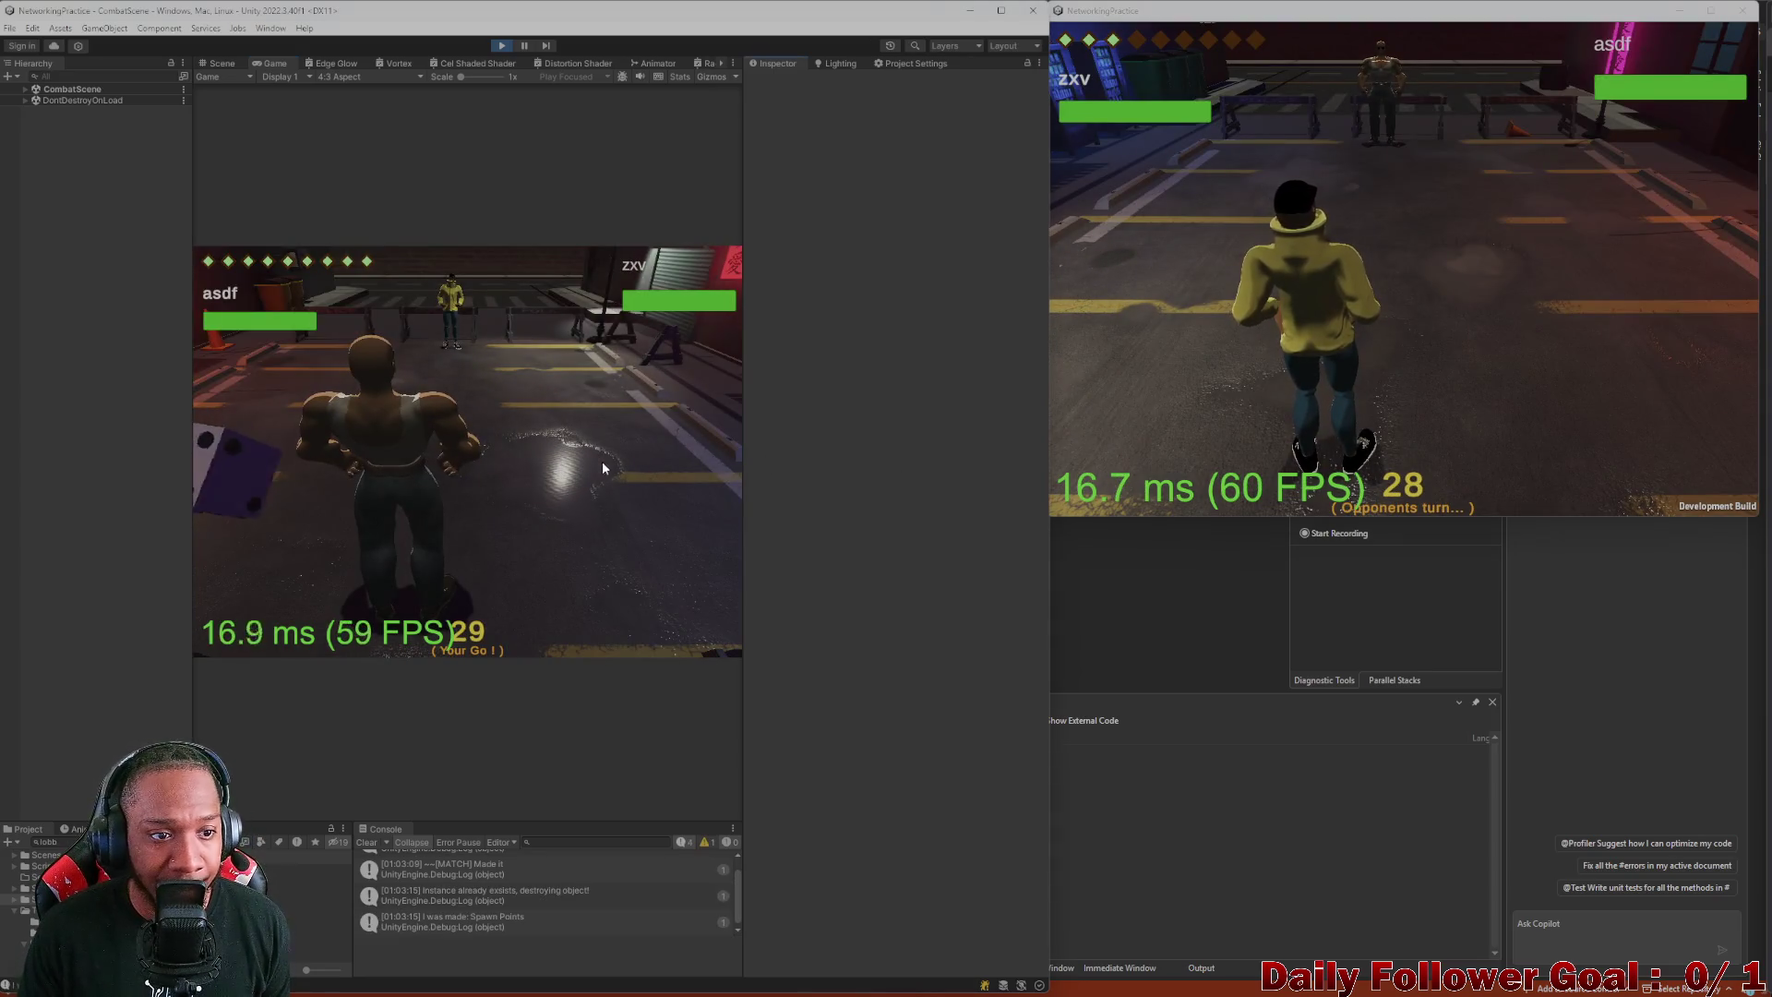
- Move the editor player's fighter onto a marked tile and use Ground Pound
left_click(384, 377)
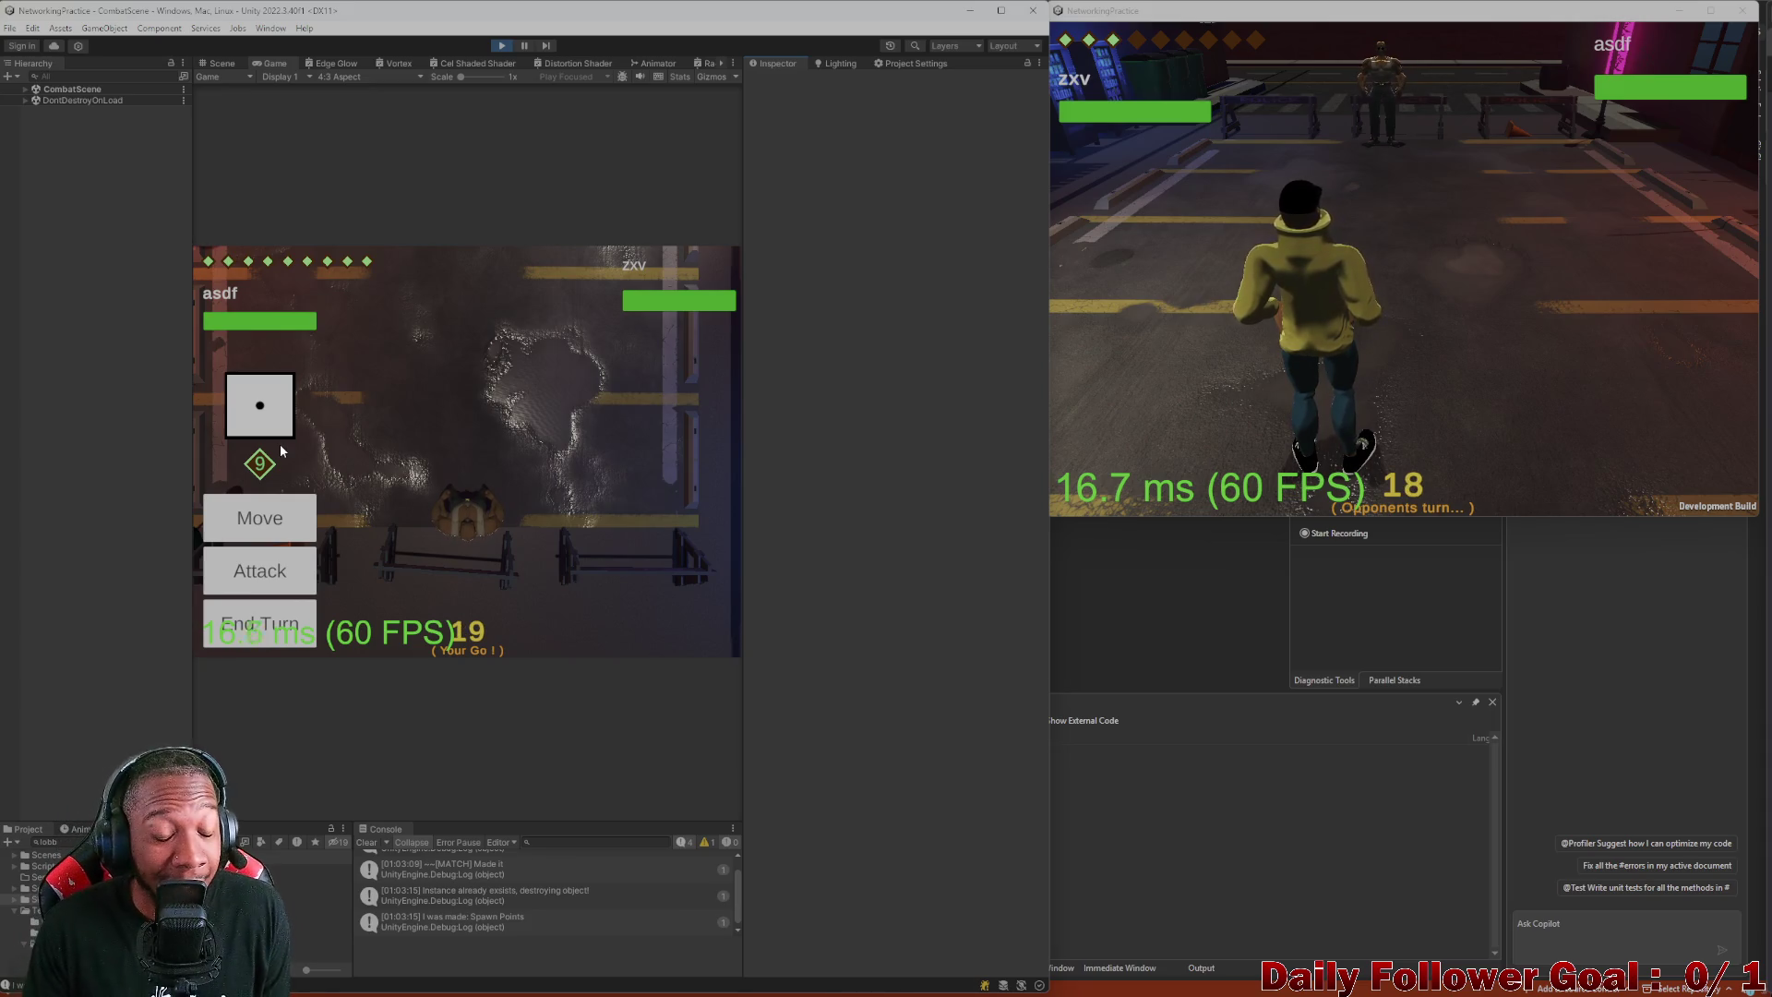
left_click(268, 523)
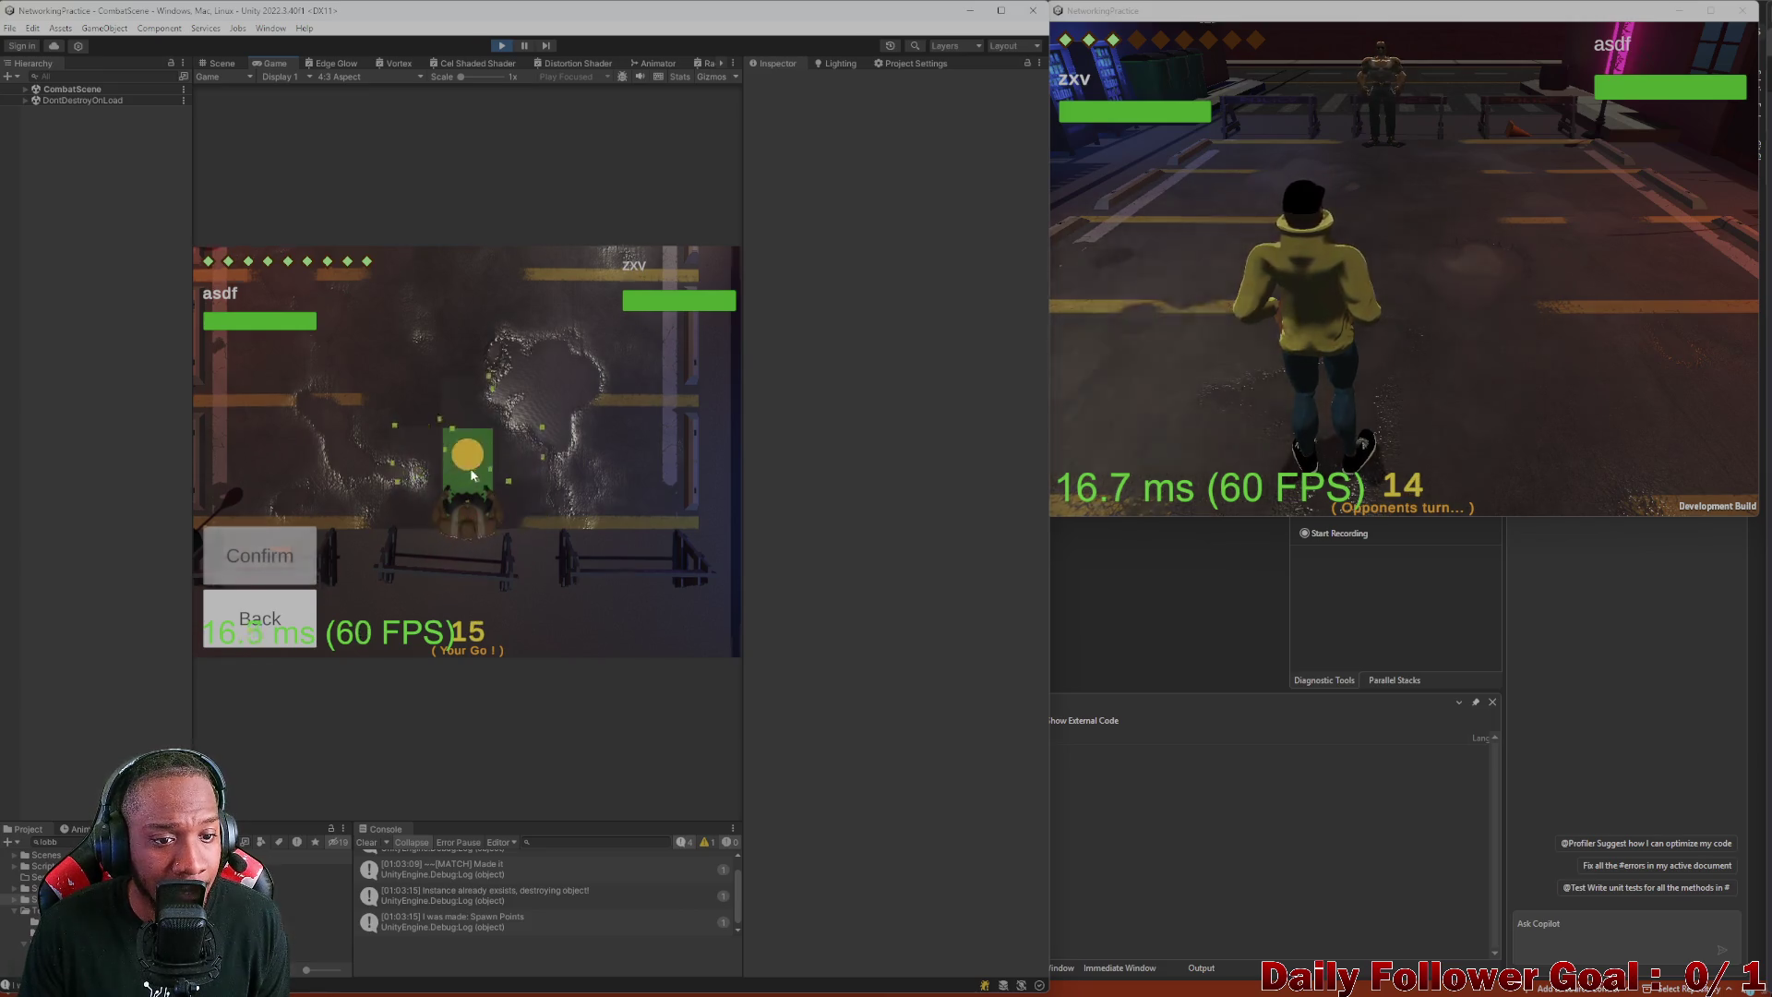
left_click(285, 576)
left_click(285, 576)
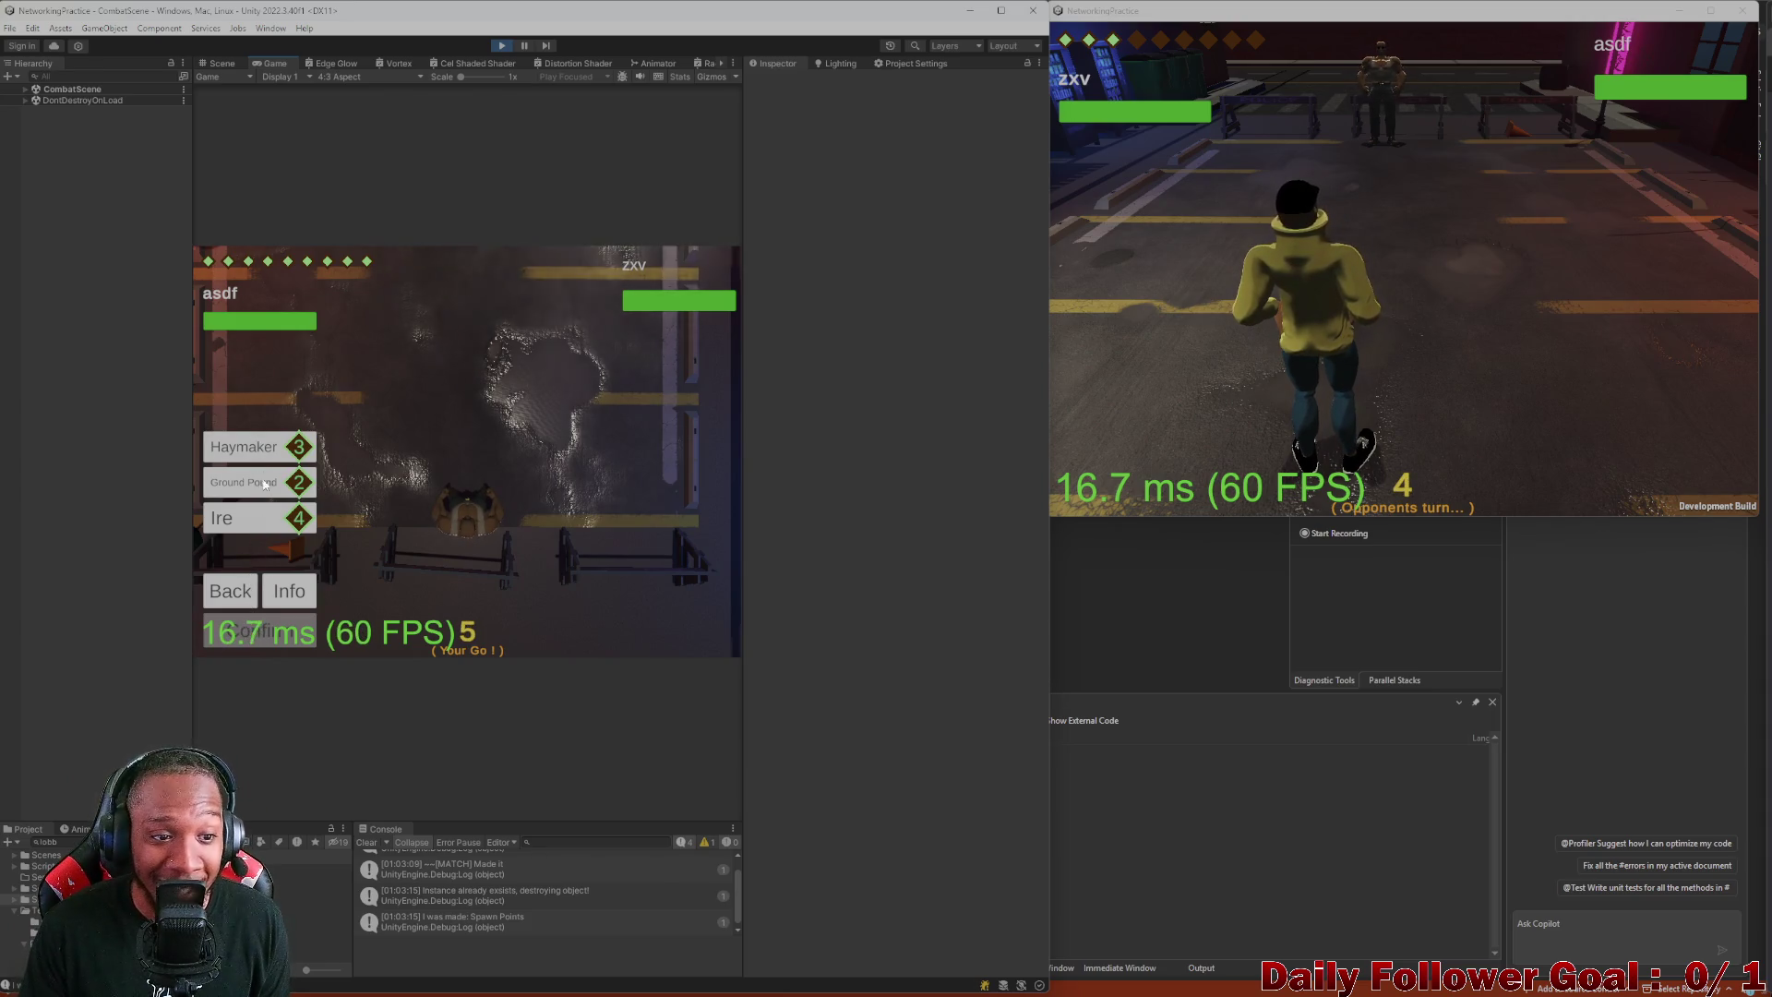
left_click(264, 483)
left_click(230, 591)
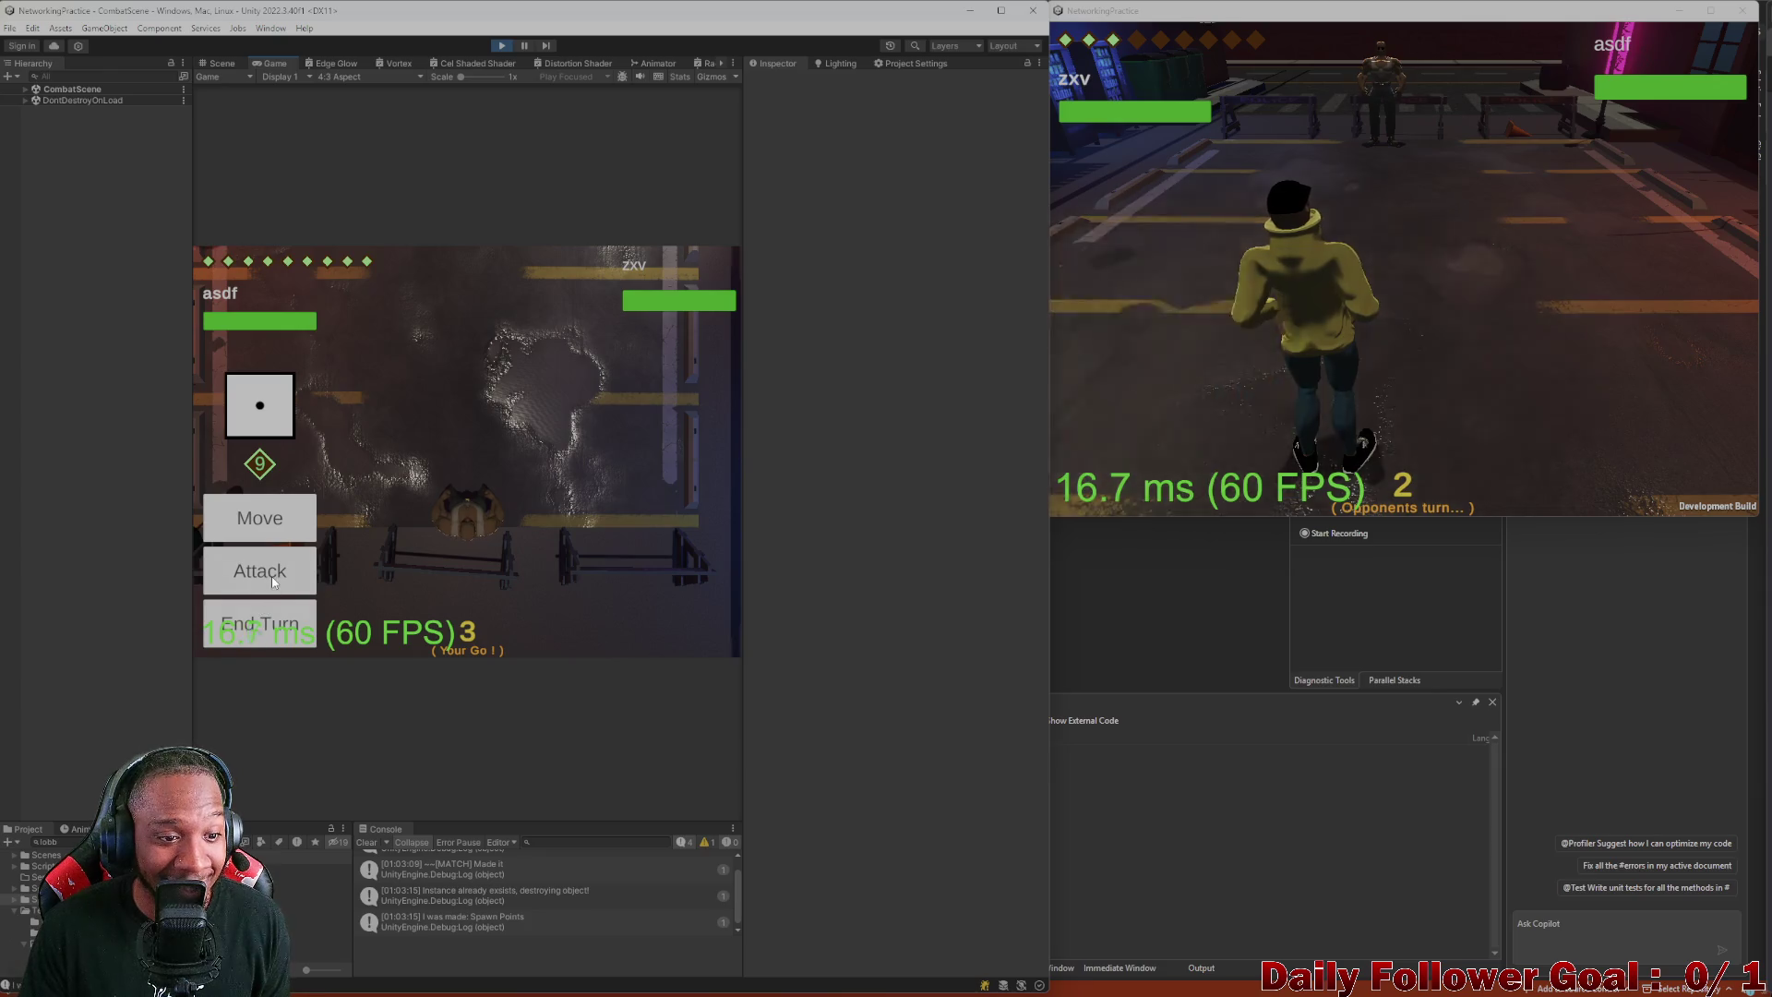
- Target an attack on the board, confirm it, and hand the turn over
left_click(274, 581)
left_click(232, 602)
left_click(289, 517)
left_click(479, 527)
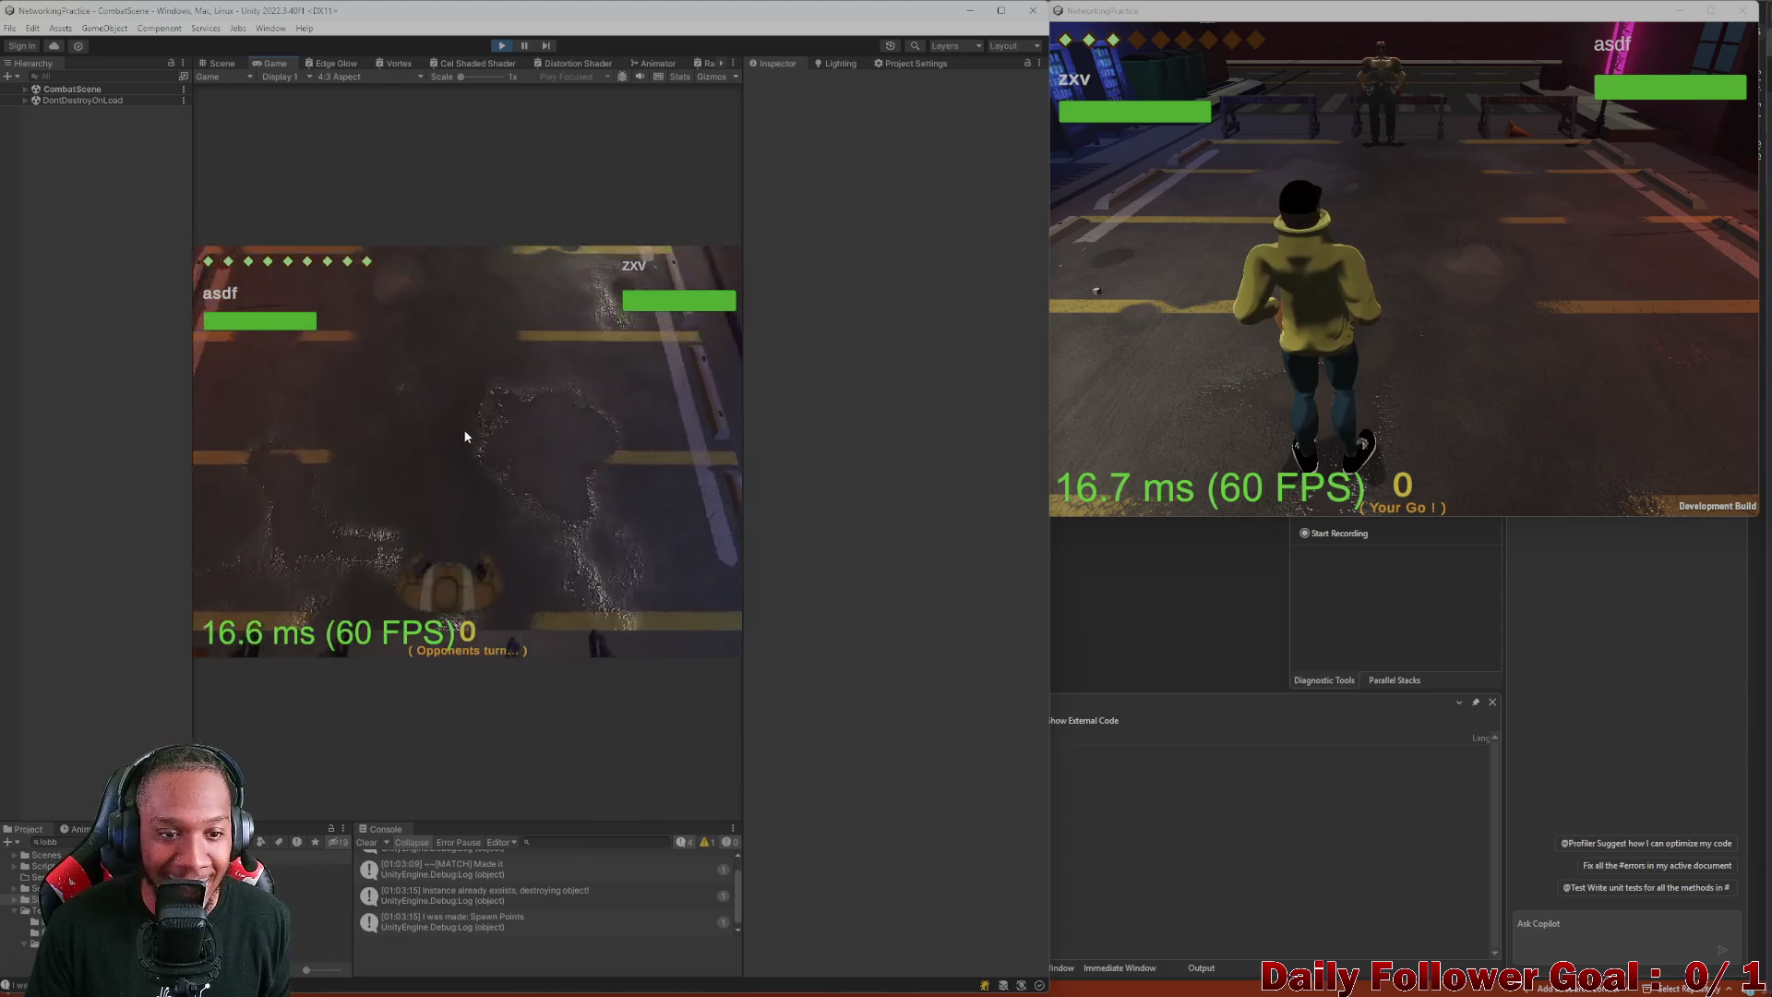
left_click(1198, 354)
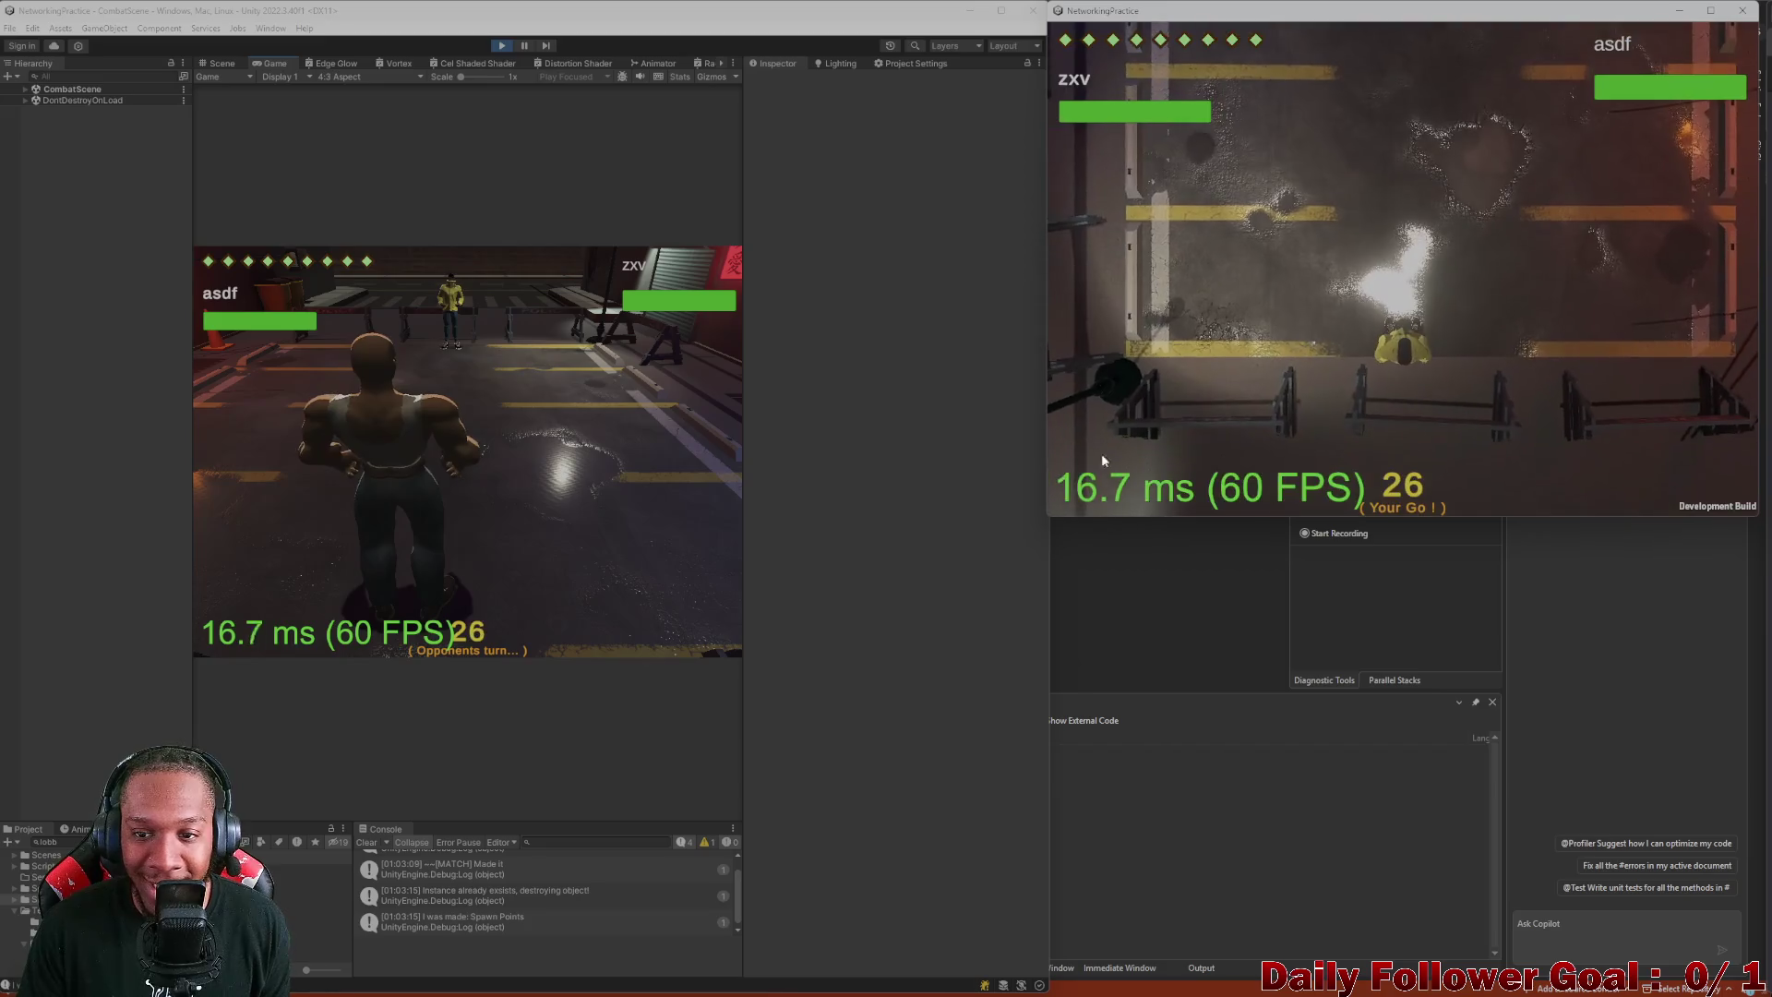
- Have the build player try Quick Punch, then target a square and confirm an attack
left_click(1099, 362)
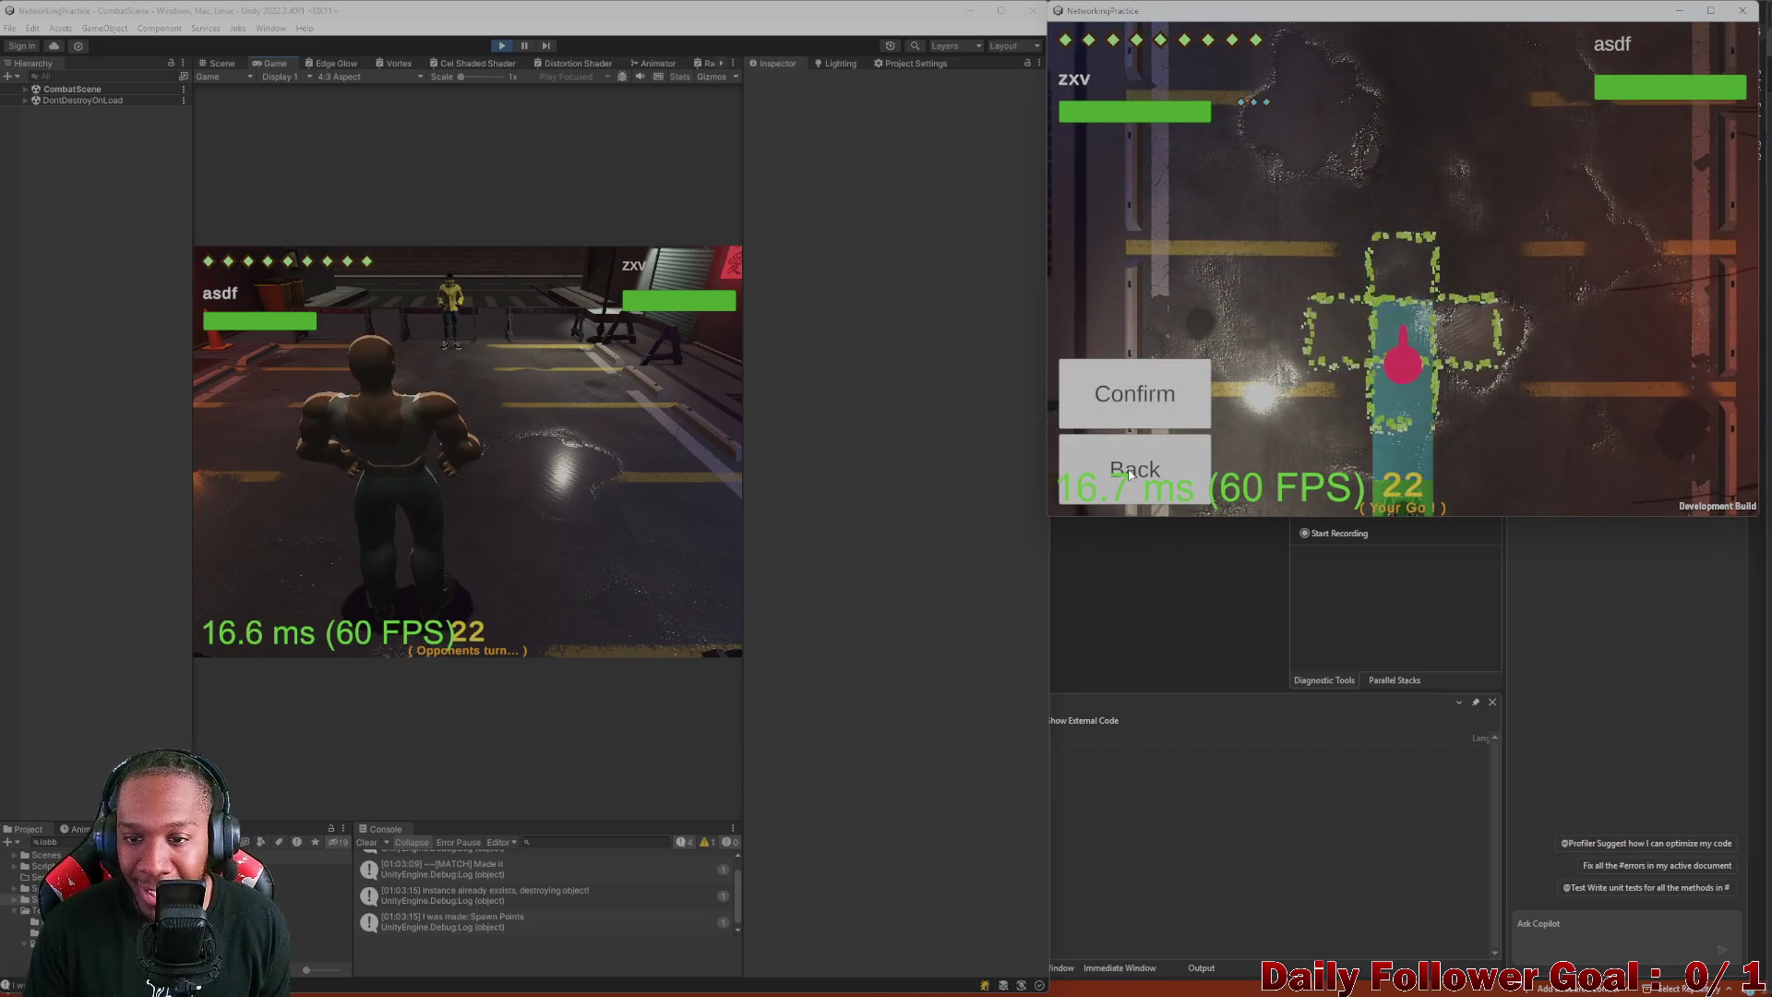
left_click(1140, 469)
left_click(1156, 420)
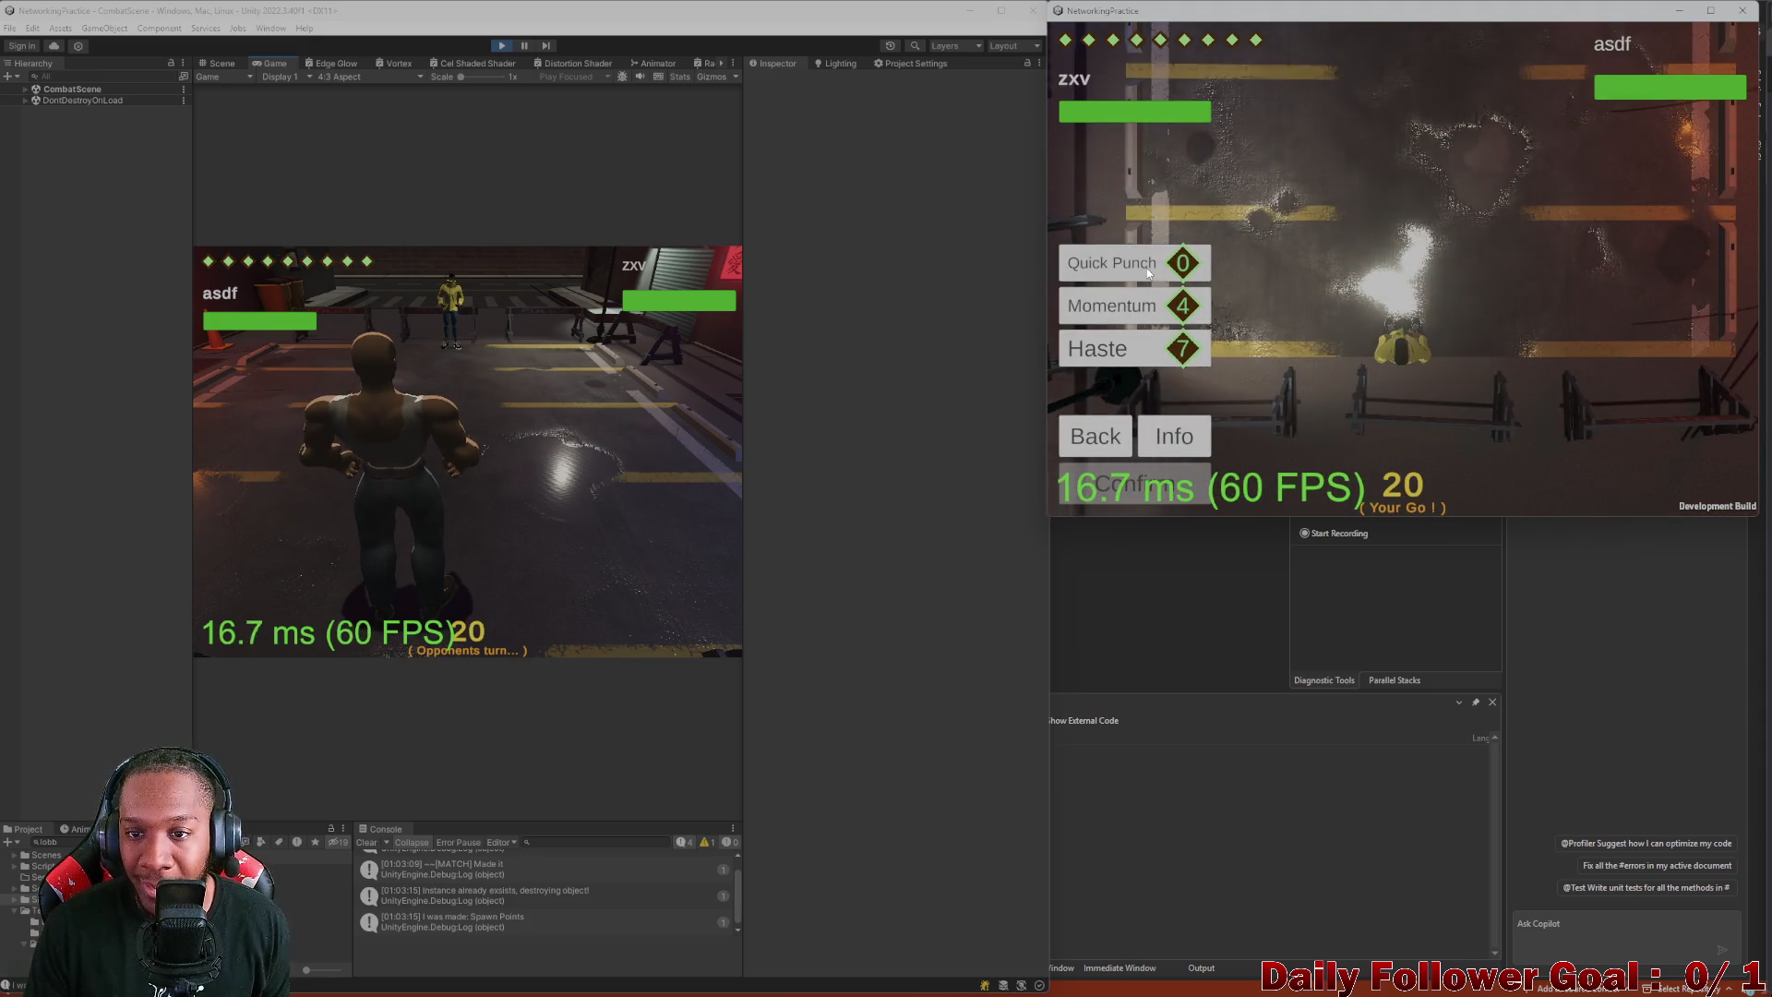
left_click(1112, 263)
left_click(1082, 454)
left_click(1178, 353)
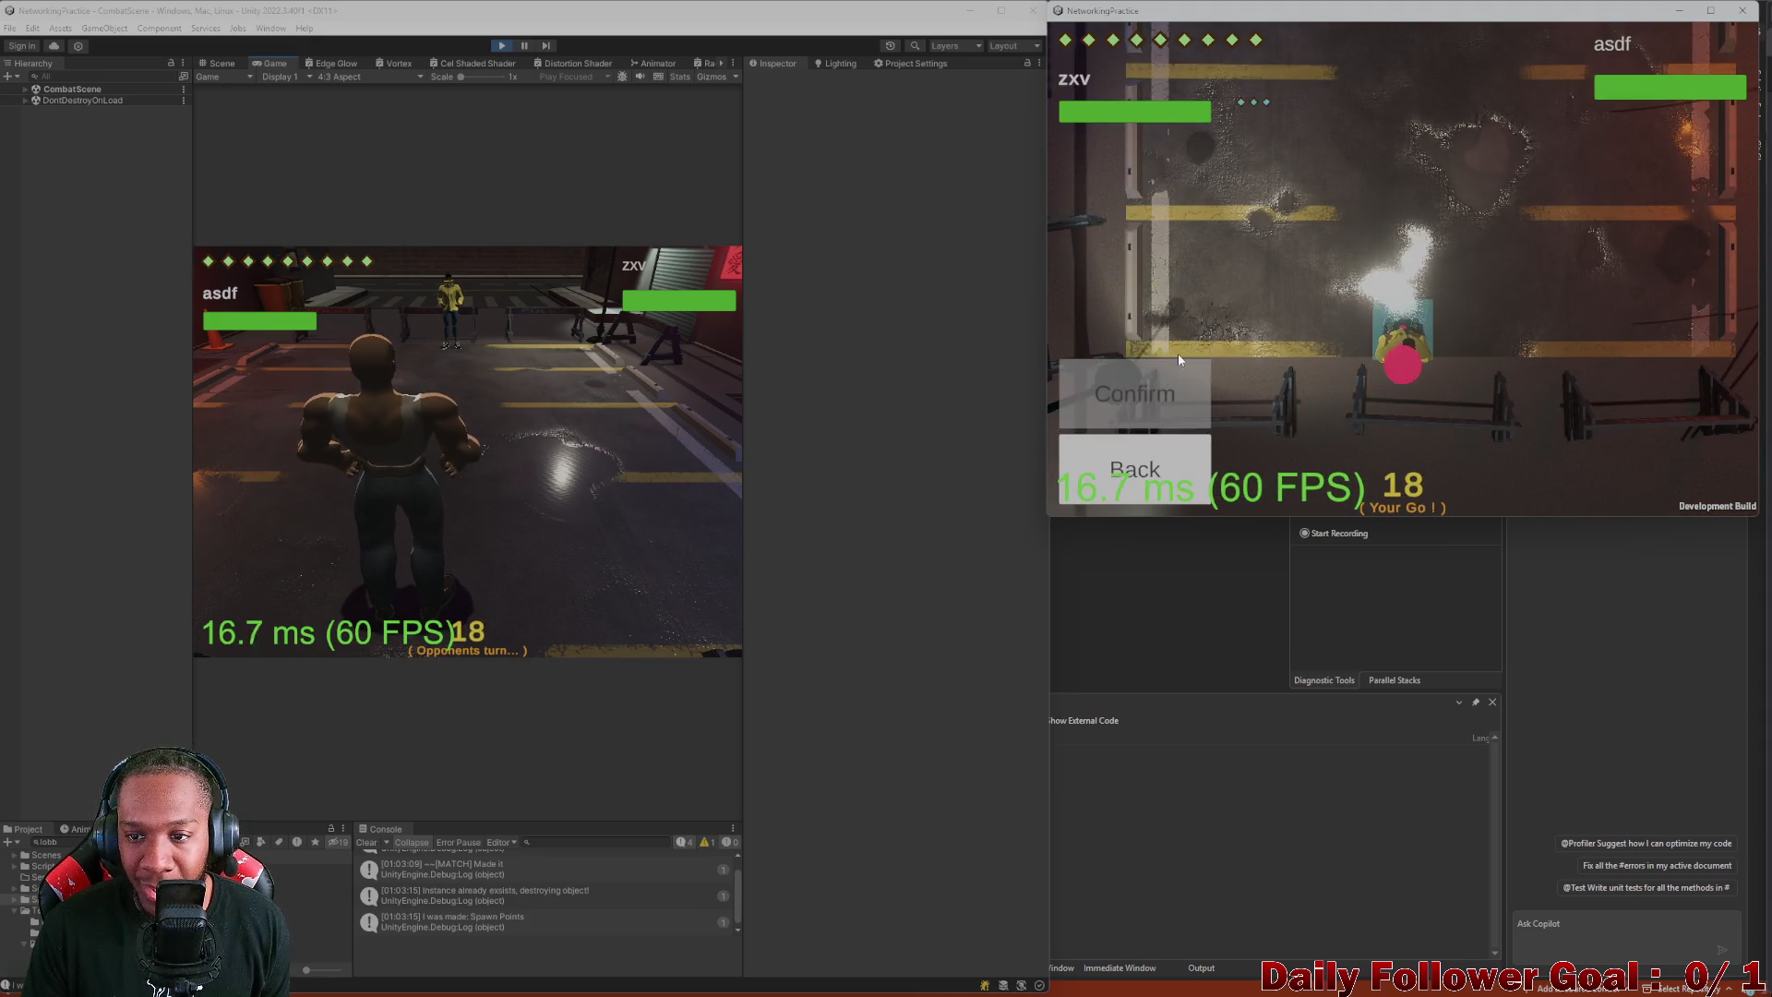
left_click(1157, 456)
left_click(1114, 437)
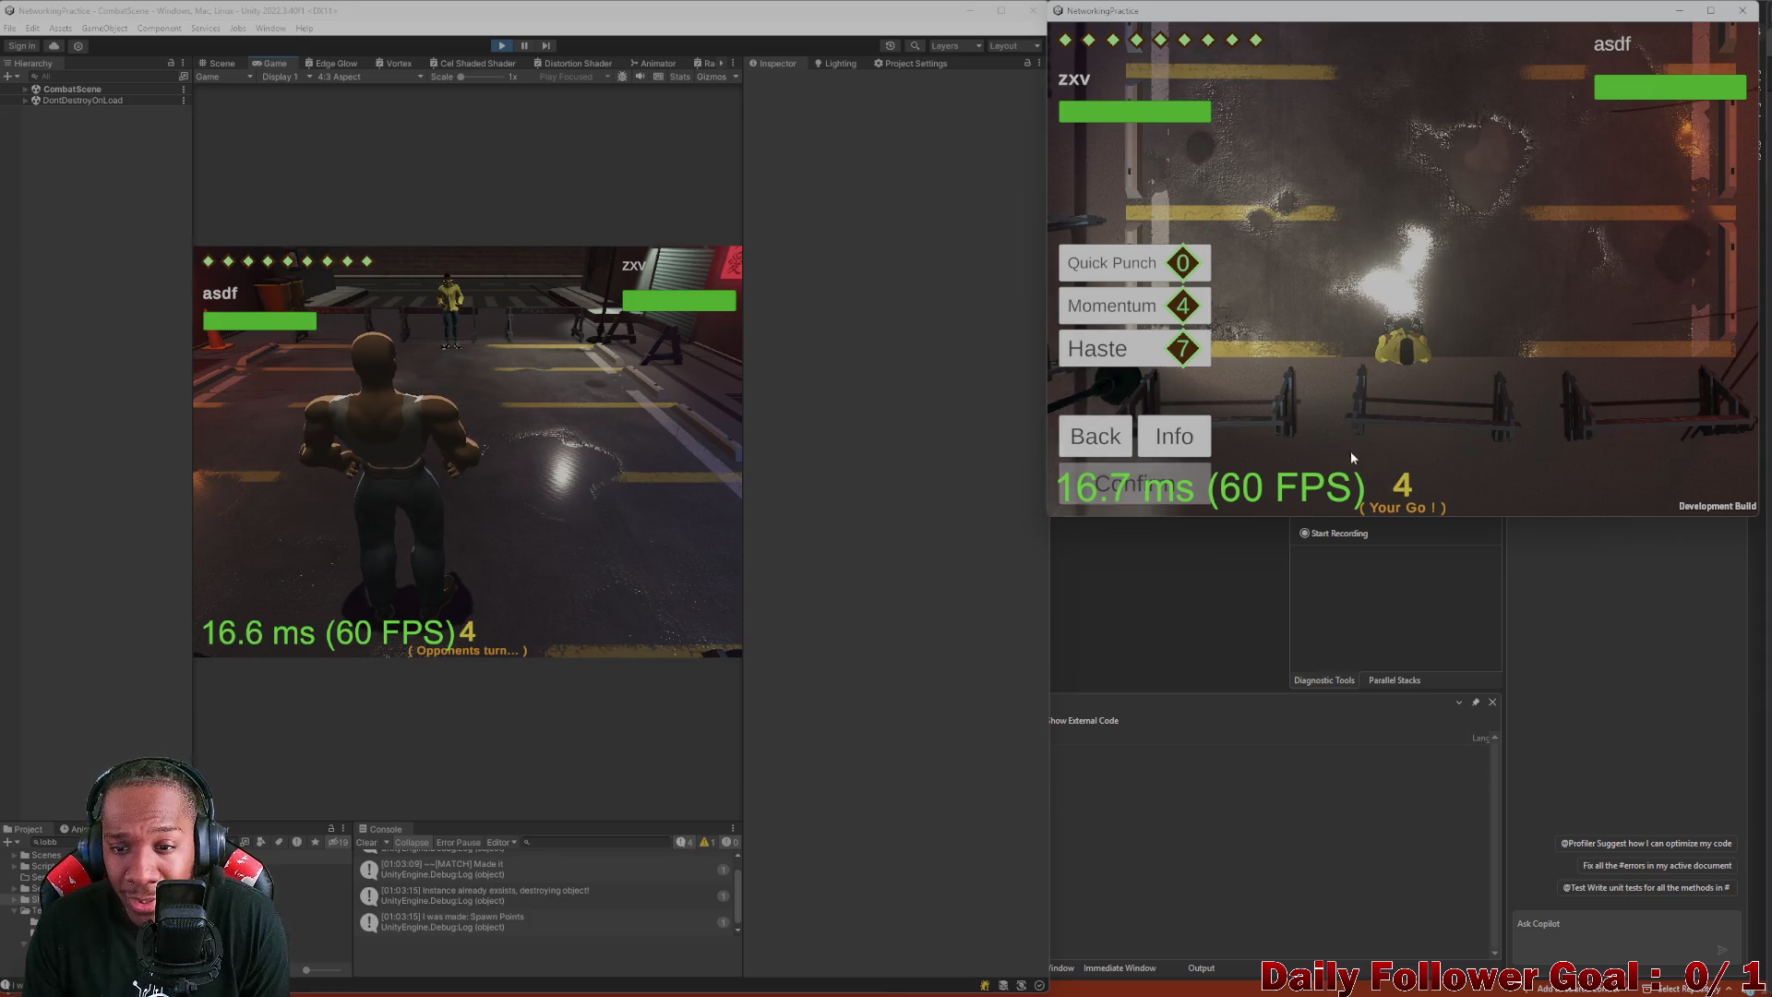
left_click(1095, 440)
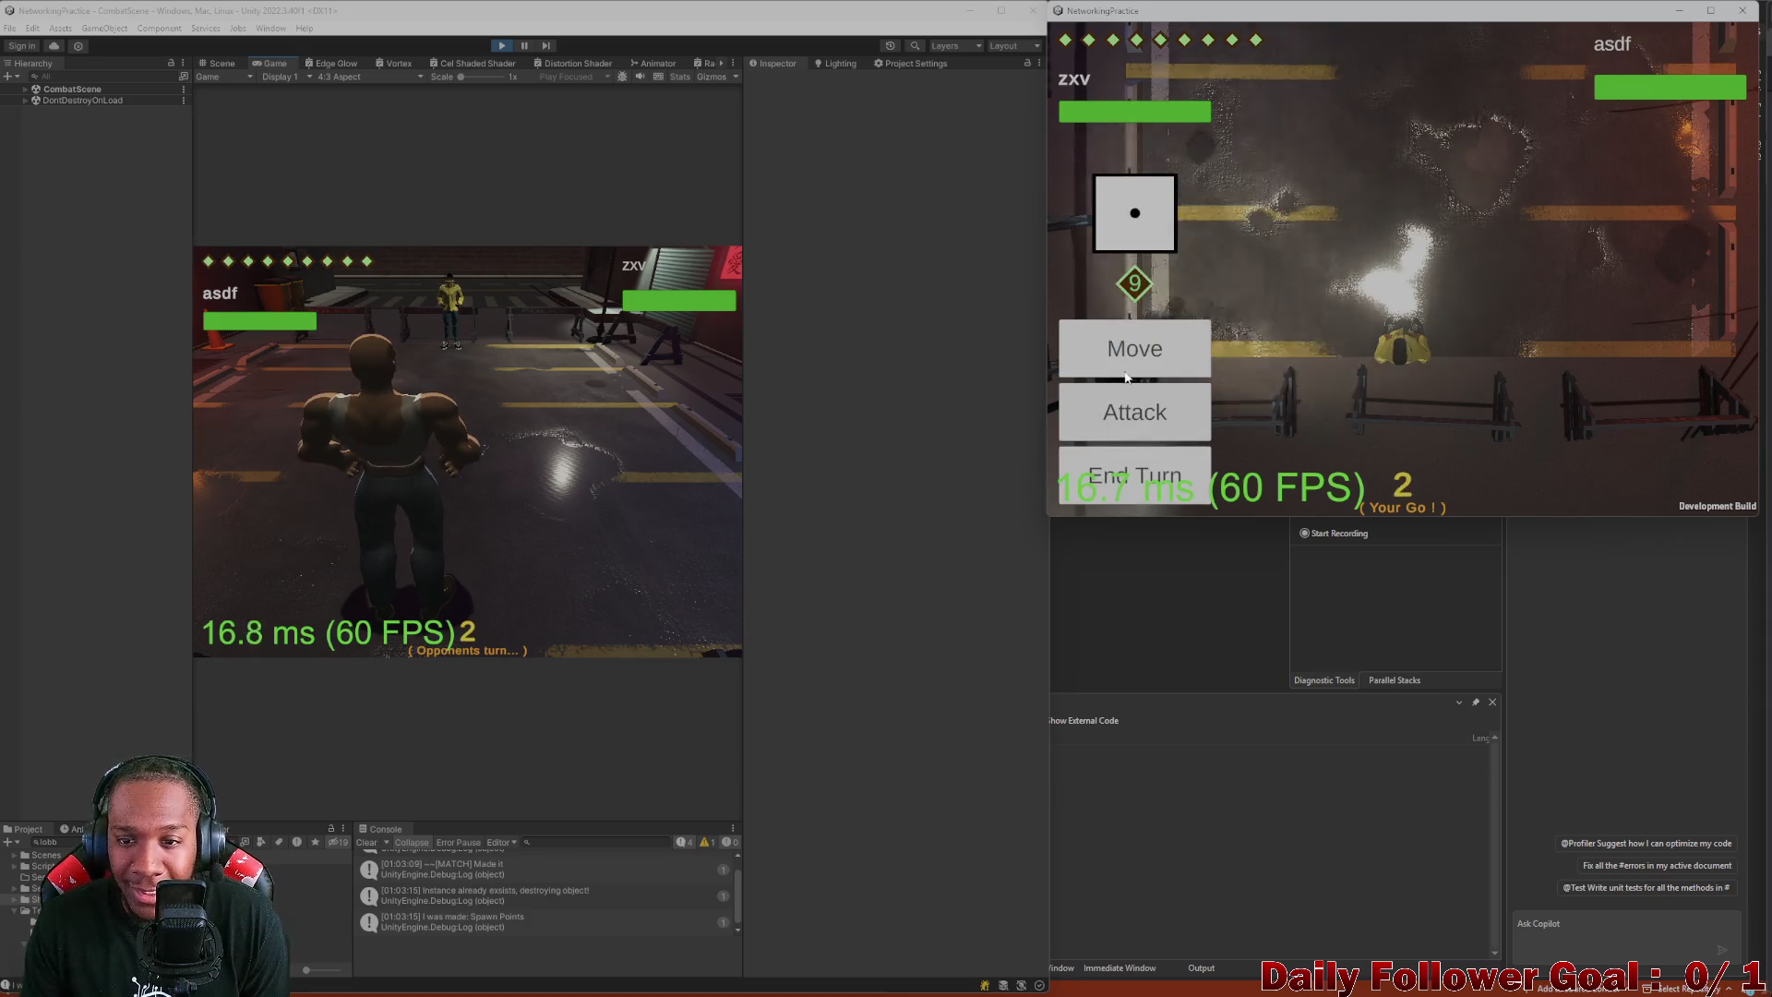
left_click(1182, 416)
left_click(1398, 349)
left_click(1165, 406)
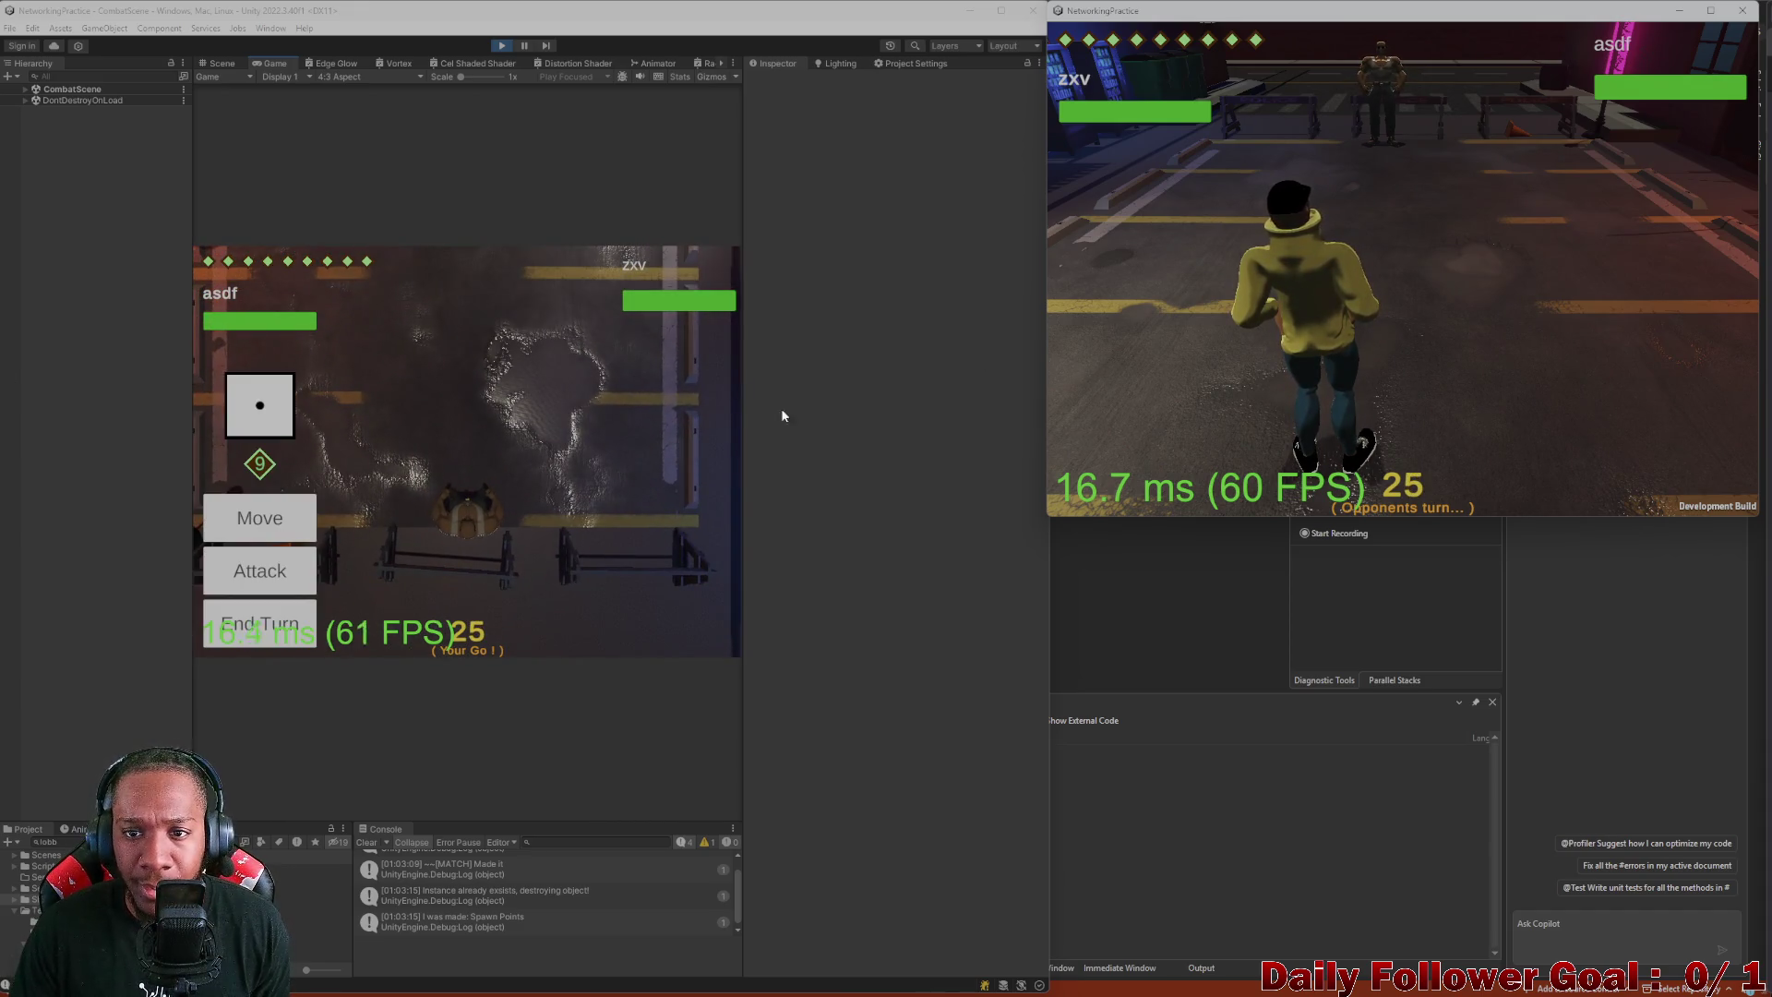
- Start the editor player's next move and mark a destination tile
left_click(282, 525)
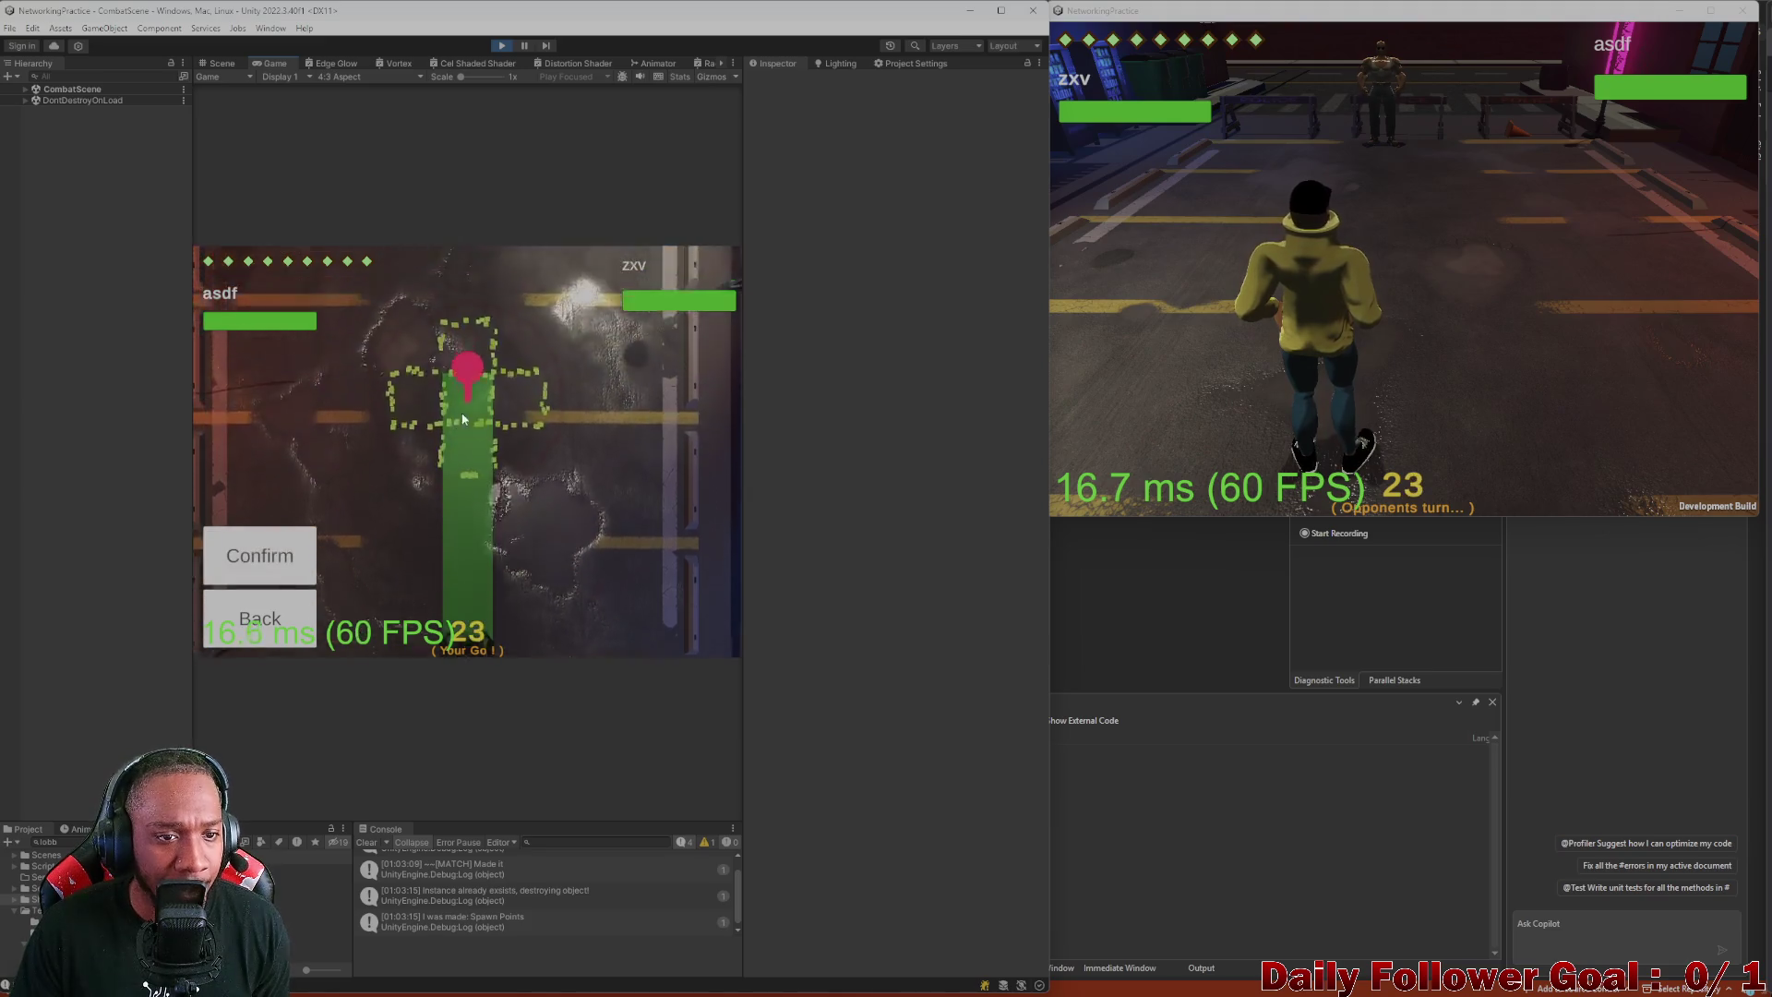
left_click(467, 517)
left_click(266, 639)
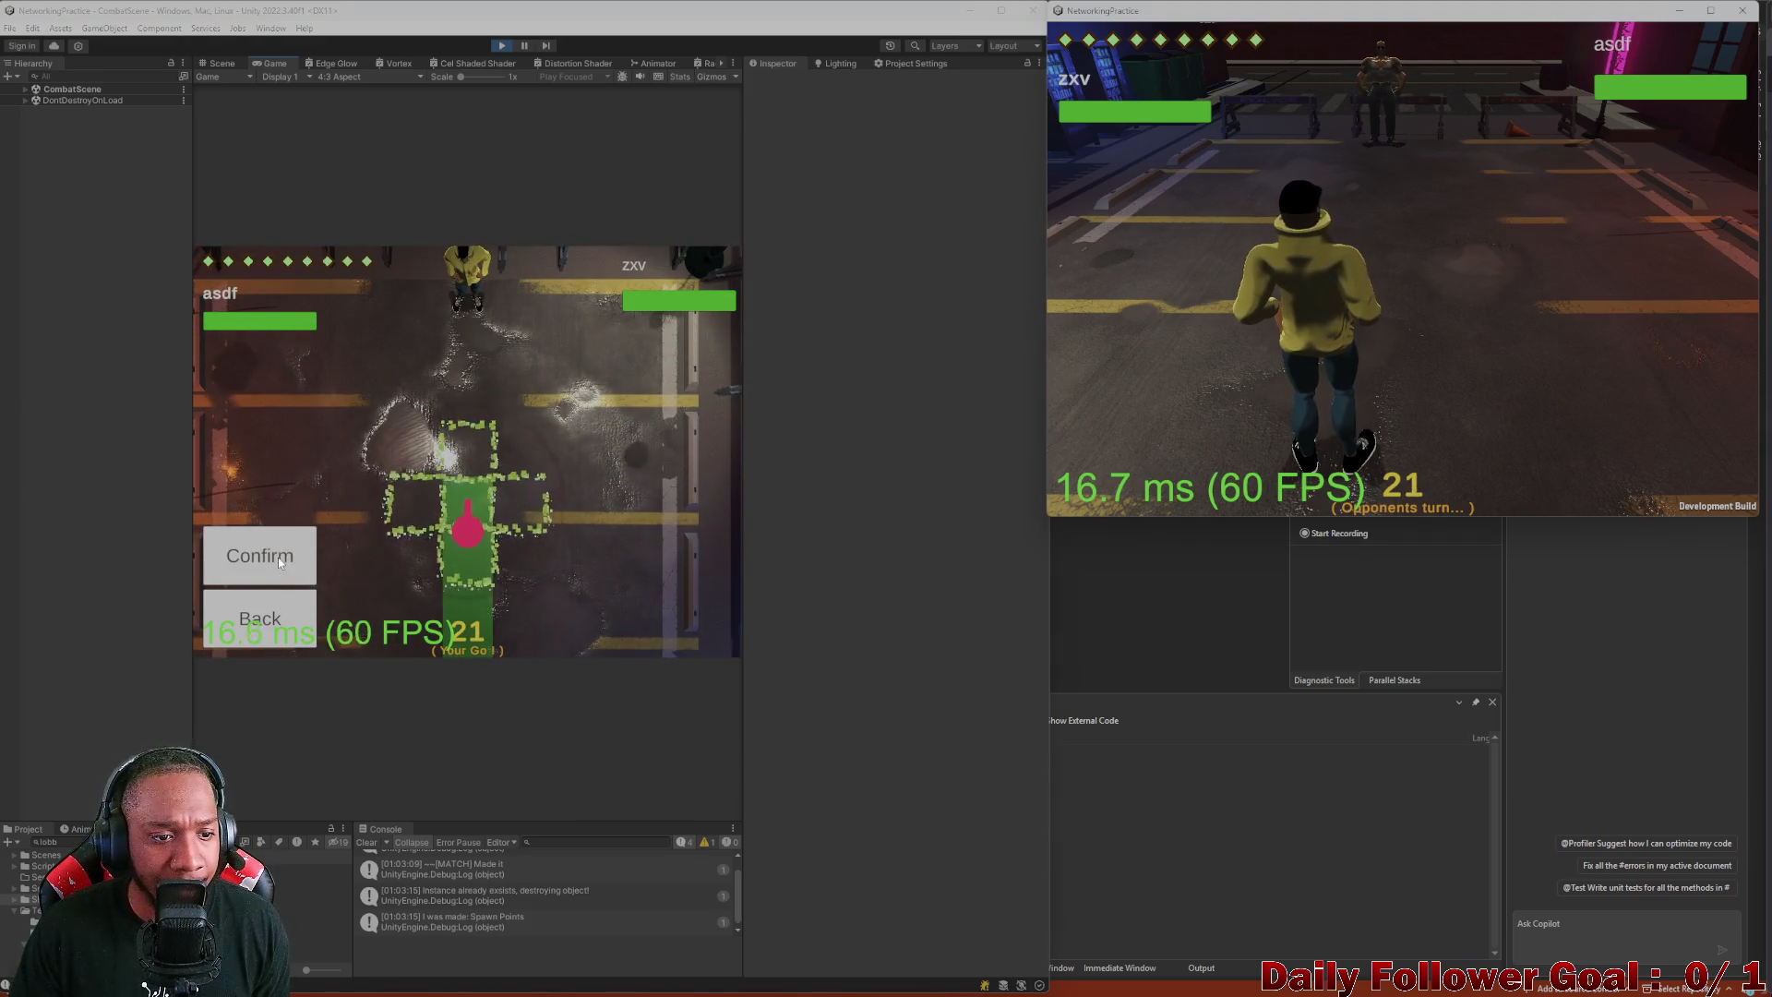